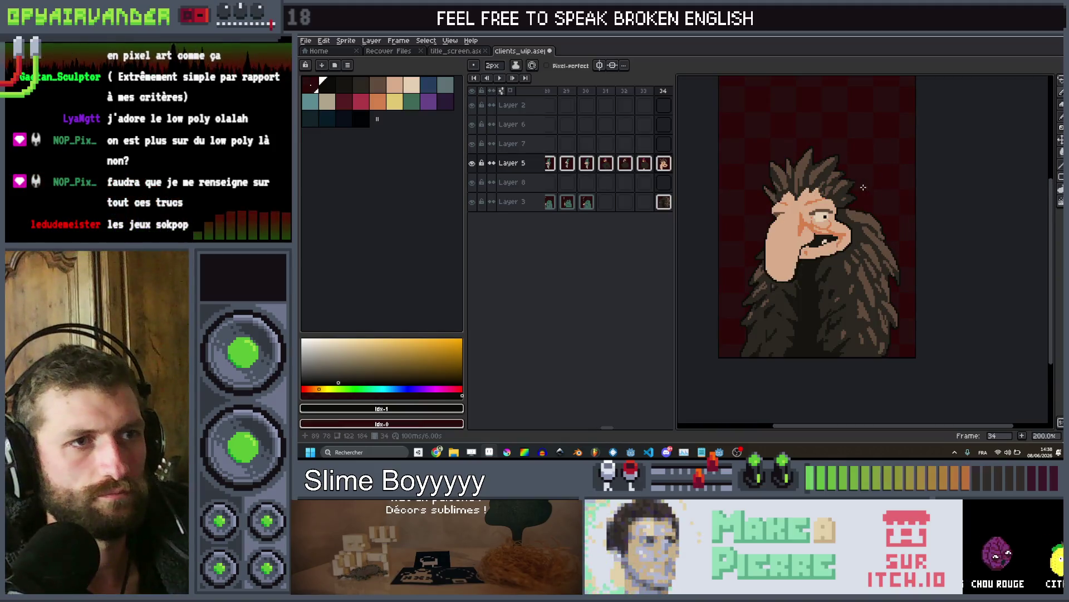
pyautogui.scroll(3, 836, 229)
# Zoom in and step to frame 35 to inspect the ogre's face and half-open mouth
pyautogui.scroll(-1, 815, 270)
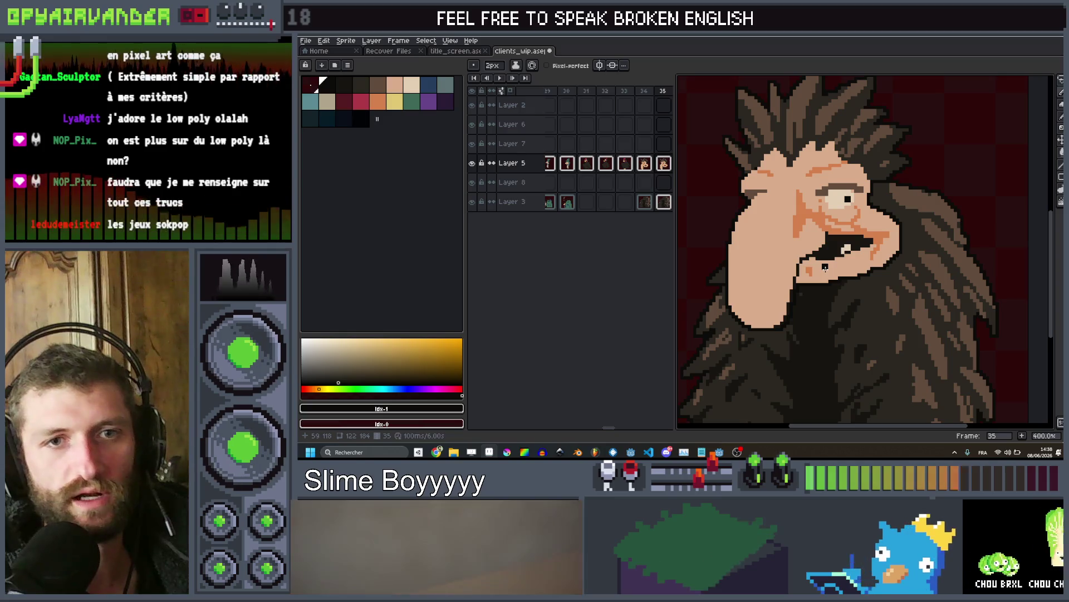
pyautogui.press(',')
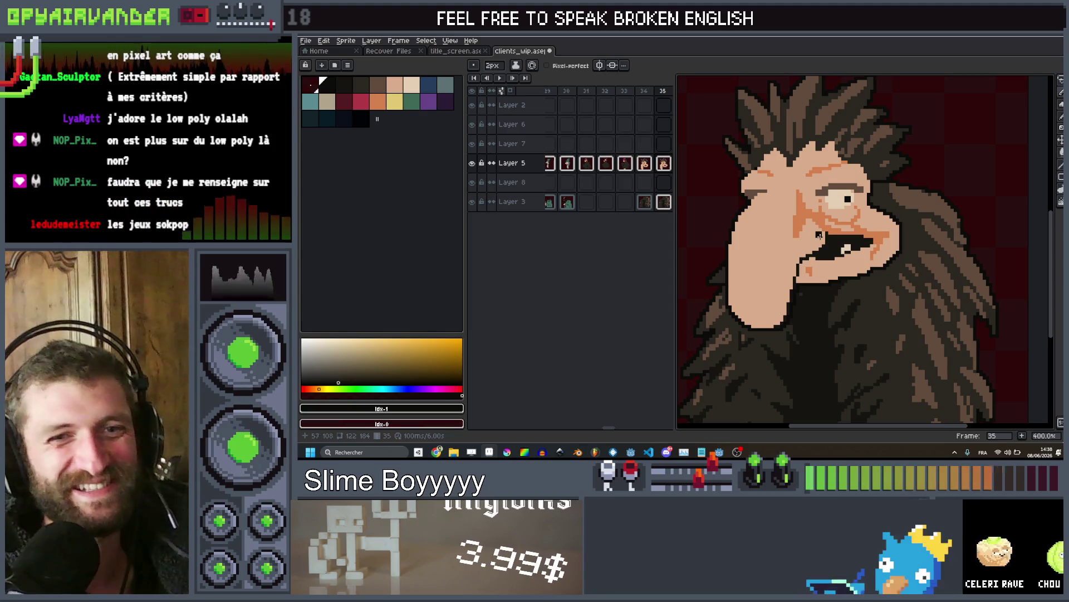
pyautogui.scroll(1, 874, 224)
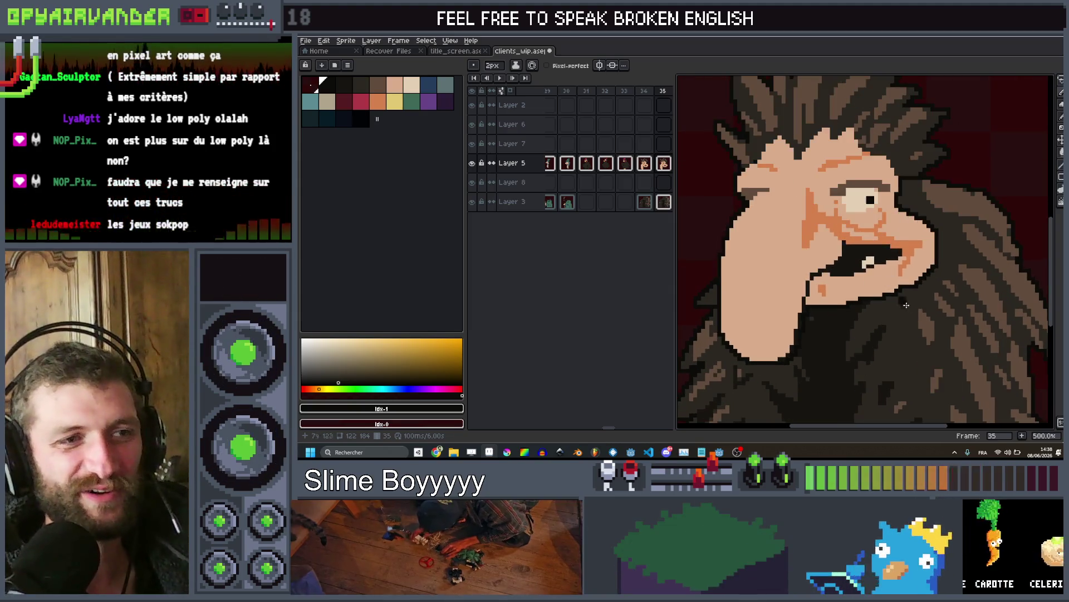
pyautogui.scroll(-2, 890, 221)
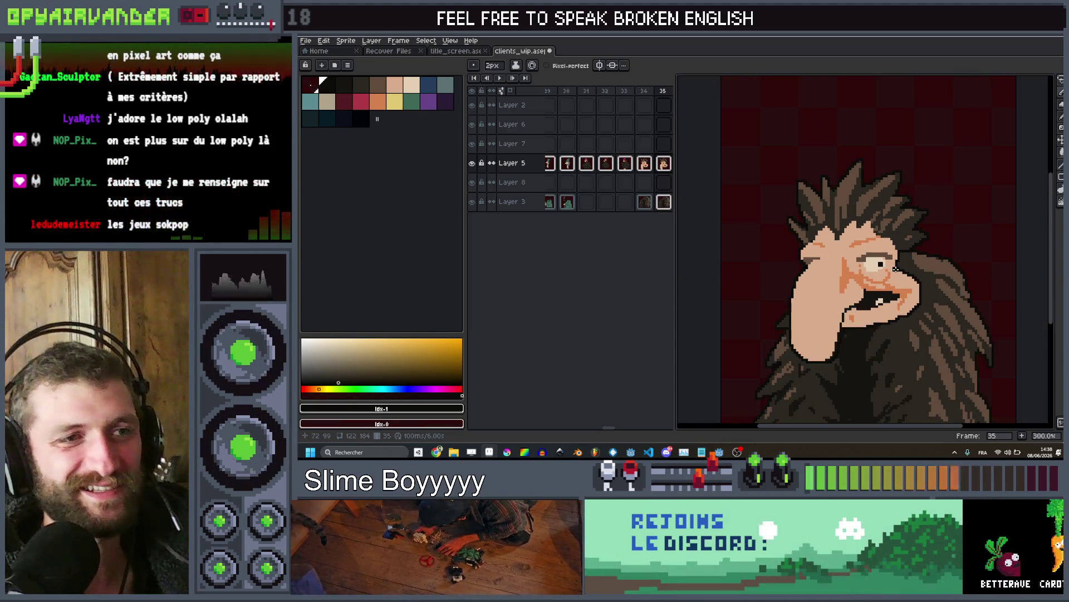
pyautogui.moveTo(879, 262)
pyautogui.mouseDown()
pyautogui.moveTo(857, 237)
pyautogui.moveTo(864, 246)
pyautogui.mouseUp()
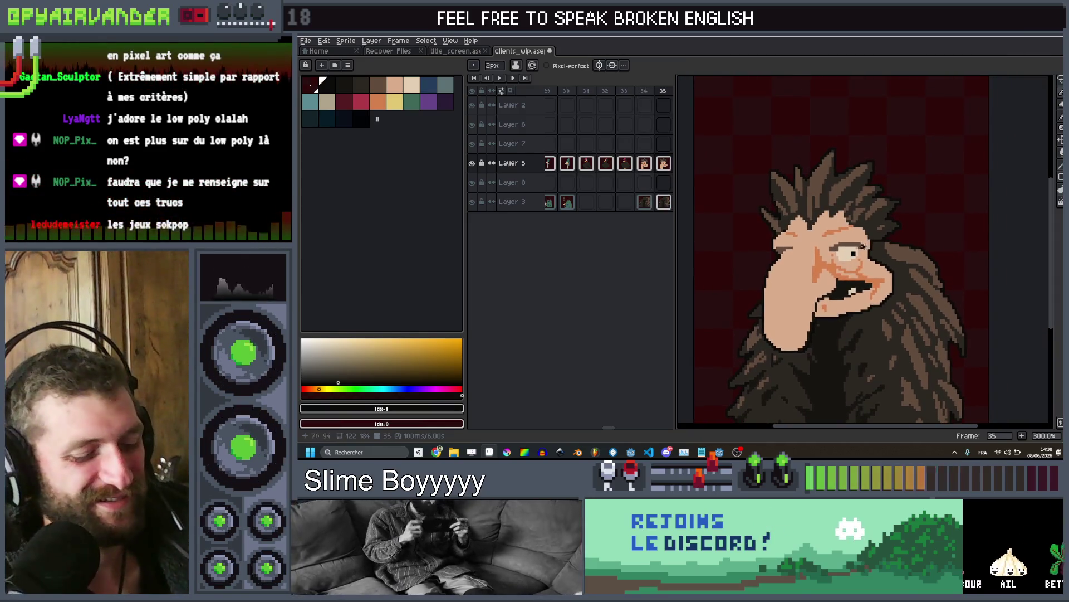
pyautogui.scroll(6, 861, 246)
pyautogui.press('g')
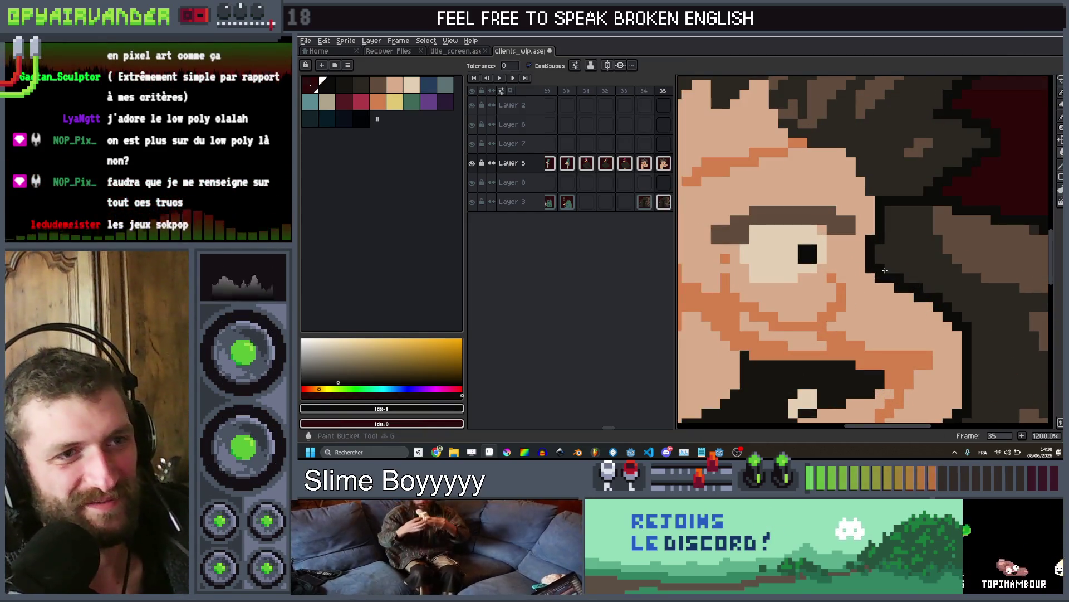
pyautogui.scroll(-5, 885, 283)
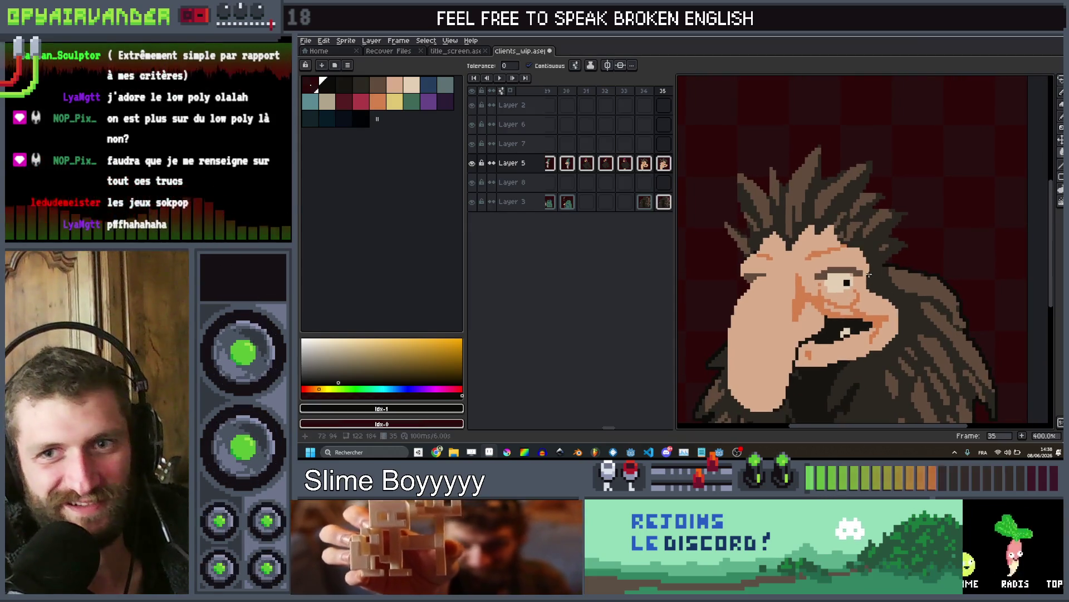
# Lasso the ogre's head and hair, then rotate it back a few degrees, nudge it and apply
pyautogui.press('q')
pyautogui.moveTo(824, 410)
pyautogui.mouseDown()
pyautogui.moveTo(945, 358)
pyautogui.moveTo(940, 131)
pyautogui.moveTo(699, 189)
pyautogui.moveTo(716, 390)
pyautogui.moveTo(758, 421)
pyautogui.mouseUp()
pyautogui.moveTo(977, 128)
pyautogui.mouseDown()
pyautogui.moveTo(984, 95)
pyautogui.moveTo(1010, 110)
pyautogui.mouseUp()
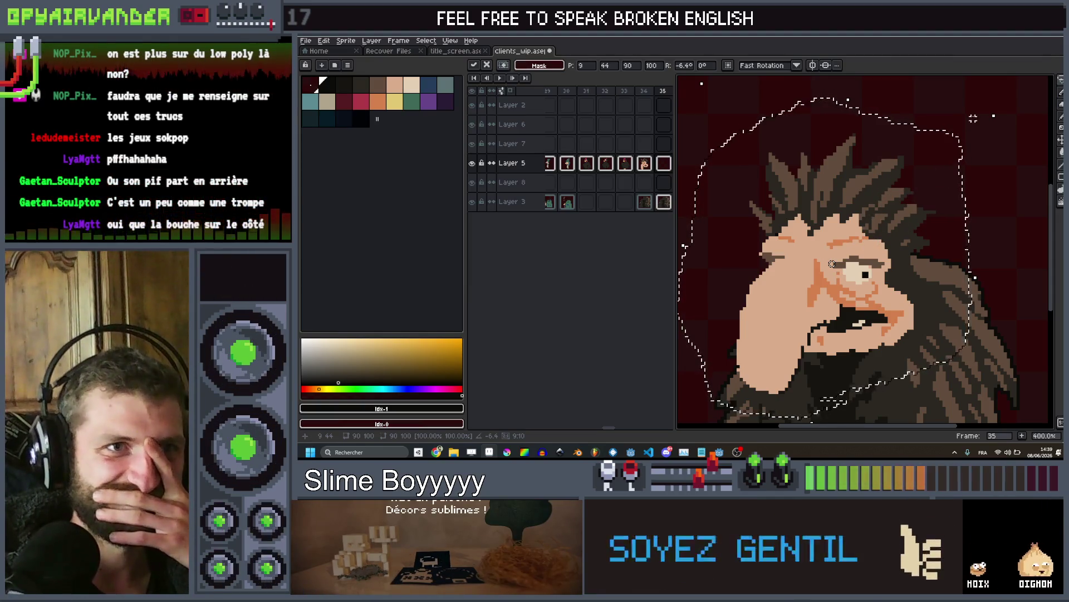
pyautogui.moveTo(996, 109); pyautogui.dragTo(996, 108)
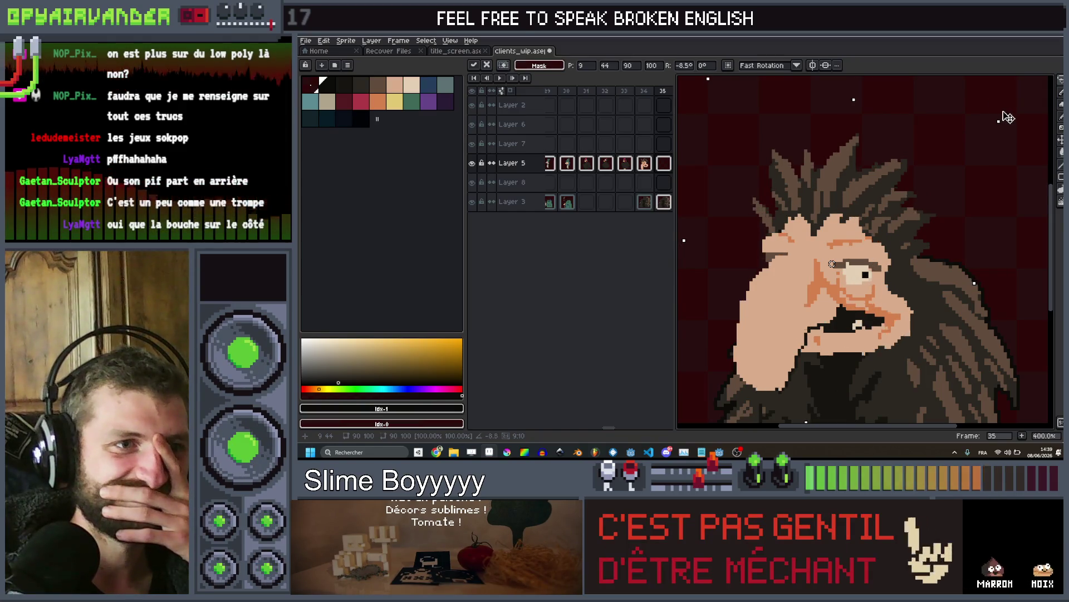
pyautogui.moveTo(895, 258); pyautogui.dragTo(898, 256)
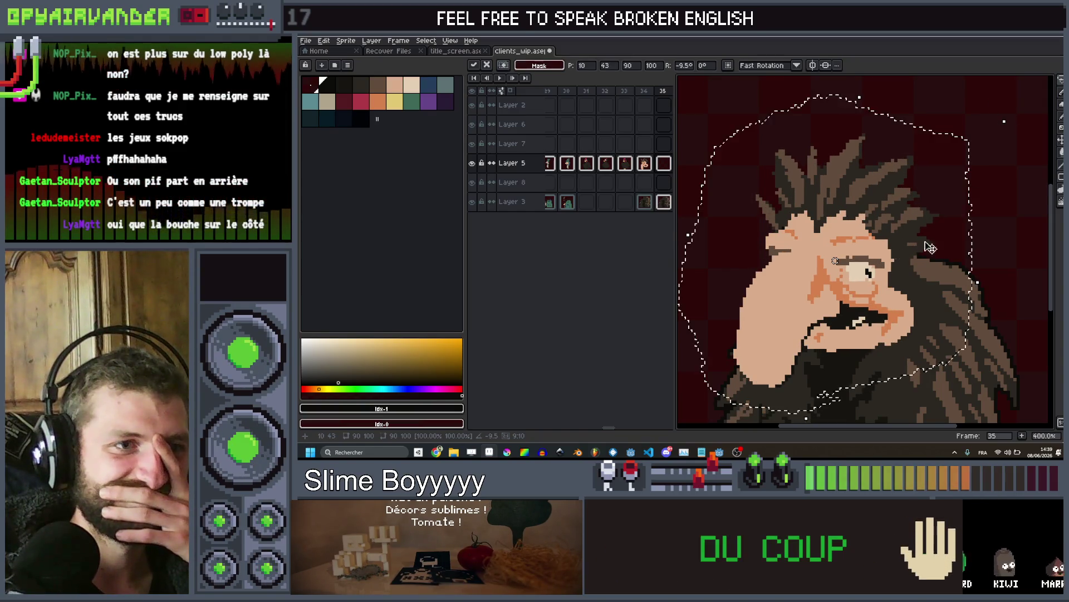
pyautogui.press('Return')
# Sample the ogre's dark colour with the Eyedropper
pyautogui.scroll(1, 914, 261)
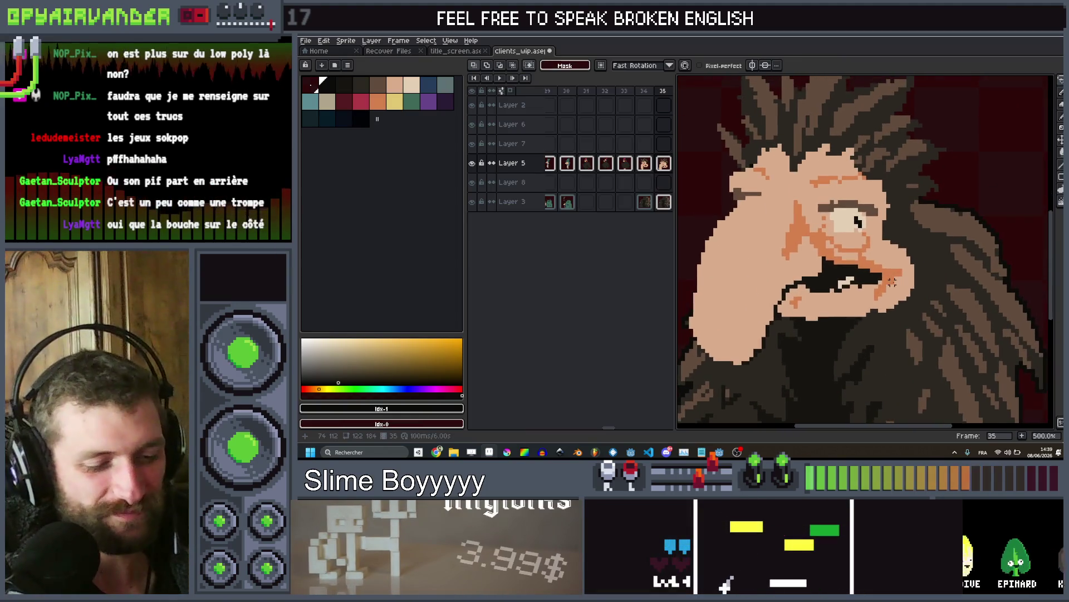
pyautogui.press('i')
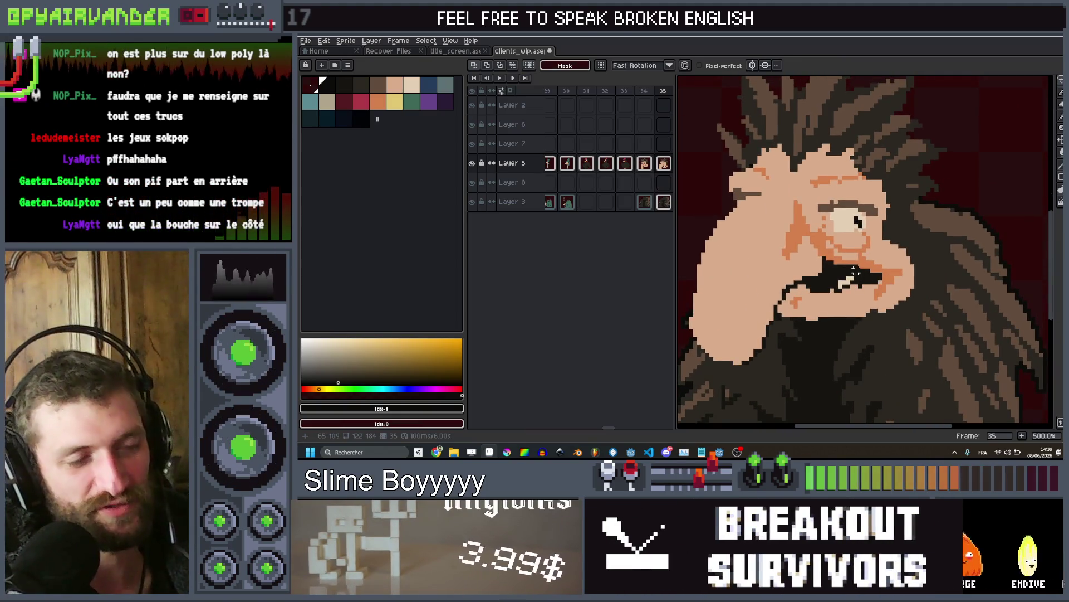
pyautogui.click(902, 261)
# Paint over the old mouth in dark colour, extend the nose tip and draw a peach lip
pyautogui.press('b')
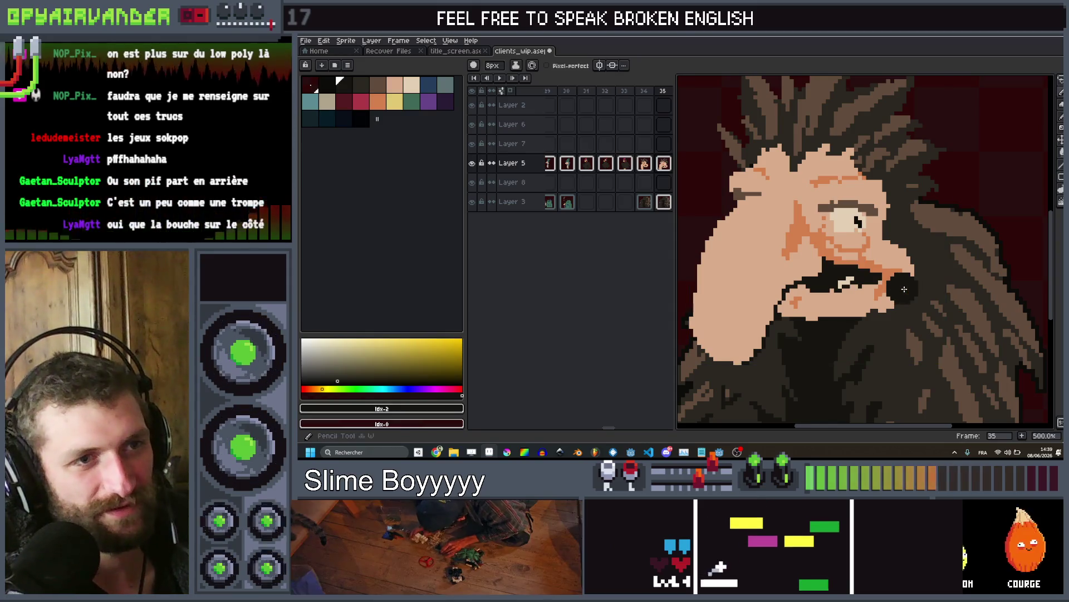
pyautogui.moveTo(901, 260)
pyautogui.mouseDown()
pyautogui.moveTo(797, 287)
pyautogui.moveTo(893, 263)
pyautogui.moveTo(885, 249)
pyautogui.moveTo(928, 293)
pyautogui.mouseUp()
pyautogui.keyDown('alt'); pyautogui.click(879, 246); pyautogui.keyUp('alt')
pyautogui.moveTo(814, 330); pyautogui.dragTo(791, 321)
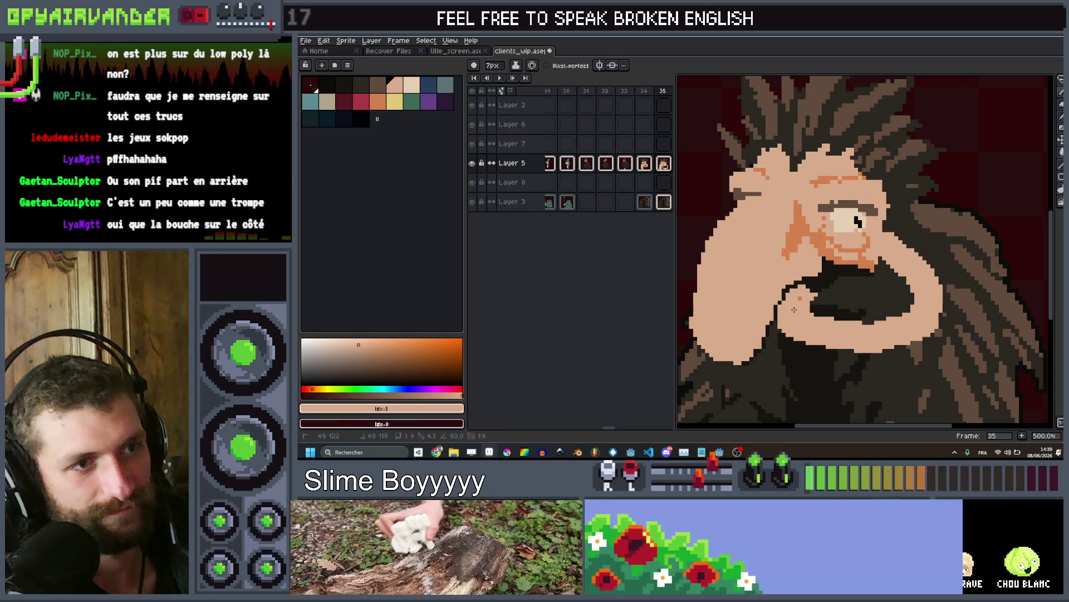
# With the darkest palette colour and a smaller brush, blacken stray pixels and fill the mouth solid black
pyautogui.scroll(5, 799, 308)
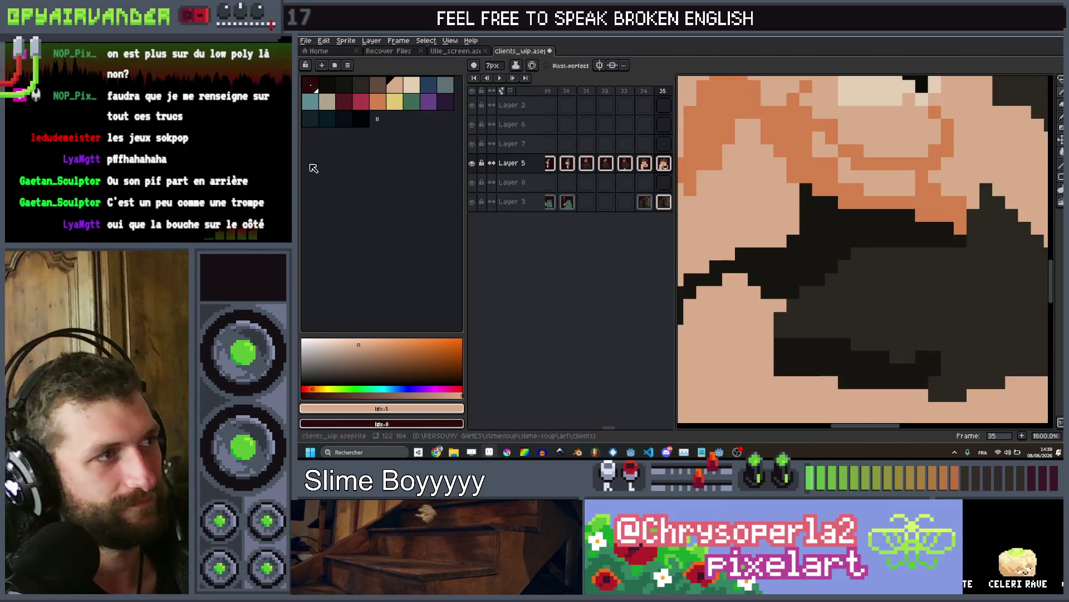
pyautogui.click(329, 84)
pyautogui.hscroll(-3, 759, 330)
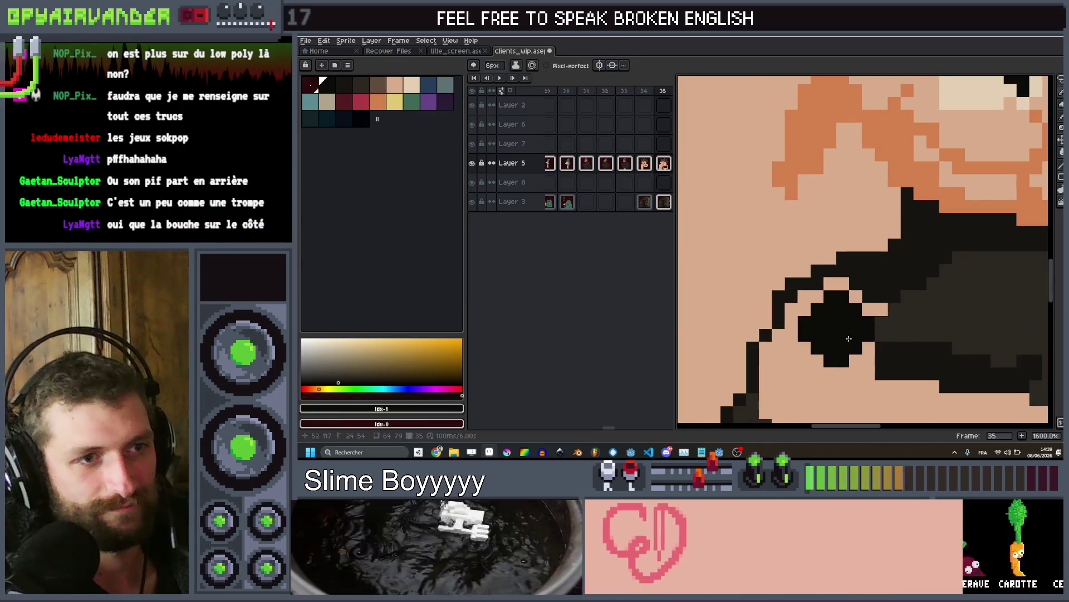
pyautogui.press('-')
pyautogui.moveTo(812, 326); pyautogui.dragTo(845, 315)
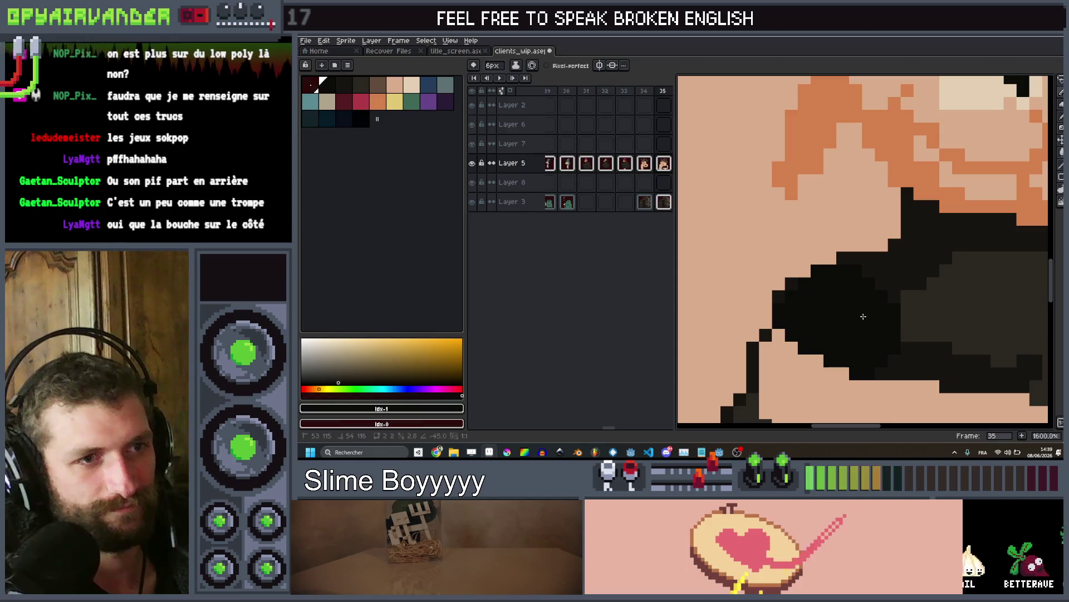
pyautogui.click(926, 302)
pyautogui.scroll(-3, 953, 289)
pyautogui.press('g')
pyautogui.click(957, 288)
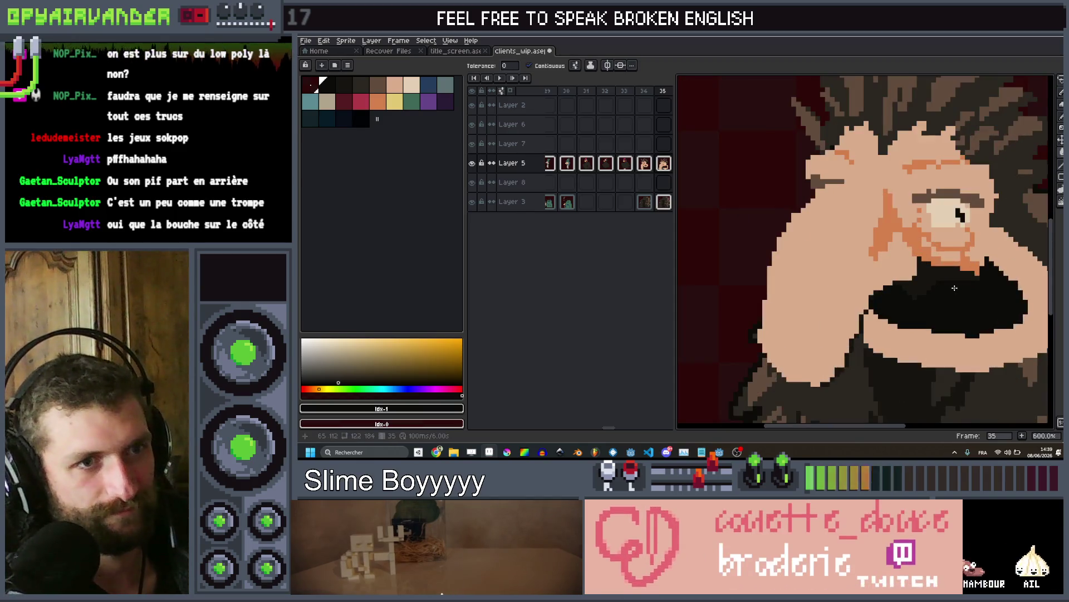
pyautogui.scroll(-4, 930, 272)
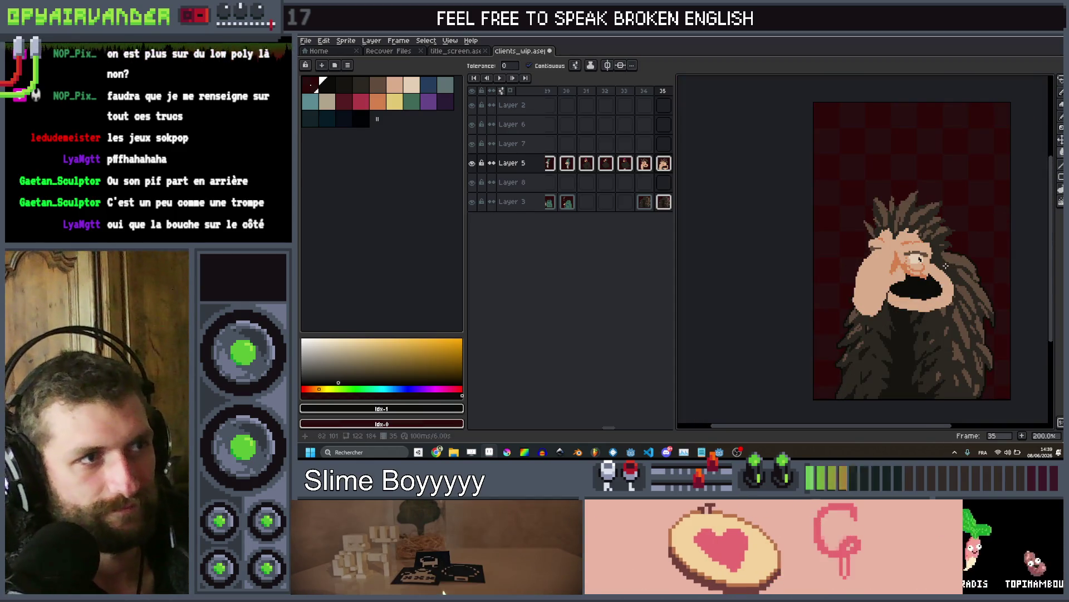
# Flip to frame 34 and back to compare the new mouth
pyautogui.press(',')
pyautogui.press('.')
pyautogui.scroll(4, 933, 301)
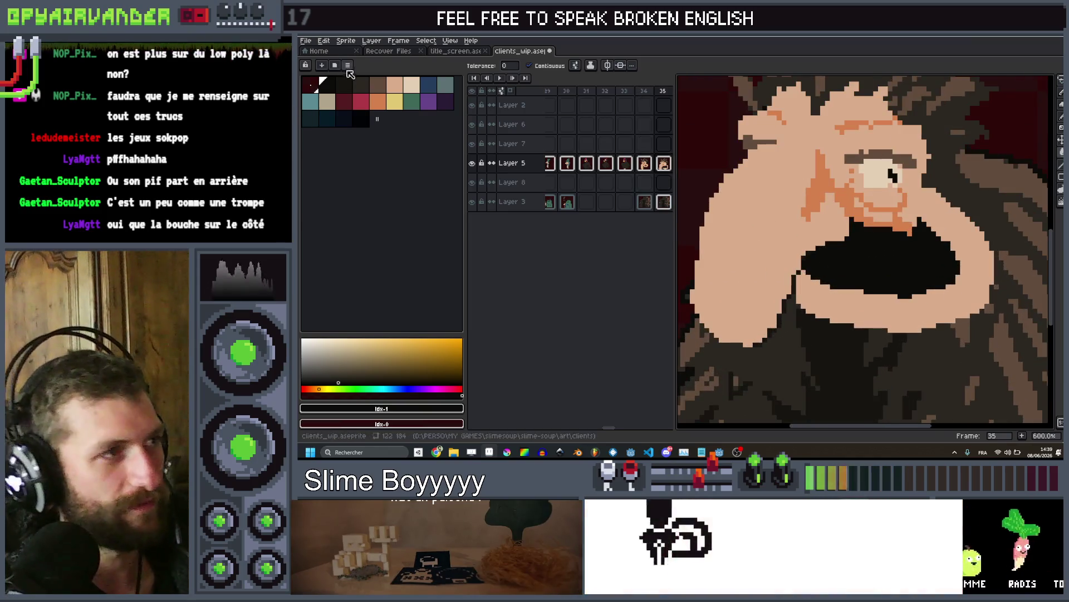
# Try a light cream tooth inside the mouth, then undo it
pyautogui.click(412, 85)
pyautogui.press('b')
pyautogui.scroll(3, 949, 278)
pyautogui.click(949, 278)
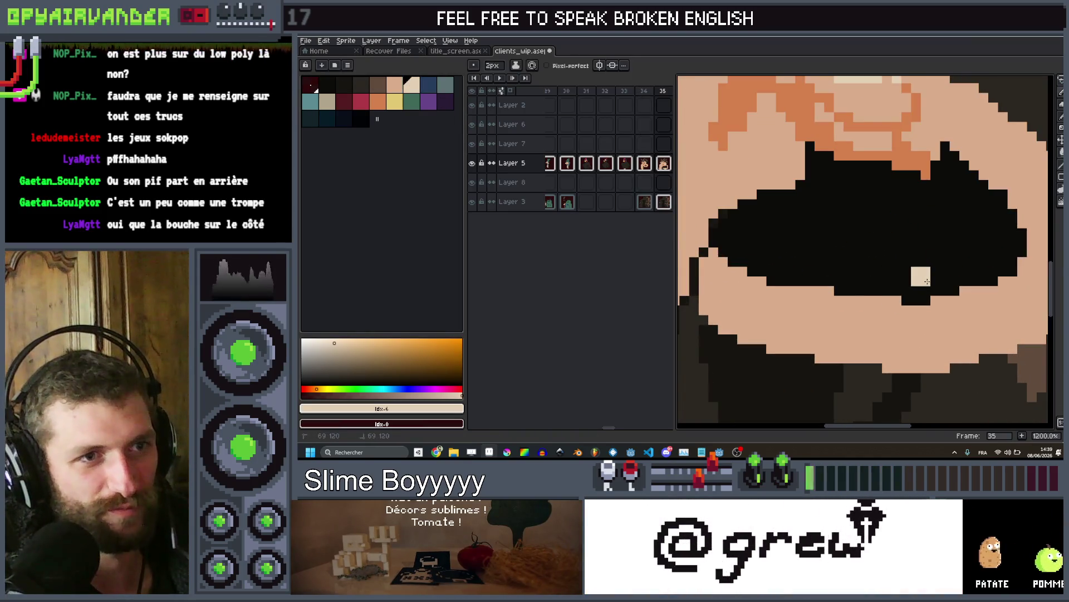
pyautogui.scroll(-7, 930, 269)
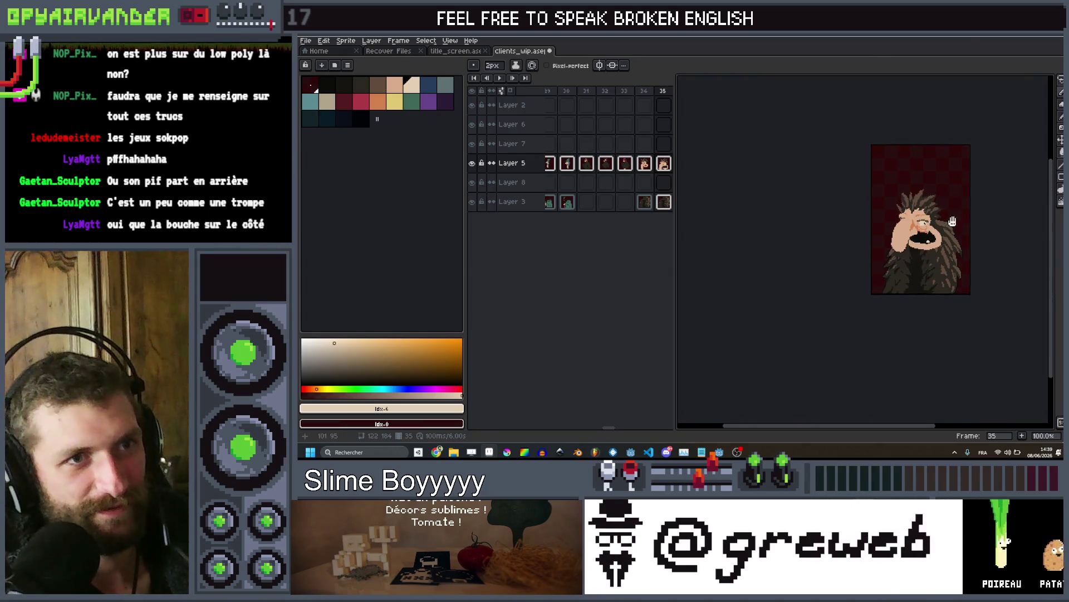
pyautogui.scroll(8, 936, 225)
pyautogui.press('v')
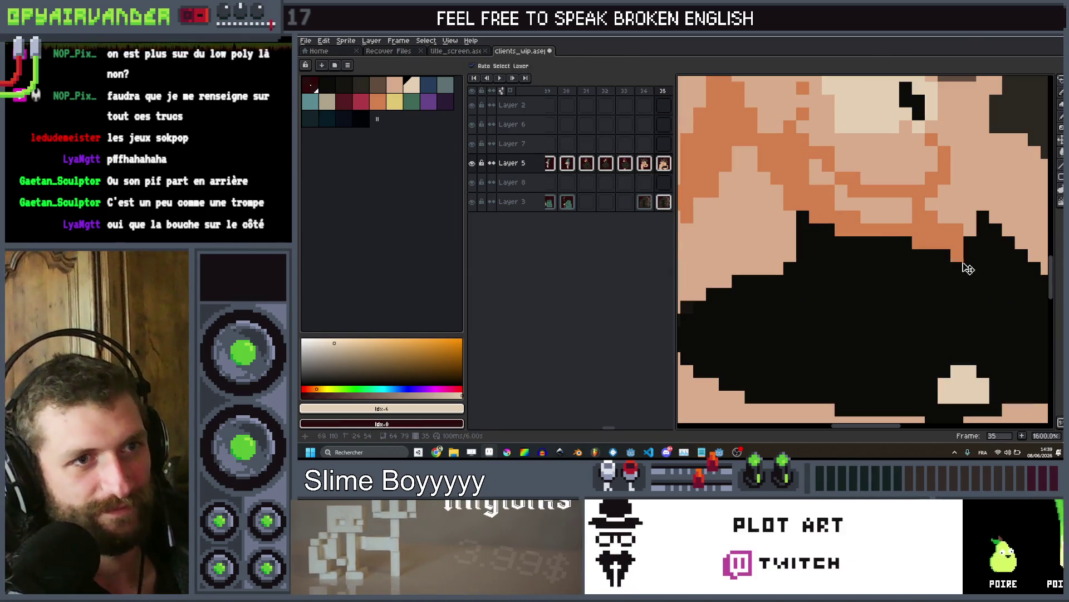
pyautogui.hotkey('ctrl', 'z')
pyautogui.hotkey('ctrl', 'z')
pyautogui.hotkey('ctrl', 'z')
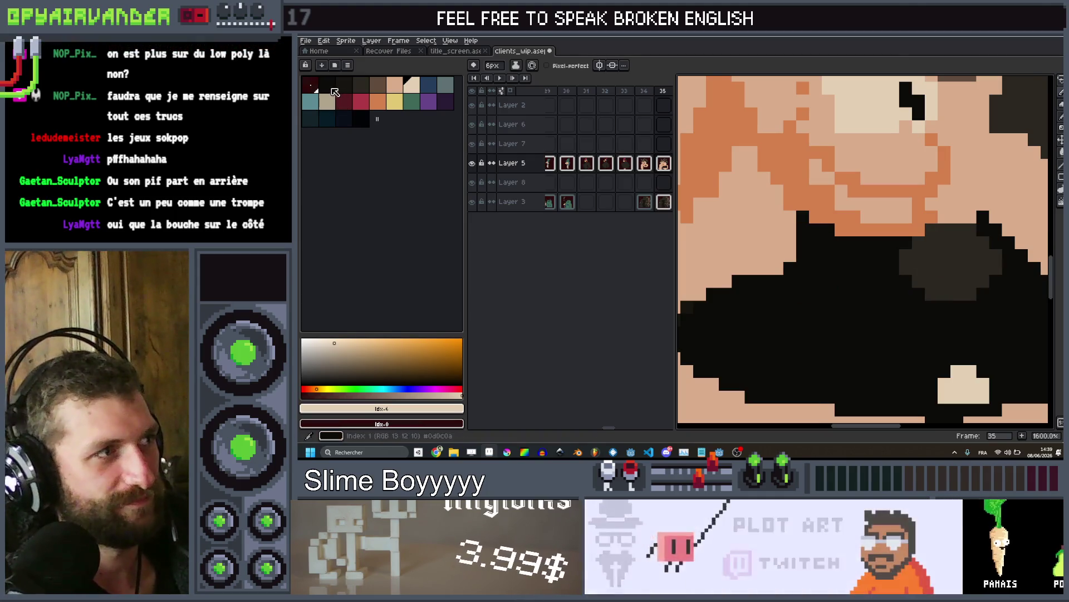
# Pick the darkest palette colour and compare against frame 34
pyautogui.keyDown('alt'); pyautogui.click(966, 263); pyautogui.keyUp('alt')
pyautogui.press(',')
pyautogui.scroll(-7, 958, 234)
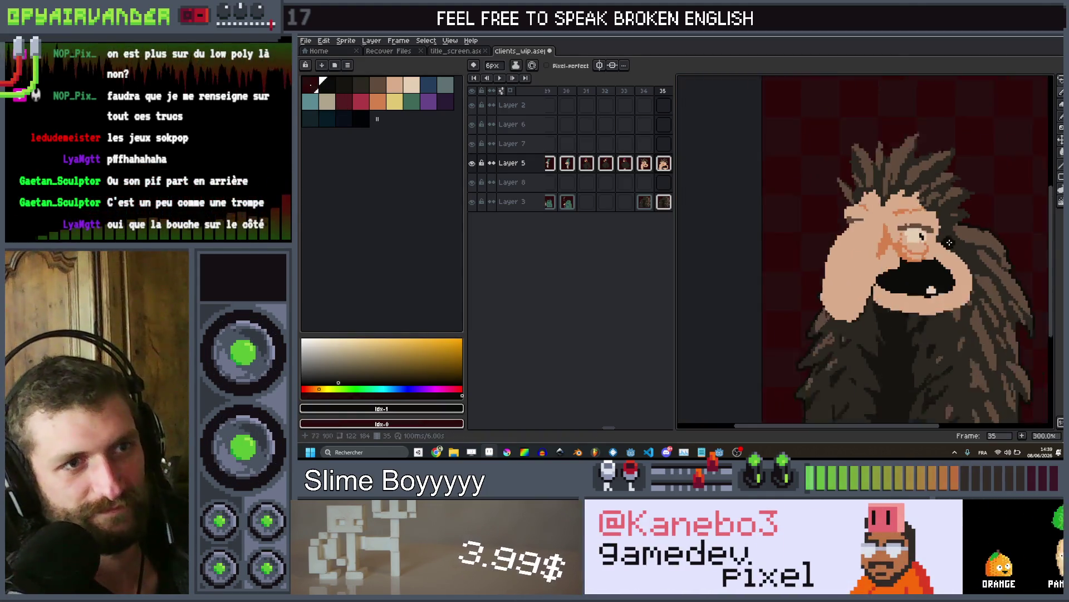
pyautogui.scroll(-1, 931, 226)
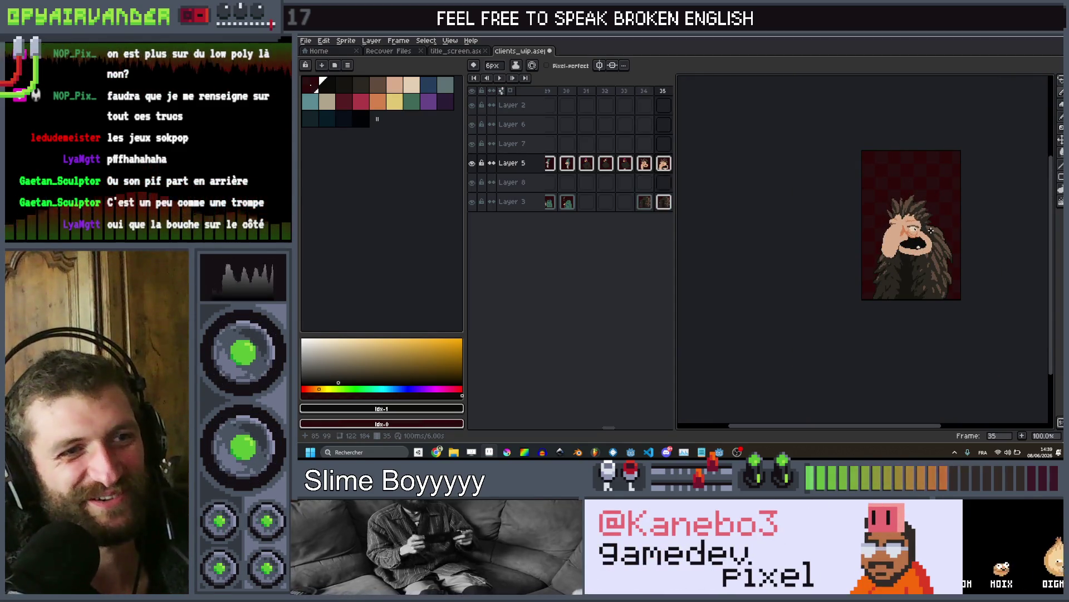
pyautogui.scroll(4, 931, 230)
pyautogui.scroll(-2, 931, 230)
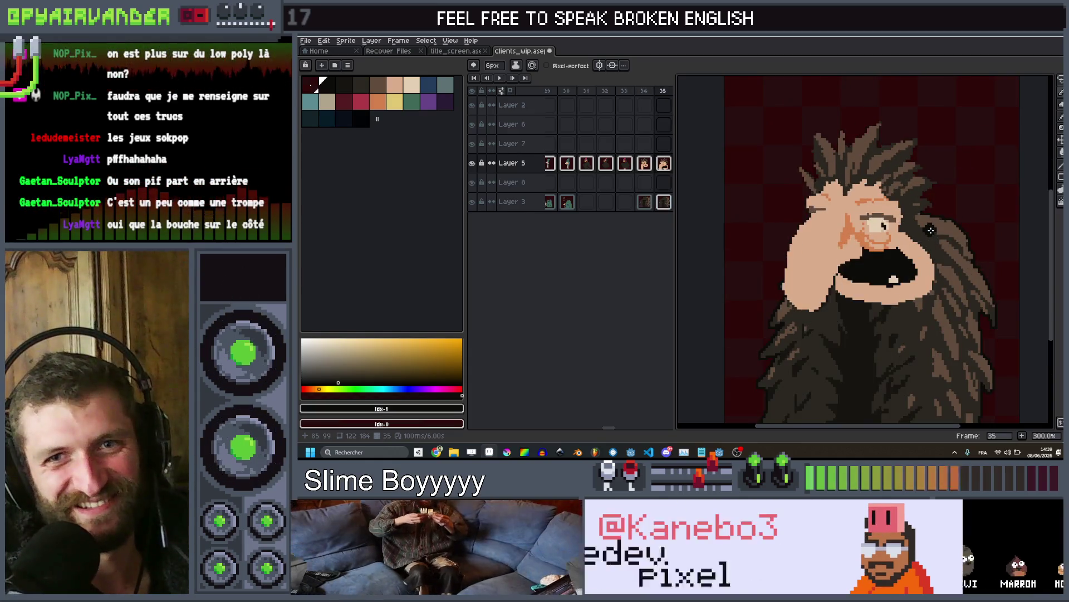
pyautogui.scroll(3, 931, 230)
pyautogui.scroll(-1, 701, 123)
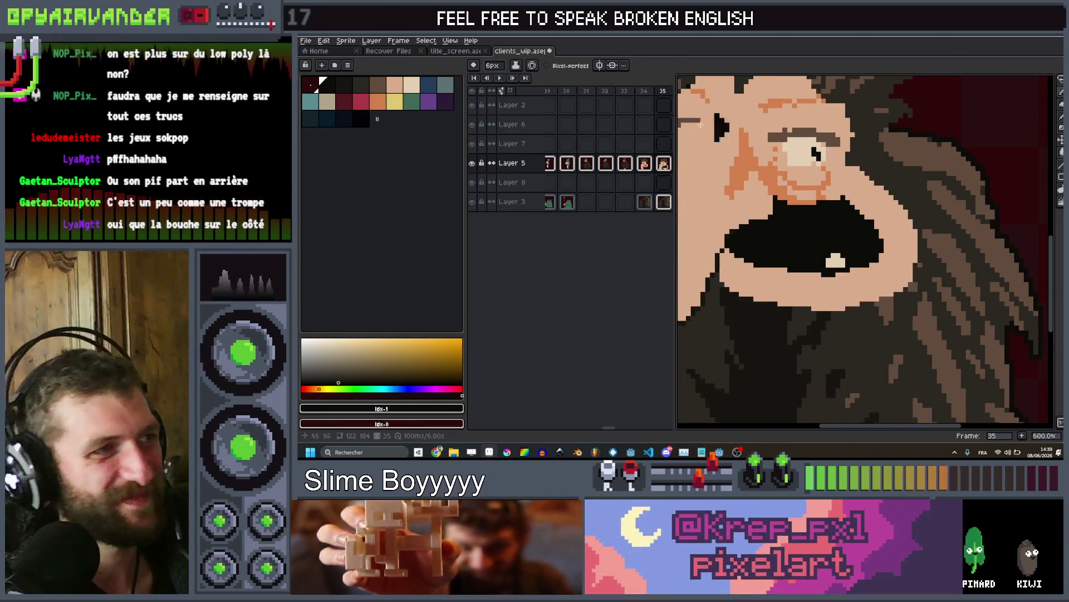
# Choose the orange skin-shading colour and shrink the brush to a single pixel
pyautogui.click(377, 100)
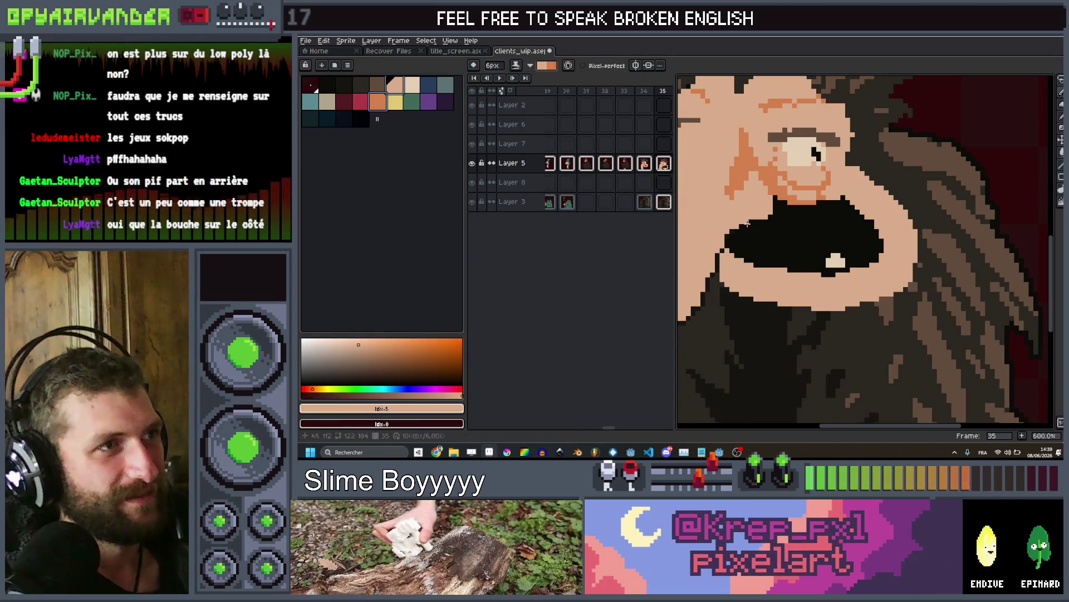
pyautogui.press('-')
pyautogui.press('-')
pyautogui.press('-')
pyautogui.scroll(3, 831, 200)
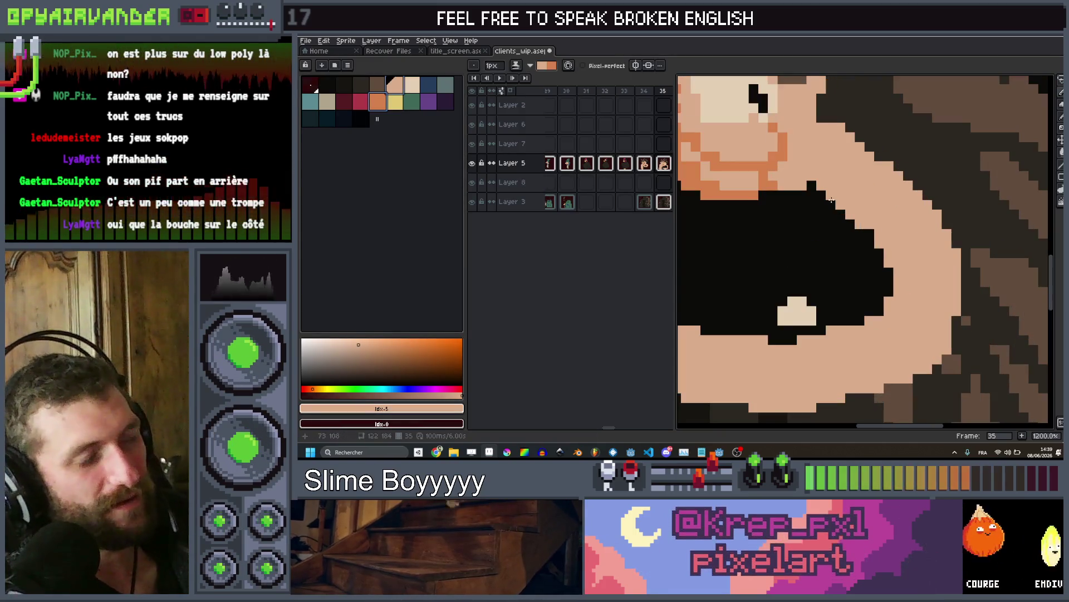
pyautogui.scroll(-2, 831, 200)
pyautogui.scroll(-1, 827, 192)
pyautogui.scroll(1, 825, 187)
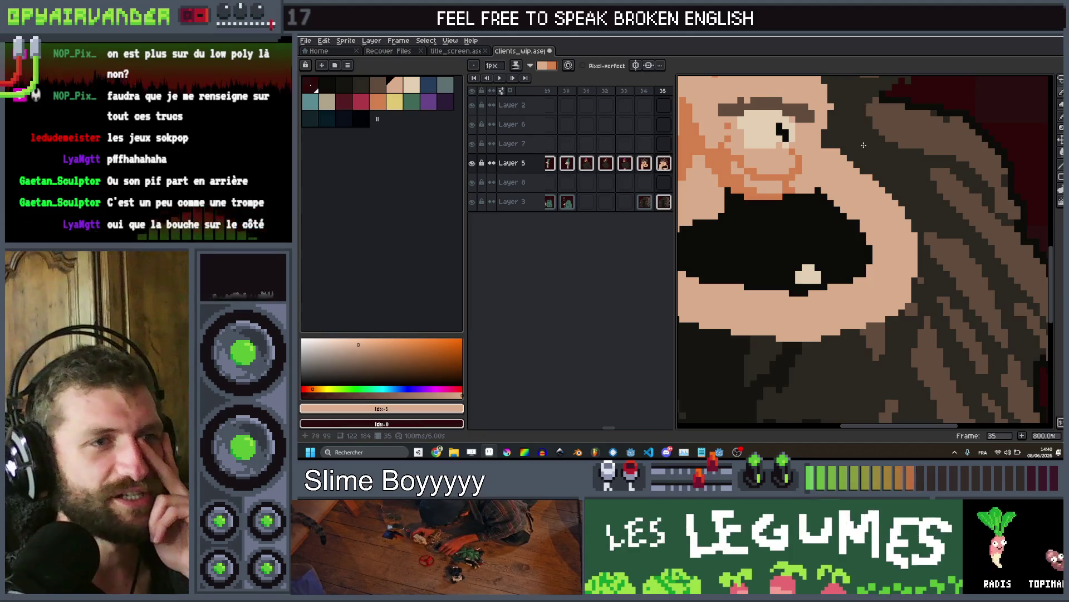
# Sample the face's orange, swap colours, and draw a 4px orange shadow along the mouth's upper-right edge
pyautogui.moveTo(863, 145); pyautogui.dragTo(873, 184)
pyautogui.keyDown('alt'); pyautogui.click(801, 227); pyautogui.keyUp('alt')
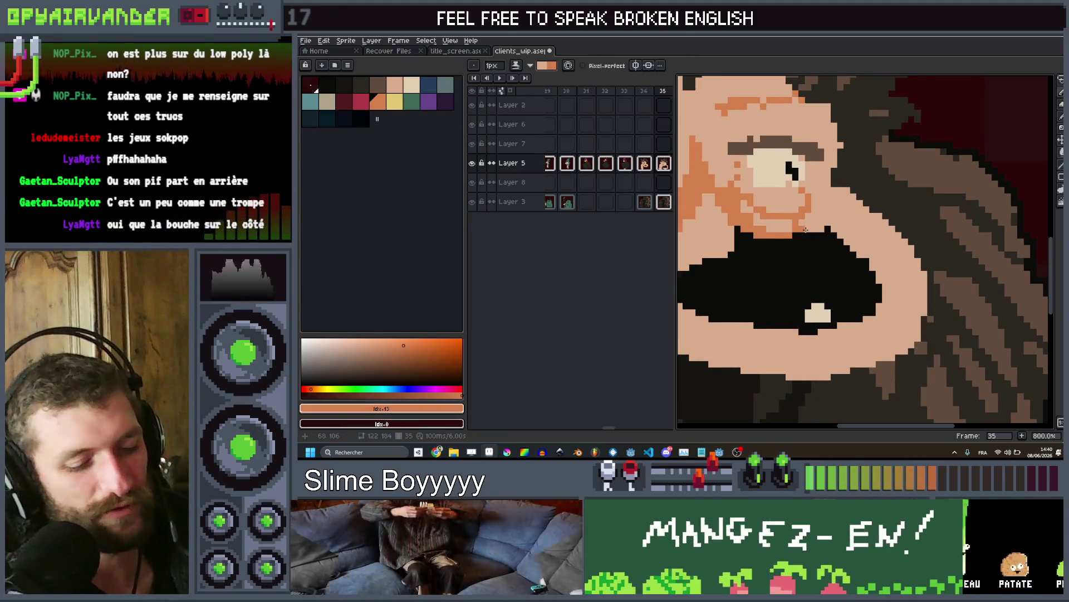
pyautogui.press('x')
pyautogui.press('e')
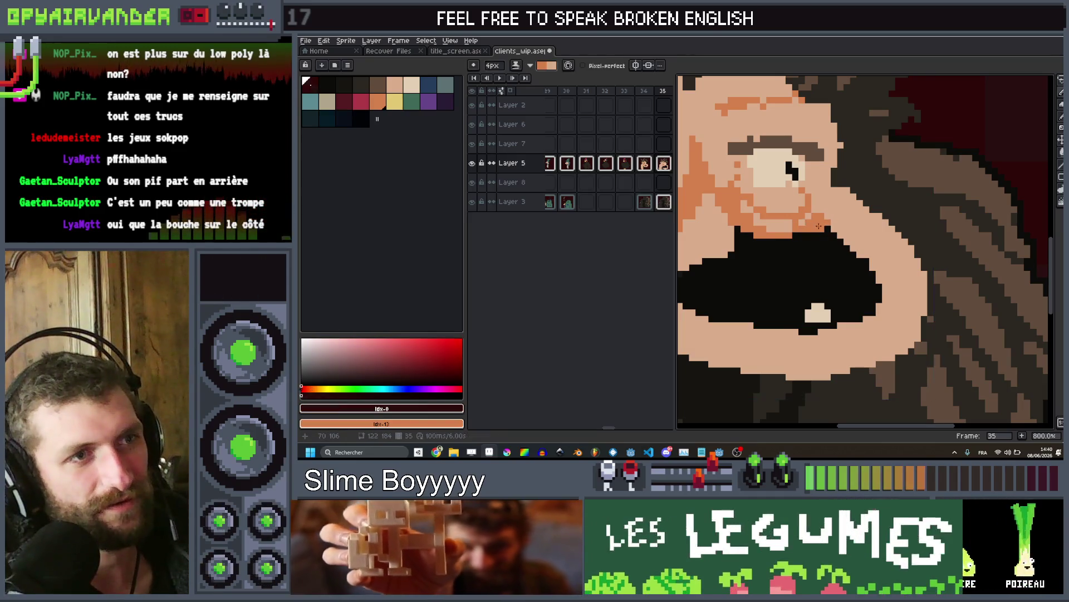
pyautogui.moveTo(832, 230); pyautogui.dragTo(855, 248)
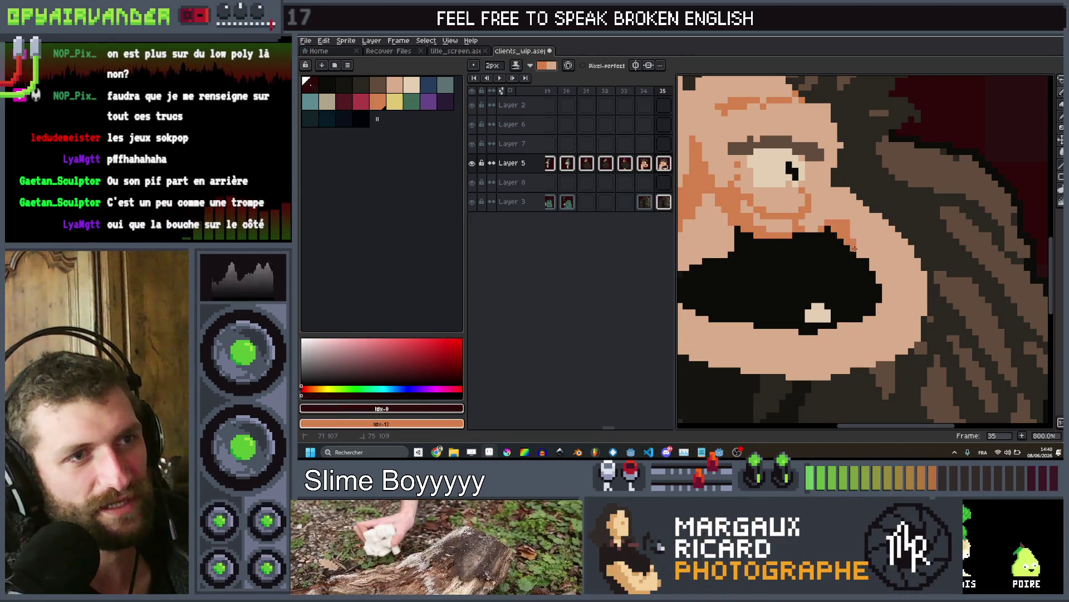
pyautogui.scroll(-3, 879, 284)
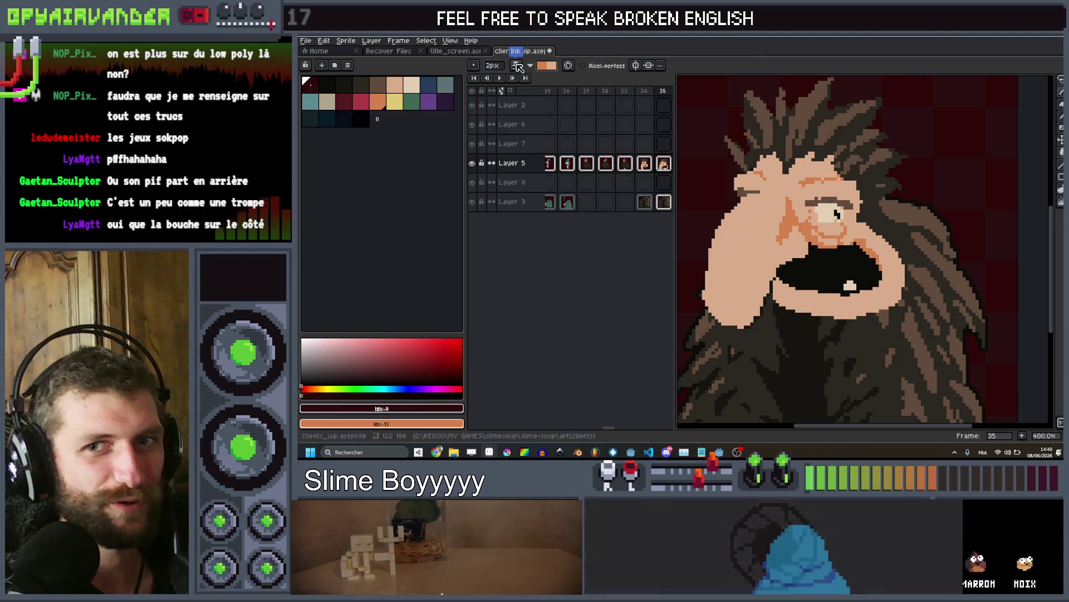
pyautogui.scroll(3, 861, 229)
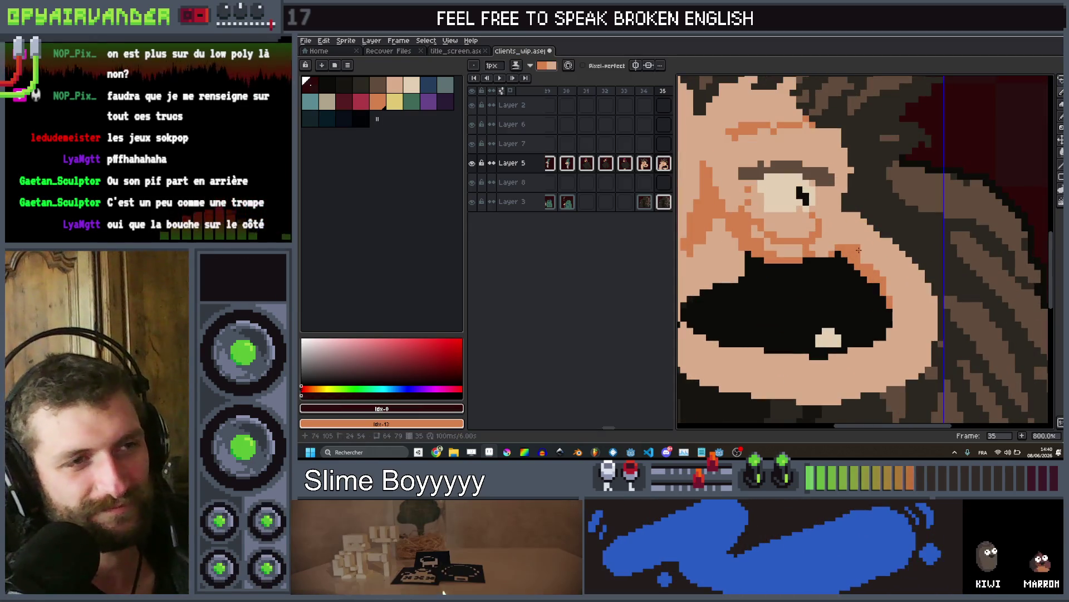
pyautogui.scroll(-4, 869, 223)
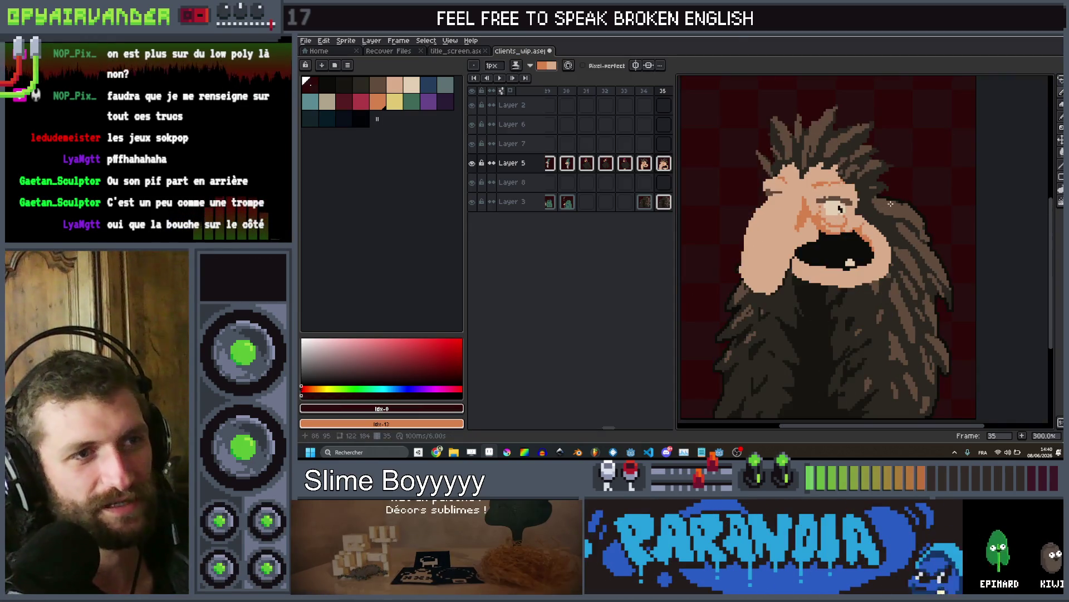
pyautogui.press(',')
pyautogui.press('.')
pyautogui.scroll(4, 887, 201)
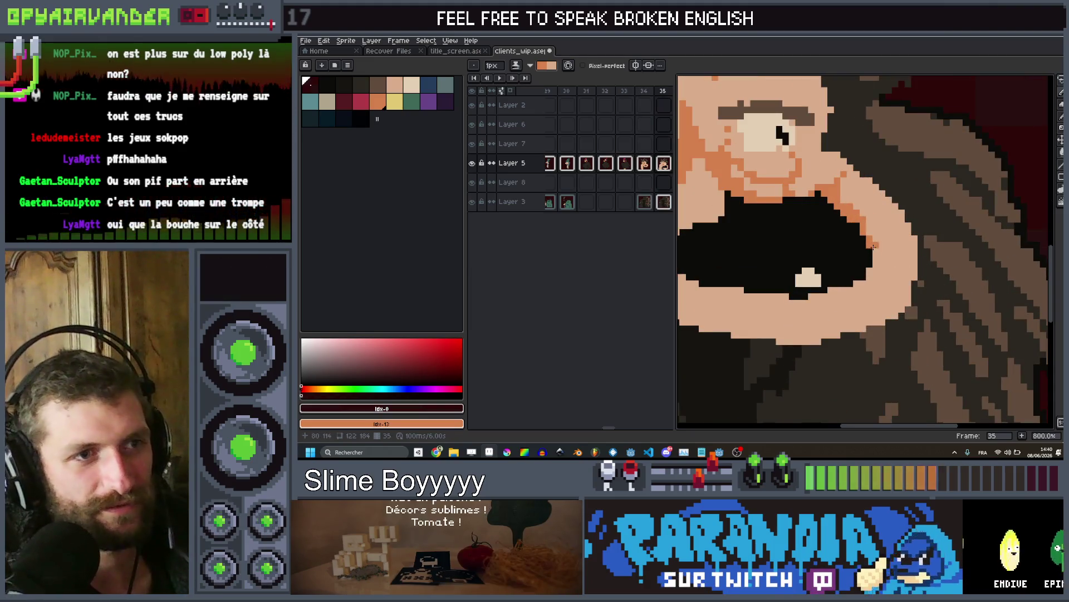
pyautogui.scroll(-4, 866, 262)
pyautogui.press('Return')
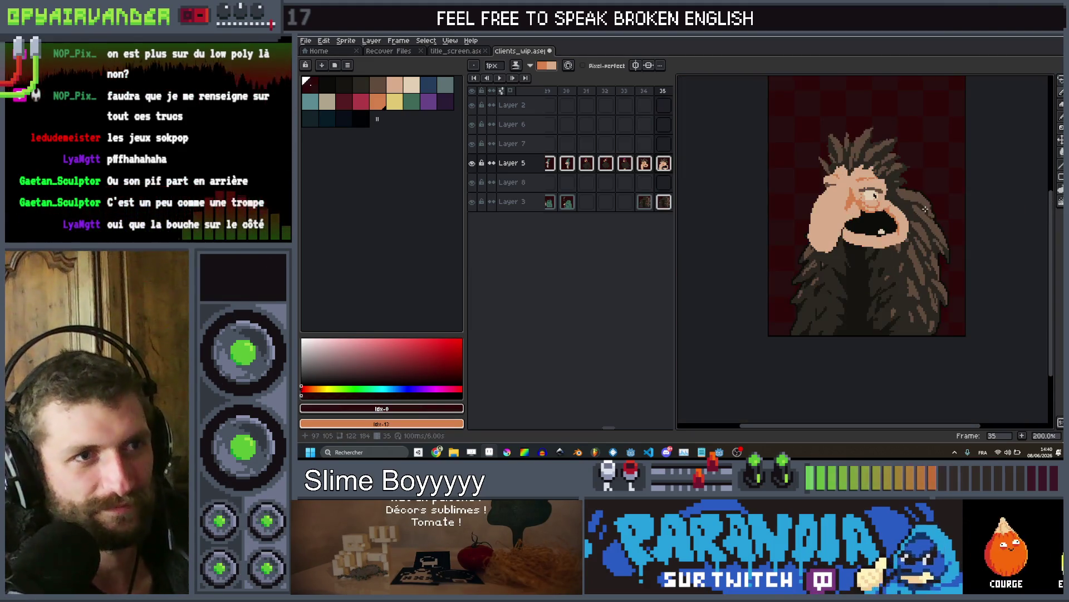
pyautogui.press('Return')
pyautogui.scroll(3, 839, 244)
pyautogui.scroll(1, 839, 244)
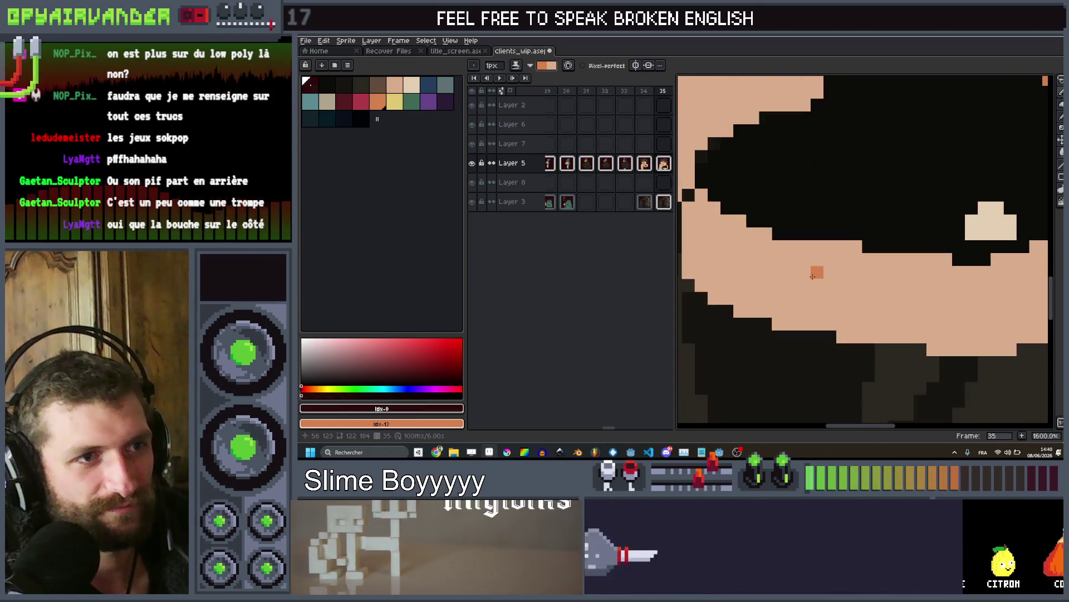
pyautogui.scroll(-5, 857, 257)
pyautogui.scroll(1, 874, 260)
pyautogui.press('Return')
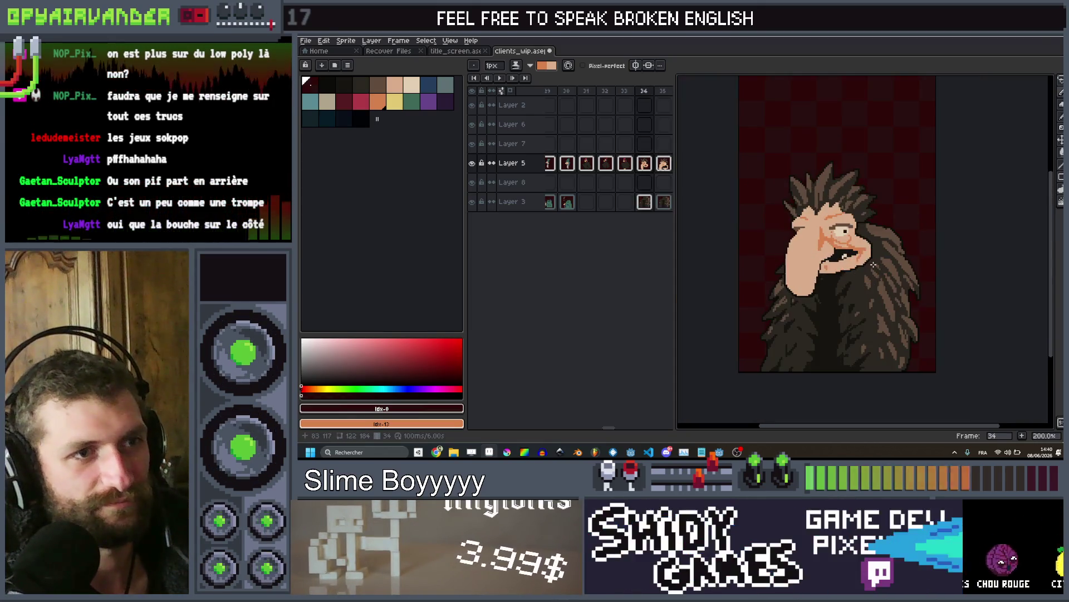
pyautogui.press('Return')
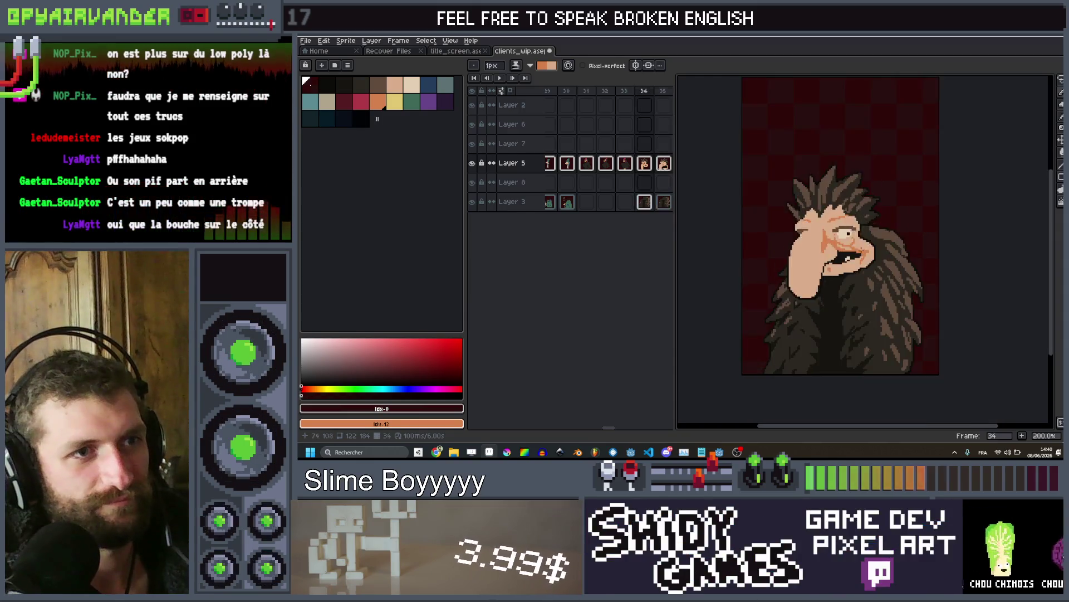
pyautogui.scroll(10, 848, 233)
pyautogui.click(412, 85)
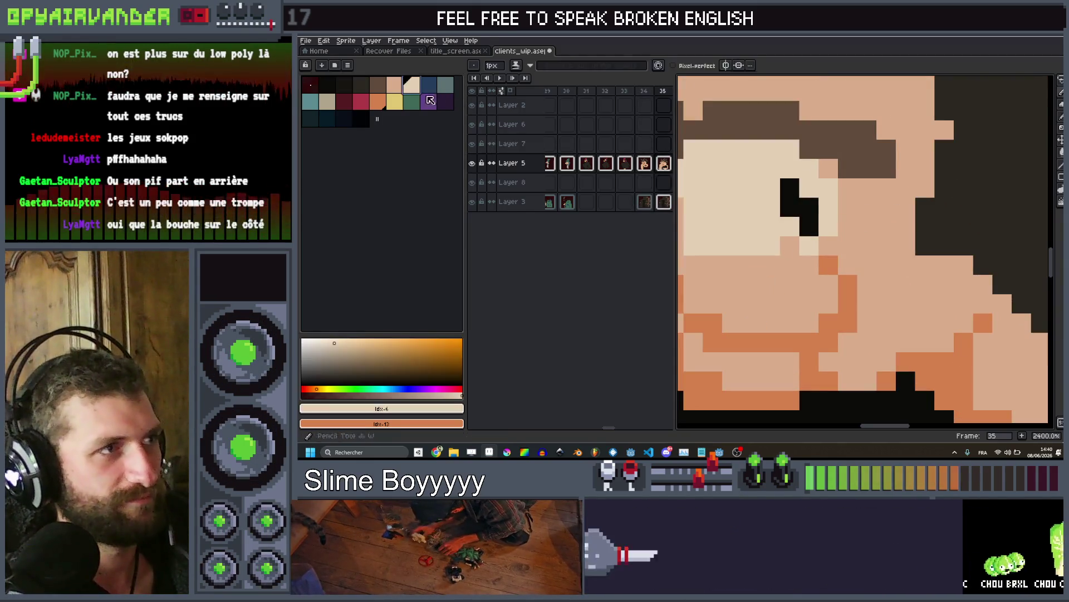
# Widen the ogre's light eyeball over the old pupil and dot a new 4px black pupil
pyautogui.click(811, 234)
pyautogui.moveTo(798, 220); pyautogui.dragTo(773, 246)
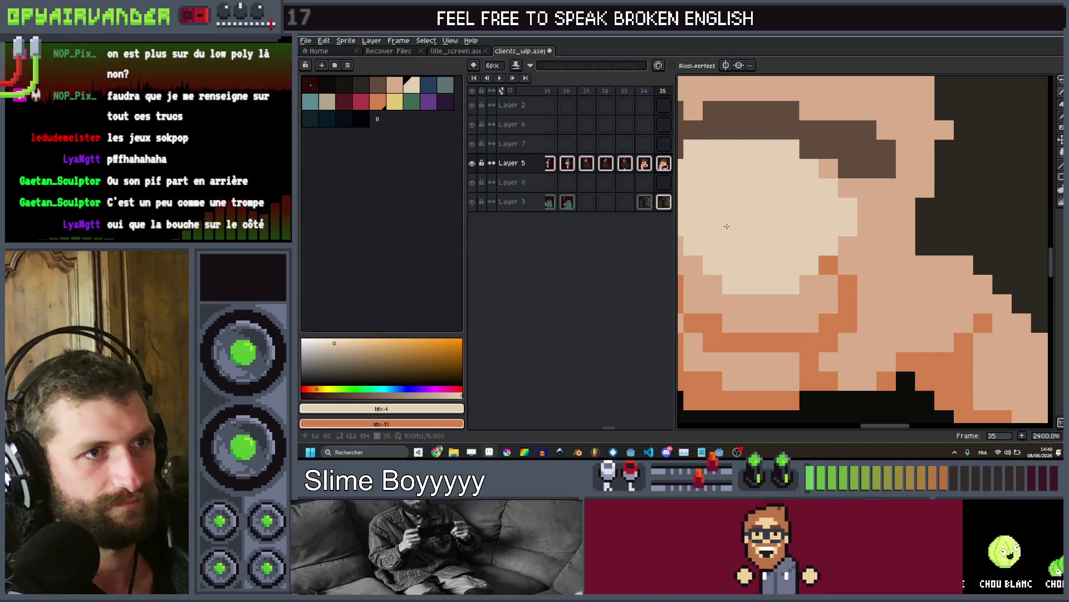
pyautogui.click(327, 84)
pyautogui.press('-')
pyautogui.press('-')
pyautogui.click(798, 217)
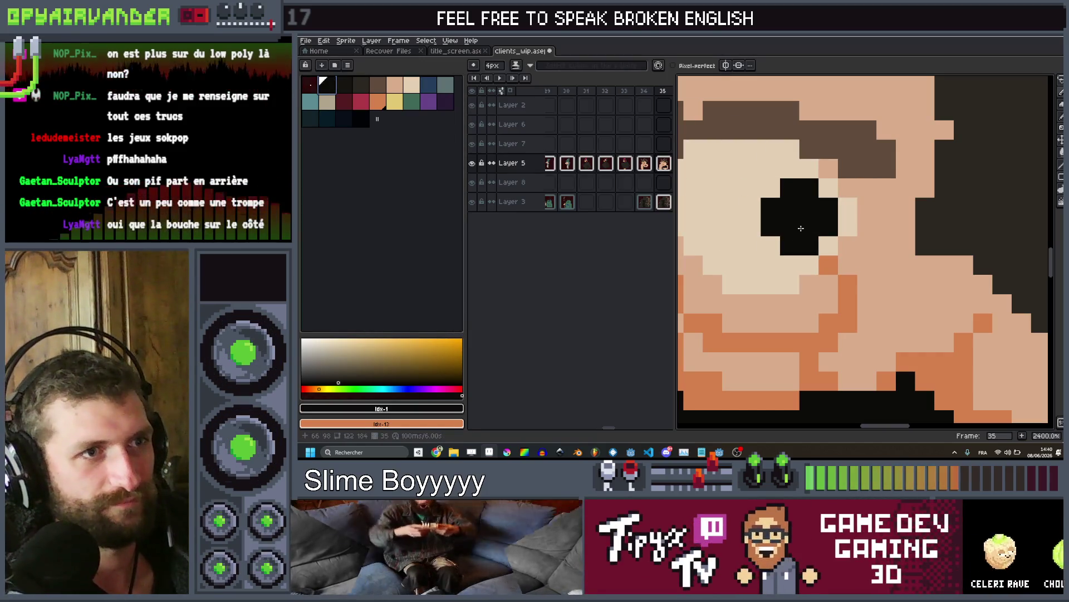
pyautogui.scroll(-10, 801, 229)
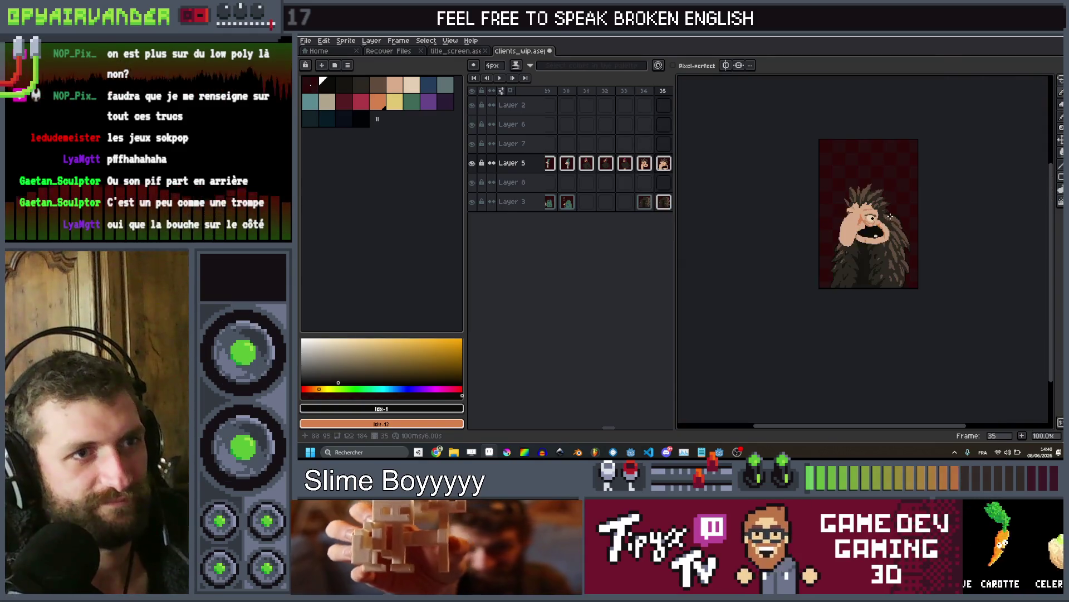
pyautogui.scroll(3, 900, 216)
# Flip between neighbouring frames to compare, then recentre the view on the character
pyautogui.press('Left')
pyautogui.press('Right')
pyautogui.press('Left')
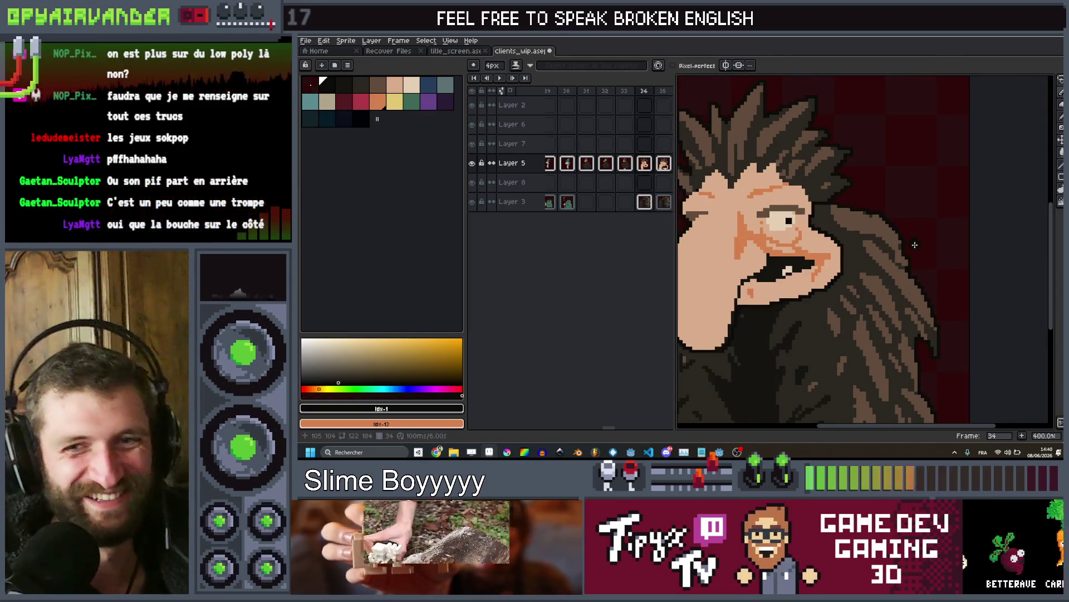
pyautogui.press('Right')
pyautogui.press('Left')
pyautogui.moveTo(990, 210); pyautogui.dragTo(1012, 223)
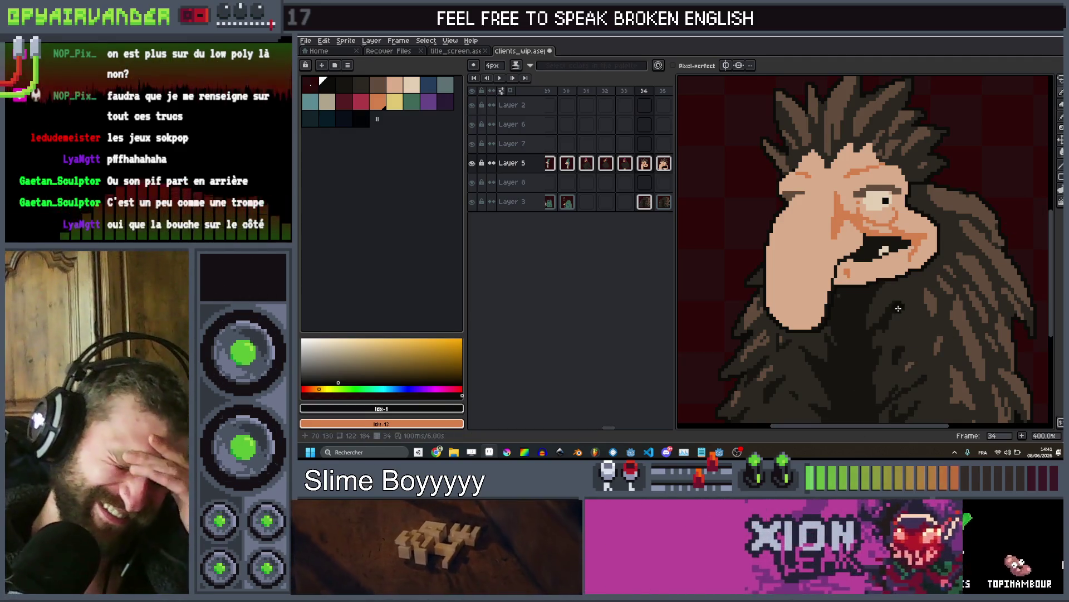
pyautogui.hscroll(3, 652, 116)
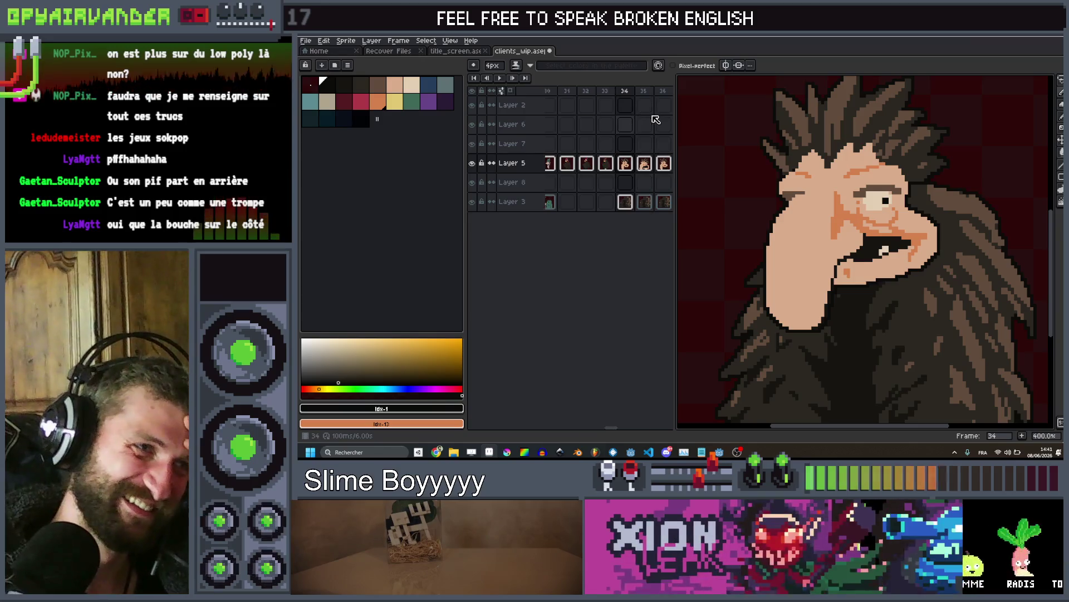
# On frame 36, undo the black fill on the face and set the background colour to palette index 0
pyautogui.press('Right')
pyautogui.press('Right')
pyautogui.scroll(-3, 856, 216)
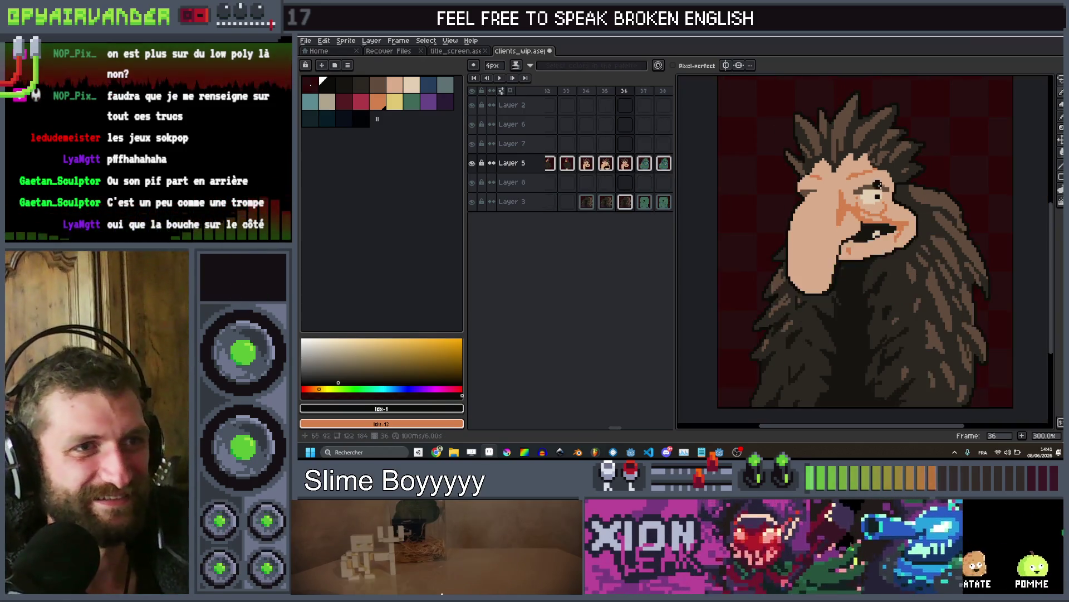
pyautogui.scroll(3, 856, 216)
pyautogui.scroll(5, 857, 216)
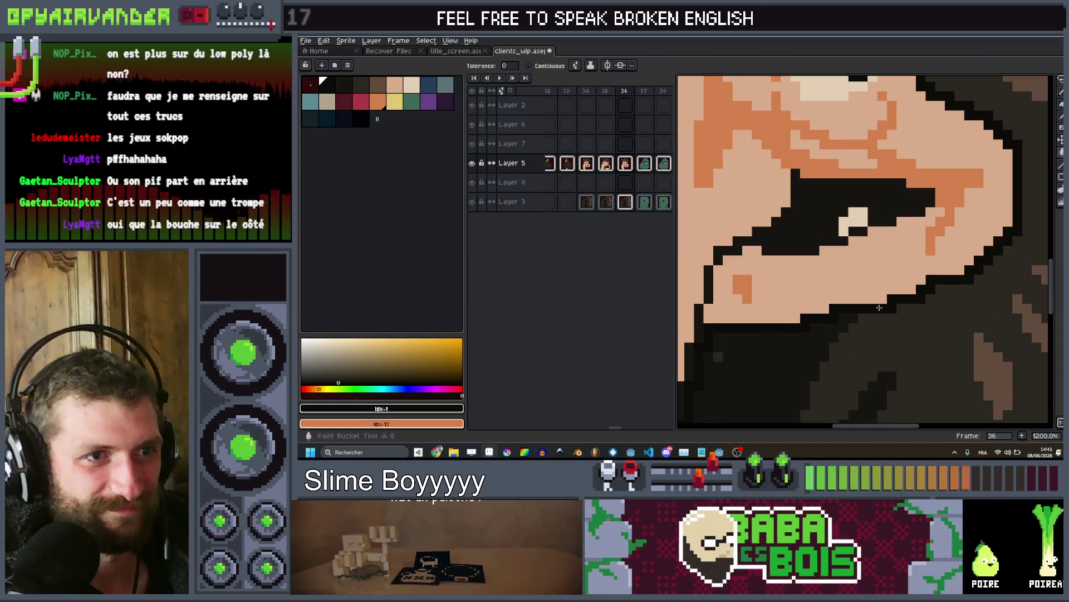
pyautogui.scroll(-2, 879, 307)
pyautogui.hotkey('ctrl', 'z')
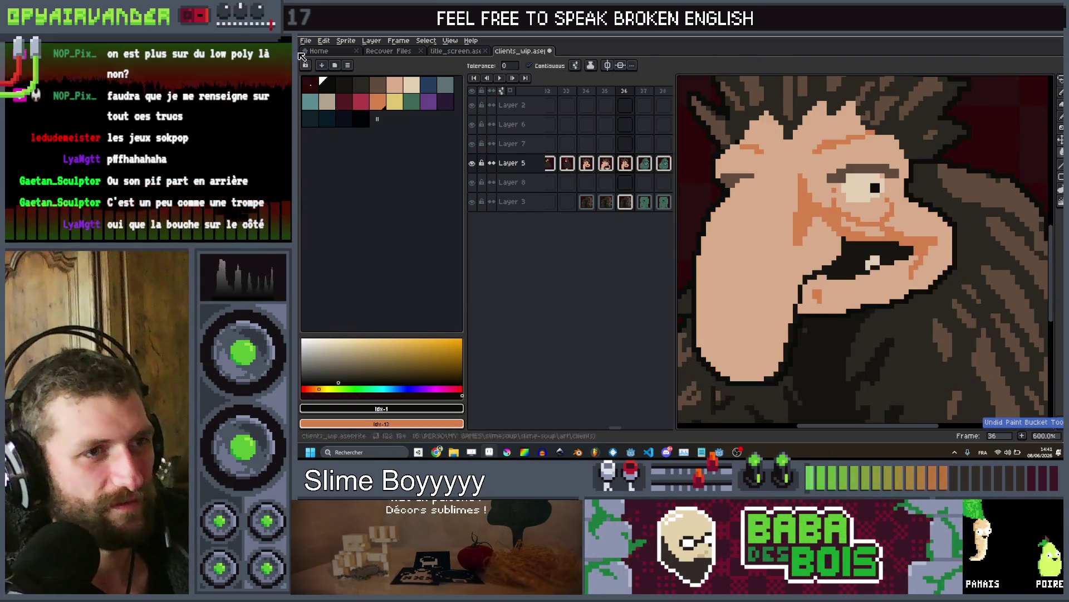
pyautogui.rightClick(310, 85)
pyautogui.scroll(1, 931, 294)
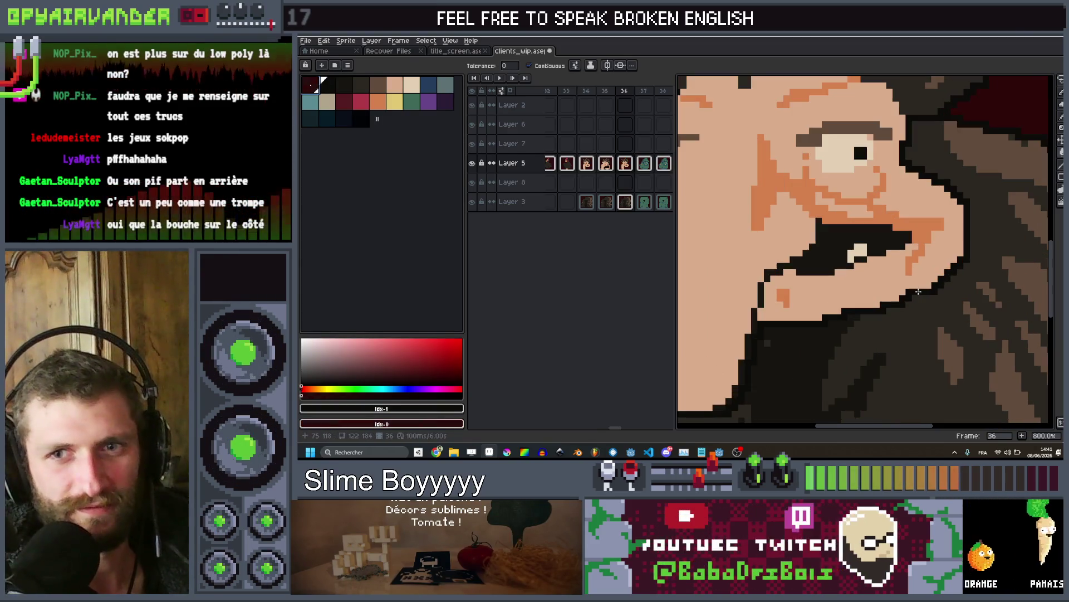
# Compare frames 35 and 36, then start lassoing the lower jaw around frame 36's mouth
pyautogui.press(',')
pyautogui.scroll(-2, 952, 277)
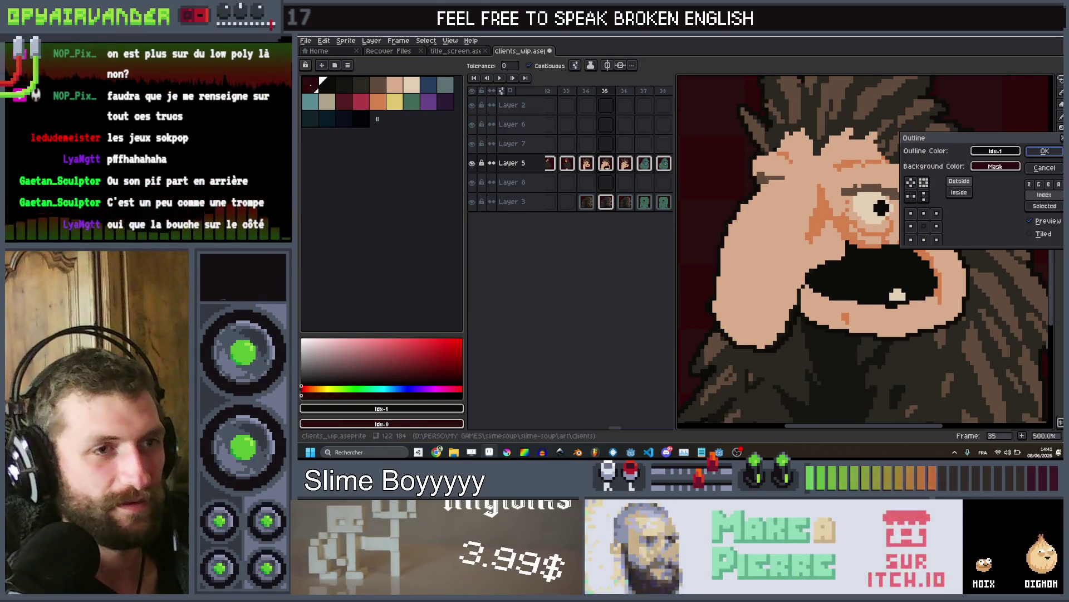
pyautogui.press('.')
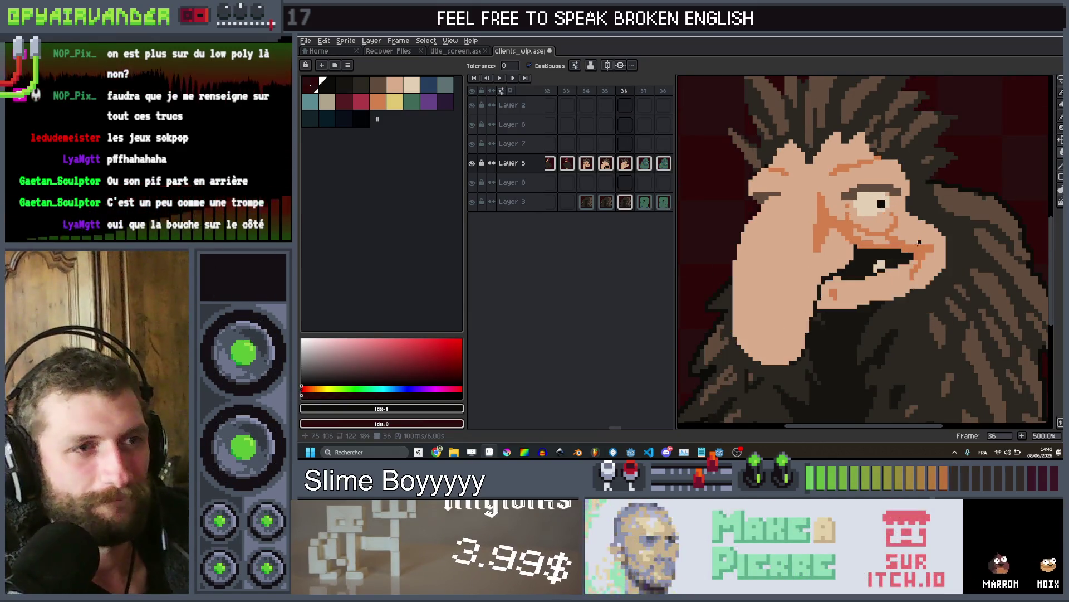
pyautogui.scroll(3, 914, 254)
pyautogui.scroll(-2, 860, 288)
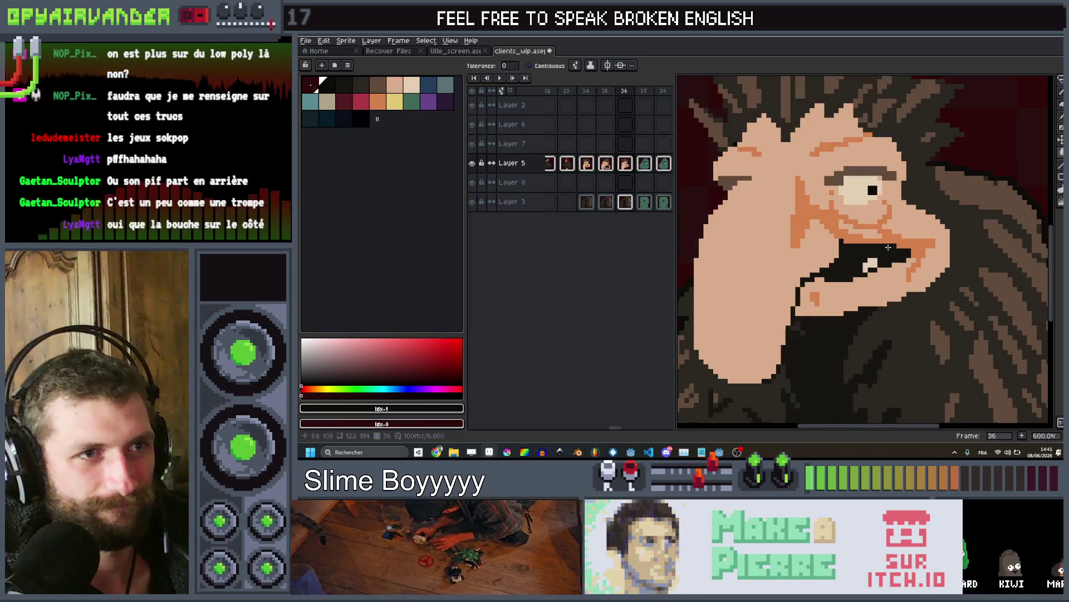
pyautogui.scroll(1, 860, 287)
pyautogui.moveTo(805, 296)
pyautogui.mouseDown()
pyautogui.moveTo(793, 306)
pyautogui.moveTo(798, 284)
pyautogui.mouseUp()
# Select the lower jaw along the lip and move it up two pixels
pyautogui.moveTo(863, 270); pyautogui.dragTo(979, 225)
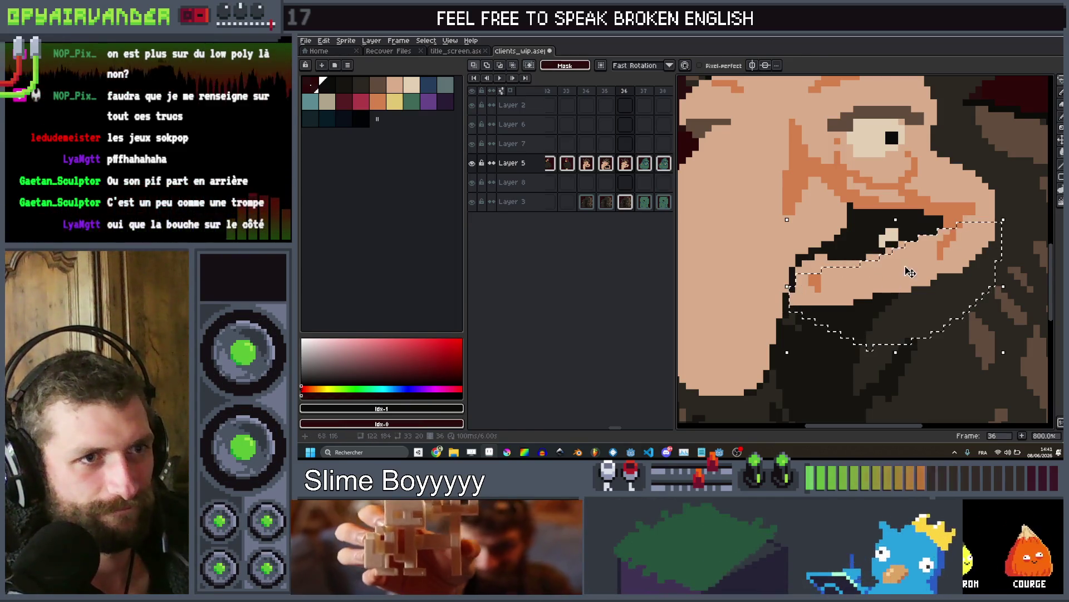
pyautogui.moveTo(913, 252); pyautogui.dragTo(912, 243)
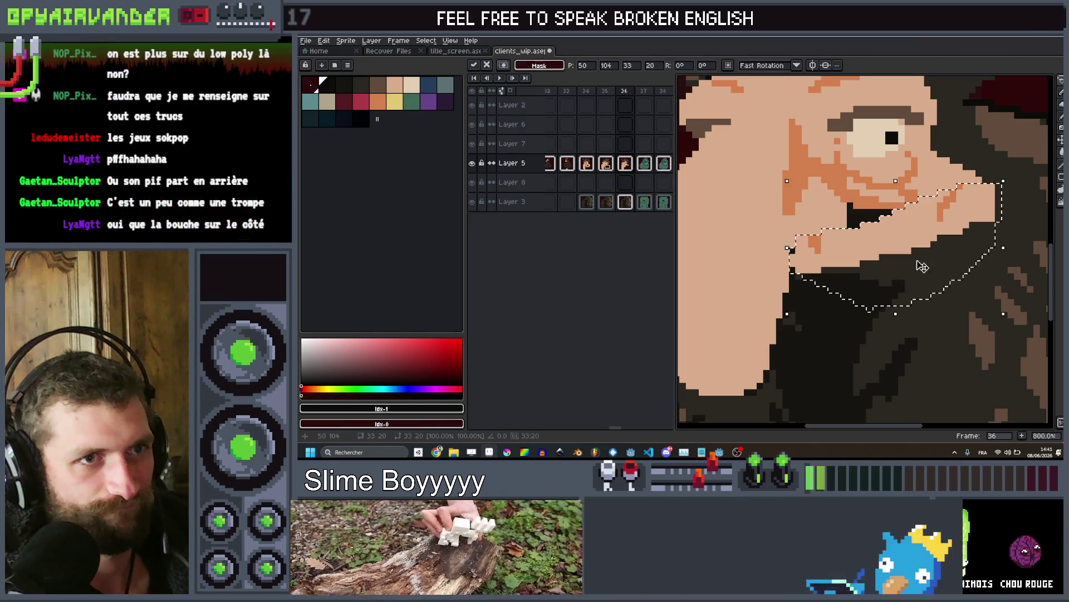
pyautogui.scroll(2, 986, 323)
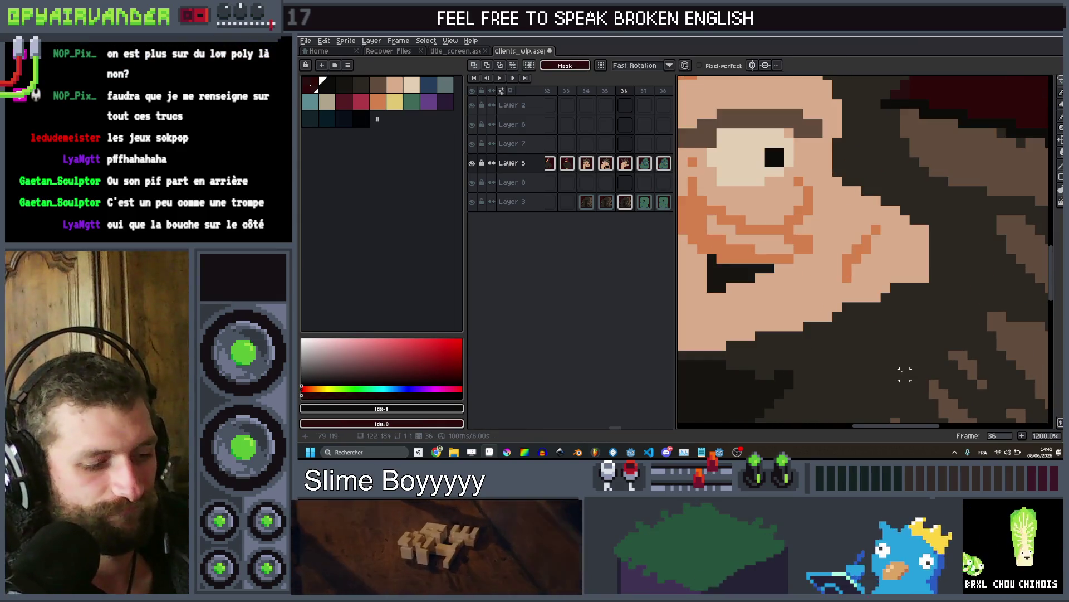
pyautogui.press('b')
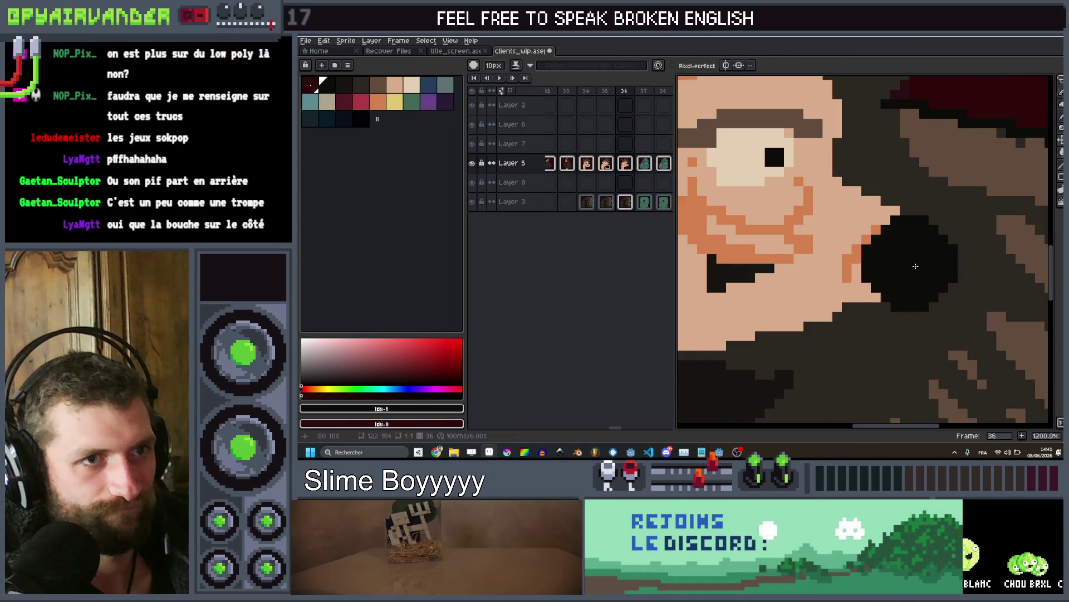
pyautogui.press('v')
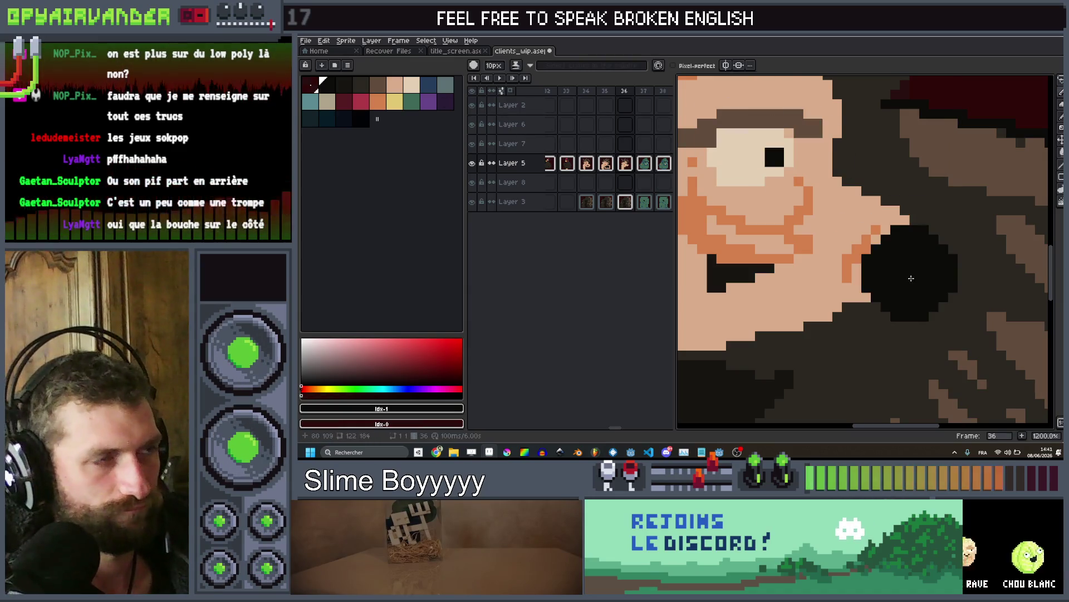
pyautogui.press('b')
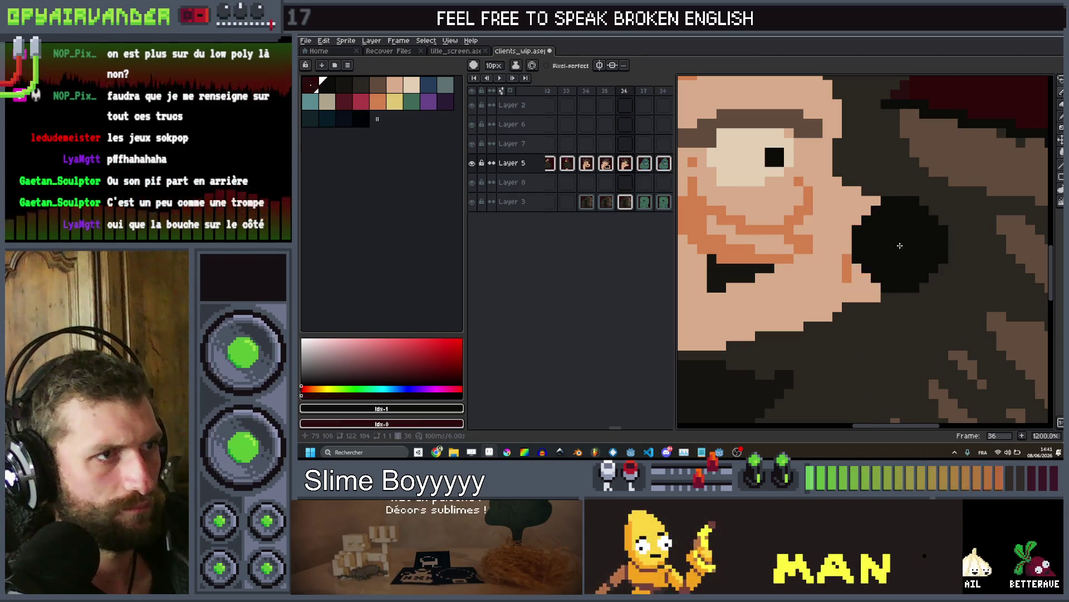
pyautogui.scroll(-5, 909, 247)
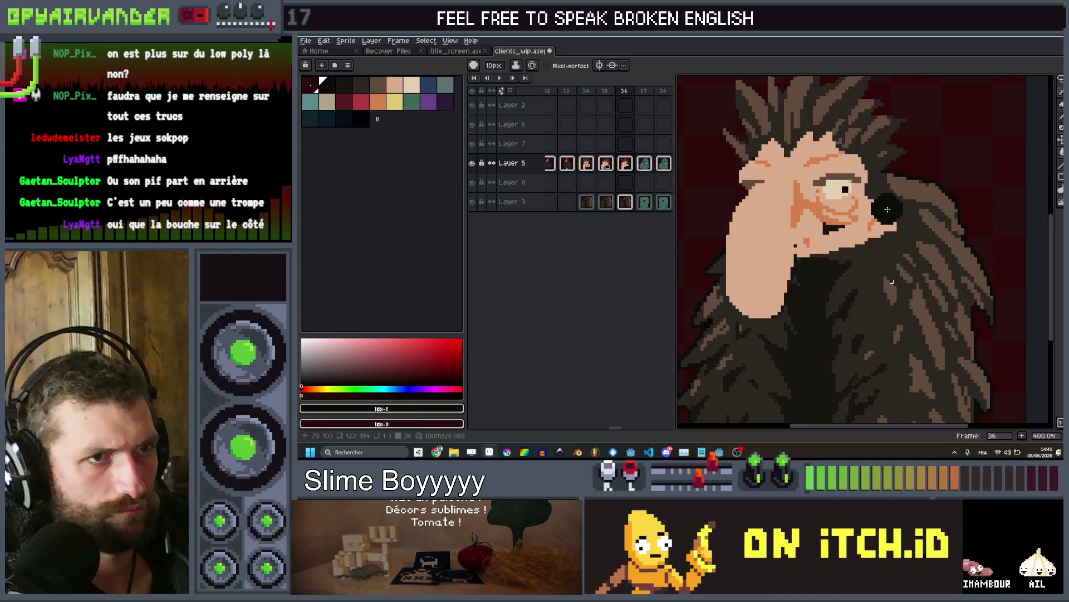
pyautogui.scroll(3, 887, 210)
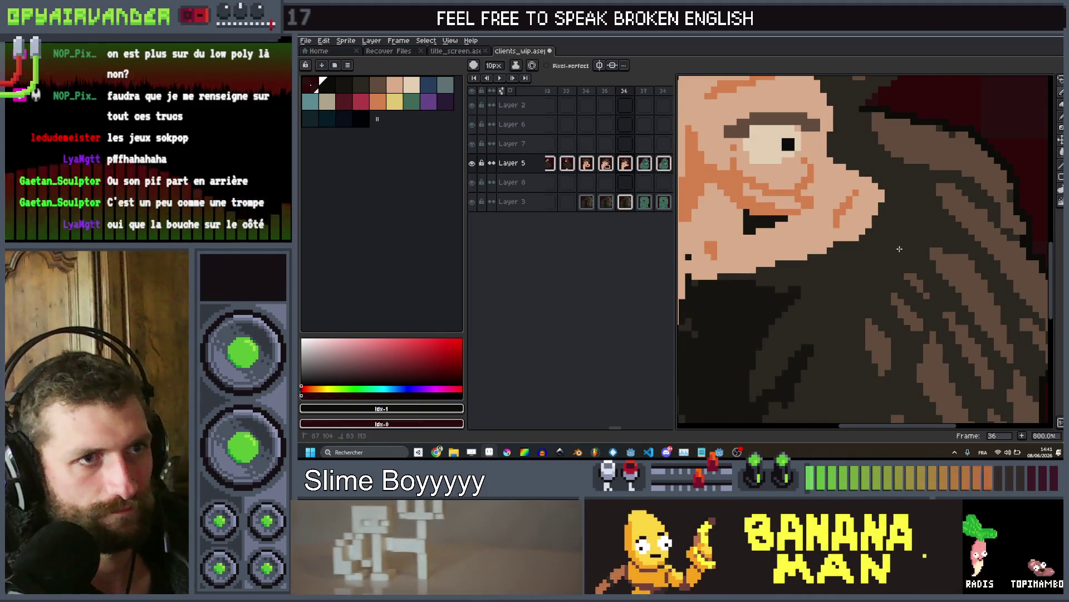
pyautogui.scroll(-4, 910, 176)
pyautogui.scroll(2, 928, 163)
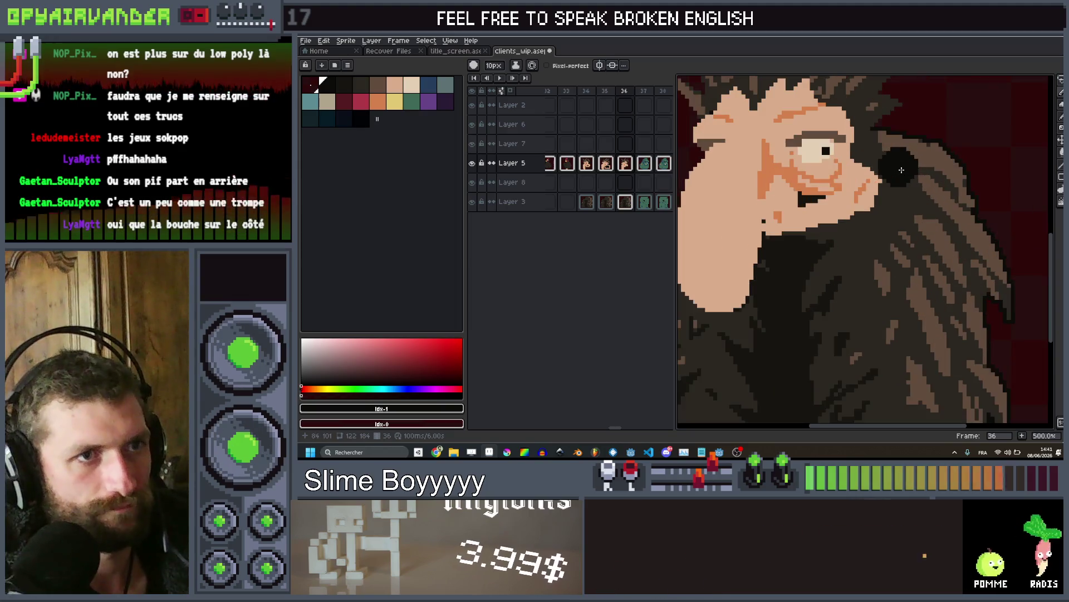
# Sample the nose's skin tone and extend the nose tip down and to the right
pyautogui.press('i')
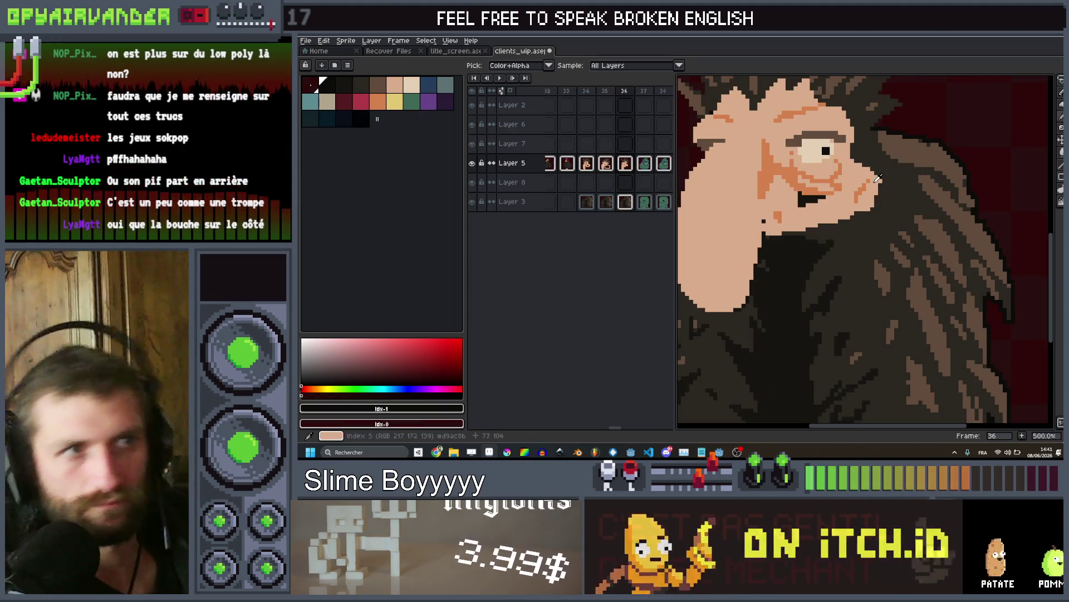
pyautogui.click(873, 182)
pyautogui.scroll(2, 870, 187)
pyautogui.moveTo(867, 187); pyautogui.dragTo(872, 202)
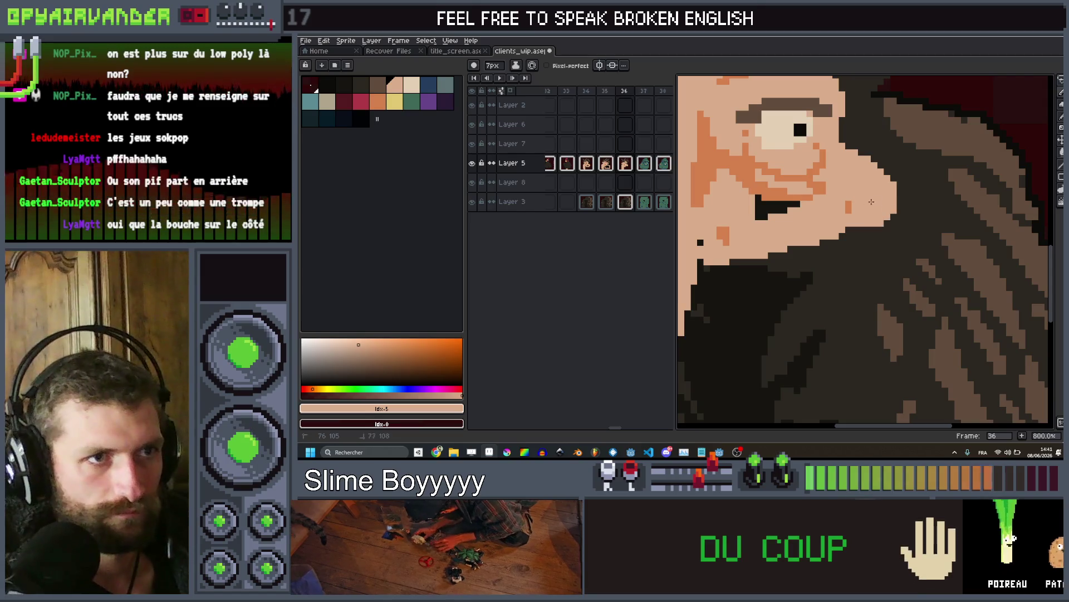
pyautogui.scroll(-4, 838, 216)
# Play the animation to preview the motion and pick up the dark mouth colour
pyautogui.press('Return')
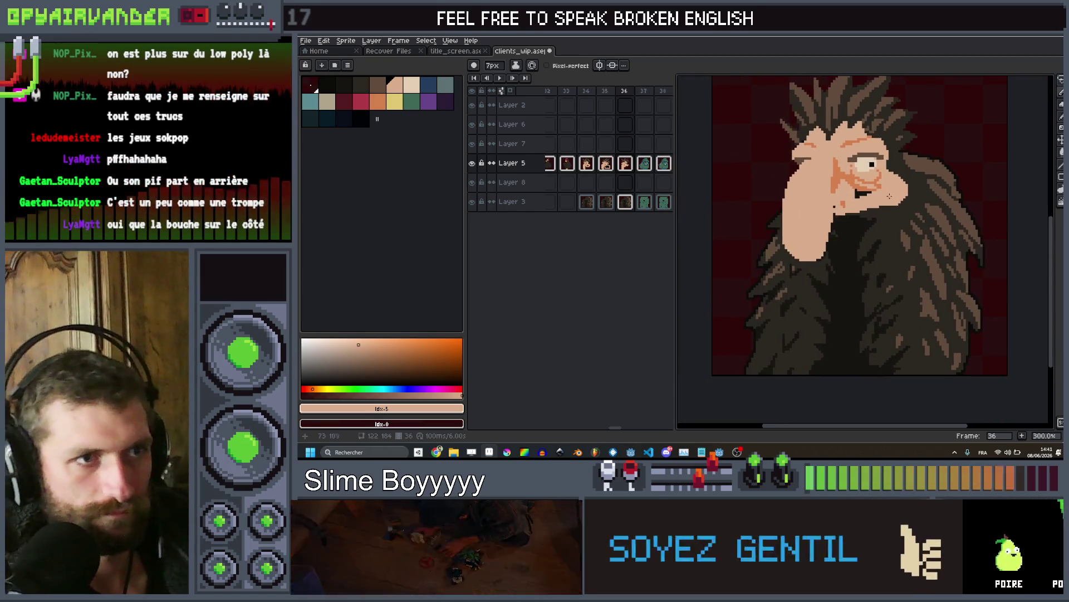
pyautogui.scroll(4, 882, 208)
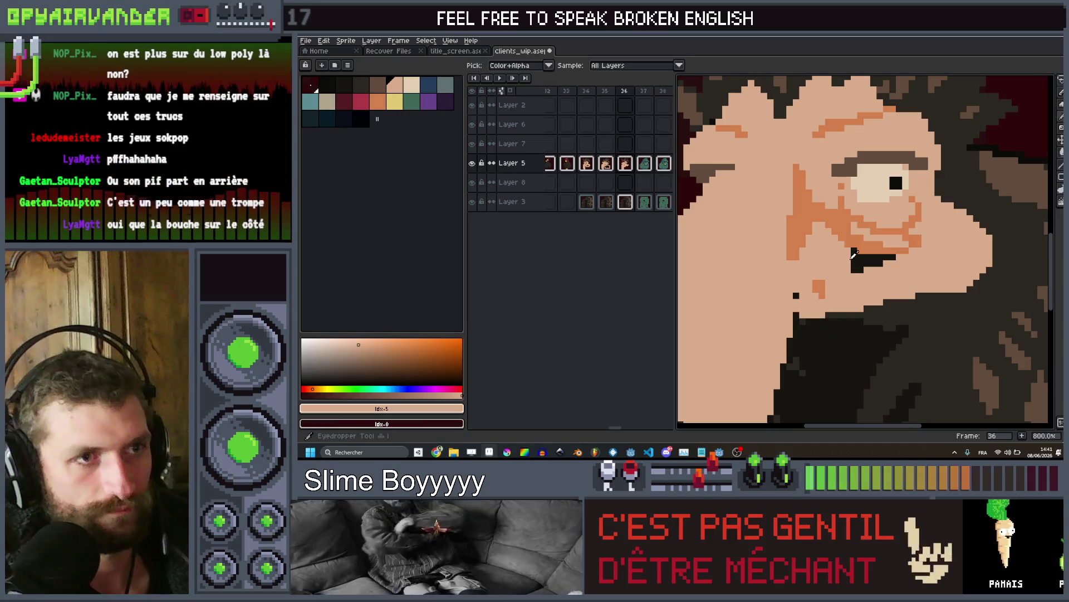
pyautogui.click(802, 313)
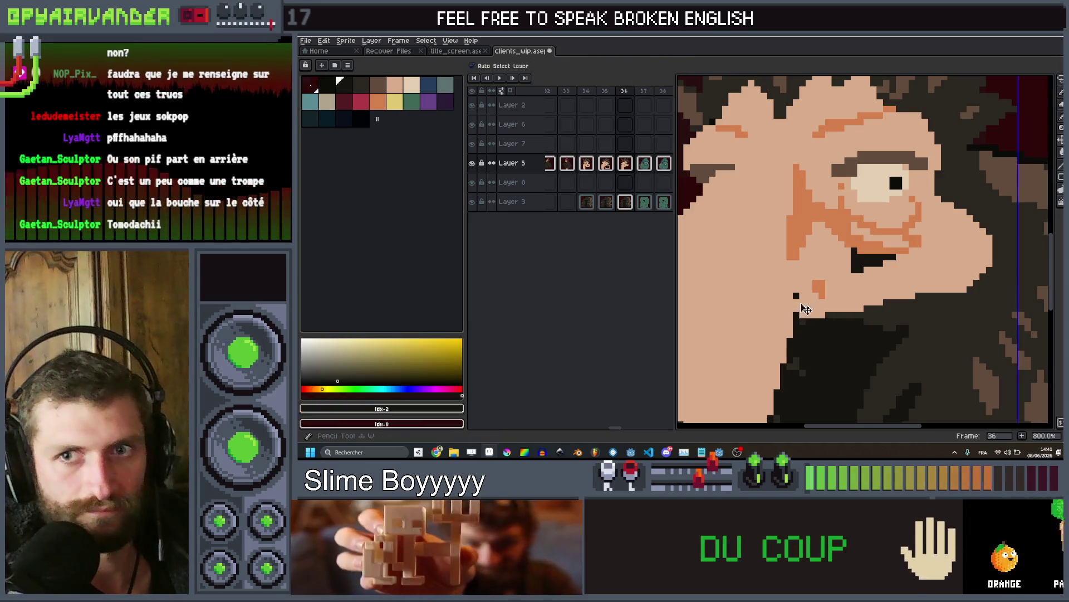
# Extend the dark mouth line diagonally on frame 36
pyautogui.scroll(2, 796, 292)
pyautogui.moveTo(795, 288); pyautogui.dragTo(799, 325)
pyautogui.scroll(-1, 802, 324)
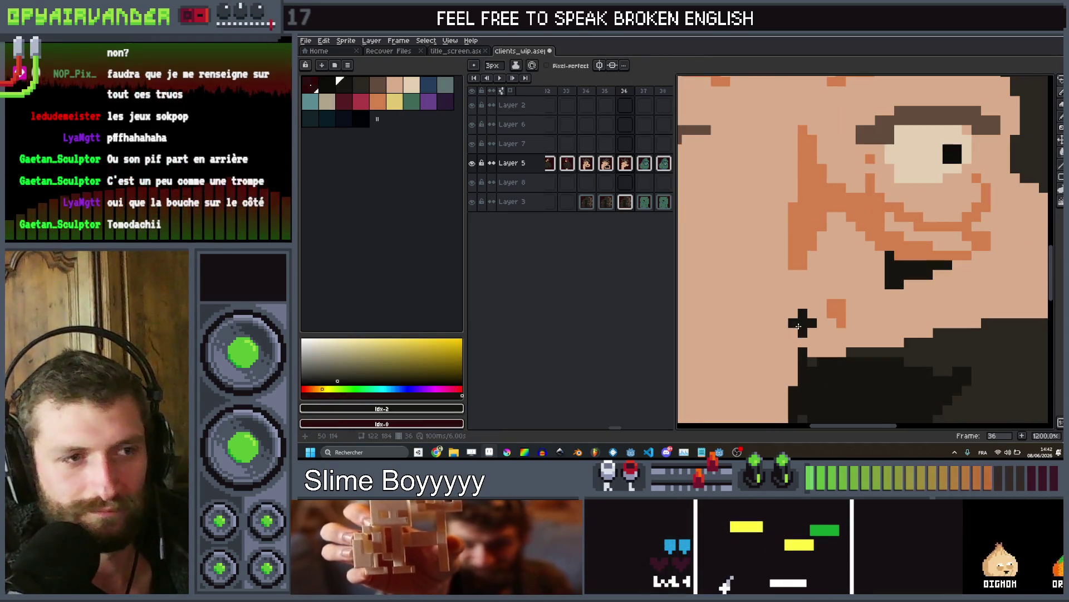
pyautogui.keyDown('shift'); pyautogui.click(813, 314); pyautogui.keyUp('shift')
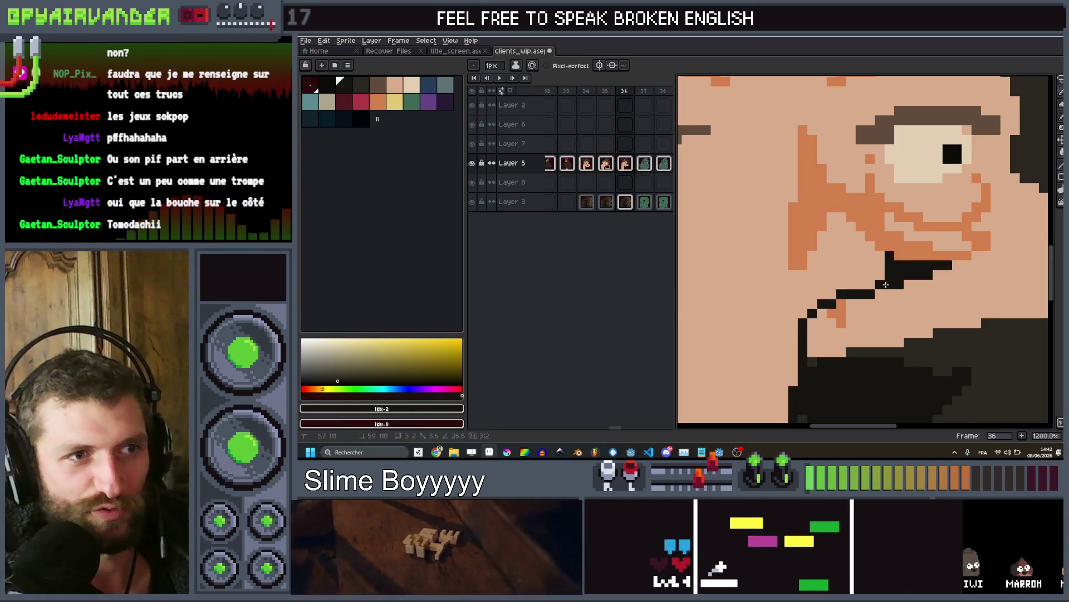
# Recentre on the head and compare closed-mouth frame 36 with open-mouth frame 35
pyautogui.scroll(-4, 889, 287)
pyautogui.moveTo(889, 286); pyautogui.dragTo(887, 300)
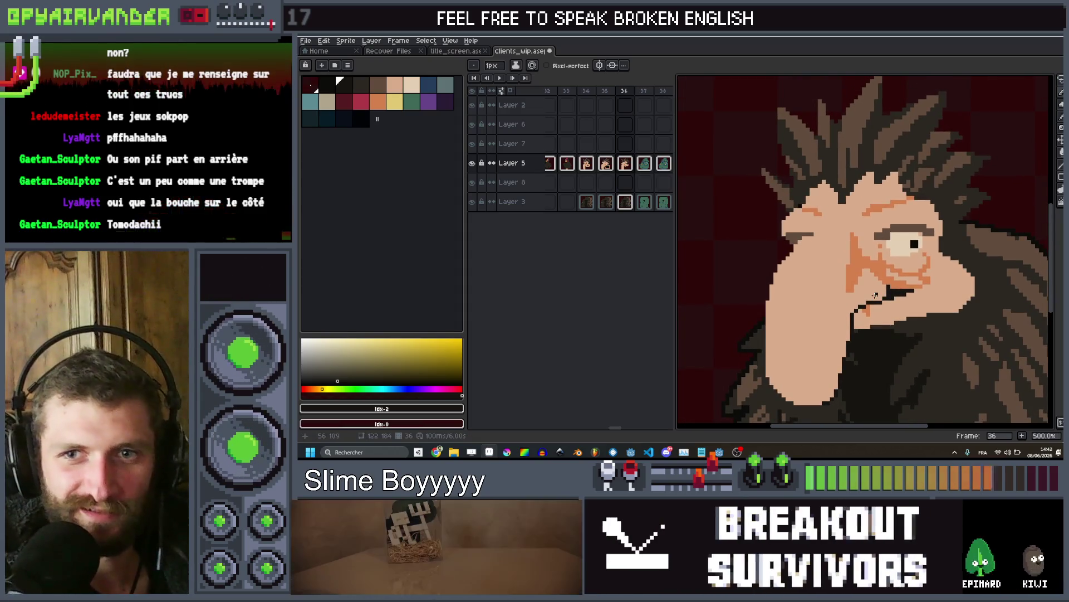
pyautogui.scroll(-3, 875, 295)
pyautogui.scroll(5, 877, 306)
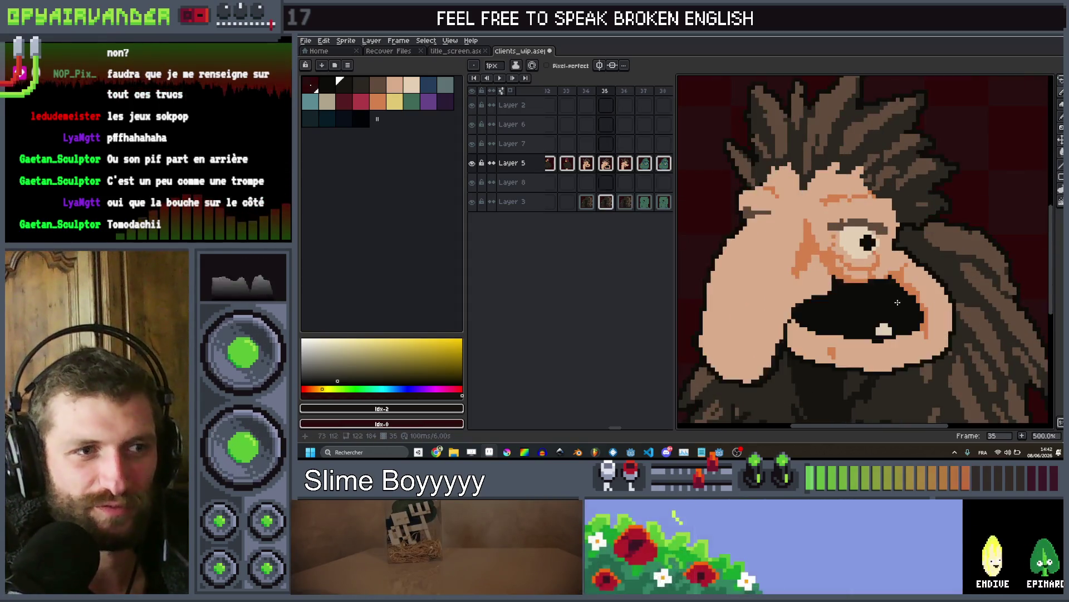
pyautogui.scroll(-4, 878, 321)
pyautogui.scroll(2, 880, 318)
pyautogui.scroll(-2, 883, 312)
pyautogui.scroll(2, 888, 306)
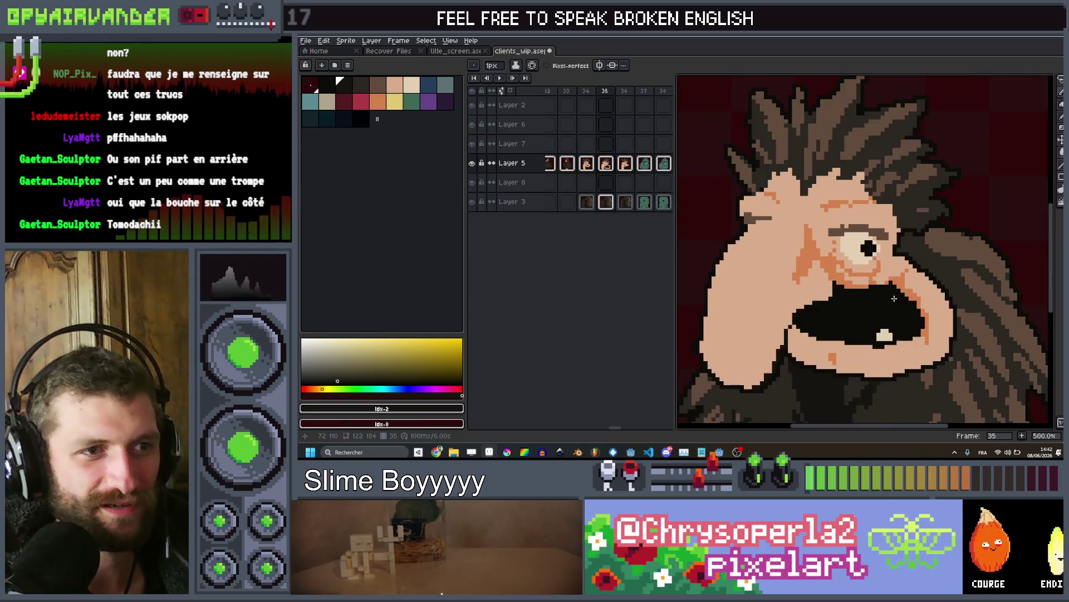
pyautogui.scroll(-3, 894, 299)
pyautogui.press('Left')
pyautogui.press('Right')
pyautogui.scroll(1, 896, 300)
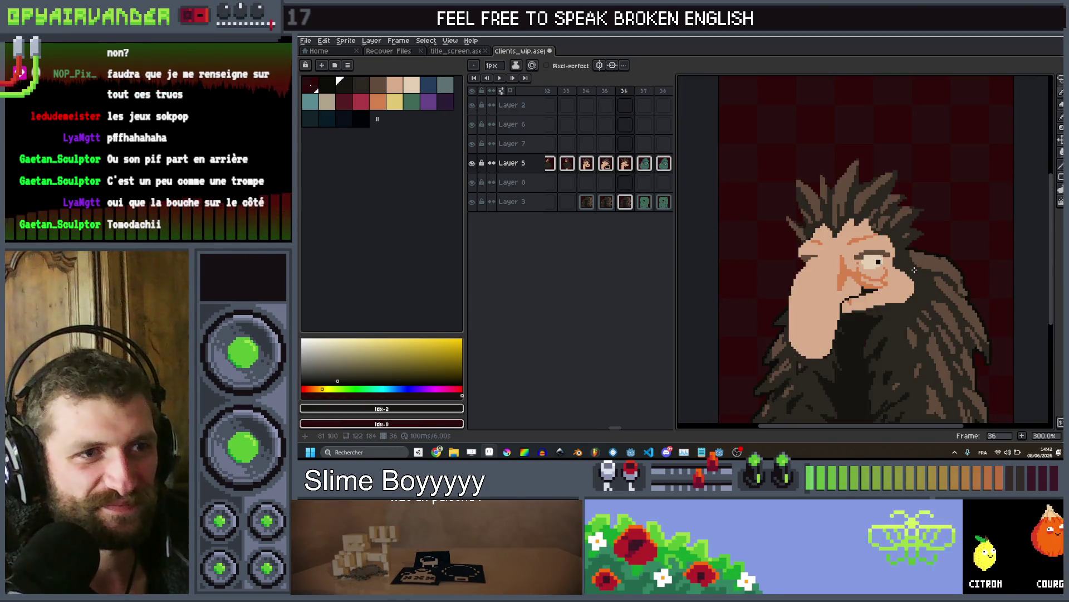
pyautogui.press('Left')
pyautogui.press('Right')
pyautogui.scroll(6, 860, 323)
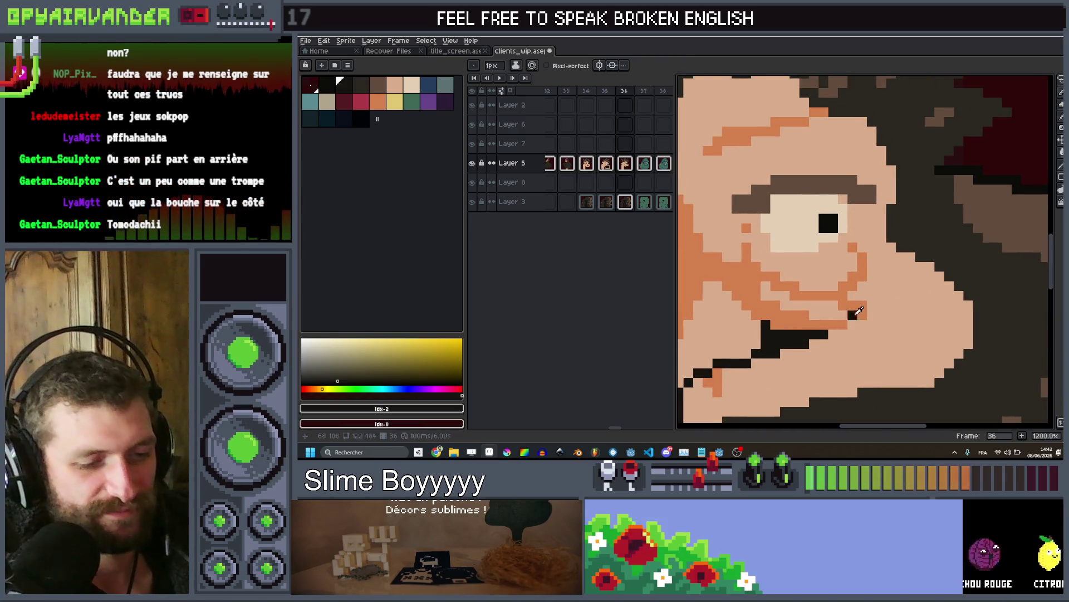
# Draw a short orange crease on the cheek using the face's orange shade
pyautogui.keyDown('alt'); pyautogui.click(861, 309); pyautogui.keyUp('alt')
pyautogui.keyDown('shift'); pyautogui.click(891, 362); pyautogui.keyUp('shift')
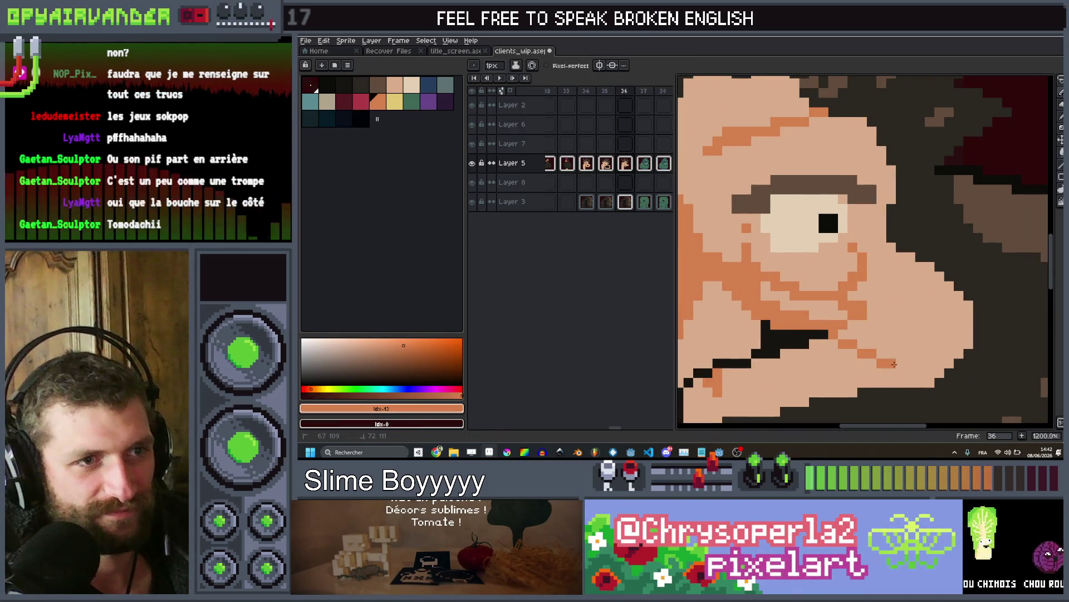
pyautogui.click(890, 277)
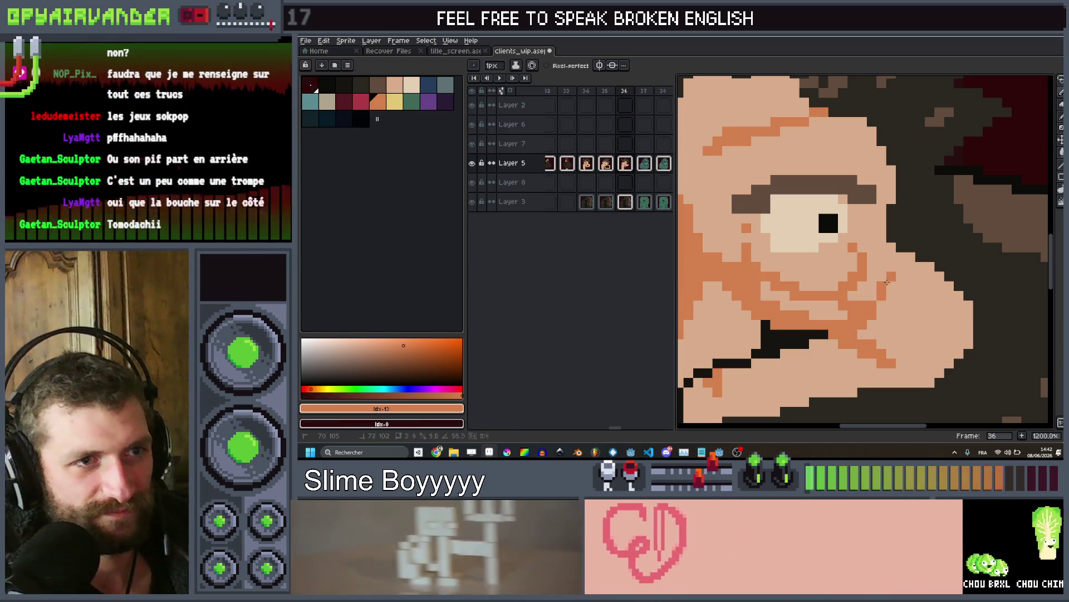
pyautogui.scroll(-8, 935, 268)
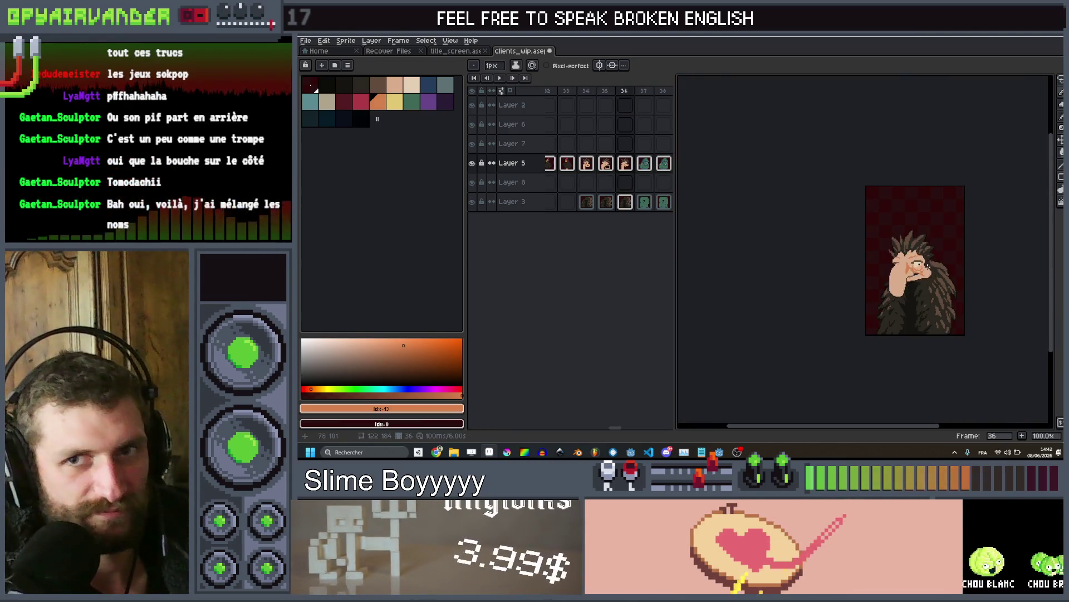
pyautogui.scroll(8, 928, 267)
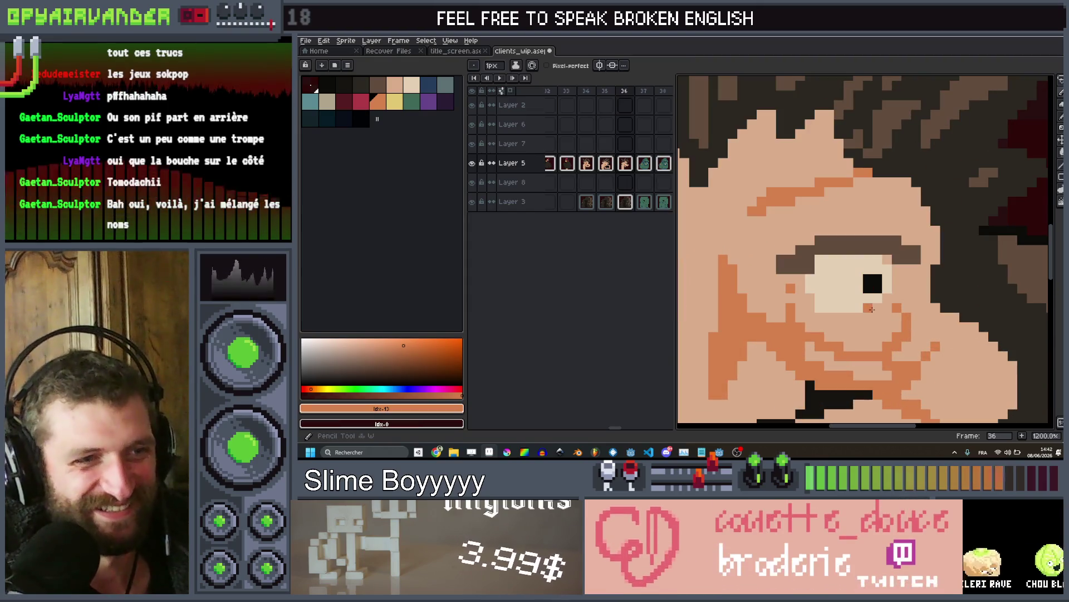
# With a slightly bigger brush, paint peach skin over the lower eye to half-close it
pyautogui.click(882, 303)
pyautogui.press('+')
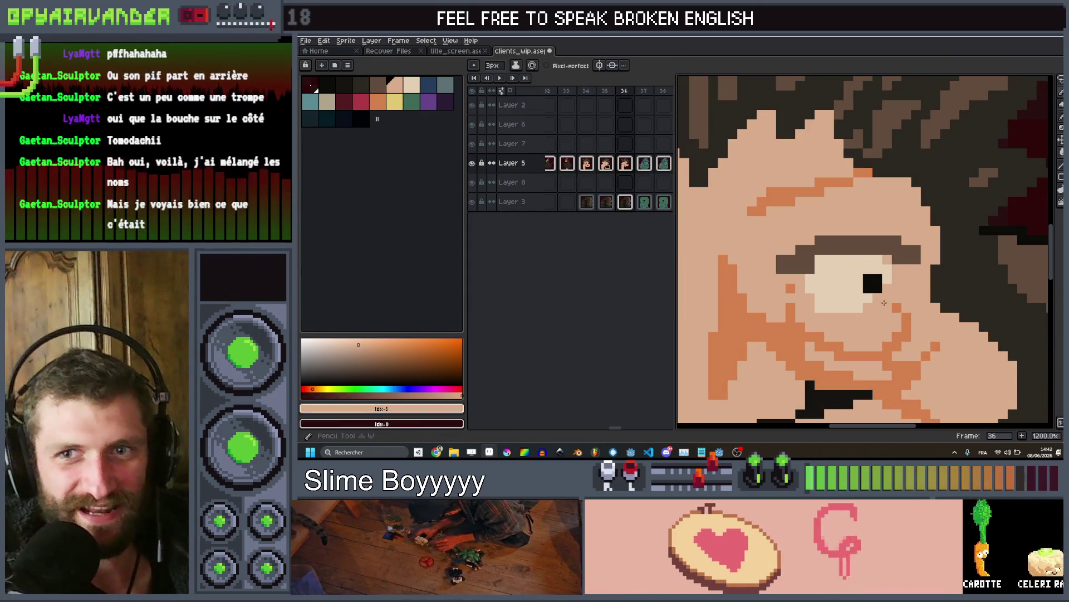
pyautogui.moveTo(880, 290); pyautogui.dragTo(824, 298)
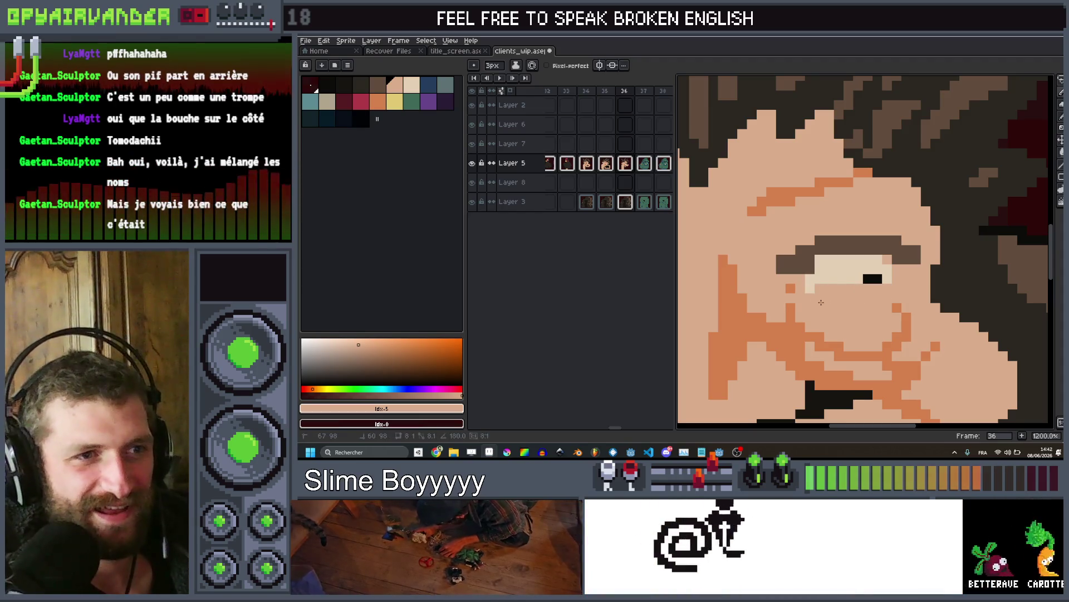
pyautogui.scroll(-7, 901, 249)
pyautogui.scroll(-1, 896, 255)
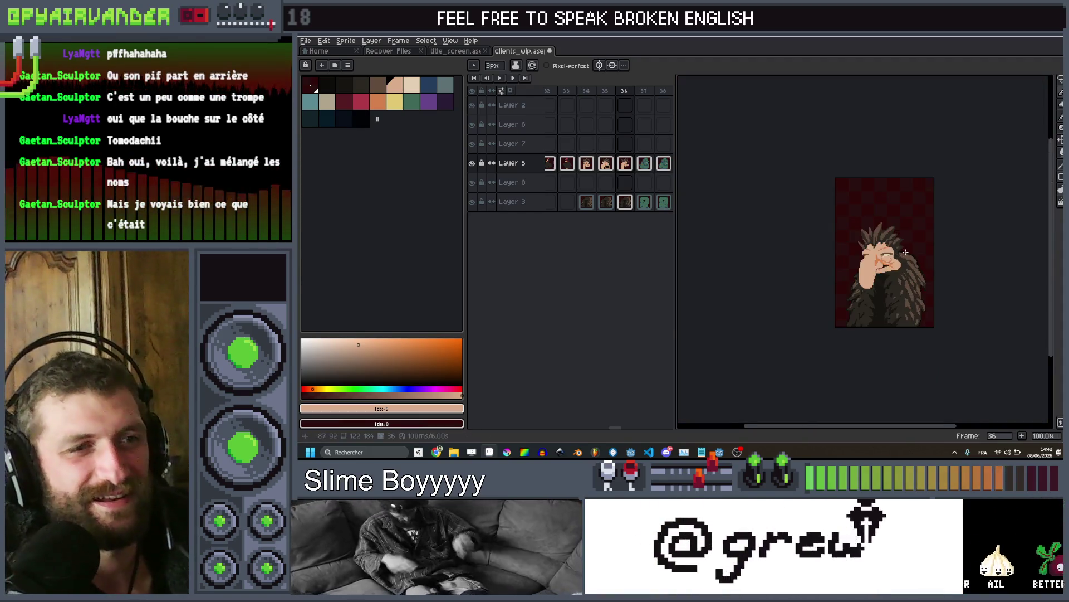
pyautogui.scroll(3, 896, 254)
pyautogui.scroll(-2, 898, 253)
pyautogui.scroll(2, 898, 253)
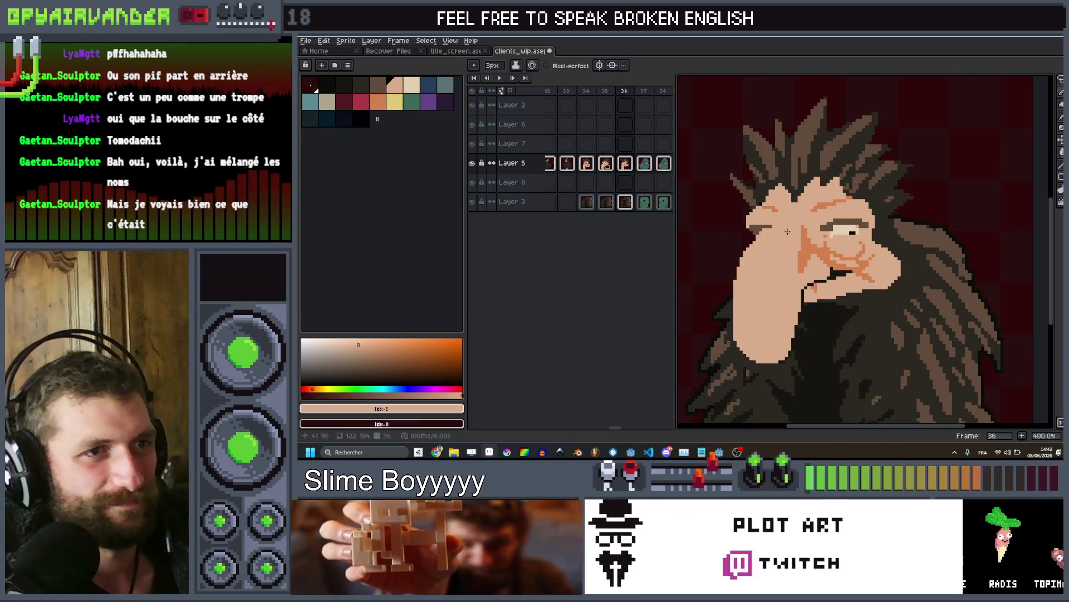
# Recheck against frame 35, pick the dark outline colour, and advance to the ogre's frame
pyautogui.press('Left')
pyautogui.scroll(-3, 871, 172)
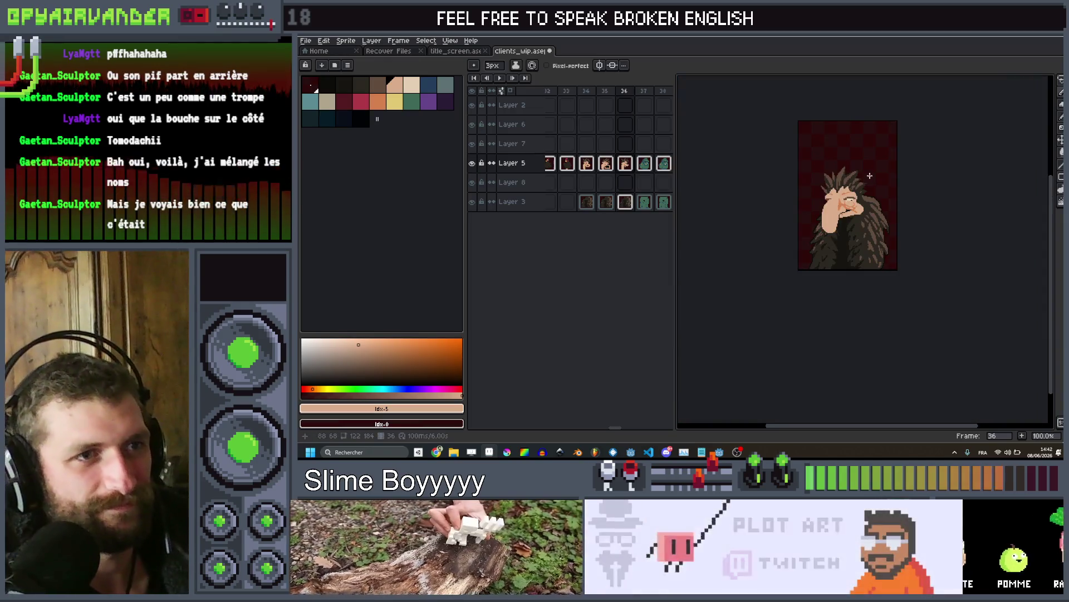
pyautogui.press('Right')
pyautogui.scroll(3, 871, 172)
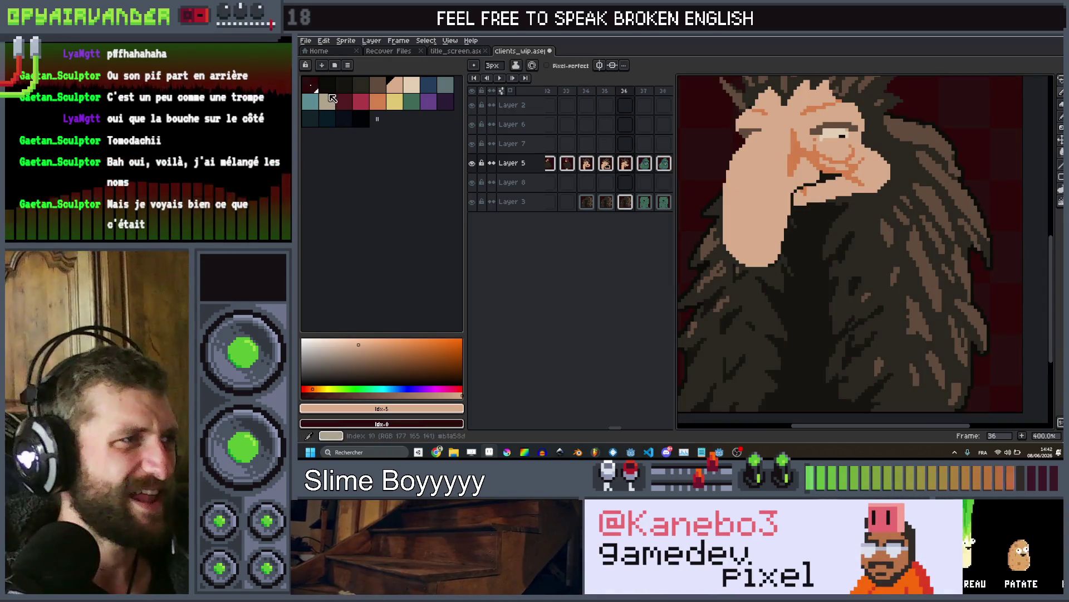
pyautogui.click(327, 85)
pyautogui.hotkey('shift', 'o')
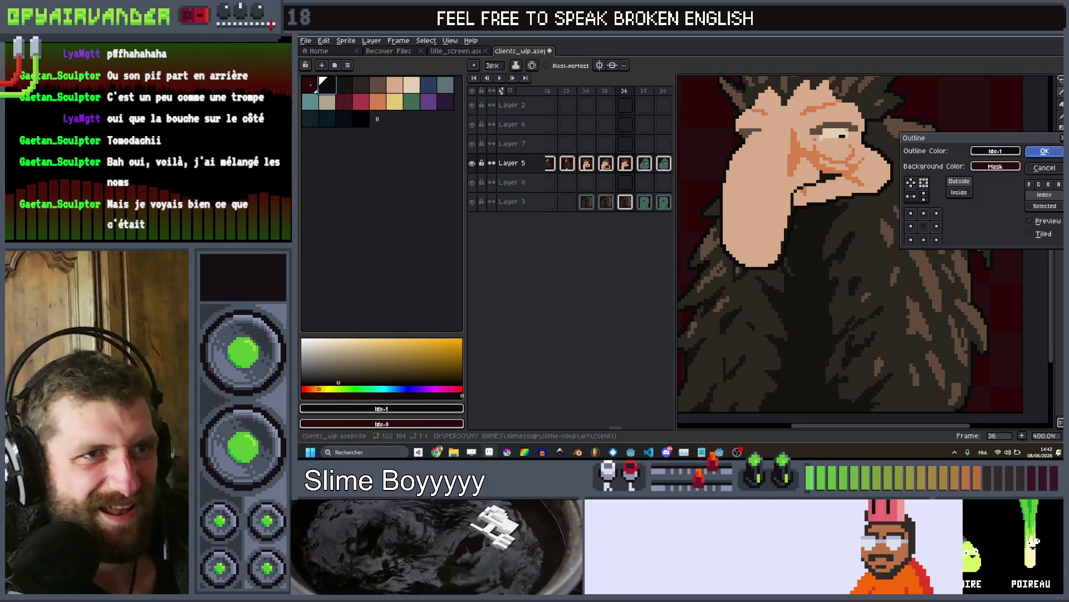
pyautogui.press('Return')
pyautogui.press('Right')
pyautogui.scroll(-2, 846, 246)
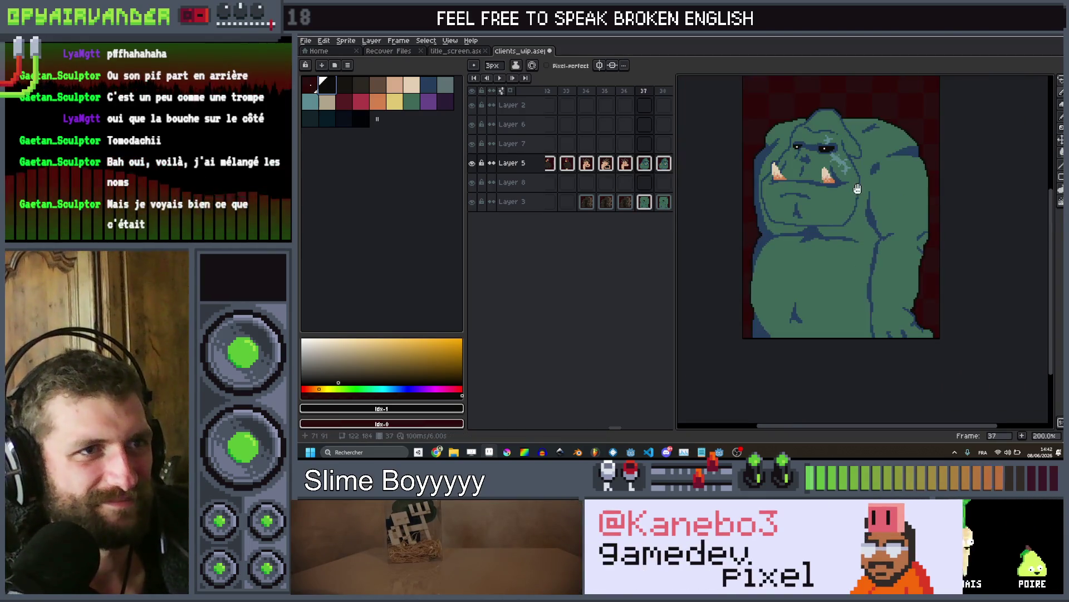
# Select the ogre's head, tilt it about 20°, and shift it up and right
pyautogui.press('Right')
pyautogui.moveTo(845, 150); pyautogui.dragTo(845, 290)
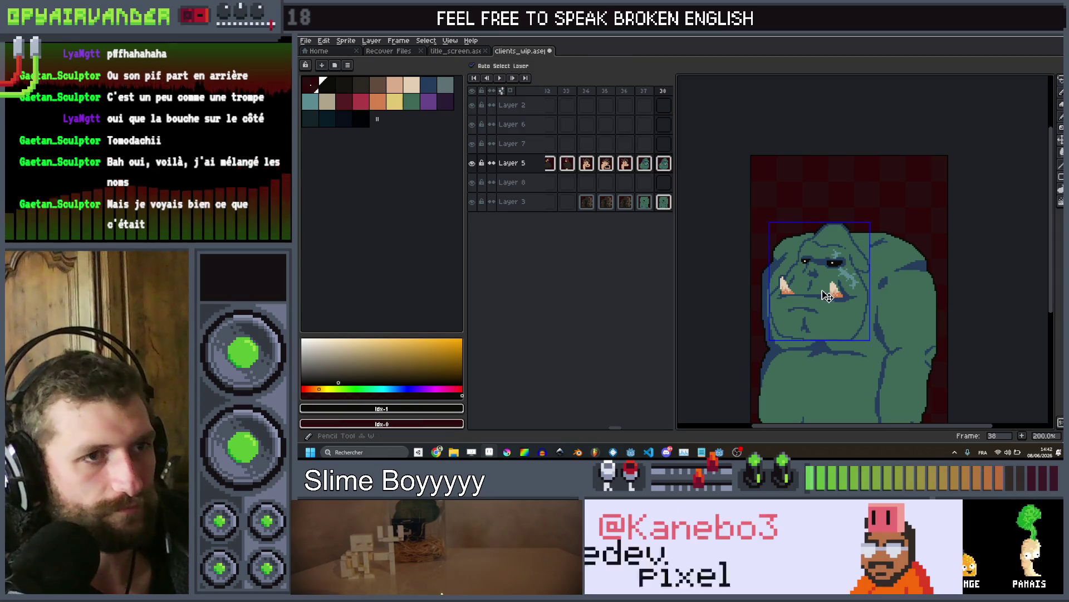
pyautogui.press('m')
pyautogui.moveTo(890, 196); pyautogui.dragTo(752, 373)
pyautogui.moveTo(900, 187); pyautogui.dragTo(935, 227)
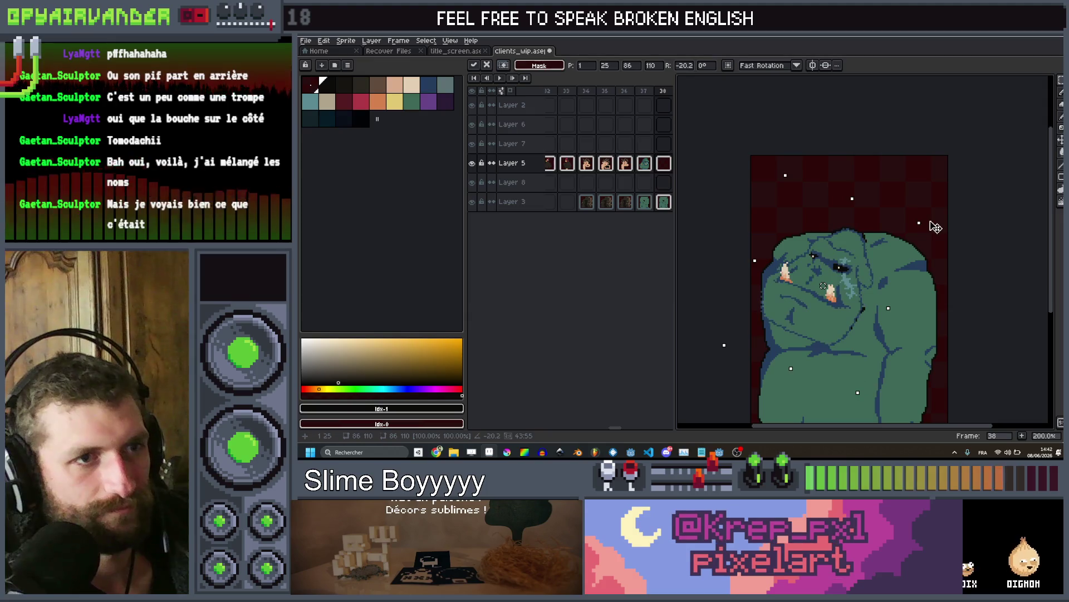
pyautogui.moveTo(862, 274); pyautogui.dragTo(871, 262)
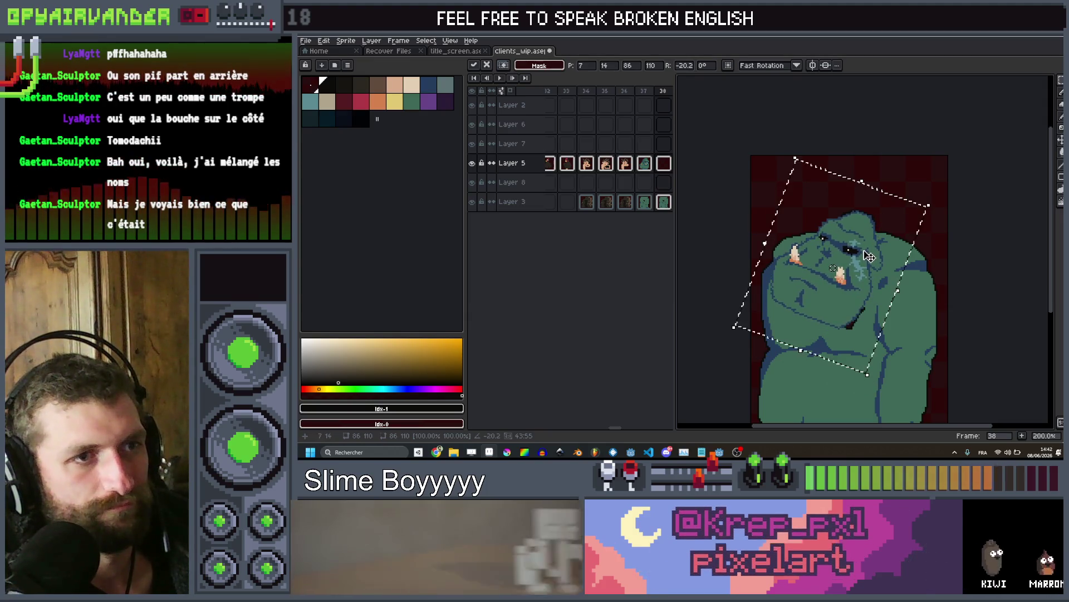
pyautogui.click(907, 314)
# Pick the body green, switch to Layer 3, and lasso-select the ogre's lower jaw
pyautogui.scroll(2, 907, 315)
pyautogui.press('b')
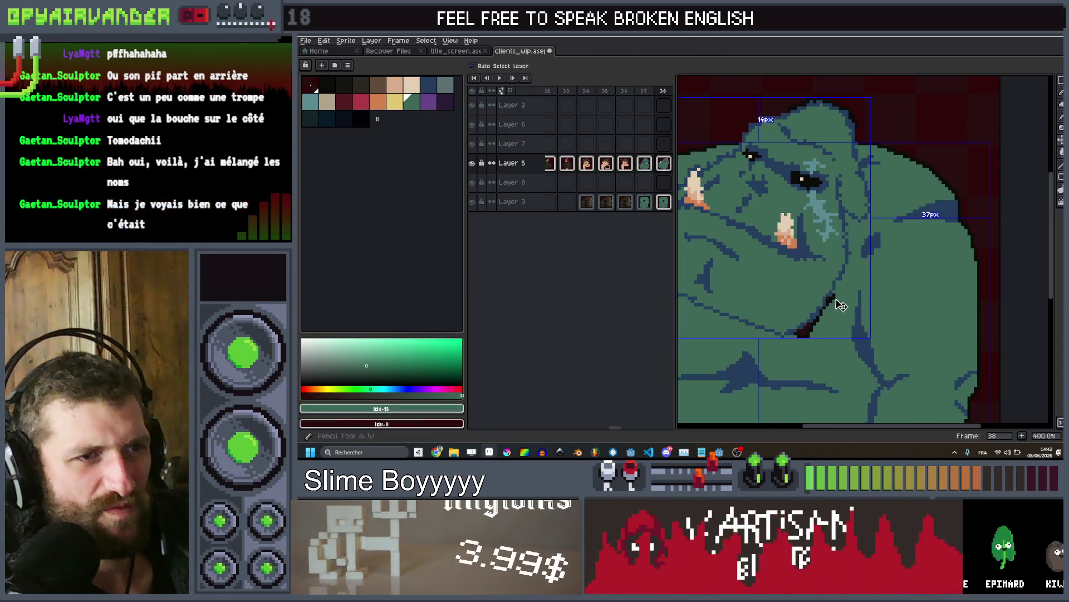
pyautogui.keyDown('alt'); pyautogui.click(841, 296); pyautogui.keyUp('alt')
pyautogui.keyDown('ctrl'); pyautogui.click(832, 346); pyautogui.keyUp('ctrl')
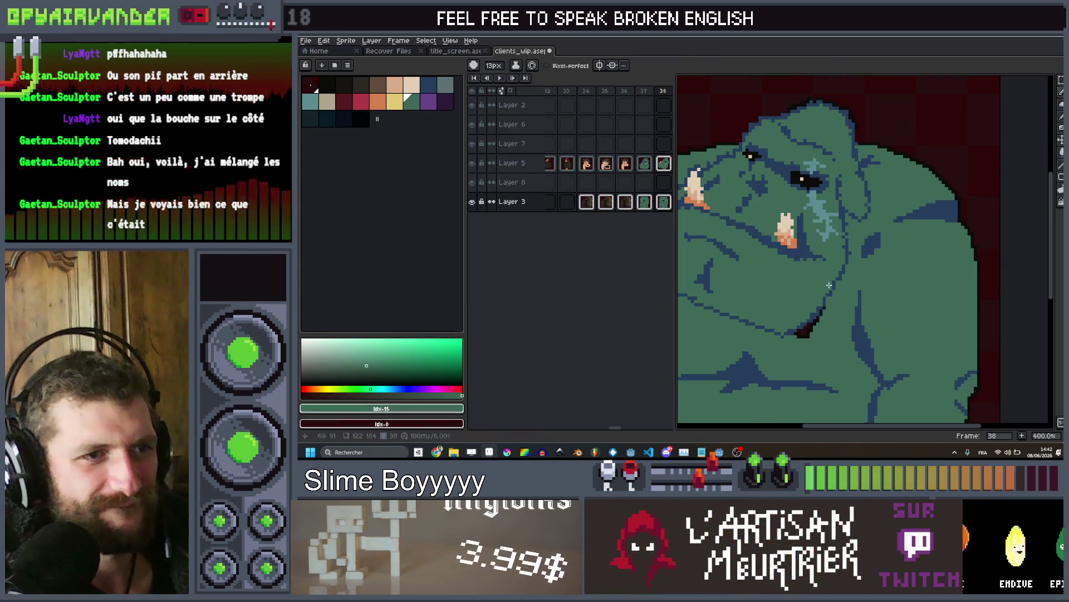
pyautogui.scroll(-3, 804, 311)
pyautogui.scroll(3, 805, 320)
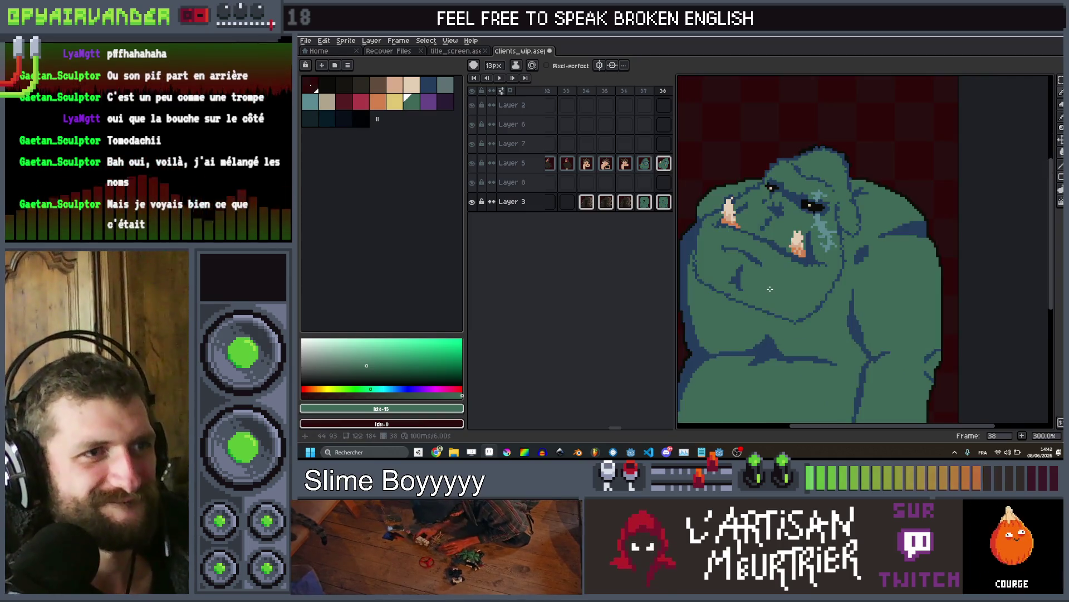
pyautogui.scroll(-1, 807, 333)
pyautogui.scroll(1, 792, 308)
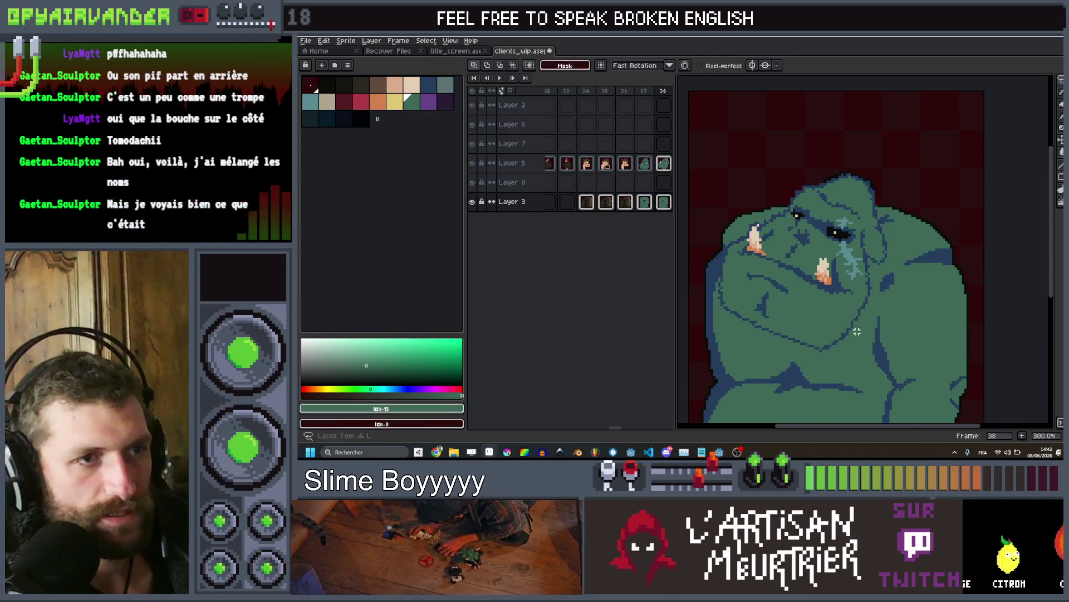
pyautogui.moveTo(864, 344); pyautogui.dragTo(864, 324)
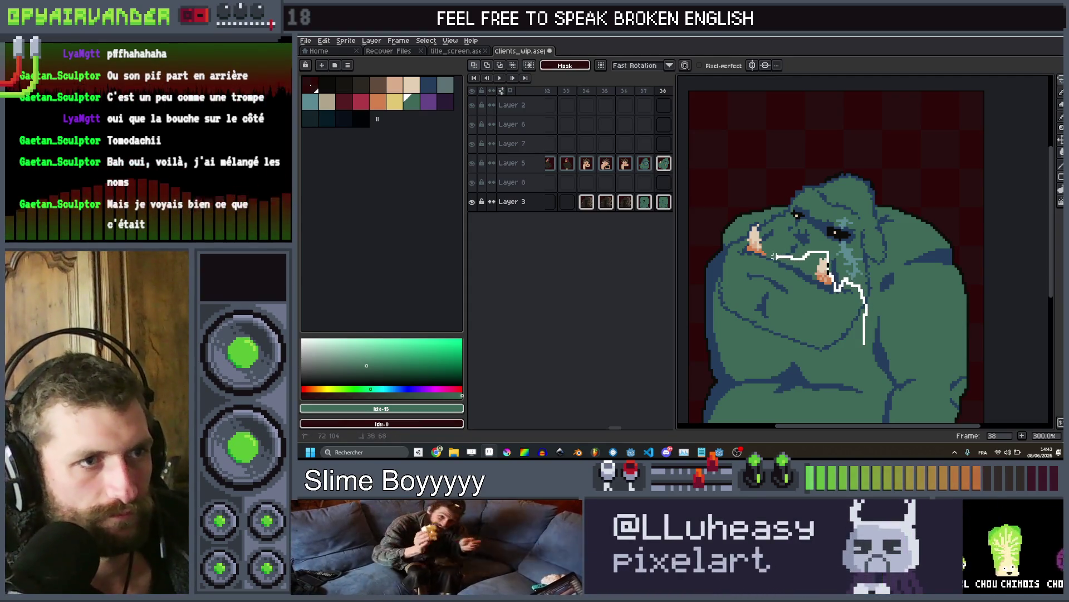
pyautogui.moveTo(759, 229); pyautogui.dragTo(724, 267)
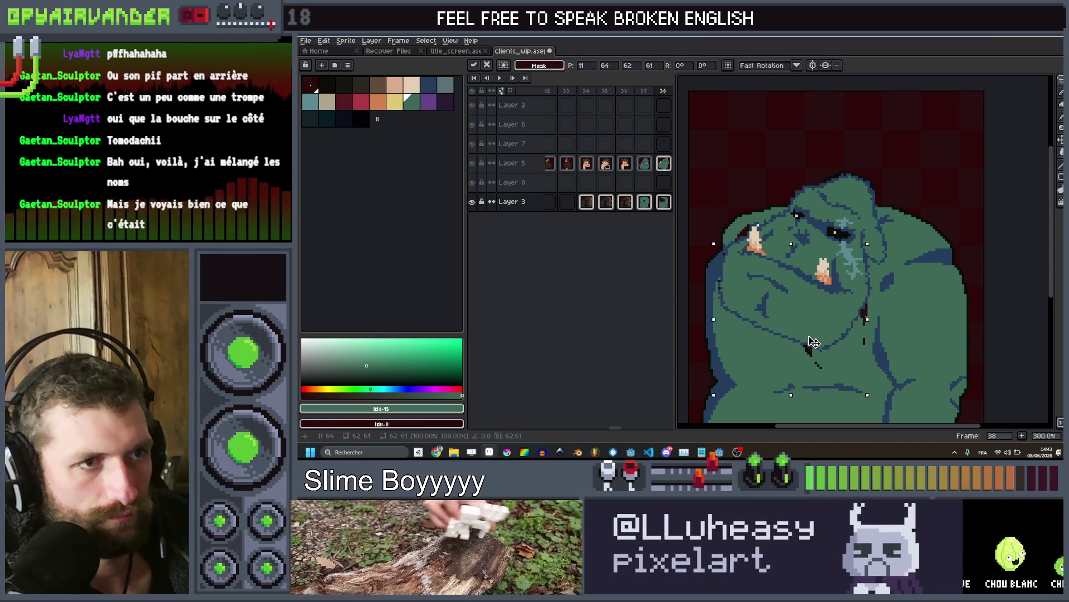
pyautogui.press('Return')
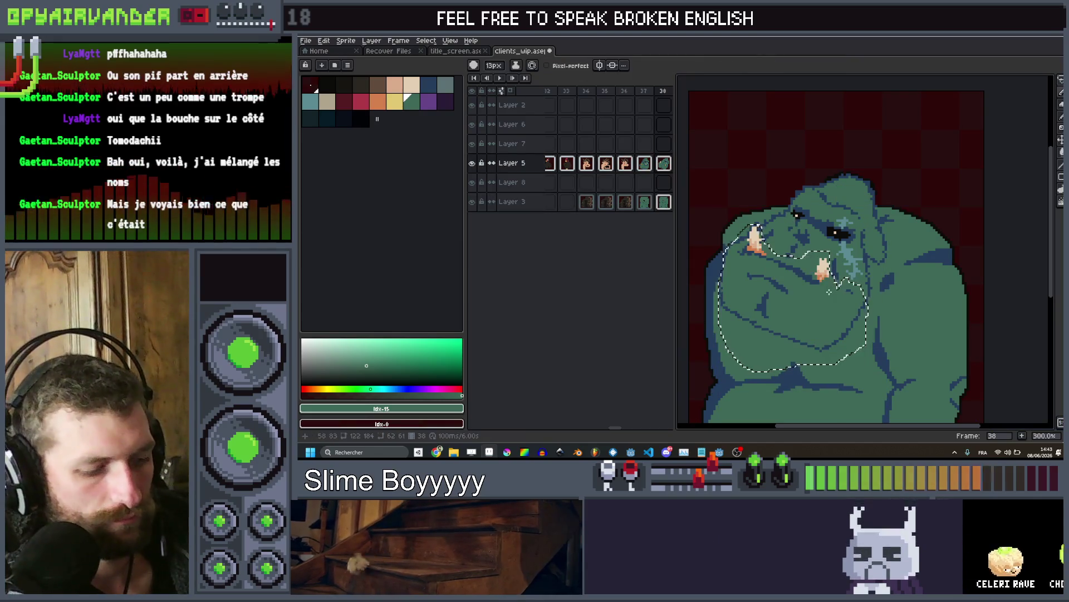
# Move the selected jaw down-left and rotate it about 14° clockwise, then commit
pyautogui.press('b')
pyautogui.moveTo(821, 316); pyautogui.dragTo(813, 340)
pyautogui.moveTo(868, 244); pyautogui.dragTo(885, 267)
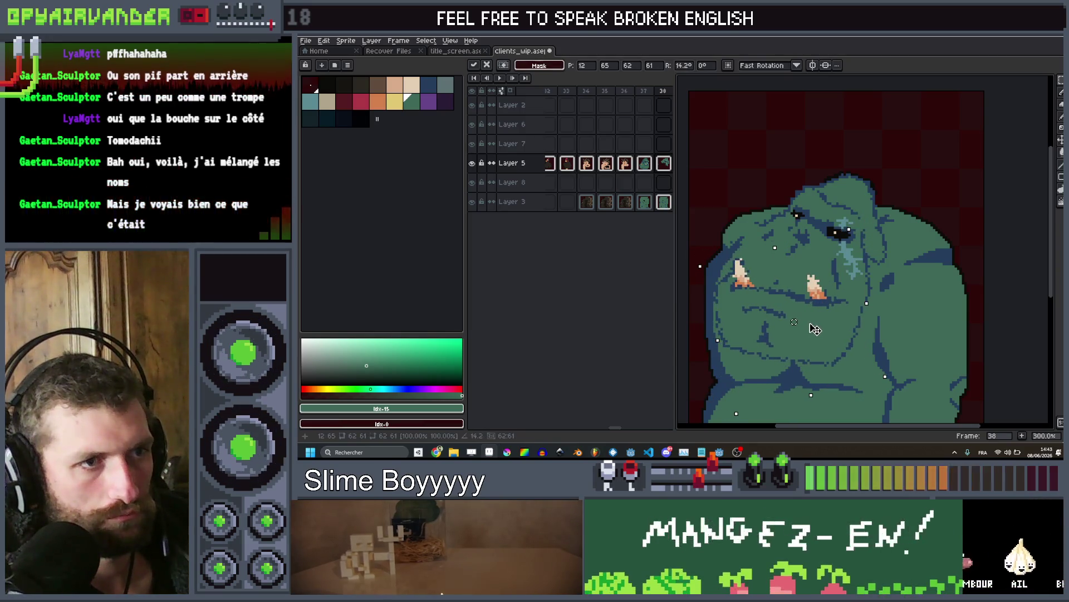
pyautogui.press('Return')
pyautogui.scroll(-3, 894, 285)
pyautogui.scroll(4, 894, 285)
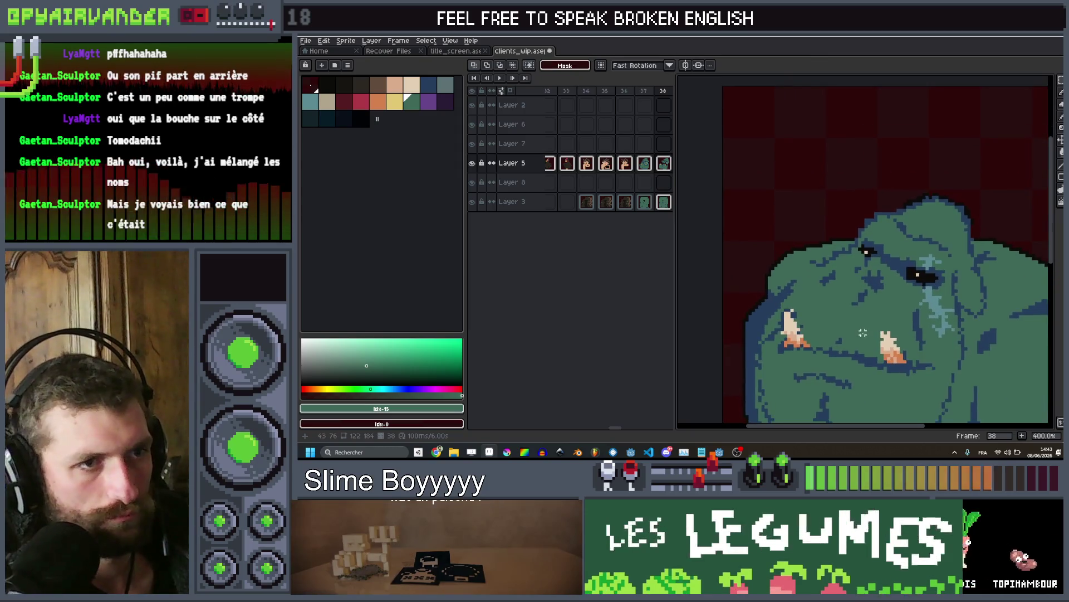
pyautogui.scroll(-2, 894, 285)
pyautogui.scroll(1, 889, 284)
pyautogui.scroll(-2, 886, 282)
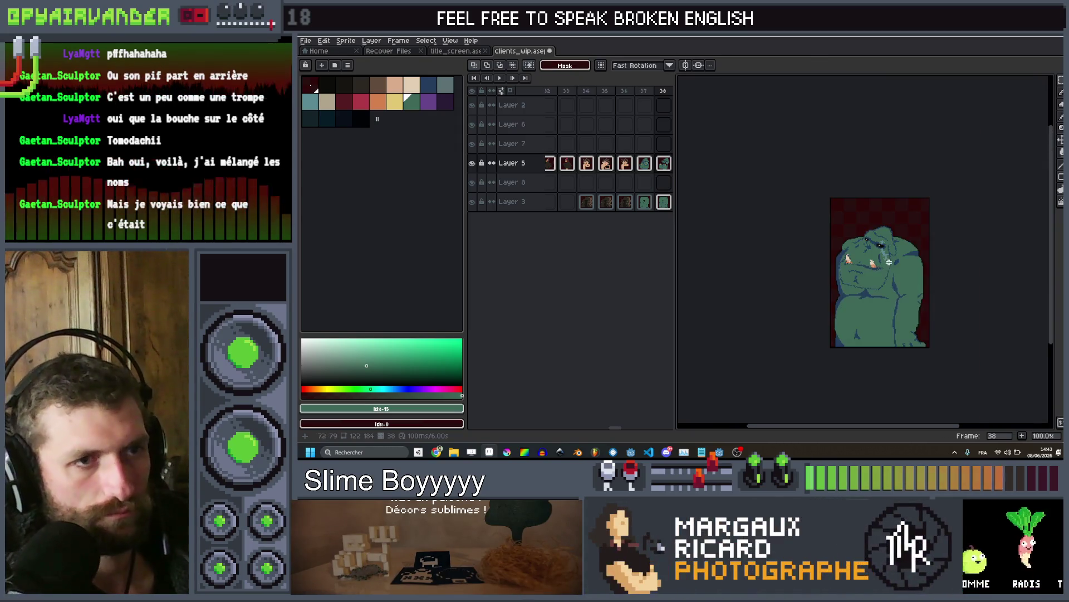
pyautogui.scroll(6, 868, 283)
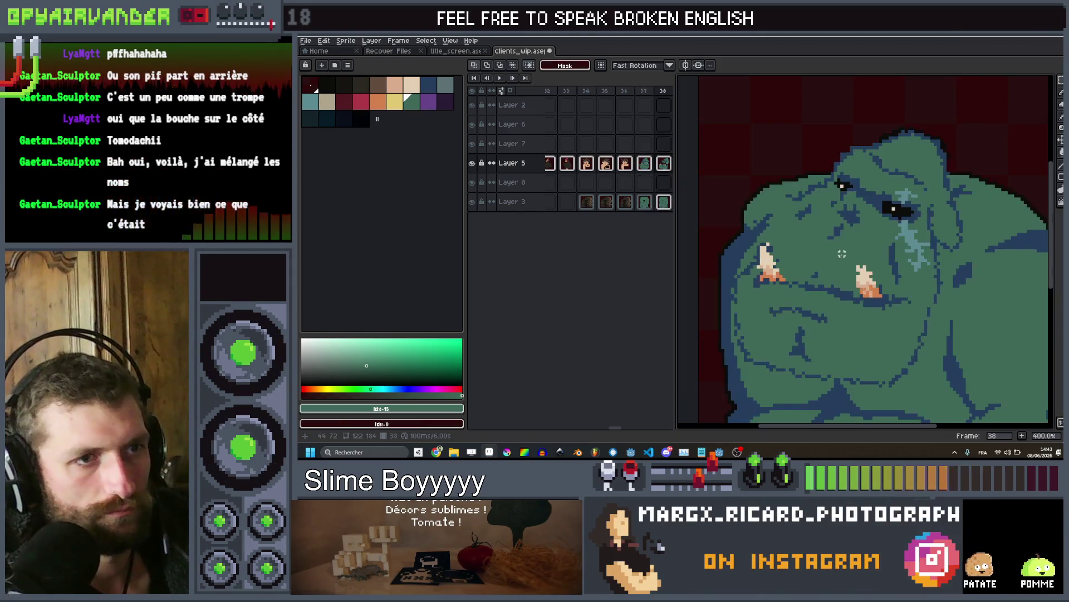
# Shrink the pencil brush from 5px to 3px
pyautogui.press('i')
pyautogui.press('b')
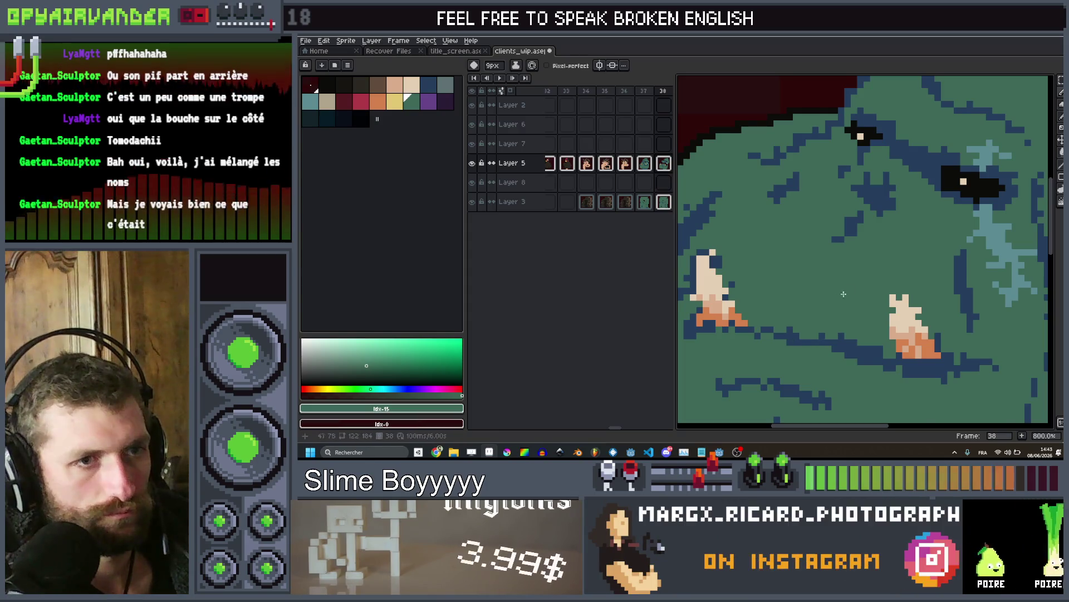
pyautogui.scroll(-1, 866, 282)
pyautogui.scroll(1, 904, 296)
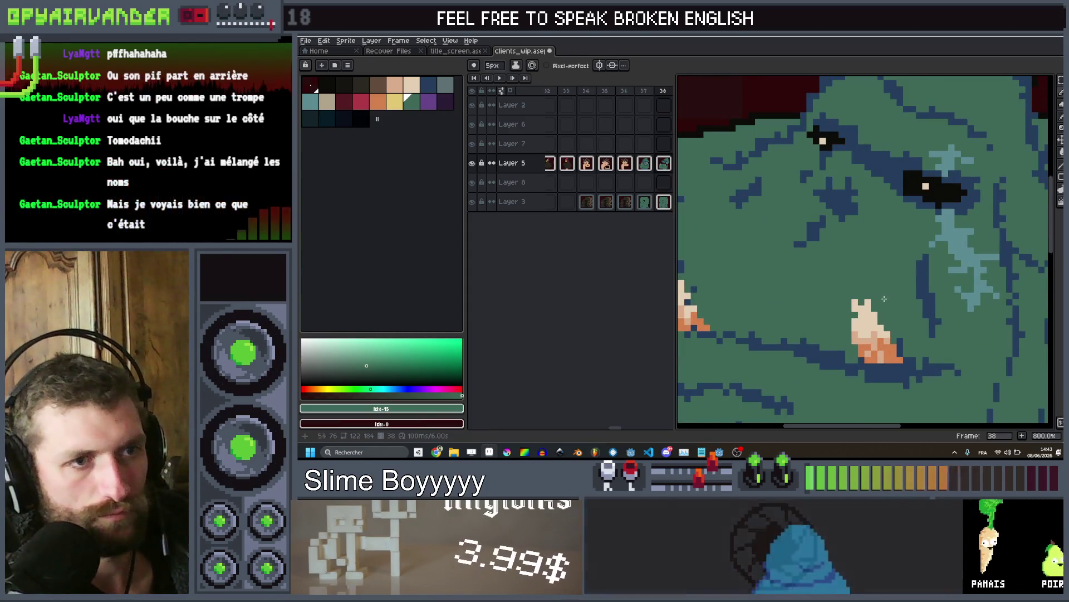
pyautogui.scroll(-1, 891, 334)
pyautogui.scroll(1, 745, 311)
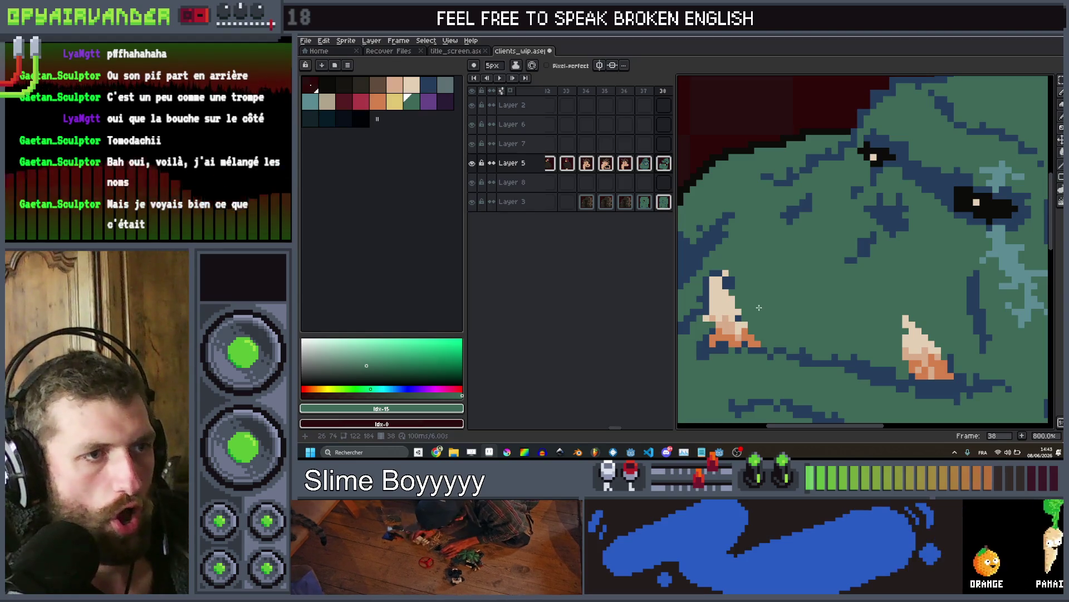
pyautogui.press('-')
pyautogui.press('-')
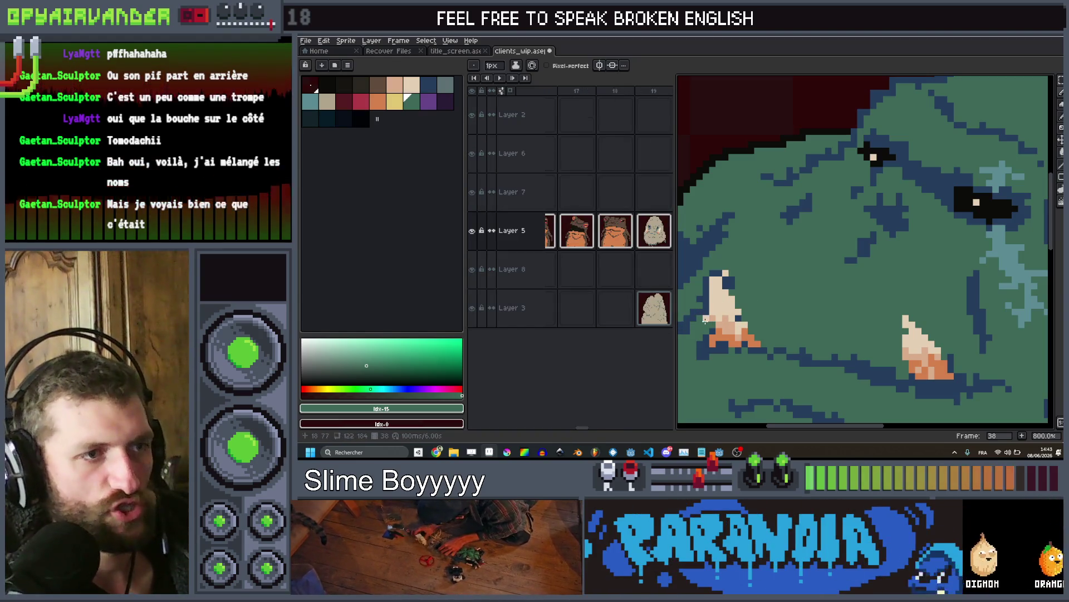
# Sample the dark-blue outline colour and draw short strokes along the ogre's jaw and face outline
pyautogui.scroll(-4, 780, 257)
pyautogui.scroll(2, 781, 256)
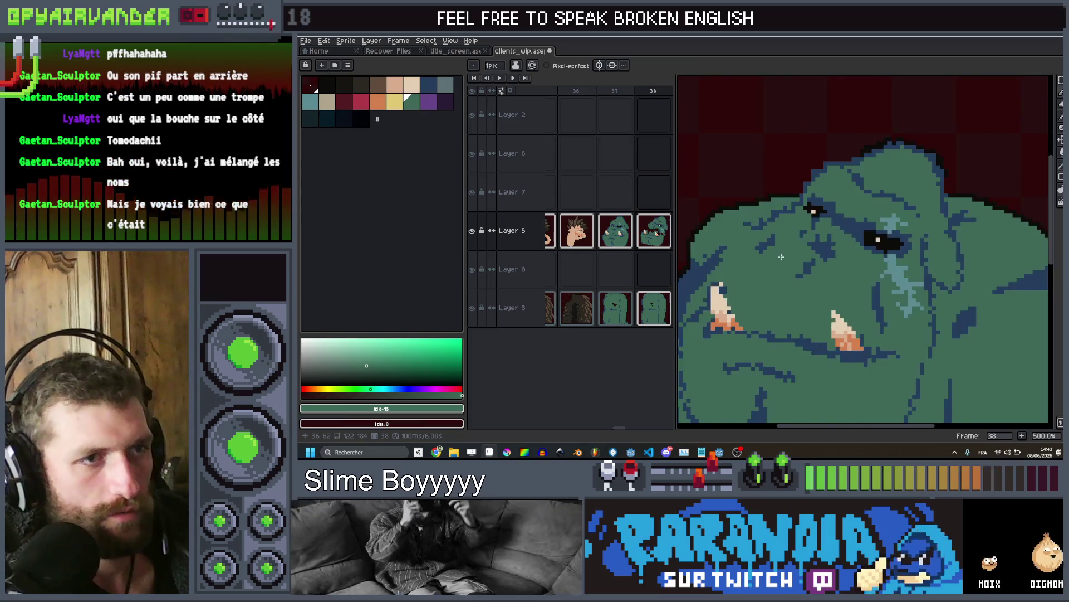
pyautogui.press('i')
pyautogui.click(822, 331)
pyautogui.press('b')
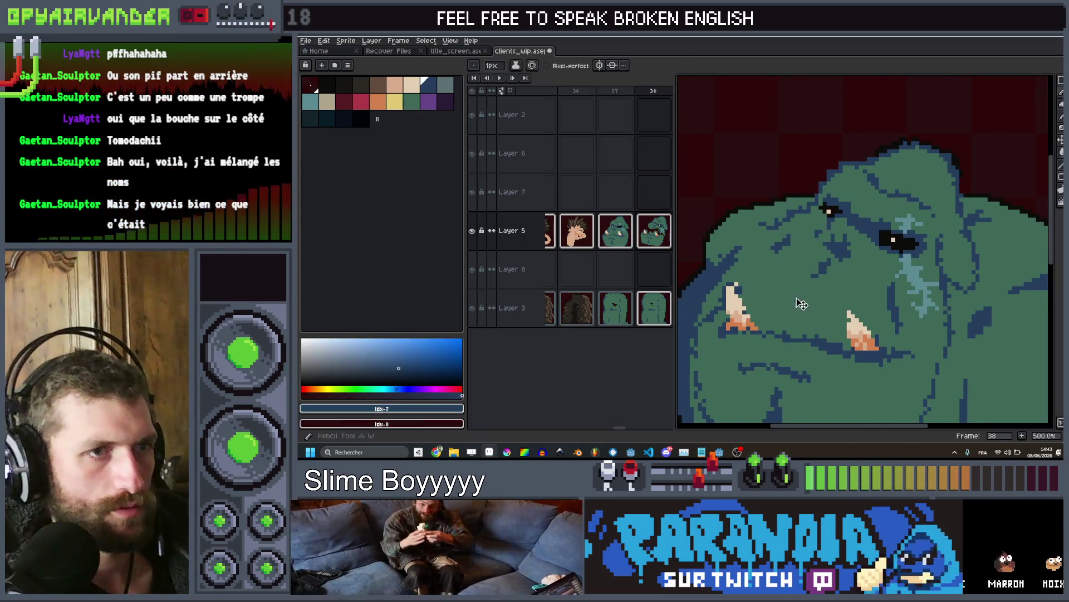
pyautogui.moveTo(763, 277); pyautogui.dragTo(781, 277)
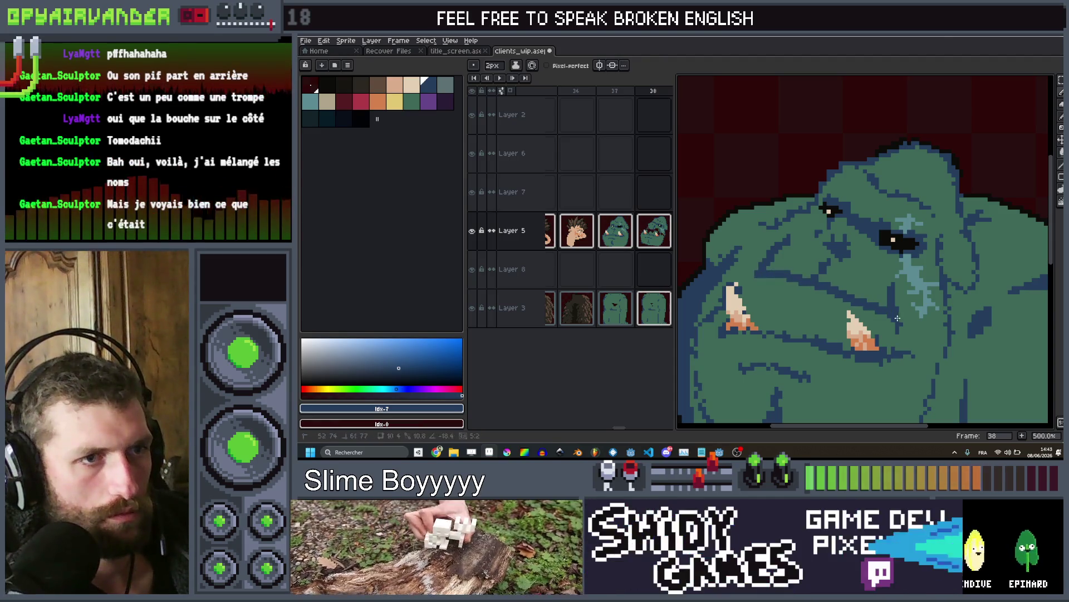
pyautogui.scroll(-4, 894, 329)
pyautogui.scroll(4, 821, 296)
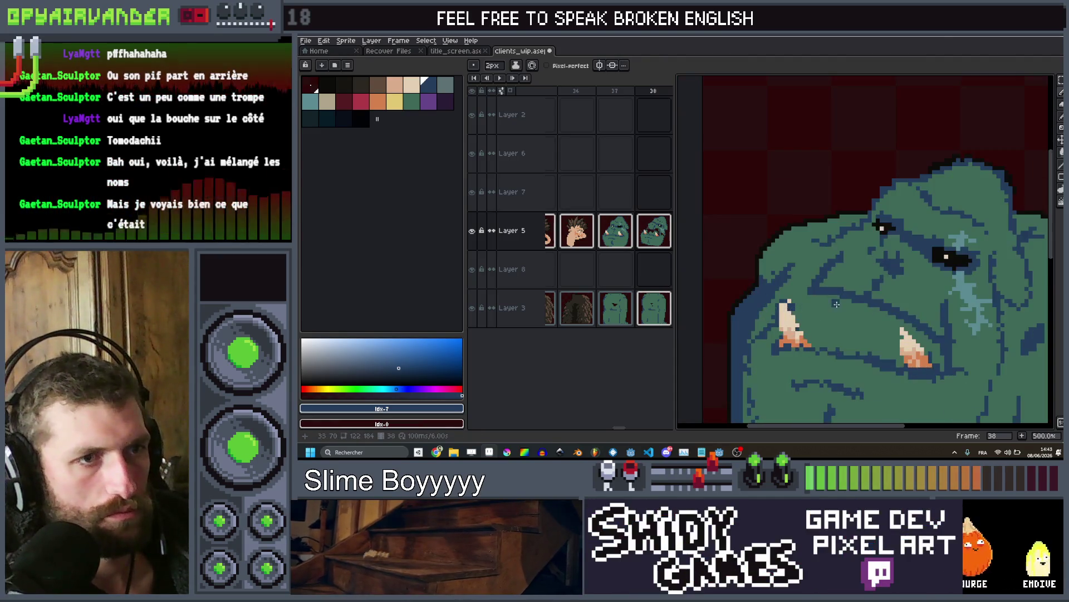
pyautogui.moveTo(821, 296); pyautogui.dragTo(817, 318)
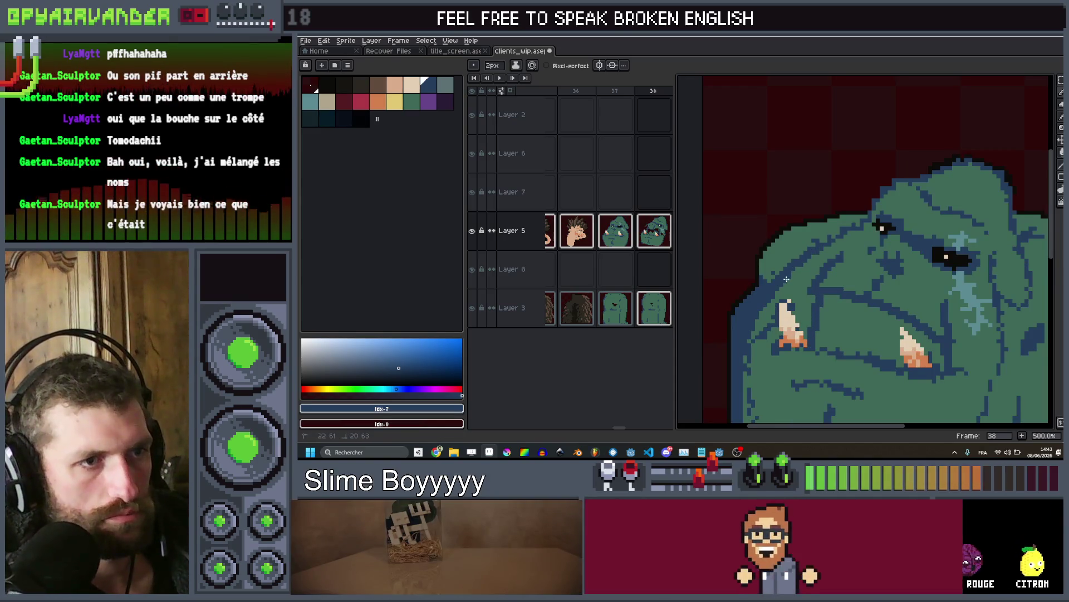
pyautogui.scroll(-4, 872, 253)
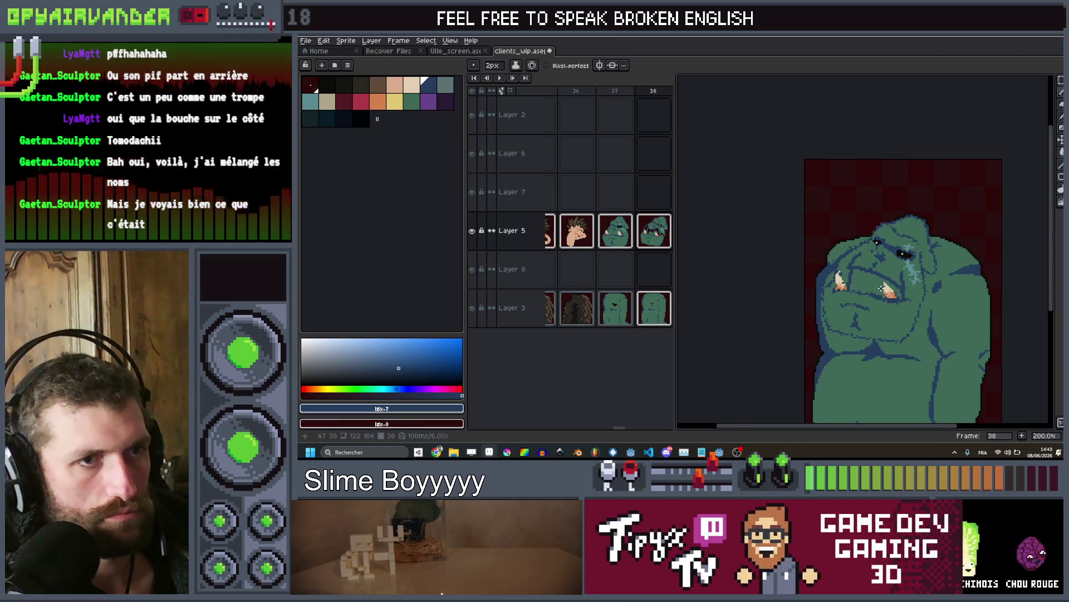
pyautogui.scroll(4, 875, 269)
pyautogui.click(331, 83)
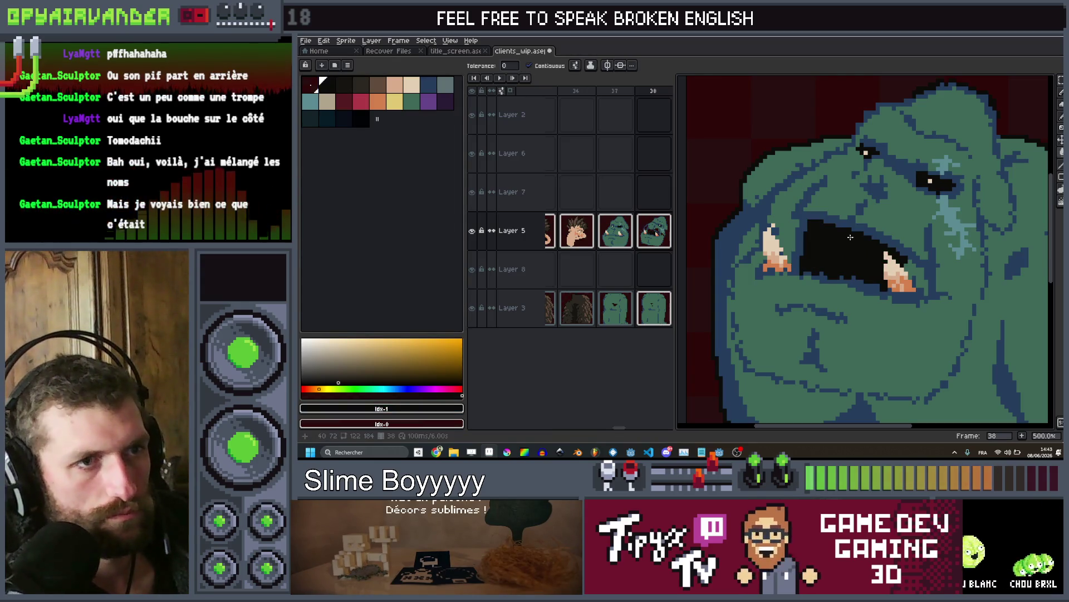
# Sample the tusk's skin tone from the ogre for retouching
pyautogui.scroll(-2, 851, 237)
pyautogui.scroll(2, 894, 254)
pyautogui.scroll(-3, 900, 260)
pyautogui.press('b')
pyautogui.scroll(6, 869, 289)
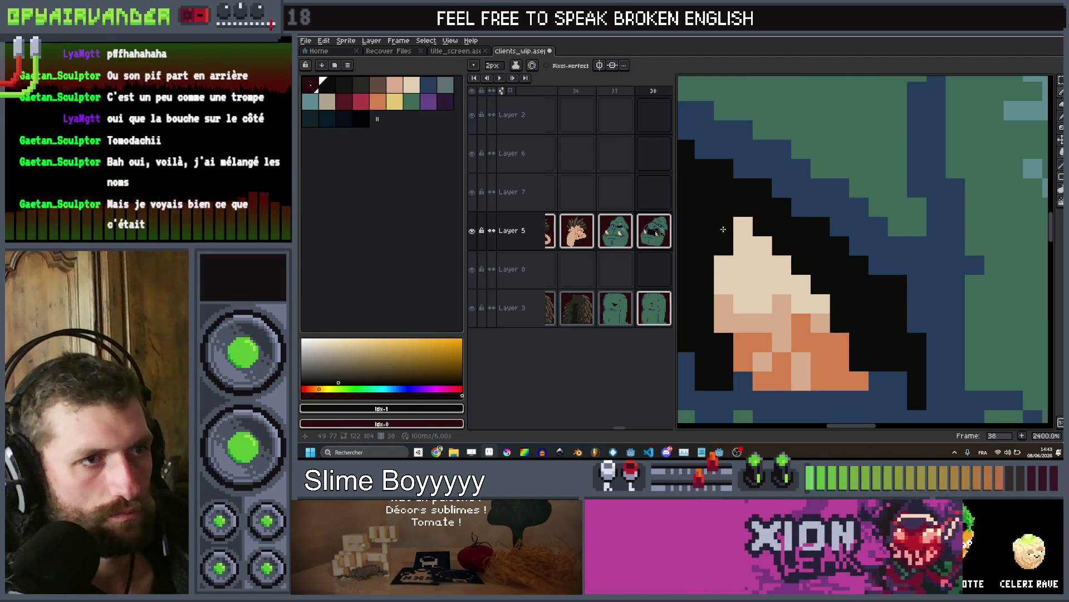
pyautogui.scroll(-6, 742, 260)
pyautogui.scroll(2, 837, 238)
pyautogui.scroll(4, 837, 238)
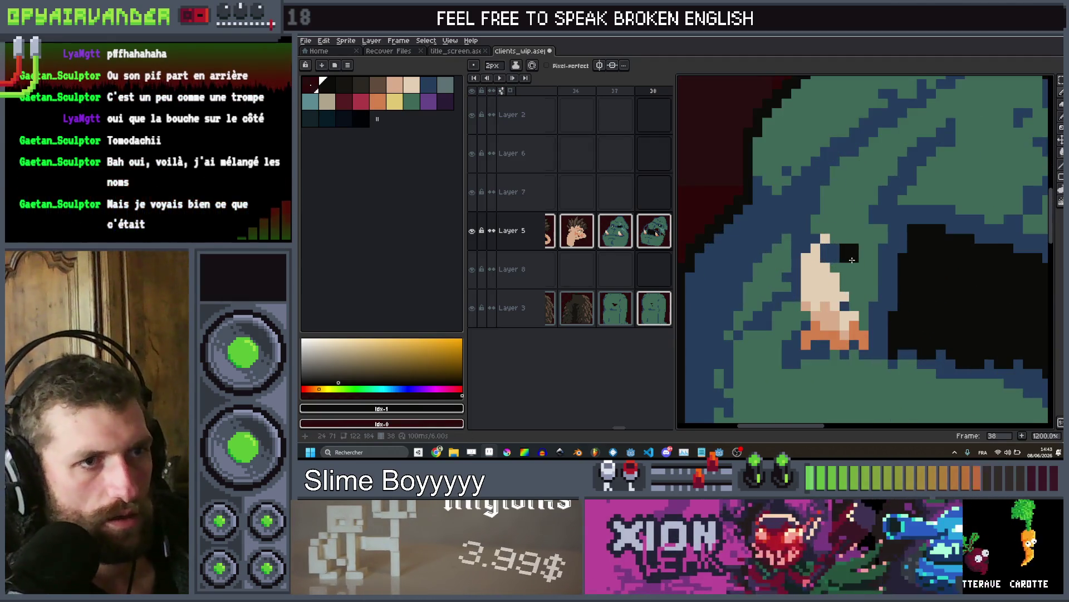
pyautogui.scroll(-6, 852, 251)
pyautogui.scroll(3, 860, 260)
pyautogui.press('i')
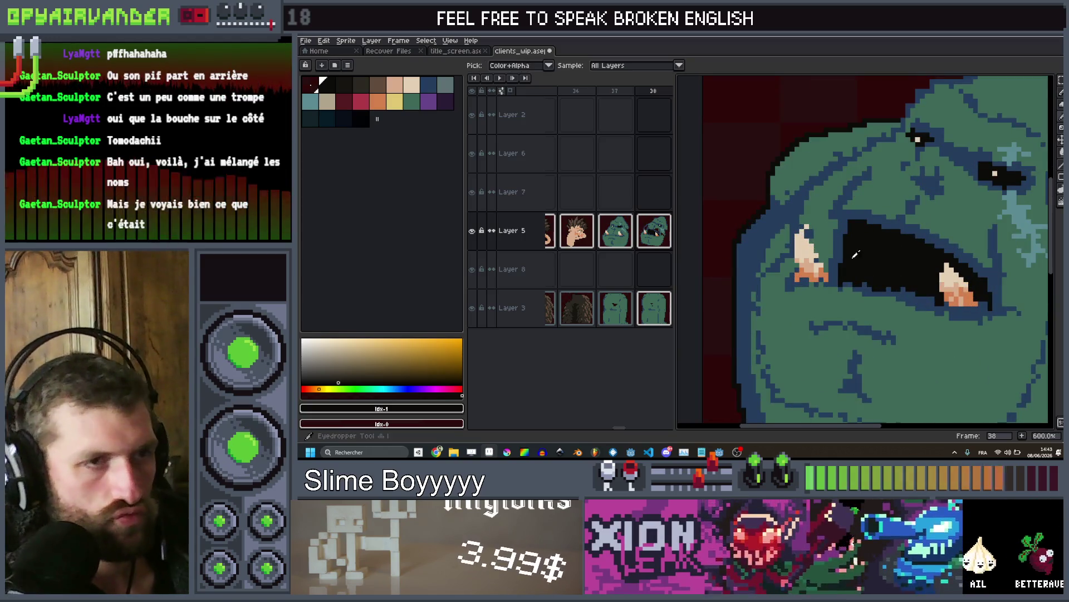
pyautogui.scroll(3, 829, 259)
pyautogui.click(804, 239)
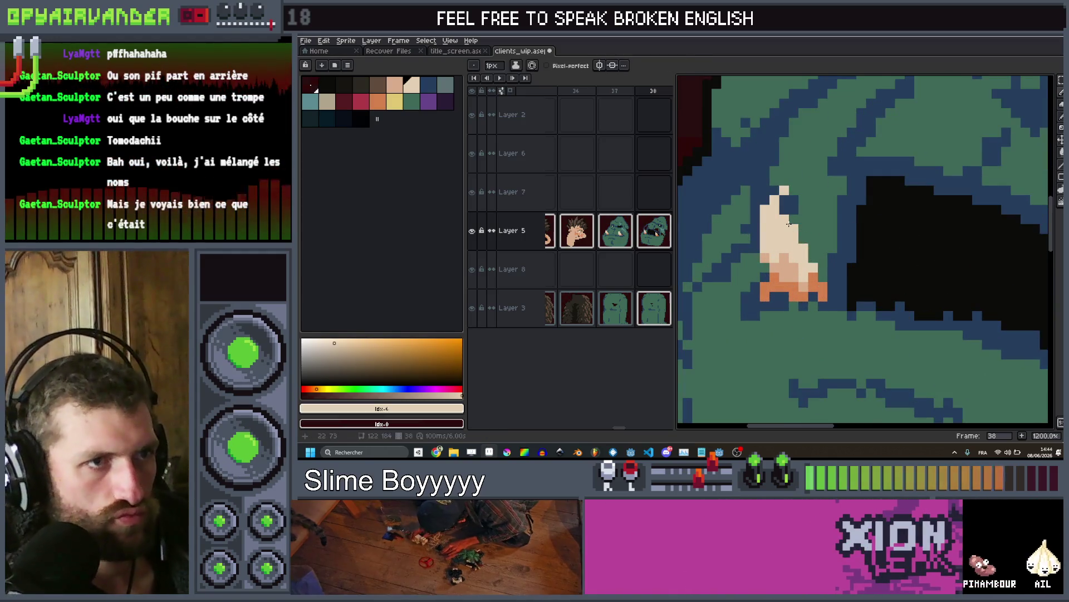
pyautogui.scroll(-8, 789, 224)
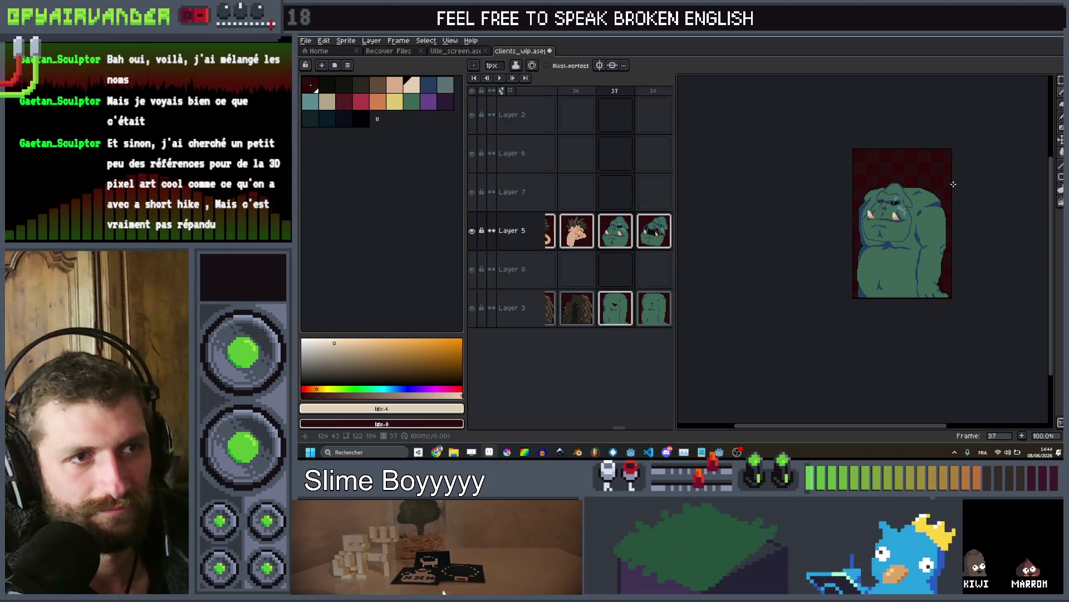
# Choose black and paint an outline line along the ogre's head edge
pyautogui.scroll(5, 947, 184)
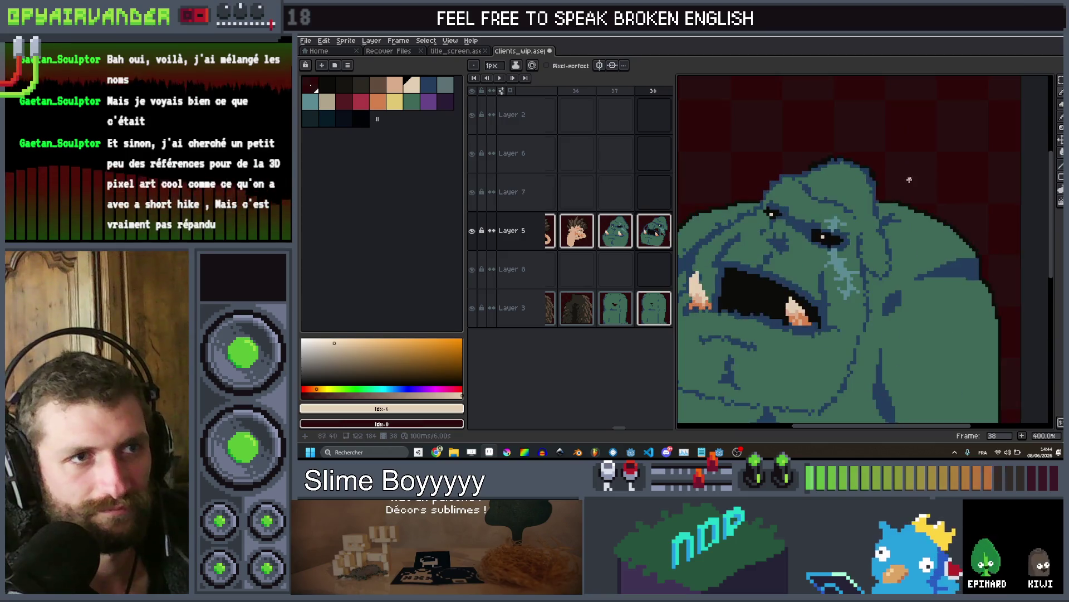
pyautogui.press('g')
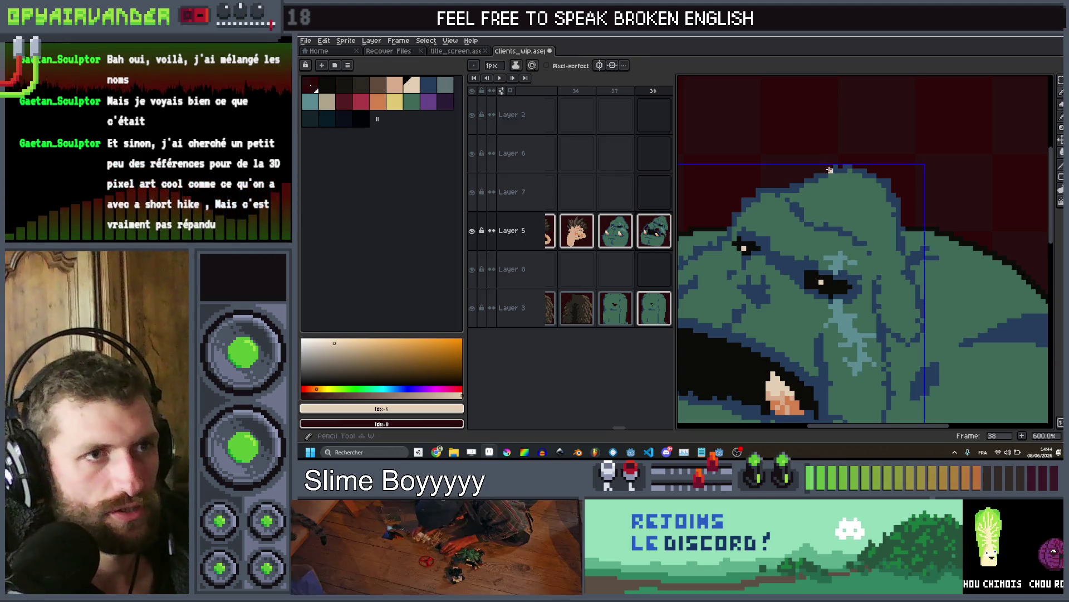
pyautogui.scroll(-4, 853, 168)
pyautogui.scroll(4, 904, 140)
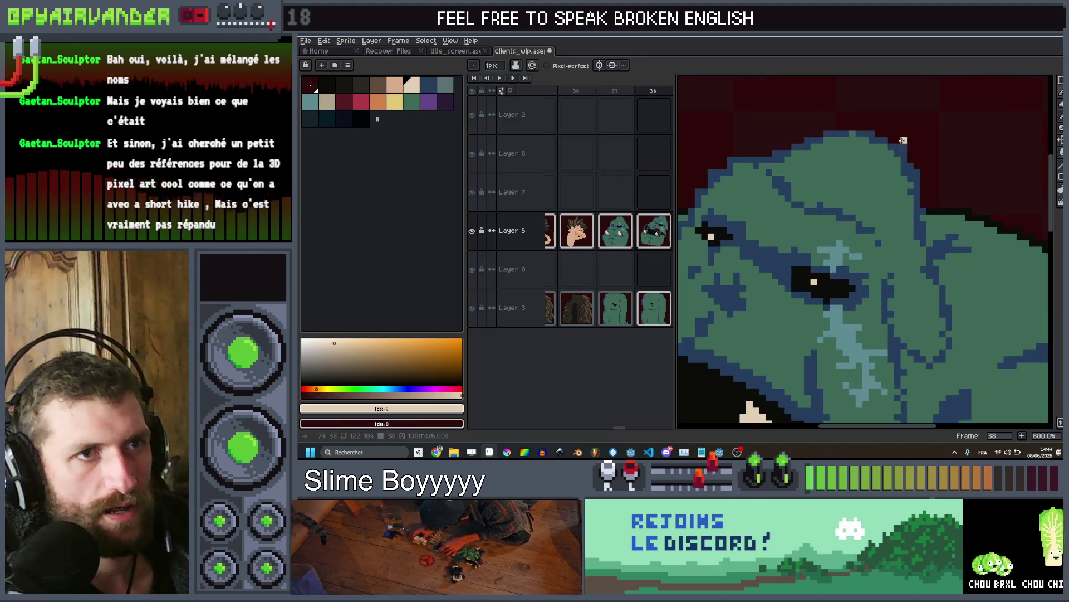
pyautogui.scroll(-3, 903, 147)
pyautogui.scroll(2, 863, 223)
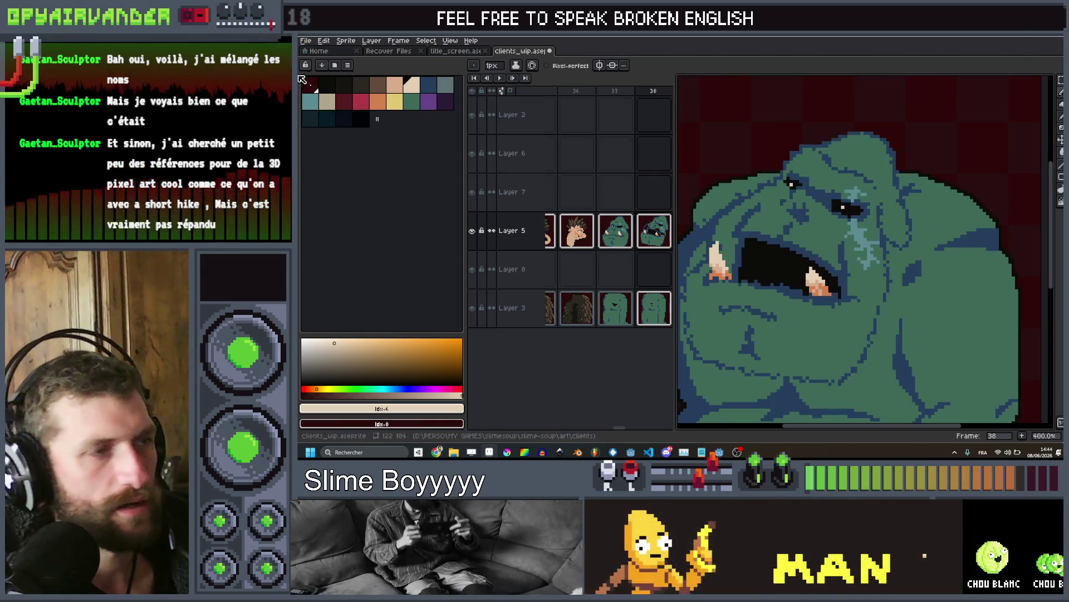
pyautogui.click(332, 87)
pyautogui.scroll(3, 889, 195)
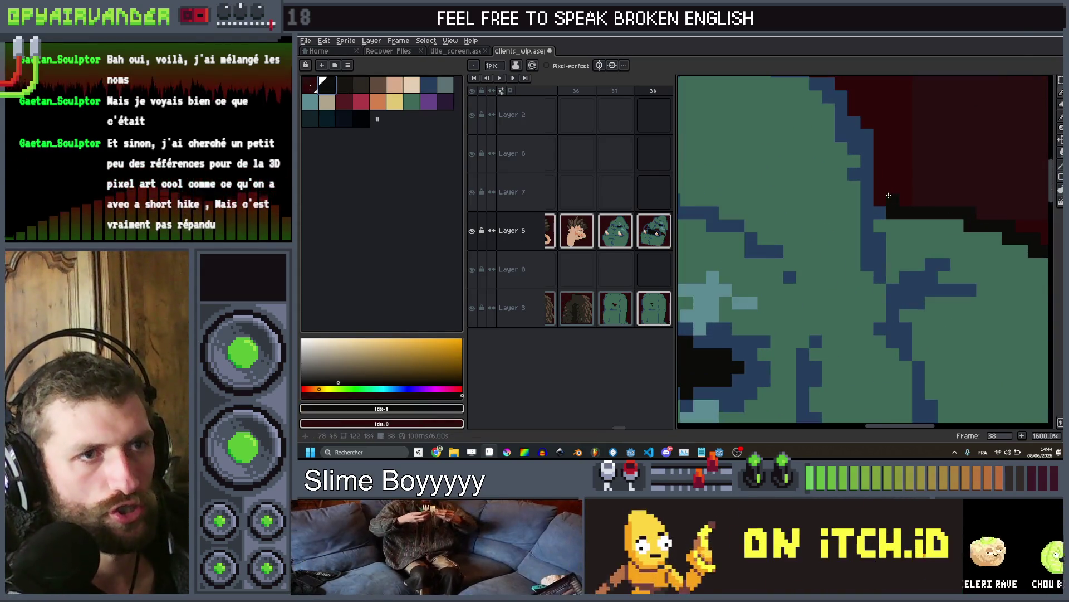
pyautogui.moveTo(879, 197); pyautogui.dragTo(880, 151)
# Extend the black outline across the top and down the head's left side
pyautogui.moveTo(862, 115)
pyautogui.mouseDown()
pyautogui.moveTo(912, 233)
pyautogui.moveTo(826, 162)
pyautogui.moveTo(757, 153)
pyautogui.moveTo(874, 186)
pyautogui.mouseUp()
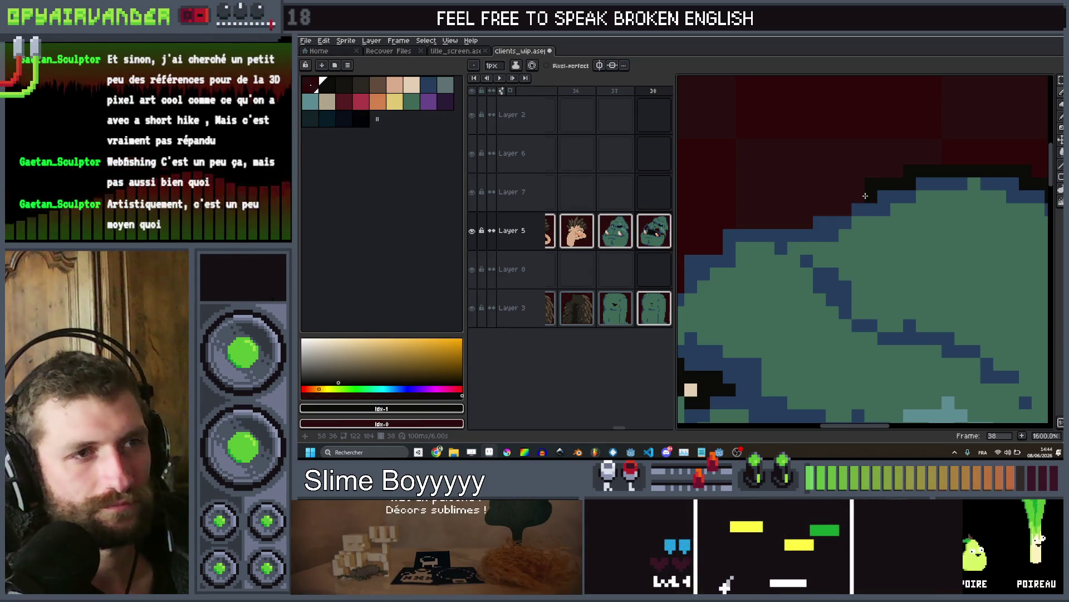
pyautogui.moveTo(856, 196)
pyautogui.mouseDown()
pyautogui.moveTo(844, 210)
pyautogui.moveTo(721, 223)
pyautogui.mouseUp()
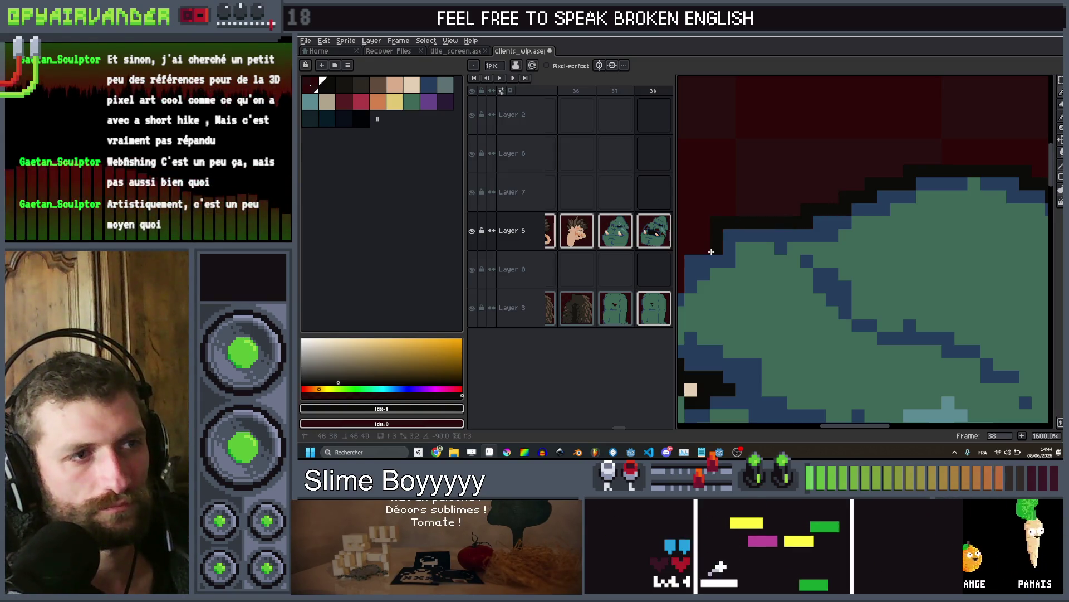
pyautogui.hscroll(-3, 786, 291)
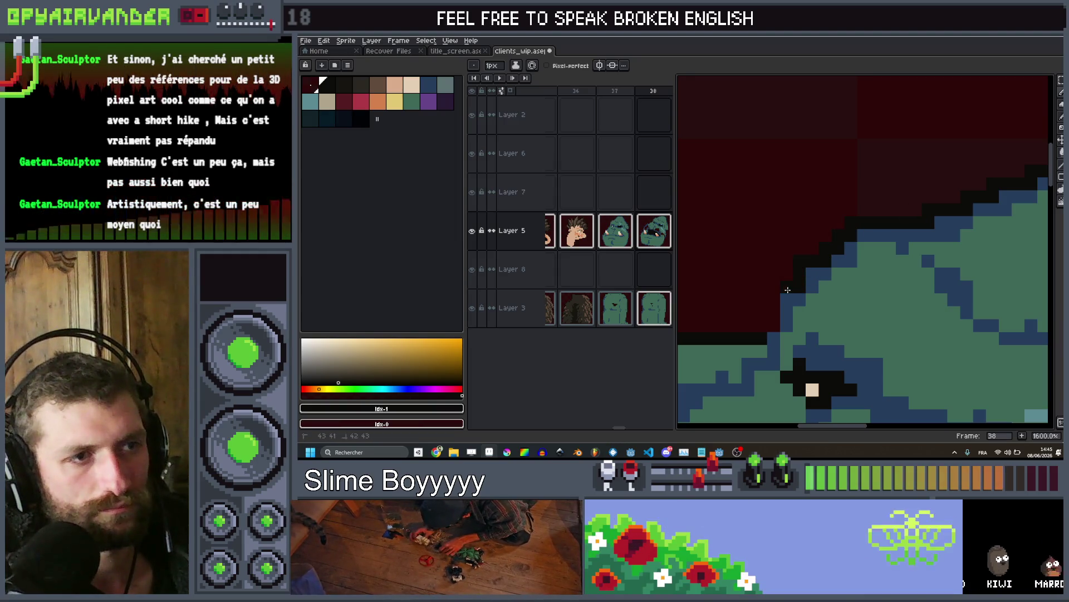
pyautogui.moveTo(788, 290); pyautogui.dragTo(776, 319)
pyautogui.scroll(-3, 814, 267)
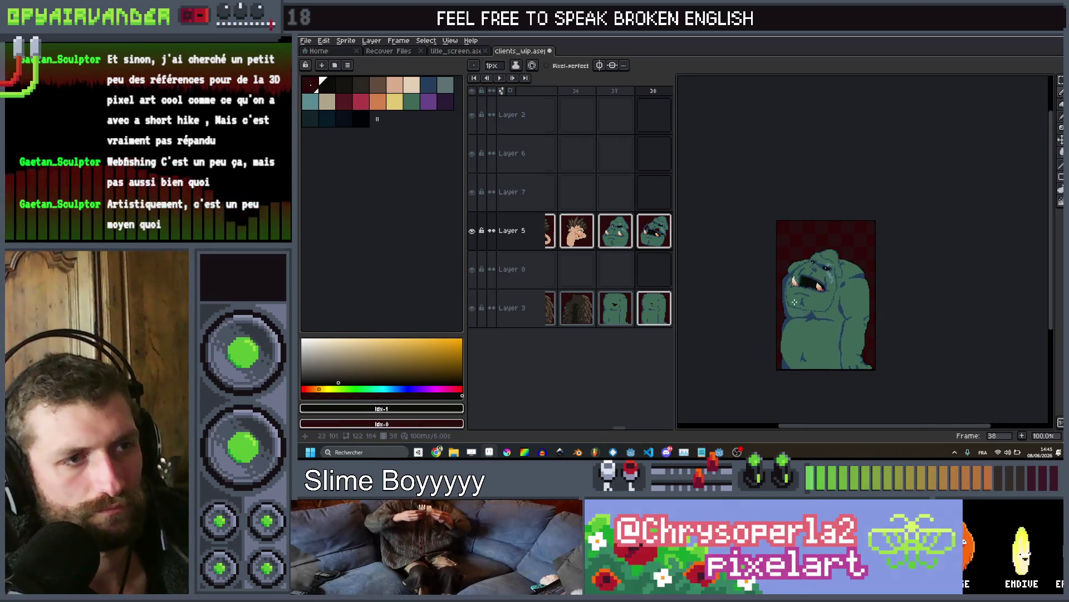
pyautogui.scroll(4, 805, 279)
# Sample the ogre's dark-blue outline colour and add a dark-blue line near the mouth
pyautogui.press('i')
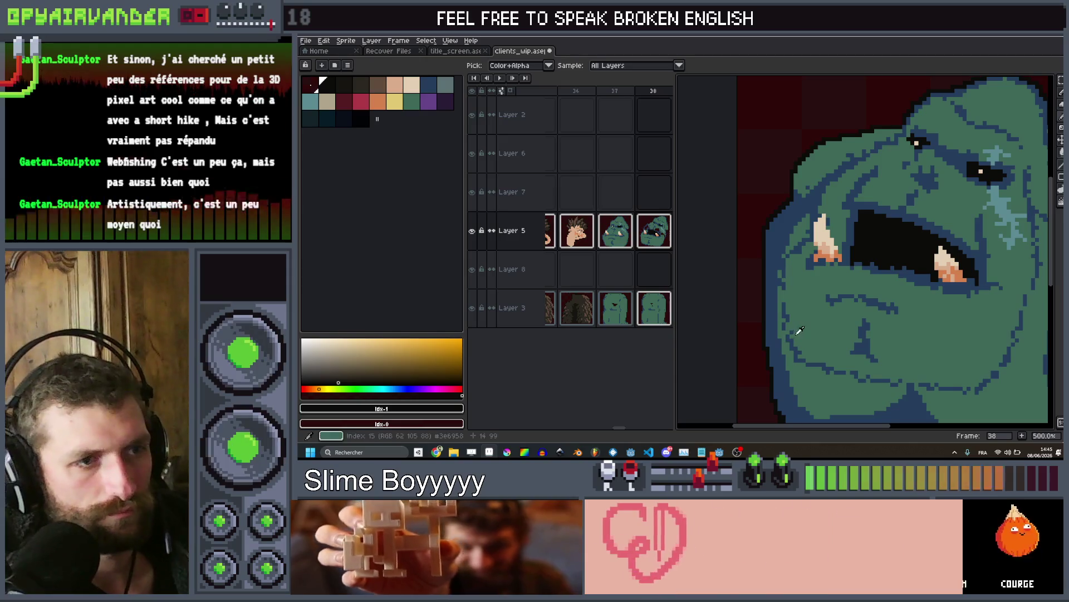
pyautogui.click(799, 341)
pyautogui.scroll(5, 774, 173)
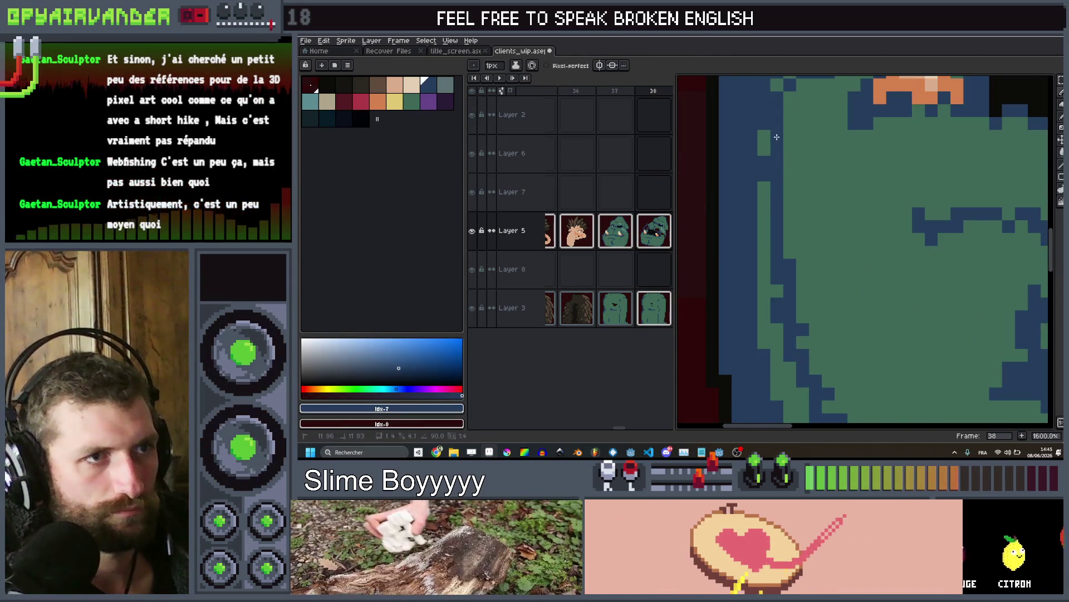
pyautogui.scroll(-3, 714, 227)
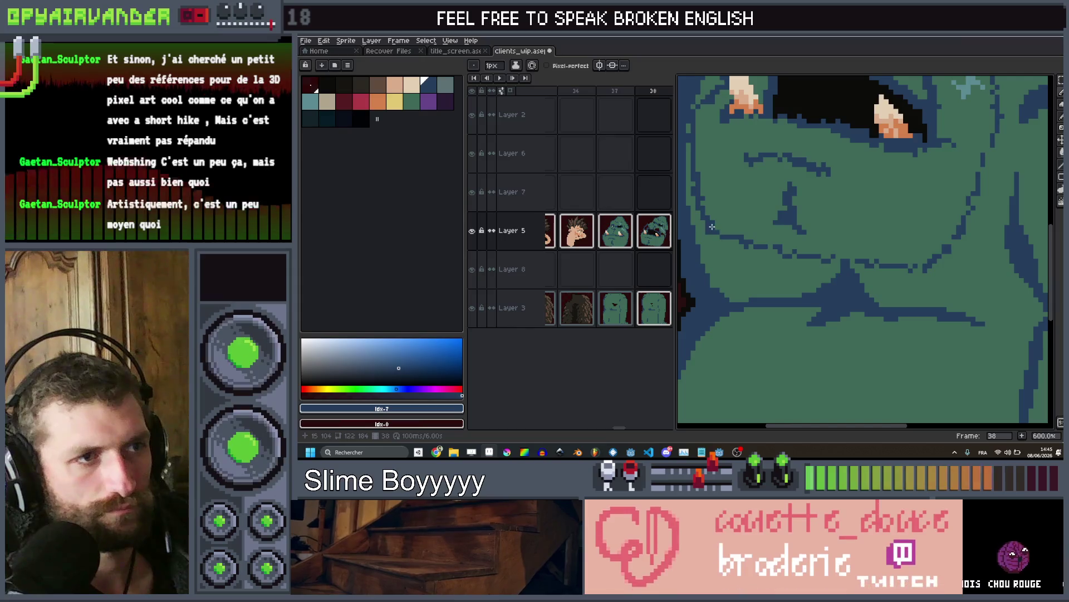
pyautogui.keyDown('shift'); pyautogui.click(908, 270); pyautogui.keyUp('shift')
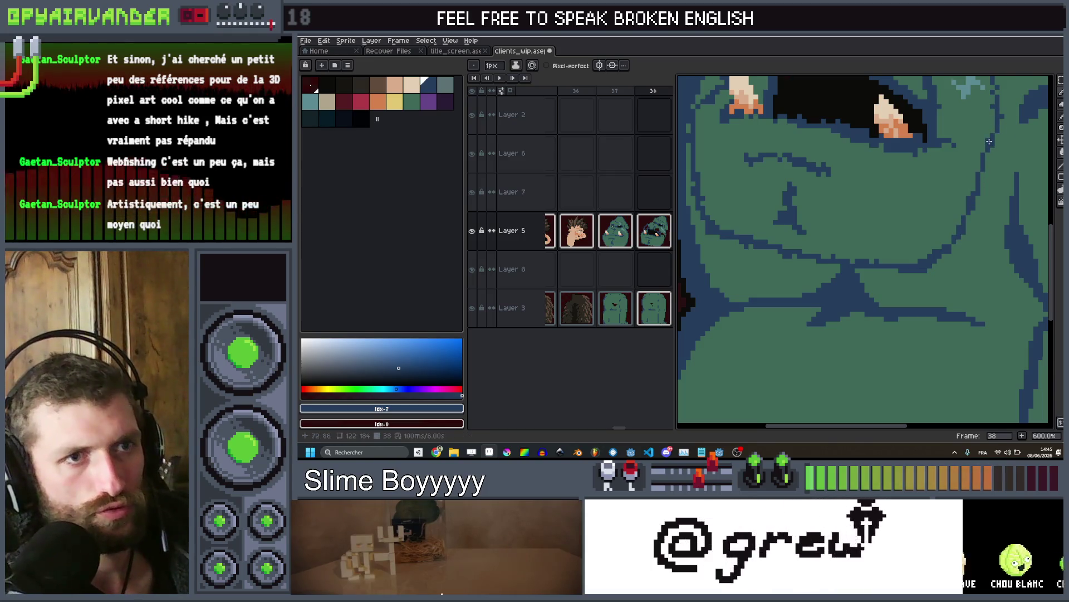
pyautogui.scroll(-4, 989, 141)
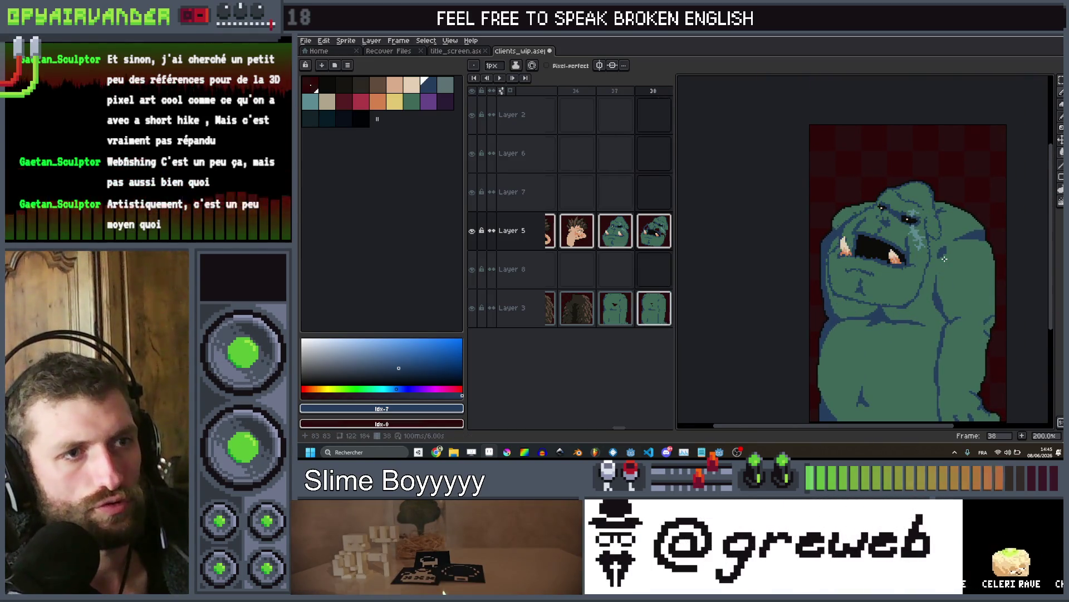
pyautogui.scroll(3, 823, 217)
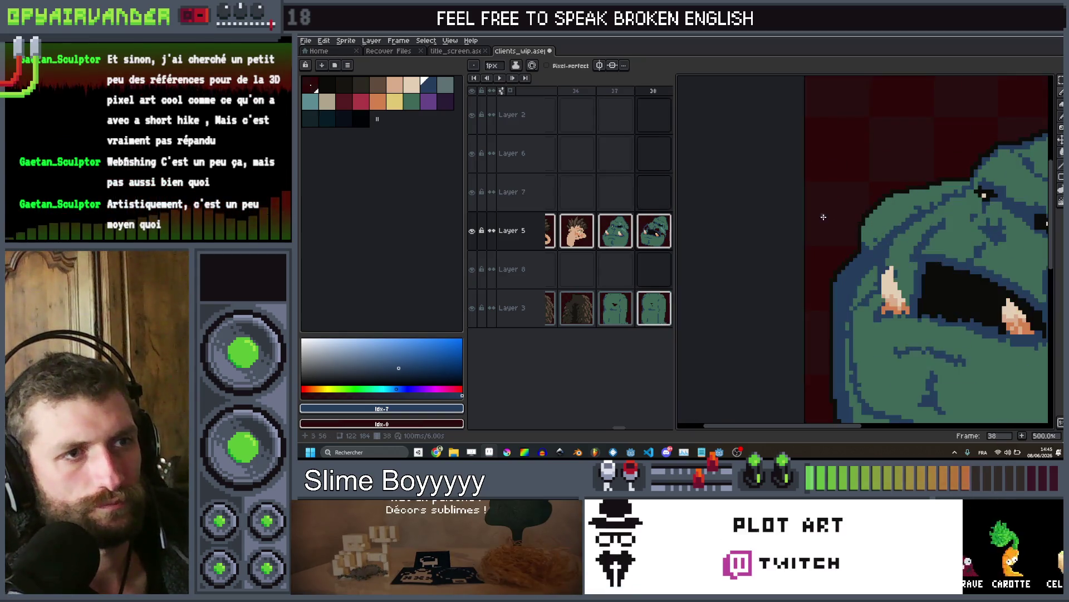
pyautogui.scroll(-5, 886, 226)
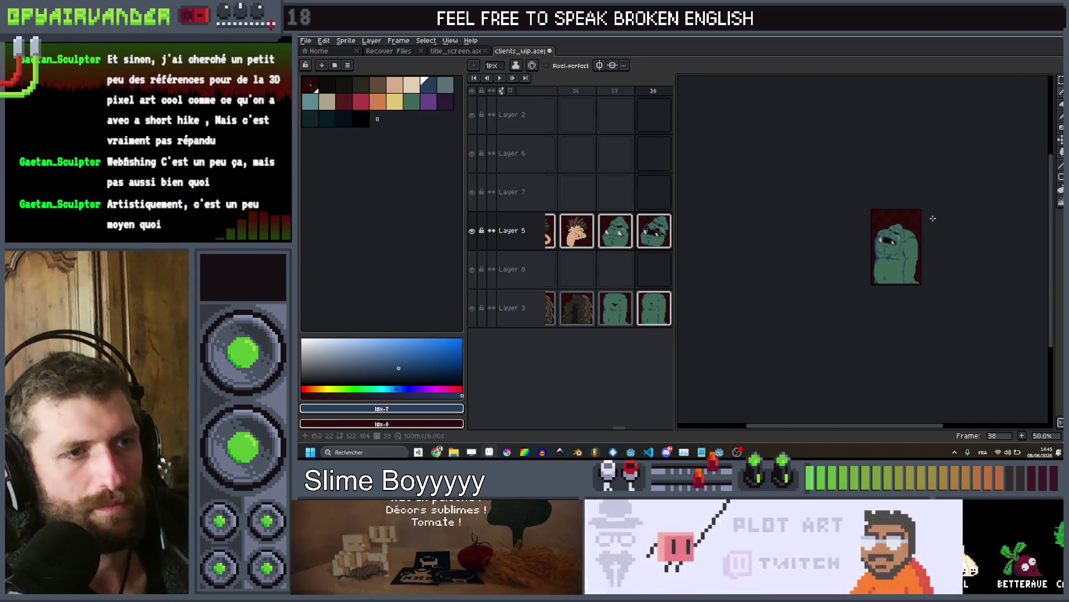
# Compare with frame 39, then on frame 38 sample the beige tusk colour
pyautogui.press('Right')
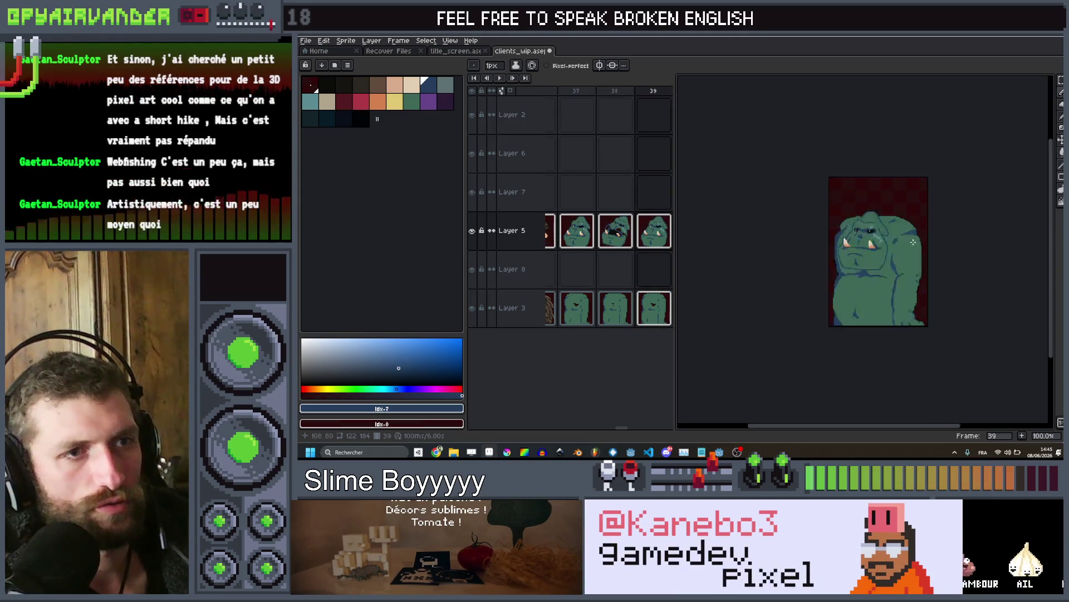
pyautogui.scroll(5, 823, 223)
pyautogui.scroll(1, 823, 223)
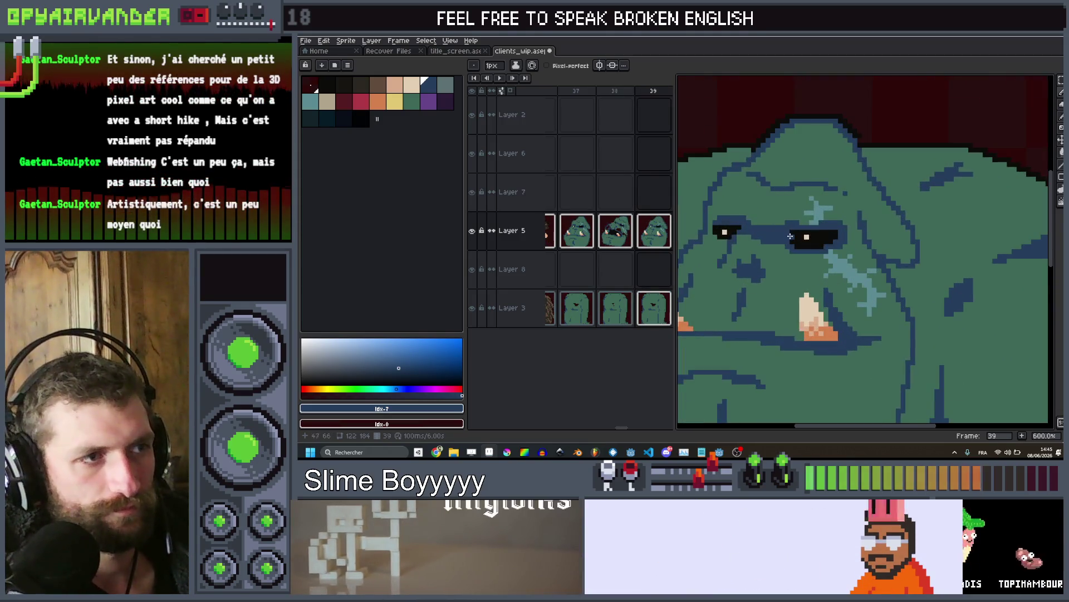
pyautogui.press('Left')
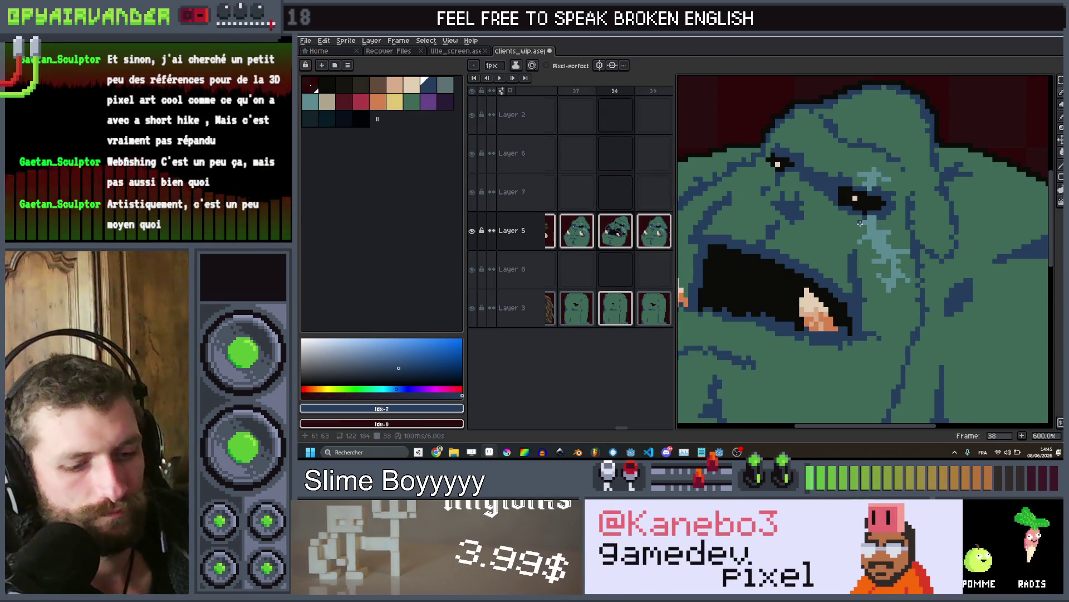
pyautogui.press('i')
pyautogui.click(857, 196)
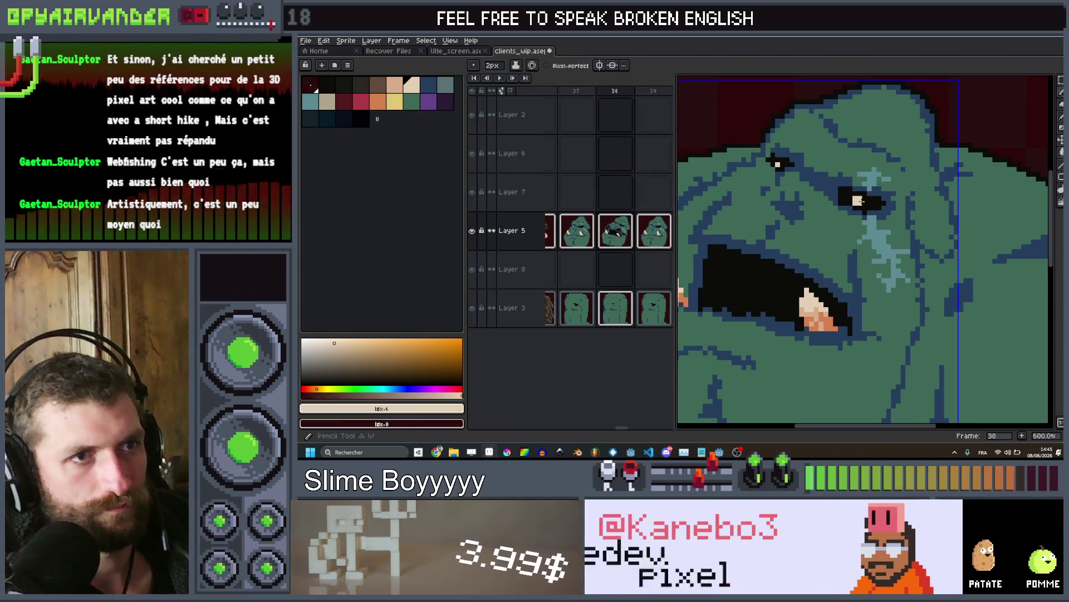
pyautogui.scroll(-4, 817, 166)
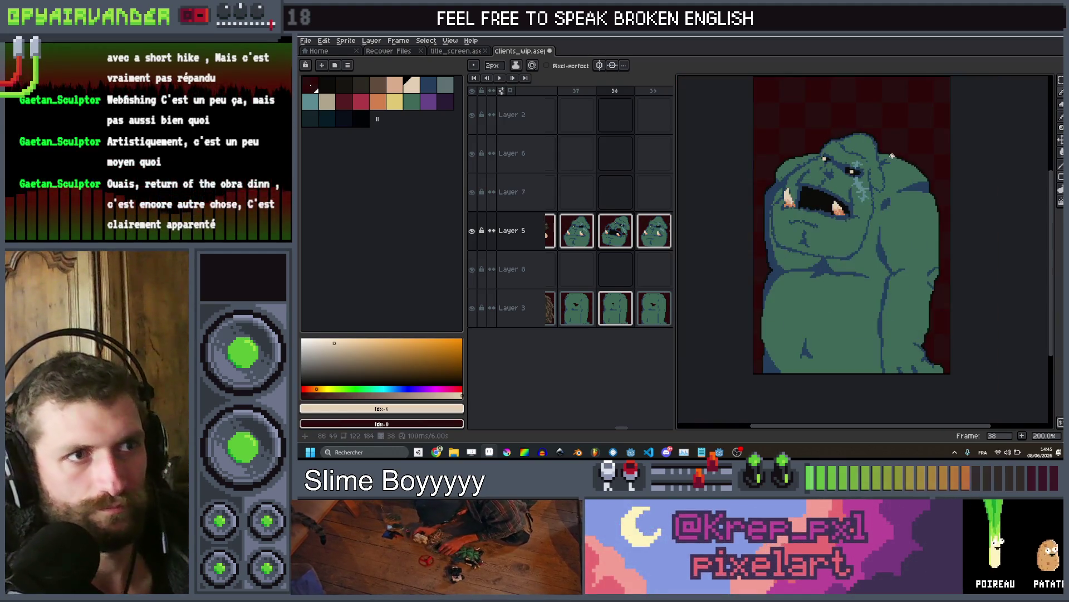
# Flip back and forth through frames 37–39 to compare the ogre's open and closed mouth poses
pyautogui.press('Left')
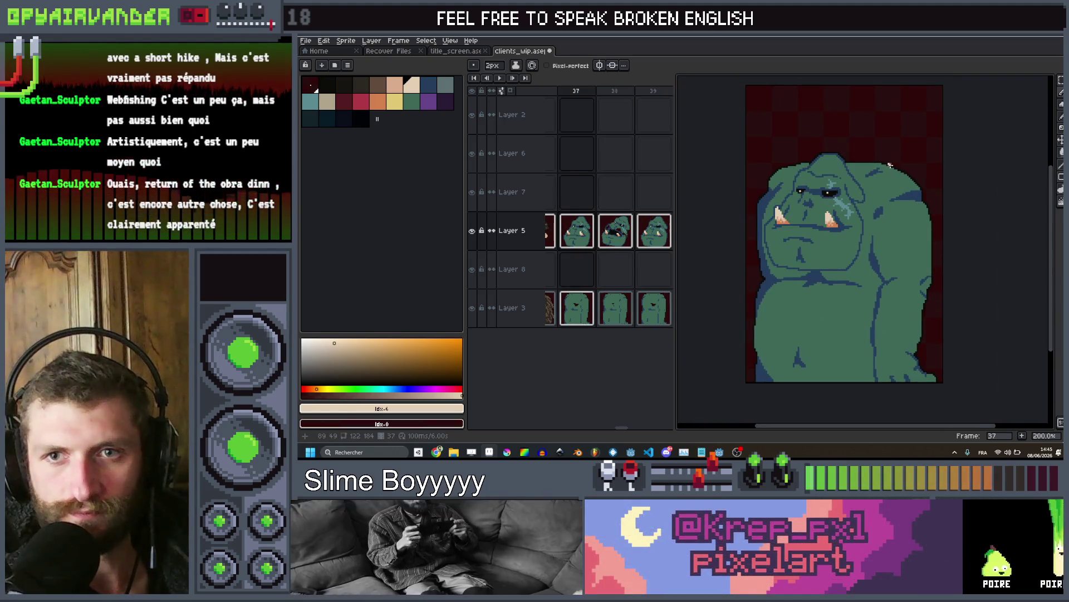
pyautogui.press('Right')
pyautogui.press('Right')
pyautogui.press('Left')
pyautogui.press('Left')
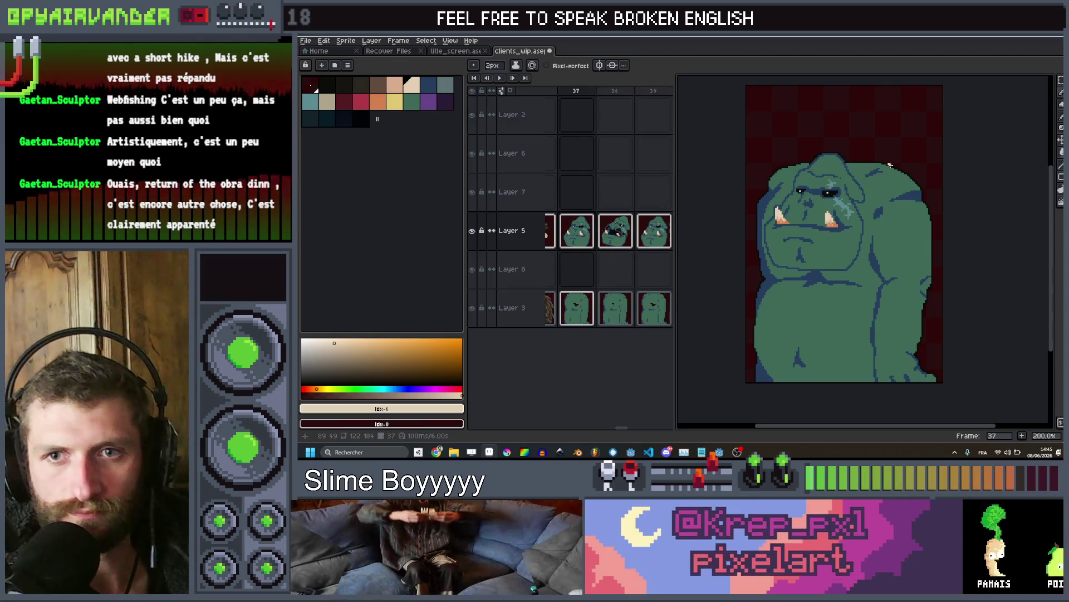
pyautogui.press('Right')
pyautogui.press('Left')
pyautogui.press('Right')
pyautogui.press('Left')
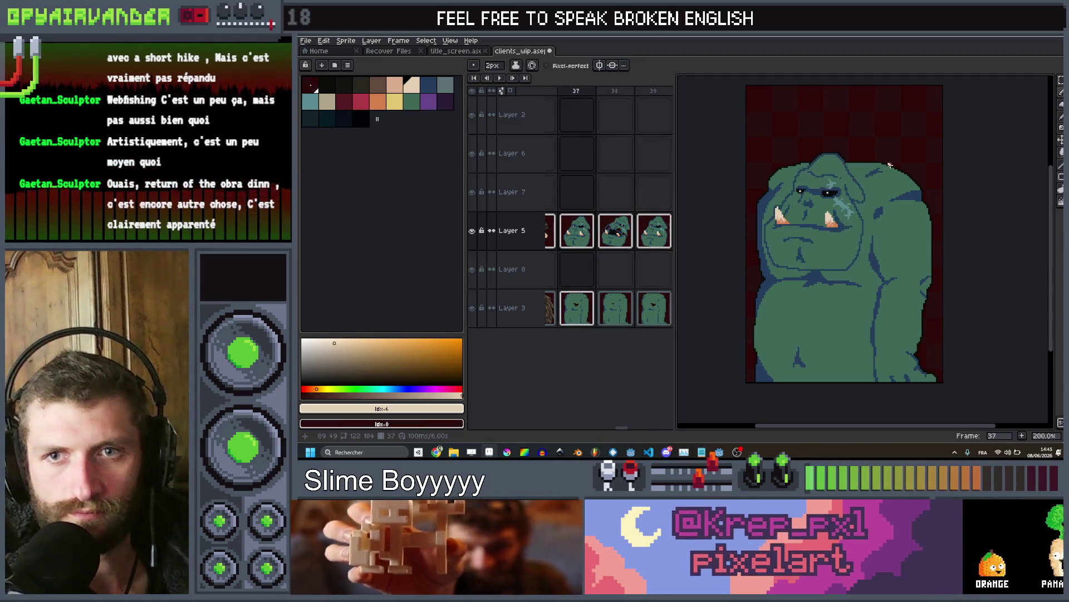
pyautogui.press('Left')
pyautogui.press('Right')
pyautogui.press('Right')
pyautogui.press('Right')
pyautogui.press('Left')
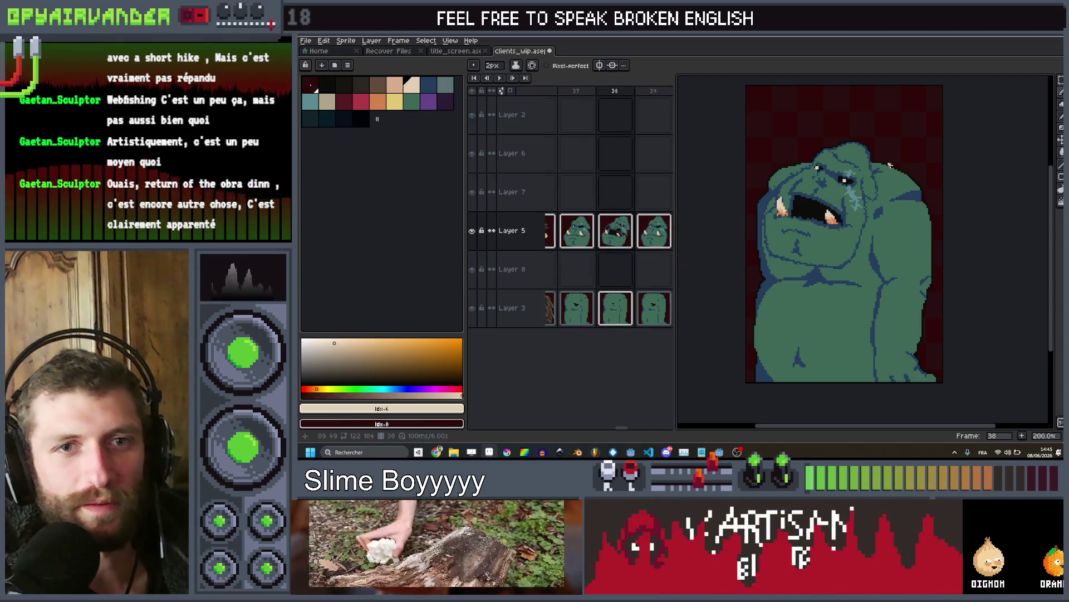
pyautogui.press('Right')
pyautogui.press('Left')
pyautogui.press('Right')
pyautogui.press('Left')
pyautogui.press('Right')
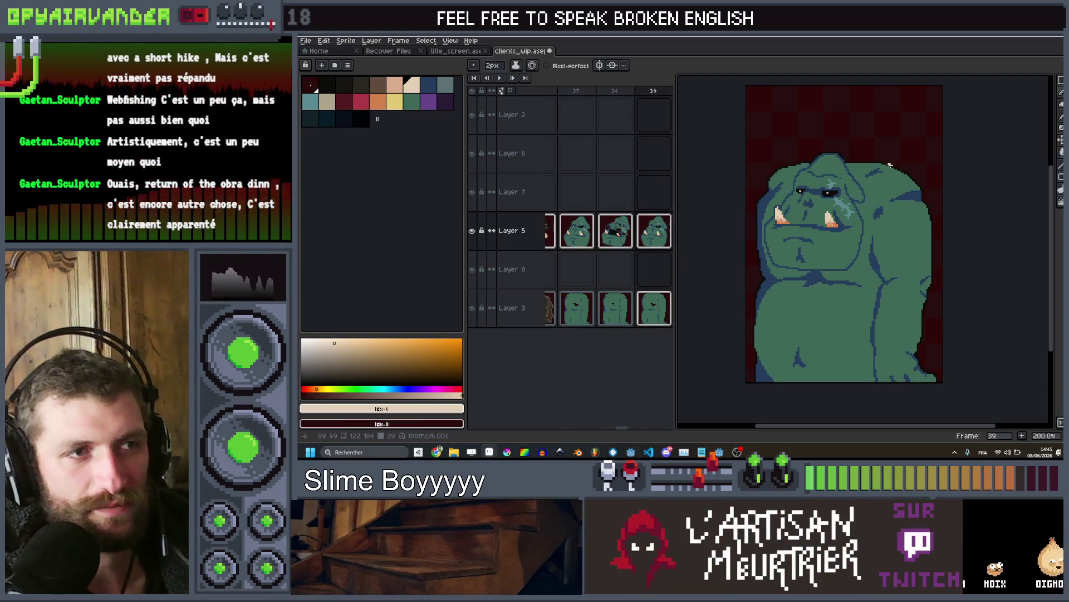
pyautogui.press('Left')
pyautogui.press('Right')
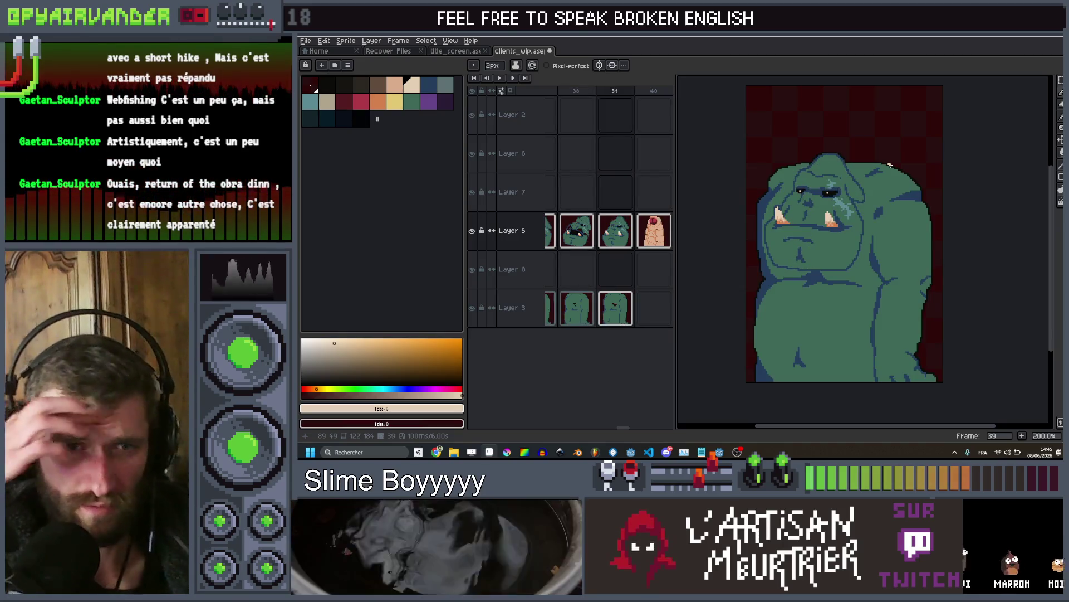
pyautogui.press('Left')
# Play the animation from frame 38 to preview the ogre's mouth motion
pyautogui.press('Return')
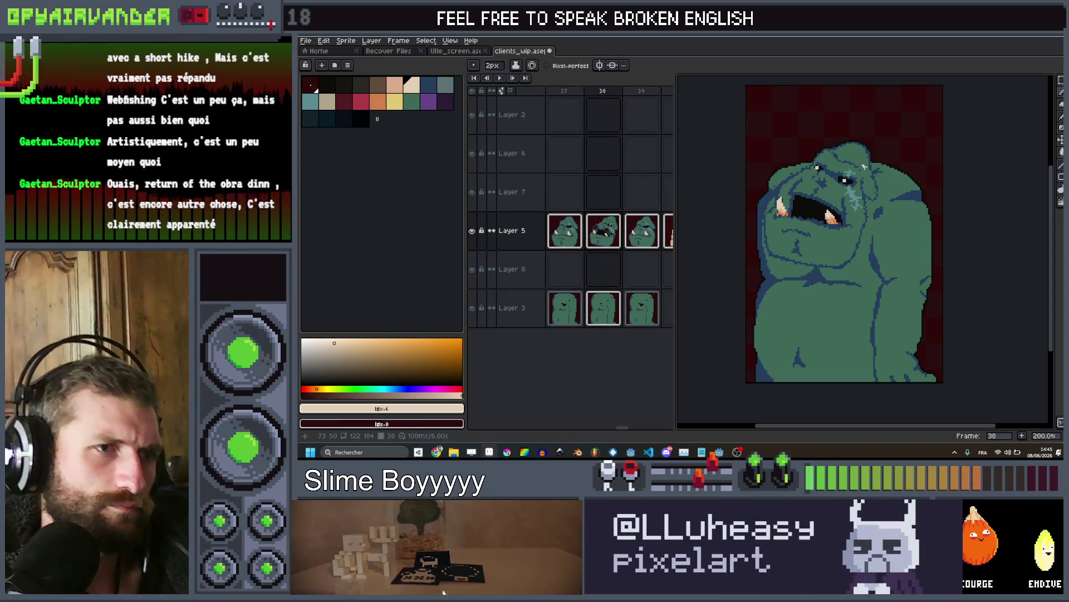
pyautogui.scroll(4, 793, 201)
pyautogui.scroll(1, 794, 201)
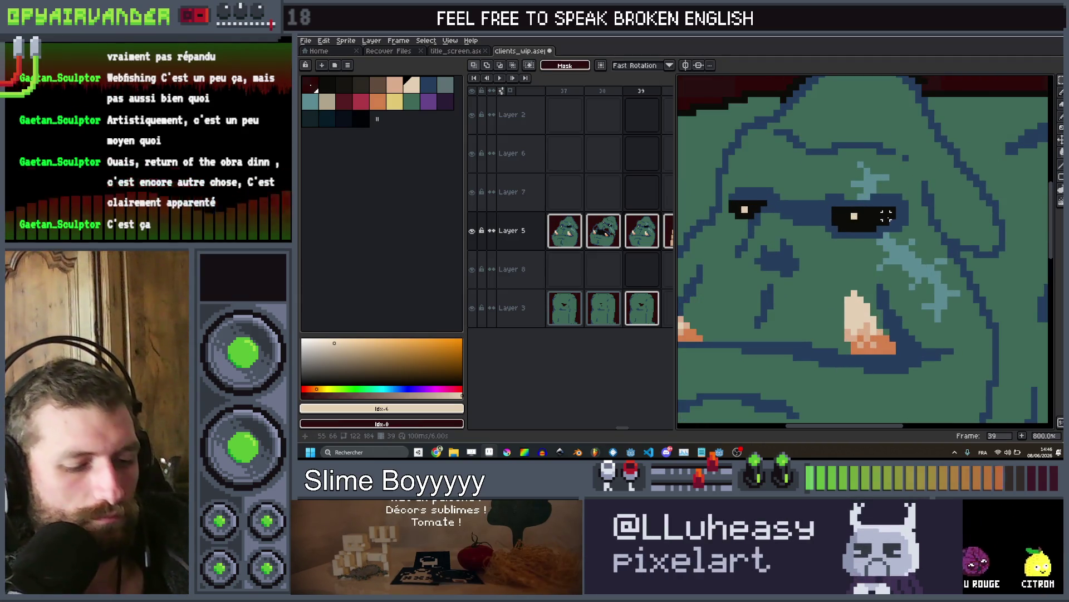
# Paint dark-blue lids over the ogre's eye whites, undoing one stray stroke, to narrow the eyes
pyautogui.keyDown('alt'); pyautogui.click(899, 197); pyautogui.keyUp('alt')
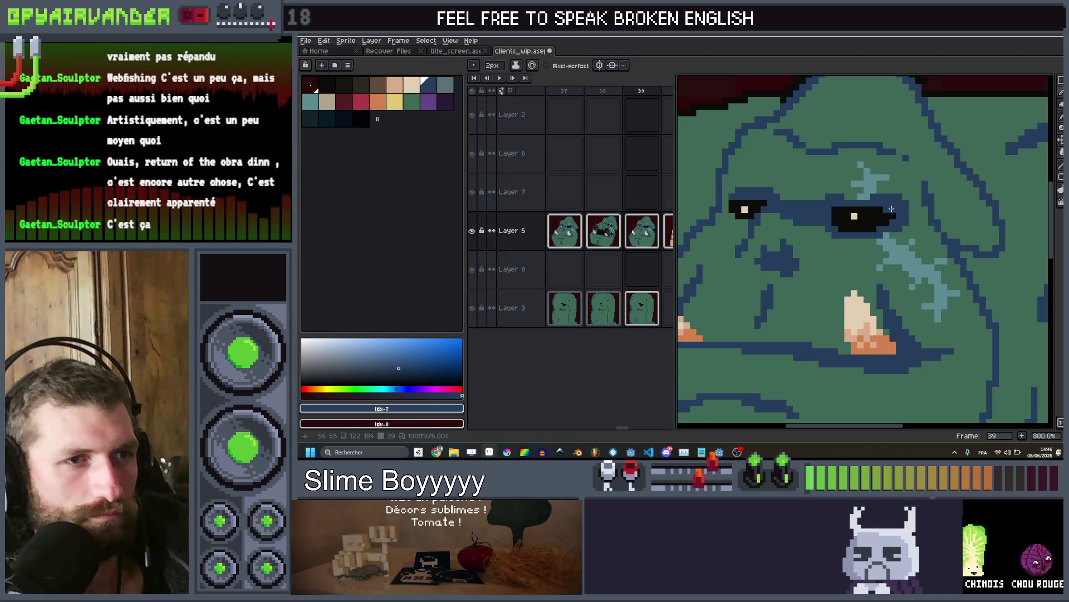
pyautogui.moveTo(892, 208); pyautogui.dragTo(830, 210)
pyautogui.click(836, 227)
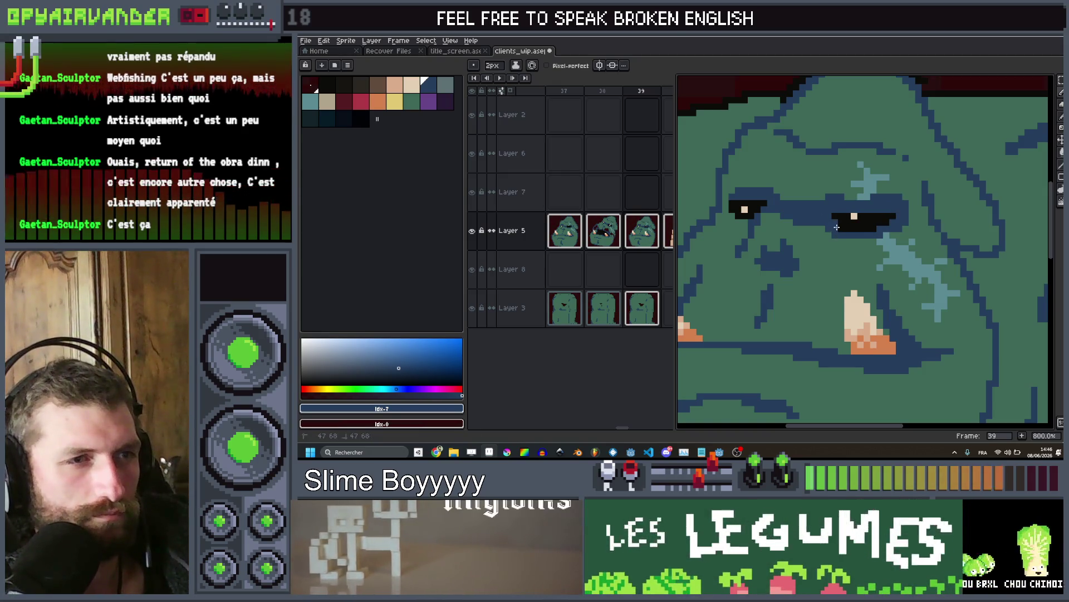
pyautogui.moveTo(854, 218); pyautogui.dragTo(888, 223)
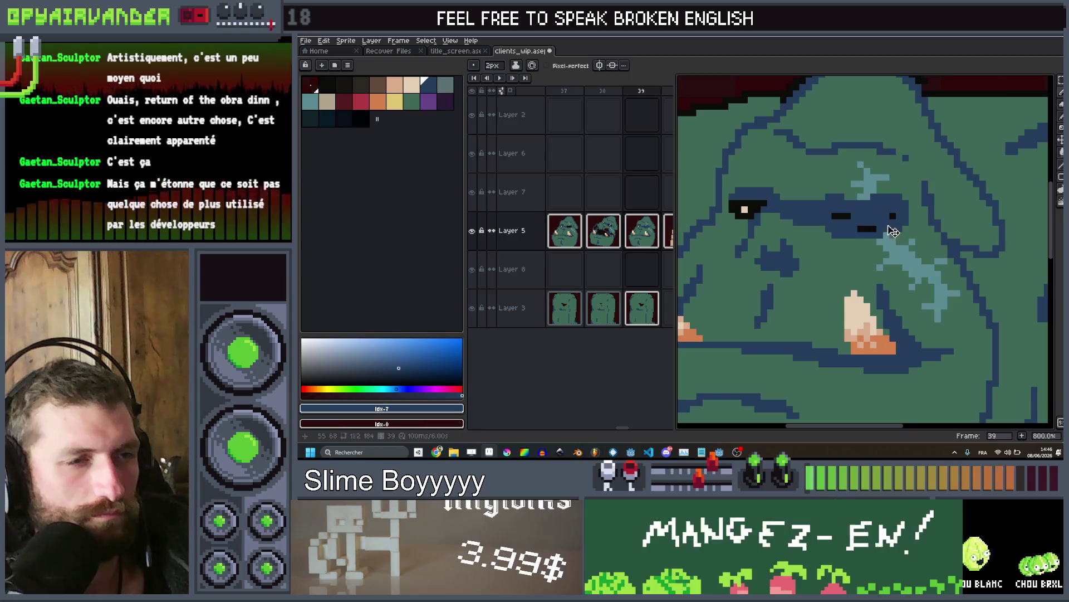
pyautogui.hotkey('ctrl', 'z')
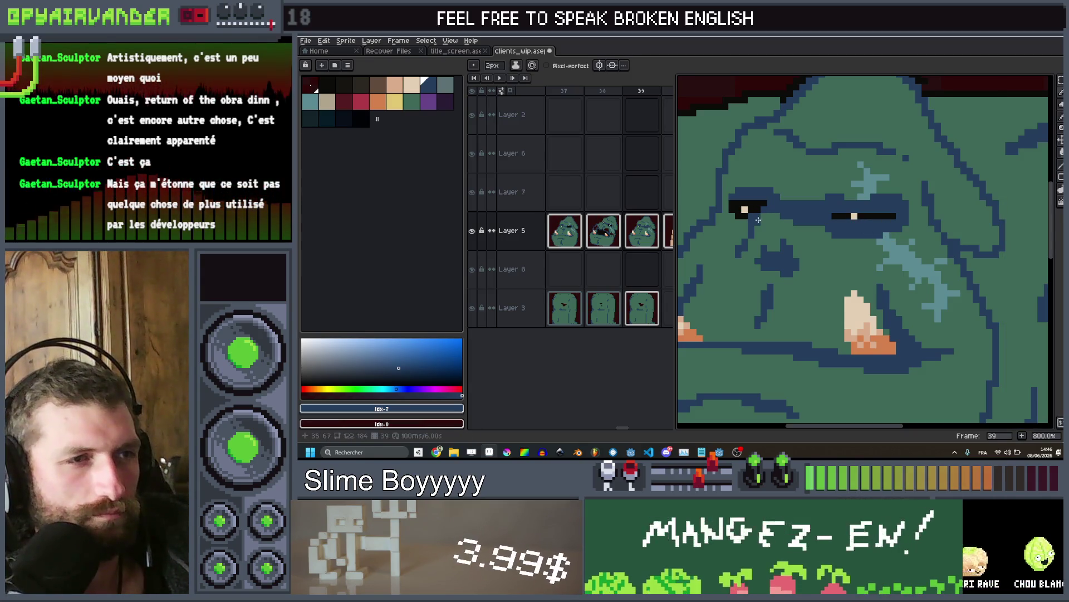
pyautogui.press('shift')
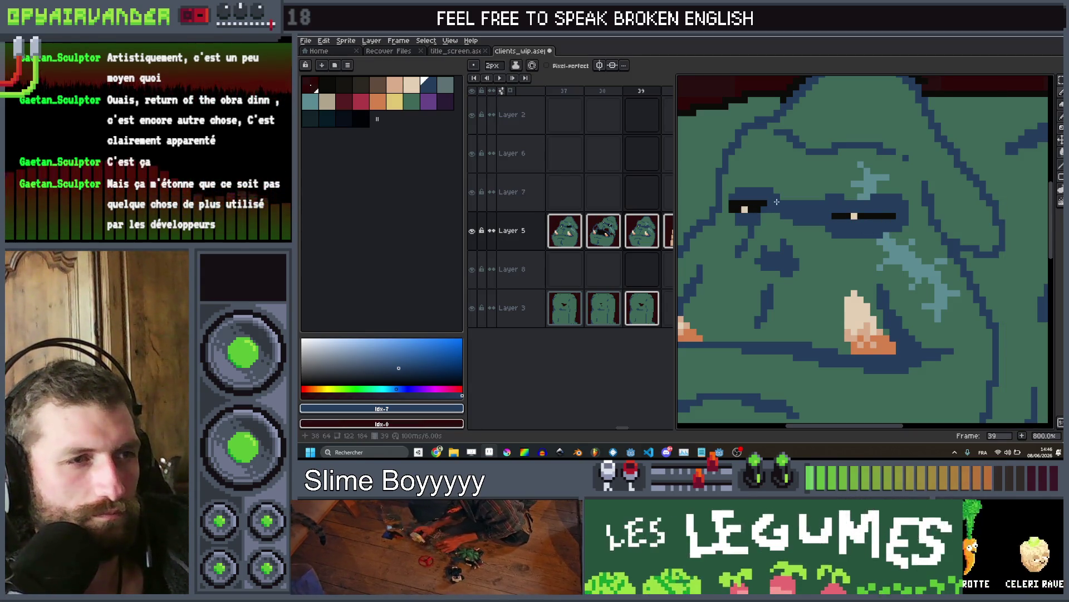
pyautogui.scroll(-5, 861, 215)
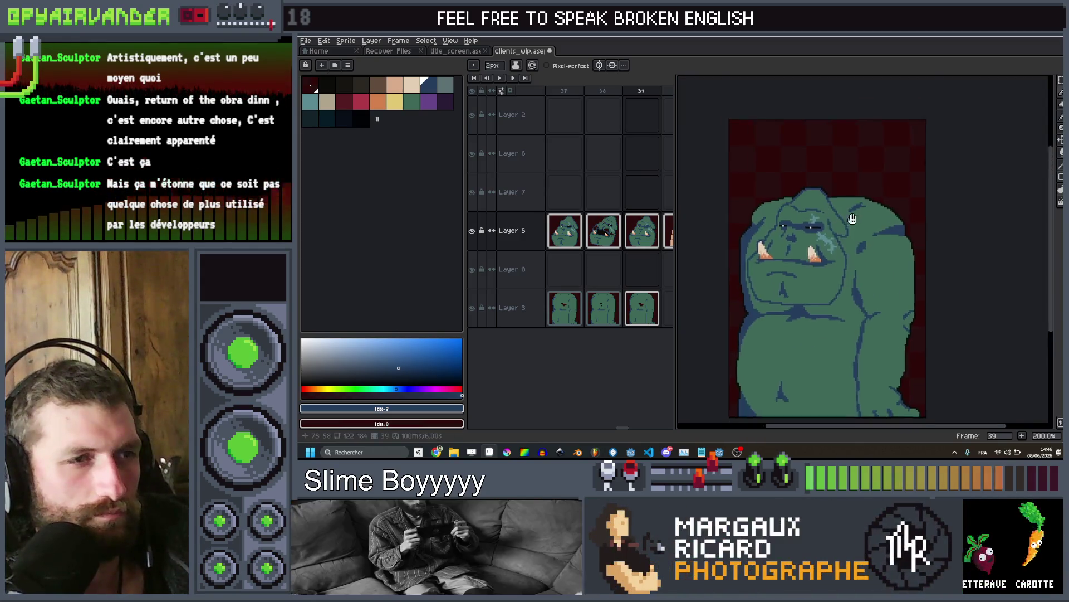
# Marquee-select the ogre's head and upper body, move it down a few pixels and widen it slightly
pyautogui.press('m')
pyautogui.moveTo(860, 197)
pyautogui.mouseDown()
pyautogui.moveTo(749, 349)
pyautogui.moveTo(795, 332)
pyautogui.mouseUp()
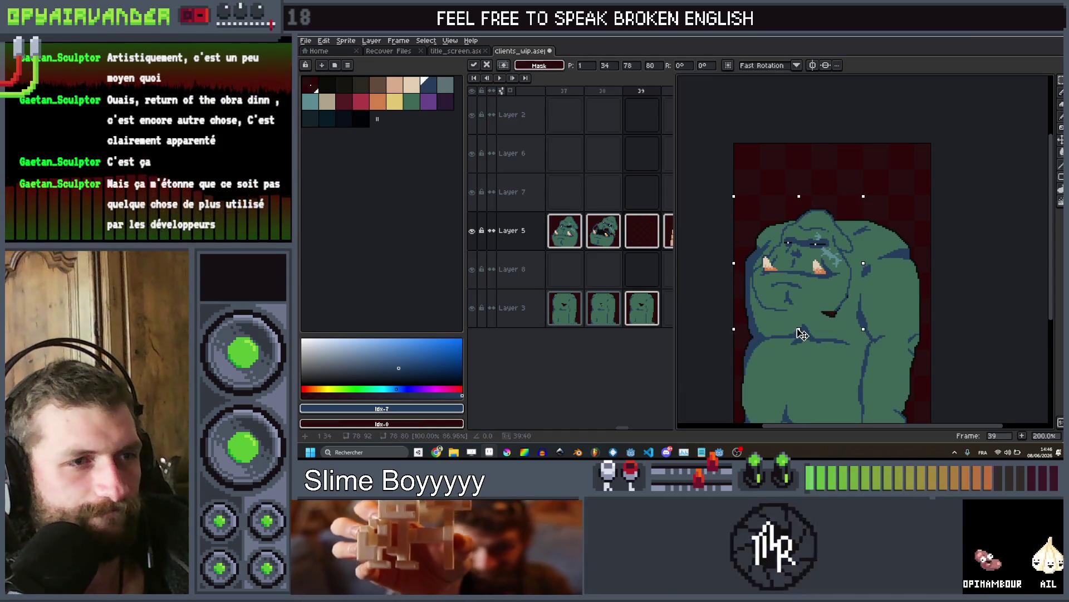
pyautogui.moveTo(807, 306); pyautogui.dragTo(809, 312)
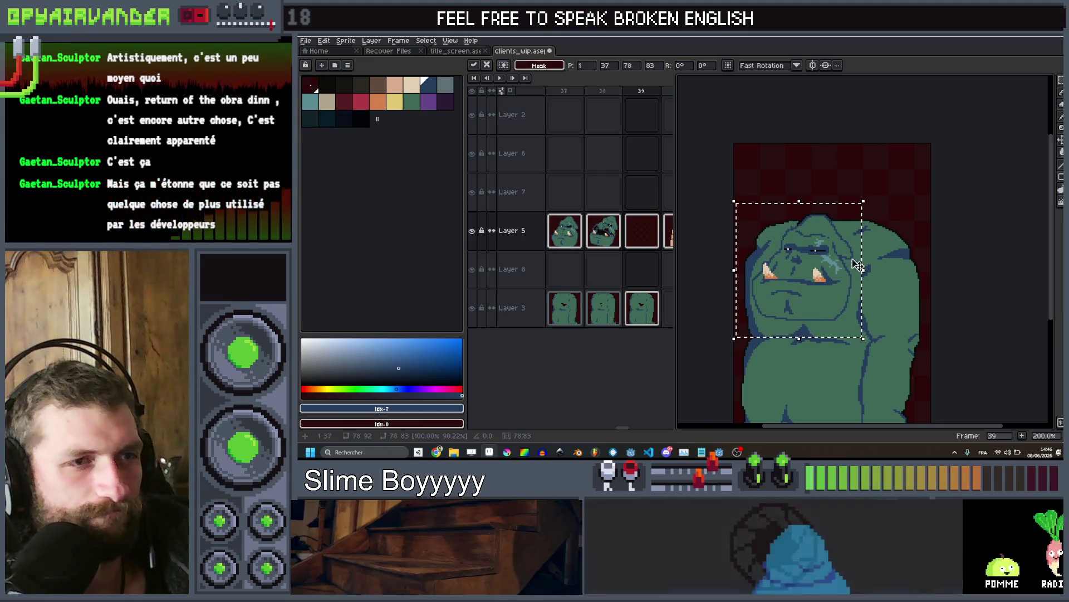
pyautogui.moveTo(863, 271); pyautogui.dragTo(867, 271)
pyautogui.press('Return')
pyautogui.scroll(-2, 891, 198)
pyautogui.scroll(1, 896, 195)
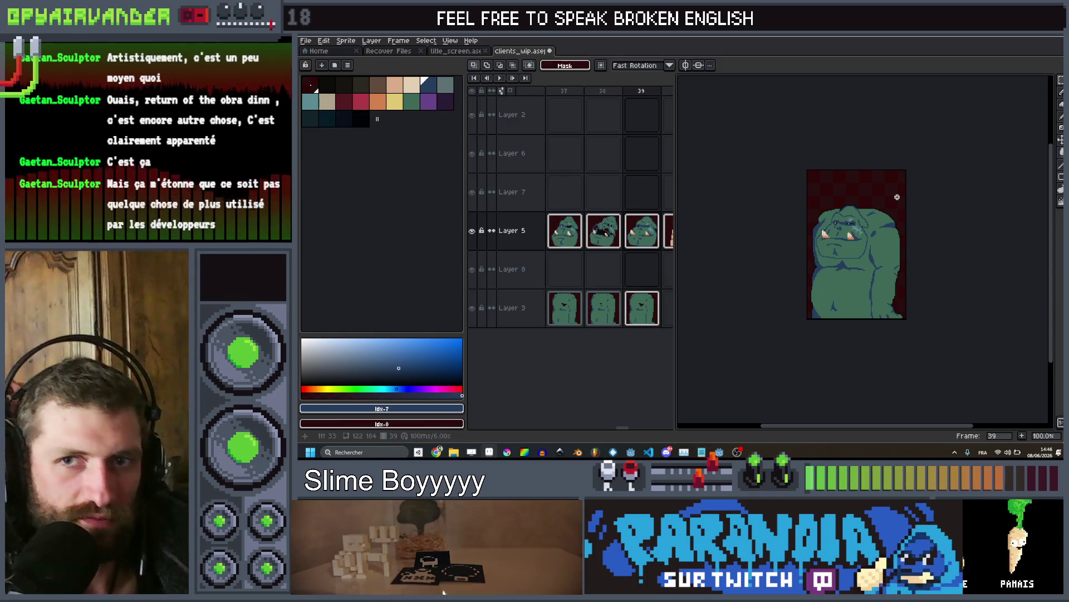
# Flip between the ogre's frame 39 and the worm's frames 40–42, settling on frame 41
pyautogui.press('Right')
pyautogui.press('Left')
pyautogui.press('Right')
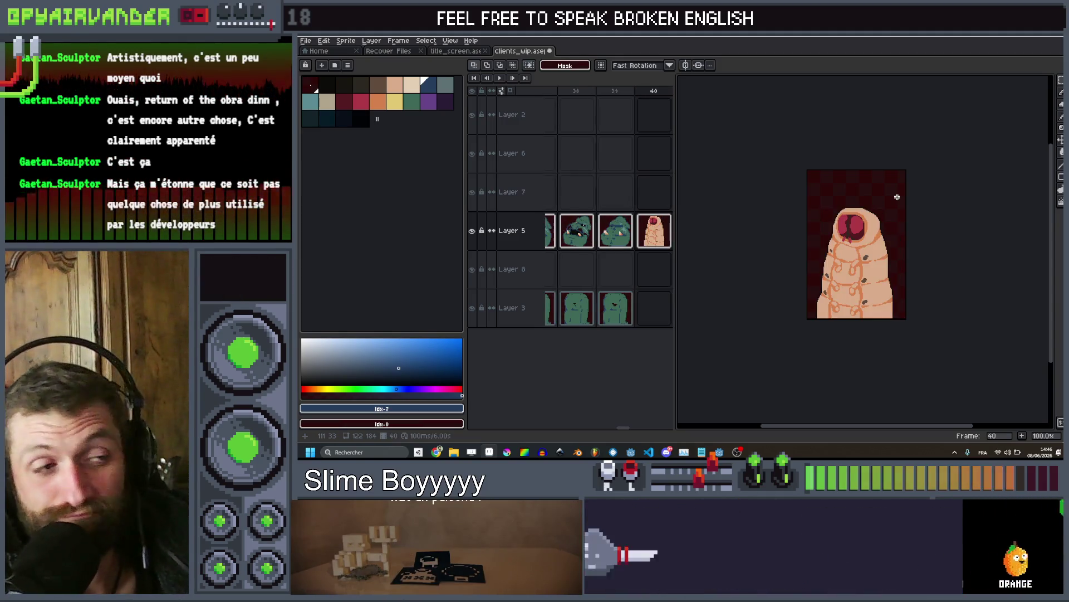
pyautogui.press('Left')
pyautogui.press('Right')
pyautogui.press('Left')
pyautogui.press('Right')
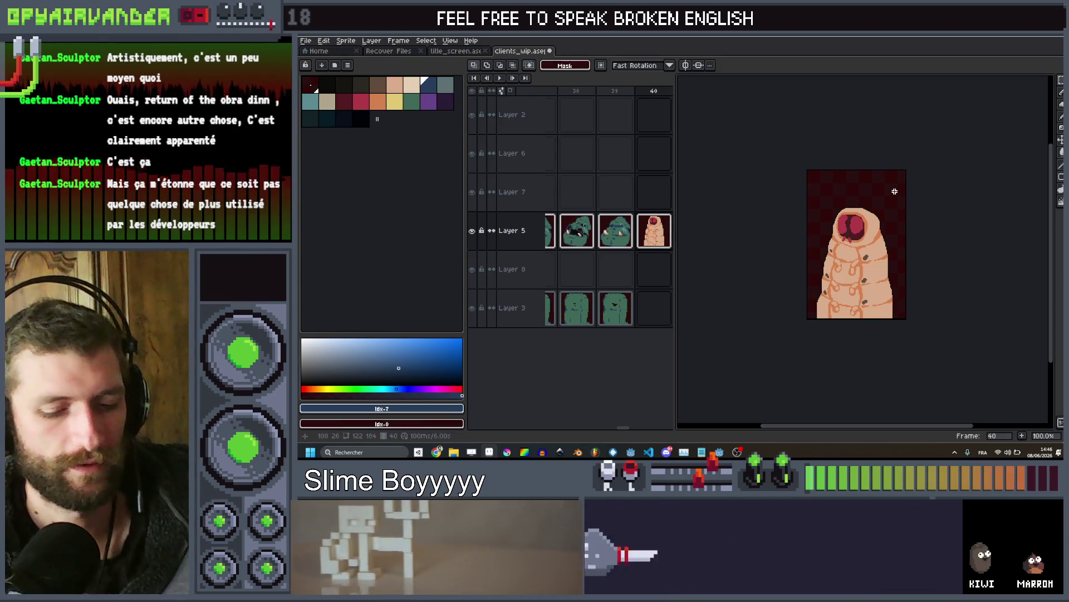
pyautogui.press('Right')
pyautogui.press('Right')
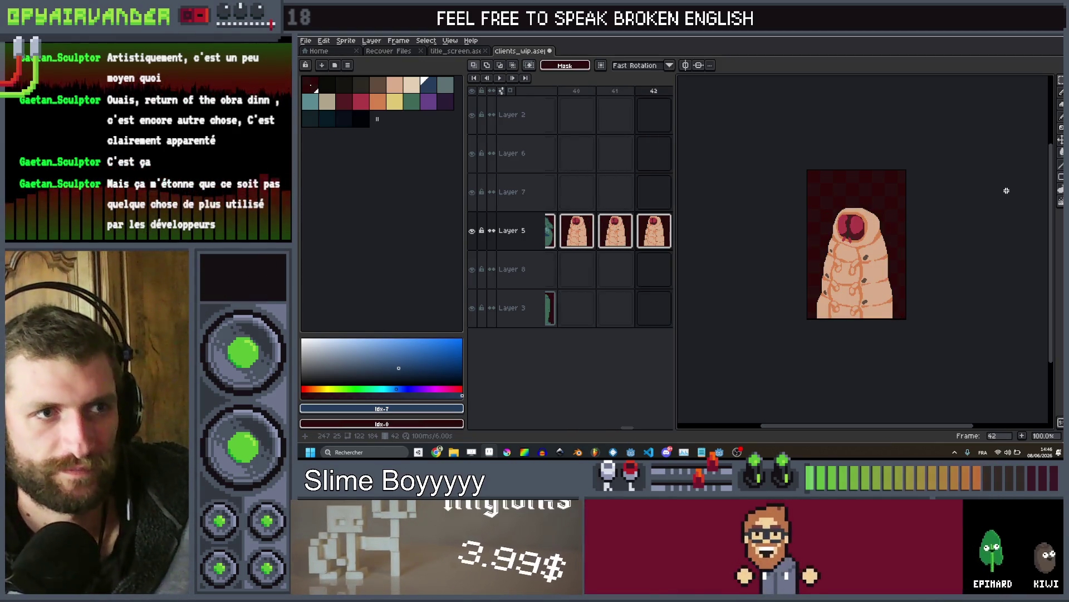
pyautogui.press('Left')
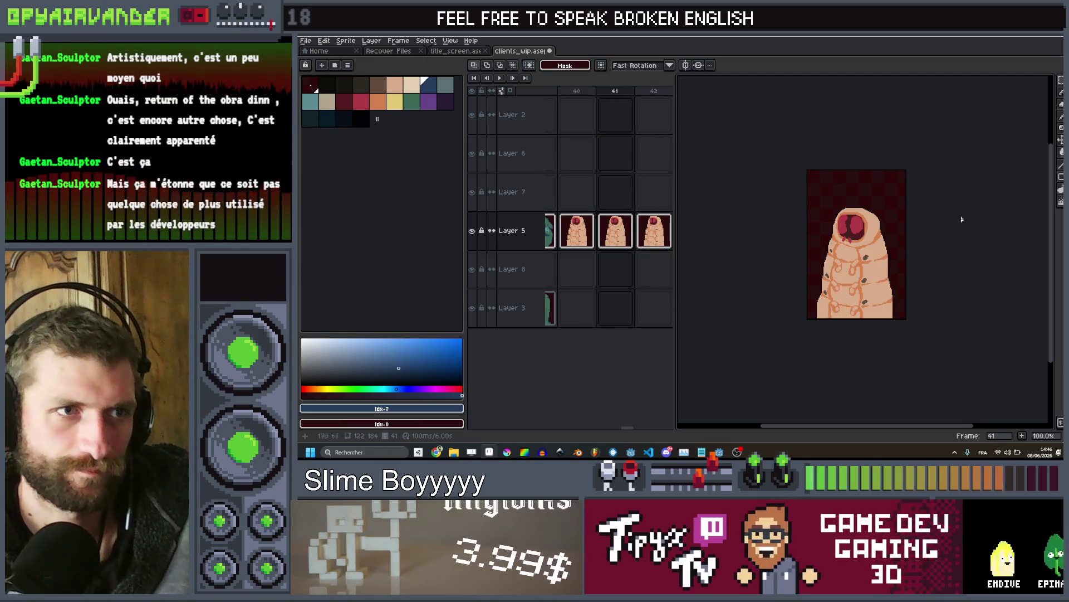
# Compare the worm's frame 41 against the ogre's frame 39, ending on an enlarged frame 41
pyautogui.scroll(3, 852, 161)
pyautogui.scroll(-2, 852, 156)
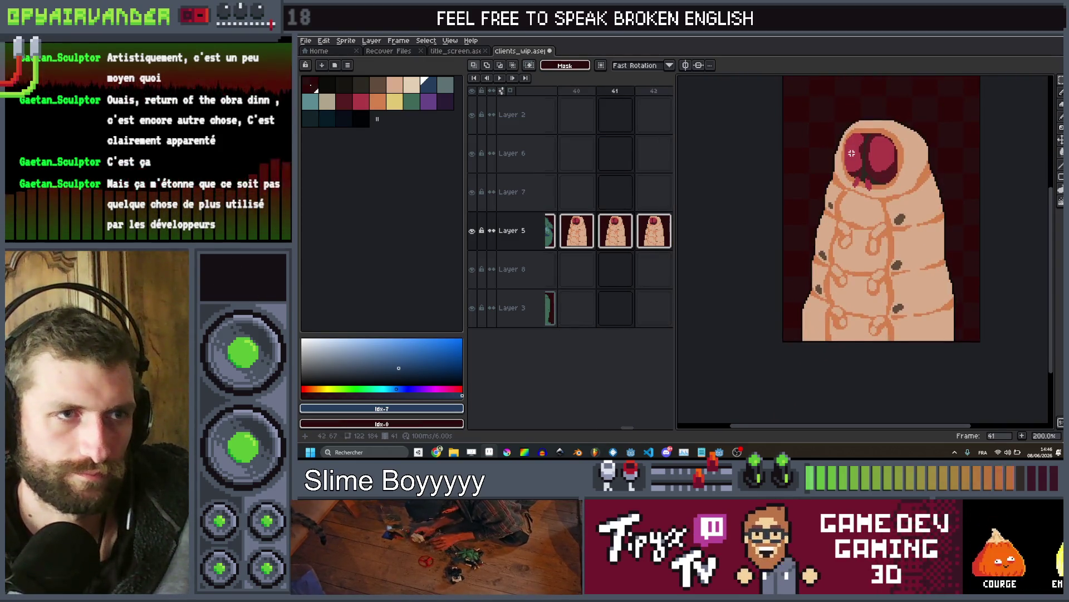
pyautogui.press('Left')
pyautogui.press('Left')
pyautogui.press('Right')
pyautogui.moveTo(851, 153); pyautogui.dragTo(889, 221)
pyautogui.press('Left')
pyautogui.press('Right')
pyautogui.press('Right')
pyautogui.scroll(1, 888, 279)
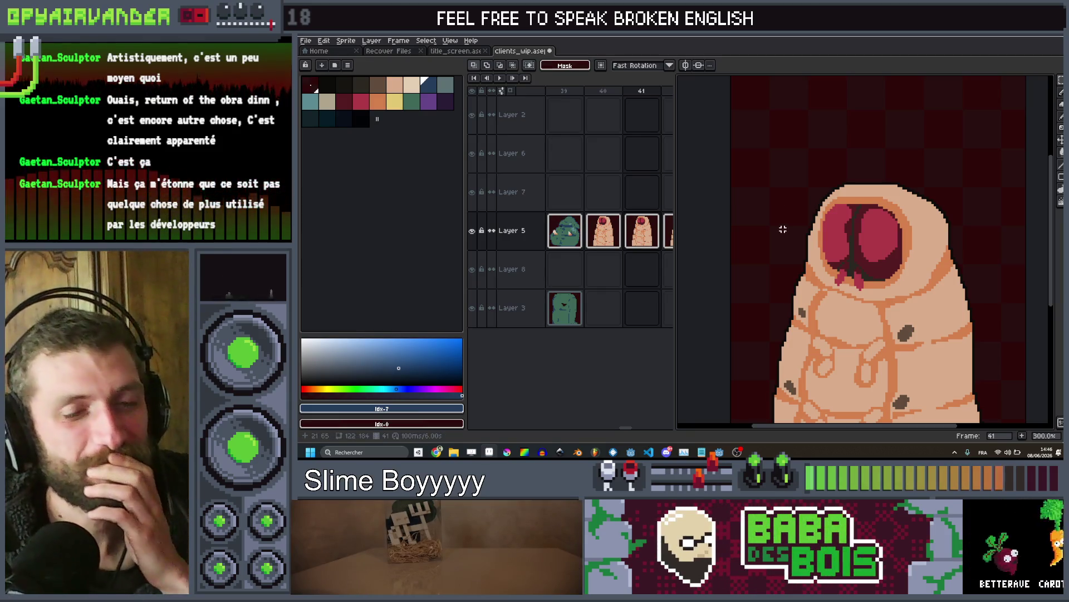
# Select the worm's face, nudge it up, rotate it about six degrees and shift it two pixels right
pyautogui.scroll(2, 889, 206)
pyautogui.press('g')
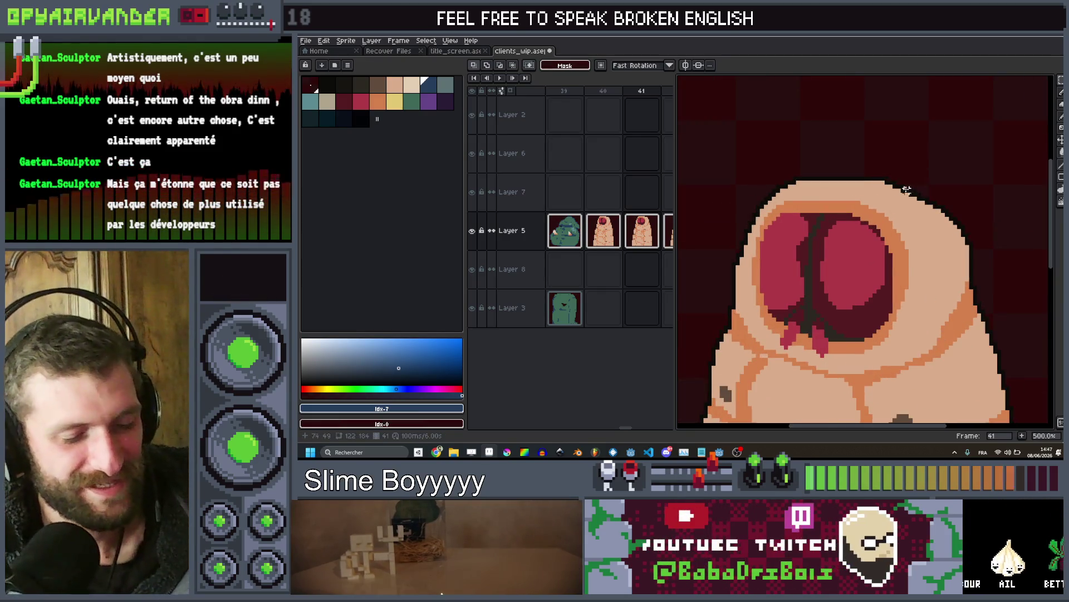
pyautogui.scroll(-2, 886, 183)
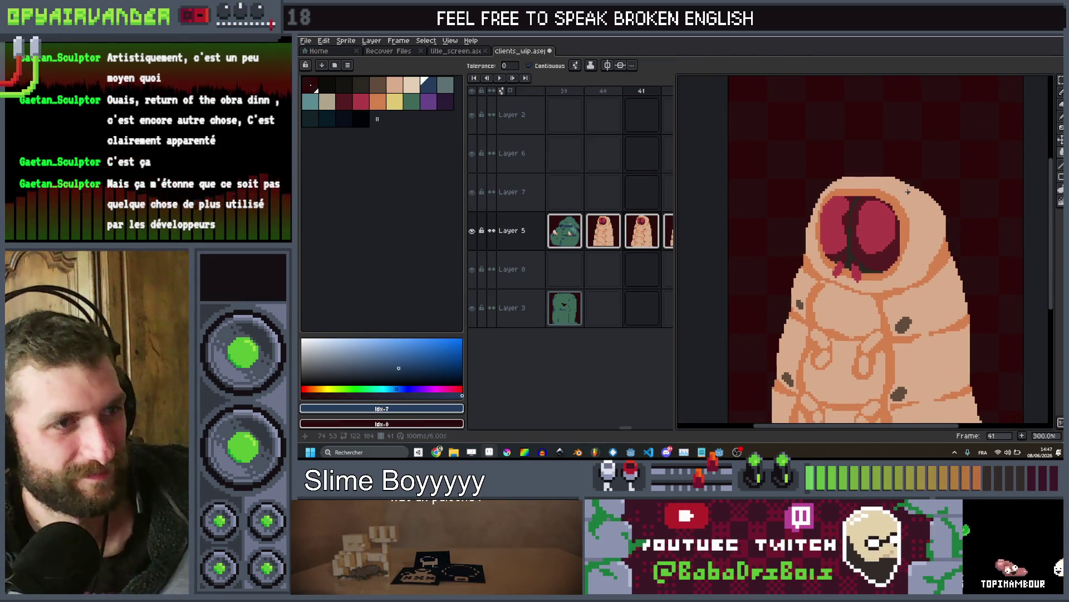
pyautogui.press('m')
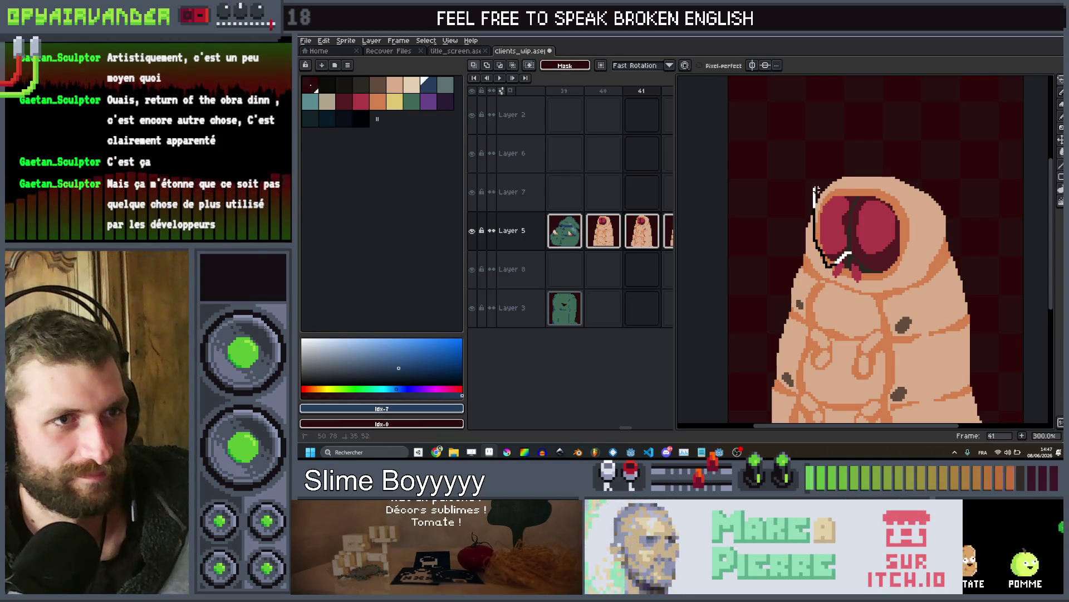
pyautogui.moveTo(917, 259); pyautogui.dragTo(896, 276)
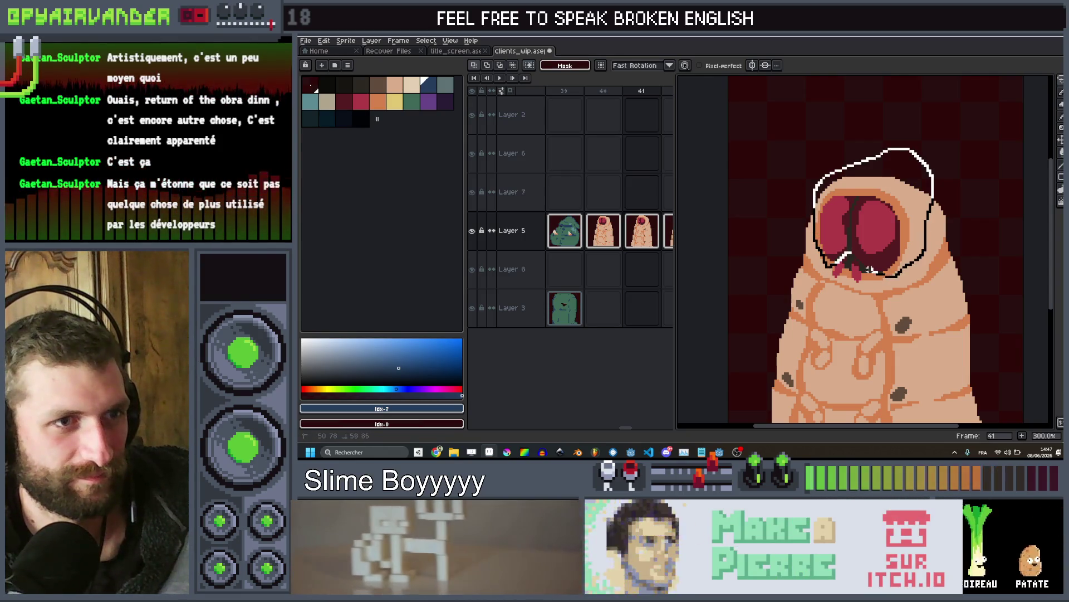
pyautogui.press('Up')
pyautogui.press('Up')
pyautogui.press('Up')
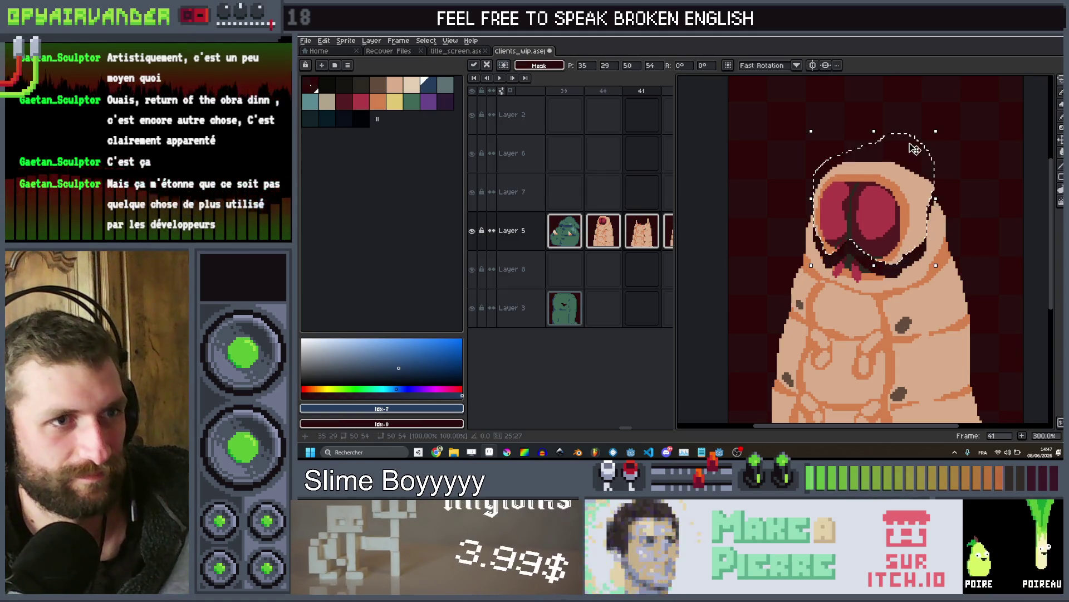
pyautogui.moveTo(941, 126); pyautogui.dragTo(956, 137)
pyautogui.moveTo(906, 186); pyautogui.dragTo(909, 187)
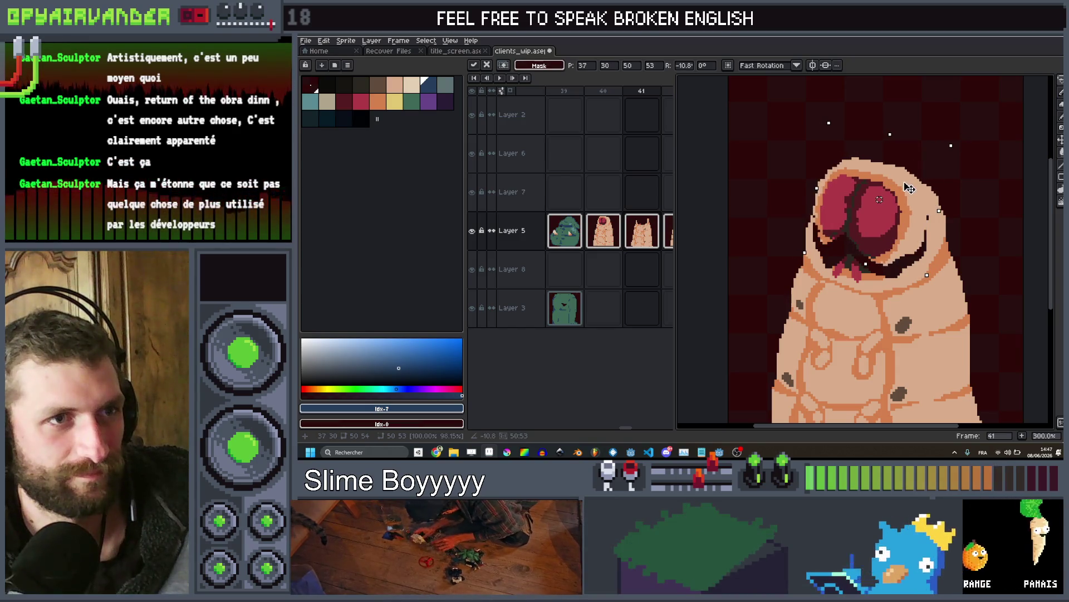
pyautogui.press('Return')
# With a 3px brush, paint light orange over the dark outline along the face's rim
pyautogui.scroll(4, 819, 340)
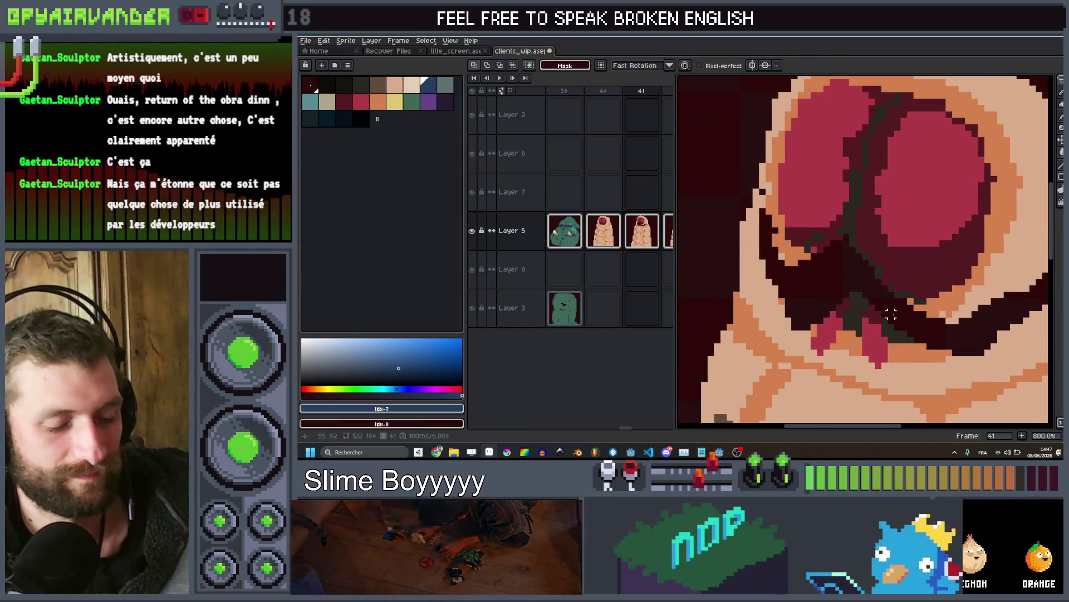
pyautogui.press('+')
pyautogui.press('+')
pyautogui.press('+')
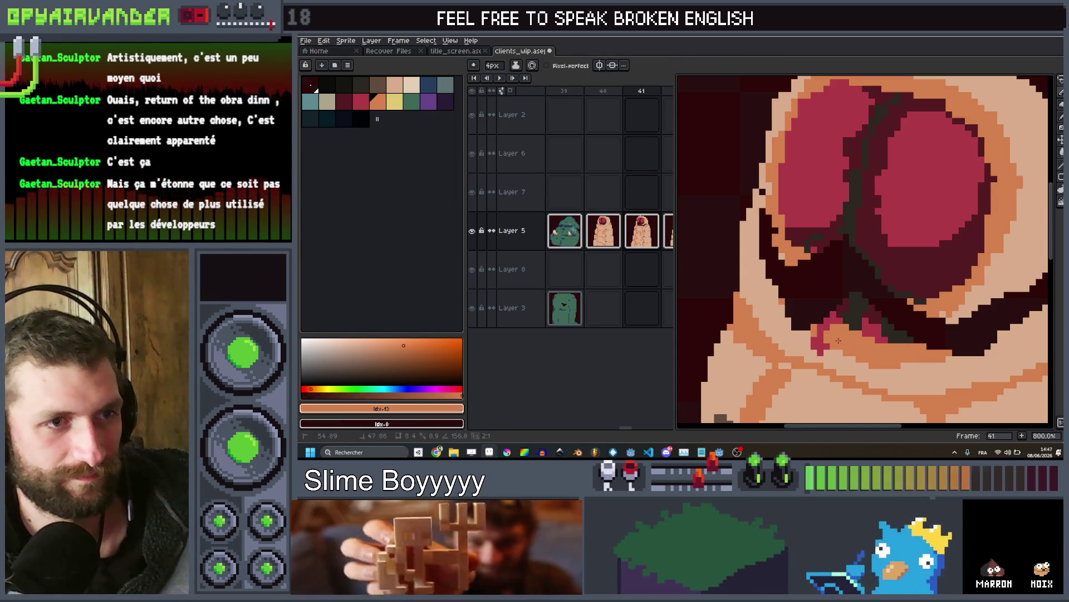
pyautogui.press('-')
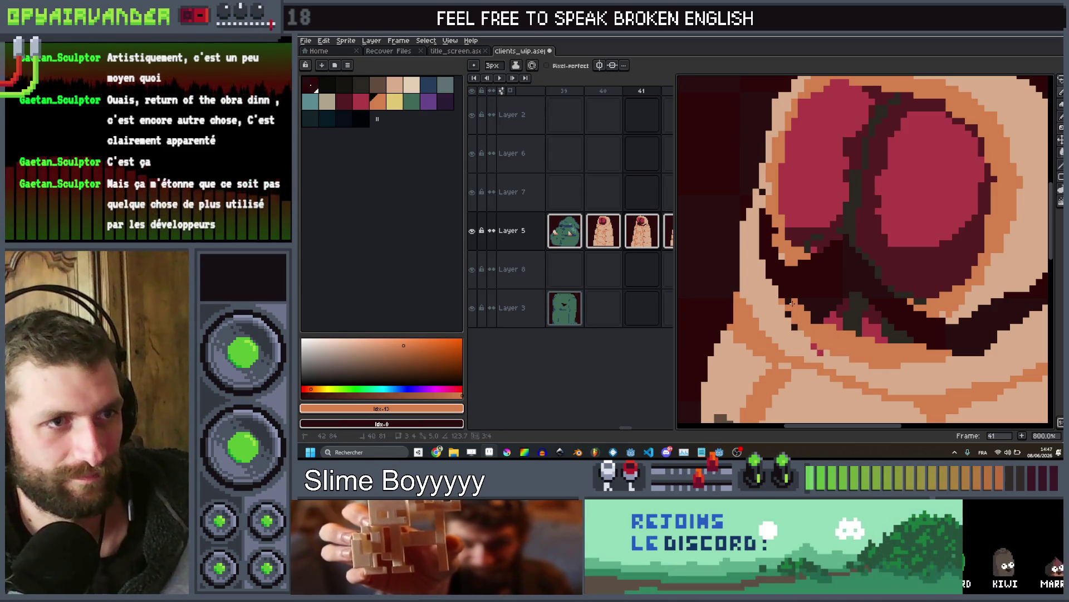
pyautogui.moveTo(792, 303); pyautogui.dragTo(782, 267)
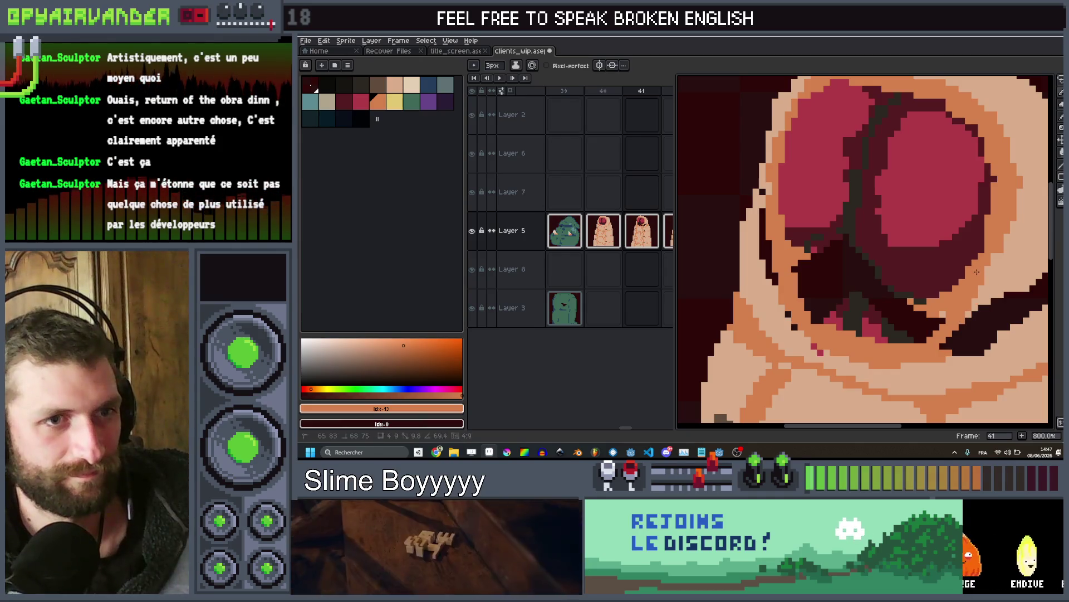
pyautogui.moveTo(939, 361); pyautogui.dragTo(948, 346)
pyautogui.scroll(-3, 947, 307)
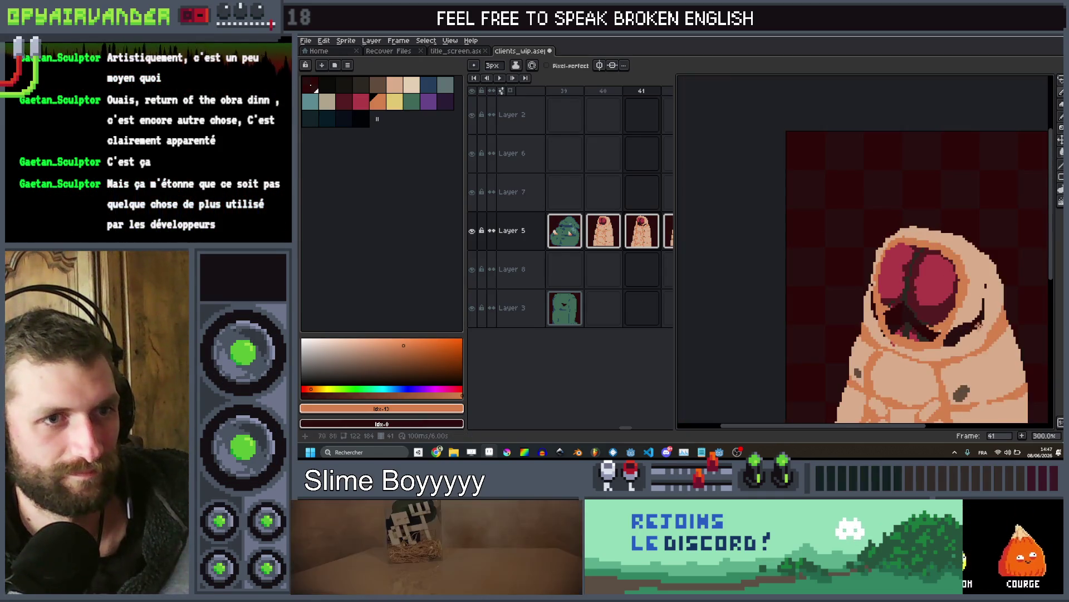
# Repaint the dark stroke right of the mouth in eyedropped peach and touch up the left outline pixels
pyautogui.press('alt')
pyautogui.keyDown('alt'); pyautogui.click(968, 250); pyautogui.keyUp('alt')
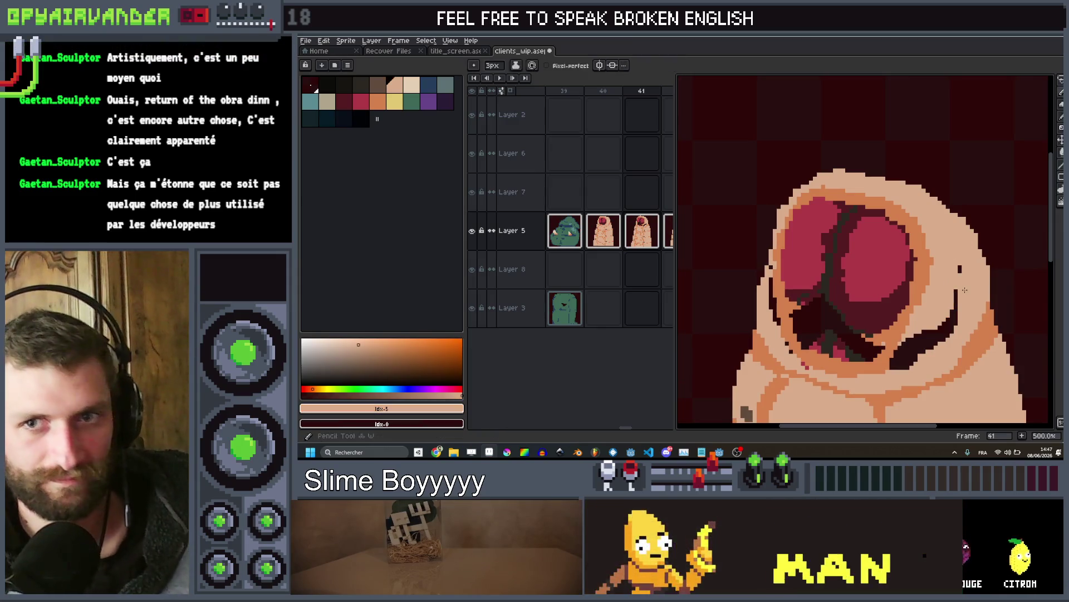
pyautogui.moveTo(955, 291)
pyautogui.mouseDown()
pyautogui.moveTo(938, 344)
pyautogui.moveTo(909, 354)
pyautogui.mouseUp()
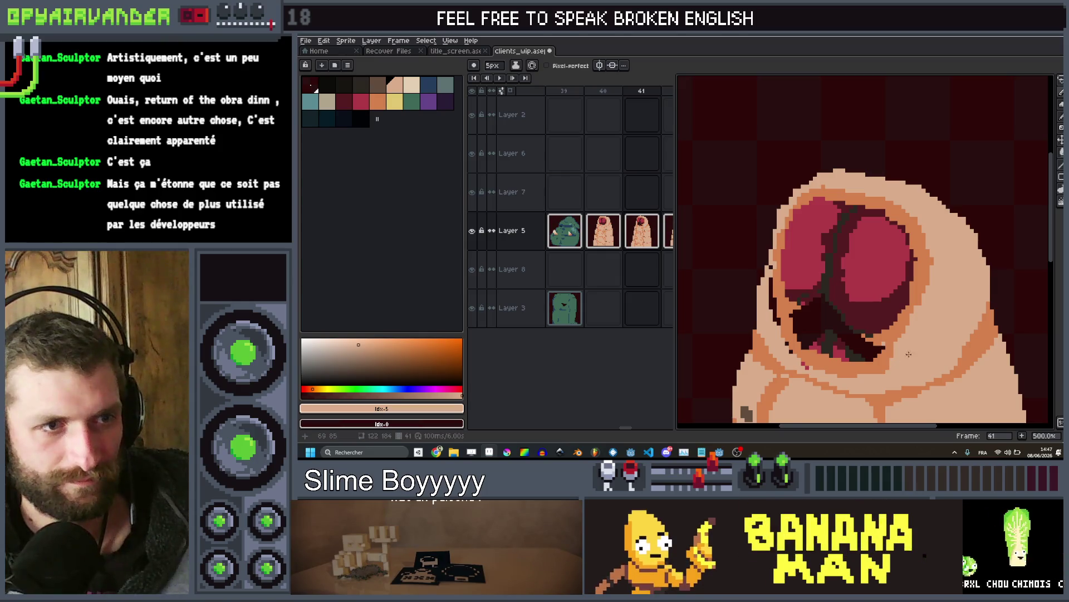
pyautogui.scroll(2, 909, 354)
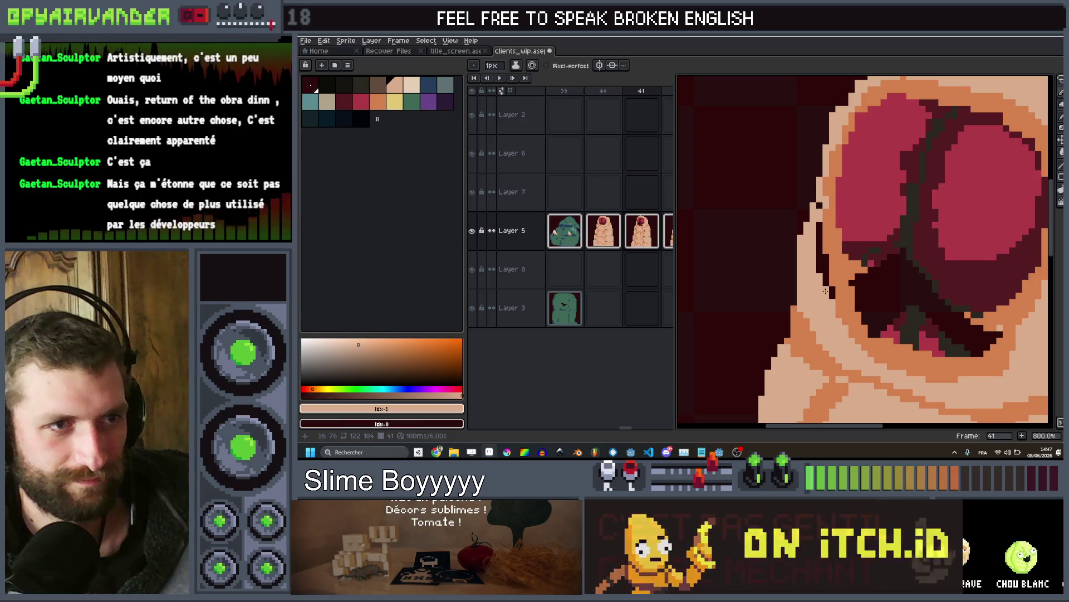
pyautogui.click(819, 265)
pyautogui.click(819, 225)
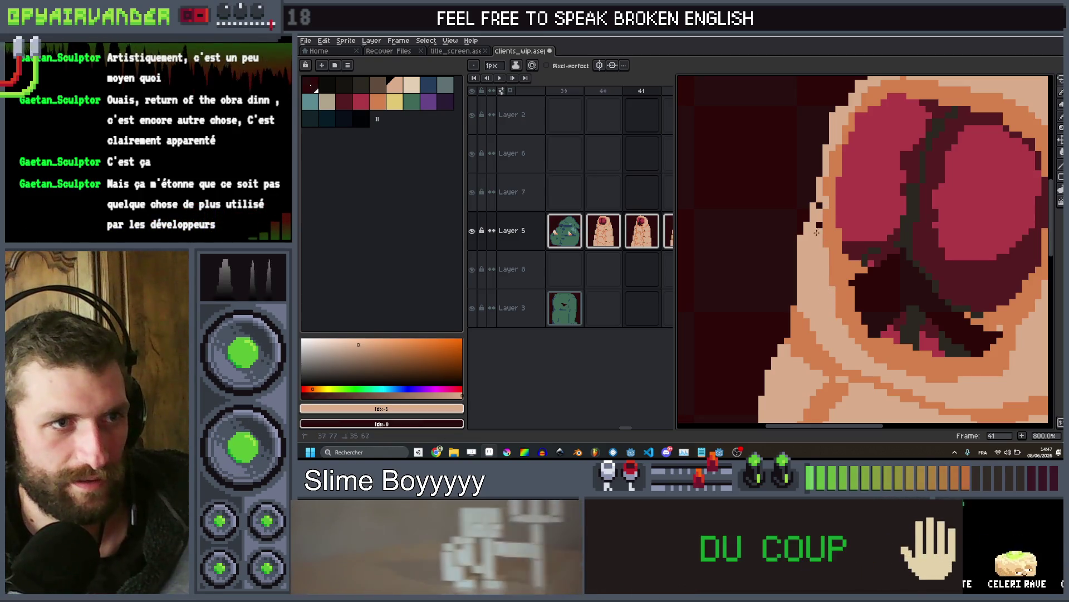
pyautogui.scroll(-3, 824, 218)
pyautogui.scroll(3, 833, 231)
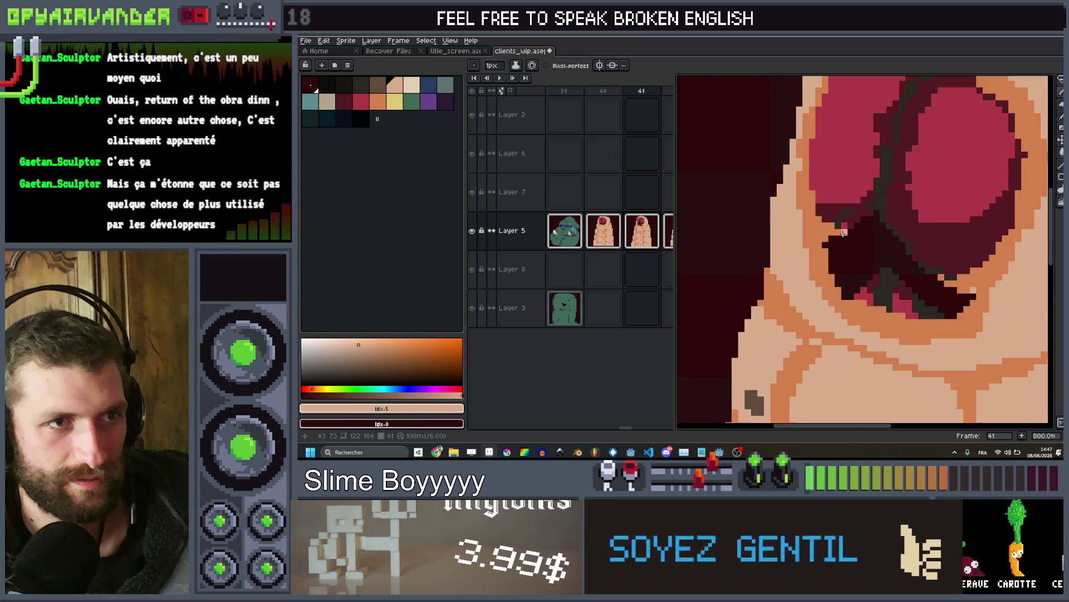
pyautogui.moveTo(834, 233); pyautogui.dragTo(833, 278)
pyautogui.click(922, 339)
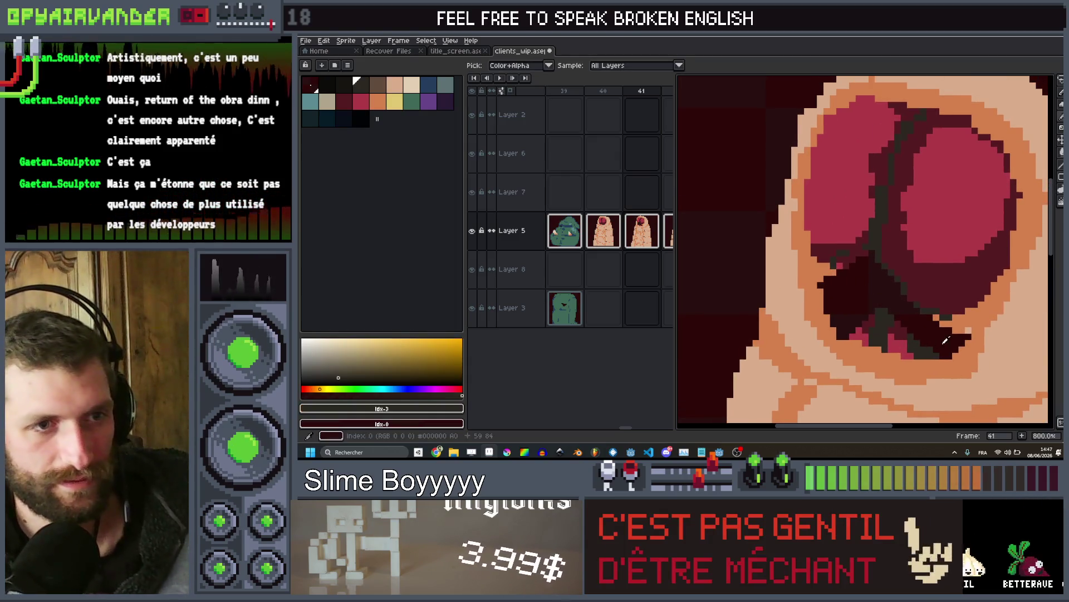
# Paint over the worm's pink and maroon mouth pixels in dark with a 4-pixel brush
pyautogui.press('+')
pyautogui.press('+')
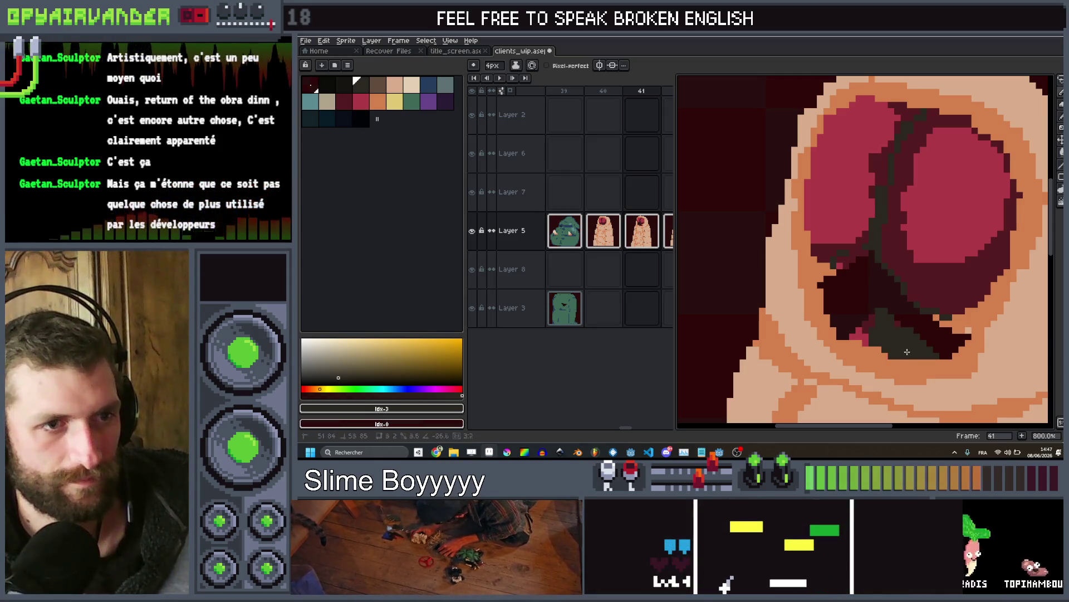
pyautogui.moveTo(906, 351)
pyautogui.mouseDown()
pyautogui.moveTo(851, 330)
pyautogui.moveTo(837, 291)
pyautogui.moveTo(855, 270)
pyautogui.mouseUp()
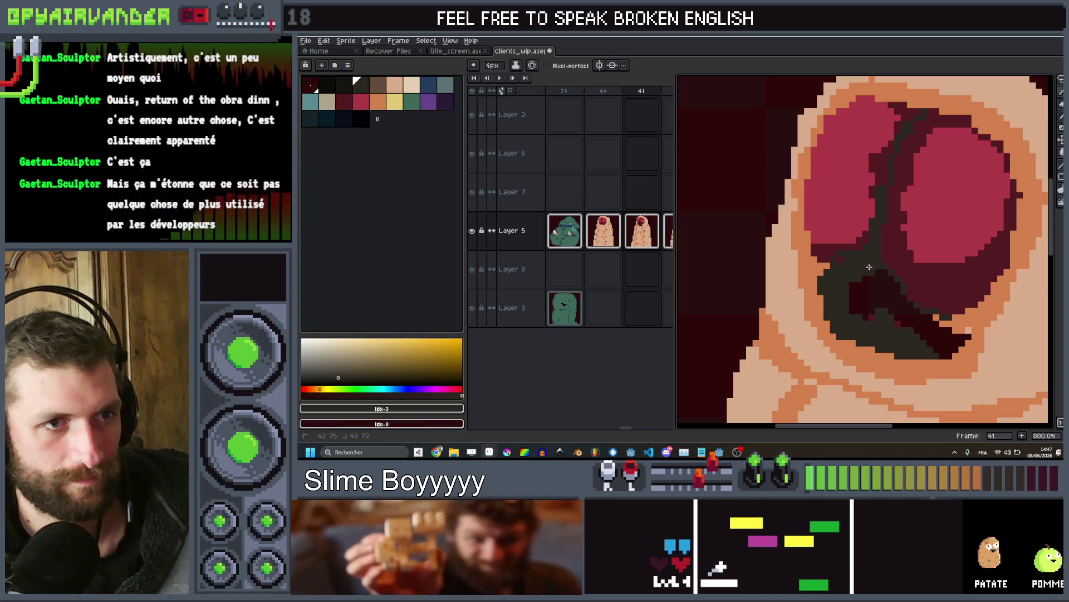
pyautogui.moveTo(884, 329); pyautogui.dragTo(897, 302)
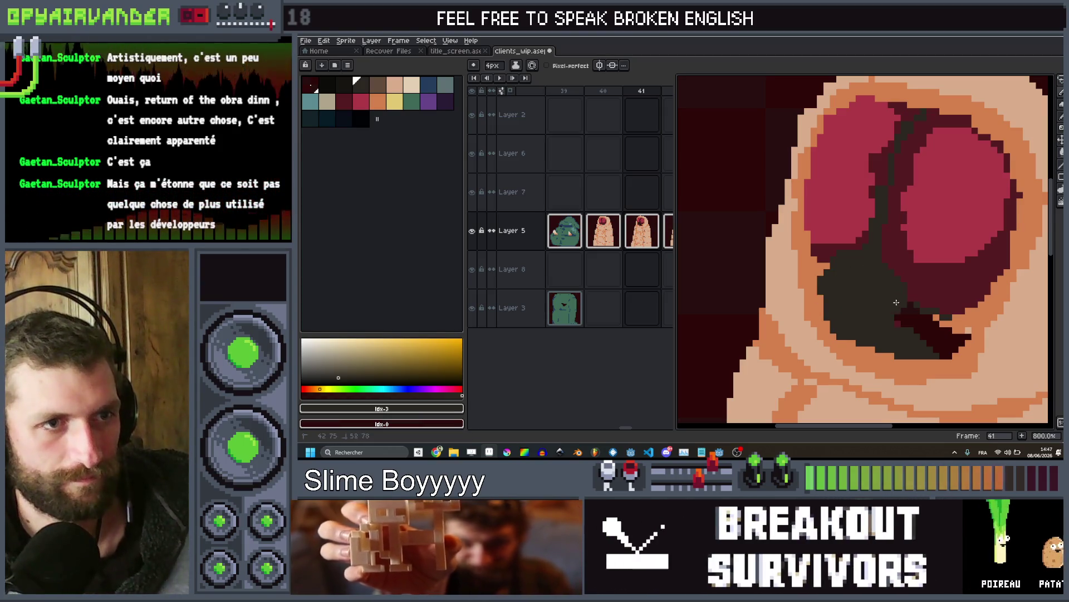
pyautogui.moveTo(937, 339); pyautogui.dragTo(942, 338)
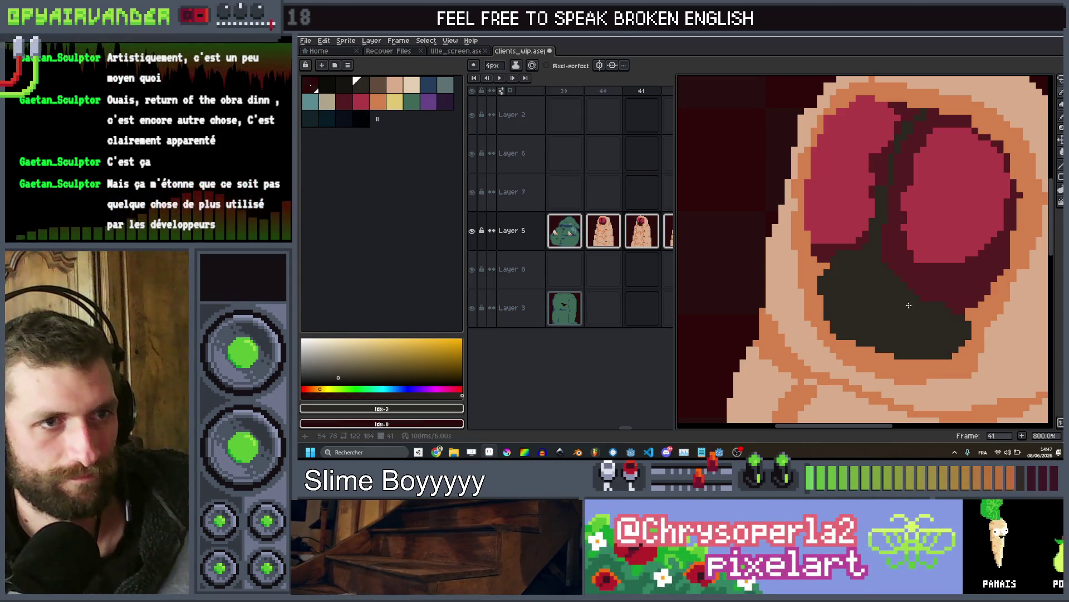
pyautogui.scroll(-4, 905, 295)
pyautogui.scroll(2, 897, 263)
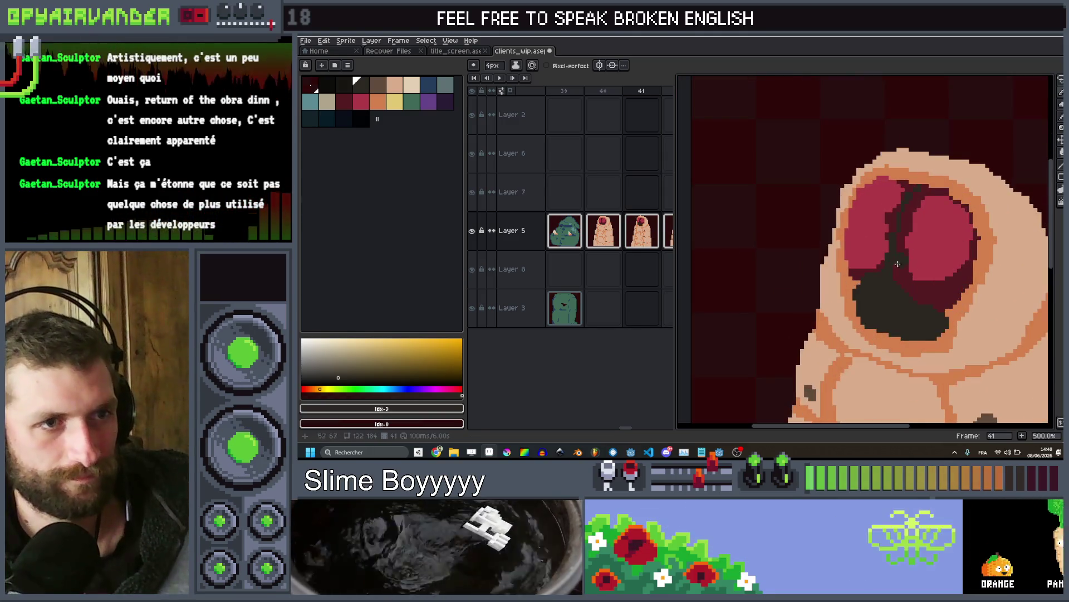
# Undo stray dark-red pixels and paint a darker shadow patch inside the mouth
pyautogui.press('-')
pyautogui.press('-')
pyautogui.press('-')
pyautogui.scroll(2, 861, 280)
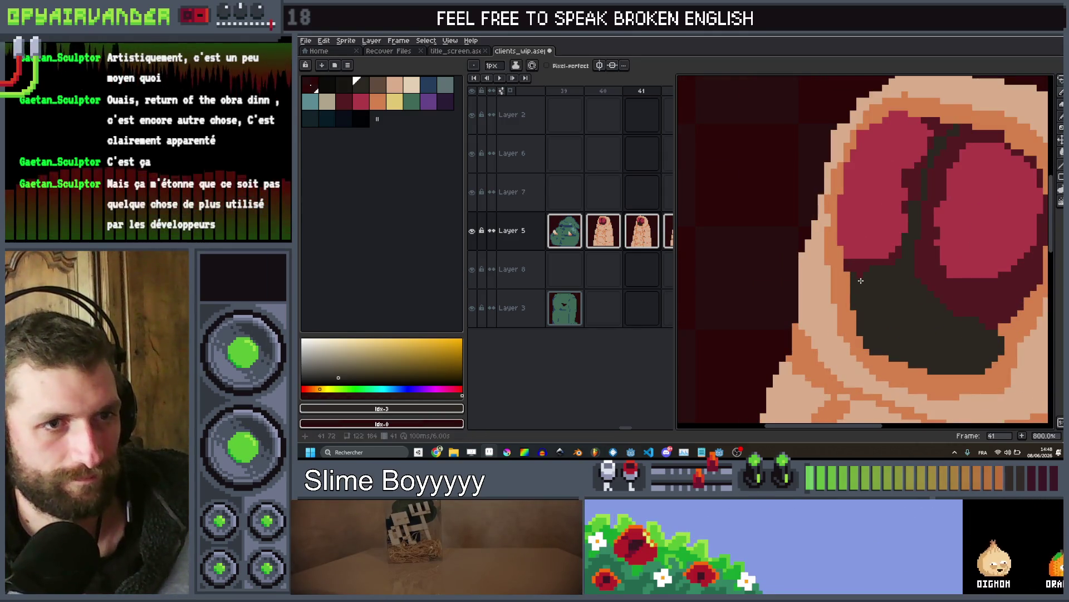
pyautogui.scroll(-3, 860, 280)
pyautogui.scroll(3, 962, 315)
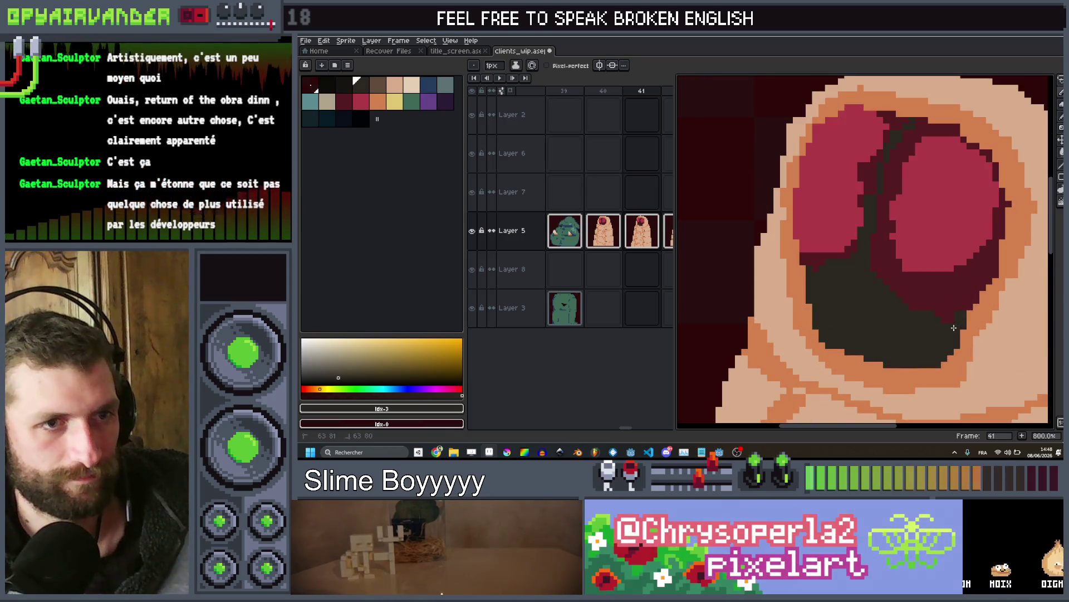
pyautogui.scroll(-3, 937, 319)
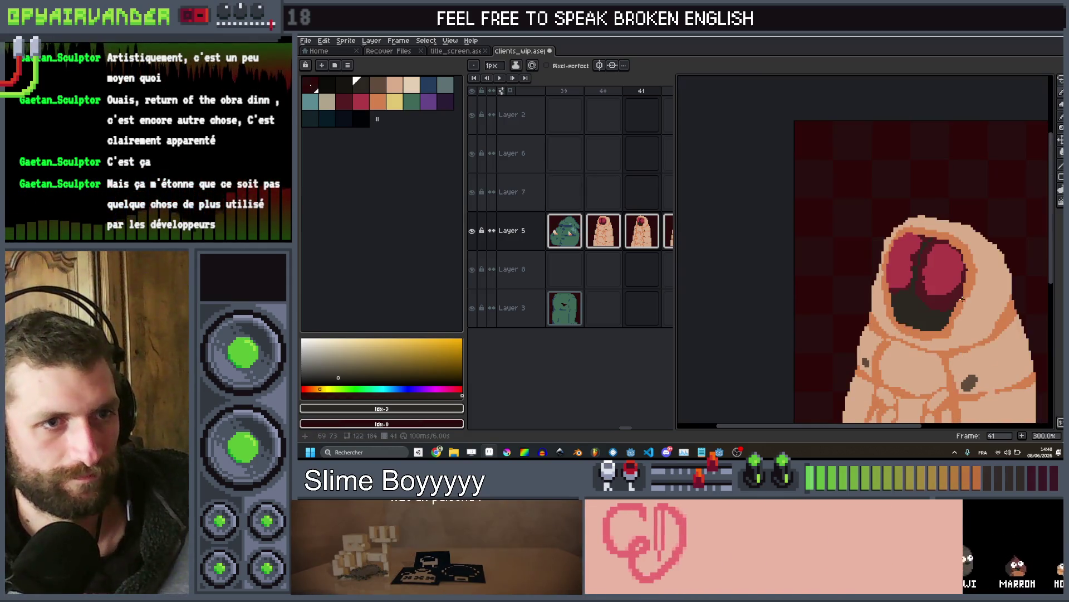
pyautogui.scroll(9, 877, 282)
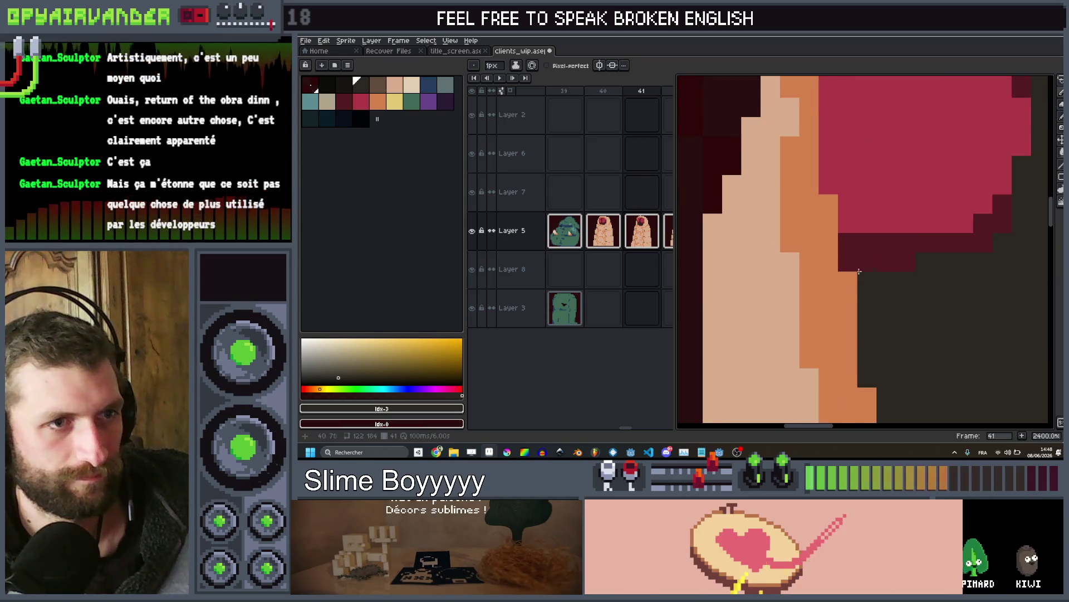
pyautogui.hotkey('ctrl', 'z')
pyautogui.click(350, 82)
pyautogui.scroll(-3, 713, 206)
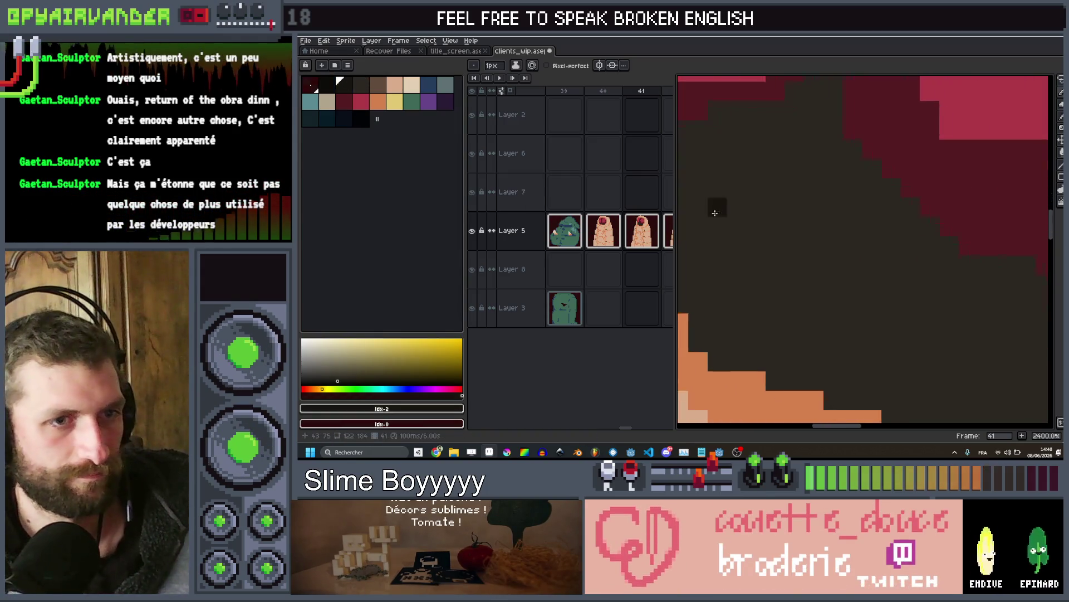
pyautogui.moveTo(791, 340); pyautogui.dragTo(777, 270)
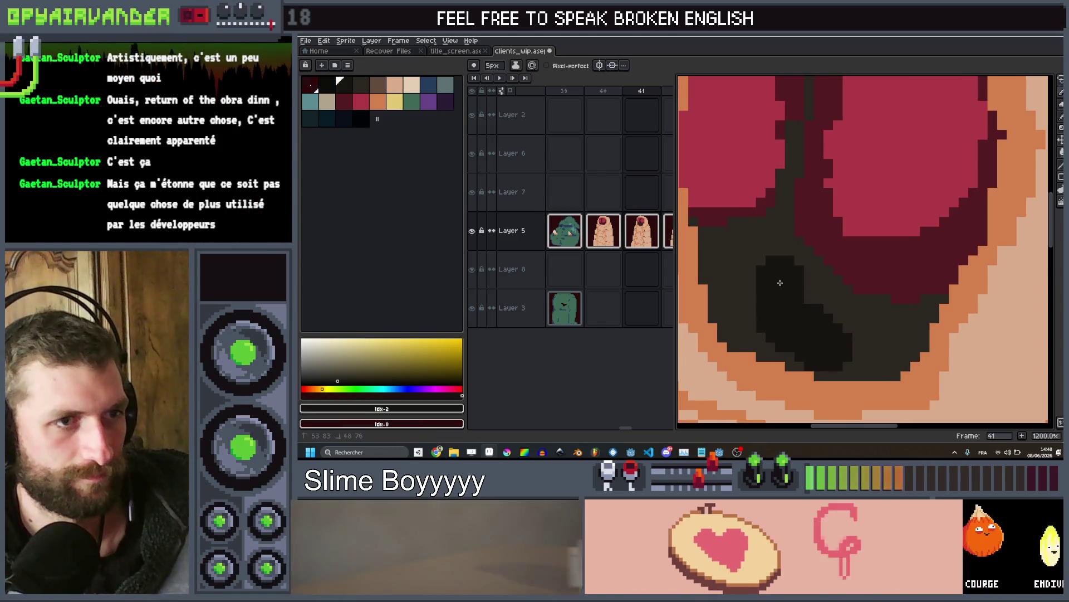
# Try the dark maroon swatch, then set a 3-pixel brush with the red flesh colour
pyautogui.click(837, 260)
pyautogui.scroll(-5, 872, 240)
pyautogui.scroll(-2, 872, 241)
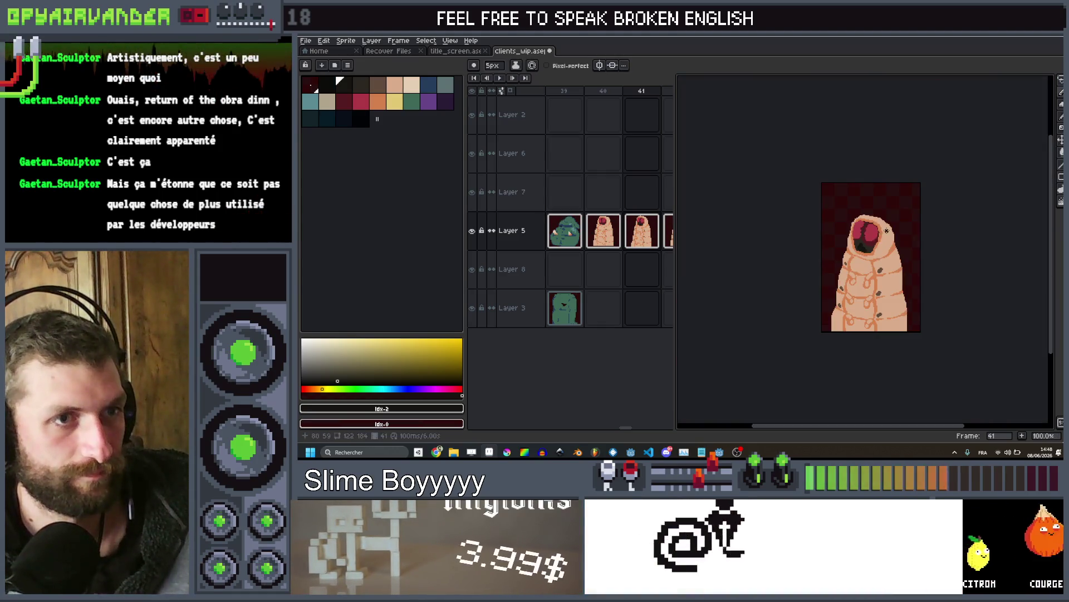
pyautogui.scroll(6, 872, 241)
pyautogui.click(349, 107)
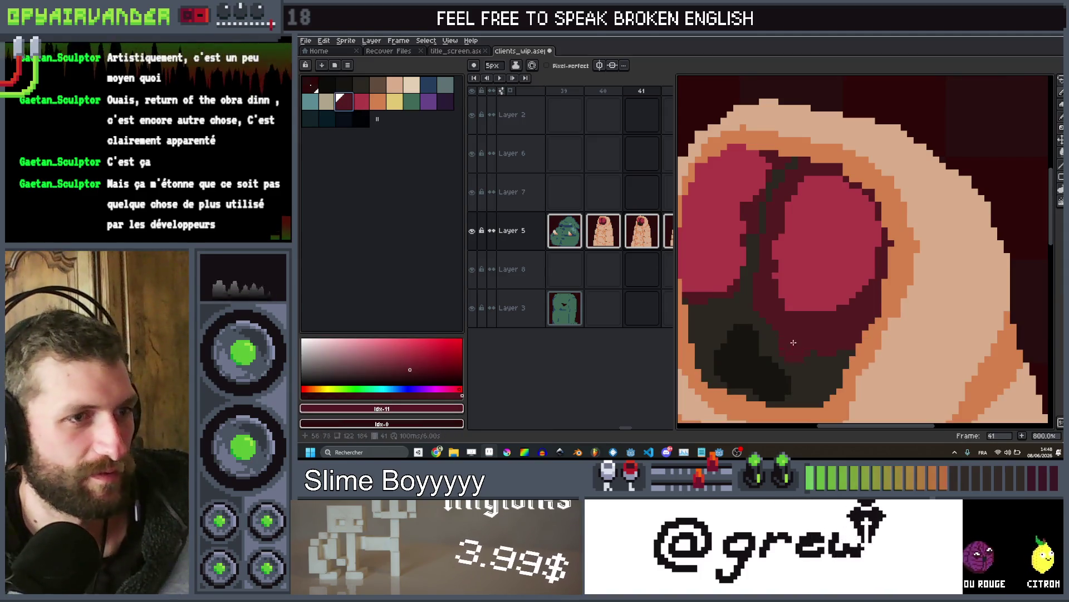
pyautogui.press('-')
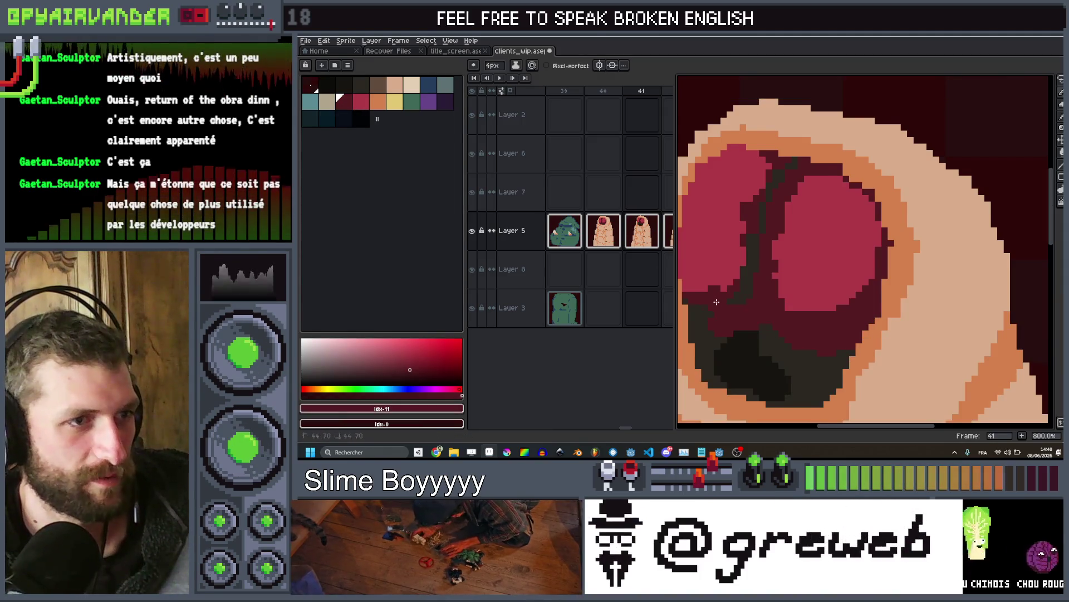
pyautogui.scroll(-3, 716, 302)
pyautogui.scroll(2, 717, 301)
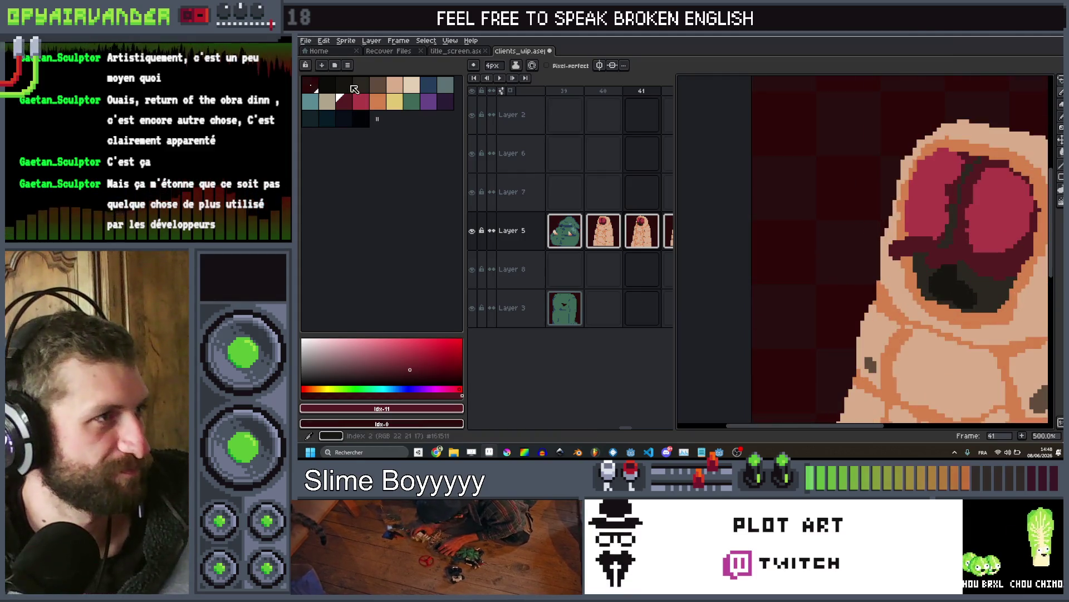
pyautogui.press('-')
pyautogui.click(361, 102)
pyautogui.scroll(4, 945, 226)
# Paint a red fleshy stroke leftward from the worm's eye, then drop to a 1-pixel brush
pyautogui.moveTo(945, 223); pyautogui.dragTo(844, 238)
pyautogui.scroll(-4, 903, 203)
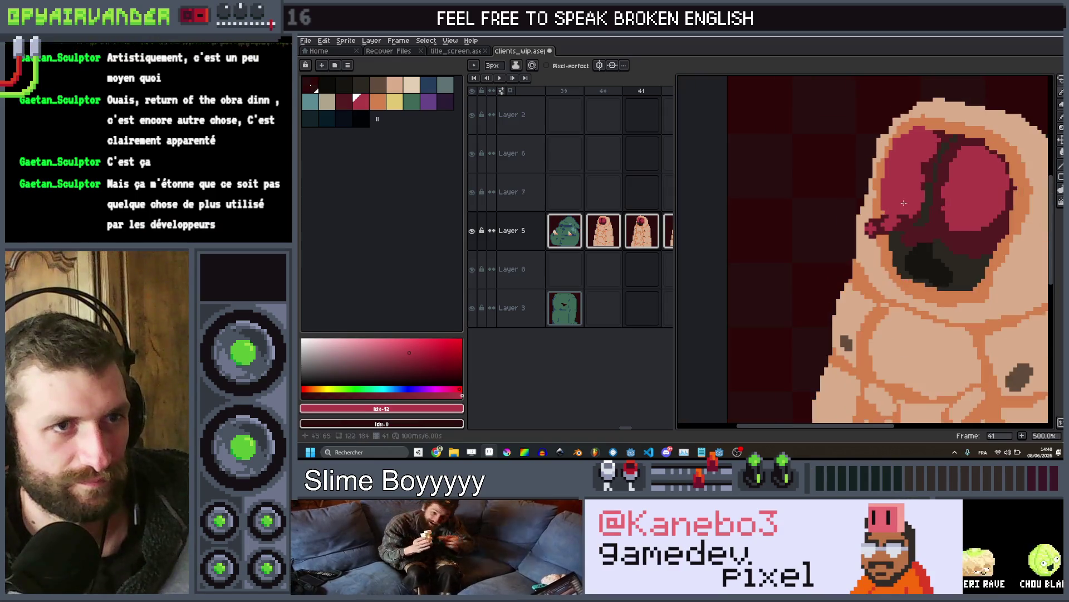
pyautogui.scroll(5, 904, 203)
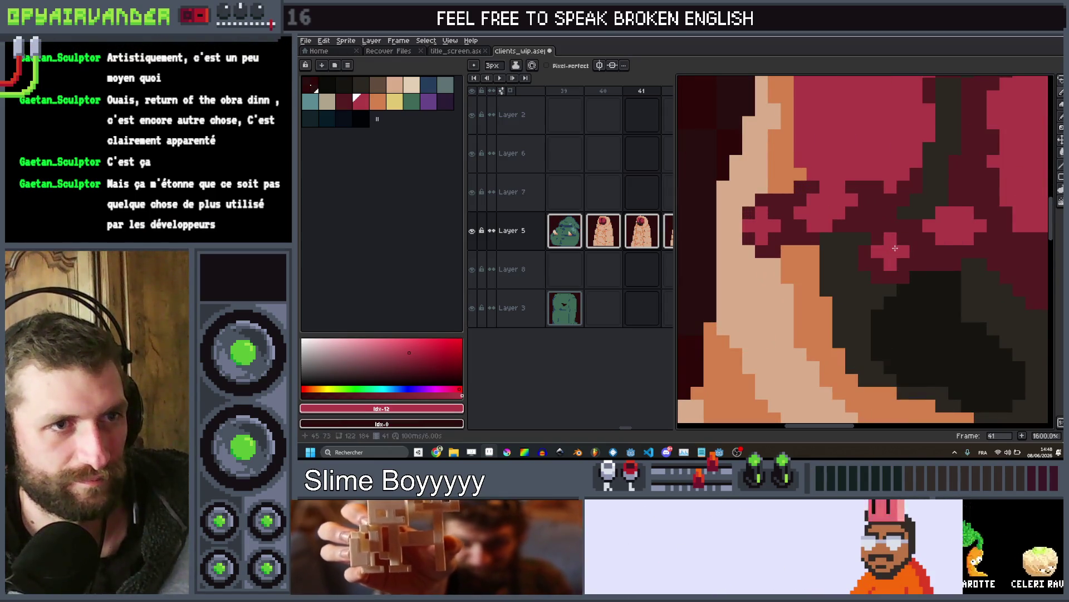
pyautogui.press('-')
pyautogui.press('-')
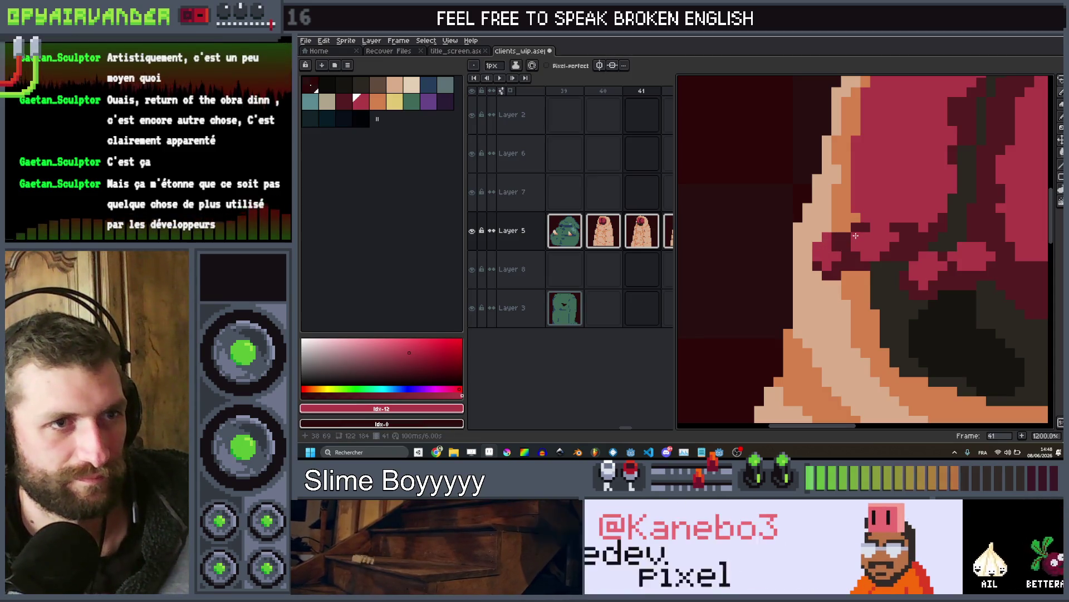
pyautogui.scroll(-8, 855, 236)
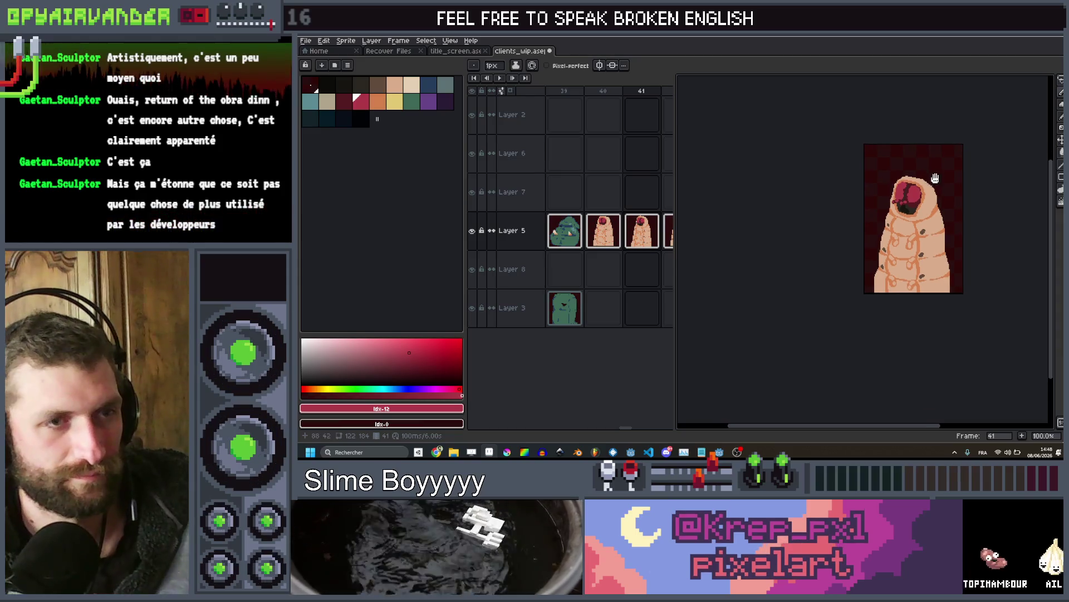
pyautogui.scroll(8, 921, 176)
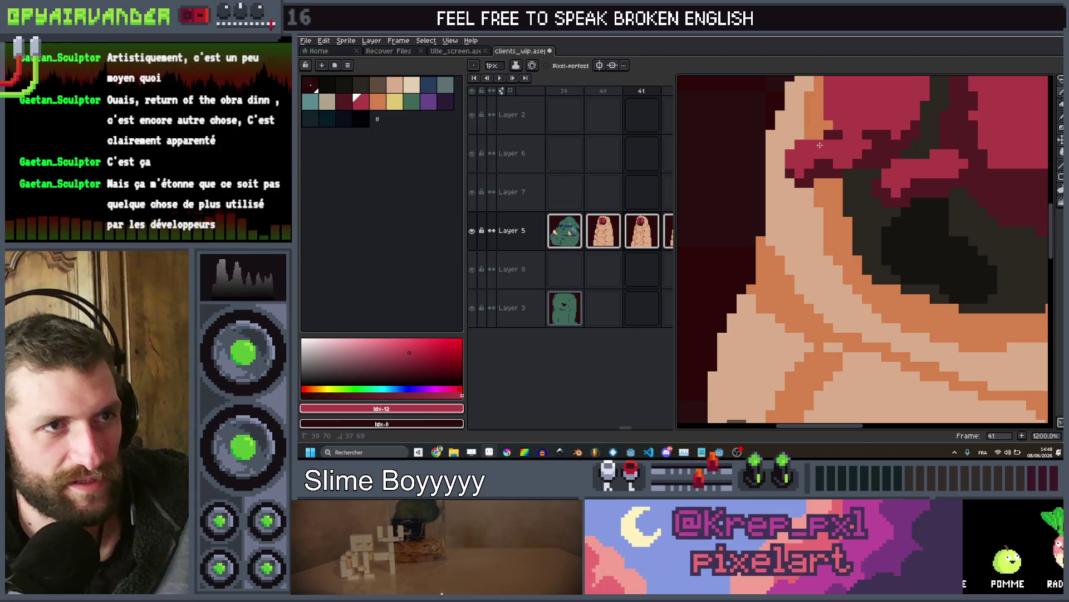
pyautogui.scroll(-7, 915, 141)
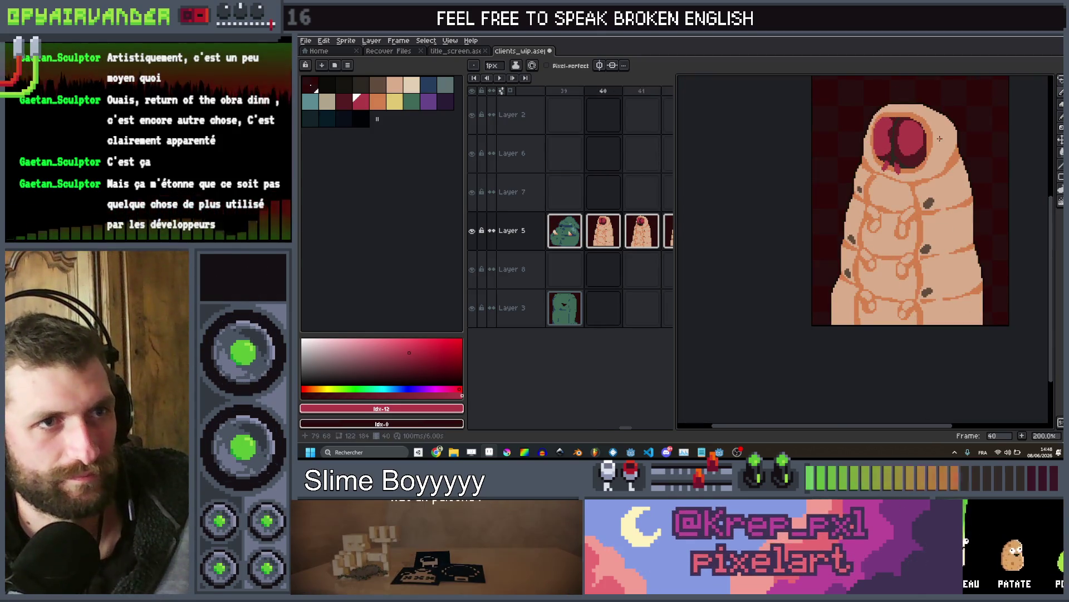
pyautogui.scroll(-3, 940, 139)
pyautogui.scroll(5, 940, 138)
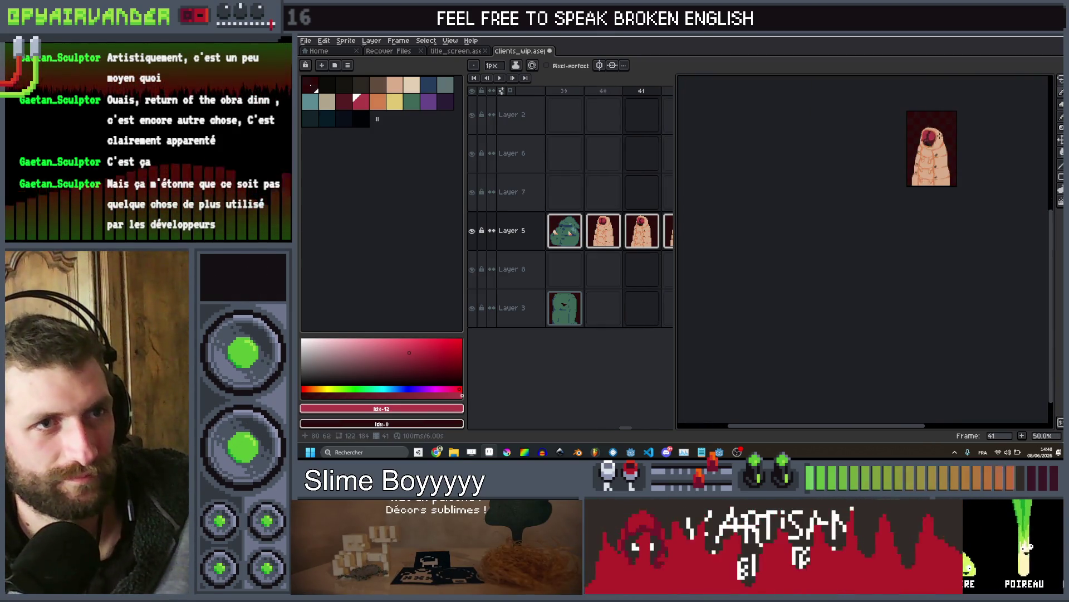
pyautogui.scroll(5, 947, 223)
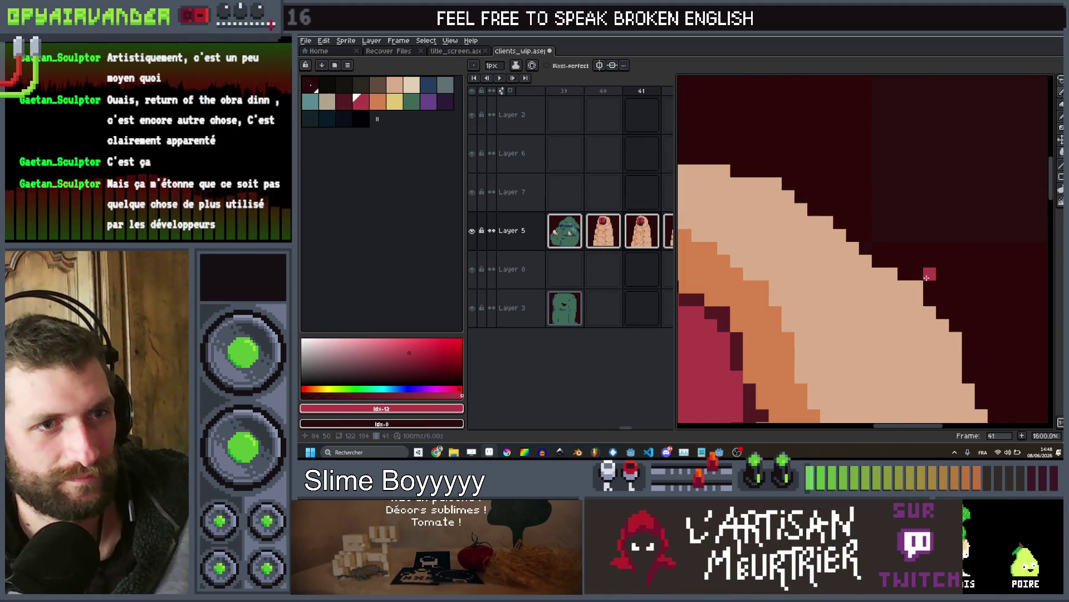
pyautogui.scroll(-5, 884, 262)
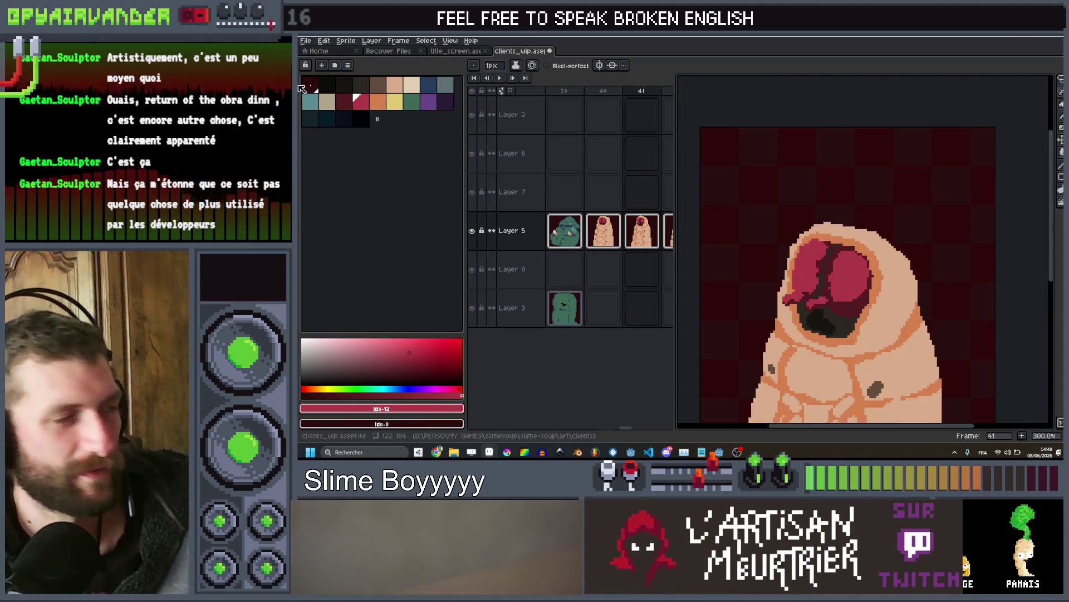
# Pick the darkest palette colour, bring the worm's lower body into view, and advance to frame 42
pyautogui.click(327, 84)
pyautogui.moveTo(980, 322); pyautogui.dragTo(998, 244)
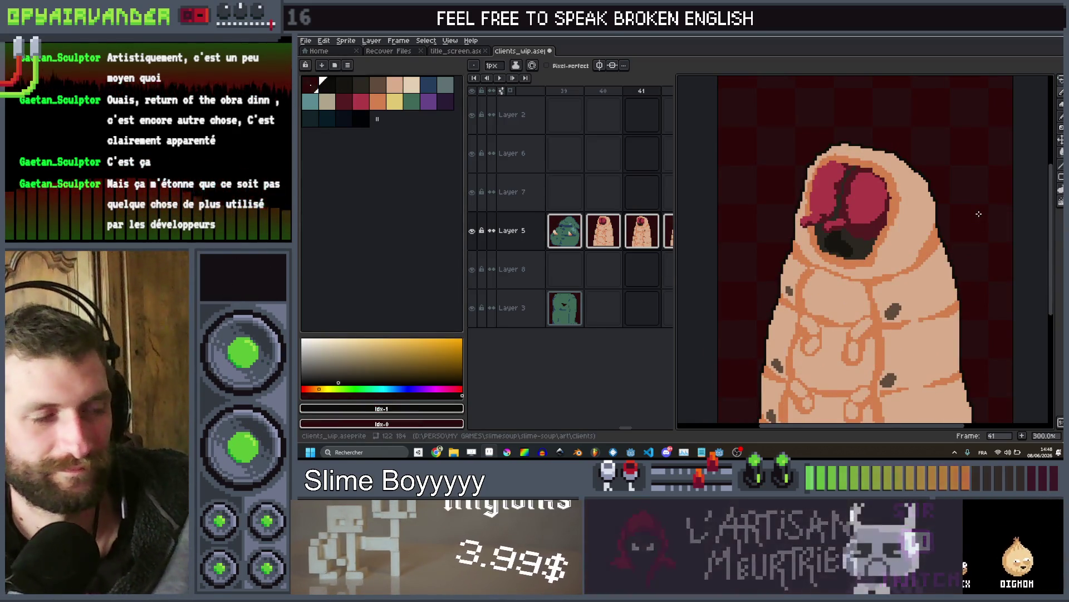
pyautogui.press('.')
# Go to frame 44 and lasso-select the slug's head and eye-stalks
pyautogui.scroll(-3, 964, 145)
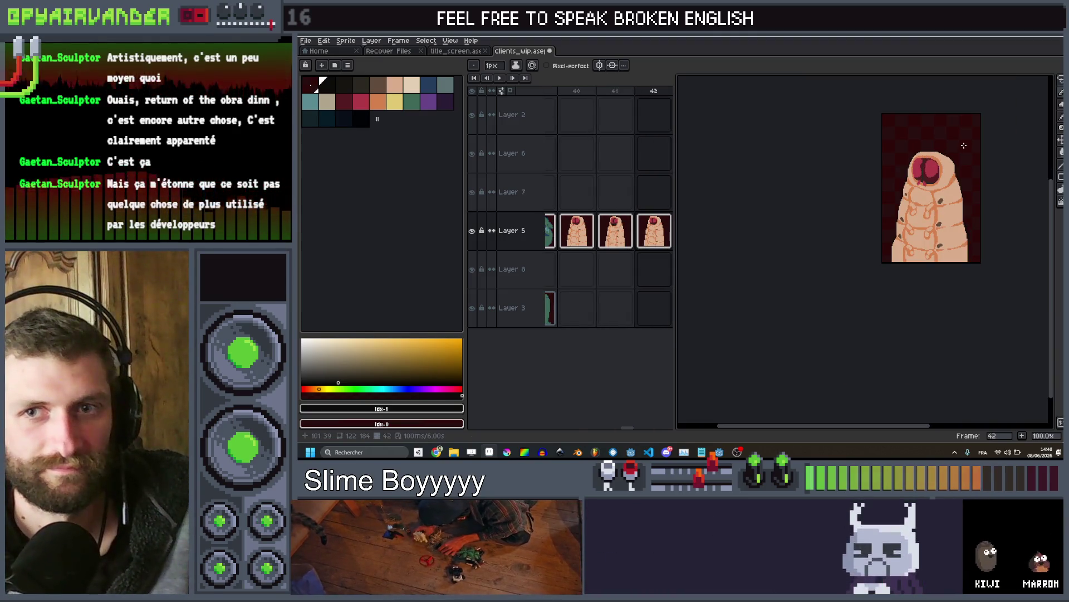
pyautogui.scroll(2, 940, 148)
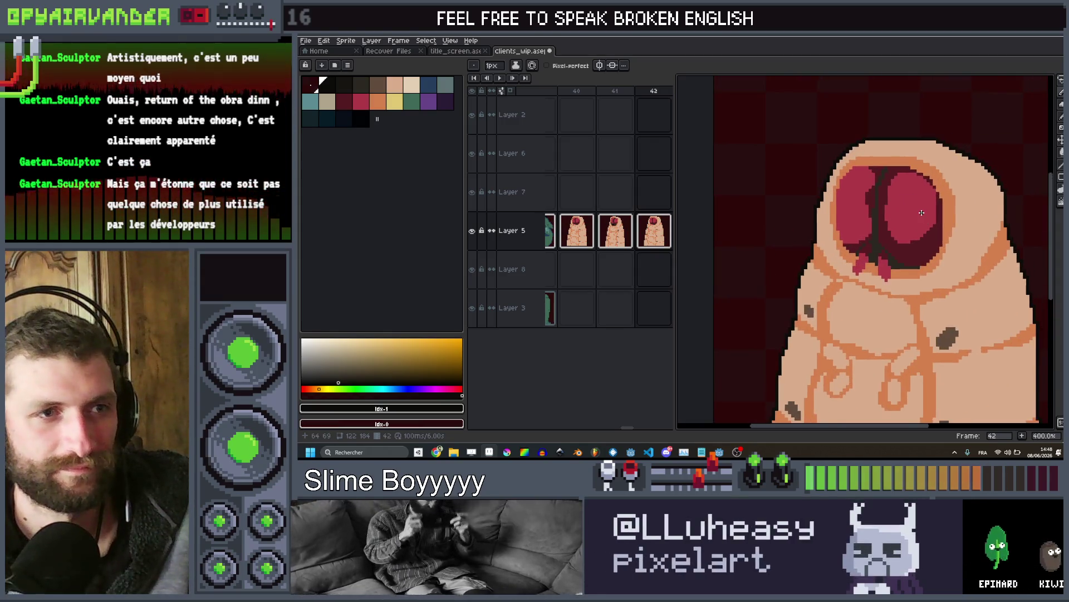
pyautogui.scroll(-3, 922, 212)
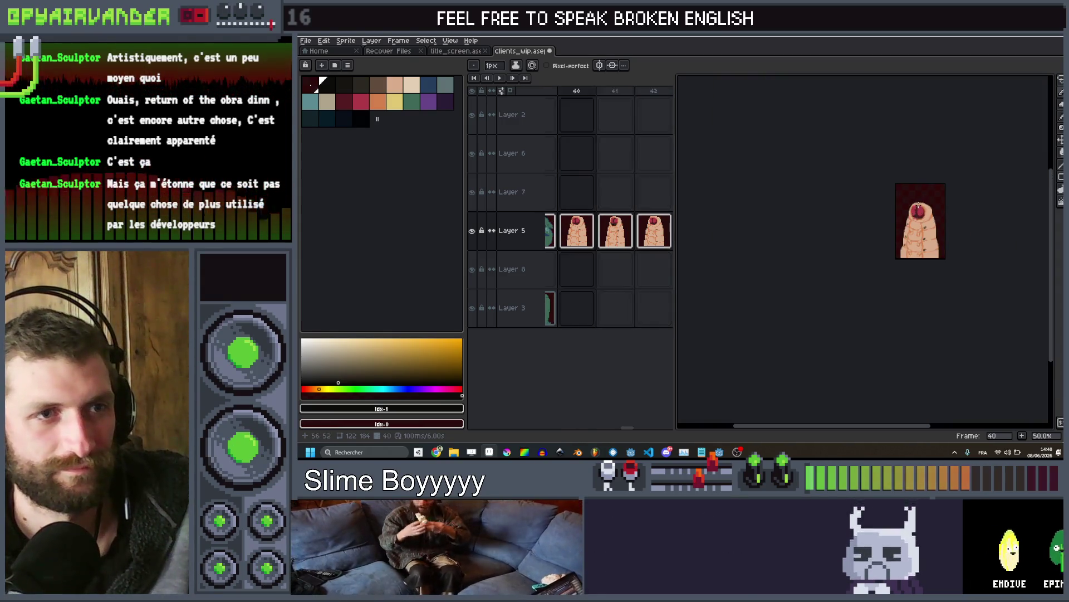
pyautogui.scroll(3, 920, 206)
pyautogui.press('Right')
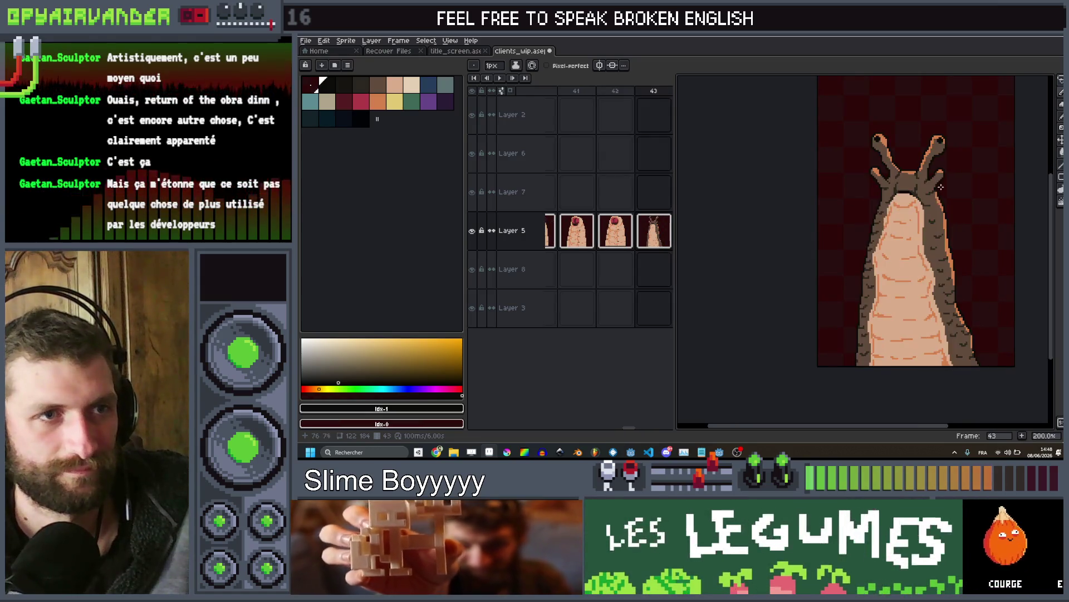
pyautogui.press('Right')
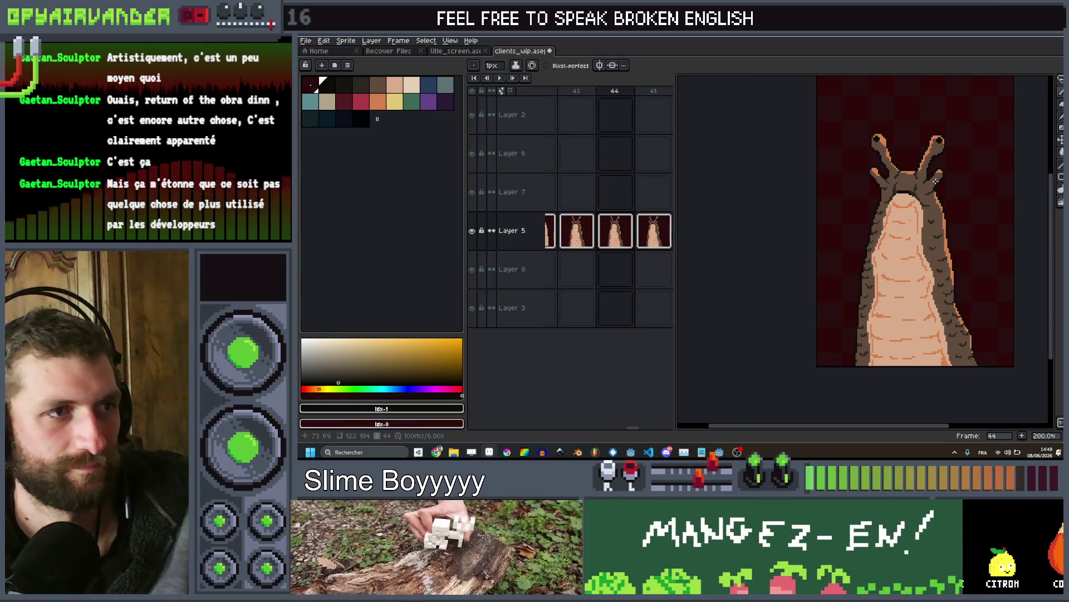
pyautogui.scroll(1, 935, 183)
pyautogui.moveTo(933, 184); pyautogui.dragTo(921, 260)
pyautogui.press('g')
pyautogui.scroll(5, 920, 260)
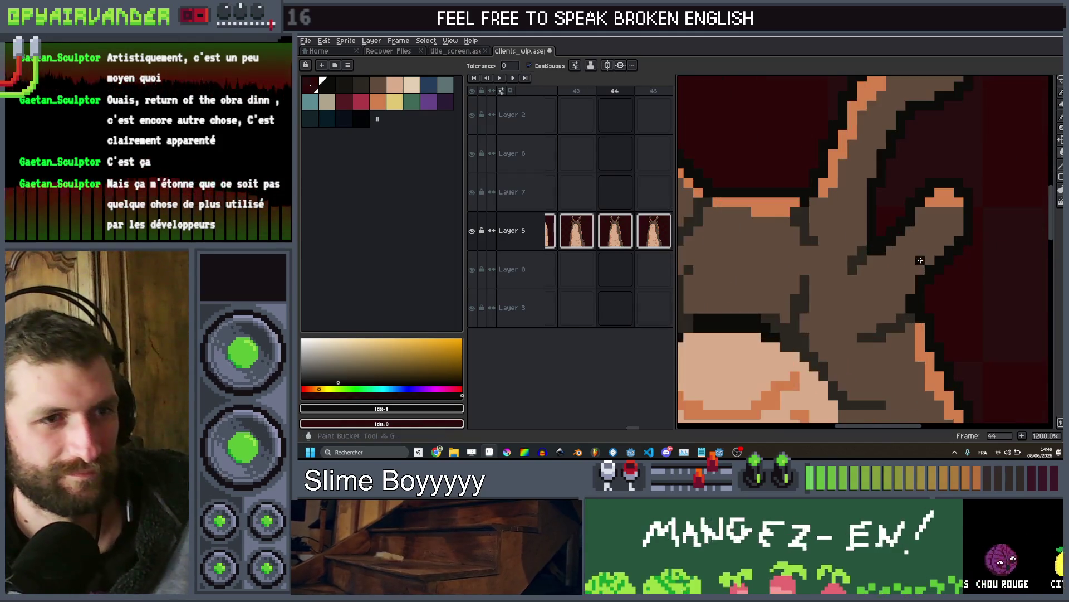
pyautogui.scroll(-4, 956, 237)
pyautogui.scroll(-1, 952, 223)
pyautogui.scroll(2, 950, 213)
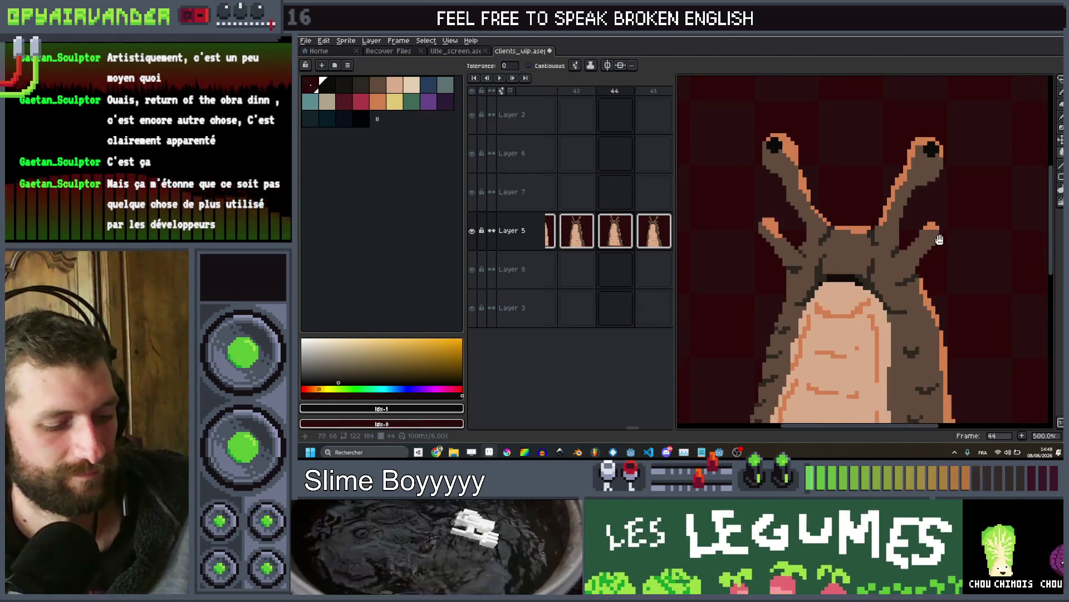
pyautogui.press('q')
pyautogui.moveTo(853, 272)
pyautogui.mouseDown()
pyautogui.moveTo(891, 312)
pyautogui.moveTo(987, 82)
pyautogui.moveTo(764, 180)
pyautogui.moveTo(748, 319)
pyautogui.mouseUp()
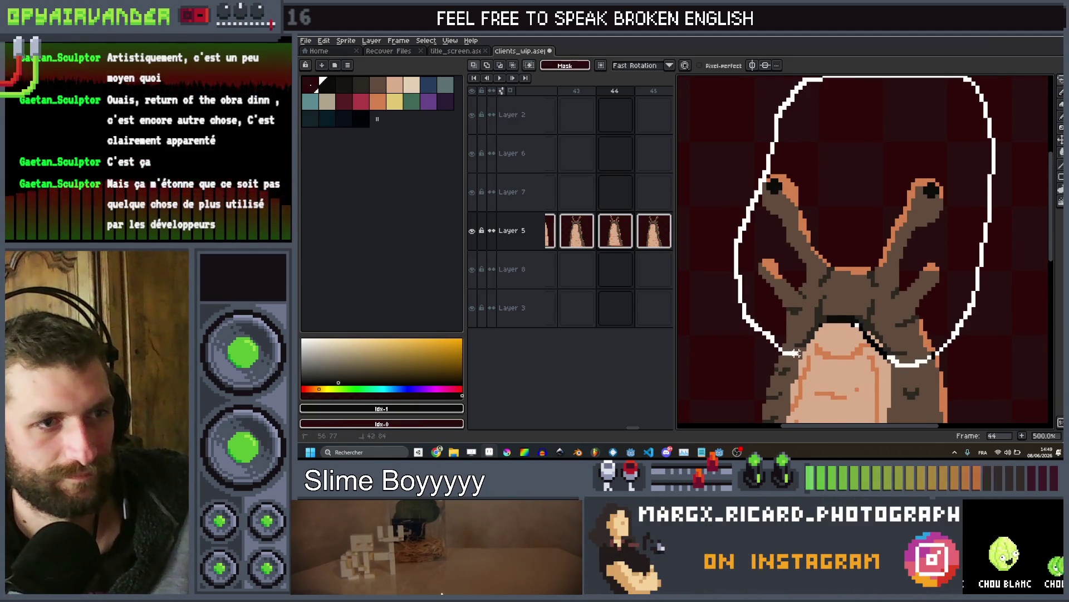
pyautogui.moveTo(841, 320); pyautogui.dragTo(838, 322)
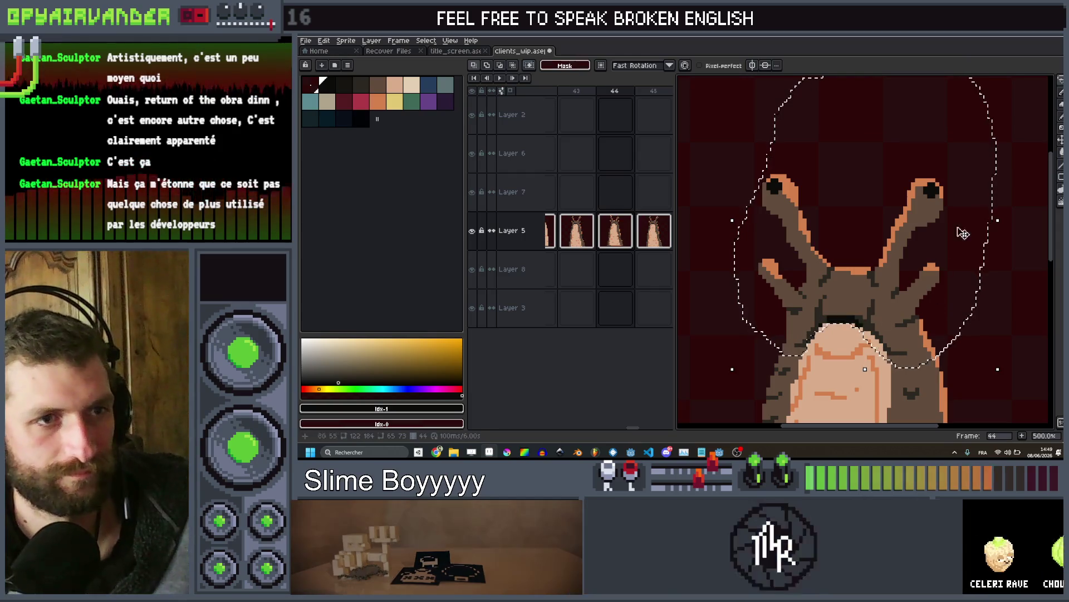
# Raise the selected head 8 px, tilt it about -7°, nudge it right, and apply
pyautogui.click(958, 235)
pyautogui.moveTo(958, 235); pyautogui.dragTo(958, 213)
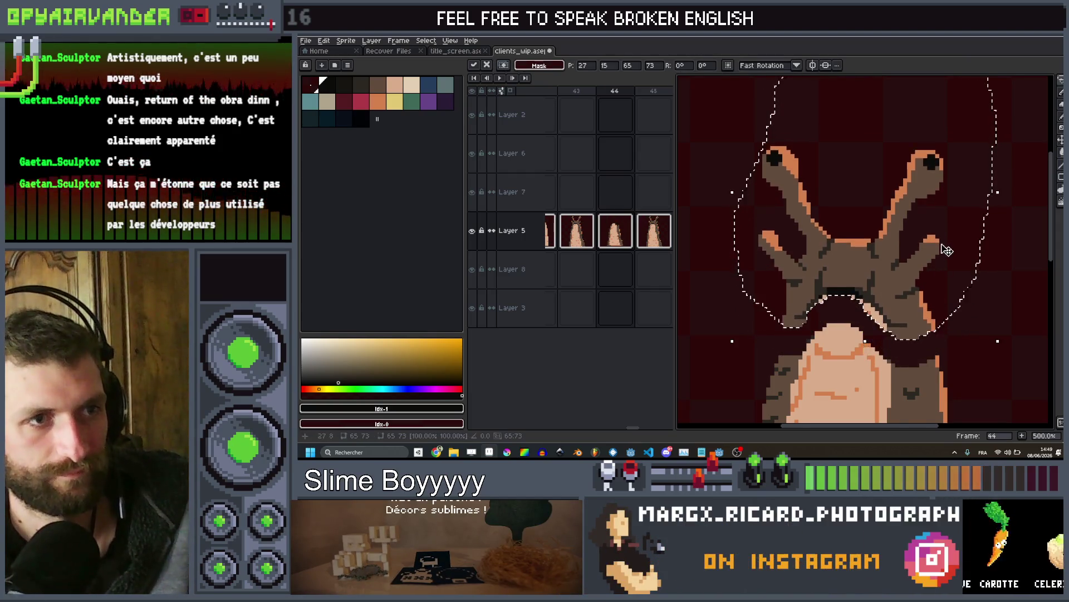
pyautogui.scroll(-3, 962, 165)
pyautogui.moveTo(961, 165)
pyautogui.mouseDown()
pyautogui.moveTo(947, 171)
pyautogui.moveTo(967, 177)
pyautogui.mouseUp()
pyautogui.press('Right')
pyautogui.press('Right')
pyautogui.press('Right')
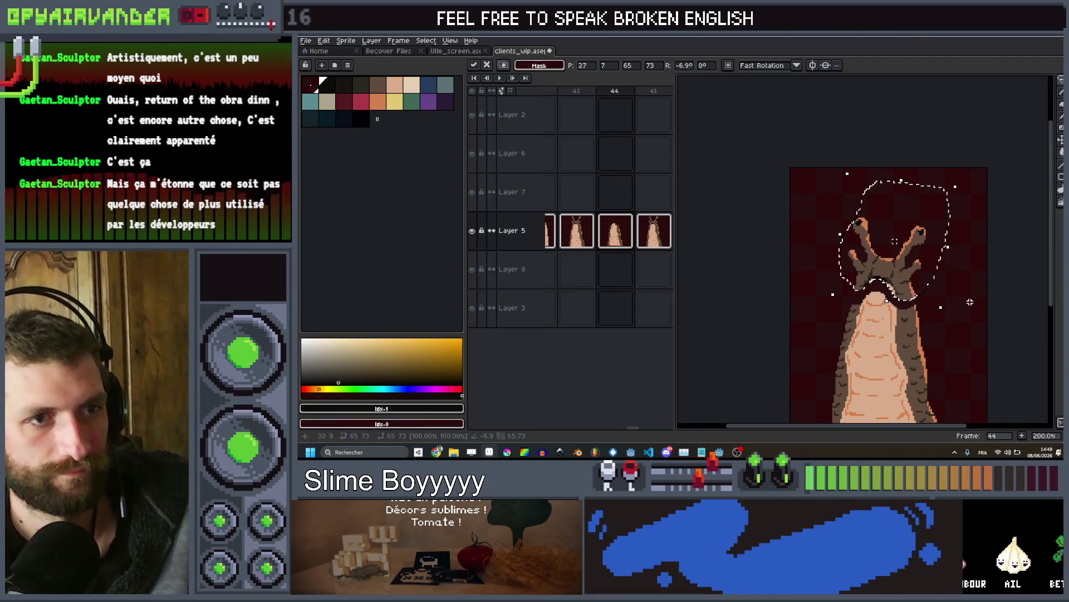
pyautogui.press('Return')
pyautogui.scroll(3, 887, 381)
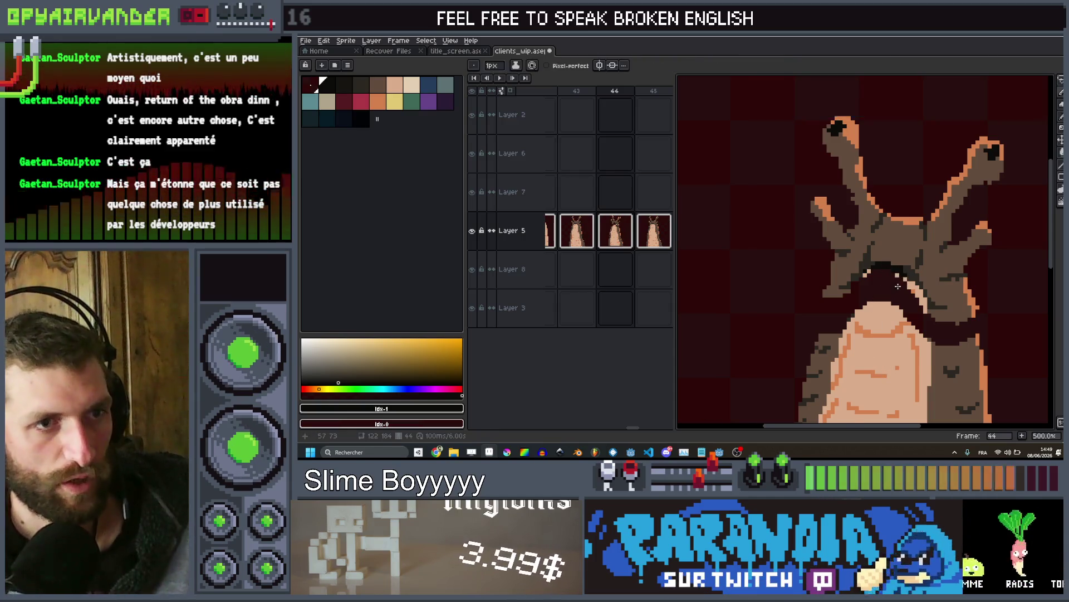
# Paint the dark open mouth, then cover stray skin and dark-red pixels with the slug's brown
pyautogui.scroll(1, 898, 278)
pyautogui.moveTo(910, 289); pyautogui.dragTo(906, 312)
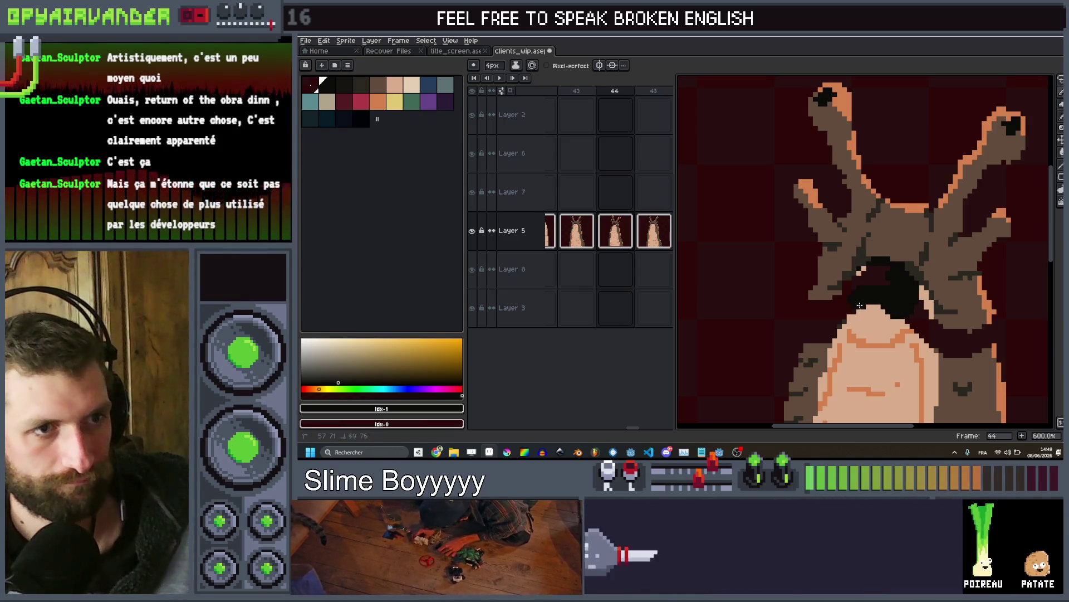
pyautogui.scroll(1, 914, 270)
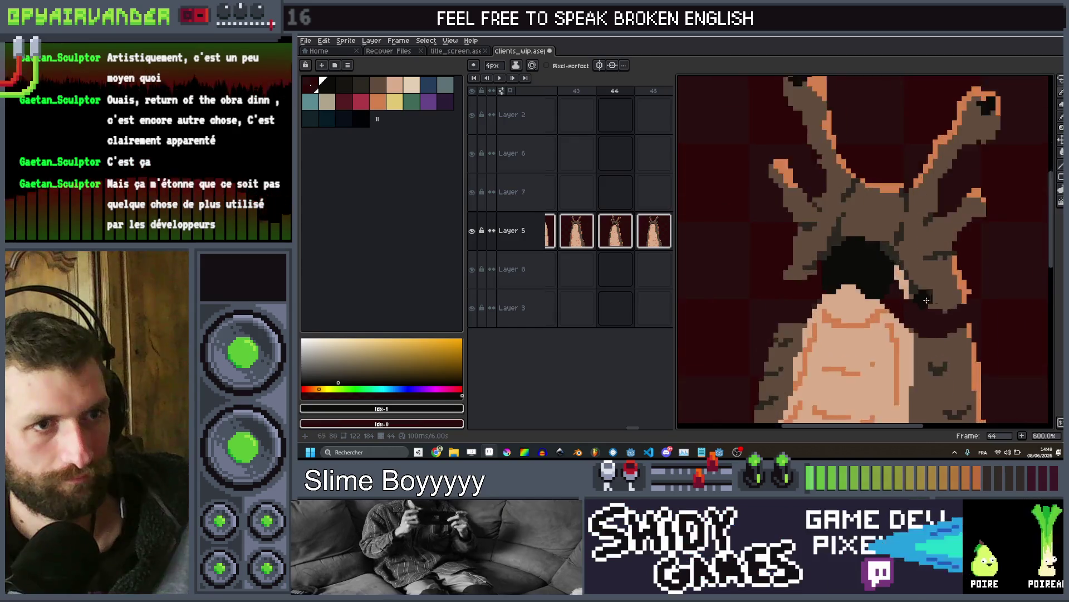
pyautogui.press('alt')
pyautogui.click(939, 263)
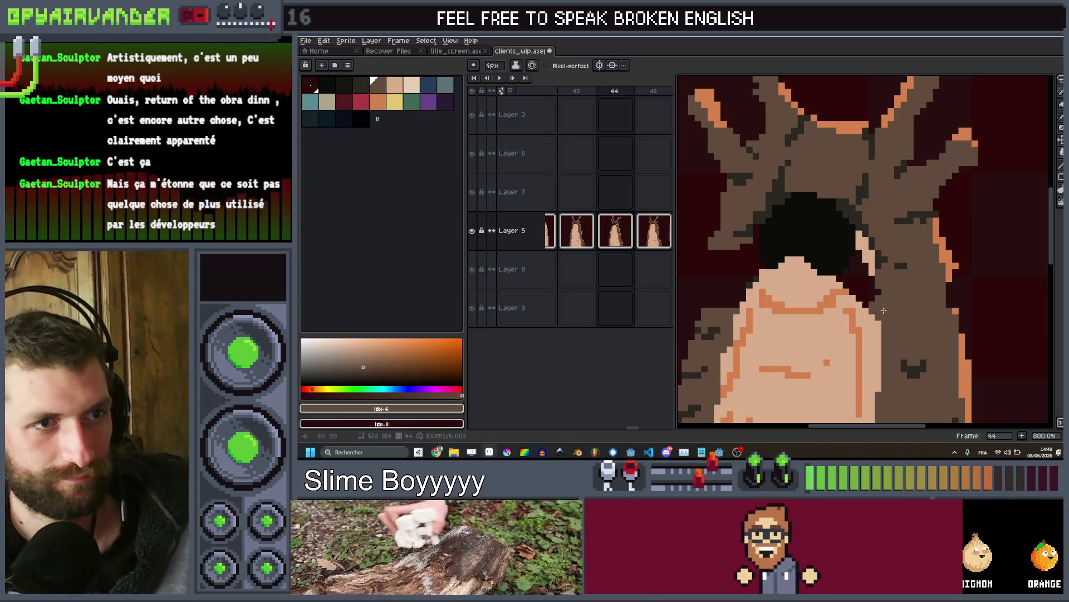
pyautogui.scroll(3, 802, 193)
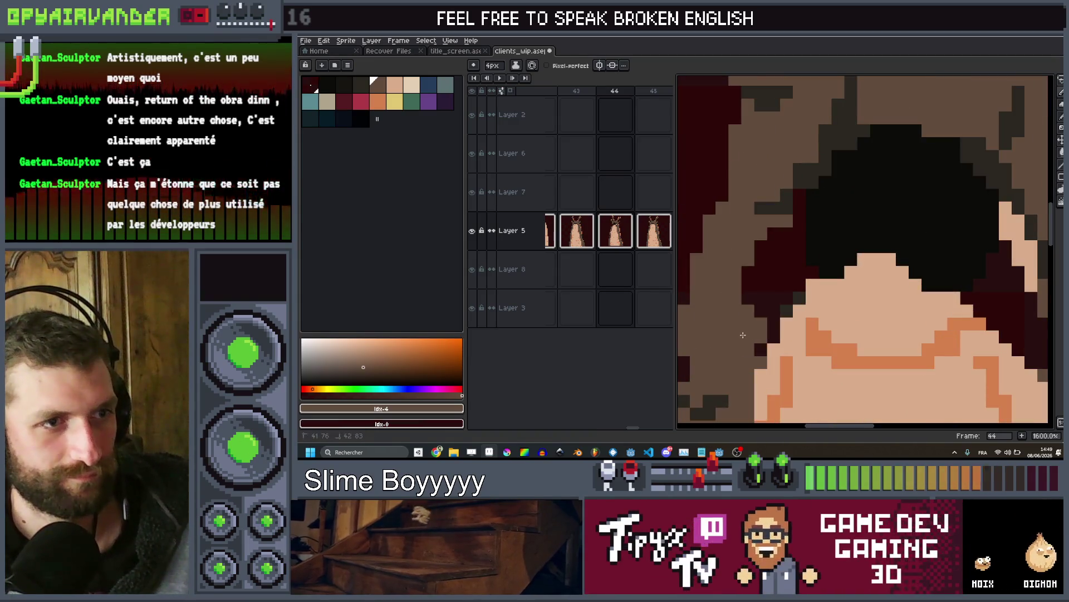
pyautogui.scroll(-3, 769, 236)
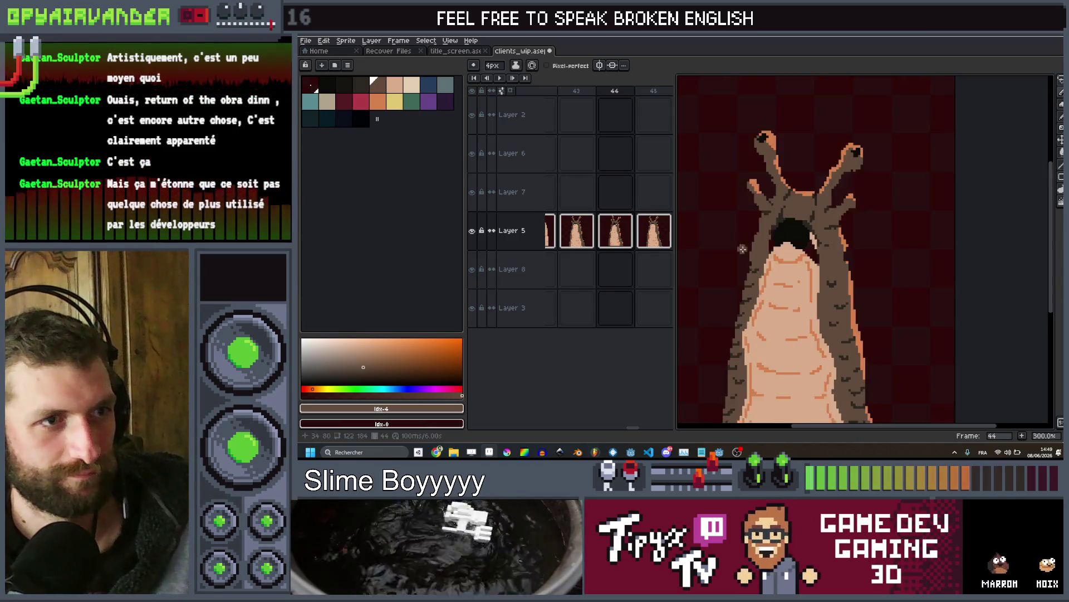
pyautogui.scroll(2, 755, 250)
pyautogui.scroll(-3, 756, 255)
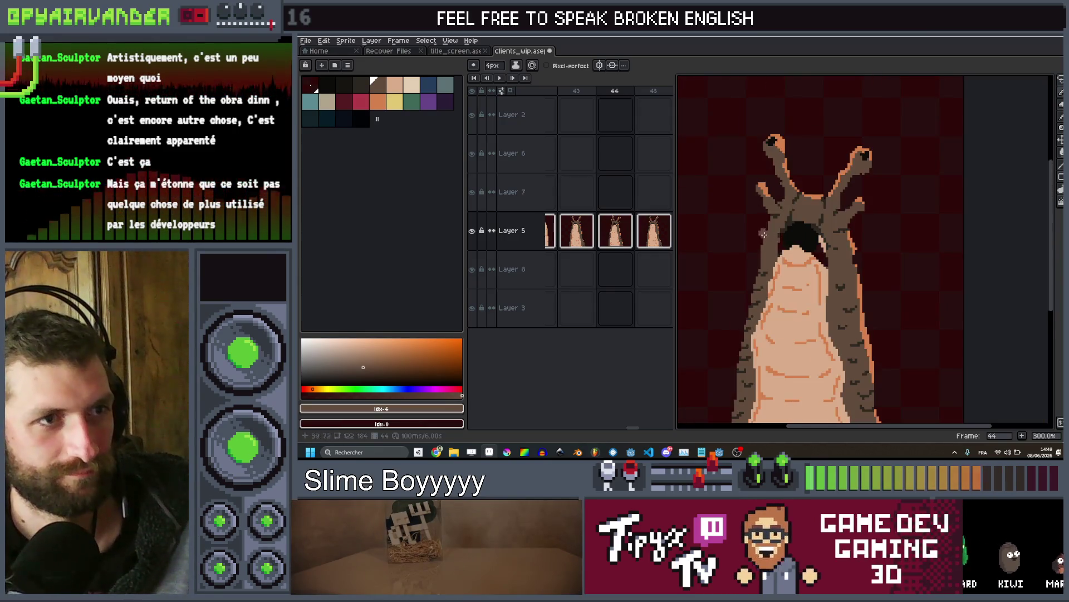
pyautogui.scroll(4, 817, 266)
pyautogui.moveTo(817, 265); pyautogui.dragTo(817, 244)
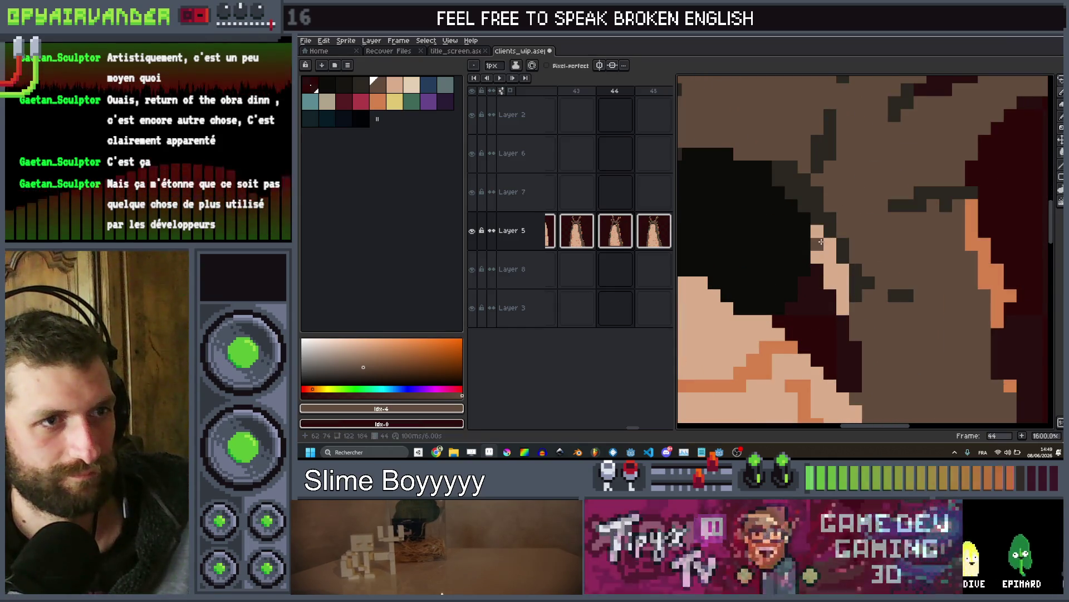
pyautogui.press('-')
pyautogui.moveTo(830, 285); pyautogui.dragTo(857, 356)
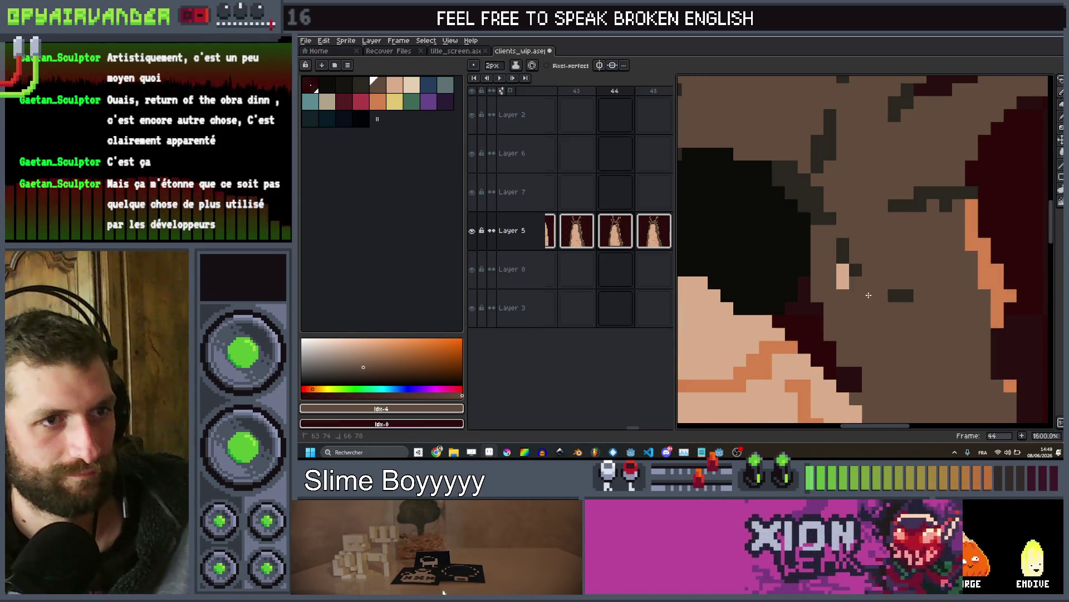
# Darken the edge beside the mouth with dark brown
pyautogui.scroll(-4, 871, 364)
pyautogui.scroll(3, 793, 224)
pyautogui.scroll(1, 793, 223)
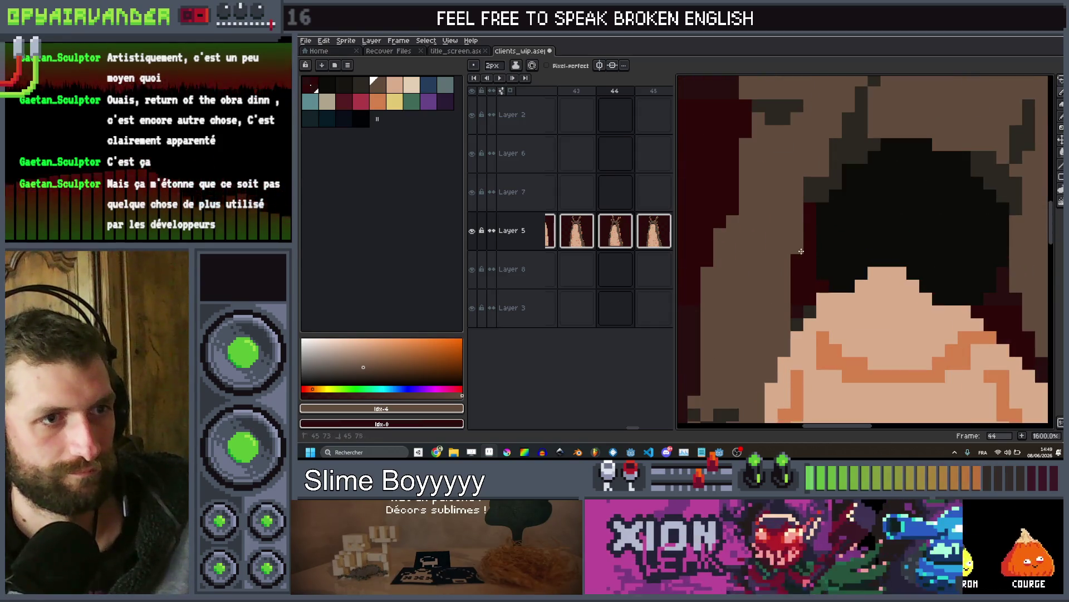
pyautogui.click(361, 85)
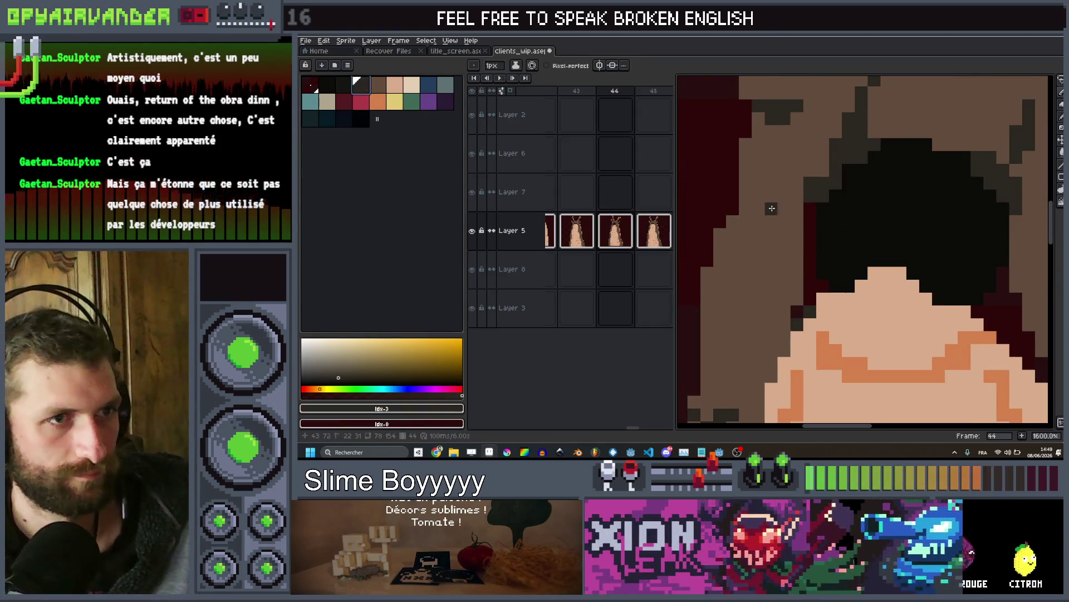
pyautogui.moveTo(810, 217); pyautogui.dragTo(810, 255)
# Repaint the neck under the mouth in skin tone and play the animation
pyautogui.scroll(-3, 823, 265)
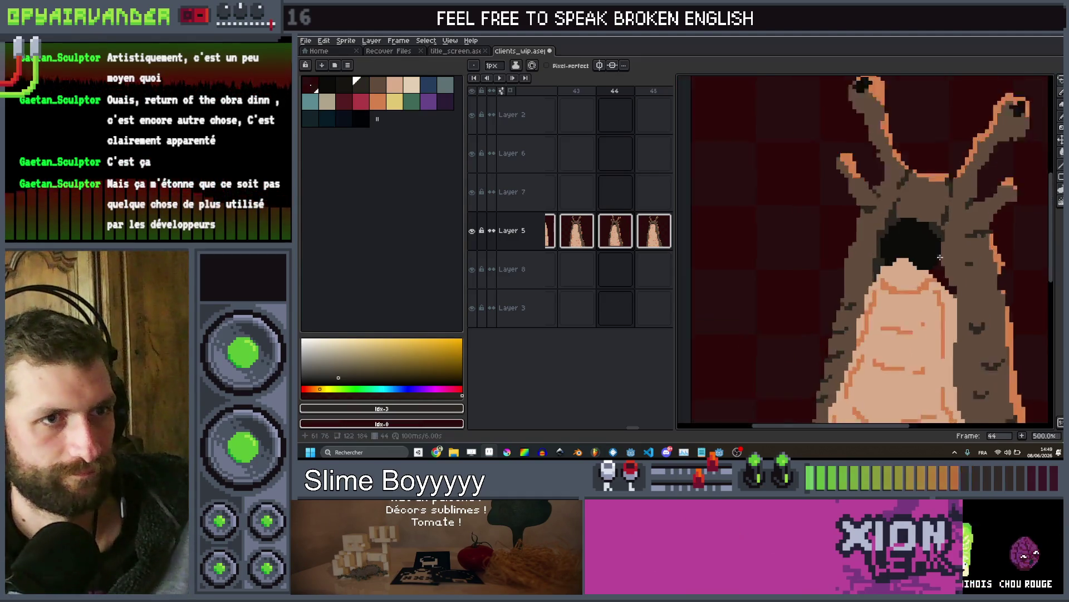
pyautogui.scroll(2, 981, 350)
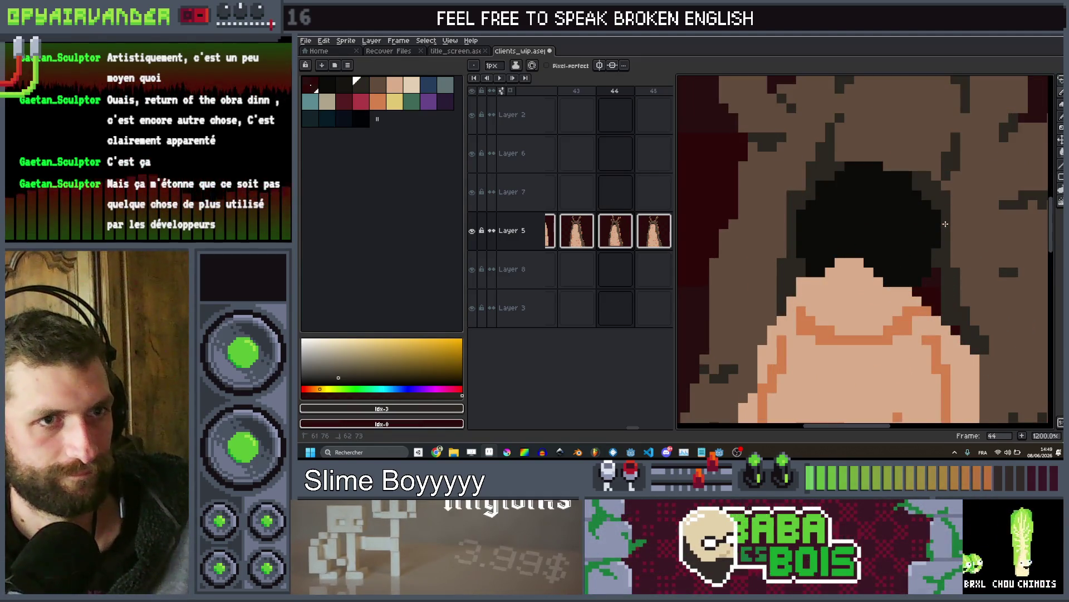
pyautogui.scroll(-3, 945, 224)
pyautogui.scroll(4, 952, 327)
pyautogui.click(952, 327)
pyautogui.keyDown('alt'); pyautogui.click(952, 327); pyautogui.keyUp('alt')
pyautogui.click(950, 285)
pyautogui.moveTo(946, 284)
pyautogui.mouseDown()
pyautogui.moveTo(945, 245)
pyautogui.moveTo(919, 264)
pyautogui.moveTo(932, 267)
pyautogui.mouseUp()
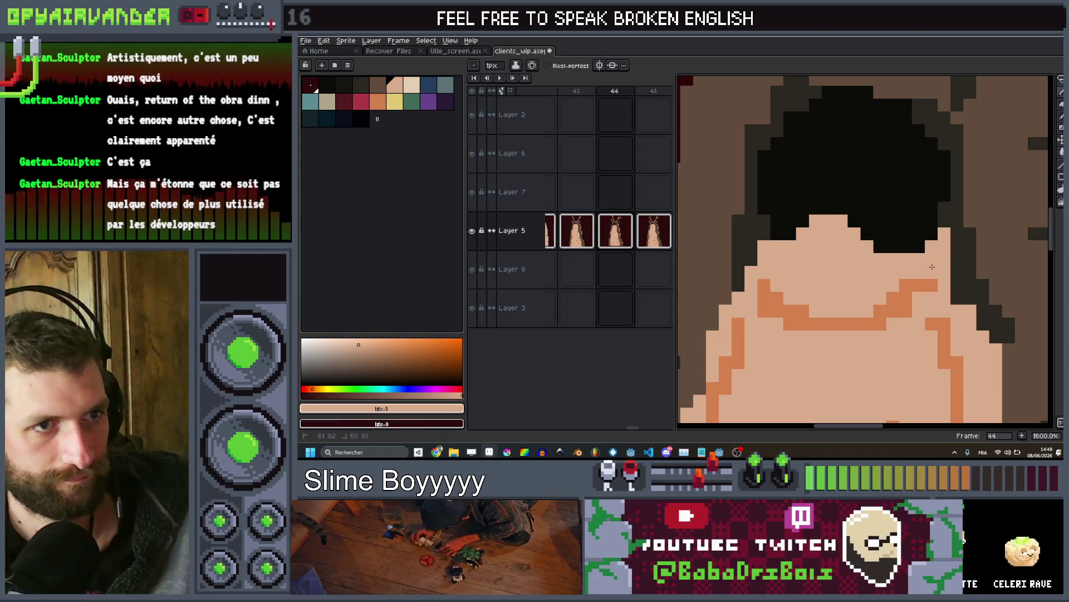
pyautogui.scroll(-7, 933, 267)
pyautogui.press('Return')
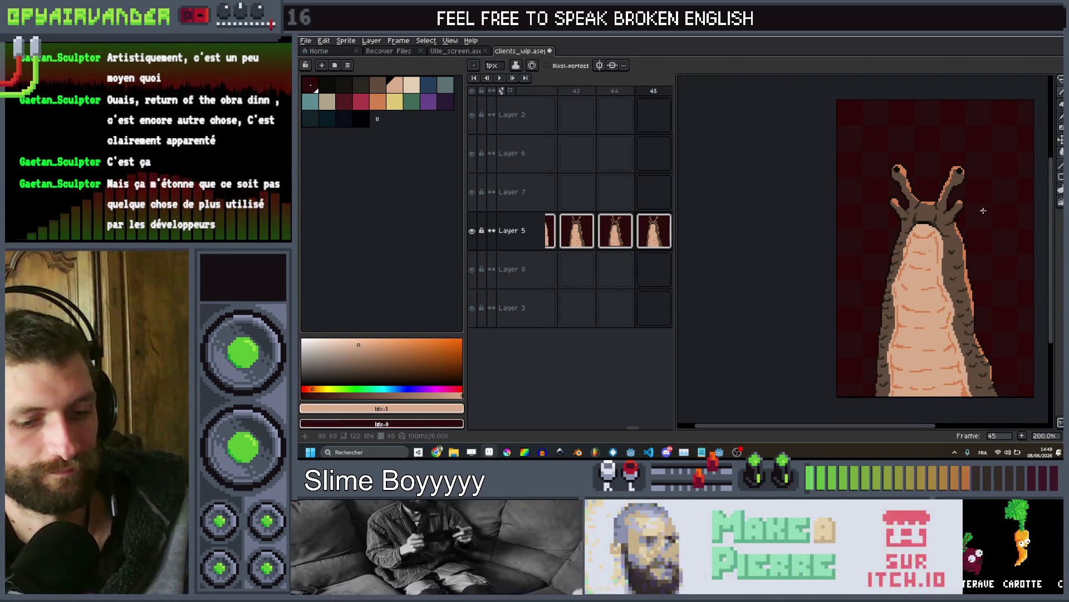
# Darken the stray orange pixel on the slug's right edge
pyautogui.scroll(2, 874, 242)
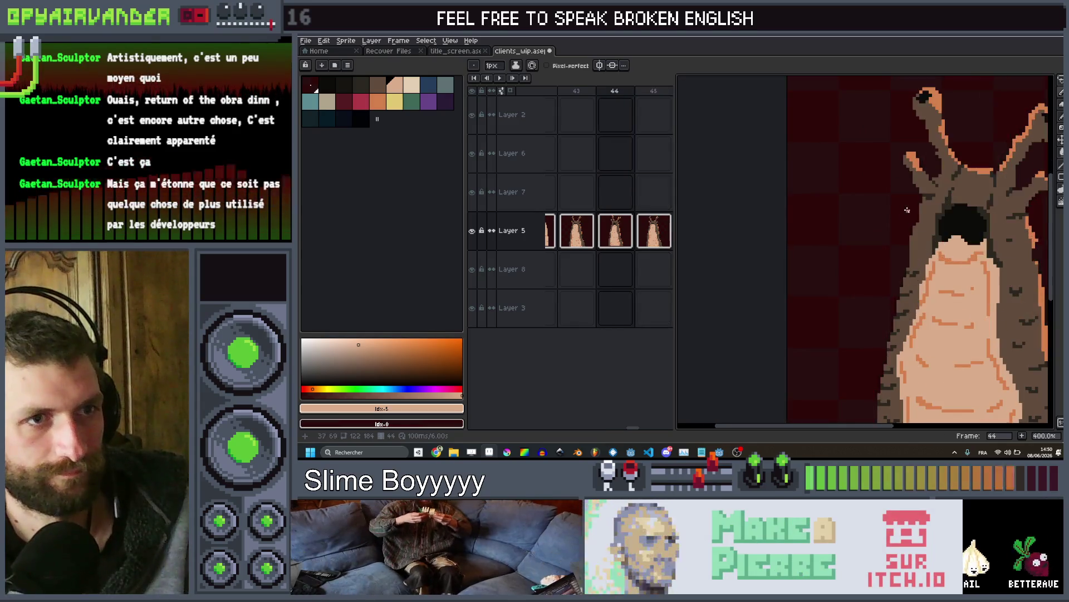
pyautogui.scroll(-1, 907, 210)
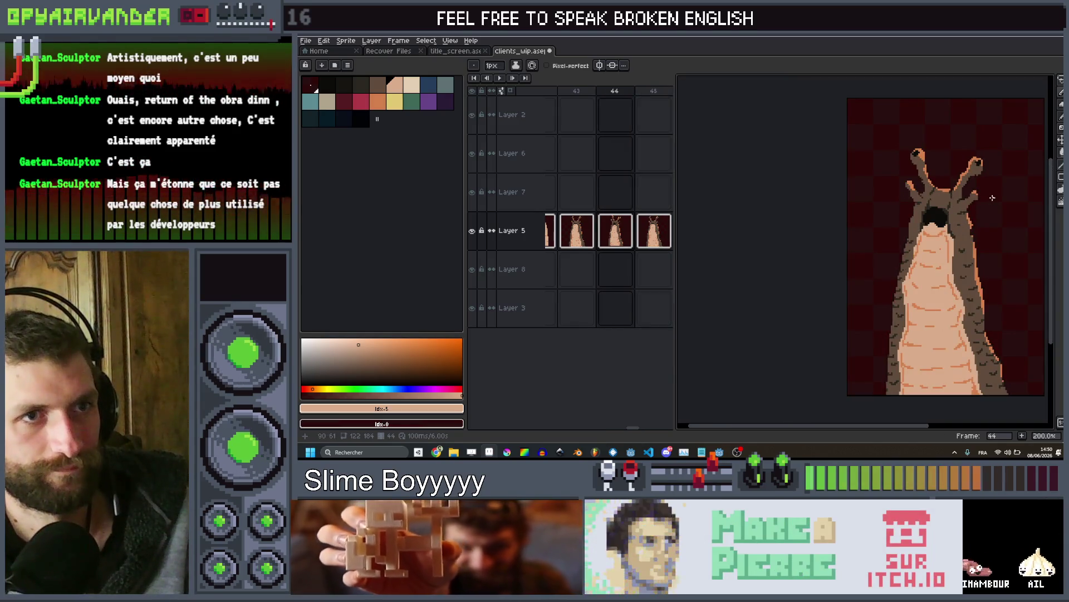
pyautogui.scroll(3, 992, 198)
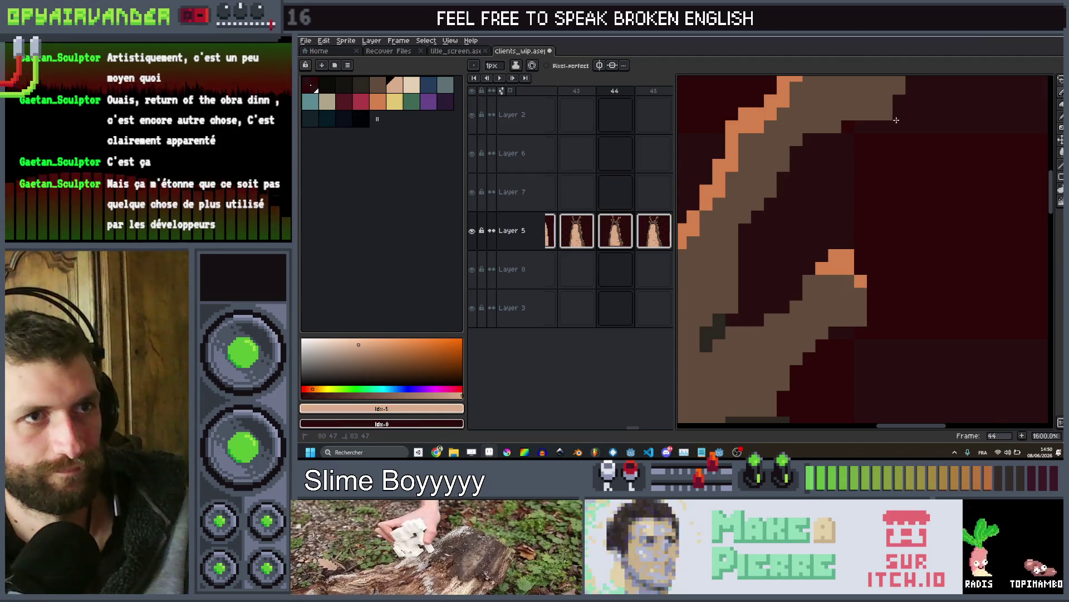
pyautogui.scroll(-3, 890, 115)
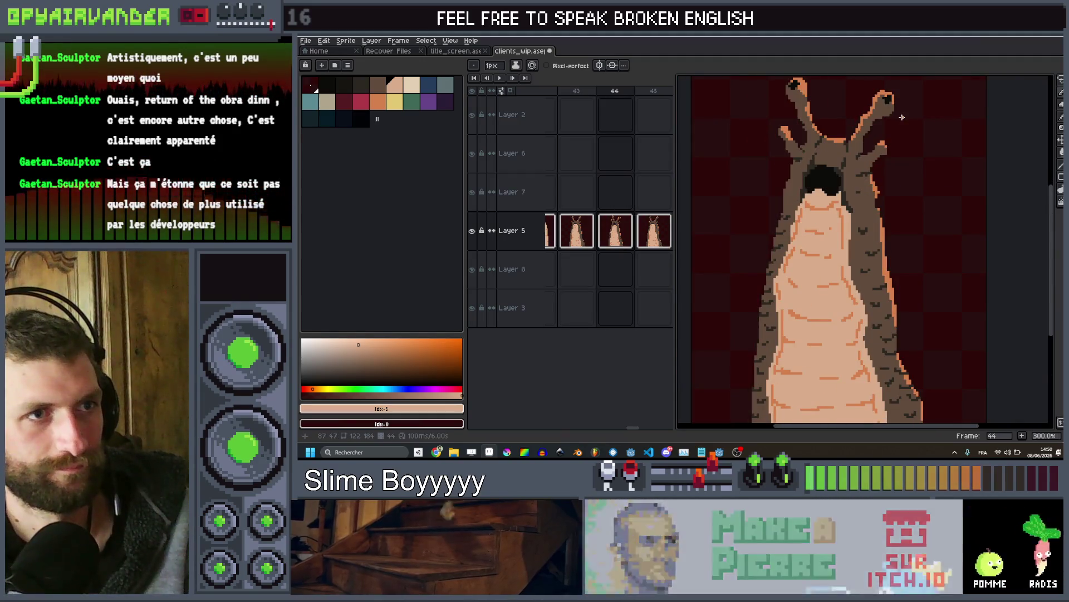
pyautogui.scroll(-1, 902, 117)
pyautogui.scroll(8, 902, 117)
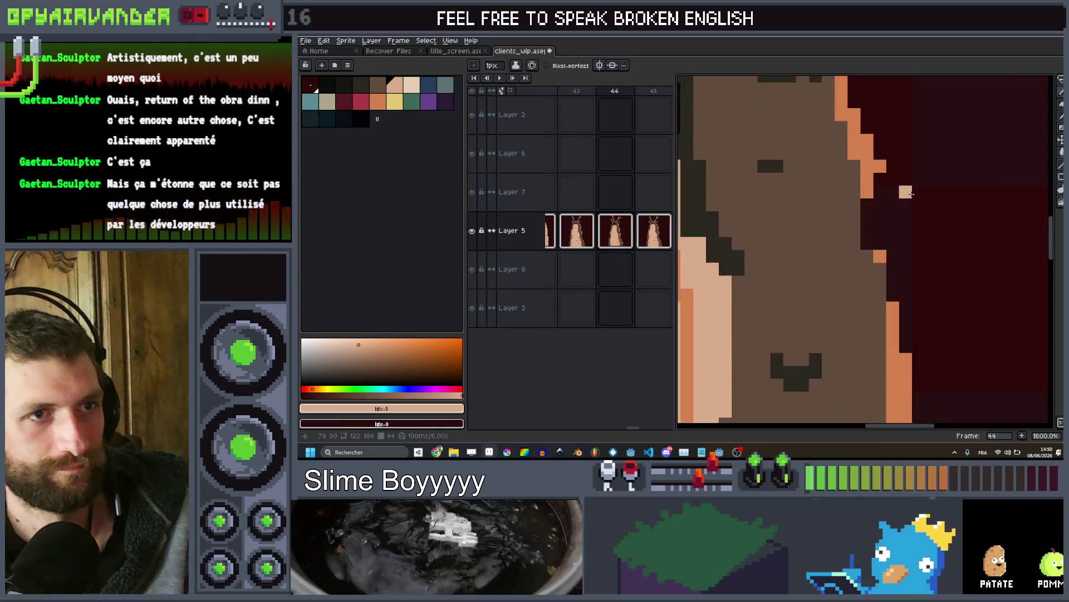
pyautogui.click(877, 162)
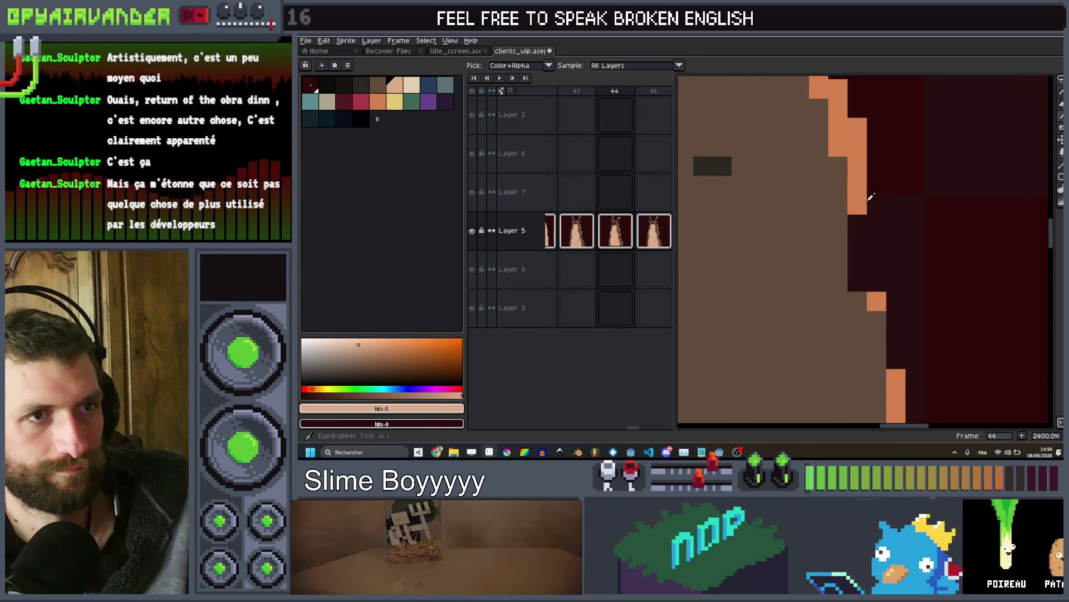
# Flip between frames 43 to 45 to compare, ending on frame 44
pyautogui.scroll(-5, 867, 287)
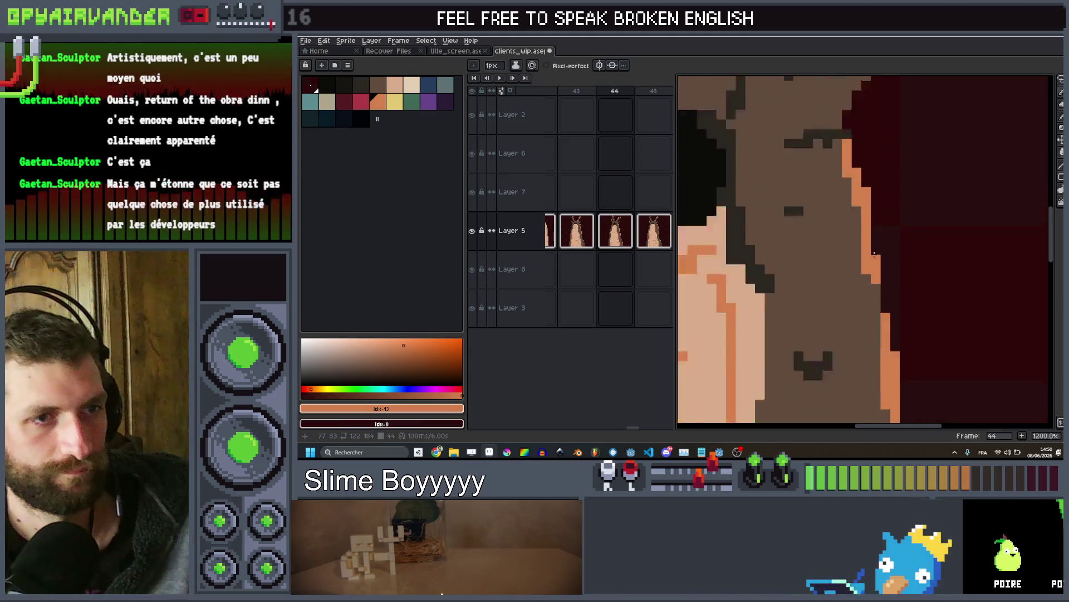
pyautogui.scroll(-3, 852, 279)
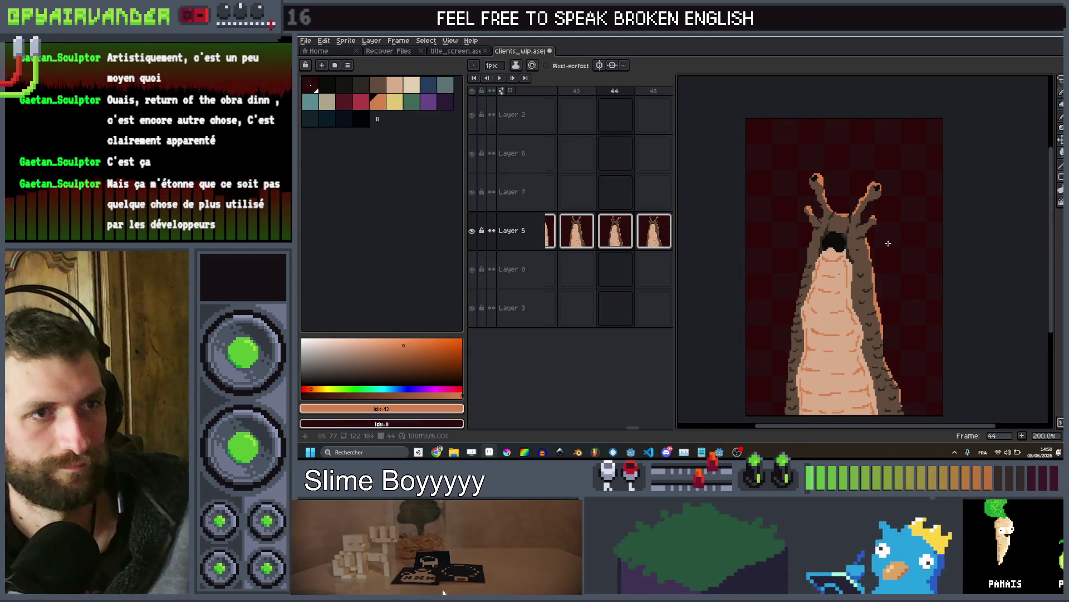
pyautogui.press('Left')
pyautogui.press('Down')
pyautogui.press('Right')
pyautogui.press('Left')
pyautogui.press('Right')
pyautogui.press('Right')
pyautogui.press('Left')
pyautogui.press('Right')
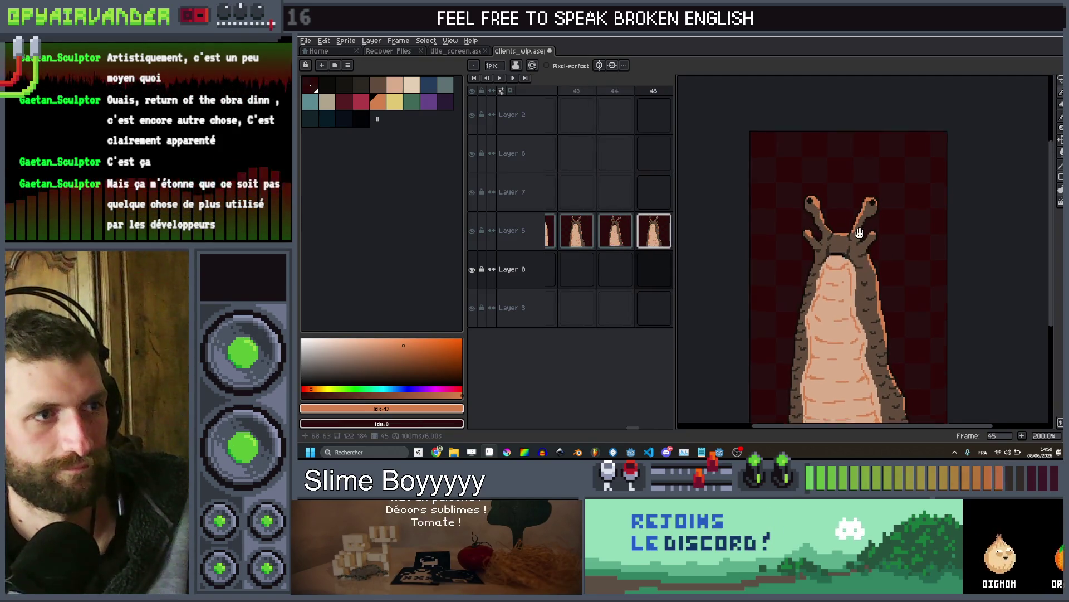
# On Layer 5, select the top of the slug's head and squash it downward
pyautogui.scroll(2, 875, 220)
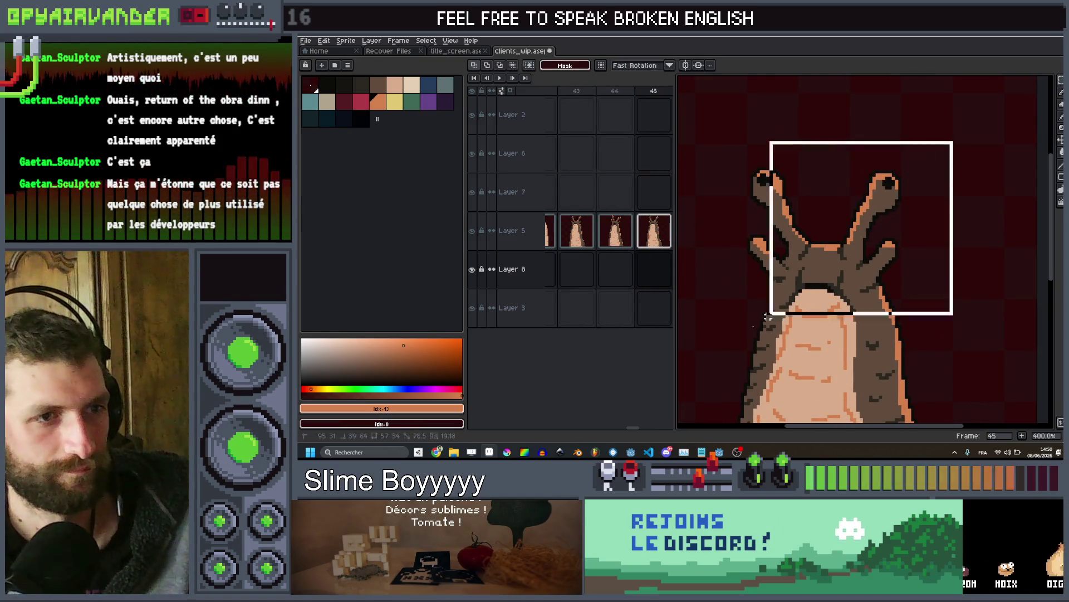
pyautogui.moveTo(710, 329); pyautogui.dragTo(704, 332)
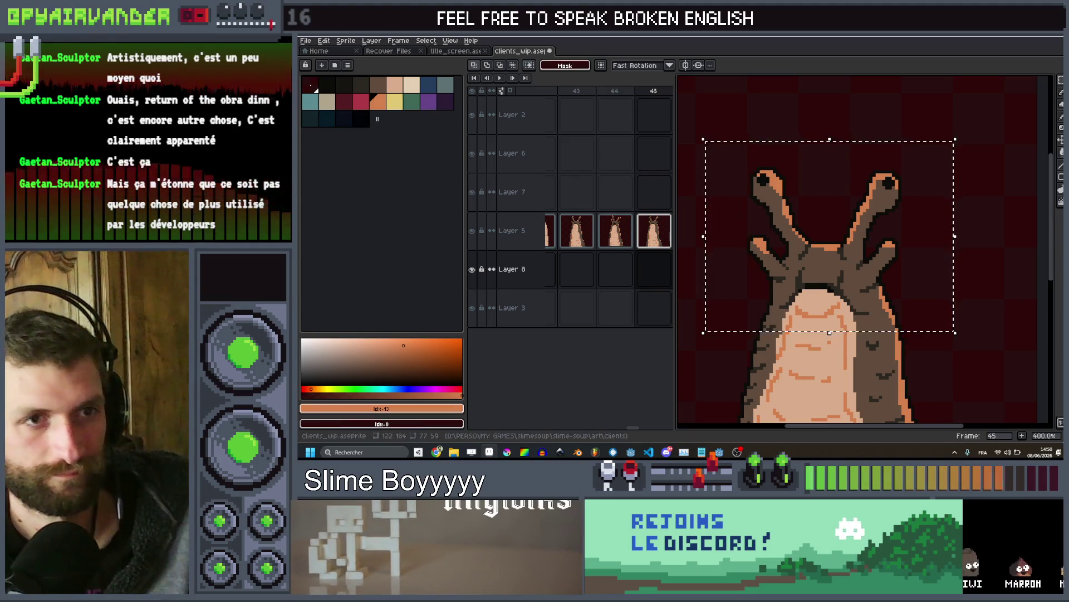
pyautogui.scroll(2, 914, 256)
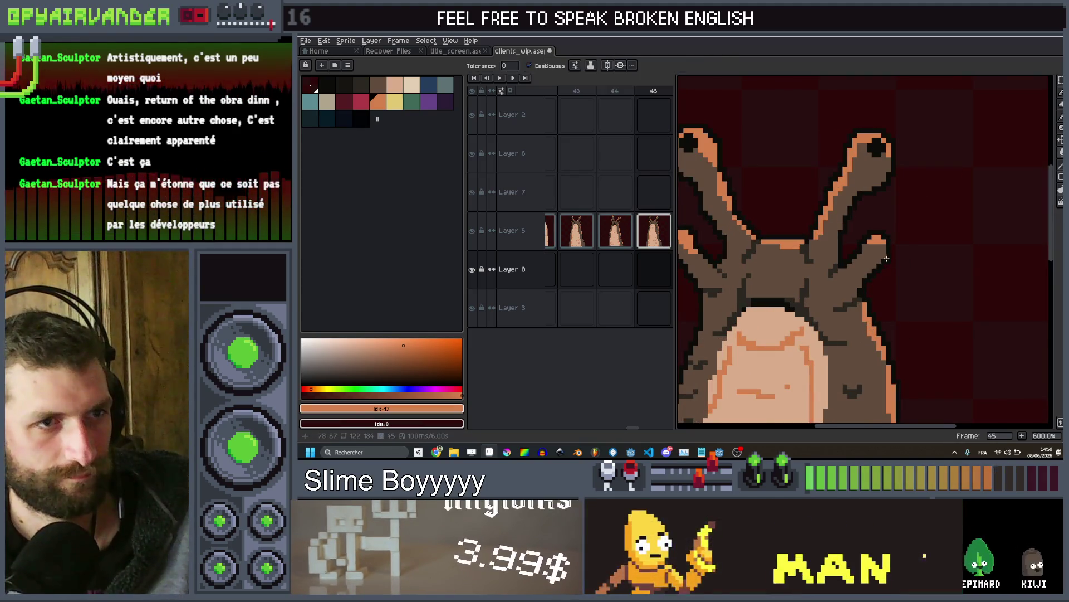
pyautogui.click(891, 262)
pyautogui.press('w')
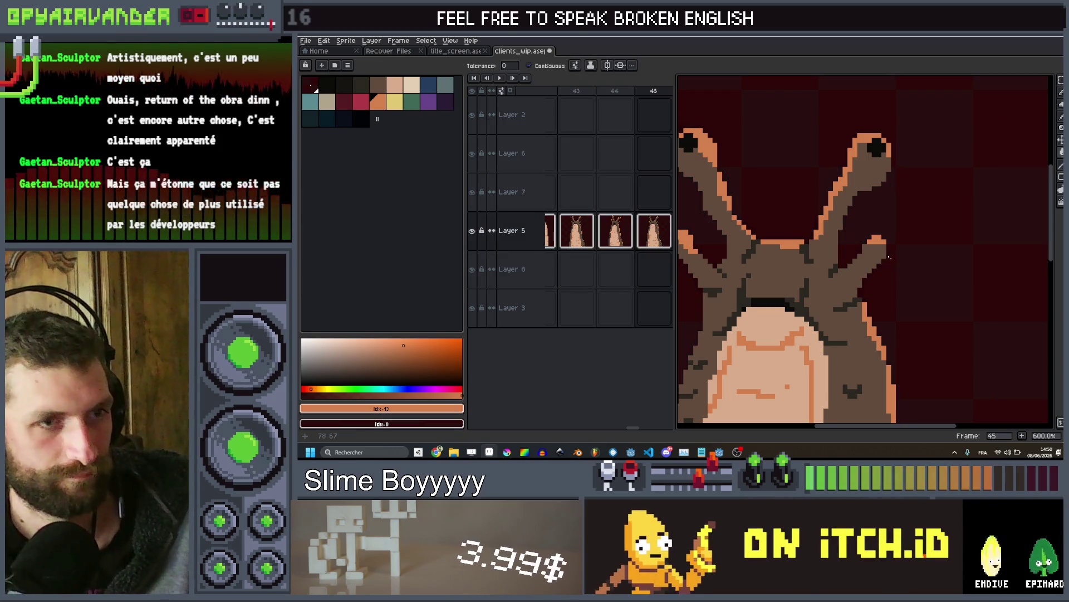
pyautogui.scroll(-1, 890, 258)
pyautogui.moveTo(949, 175); pyautogui.dragTo(678, 399)
pyautogui.moveTo(814, 162); pyautogui.dragTo(815, 201)
pyautogui.hotkey('ctrl', 'd')
# Compare frames 44 and 45, then outline the slug in the darkest palette colour
pyautogui.press('1')
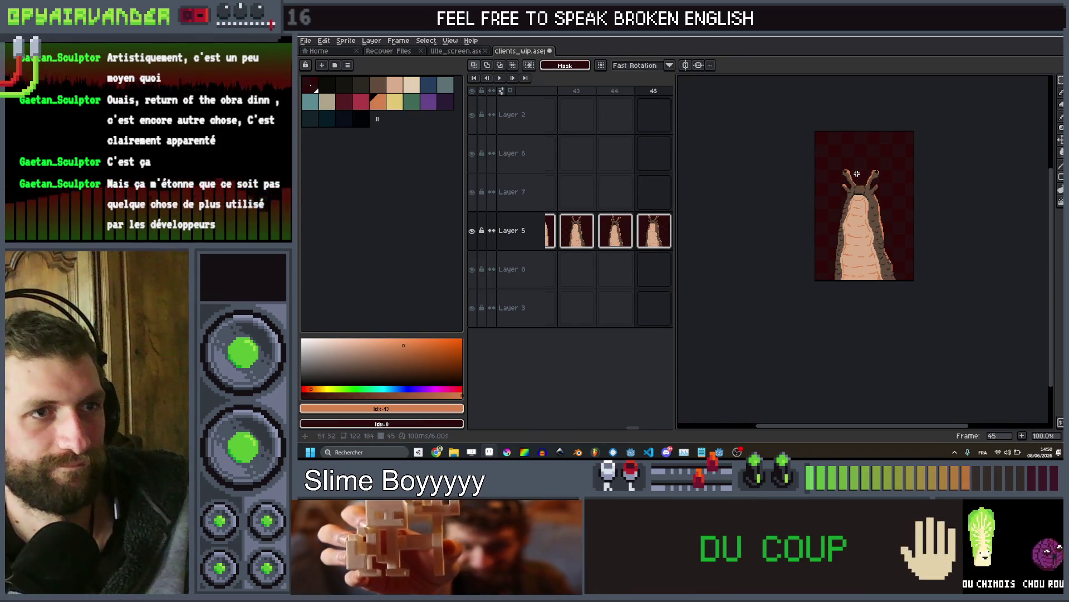
pyautogui.scroll(2, 875, 162)
pyautogui.press(',')
pyautogui.press(',')
pyautogui.press('.')
pyautogui.press('.')
pyautogui.scroll(6, 836, 229)
pyautogui.scroll(-5, 834, 234)
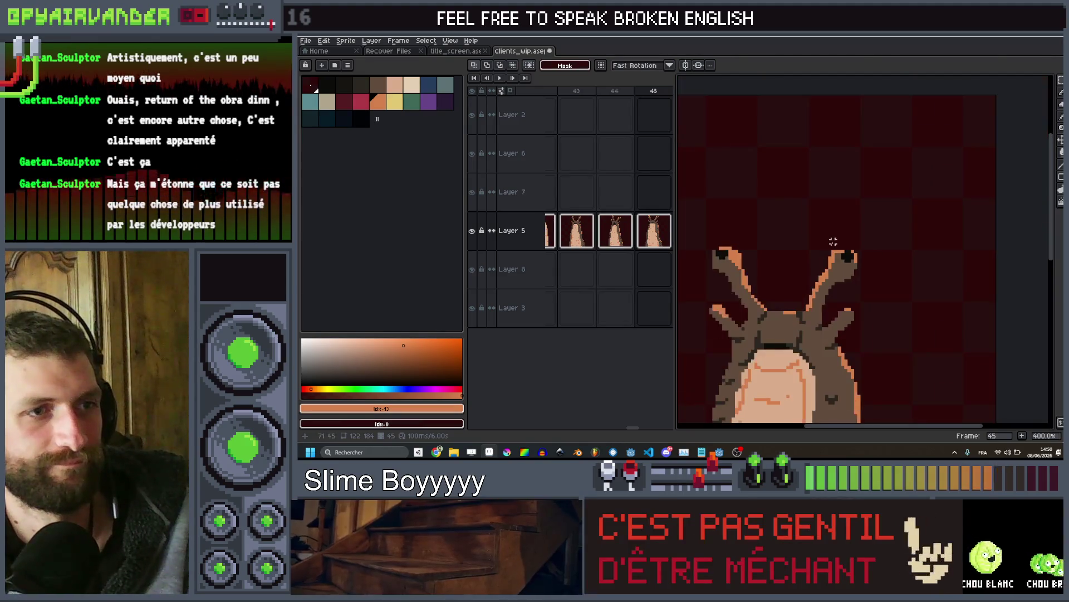
pyautogui.keyDown('alt'); pyautogui.click(906, 215); pyautogui.keyUp('alt')
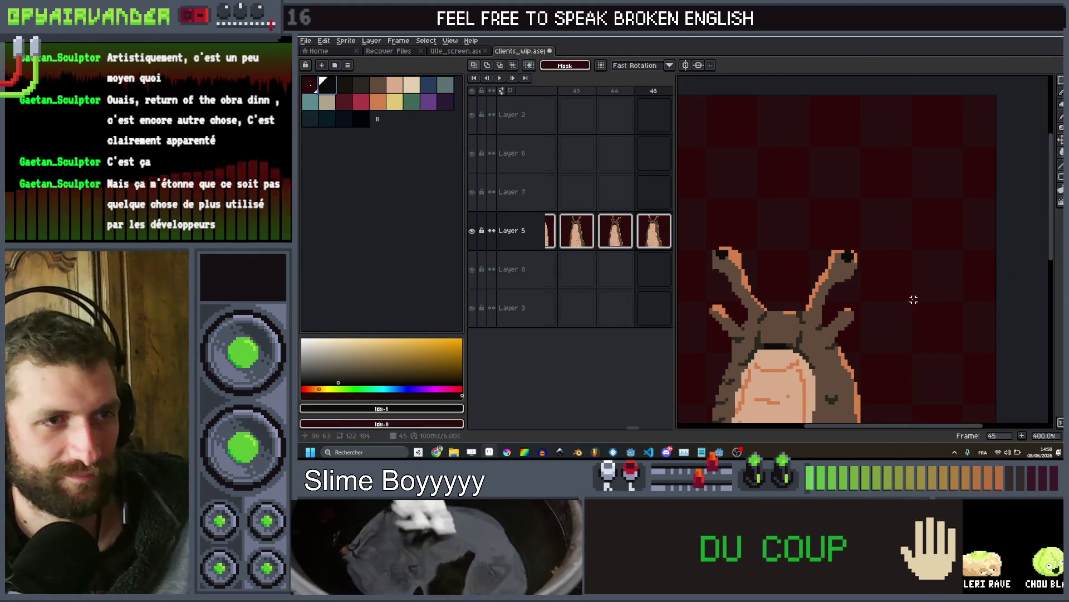
pyautogui.hotkey('shift', 'o')
pyautogui.press('Return')
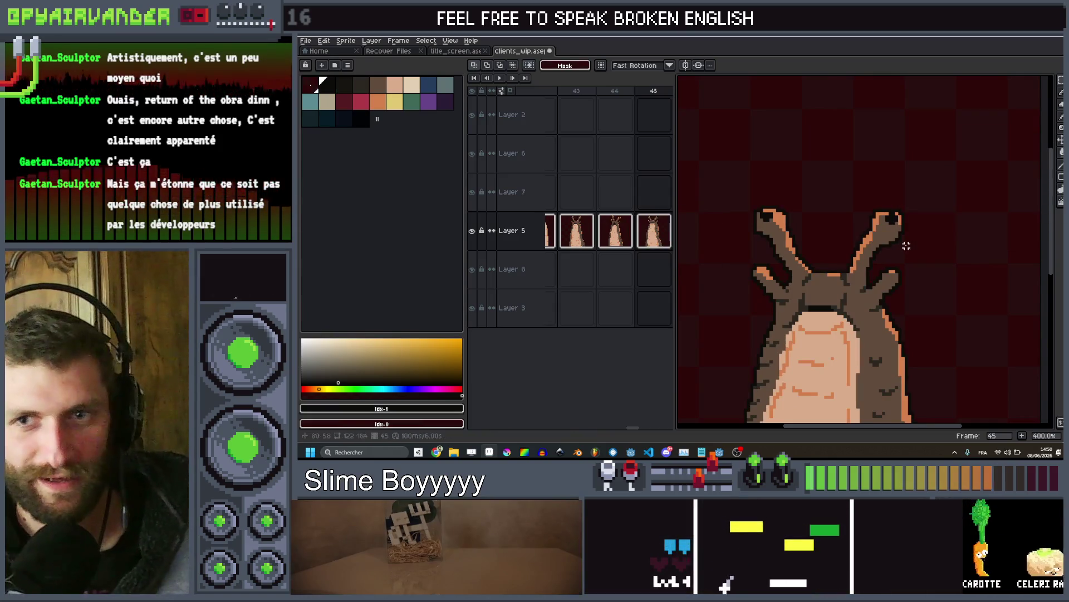
pyautogui.press(',')
pyautogui.scroll(1, 891, 250)
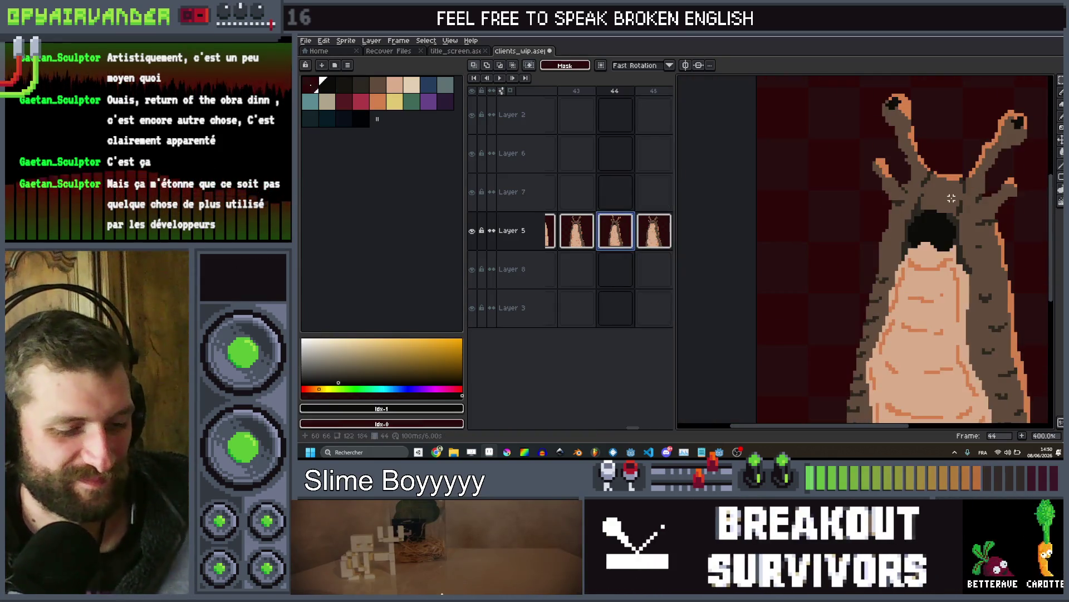
# Close the Outline dialog unapplied, play the animation, then switch to the web browser
pyautogui.hotkey('shift', 'o')
pyautogui.press('Return')
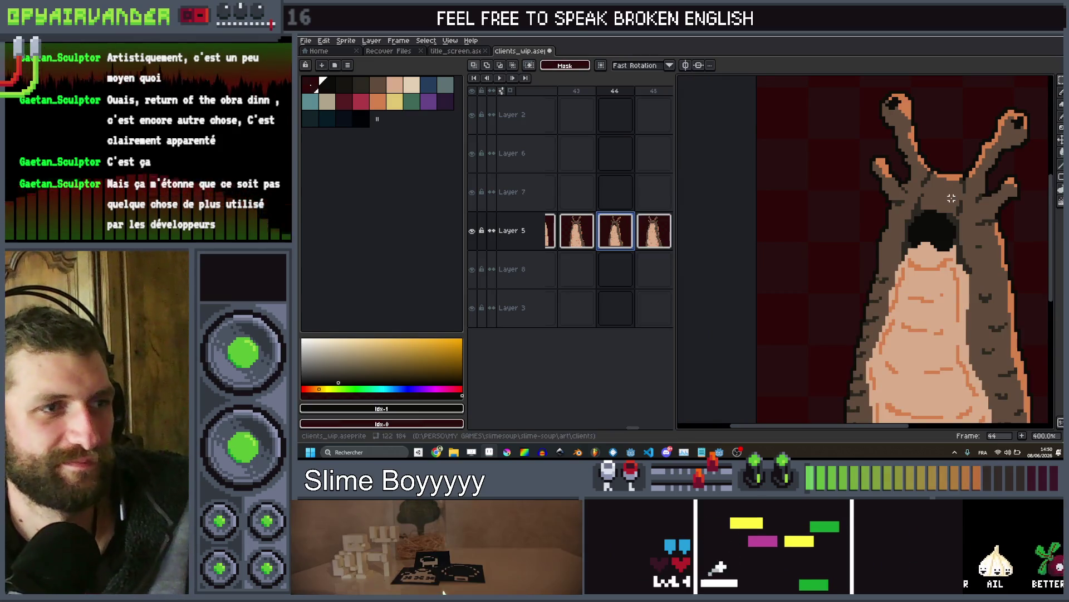
pyautogui.scroll(-3, 959, 199)
pyautogui.press('Return')
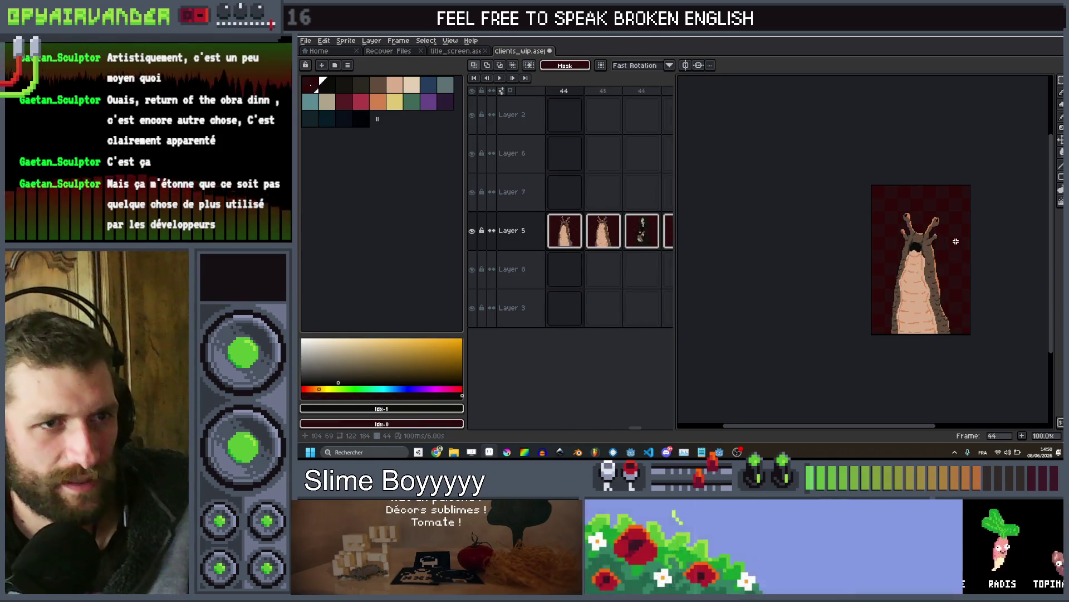
pyautogui.scroll(3, 956, 242)
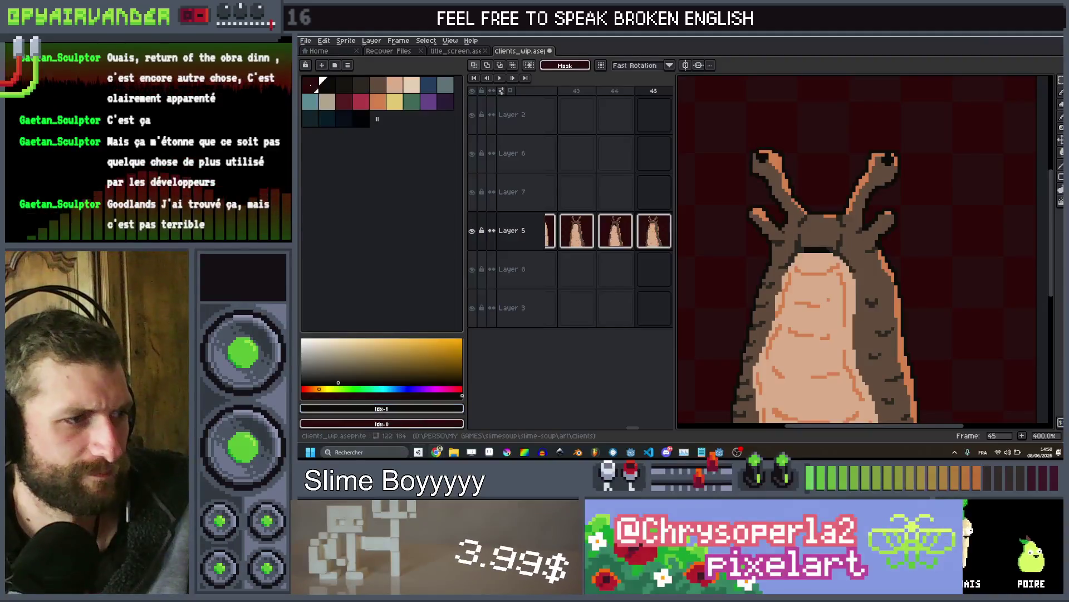
pyautogui.click(523, 415)
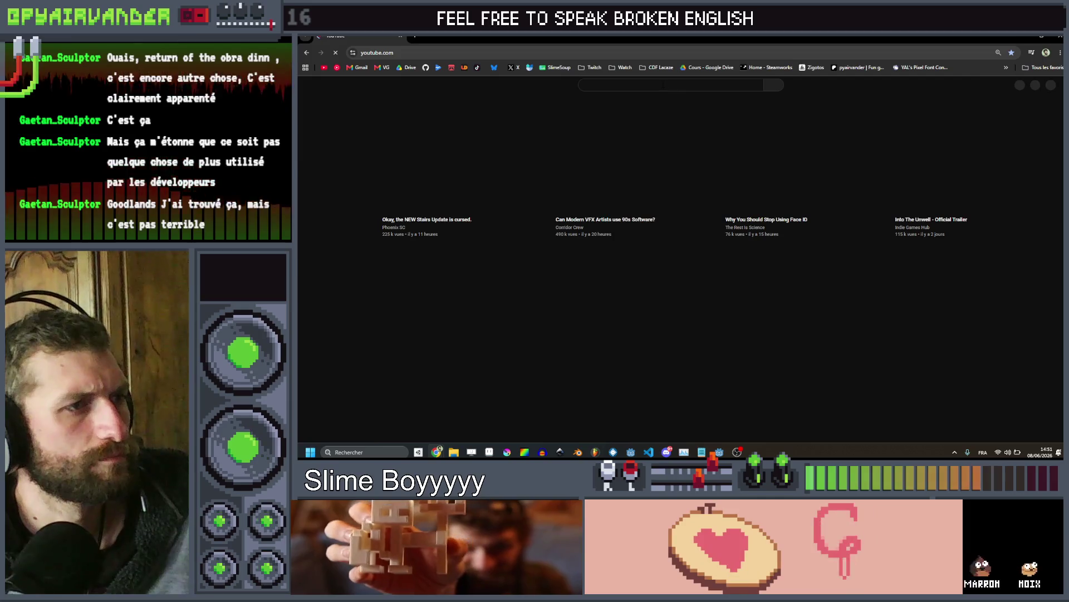
# Search YouTube for 'goodlands' and browse the results
pyautogui.click(664, 86)
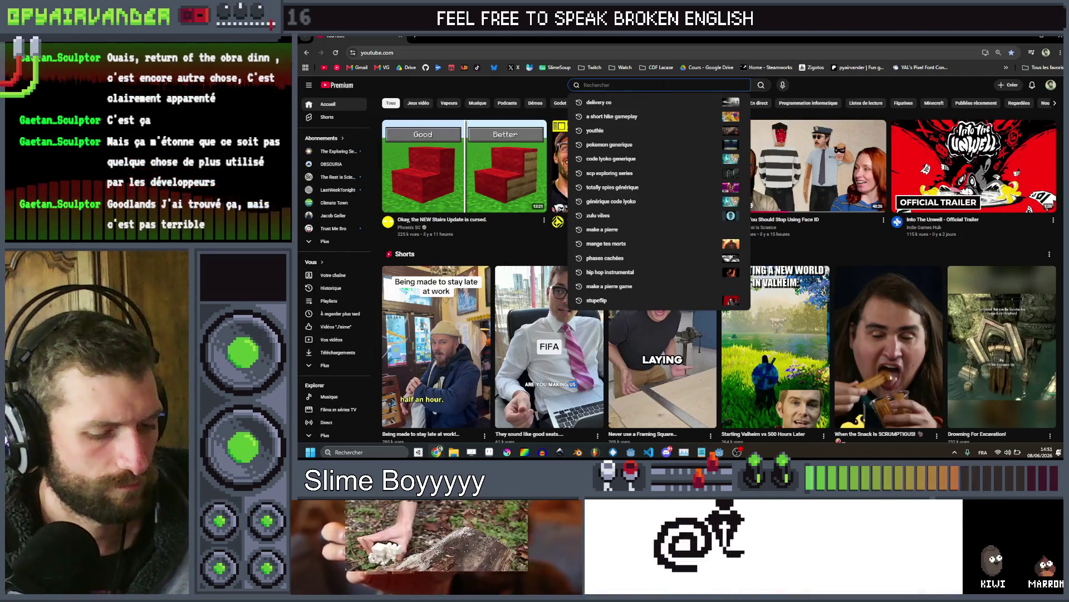
pyautogui.write('goodlands')
pyautogui.press('Return')
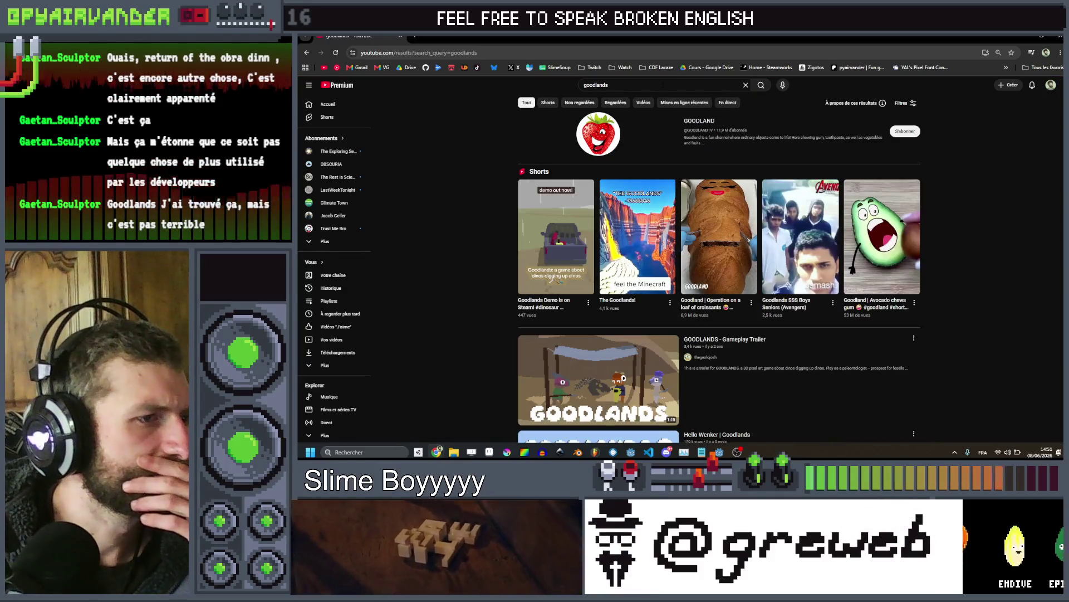
pyautogui.scroll(-1, 714, 238)
pyautogui.scroll(-2, 721, 280)
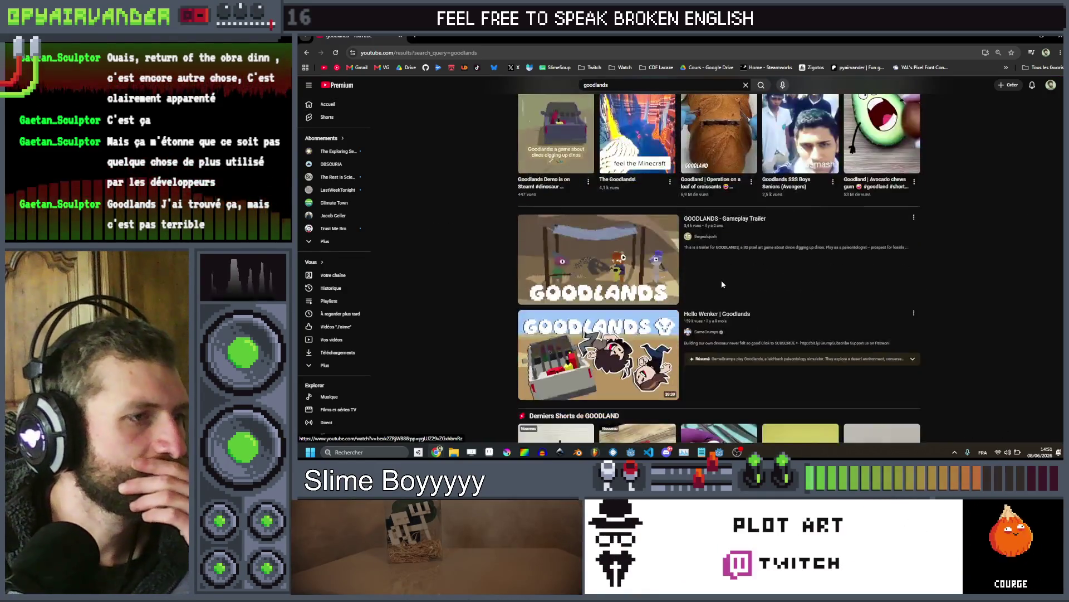
pyautogui.scroll(1, 723, 270)
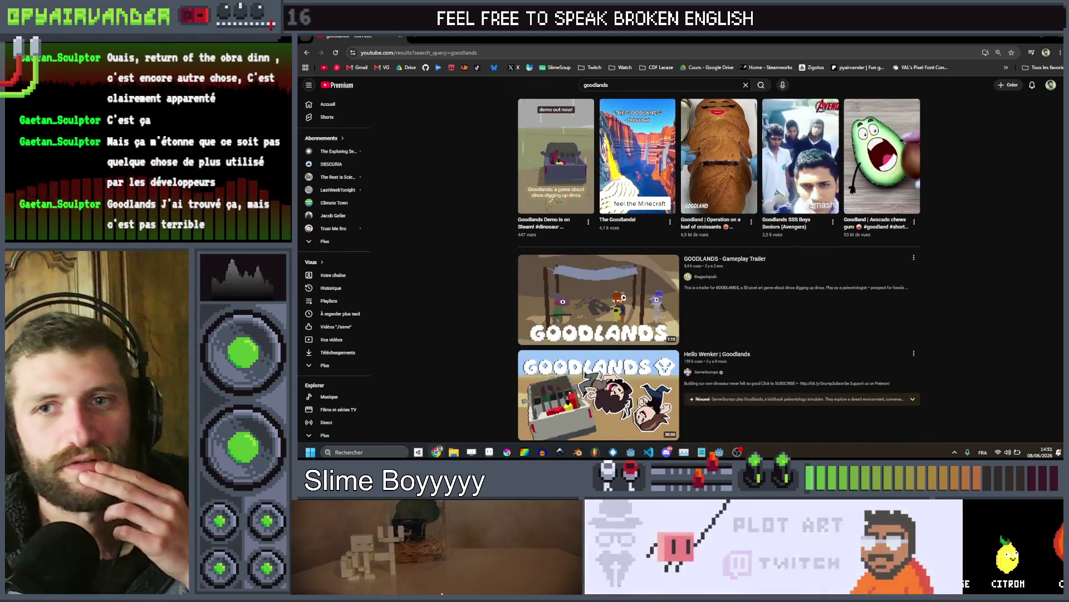
pyautogui.scroll(2, 726, 80)
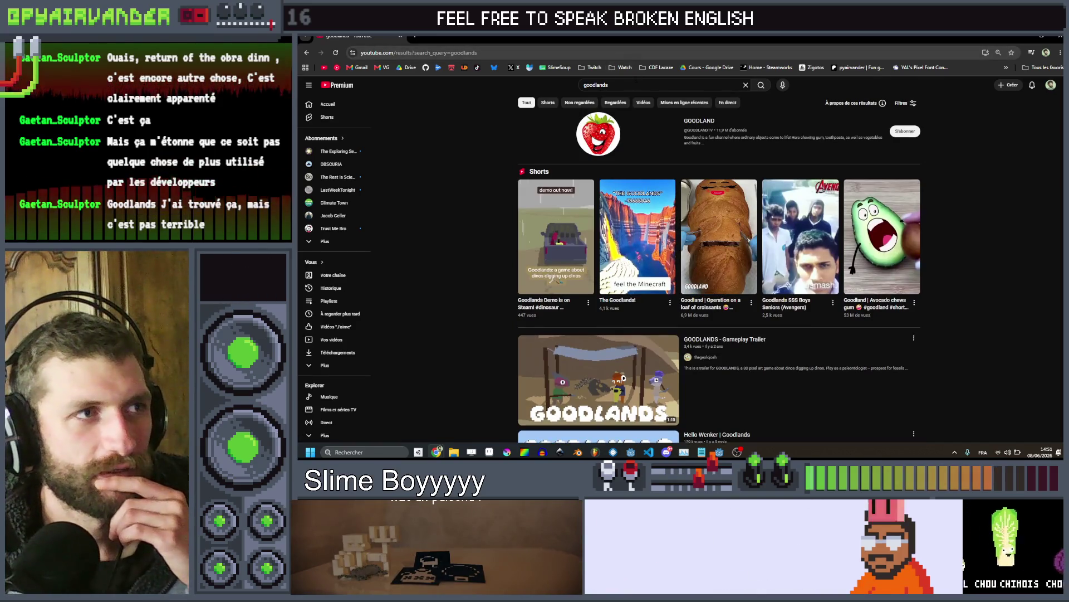
# Search YouTube for 'pixel art creature mutation game'
pyautogui.click(635, 82)
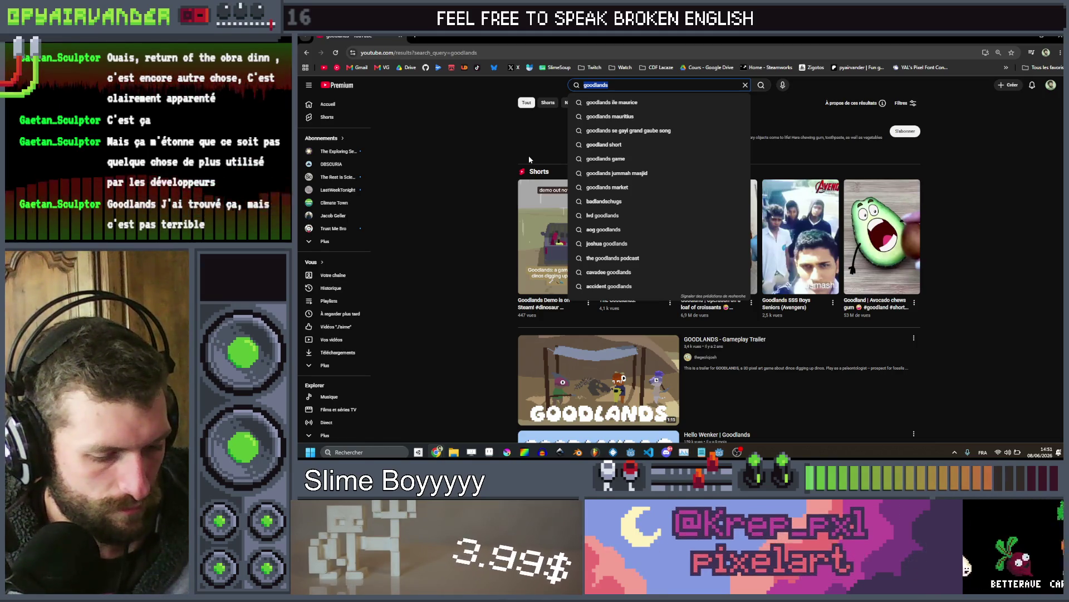
pyautogui.write('pixel art cre')
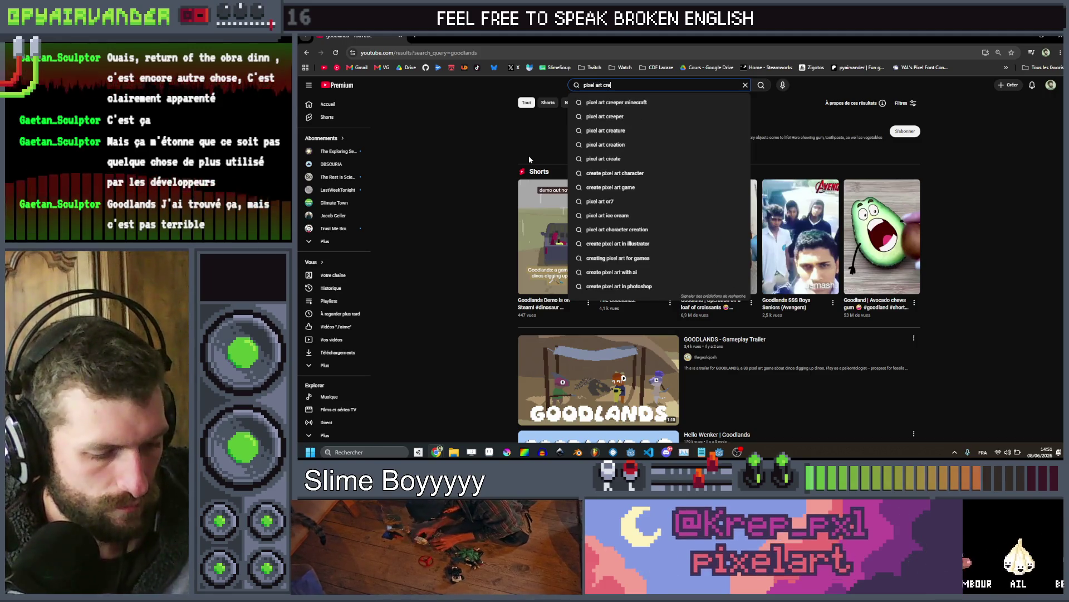
pyautogui.write('ature mutation game')
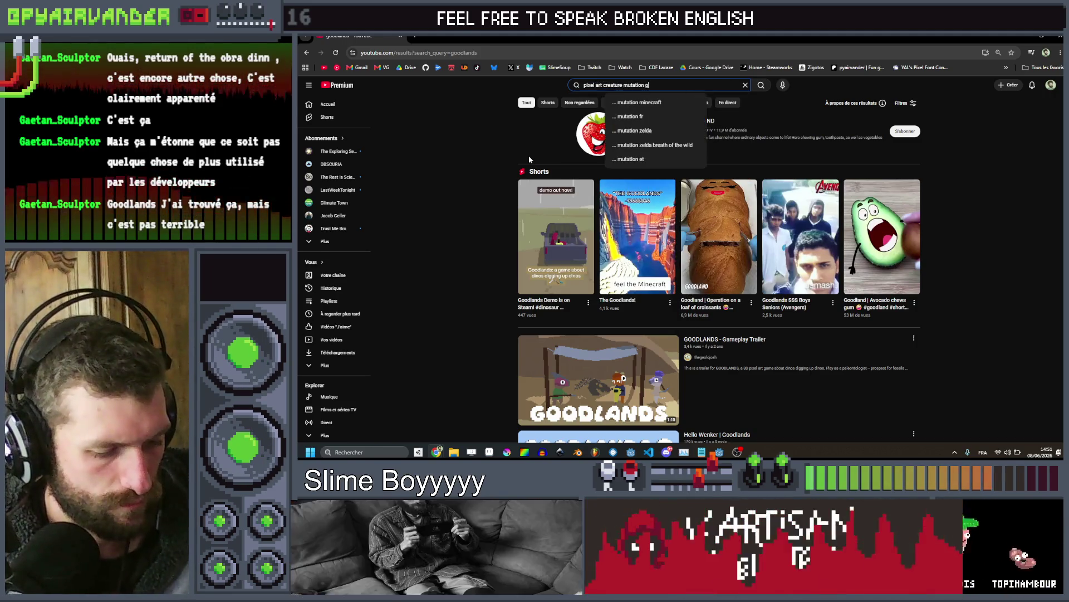
pyautogui.press('Return')
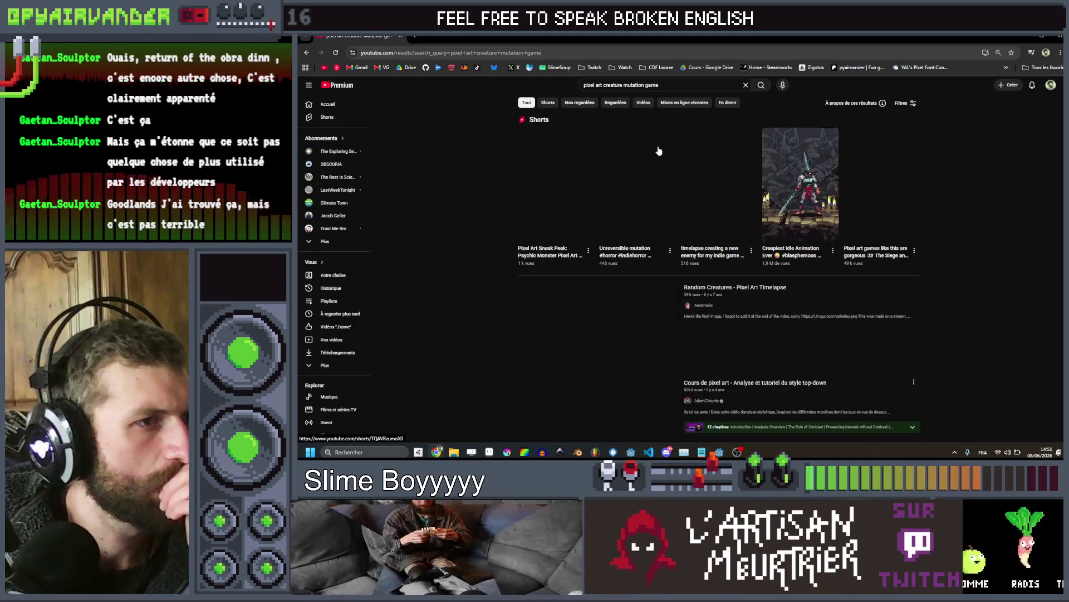
# Scroll down the search results to the 'Rendu de monstres organiques' video
pyautogui.scroll(-5, 590, 172)
pyautogui.scroll(-10, 589, 172)
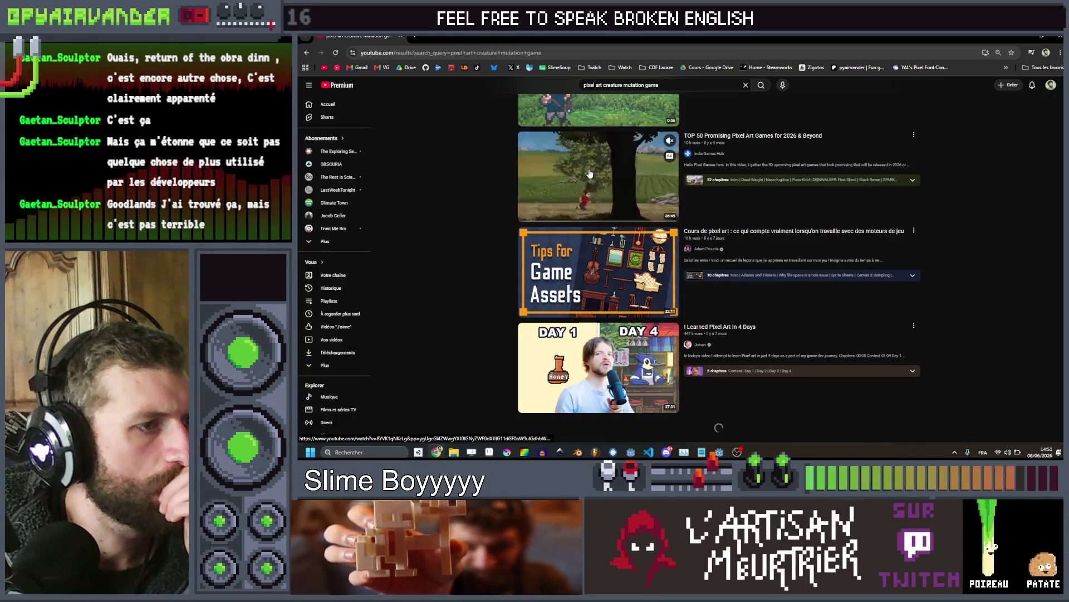
pyautogui.scroll(-8, 948, 253)
pyautogui.scroll(-10, 949, 258)
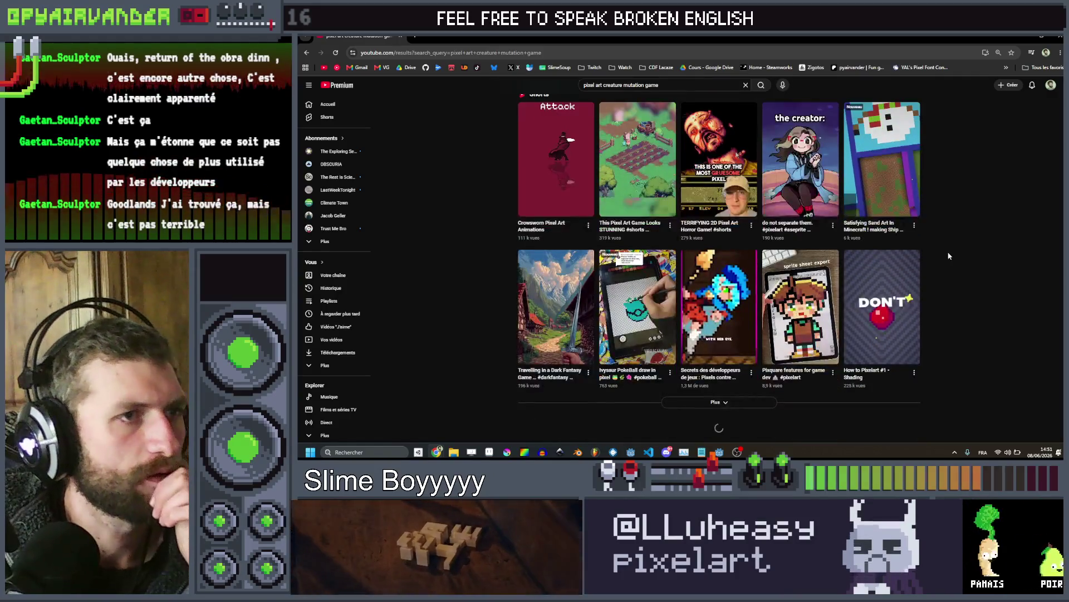
pyautogui.scroll(-10, 958, 225)
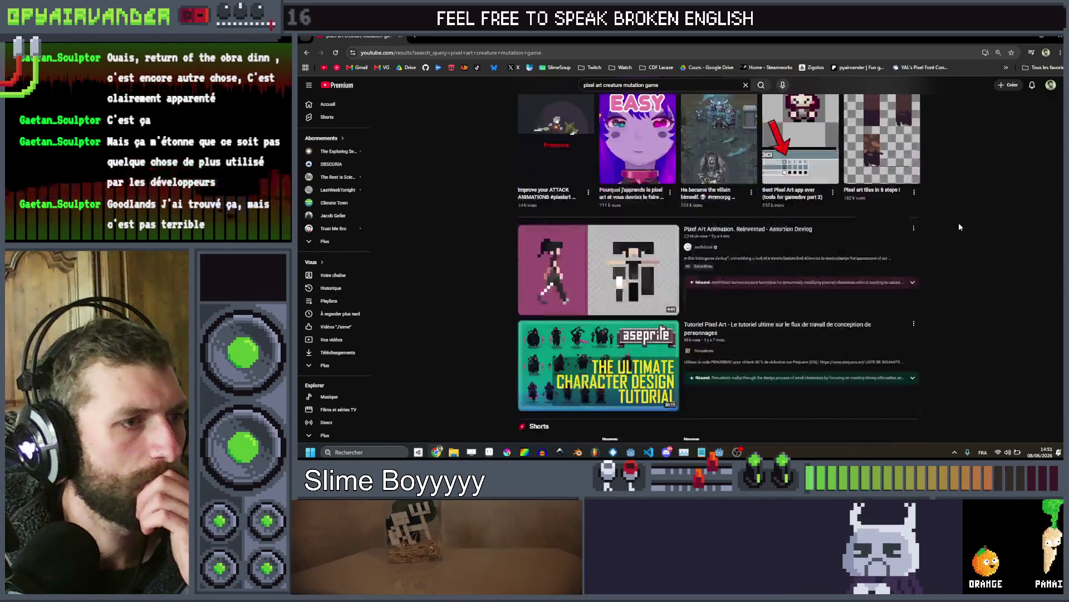
pyautogui.scroll(-4, 959, 227)
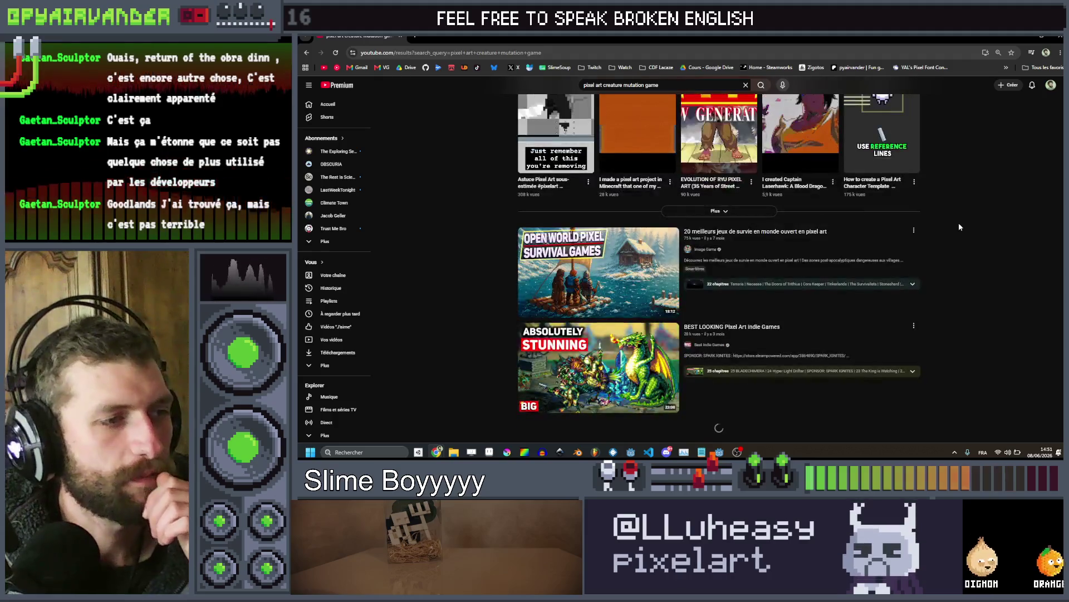
pyautogui.scroll(-7, 959, 226)
pyautogui.scroll(-9, 959, 227)
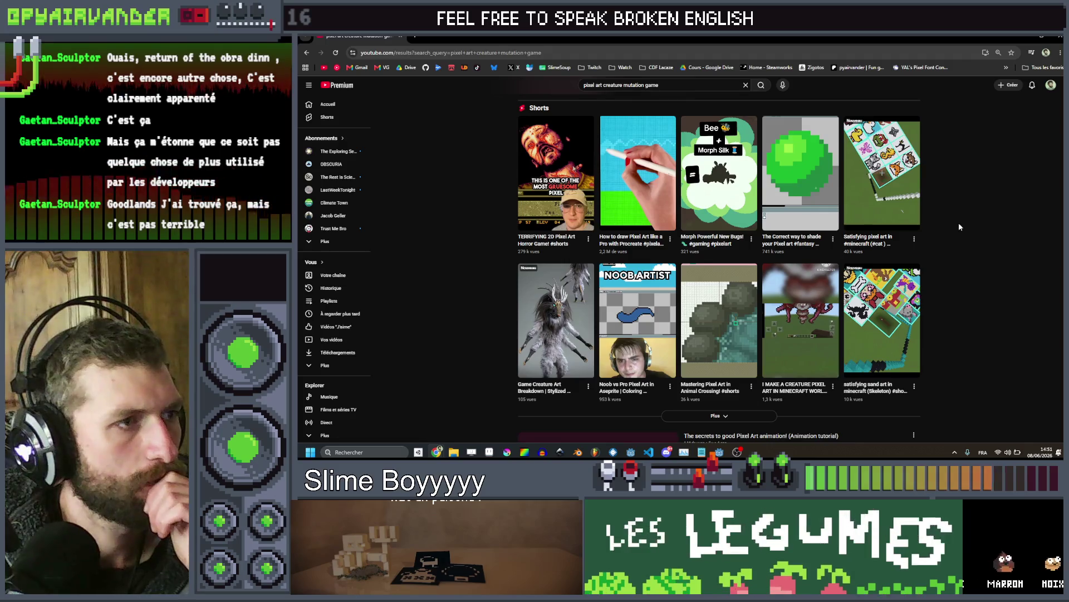
pyautogui.scroll(-4, 959, 226)
pyautogui.scroll(-8, 959, 227)
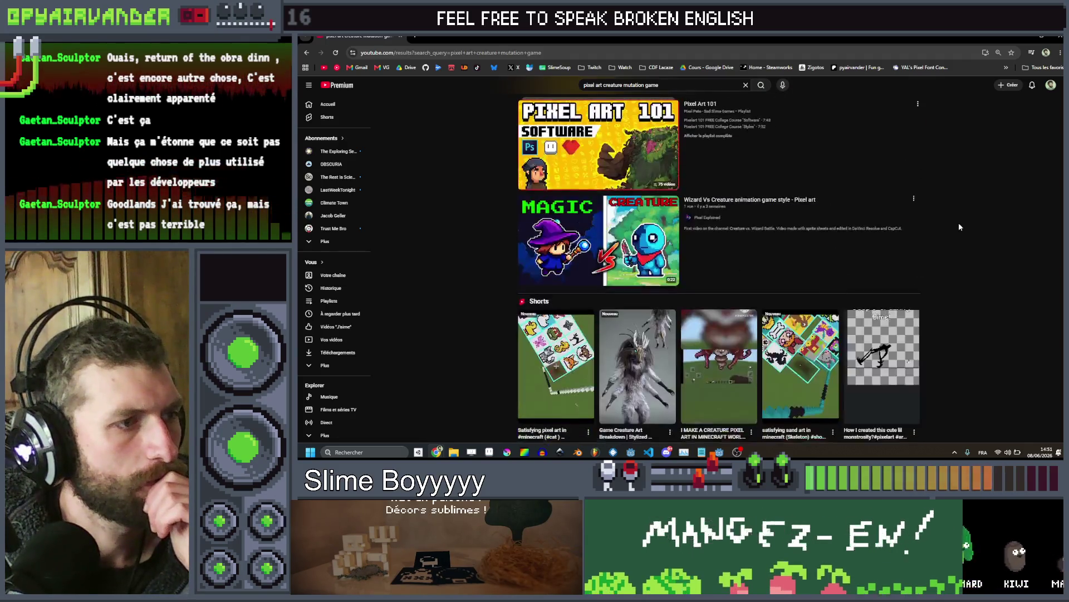
pyautogui.scroll(-8, 959, 227)
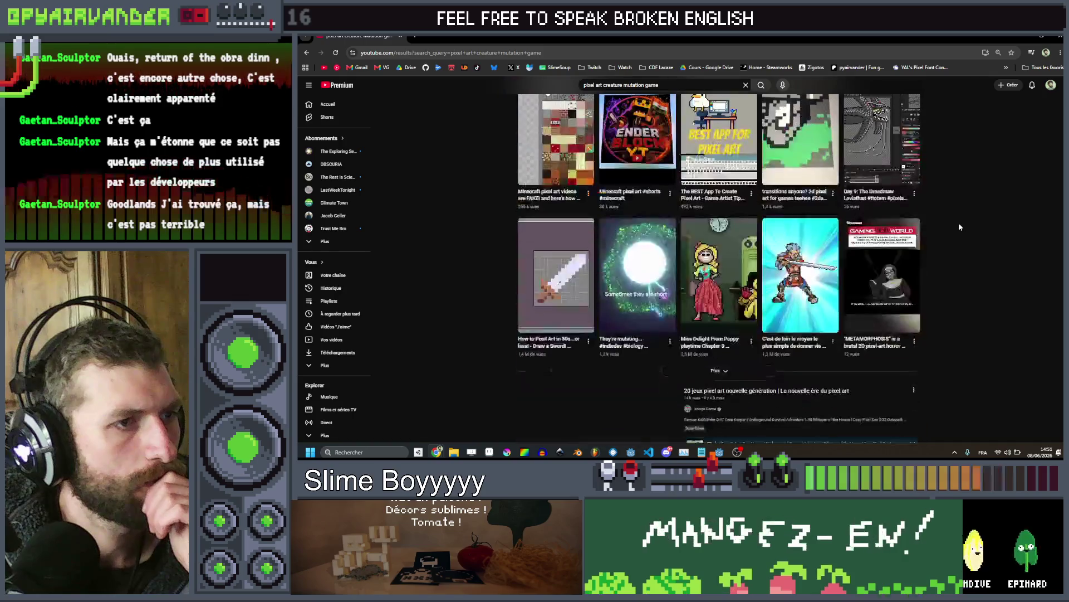
pyautogui.scroll(-3, 959, 227)
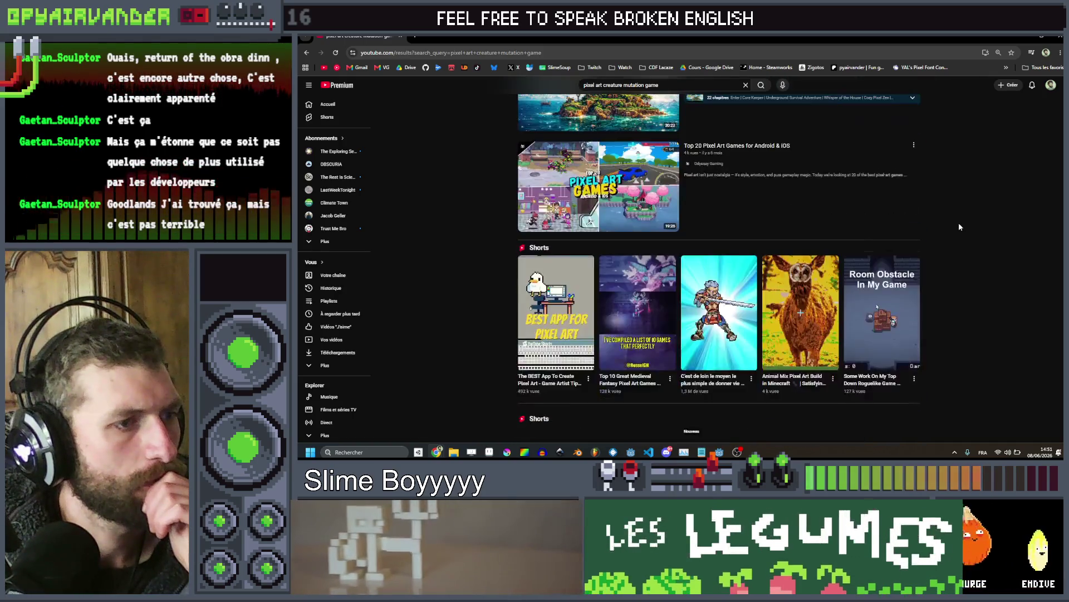
pyautogui.scroll(-2, 959, 227)
pyautogui.scroll(-2, 960, 227)
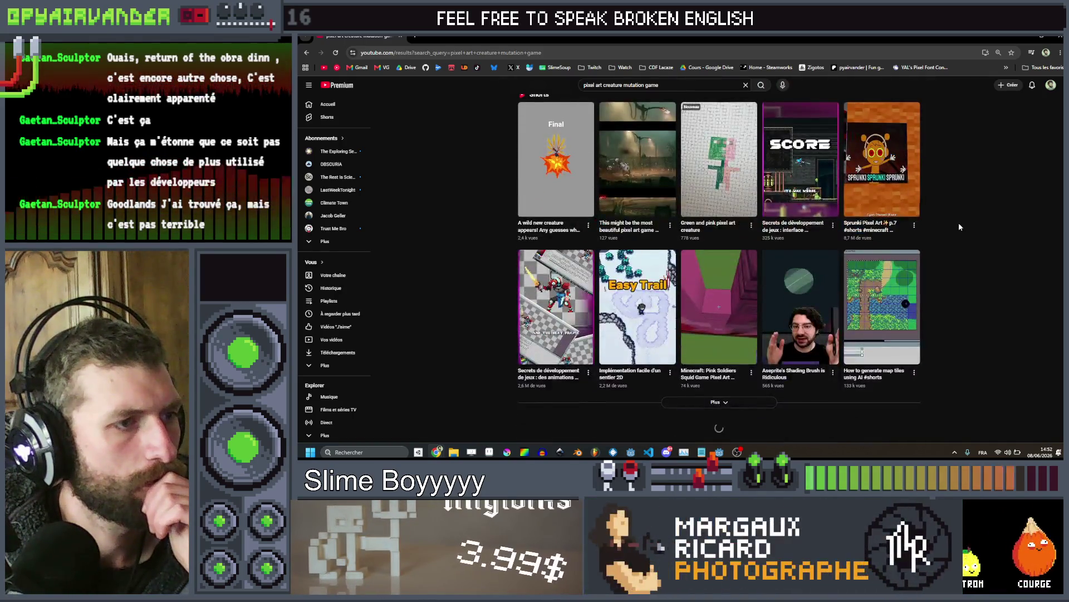
pyautogui.scroll(-10, 959, 226)
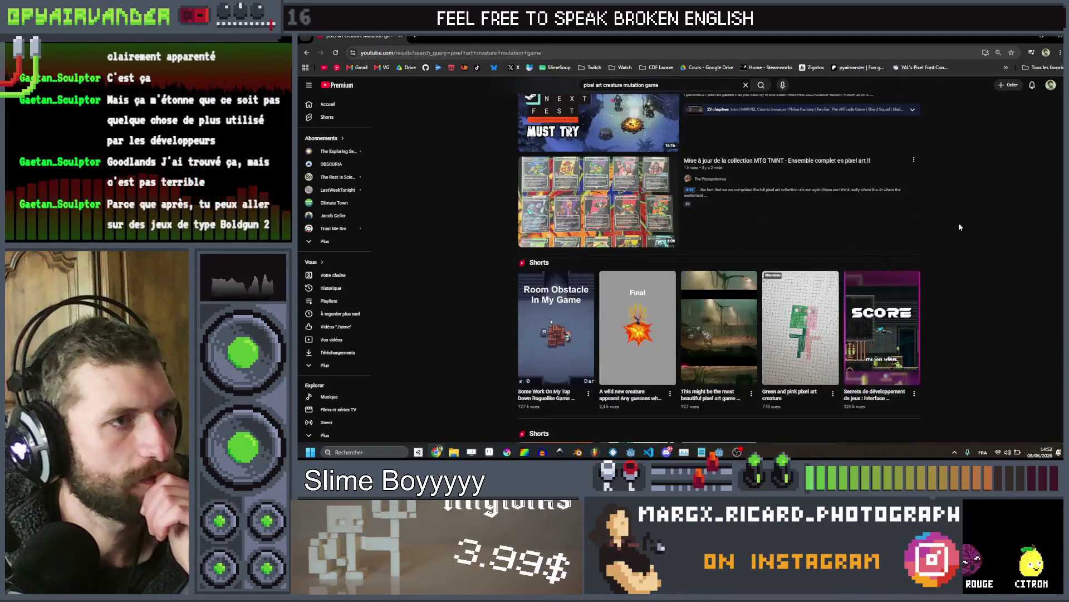
pyautogui.scroll(-3, 959, 226)
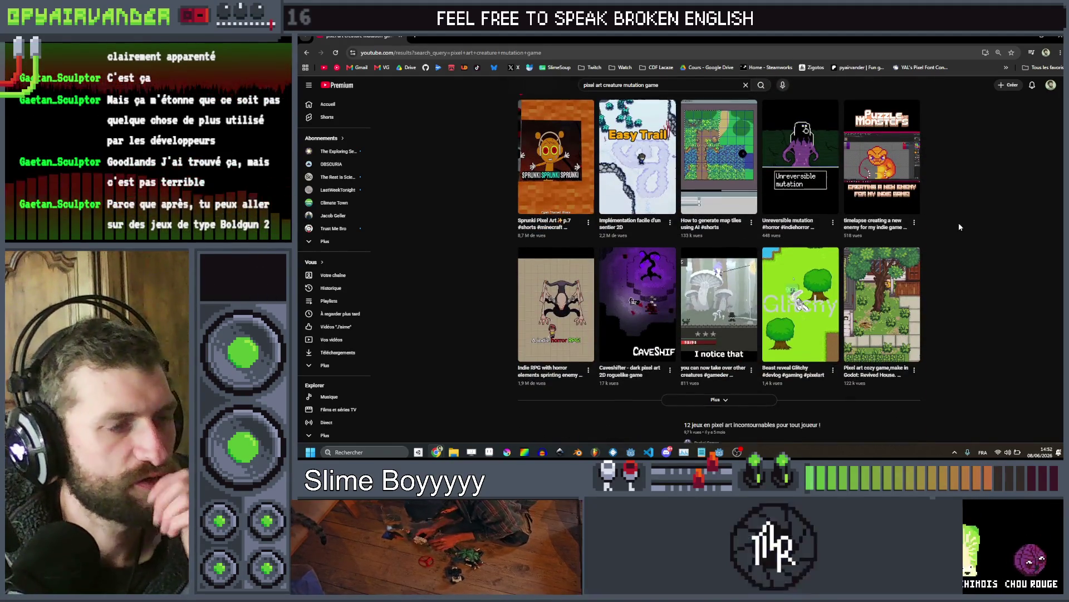
pyautogui.scroll(-12, 959, 226)
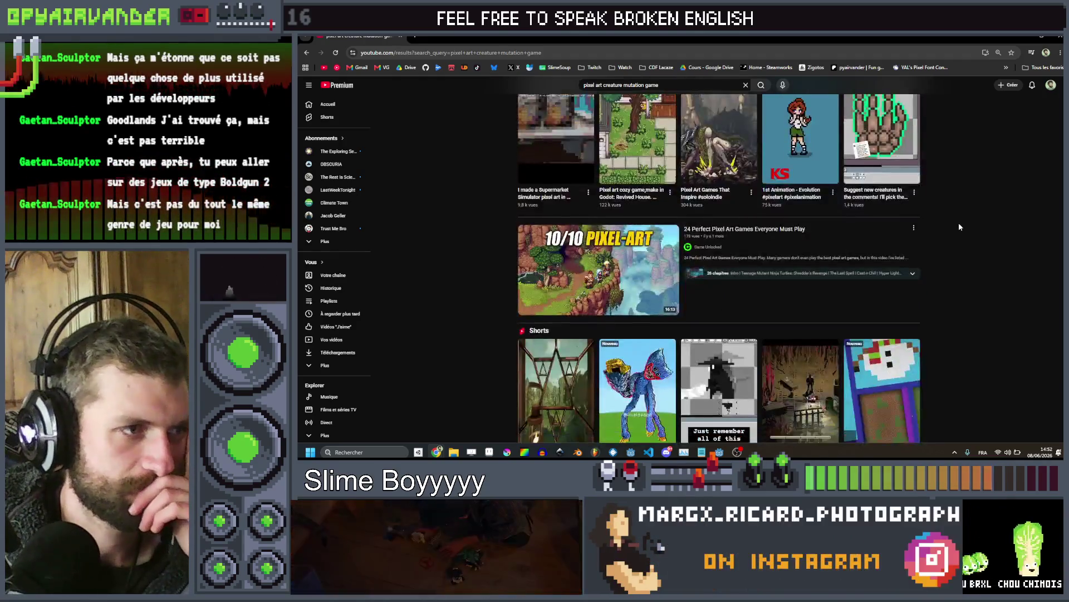
pyautogui.scroll(-2, 960, 227)
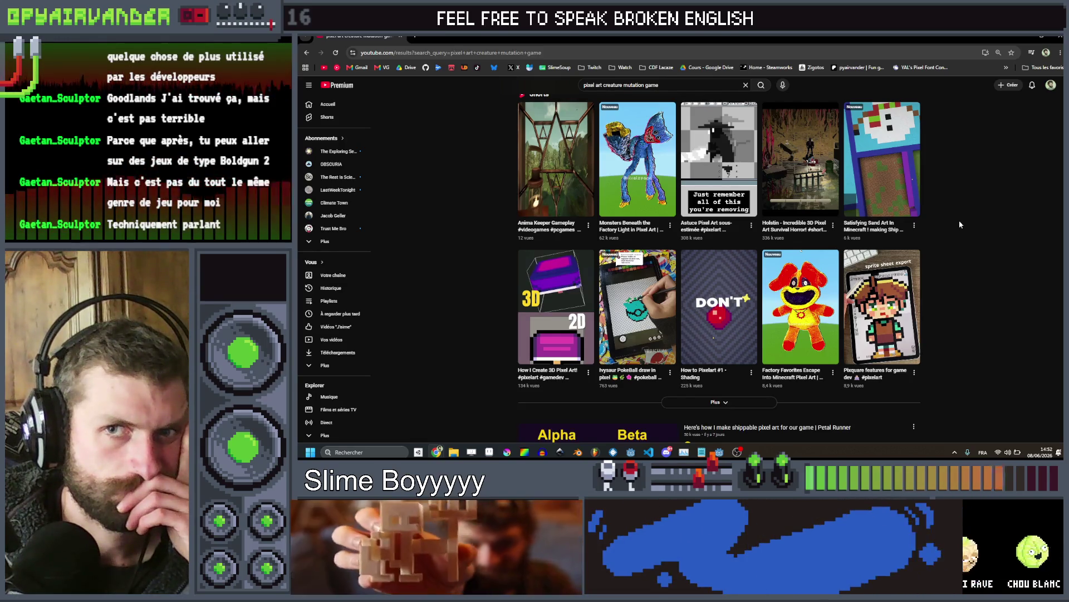
pyautogui.scroll(-5, 959, 224)
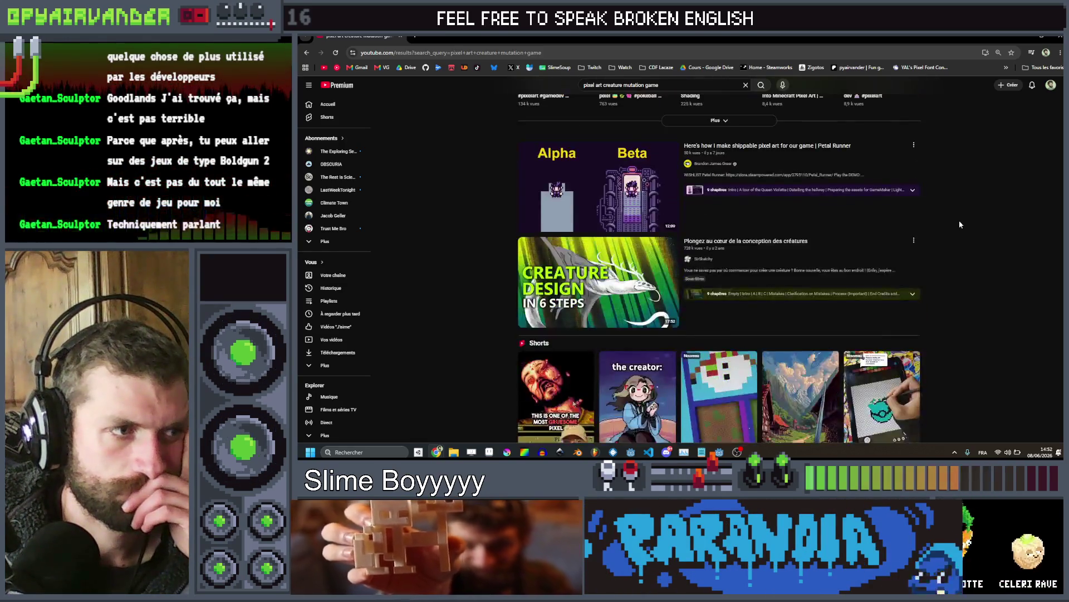
pyautogui.scroll(-10, 959, 224)
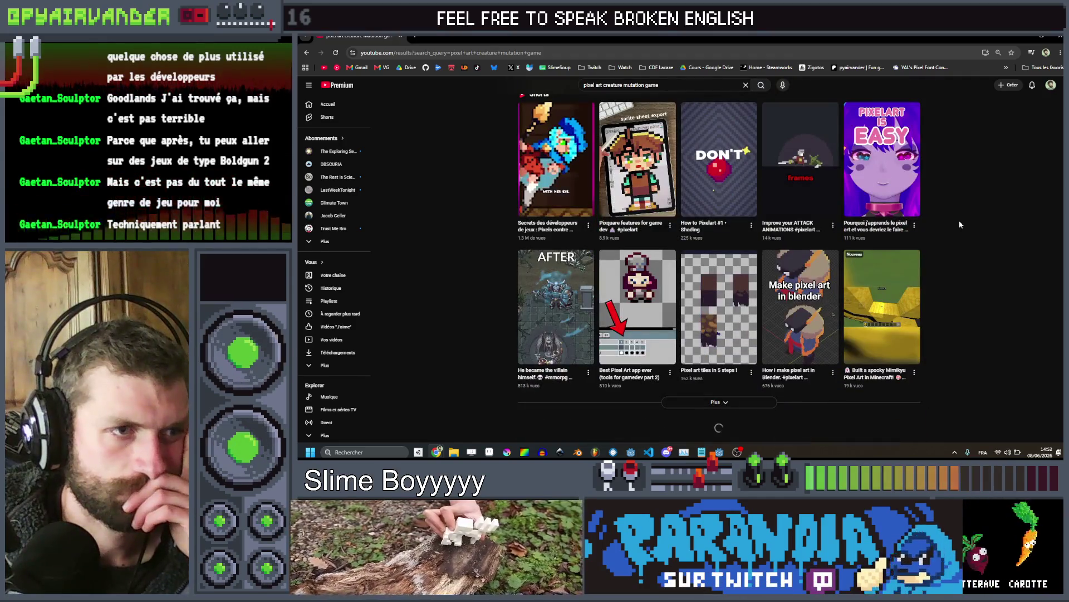
pyautogui.scroll(-6, 959, 225)
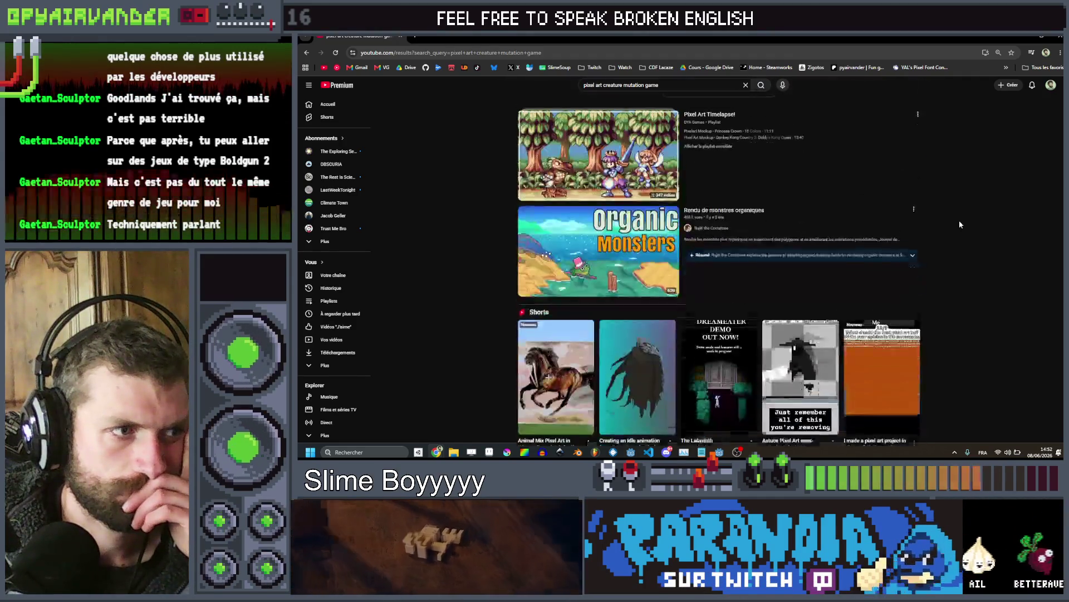
# Watch the Rendering Organic Monsters video full screen from 0:34, pausing at 0:47
pyautogui.click(599, 239)
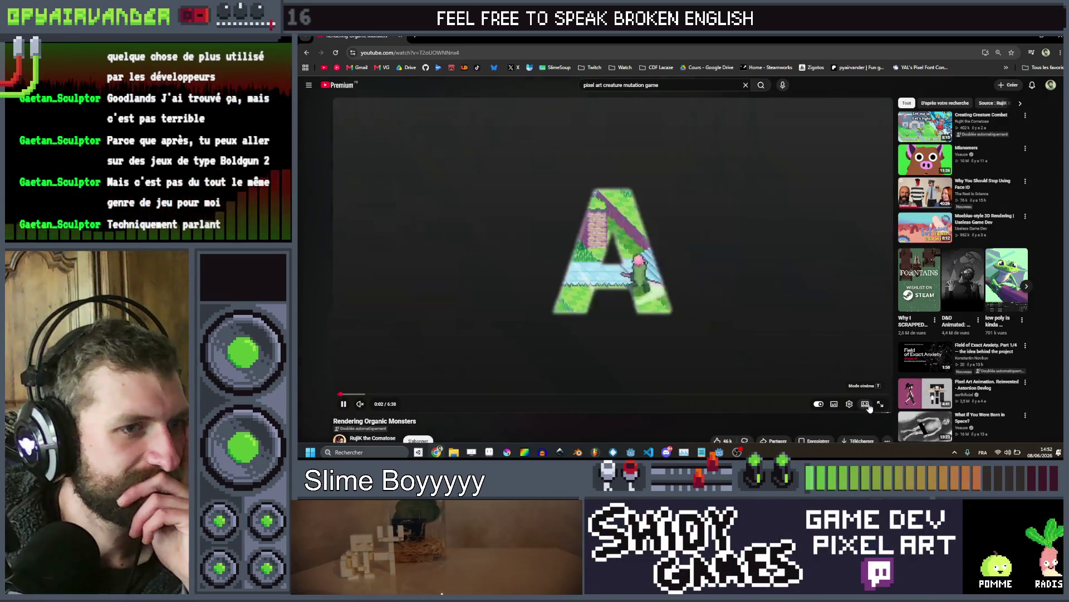
pyautogui.click(879, 405)
pyautogui.moveTo(362, 444); pyautogui.dragTo(368, 444)
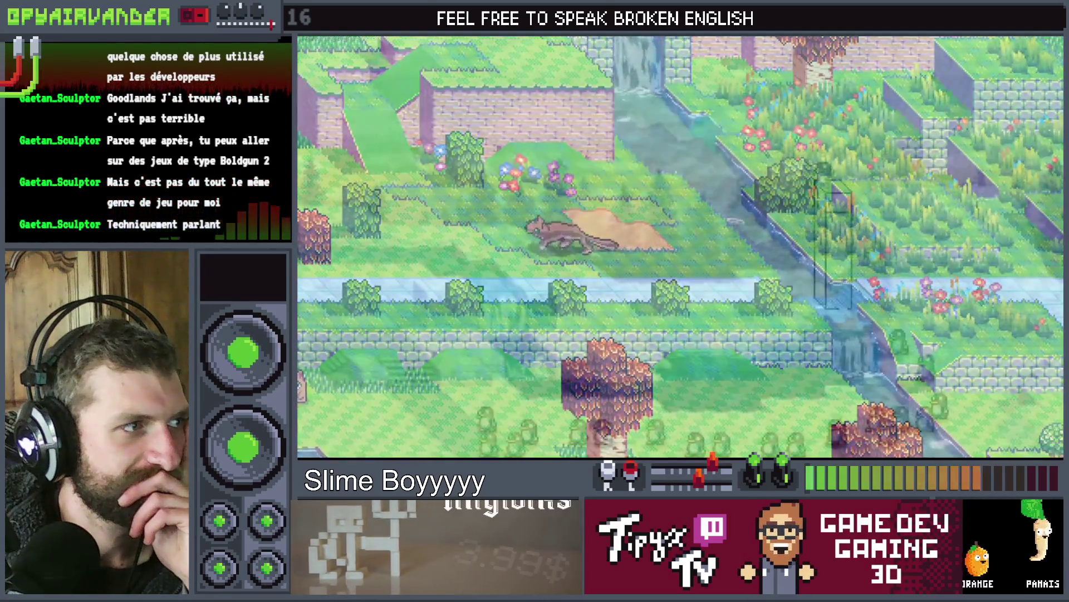
pyautogui.click(587, 331)
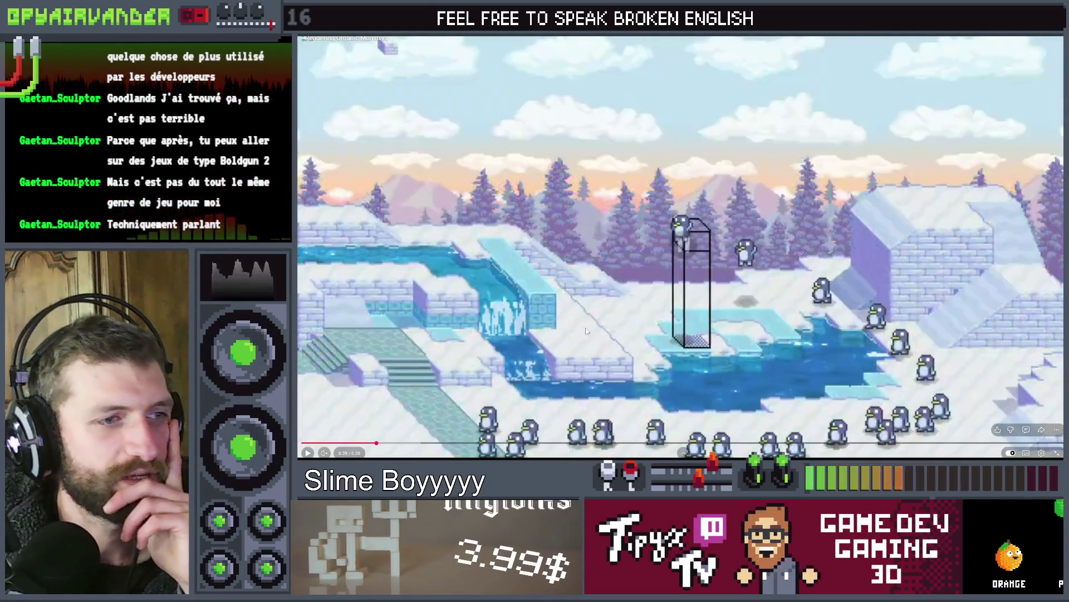
pyautogui.click(747, 328)
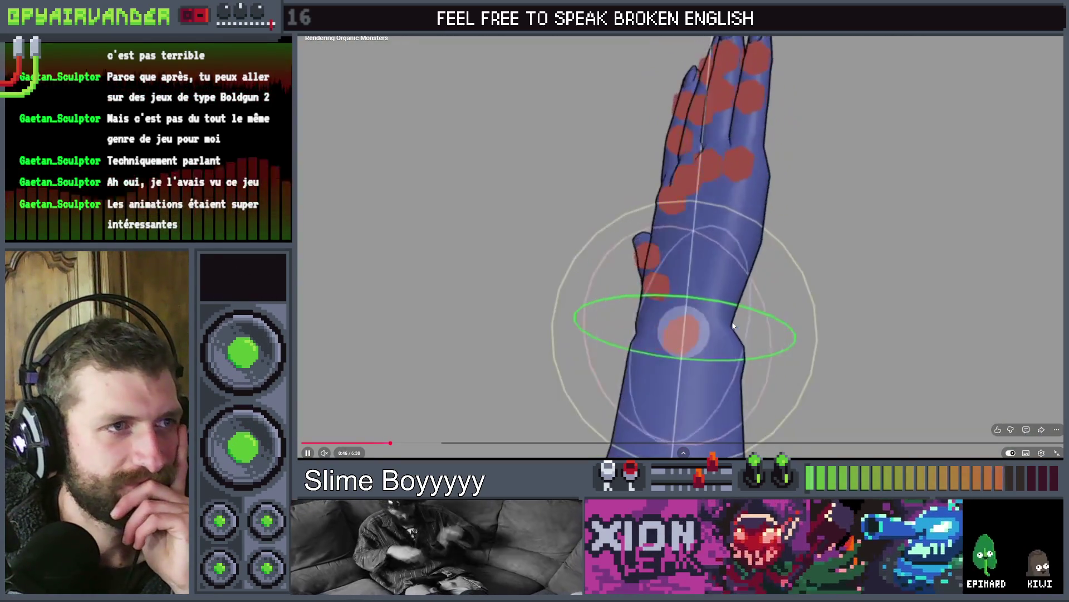
pyautogui.click(733, 326)
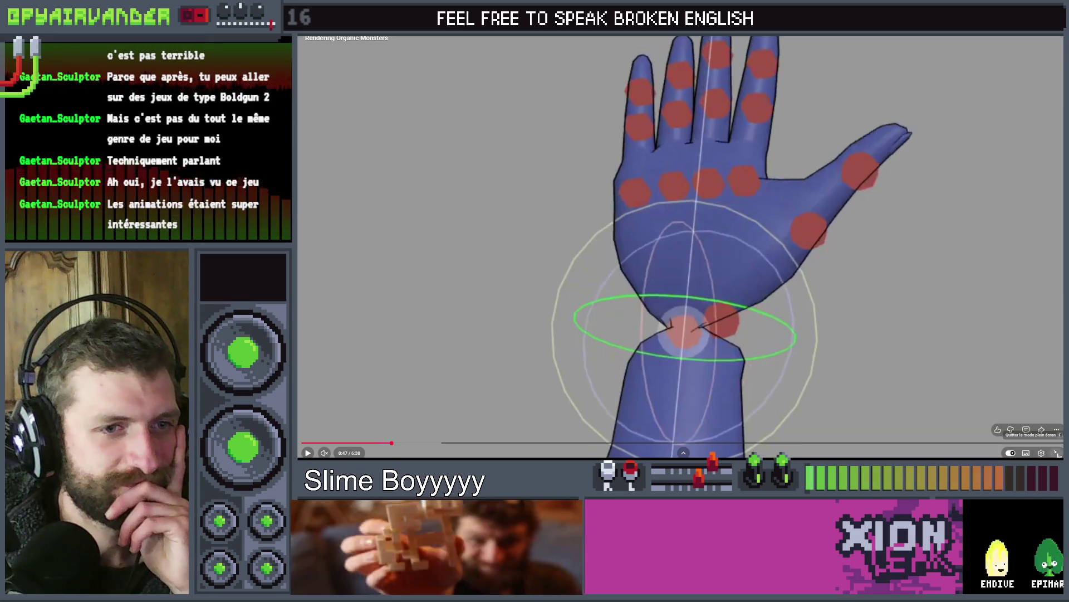
# Exit full screen and open the creator's channel page
pyautogui.click(1056, 452)
pyautogui.scroll(-2, 400, 200)
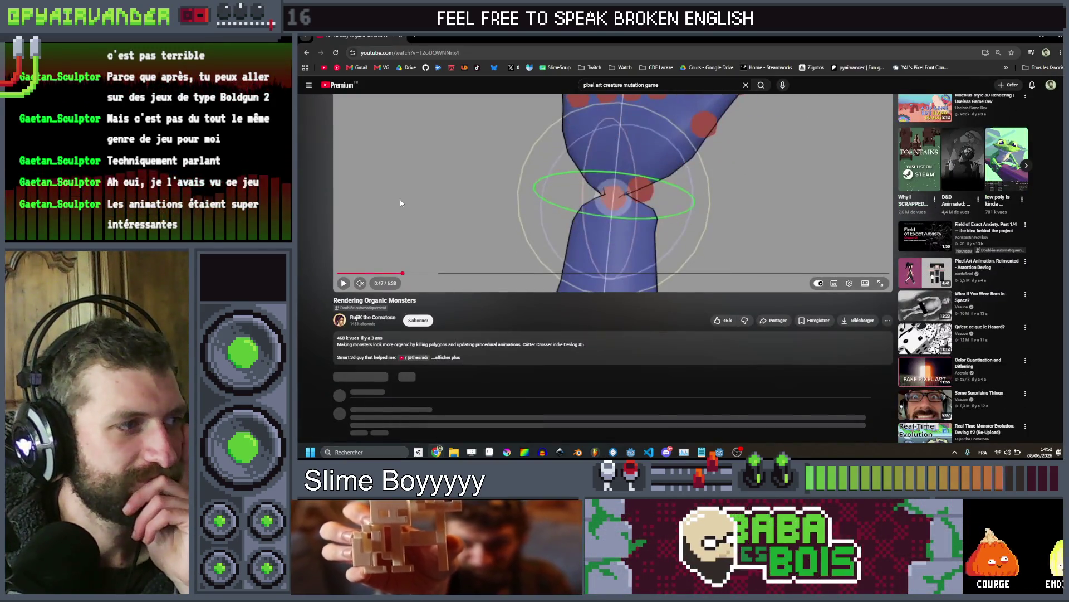
pyautogui.click(362, 318)
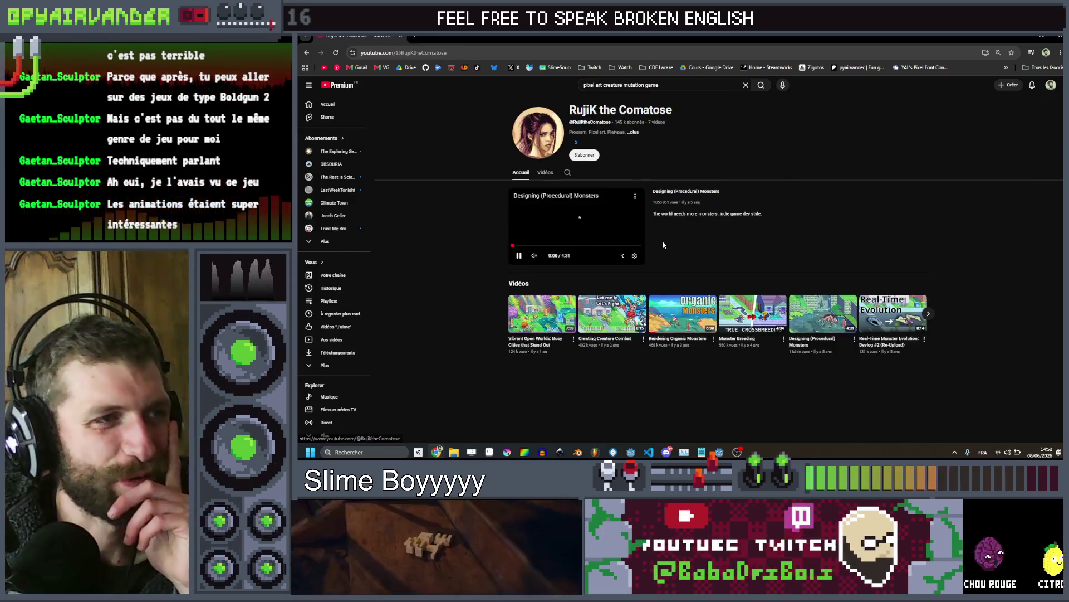
# Play 'Vibrant Open Worlds: Busy Cities that Stand Out' from the channel page
pyautogui.click(540, 315)
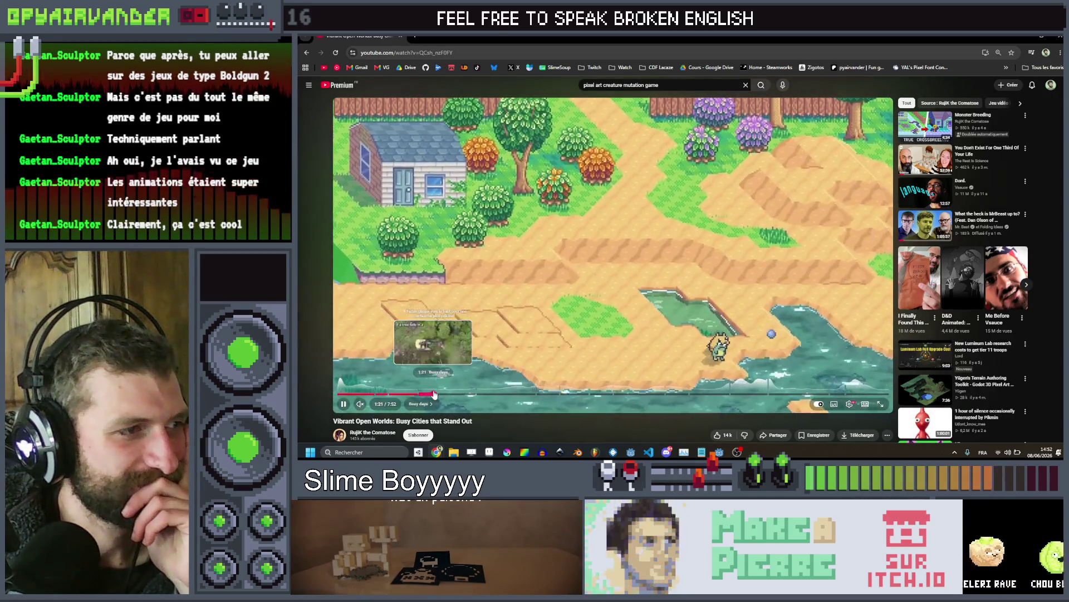
# Skip through the chapters to New Pixel Art and pause on the two pixel-art trees (~6:34)
pyautogui.click(435, 393)
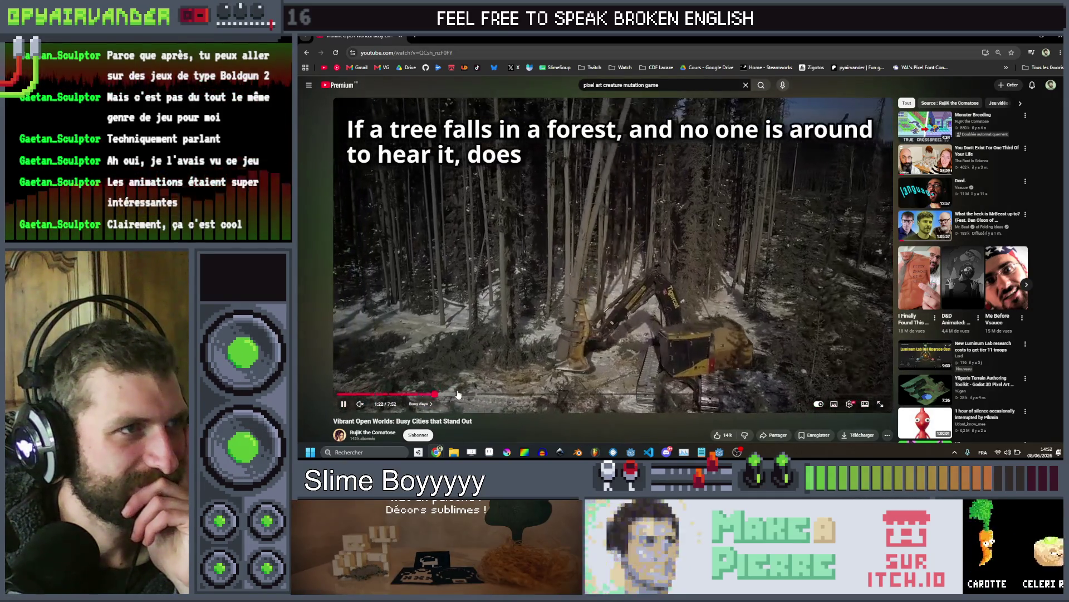
pyautogui.click(457, 393)
pyautogui.click(505, 395)
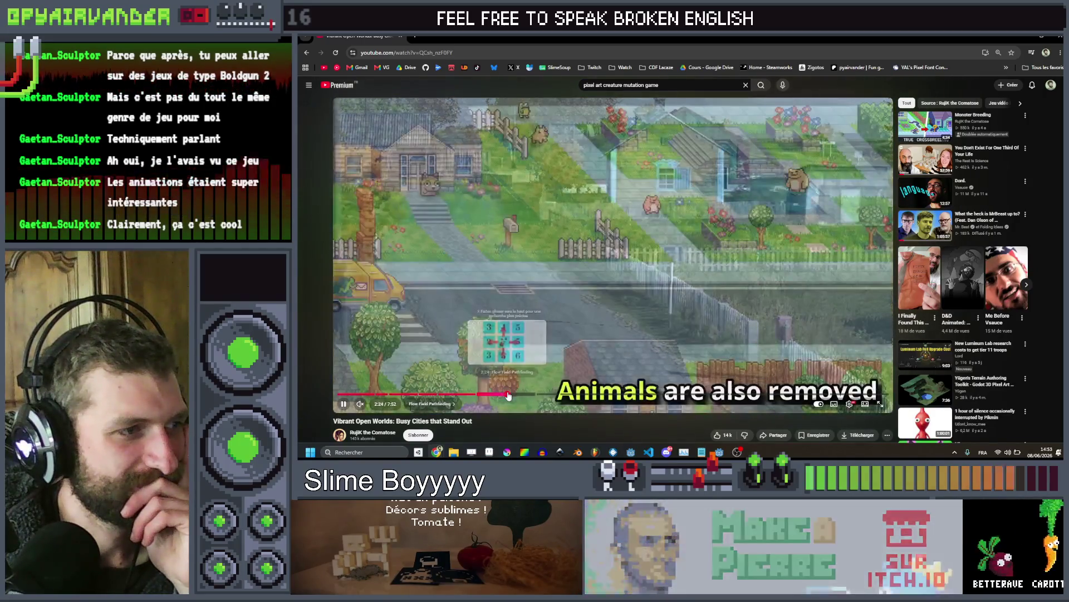
pyautogui.click(559, 395)
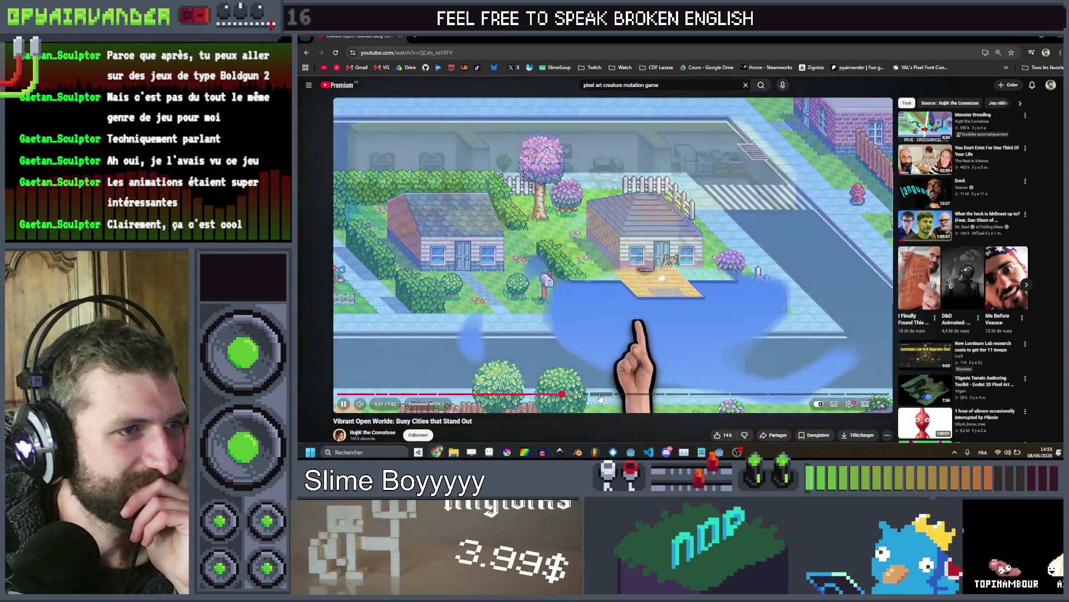
pyautogui.click(600, 395)
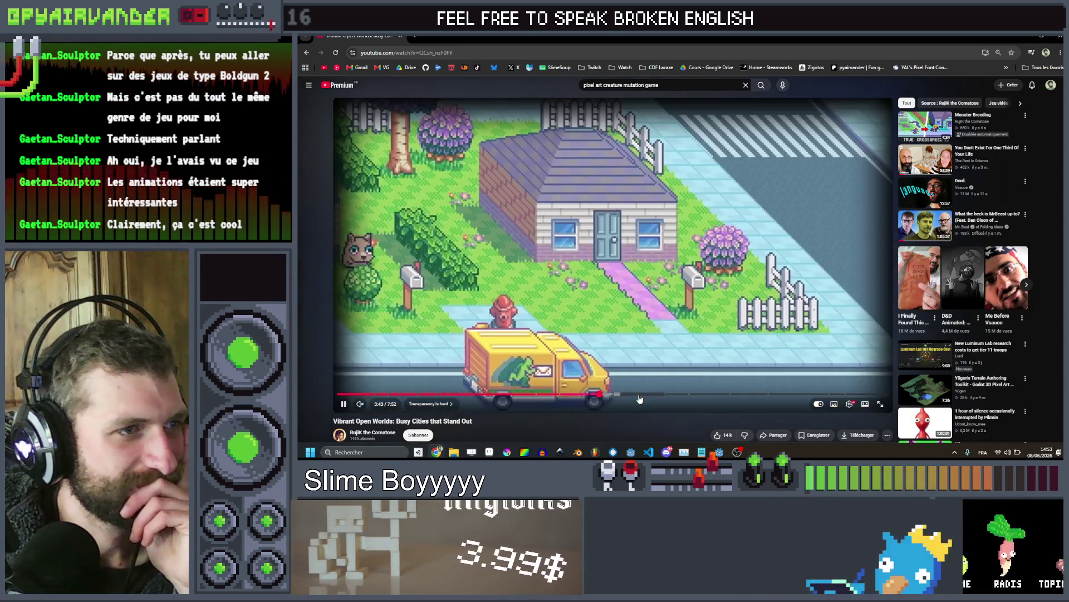
pyautogui.click(639, 397)
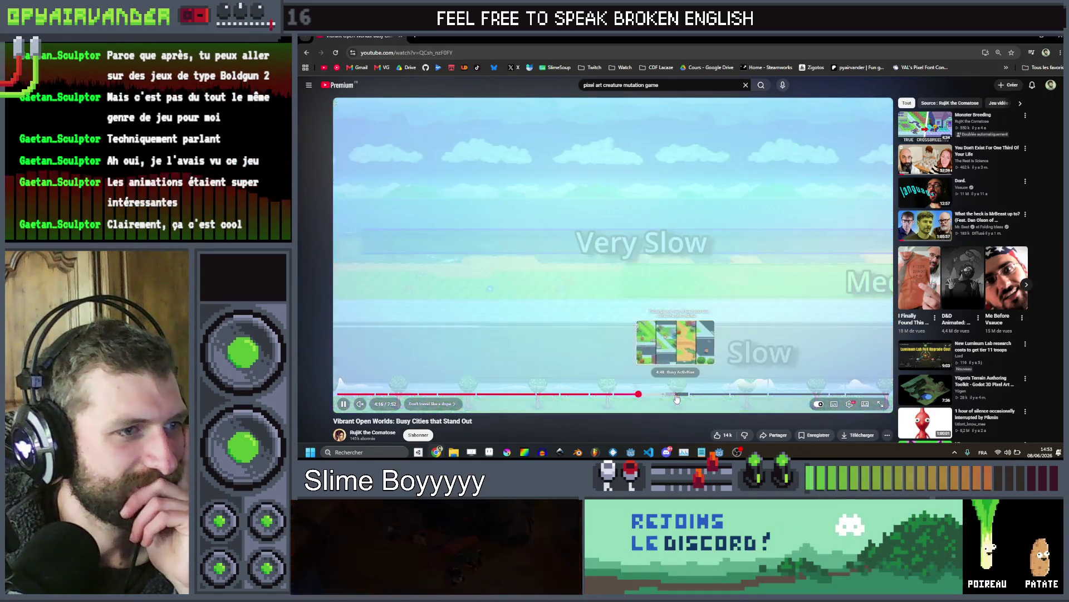
pyautogui.click(677, 397)
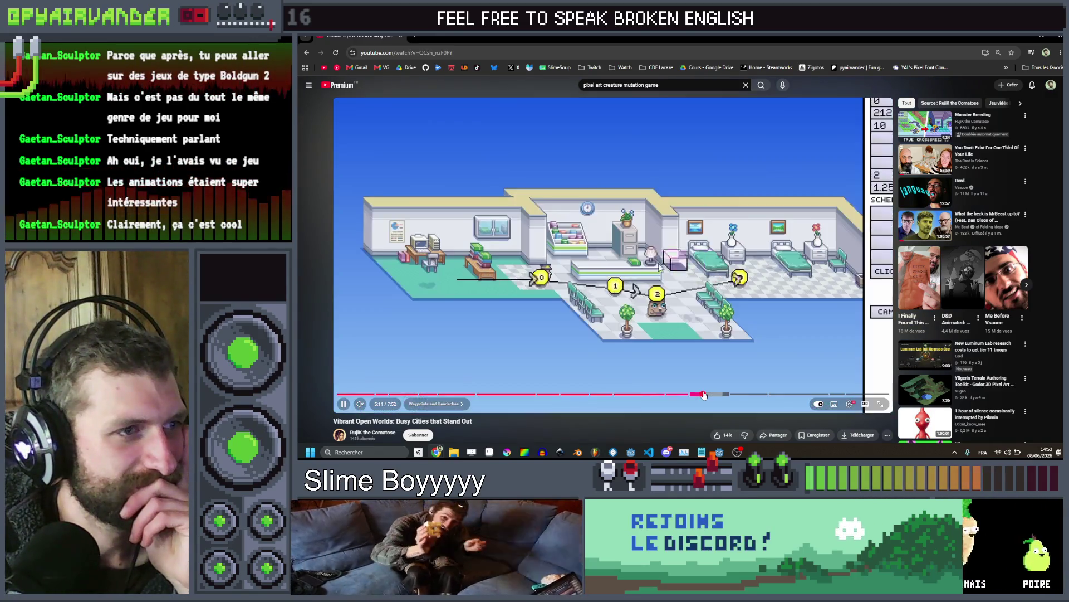
pyautogui.click(745, 395)
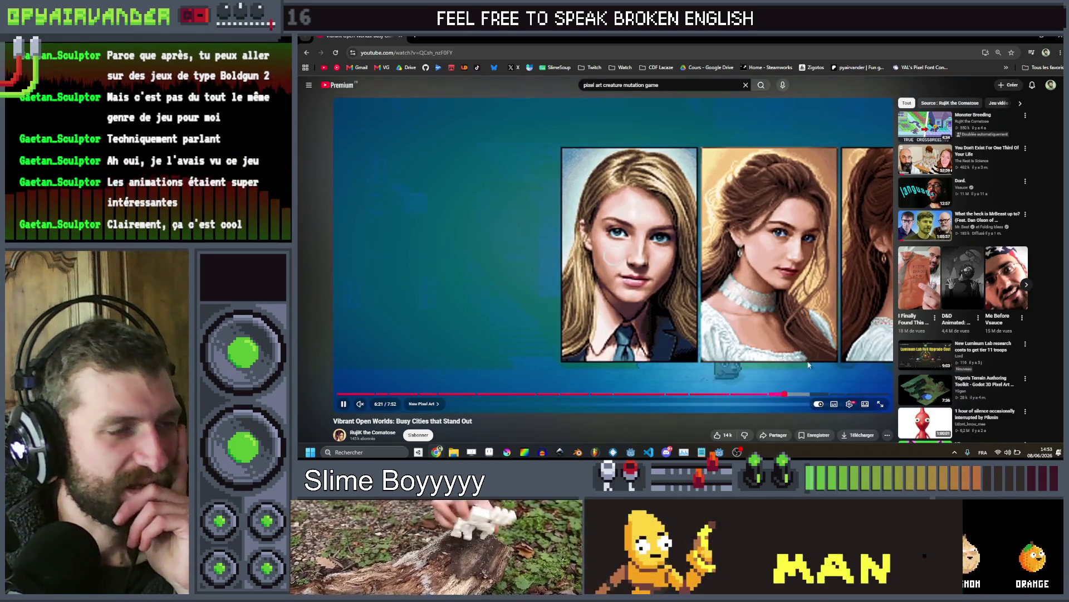
pyautogui.click(785, 395)
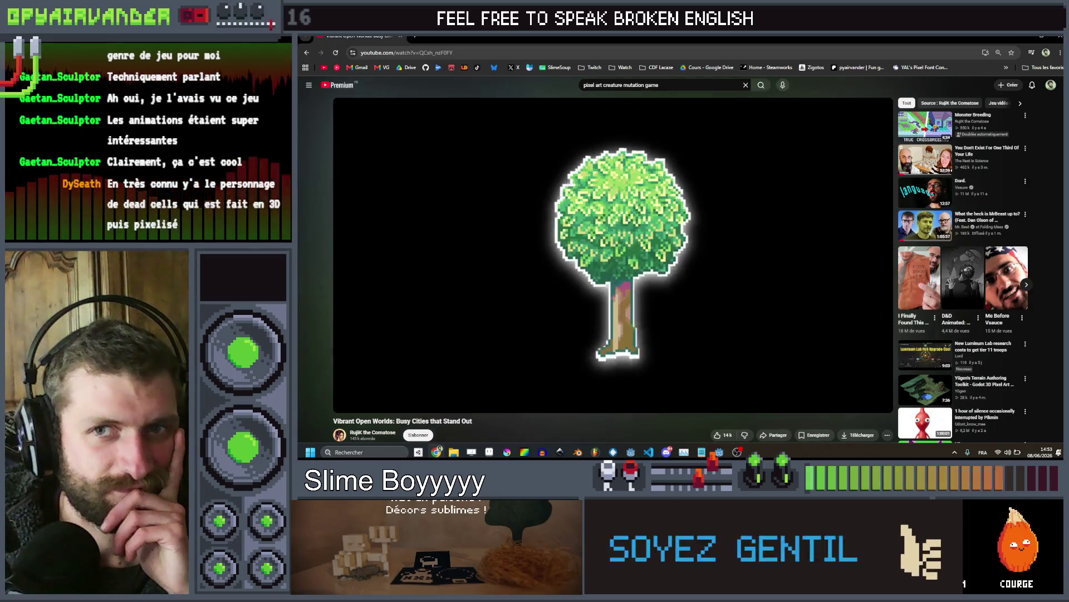
pyautogui.click(596, 183)
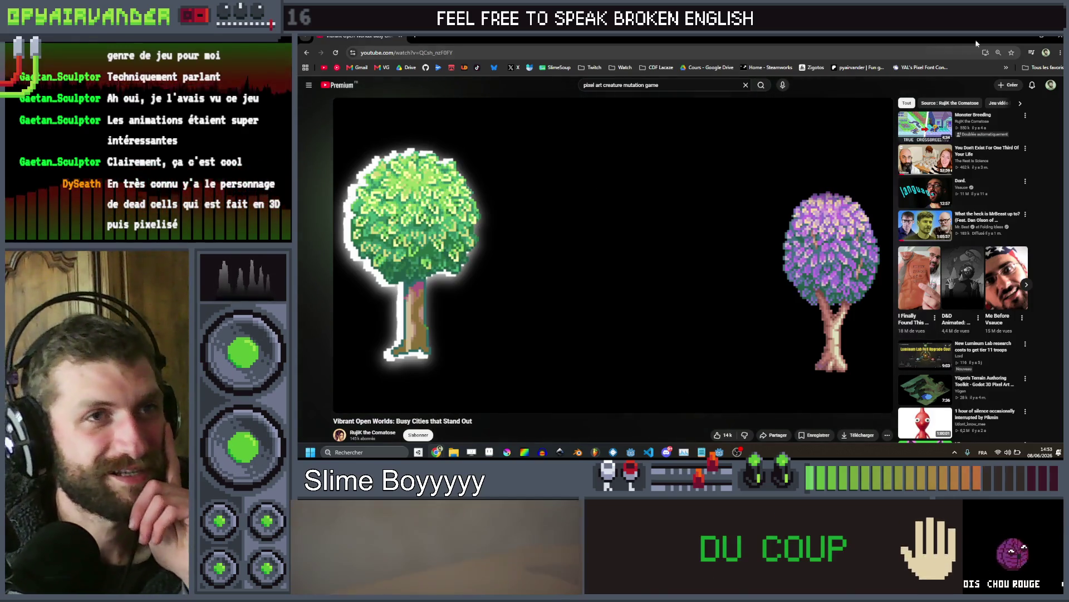
# Back in Aseprite, zoom out to 100%, recentre the slug, and flip between the hooded worm and slug frames
pyautogui.hotkey('alt', 'Tab')
pyautogui.scroll(-2, 779, 174)
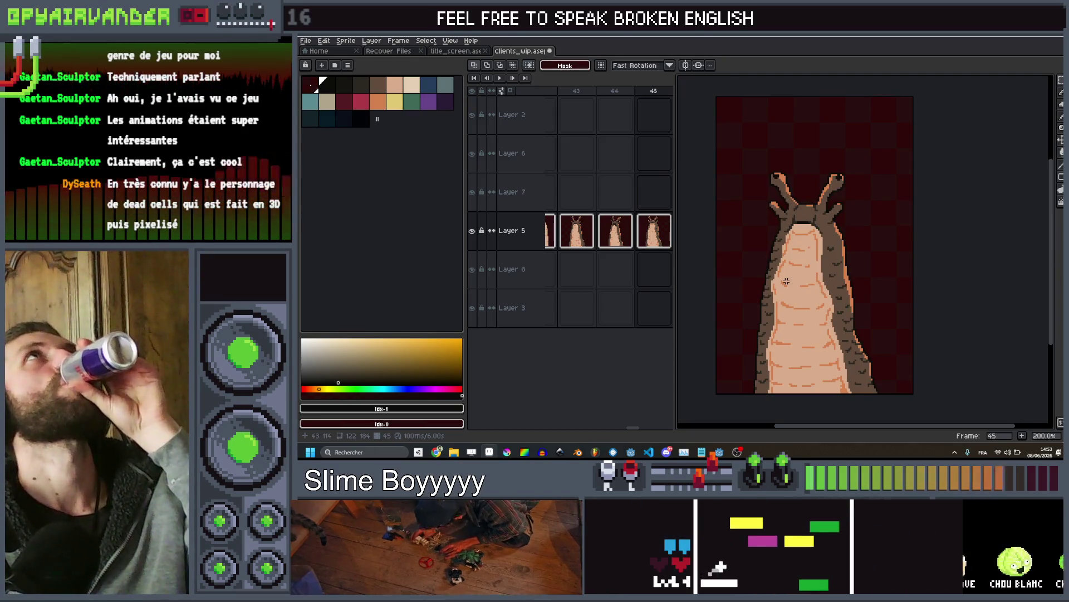
pyautogui.moveTo(813, 222); pyautogui.dragTo(826, 202)
pyautogui.scroll(-1, 826, 203)
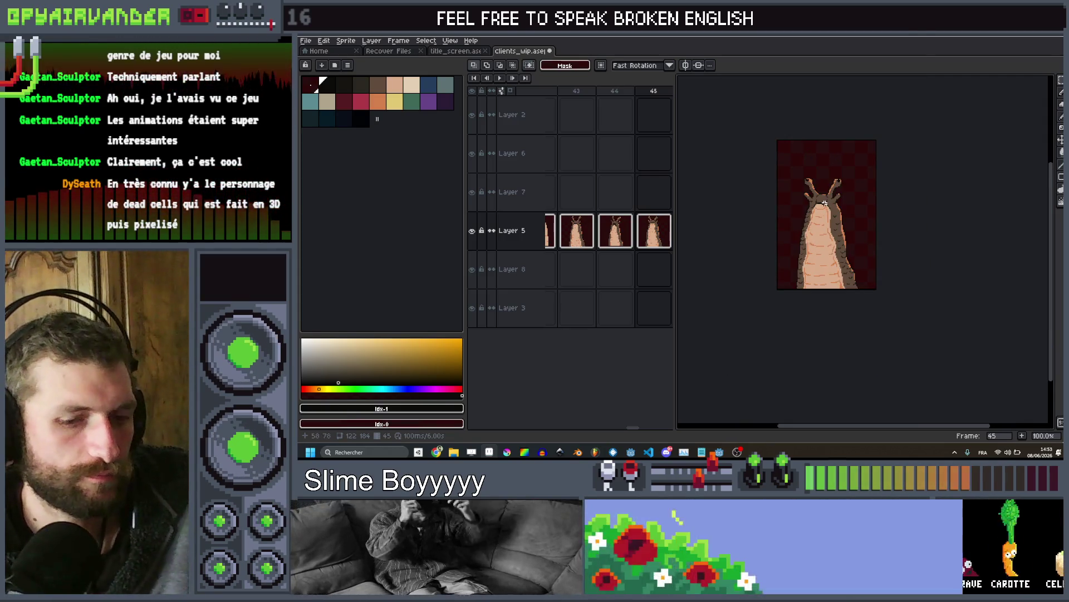
pyautogui.press('Left')
pyautogui.press('Left')
pyautogui.press('Left')
pyautogui.press('Right')
pyautogui.press('Right')
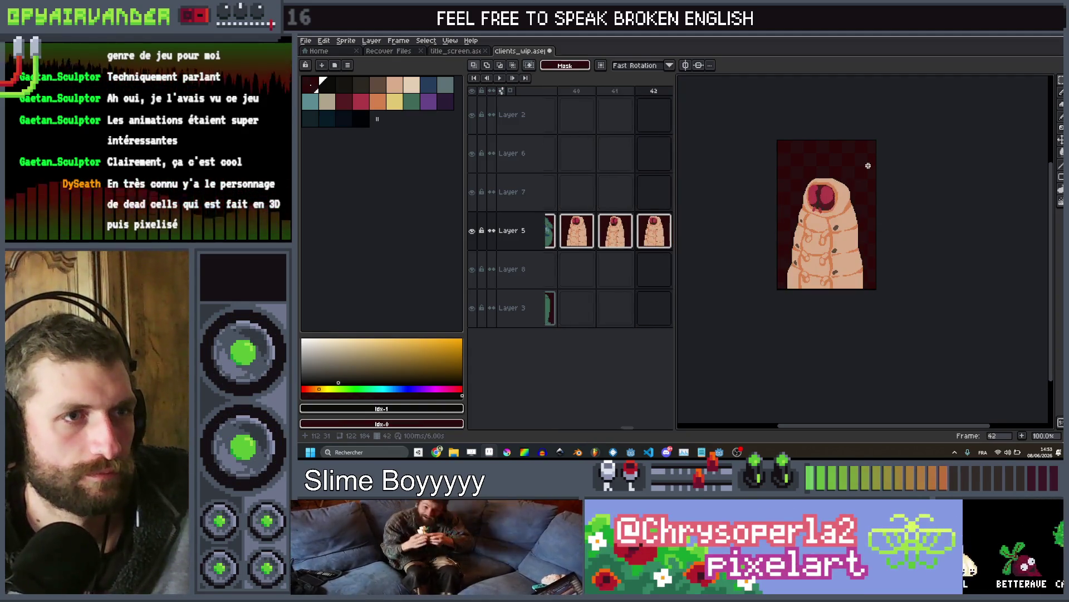
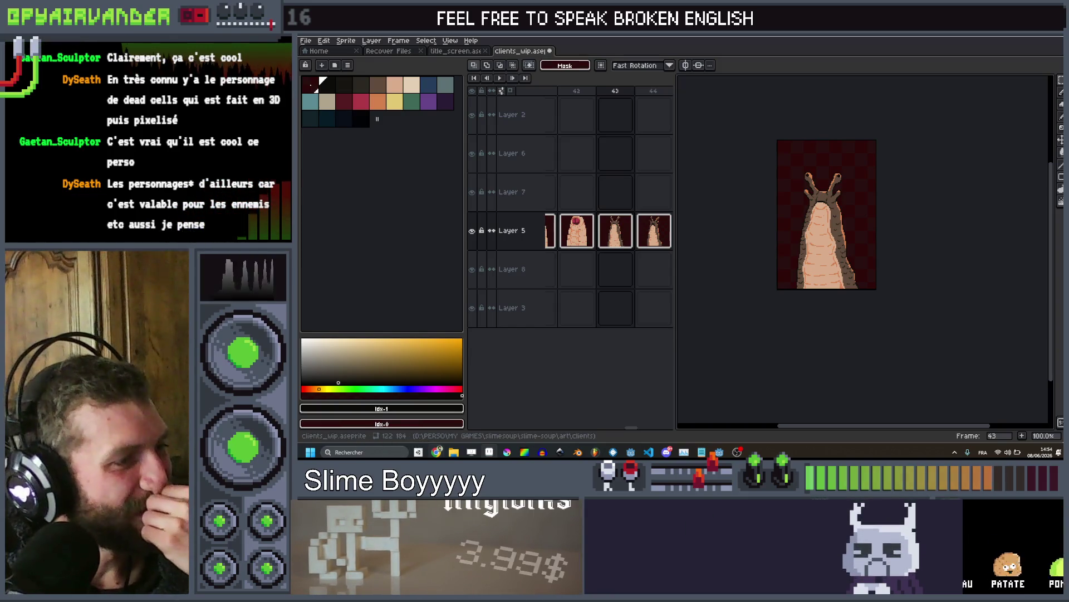
# Bring the Chrome window playing the 'Vibrant Open Worlds' YouTube video to the front
pyautogui.moveTo(437, 452)
pyautogui.click(527, 426)
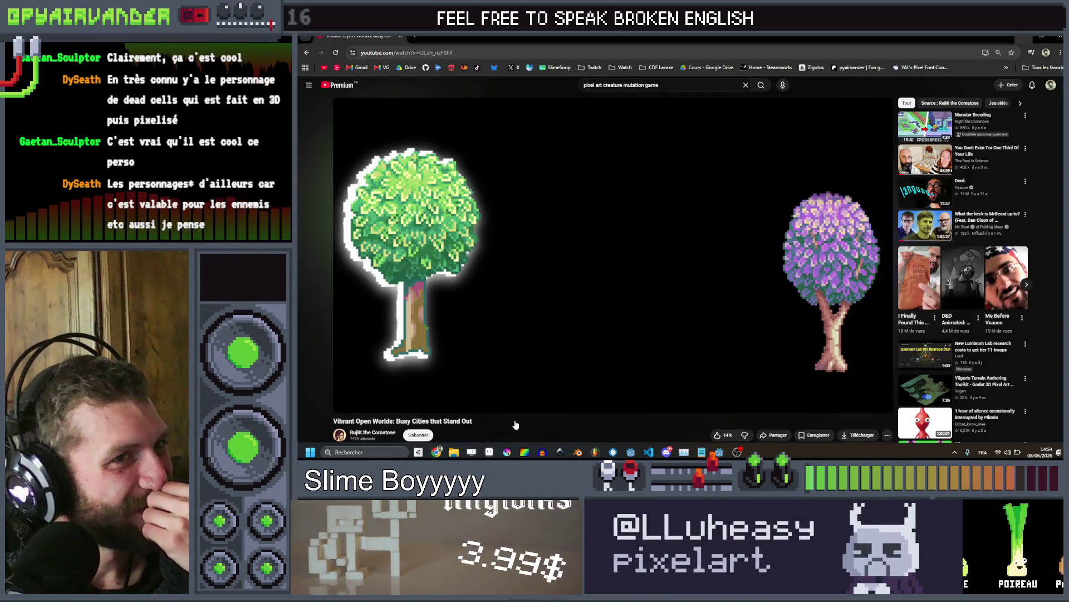
# Replace the creature mutation query with 'technique for making pixel art animations'
pyautogui.click(687, 81)
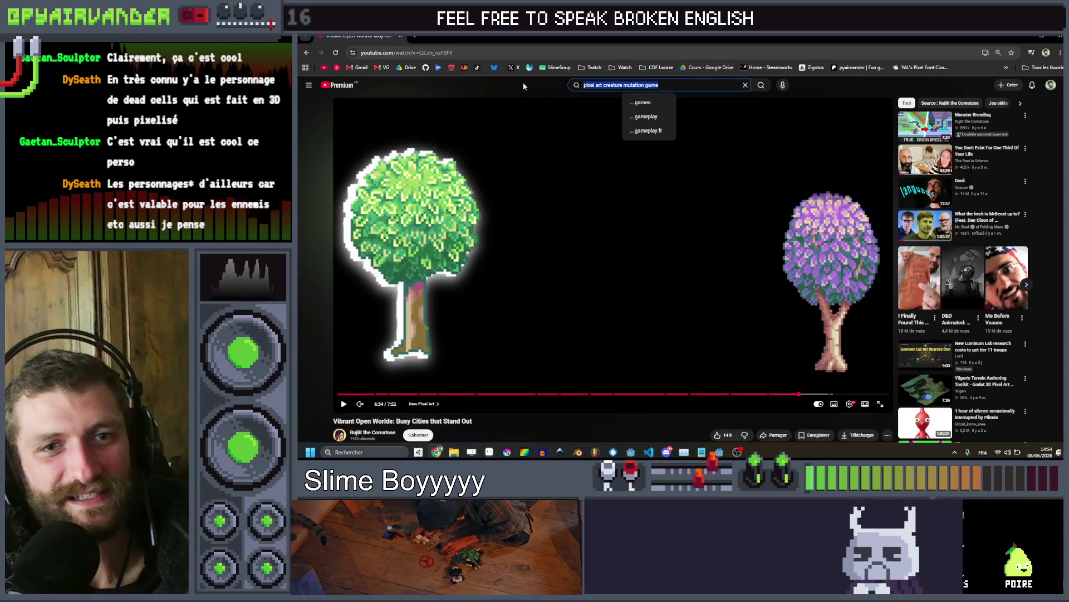
pyautogui.hotkey('ctrl', 'a')
pyautogui.press('BackSpace')
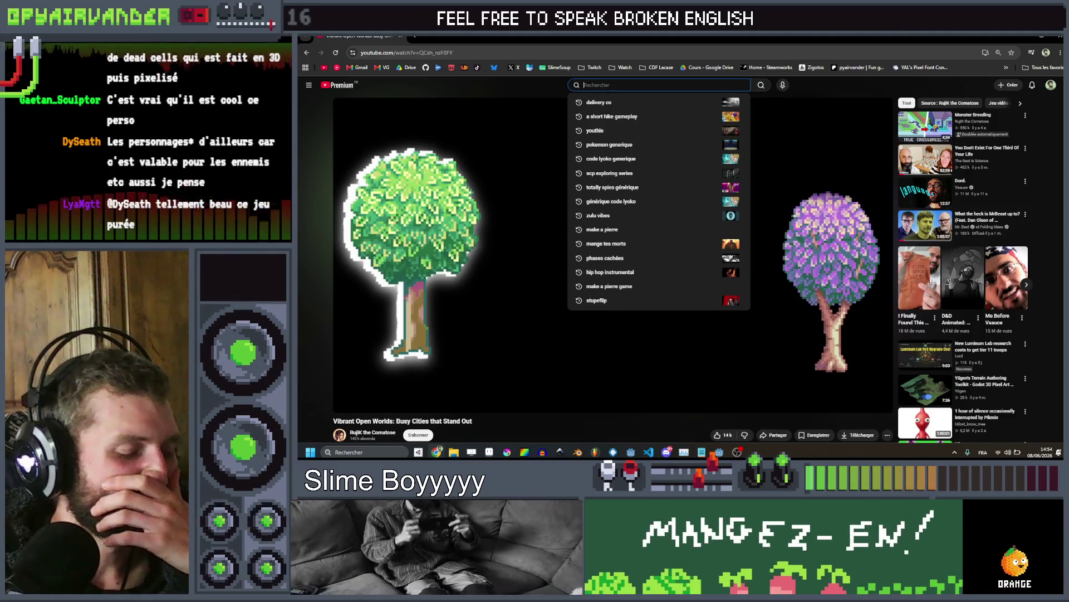
pyautogui.write('technique for')
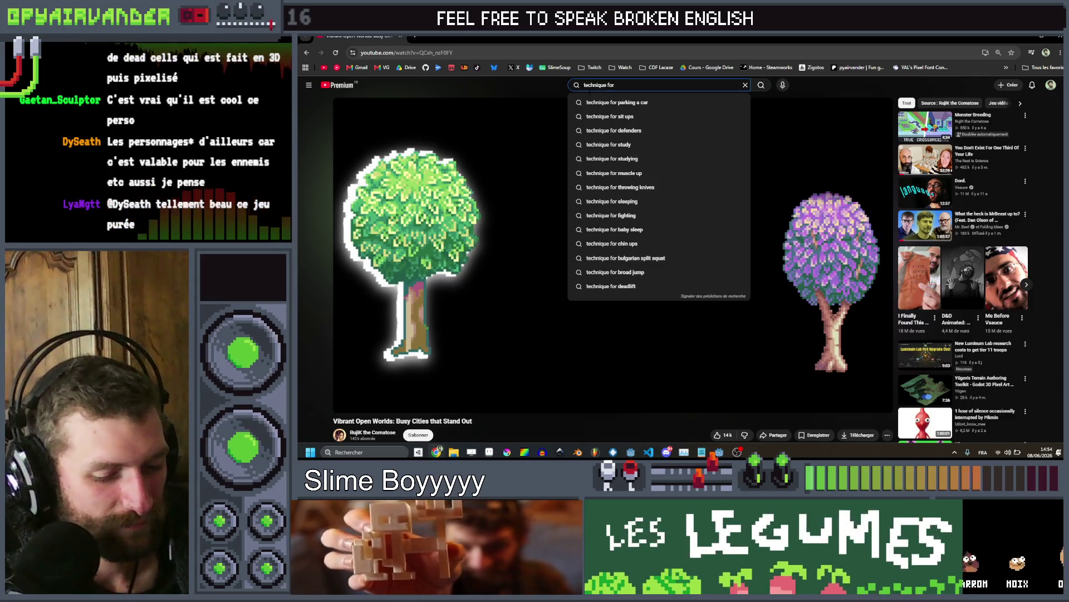
pyautogui.write(' making pixel a')
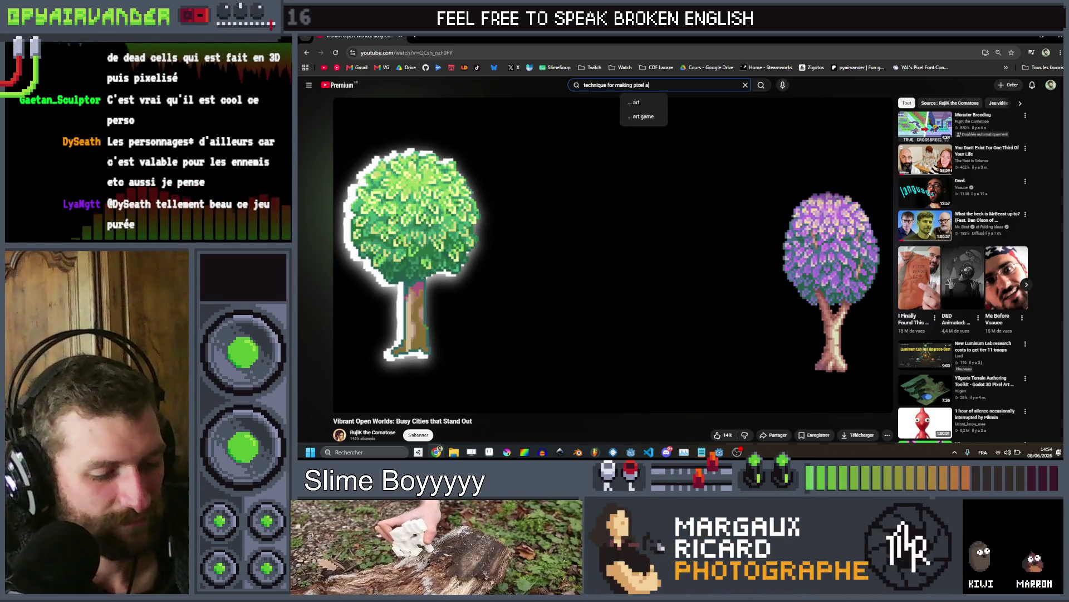
pyautogui.write('rt animations')
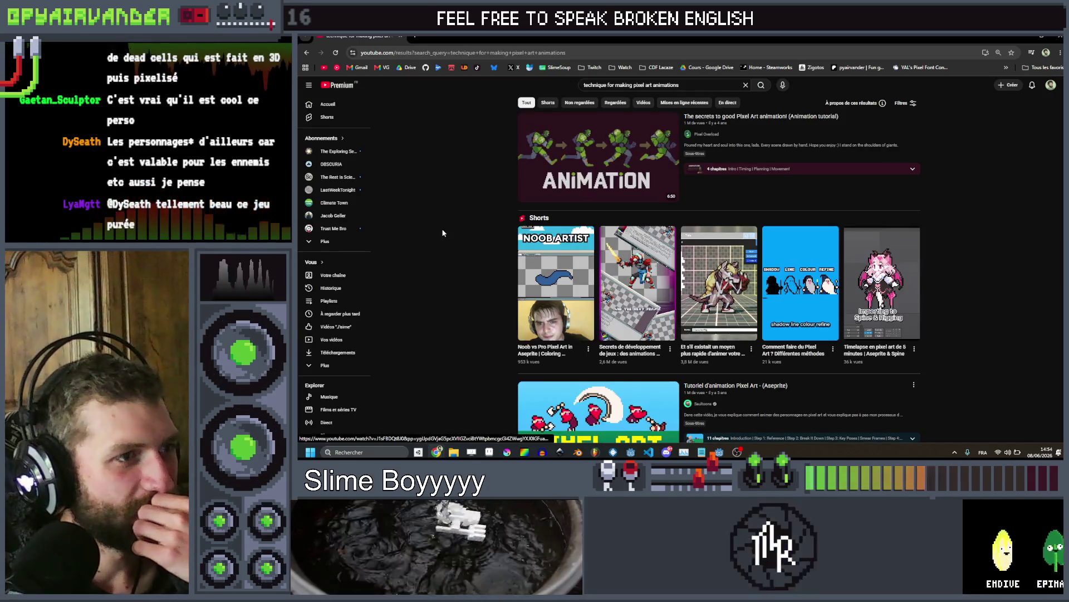
# Scroll through the animation tutorial results, expanding the Shorts shelf along the way
pyautogui.scroll(-1, 467, 236)
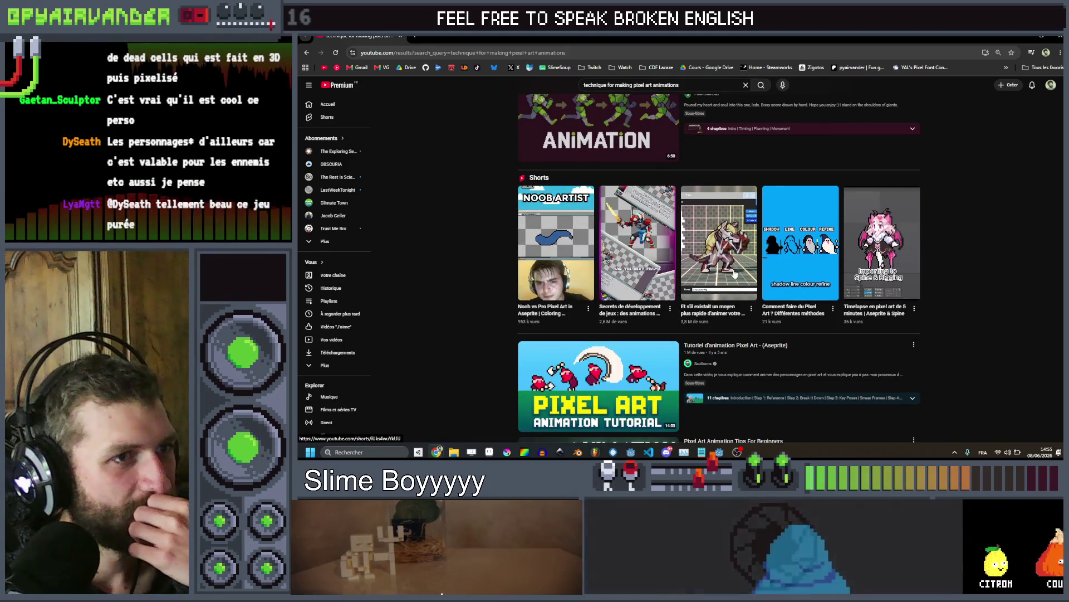
pyautogui.scroll(-15, 971, 210)
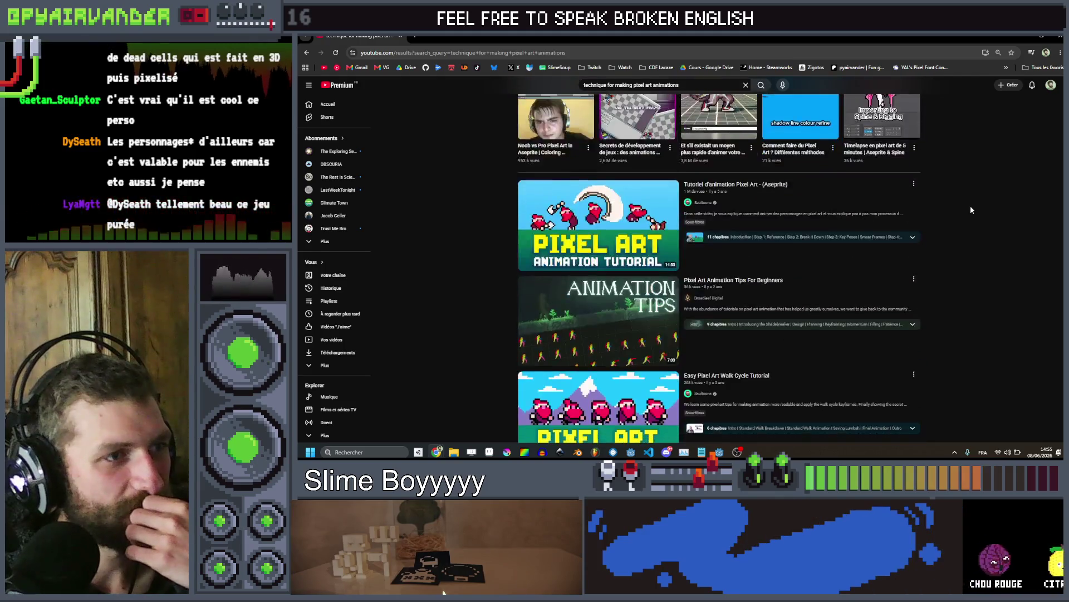
pyautogui.scroll(-1, 971, 210)
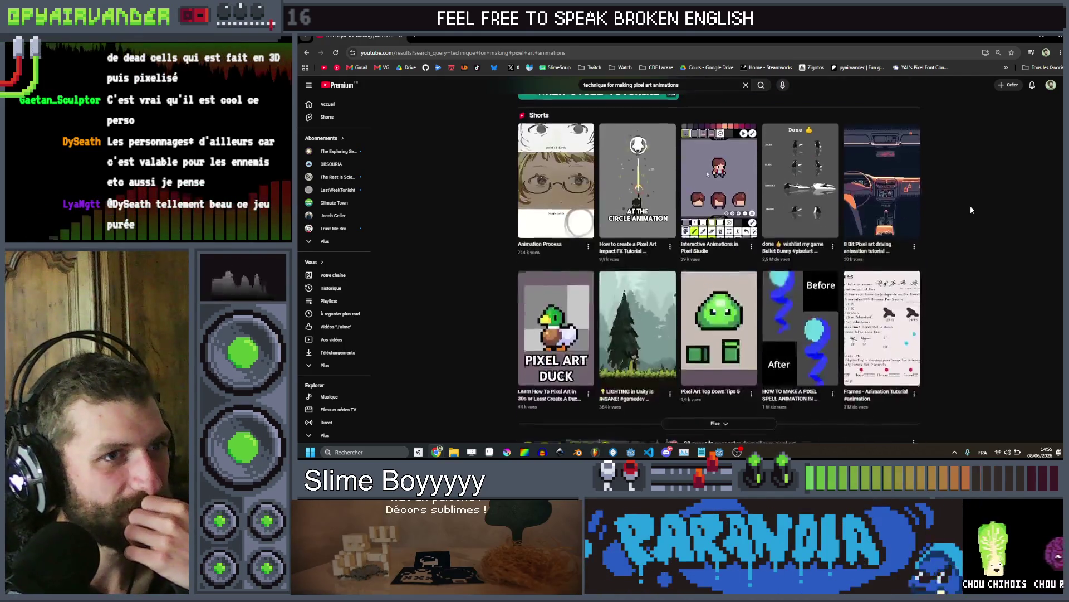
pyautogui.scroll(-1, 971, 210)
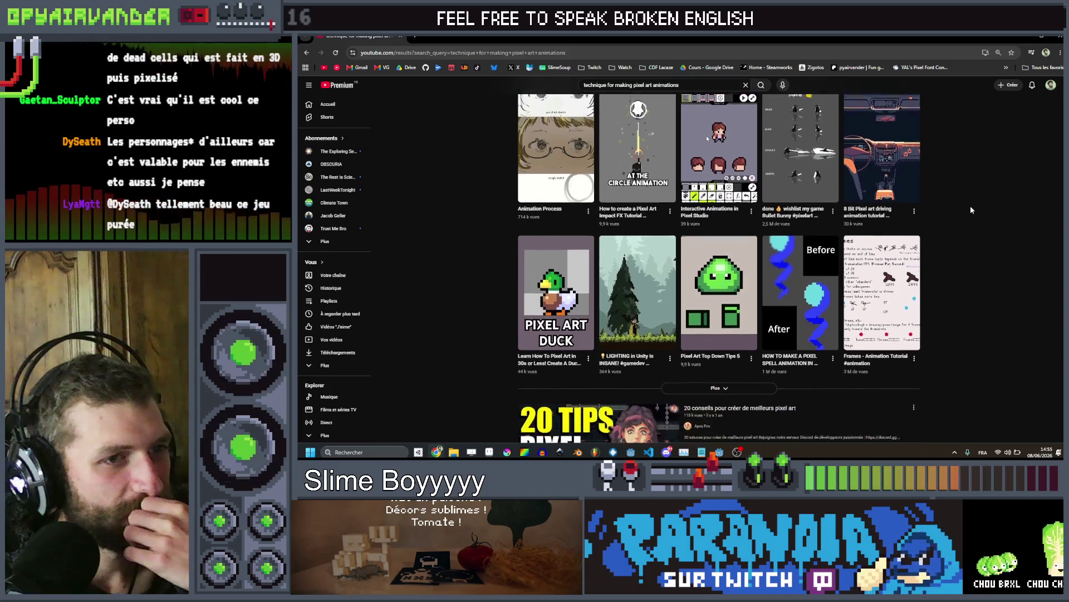
pyautogui.click(762, 385)
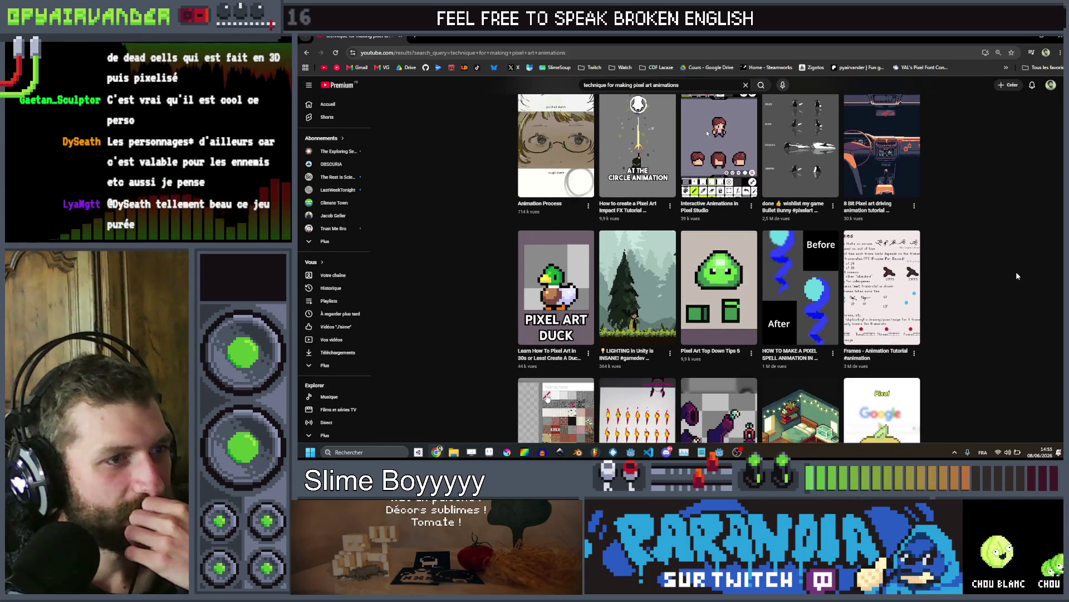
pyautogui.scroll(-3, 1016, 271)
pyautogui.scroll(-9, 1002, 271)
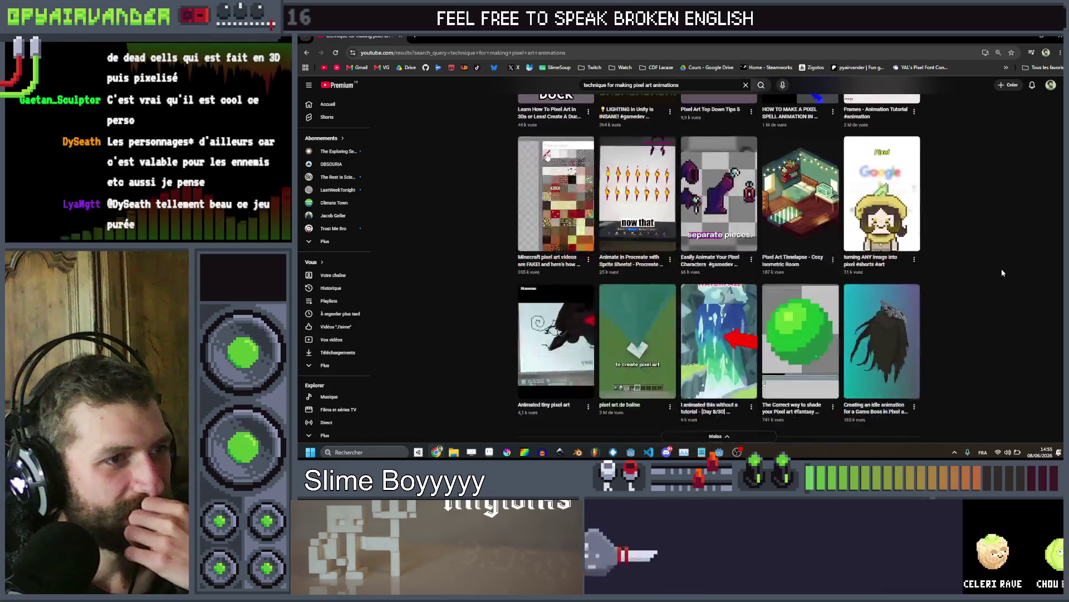
pyautogui.scroll(-18, 1002, 273)
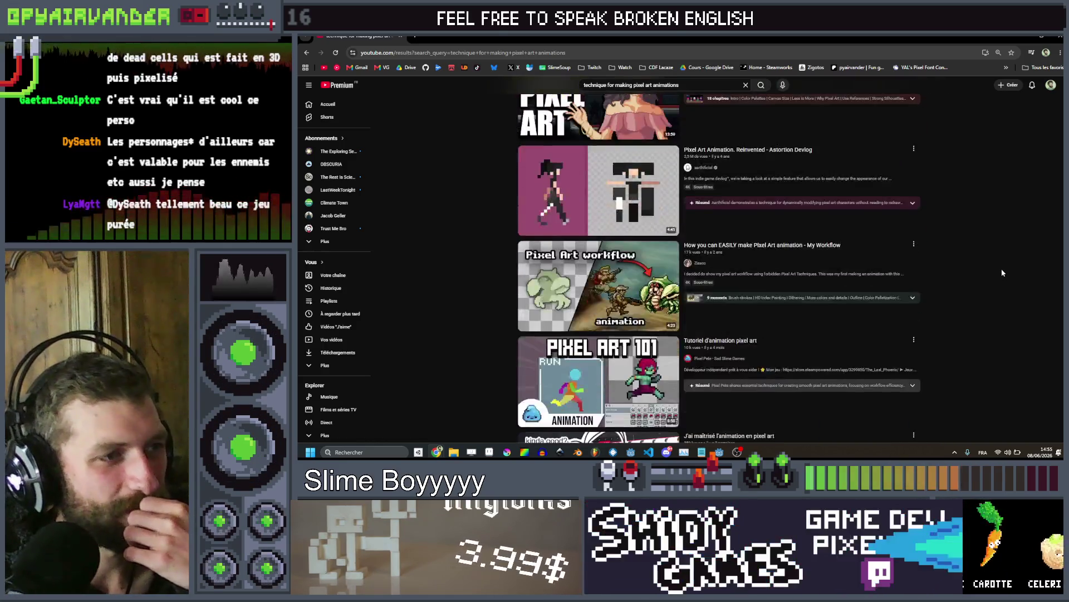
pyautogui.scroll(-6, 1002, 272)
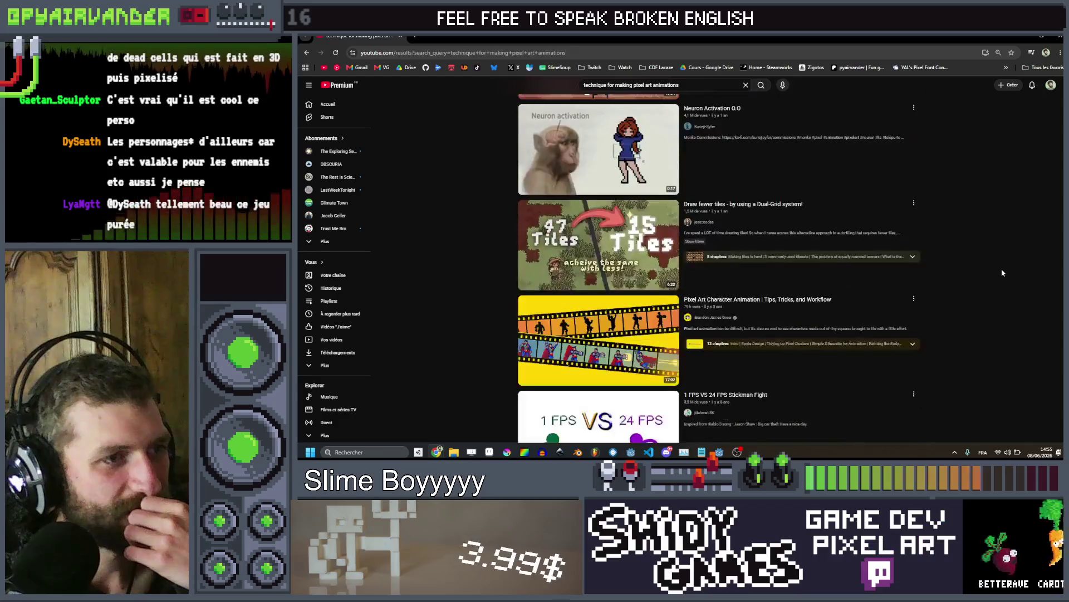
pyautogui.scroll(-13, 1002, 272)
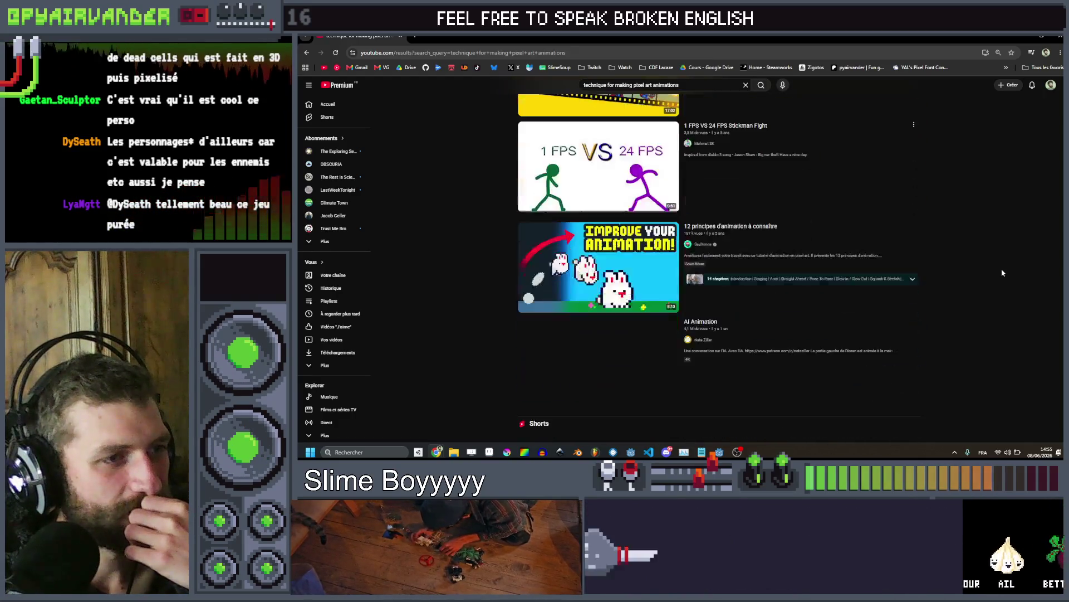
pyautogui.scroll(-1, 1002, 272)
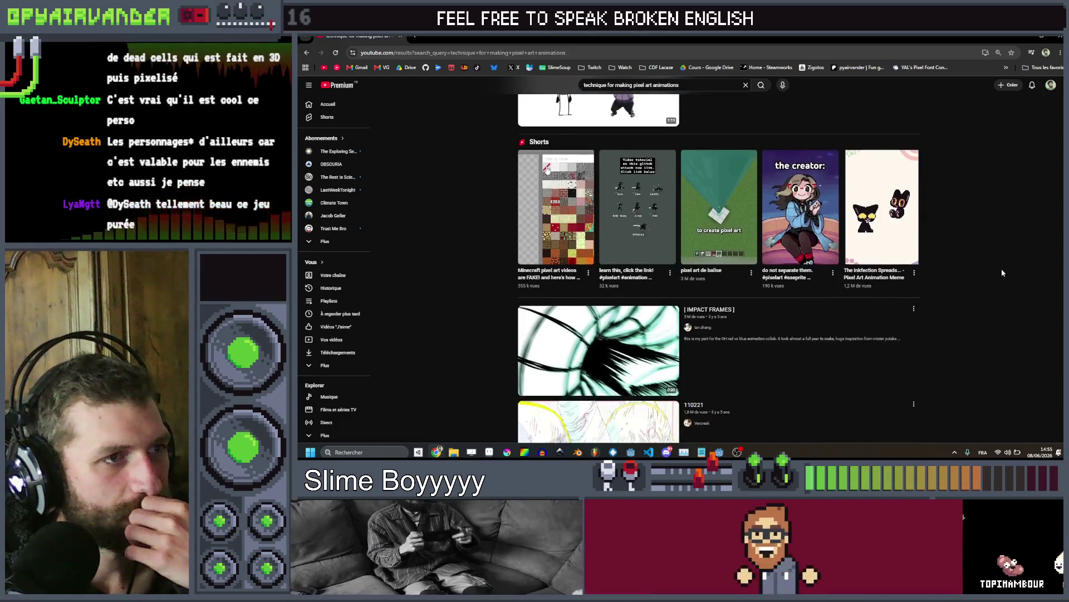
pyautogui.scroll(20, 1060, 56)
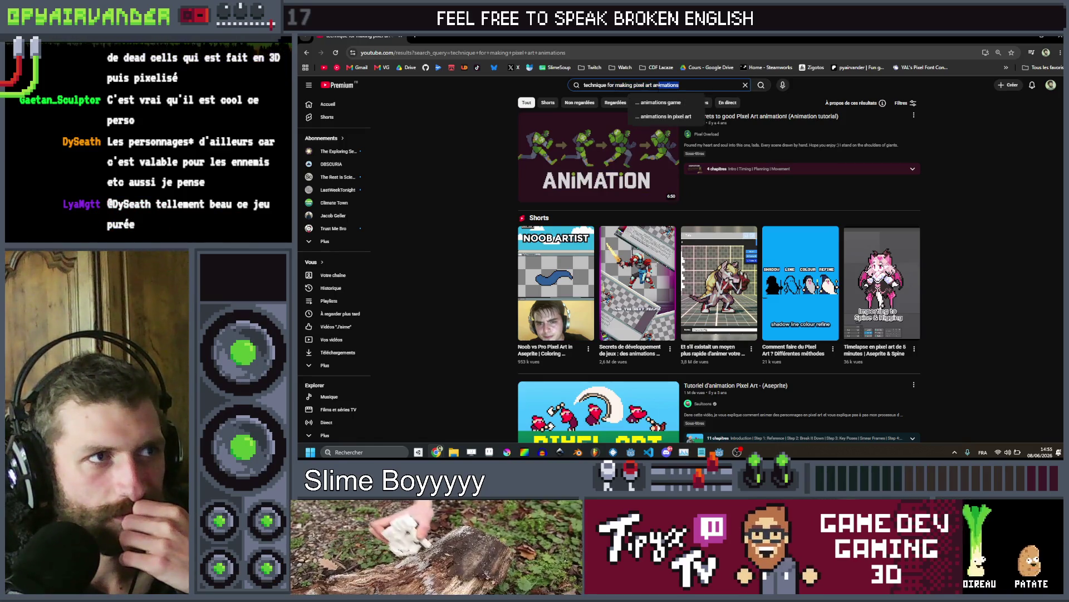
pyautogui.write('subpixel')
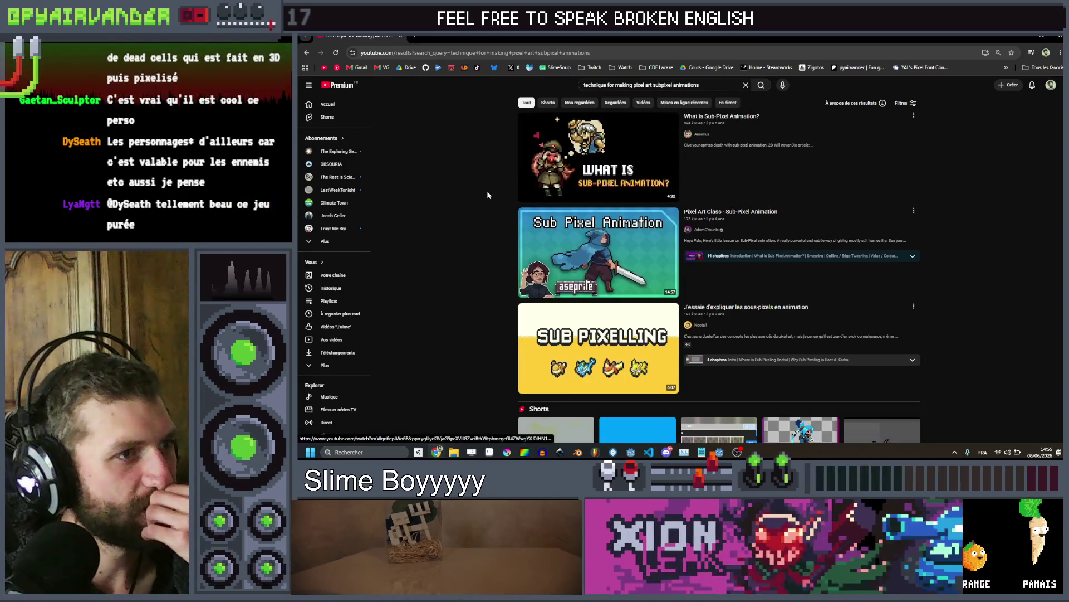
pyautogui.scroll(-3, 486, 191)
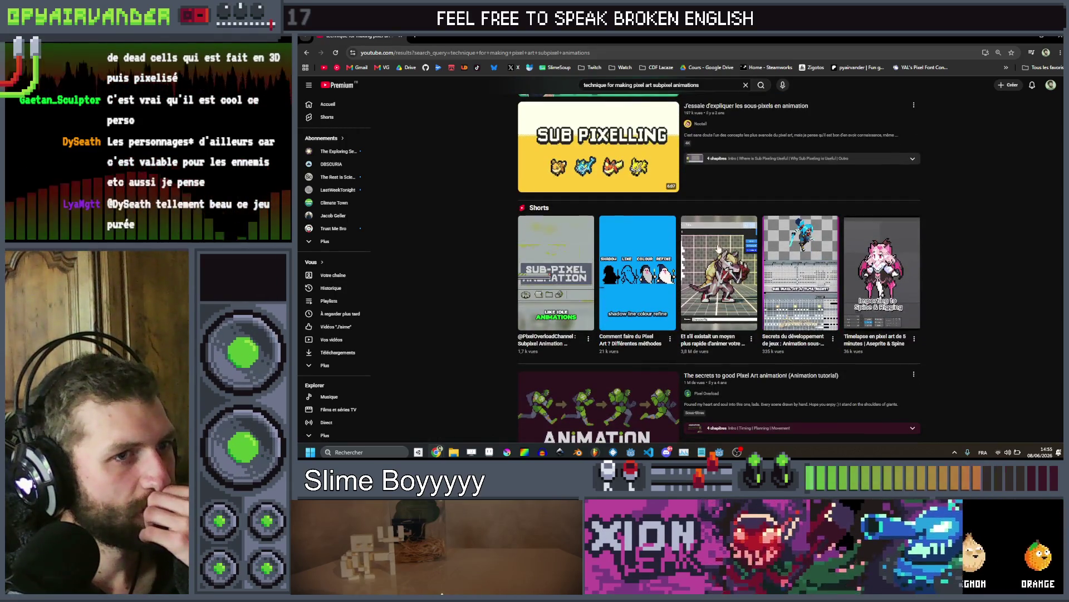
pyautogui.scroll(-5, 807, 362)
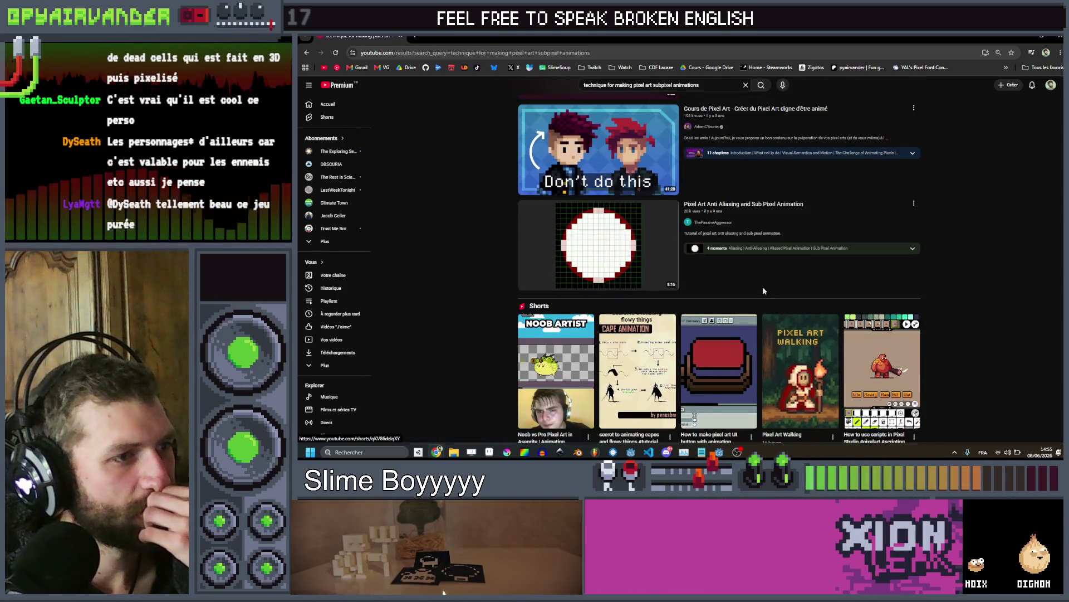
pyautogui.scroll(-1, 762, 278)
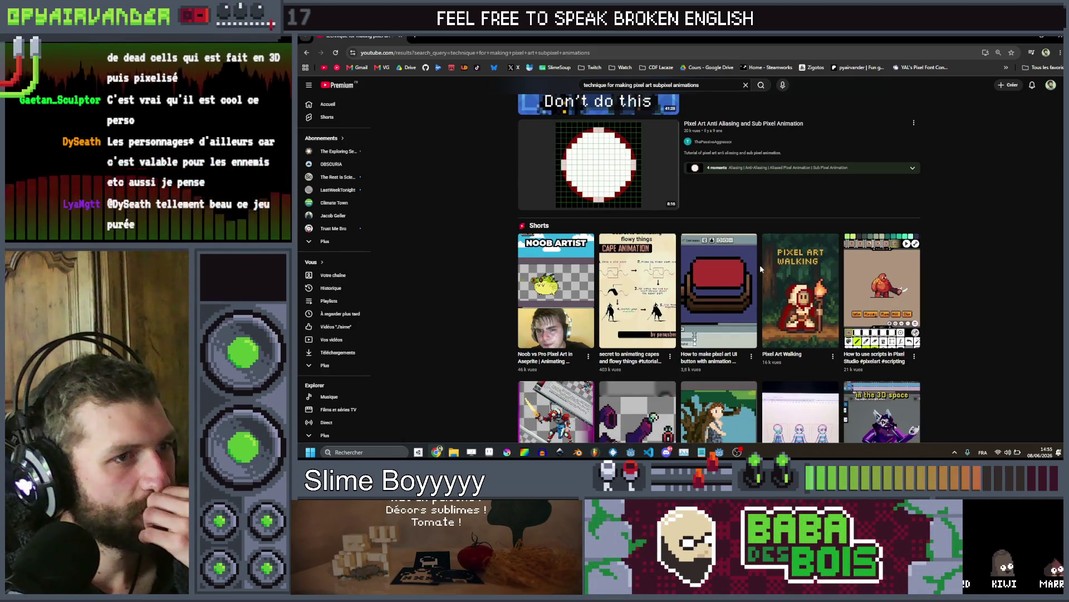
pyautogui.scroll(-1, 760, 265)
pyautogui.scroll(-1, 761, 268)
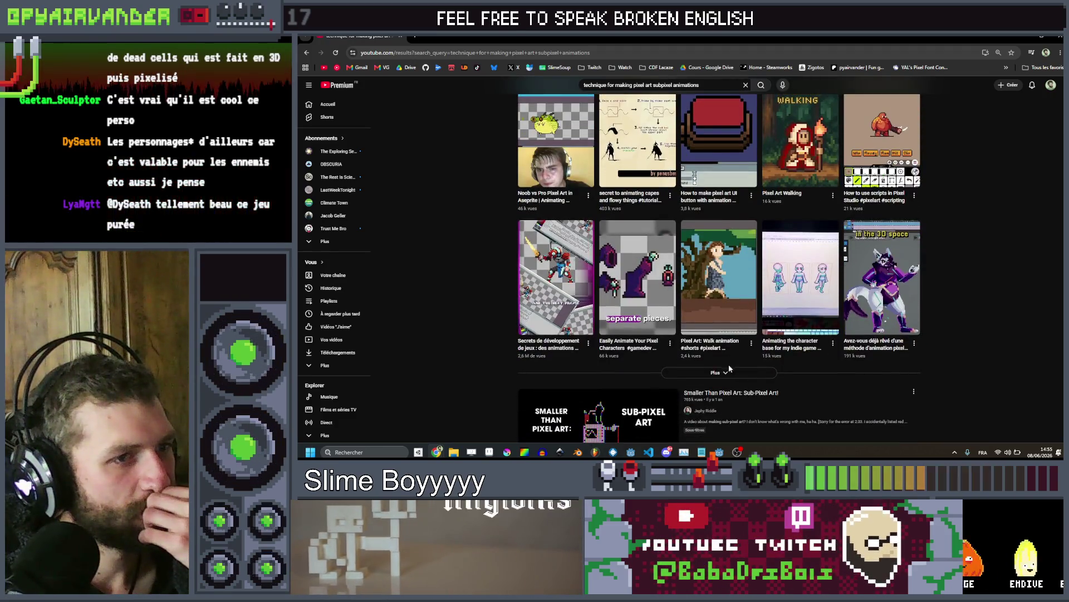
pyautogui.click(725, 373)
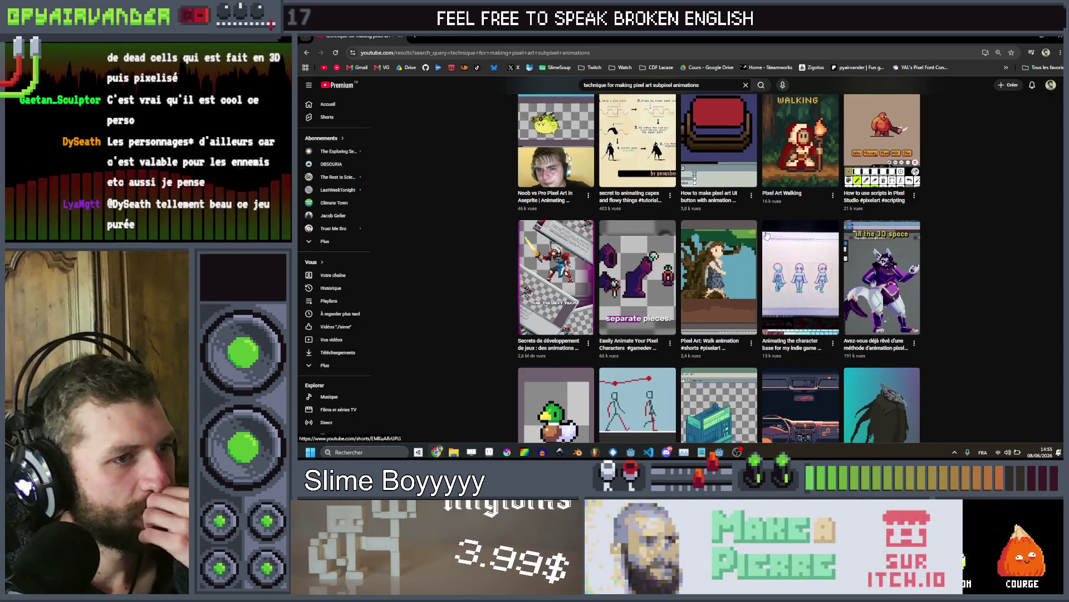
pyautogui.scroll(-2, 767, 235)
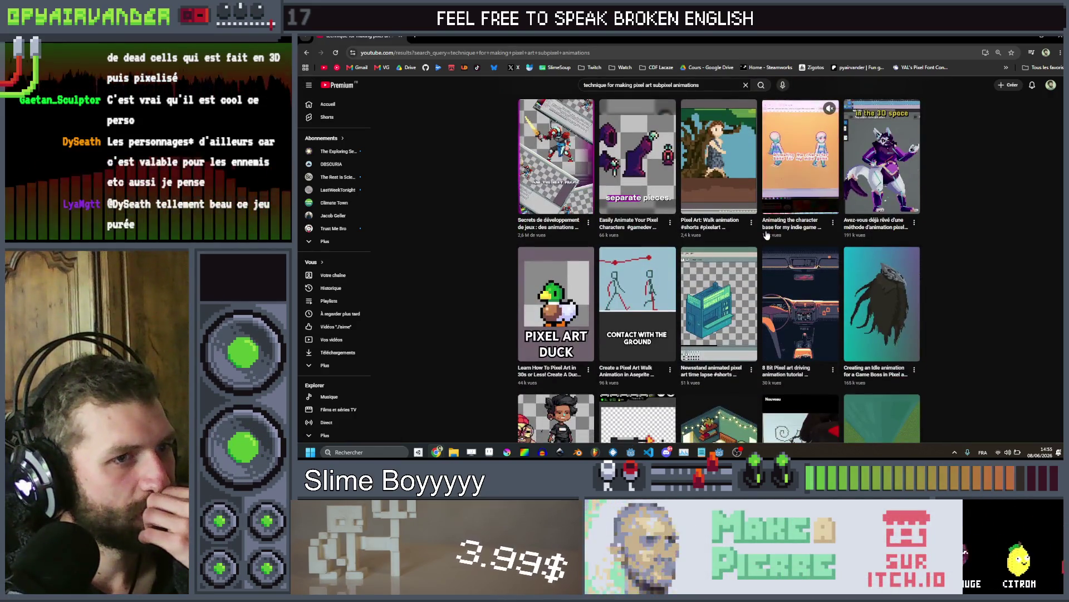
pyautogui.scroll(-1, 767, 235)
pyautogui.scroll(-1, 767, 234)
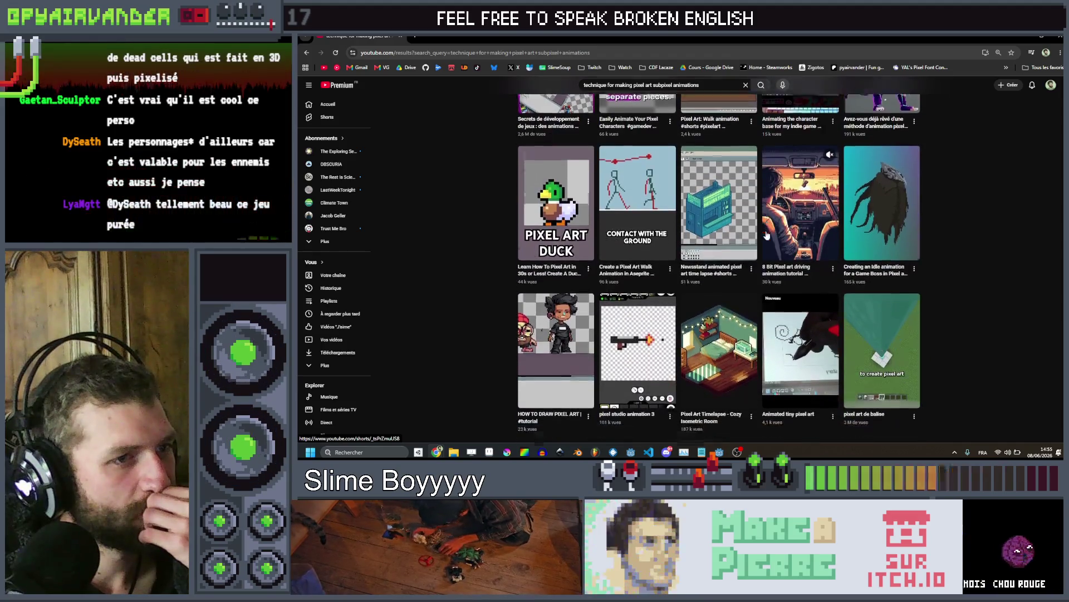
pyautogui.scroll(-2, 766, 235)
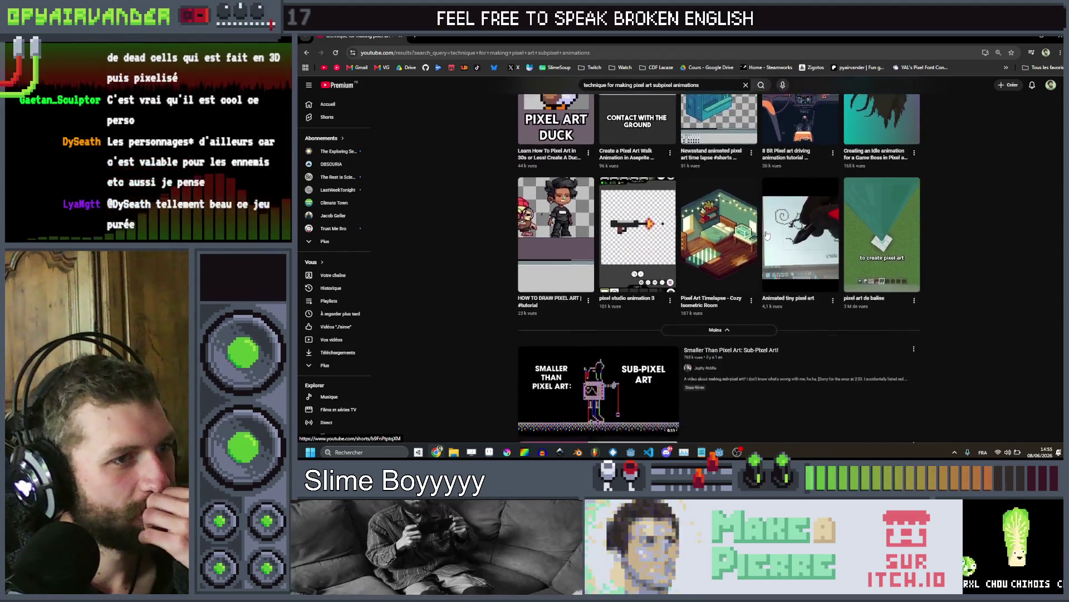
pyautogui.scroll(-6, 766, 234)
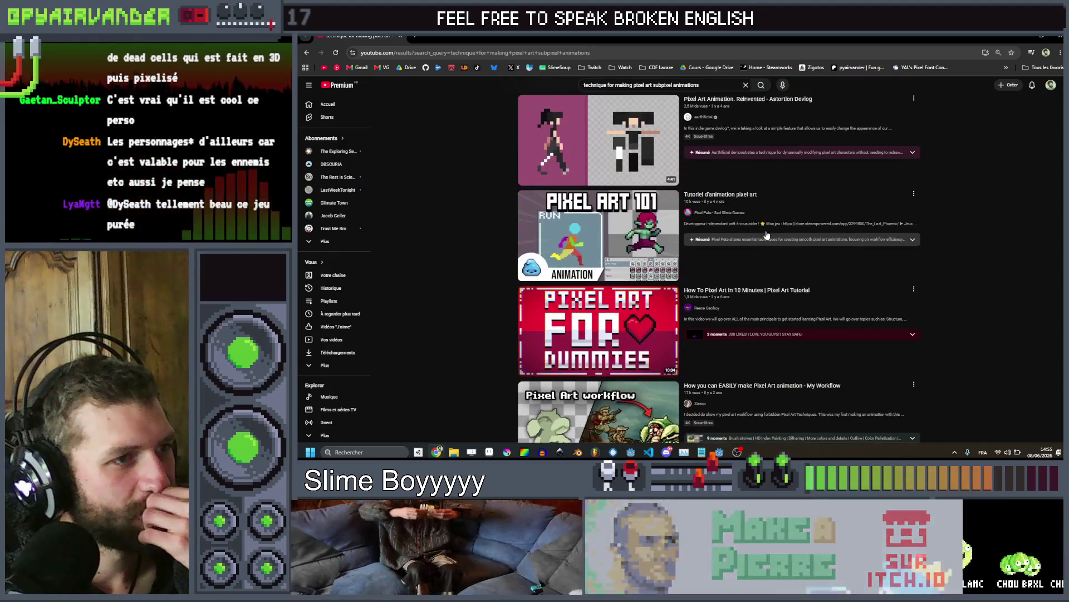
pyautogui.scroll(-6, 767, 235)
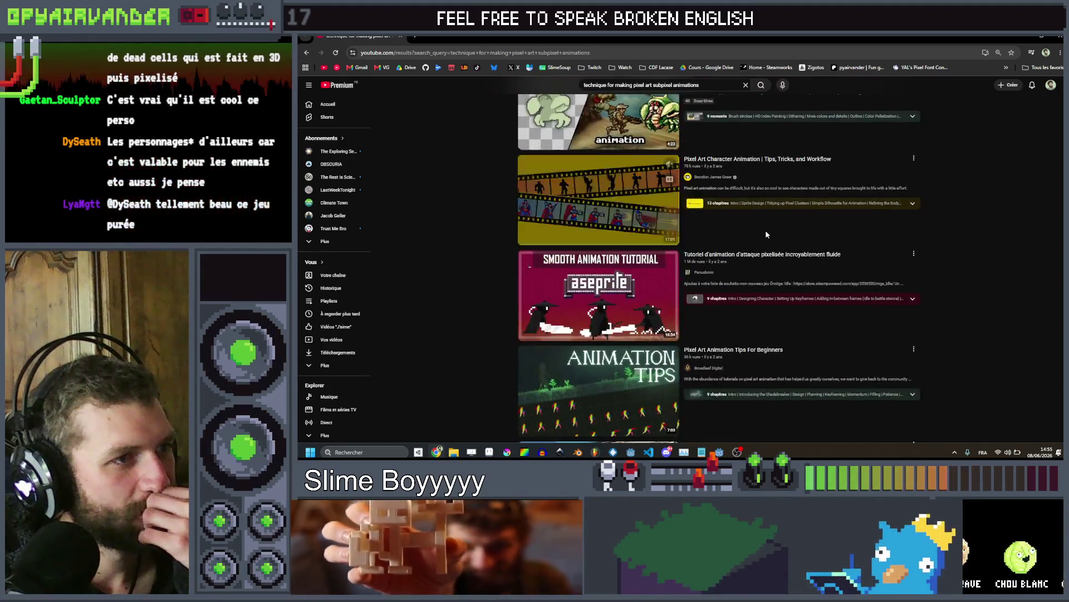
pyautogui.scroll(-3, 766, 234)
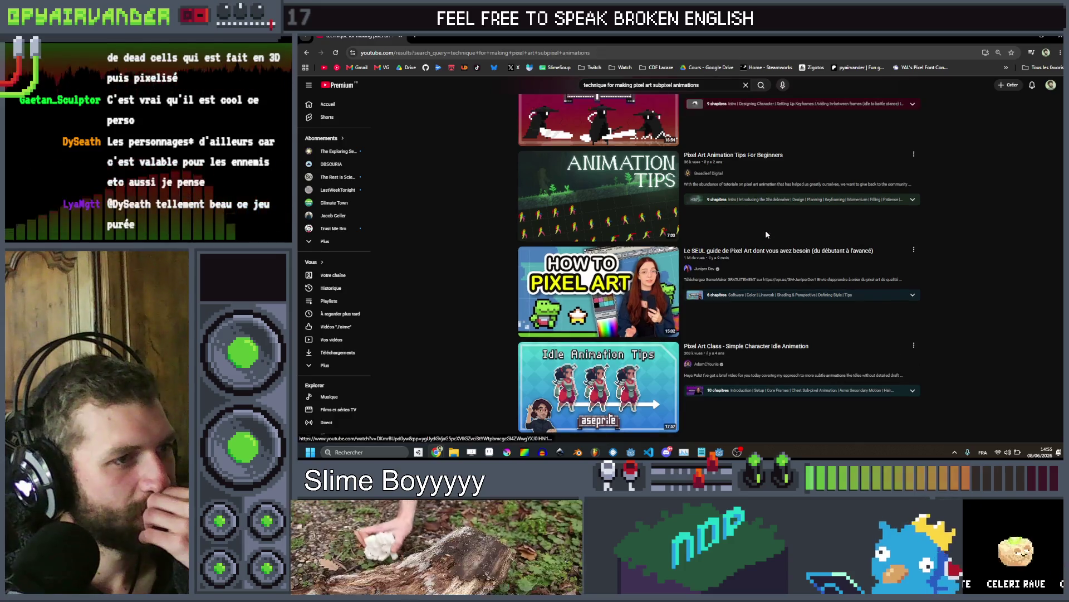
pyautogui.scroll(-7, 767, 235)
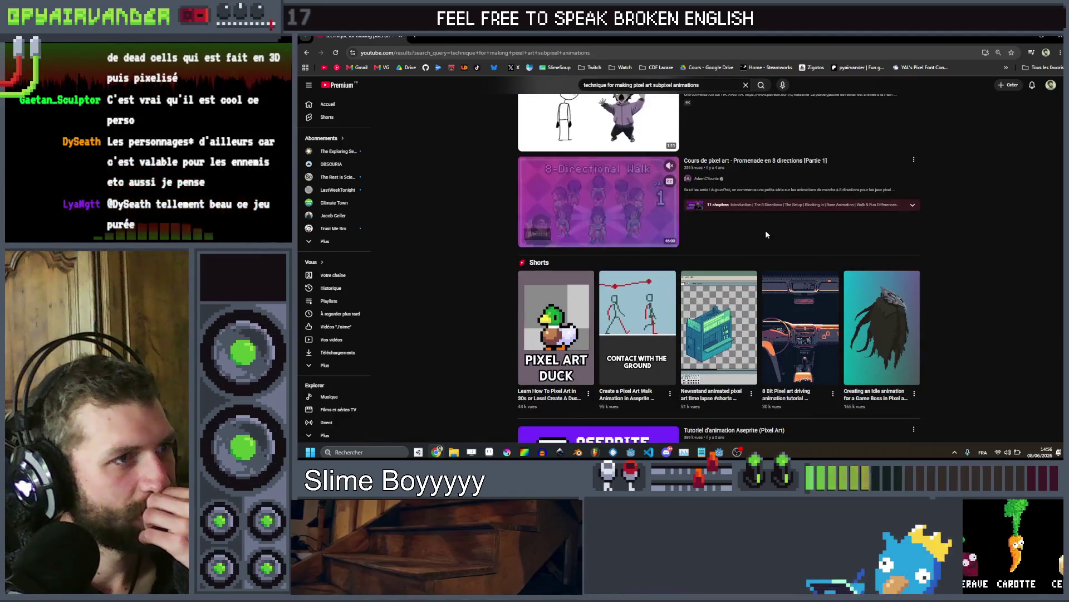
pyautogui.scroll(-2, 765, 235)
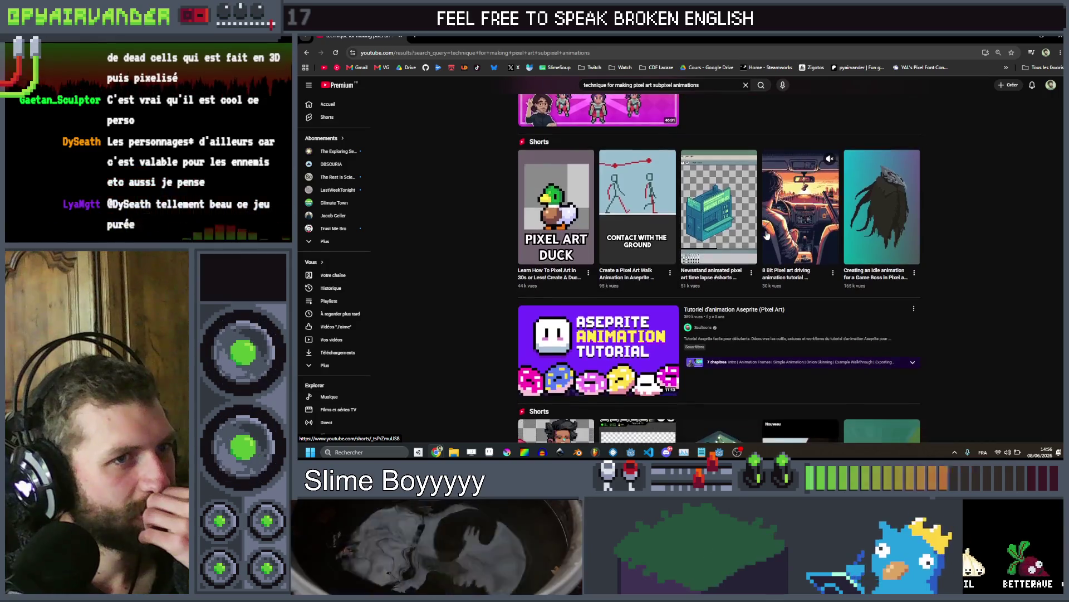
pyautogui.scroll(-6, 767, 235)
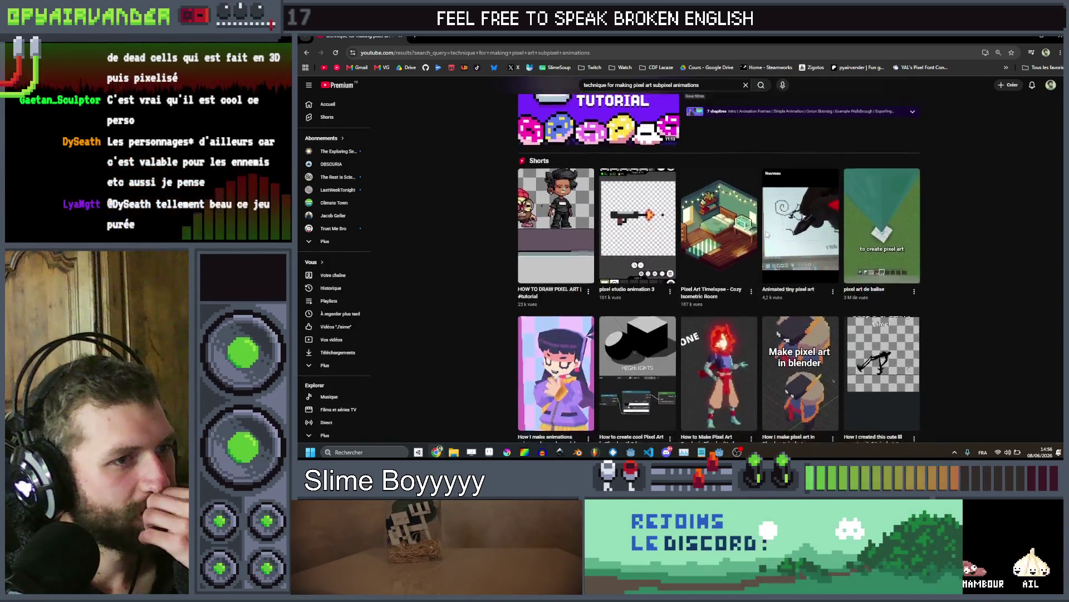
pyautogui.scroll(-1, 766, 235)
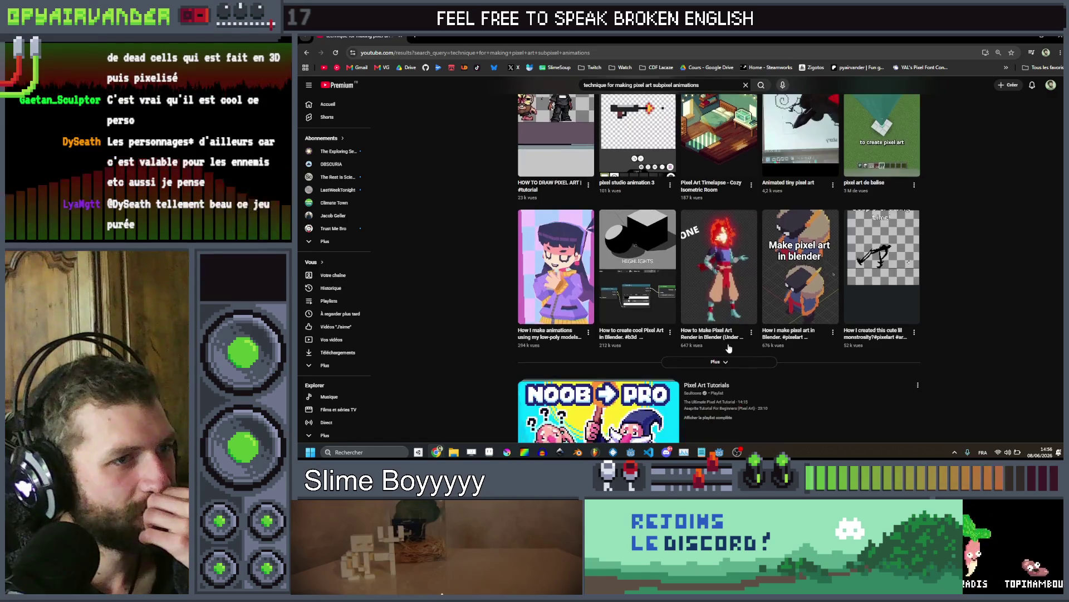
pyautogui.click(728, 364)
pyautogui.scroll(-2, 764, 247)
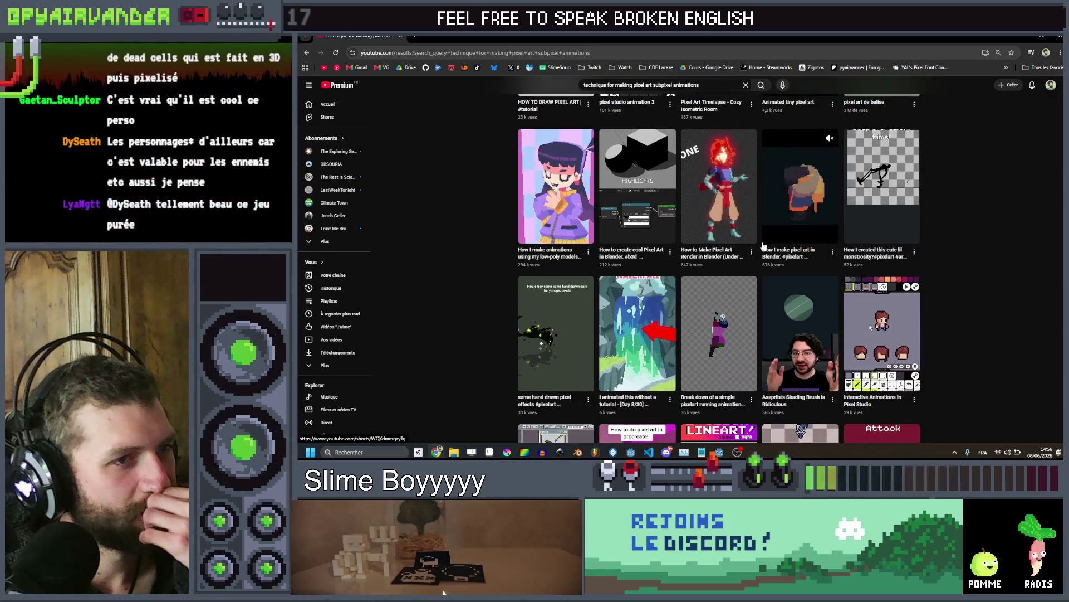
pyautogui.scroll(-2, 764, 247)
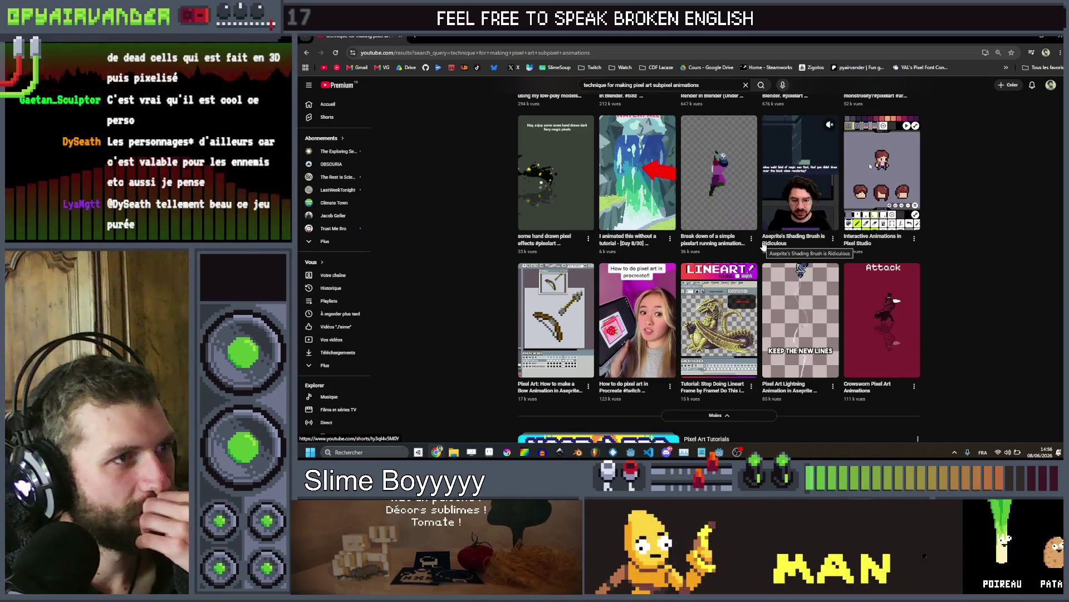
pyautogui.scroll(-1, 764, 247)
pyautogui.scroll(-1, 764, 247)
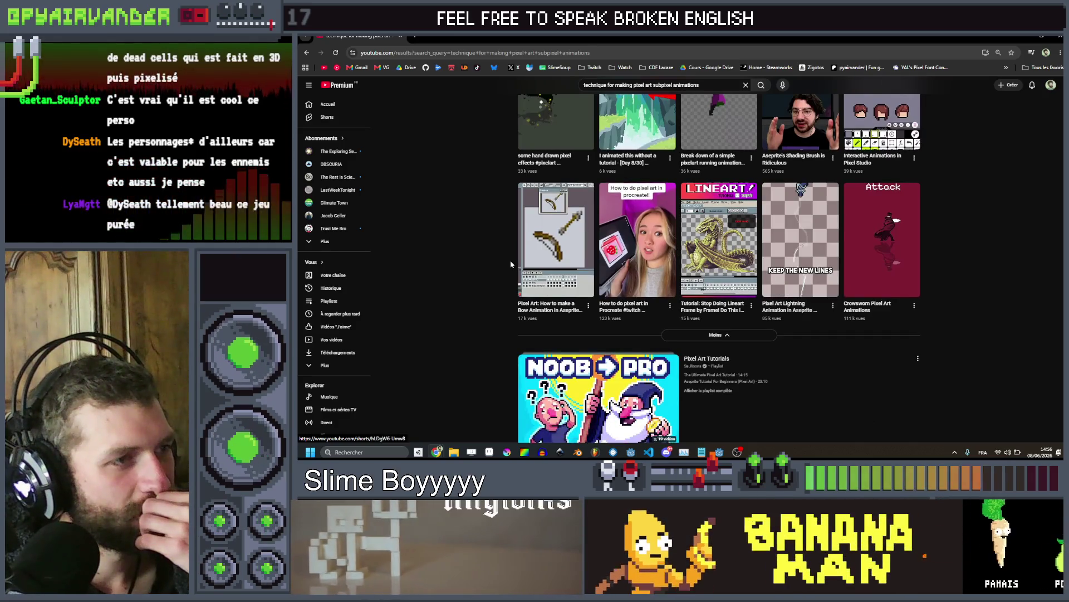
pyautogui.scroll(-3, 510, 260)
pyautogui.scroll(-5, 510, 264)
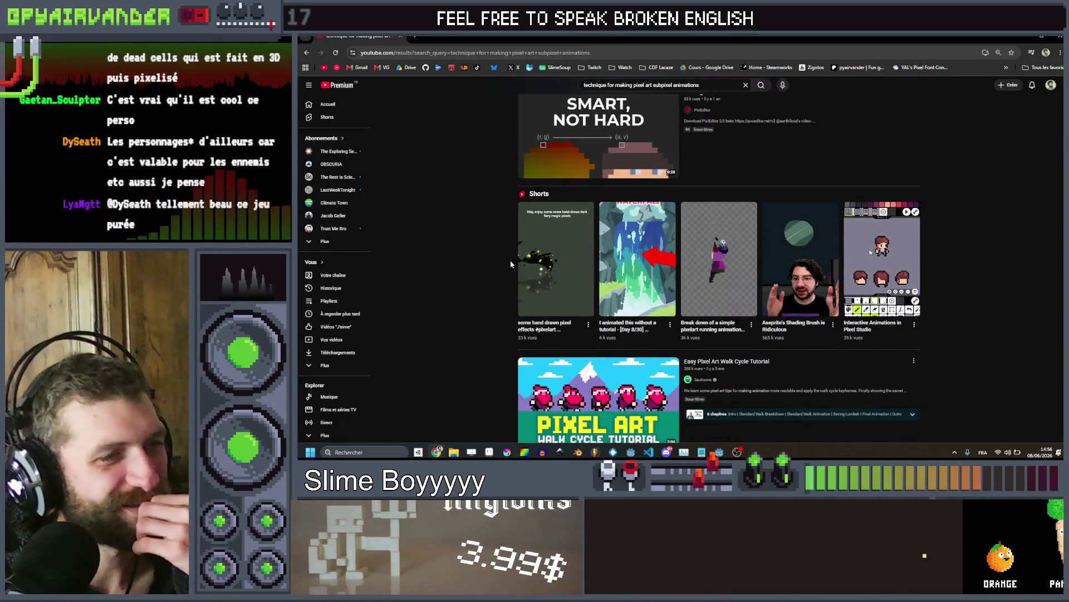
pyautogui.scroll(-10, 511, 261)
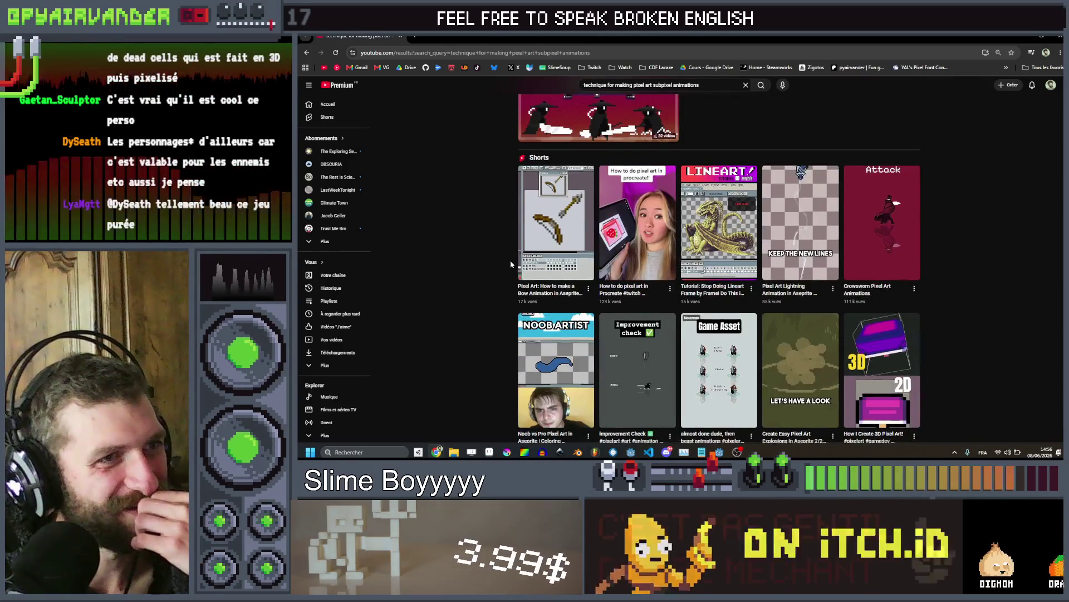
pyautogui.scroll(-2, 511, 262)
pyautogui.click(691, 337)
pyautogui.scroll(-6, 696, 278)
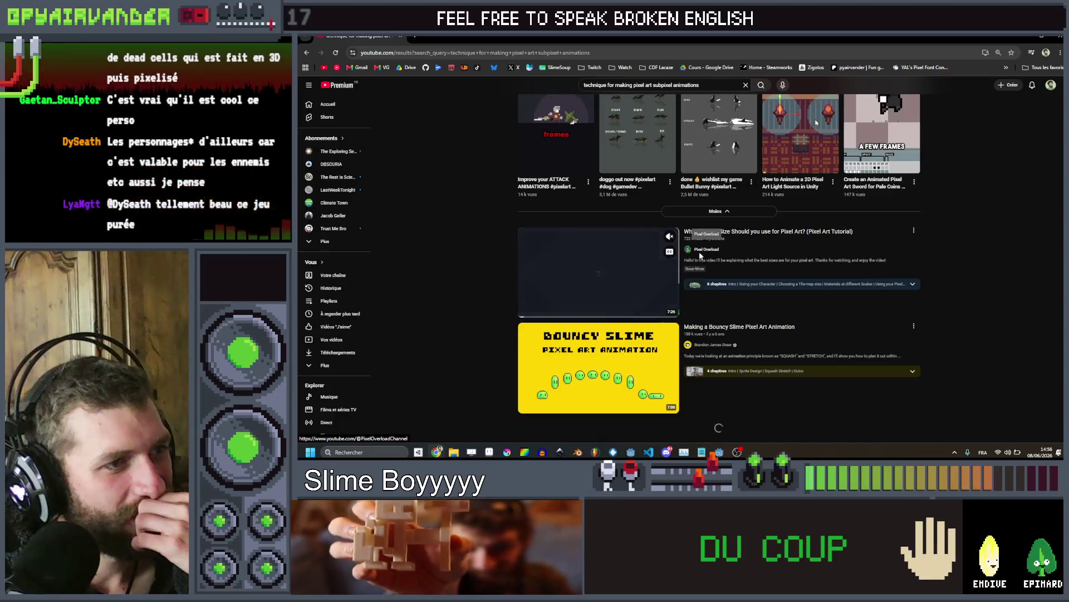
pyautogui.scroll(-7, 701, 256)
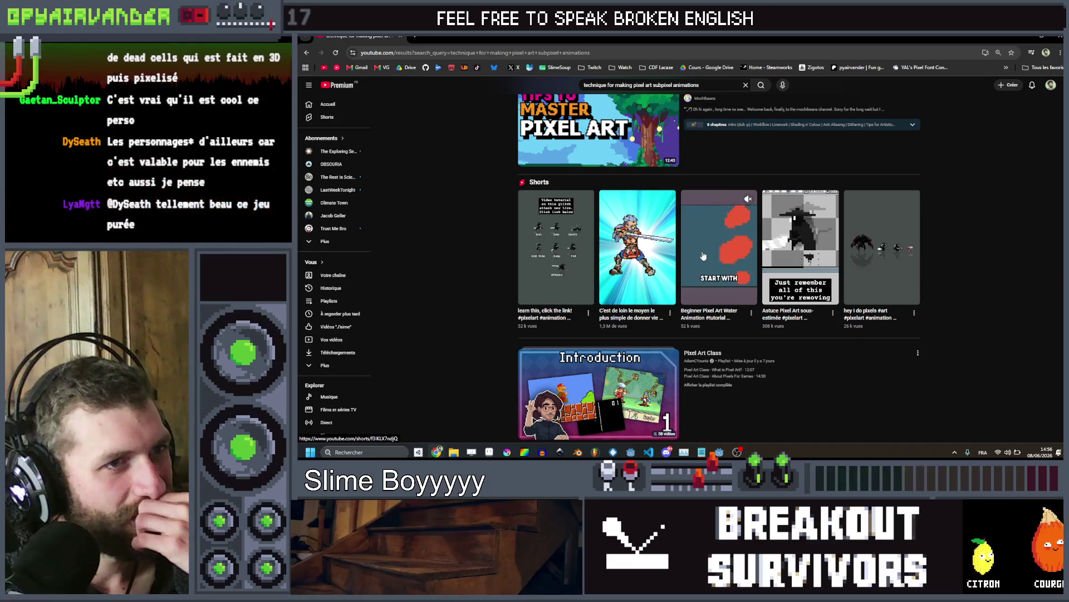
pyautogui.scroll(-6, 703, 255)
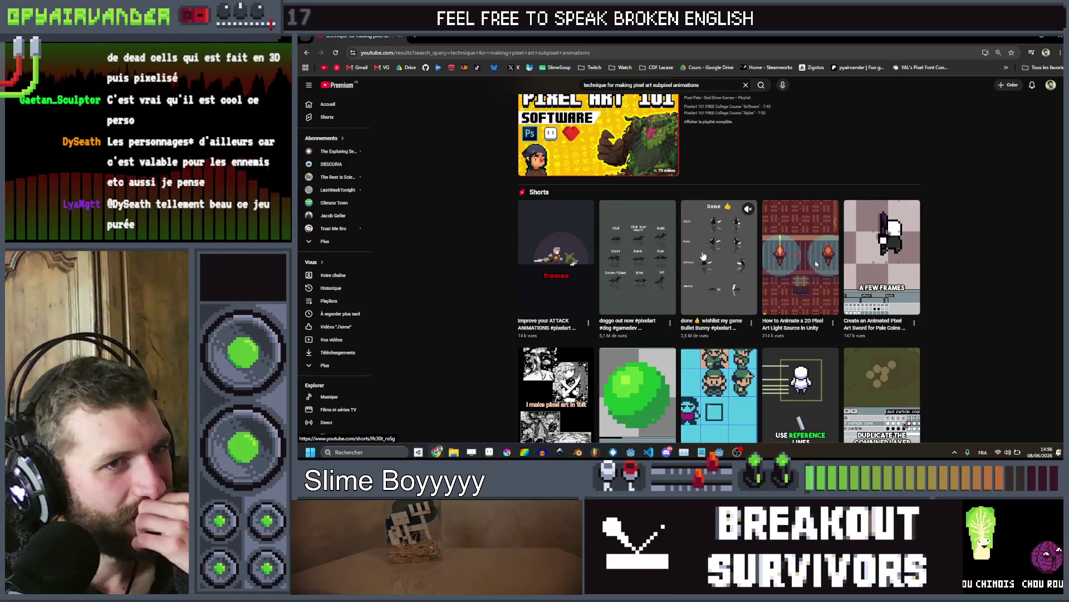
pyautogui.scroll(-2, 703, 255)
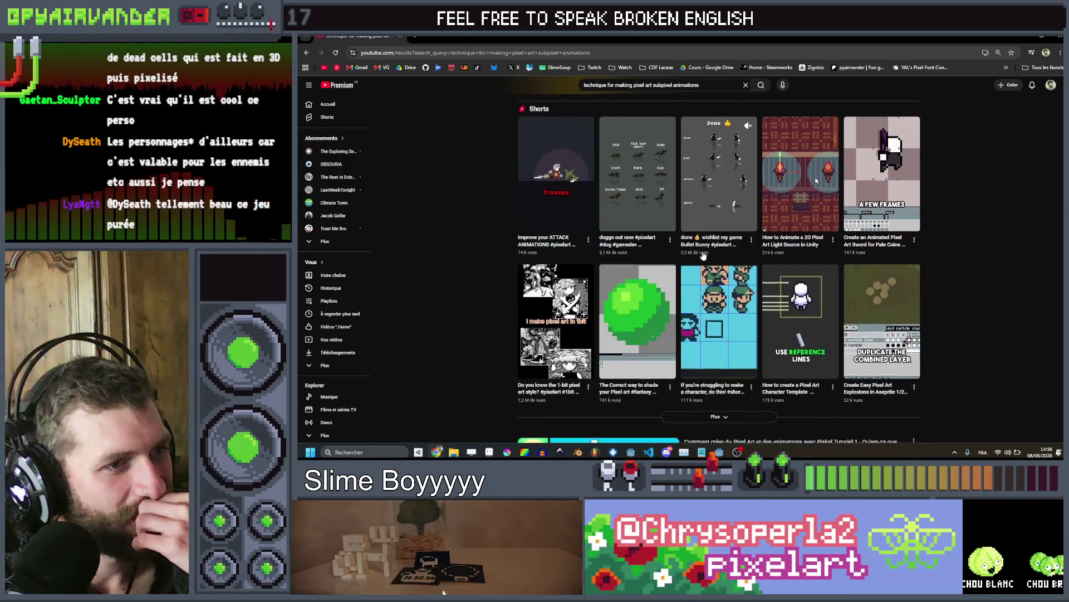
pyautogui.scroll(-7, 703, 255)
pyautogui.scroll(-1, 703, 255)
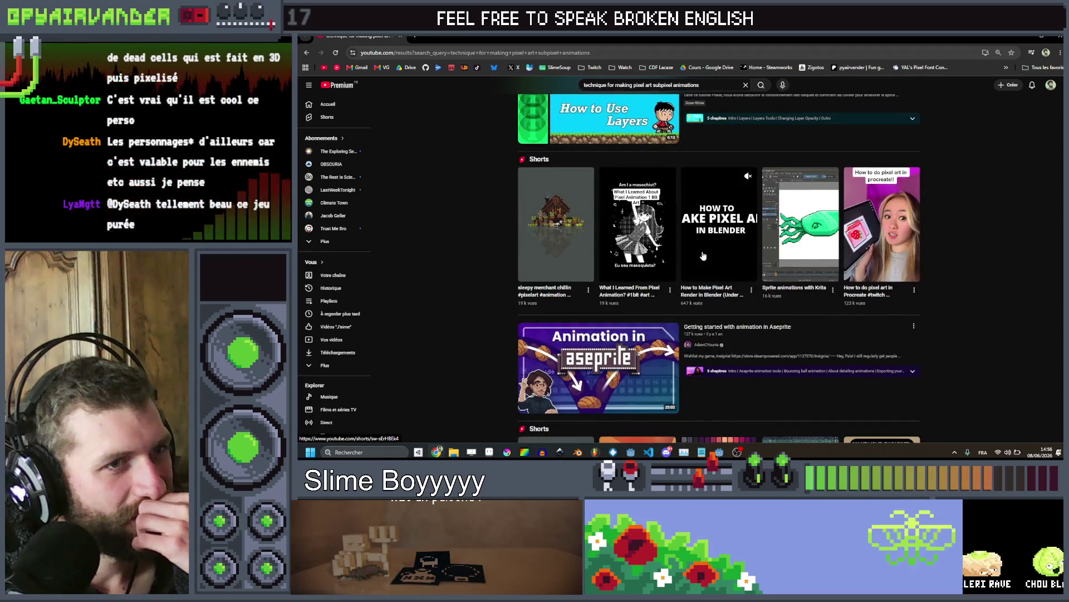
pyautogui.scroll(-8, 703, 255)
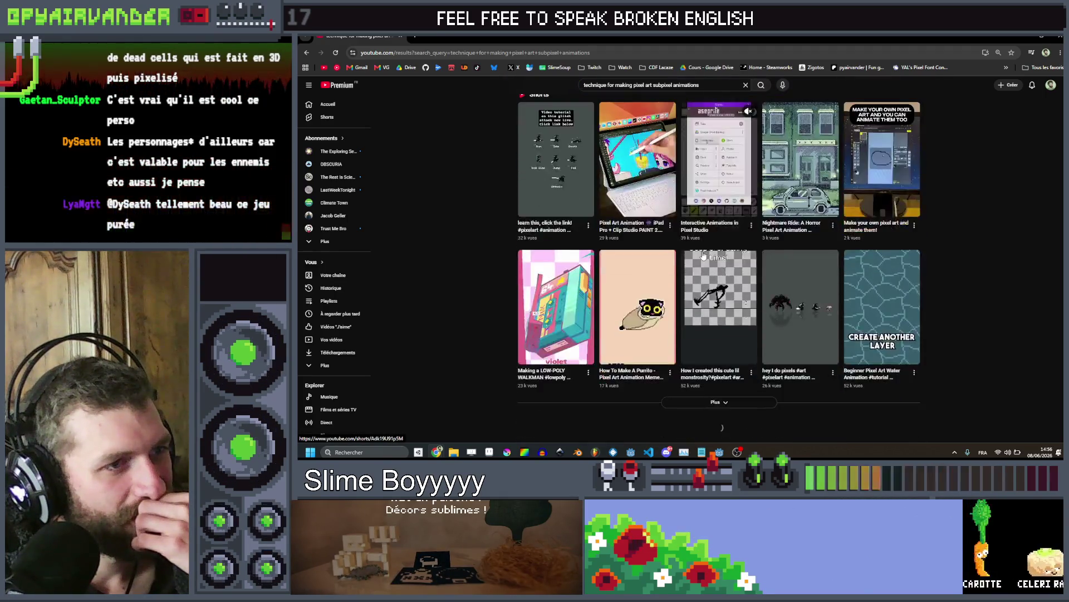
pyautogui.scroll(-8, 703, 255)
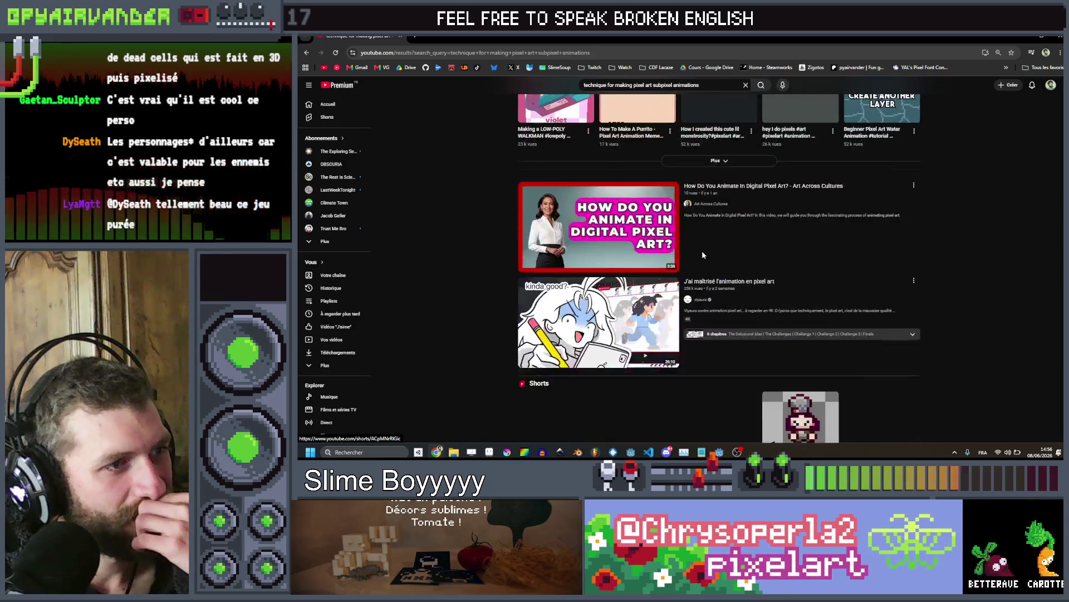
pyautogui.scroll(-5, 703, 255)
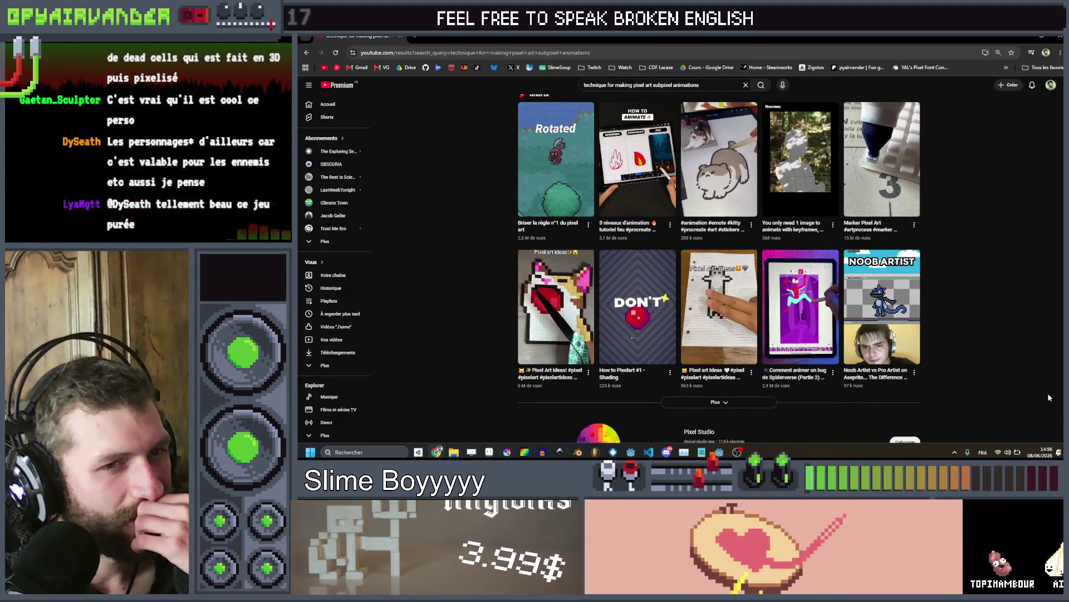
pyautogui.press('Home')
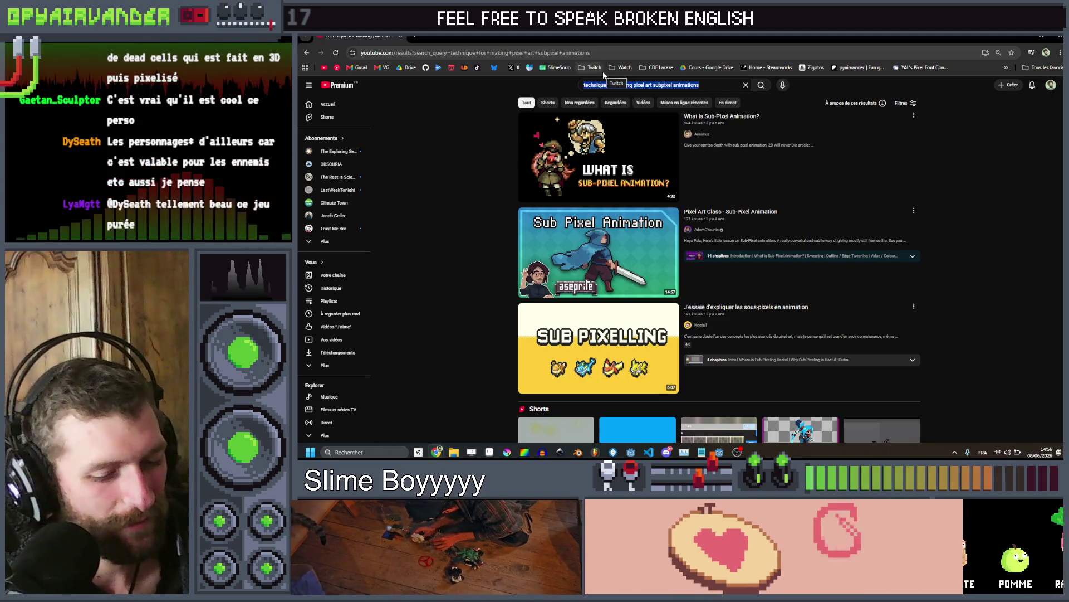
pyautogui.press('pagedown')
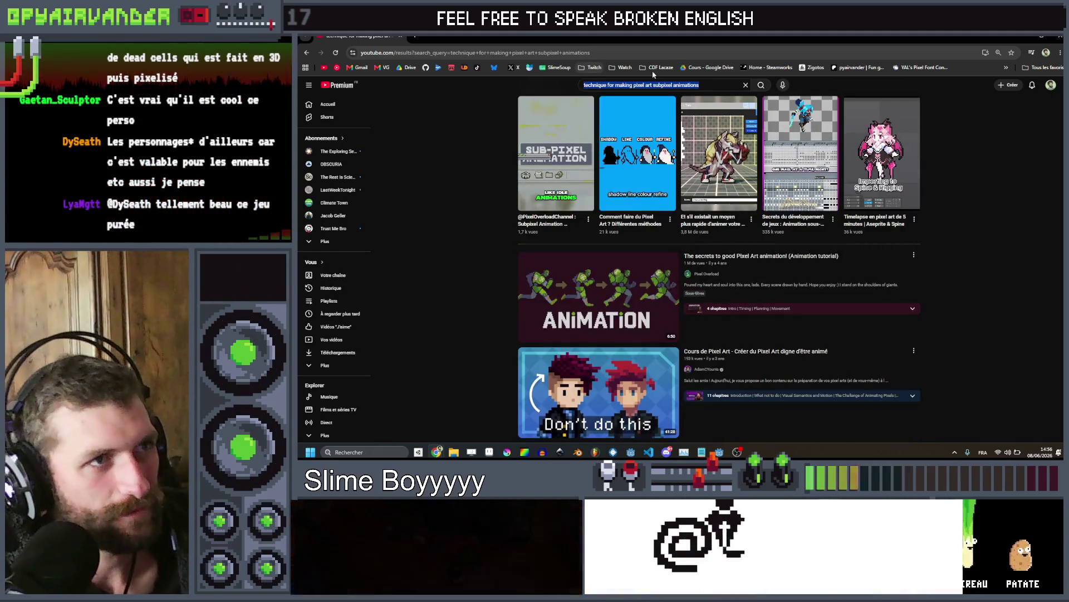
pyautogui.moveTo(699, 85); pyautogui.dragTo(499, 83)
# Search YouTube for 'book chartacter creator pixel art' and scroll the results
pyautogui.write('boo')
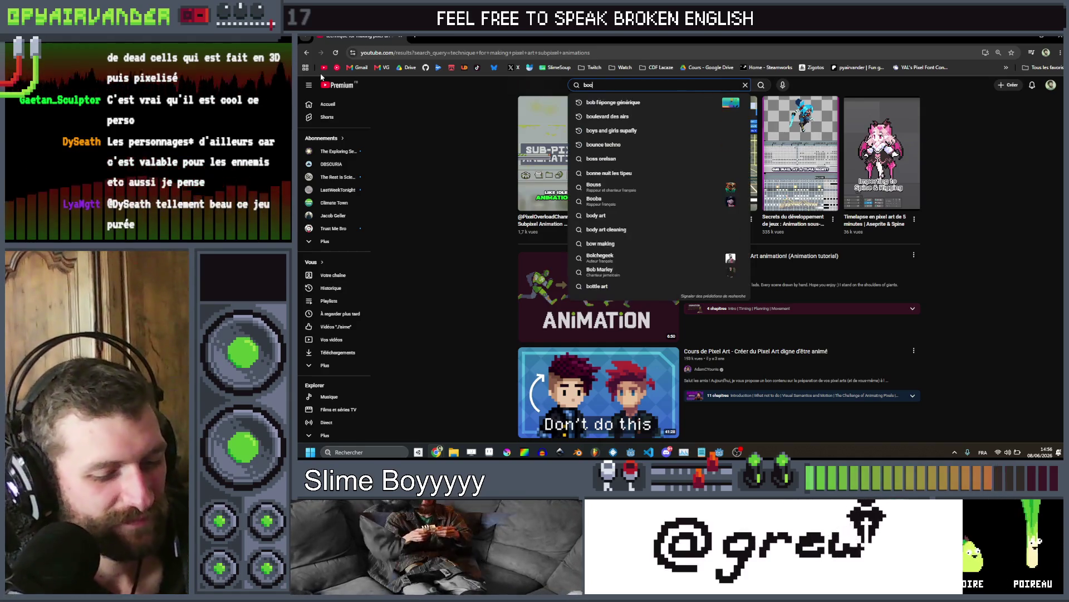
pyautogui.write('k chartacte')
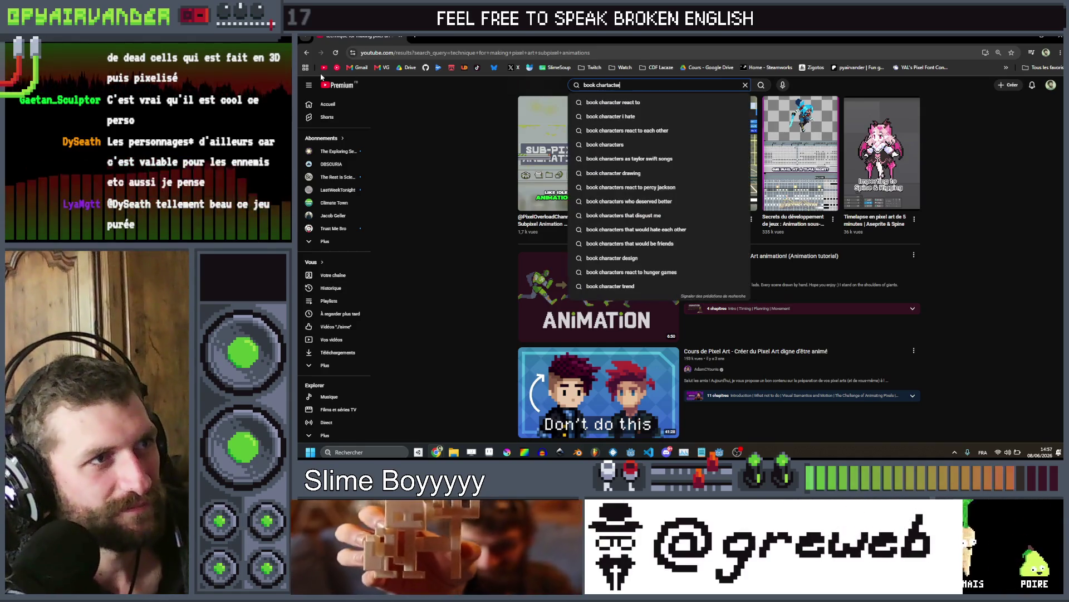
pyautogui.write('r creator ')
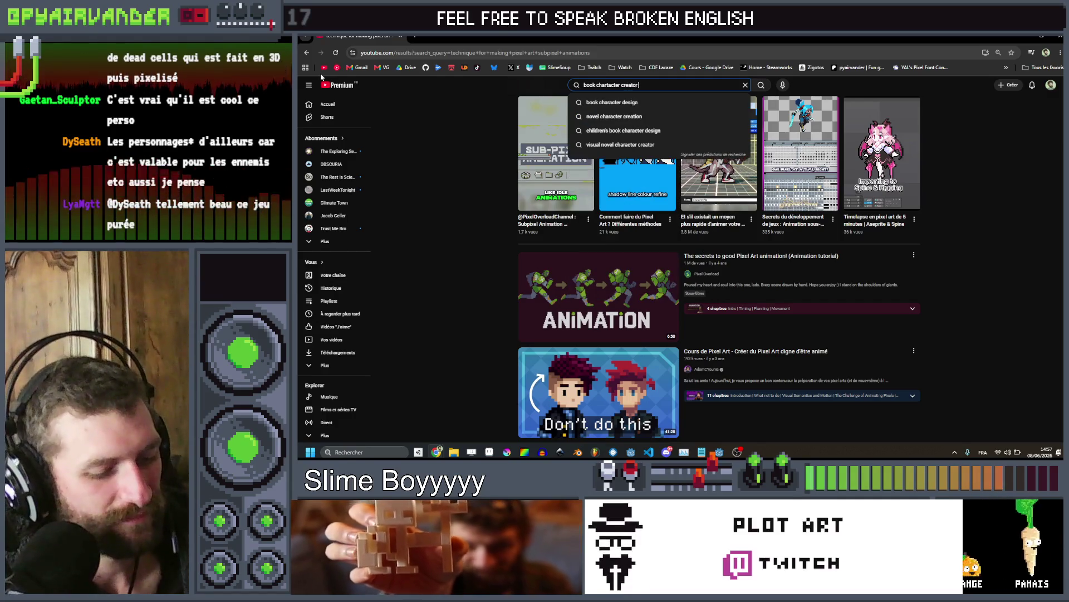
pyautogui.write('pixel art')
pyautogui.press('Return')
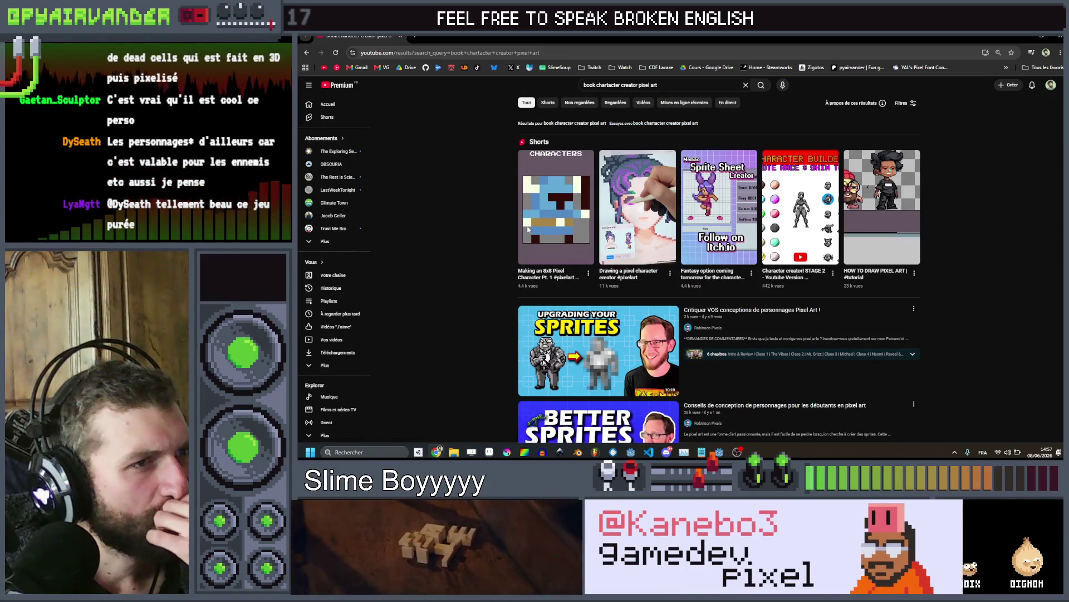
pyautogui.scroll(-10, 991, 198)
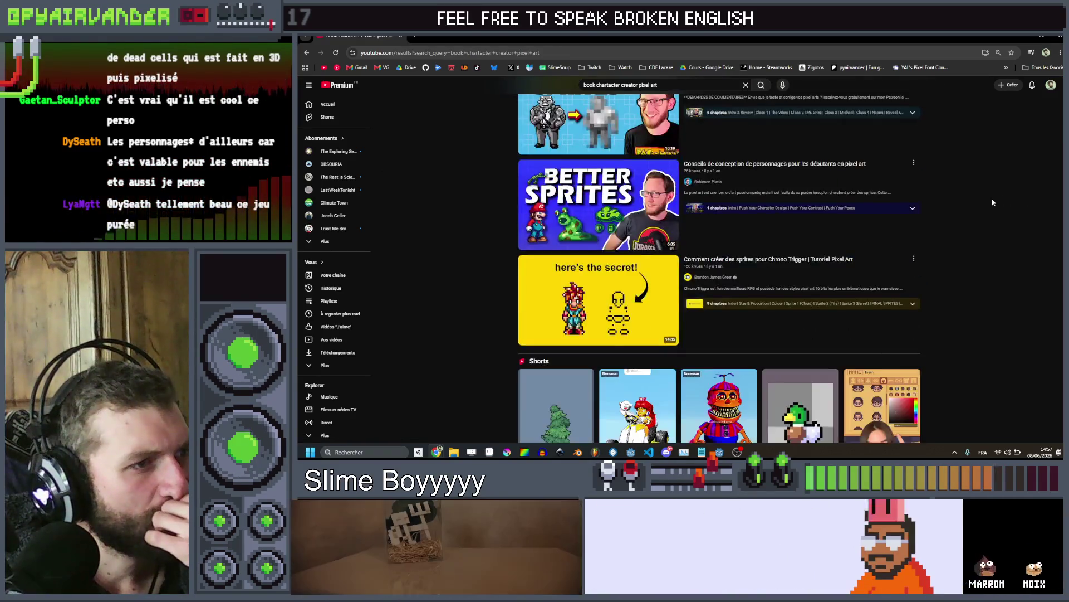
pyautogui.scroll(-10, 992, 199)
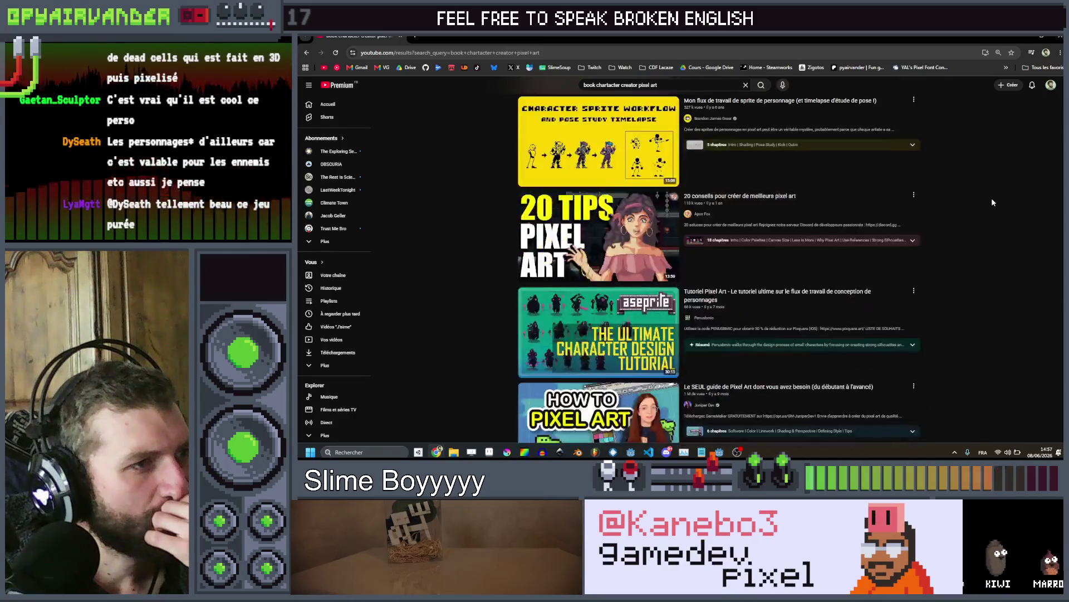
pyautogui.scroll(-10, 1002, 206)
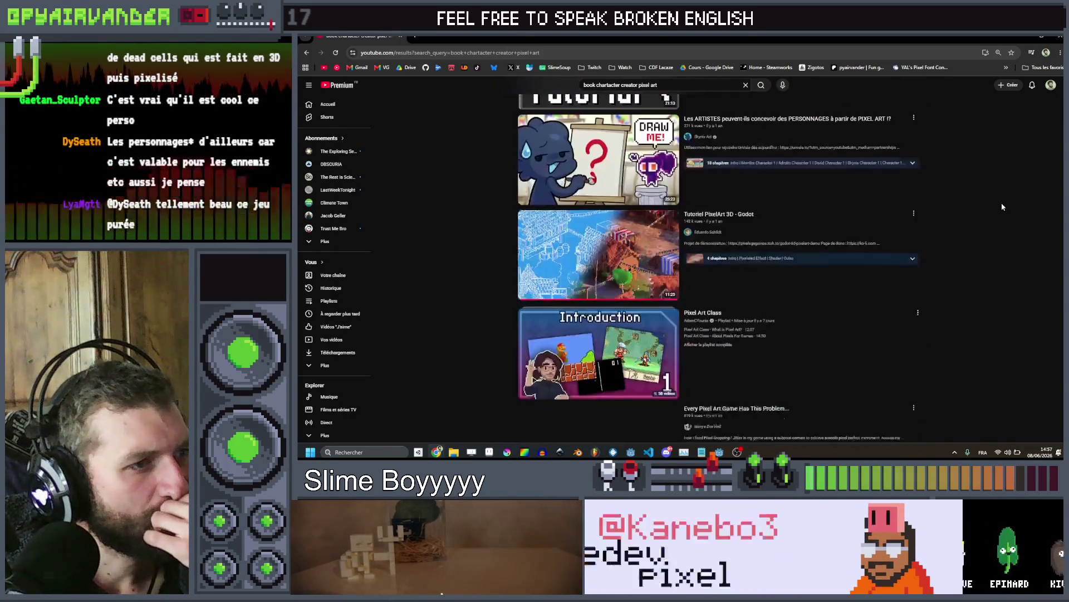
pyautogui.scroll(-7, 991, 202)
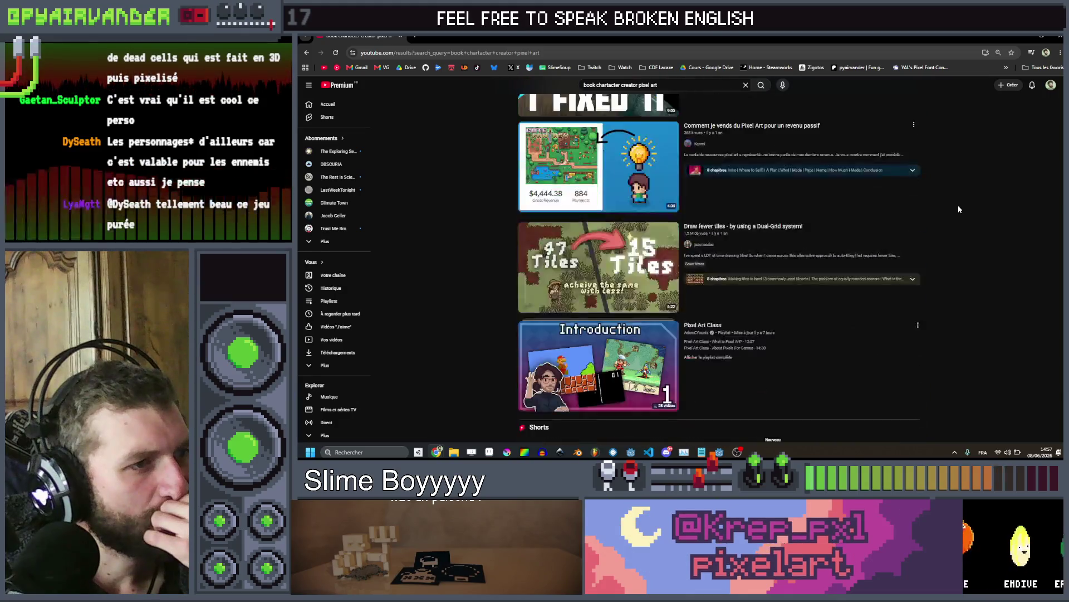
pyautogui.scroll(-3, 959, 209)
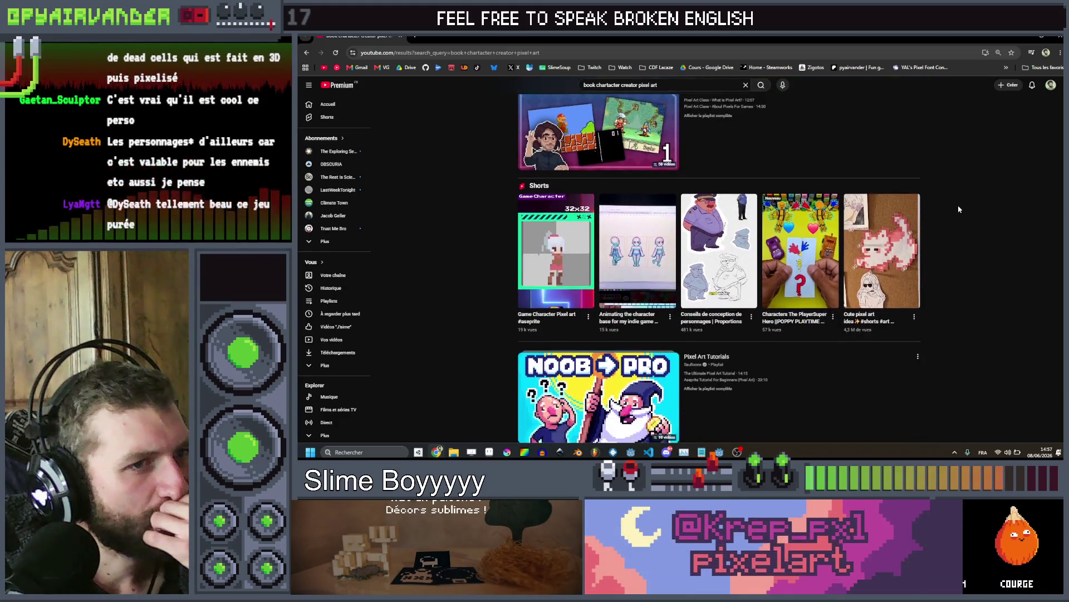
pyautogui.scroll(-8, 959, 209)
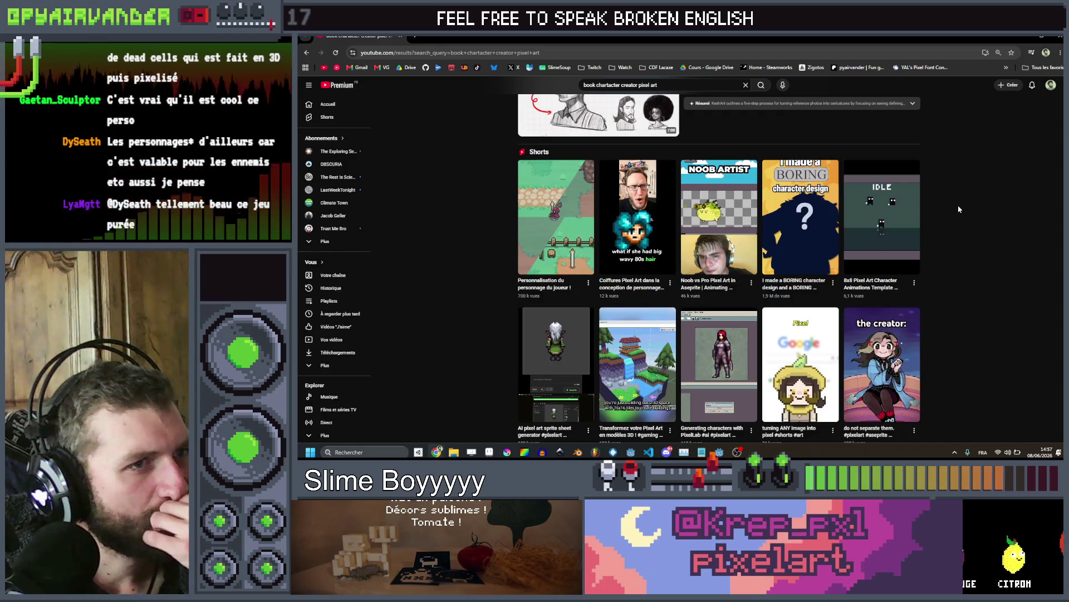
pyautogui.scroll(-3, 959, 209)
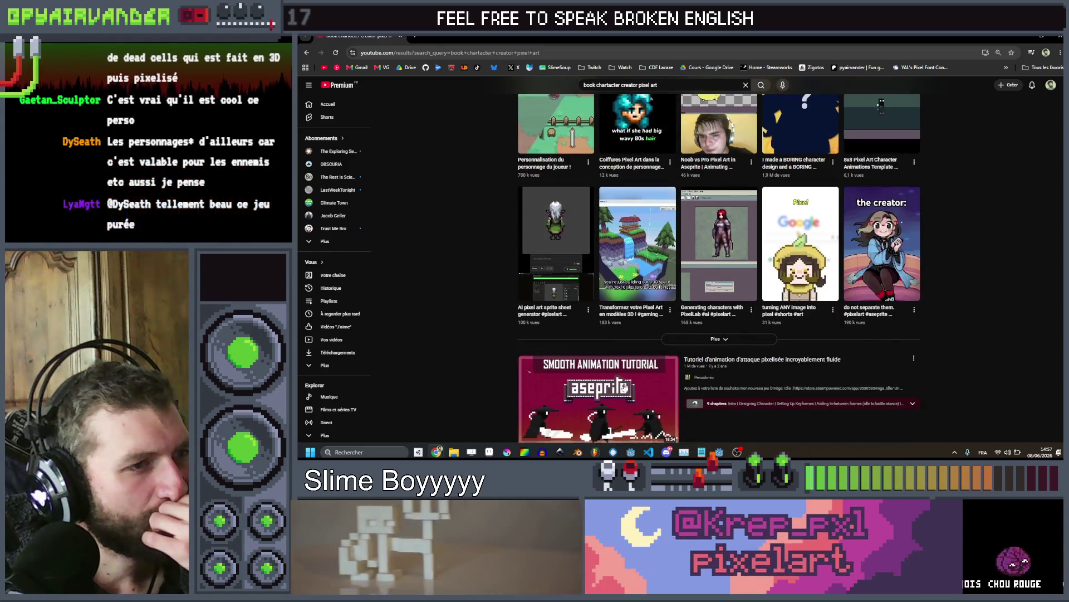
# Expand the Shorts shelf, browse further, then switch back to the Aseprite animation
pyautogui.click(677, 341)
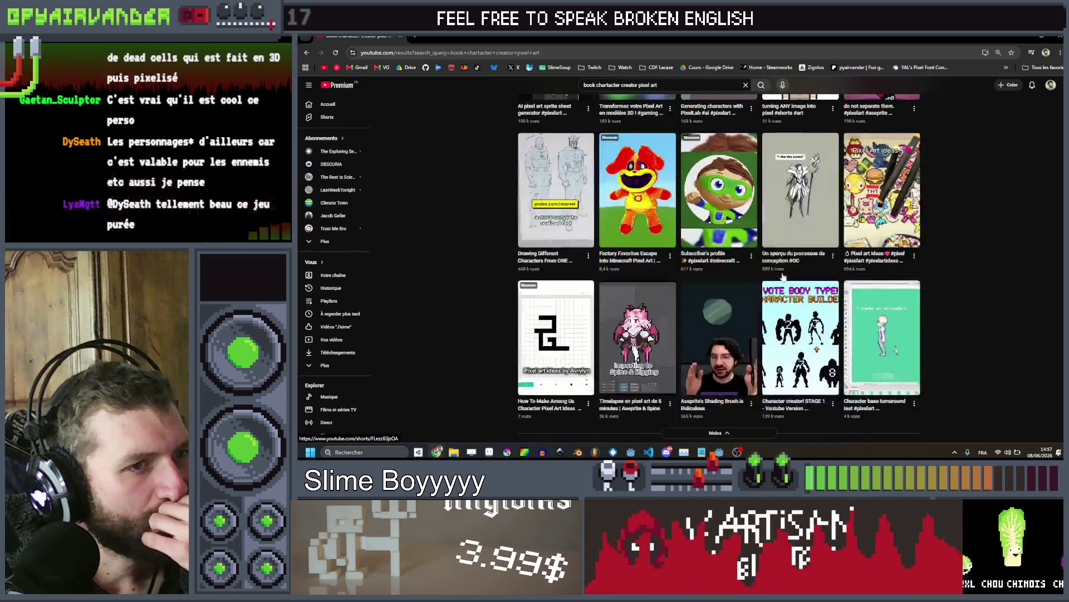
pyautogui.scroll(-10, 782, 274)
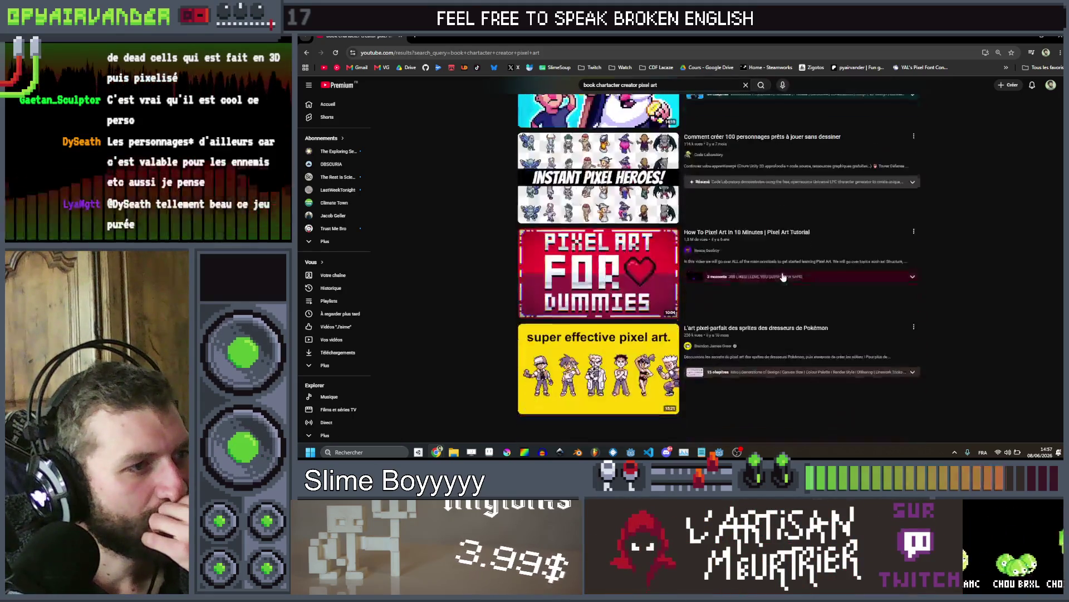
pyautogui.scroll(-10, 783, 277)
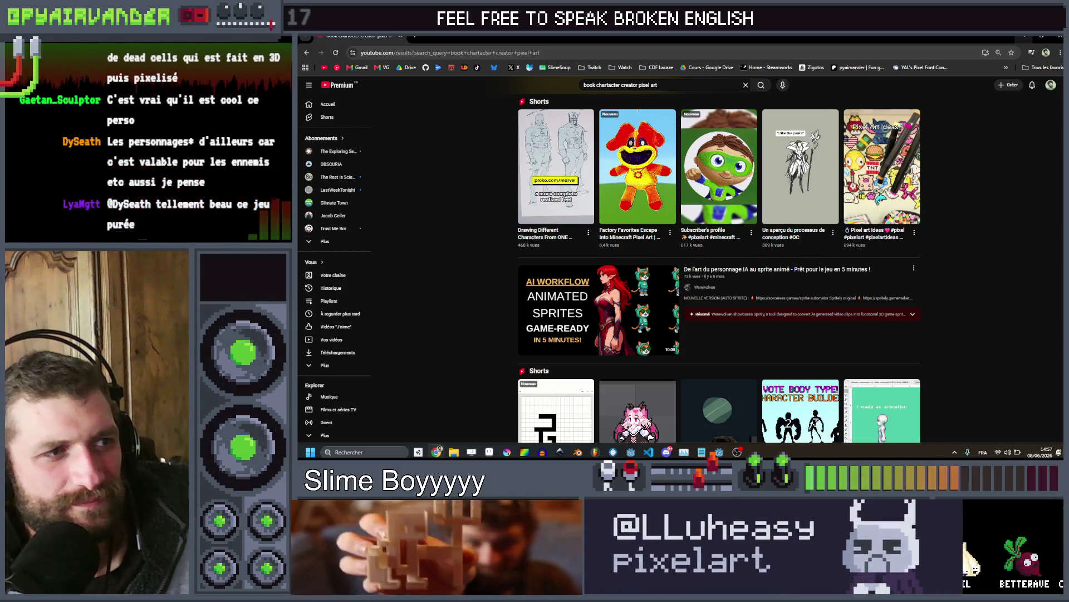
pyautogui.scroll(-5, 1003, 249)
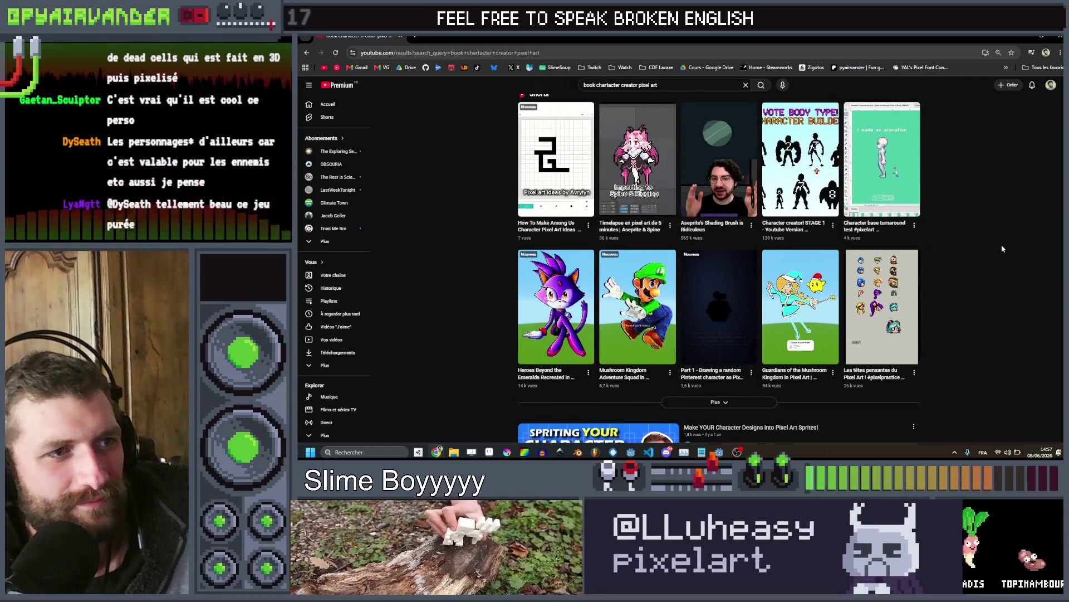
pyautogui.scroll(-2, 1002, 248)
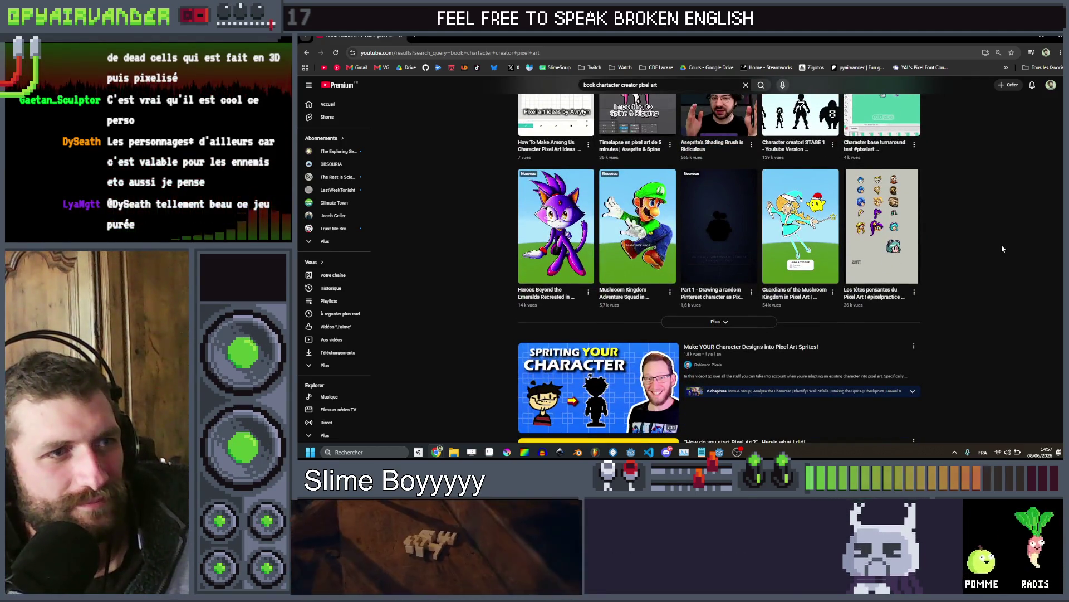
pyautogui.click(489, 451)
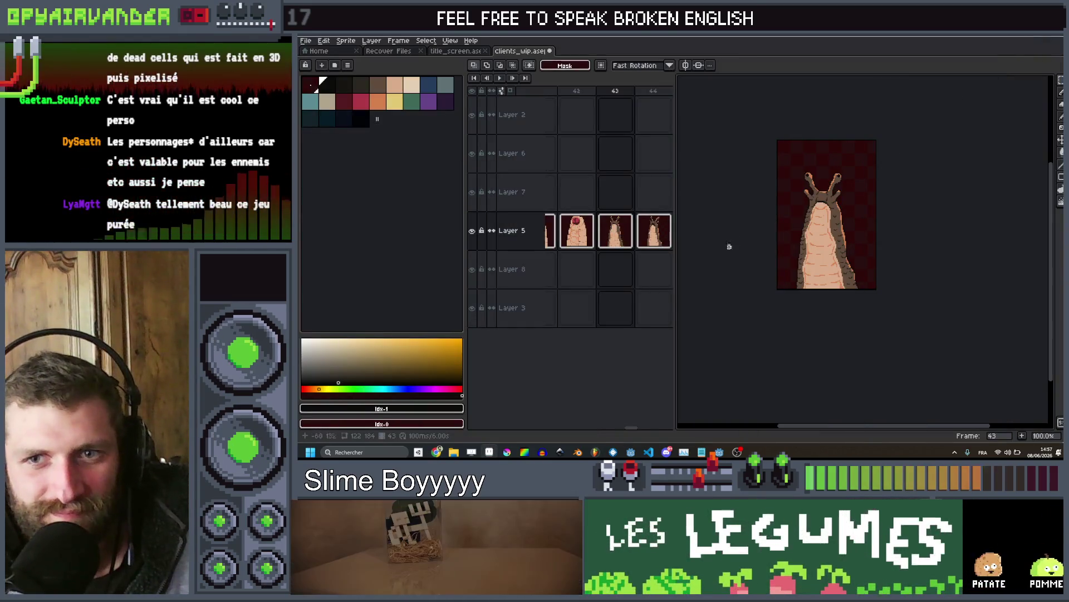
# Step forward two frames to the skeleton frame and zoom in on it
pyautogui.press('Right')
pyautogui.press('Right')
pyautogui.press('Right')
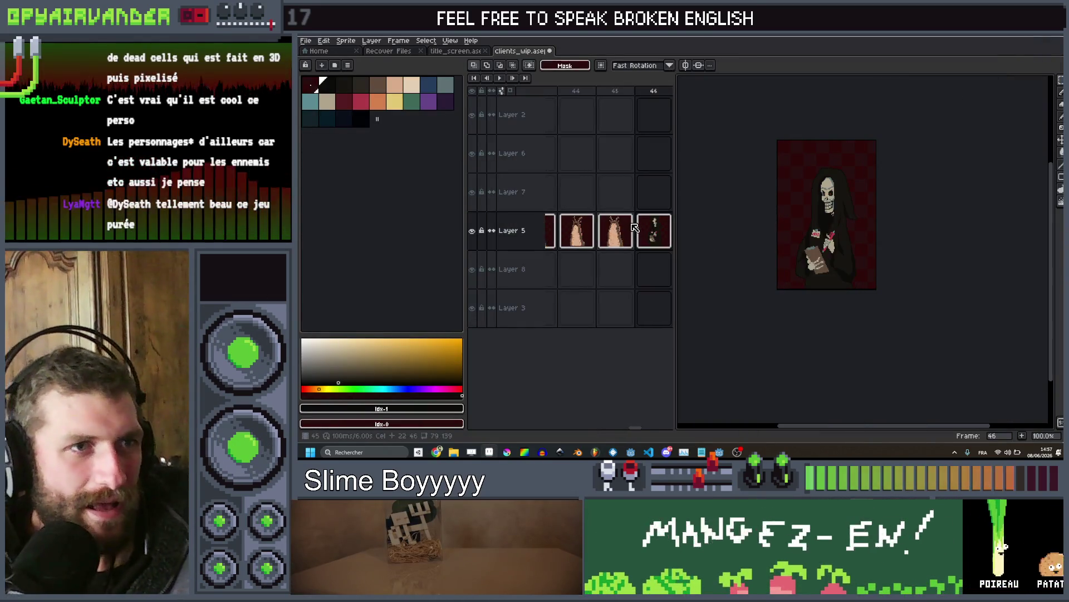
pyautogui.press('Right')
pyautogui.scroll(2, 802, 209)
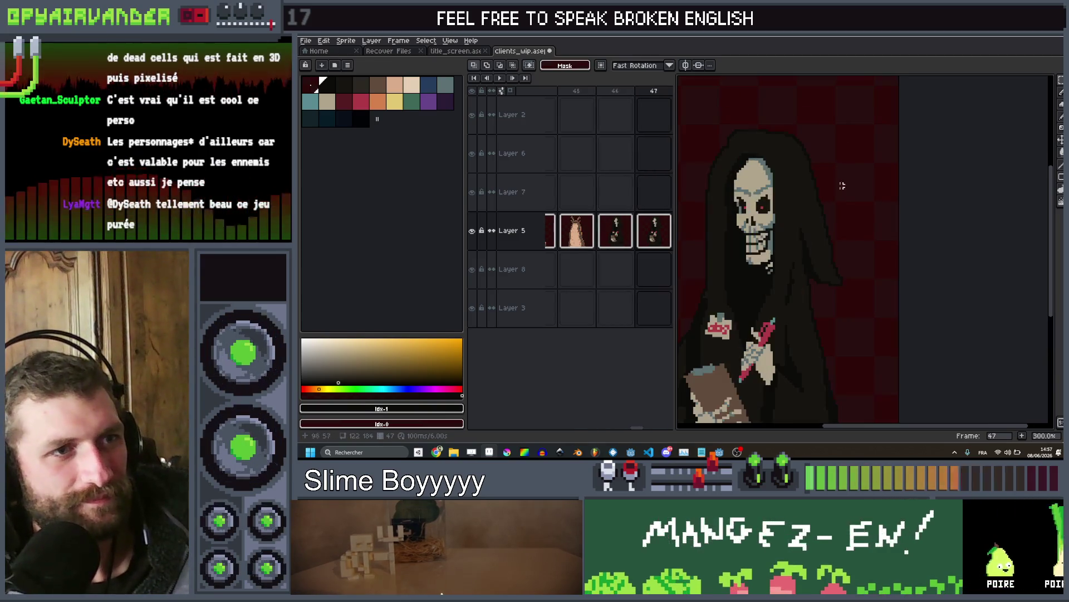
pyautogui.press('i')
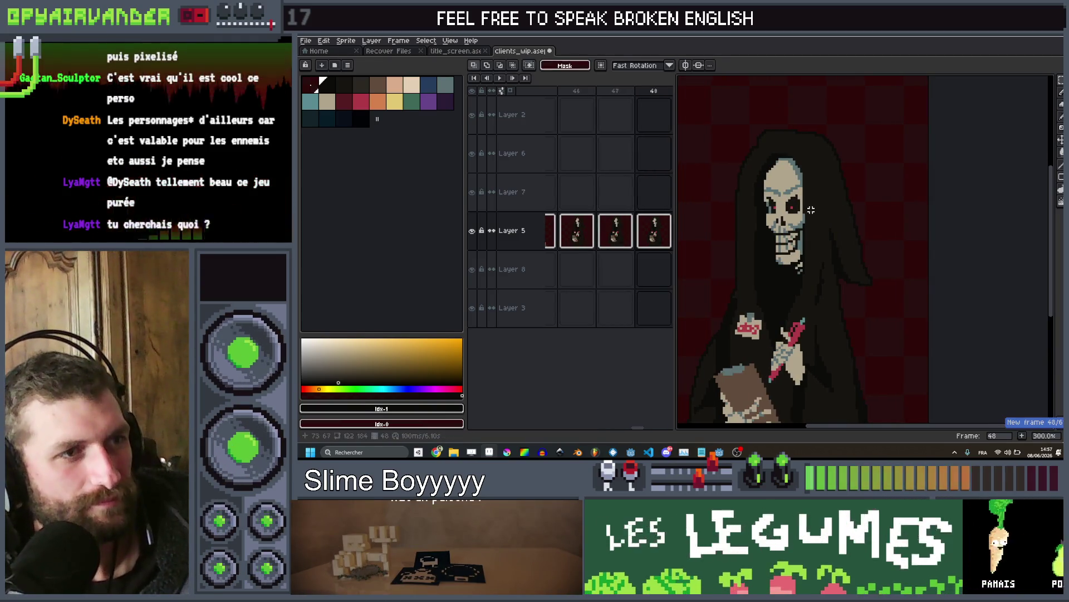
pyautogui.scroll(1, 811, 209)
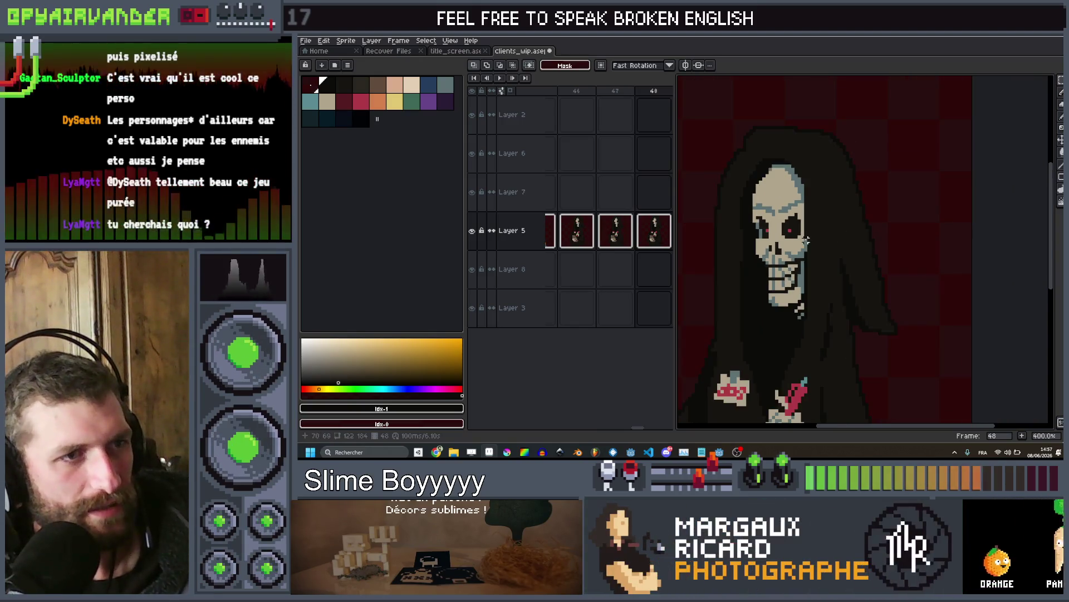
pyautogui.scroll(1, 806, 240)
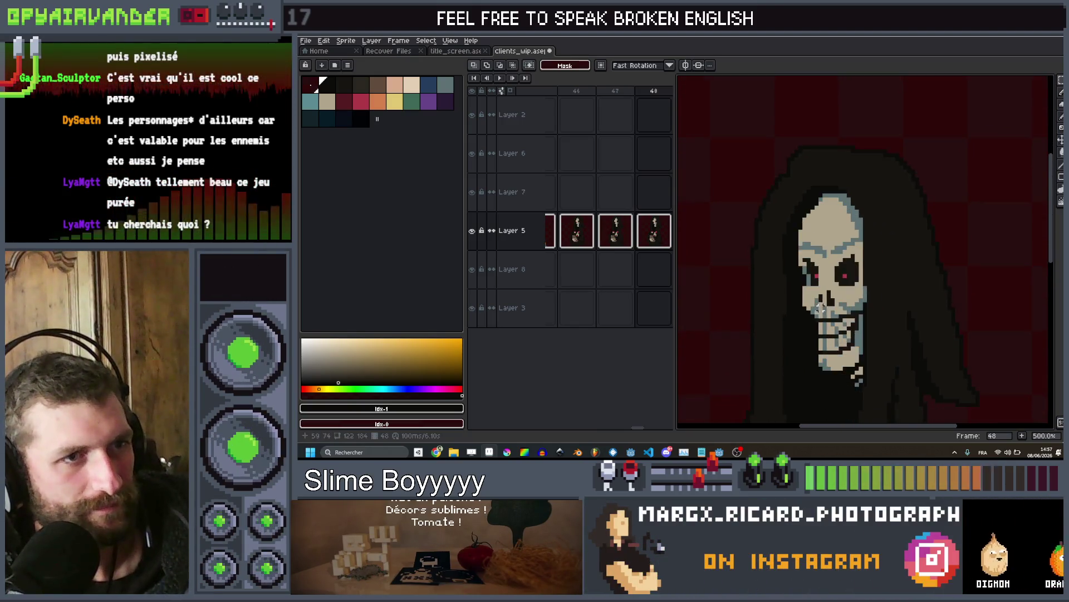
pyautogui.scroll(-1, 820, 308)
# Lasso the skeleton's head and hood and move them up 2 pixels
pyautogui.press('b')
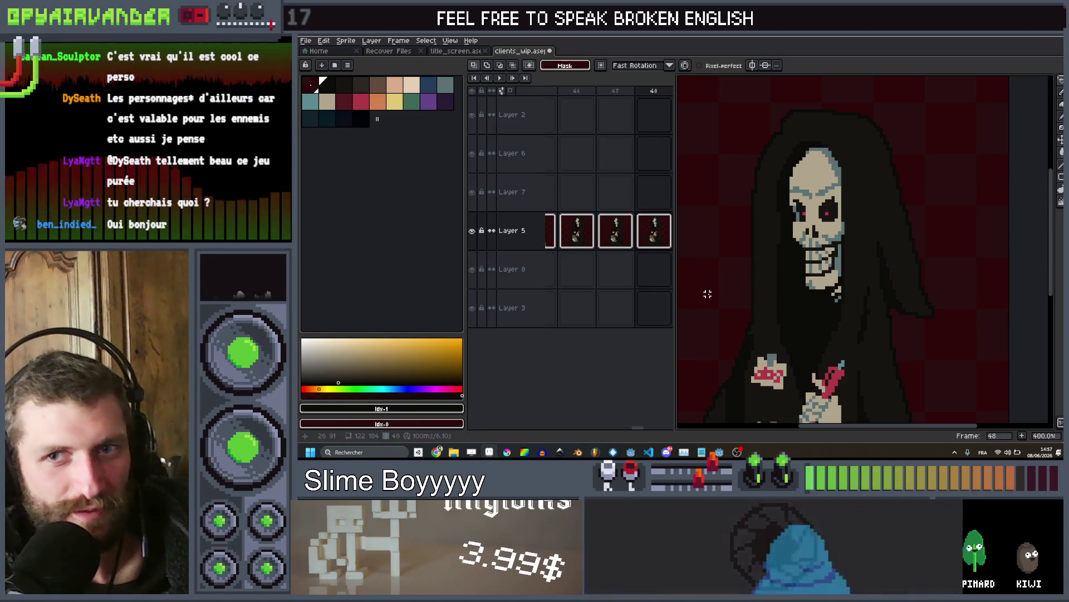
pyautogui.moveTo(724, 275)
pyautogui.mouseDown()
pyautogui.moveTo(842, 336)
pyautogui.moveTo(951, 316)
pyautogui.mouseUp()
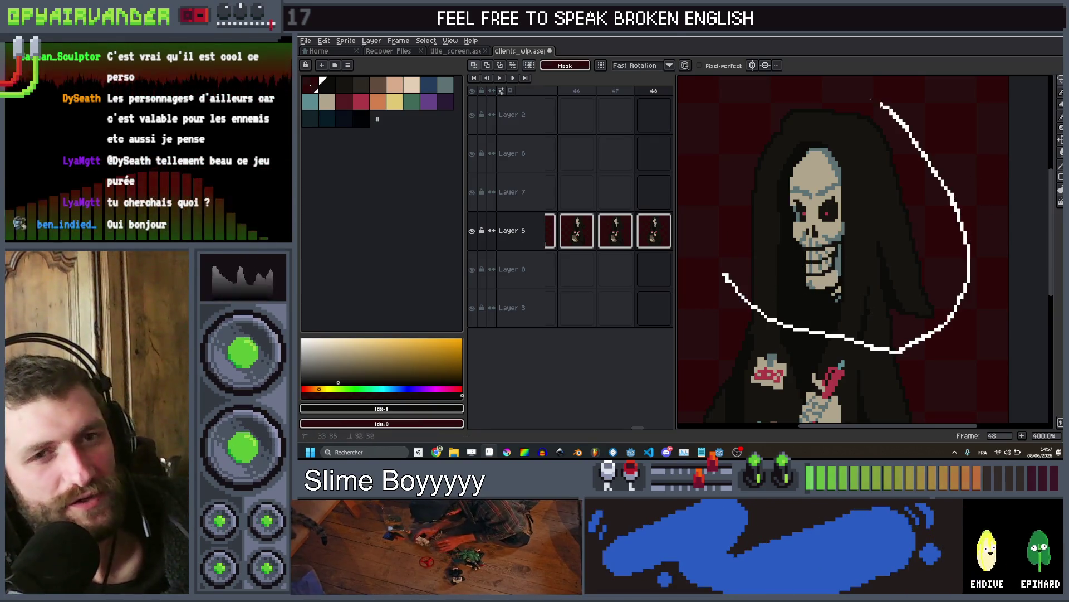
pyautogui.moveTo(724, 106); pyautogui.dragTo(725, 100)
pyautogui.click(853, 270)
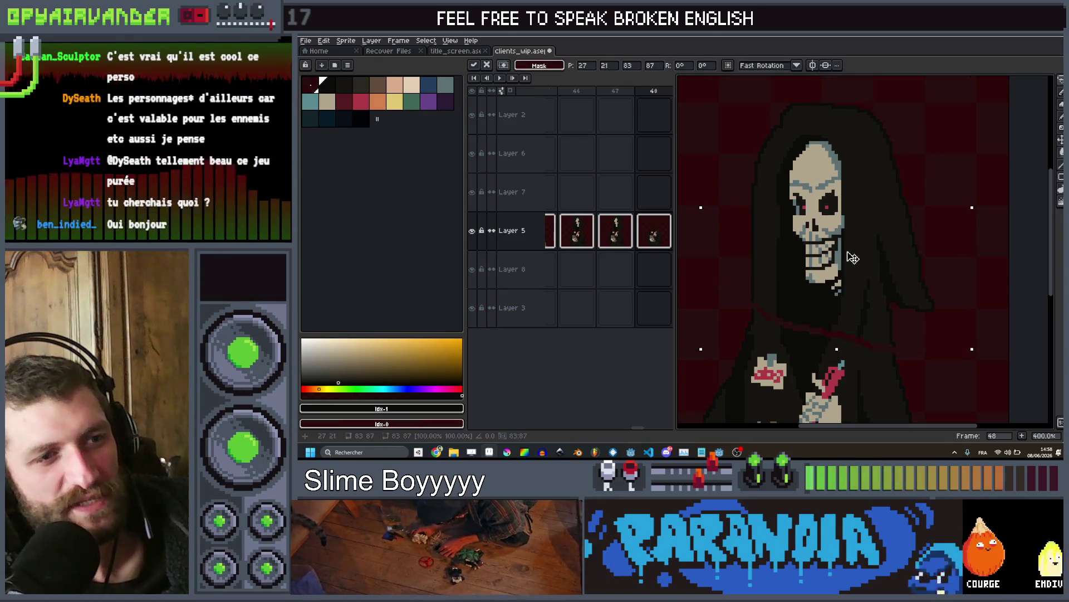
pyautogui.moveTo(852, 258); pyautogui.dragTo(853, 252)
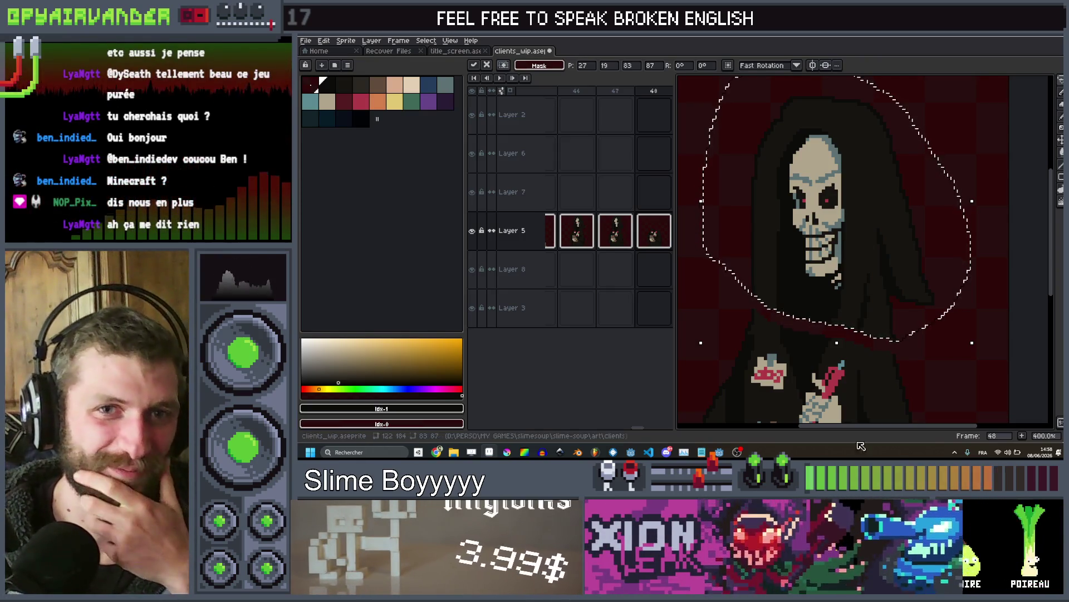
# Bring back the 'book chartacter creator pixel art' YouTube results and scroll through them
pyautogui.moveTo(436, 452)
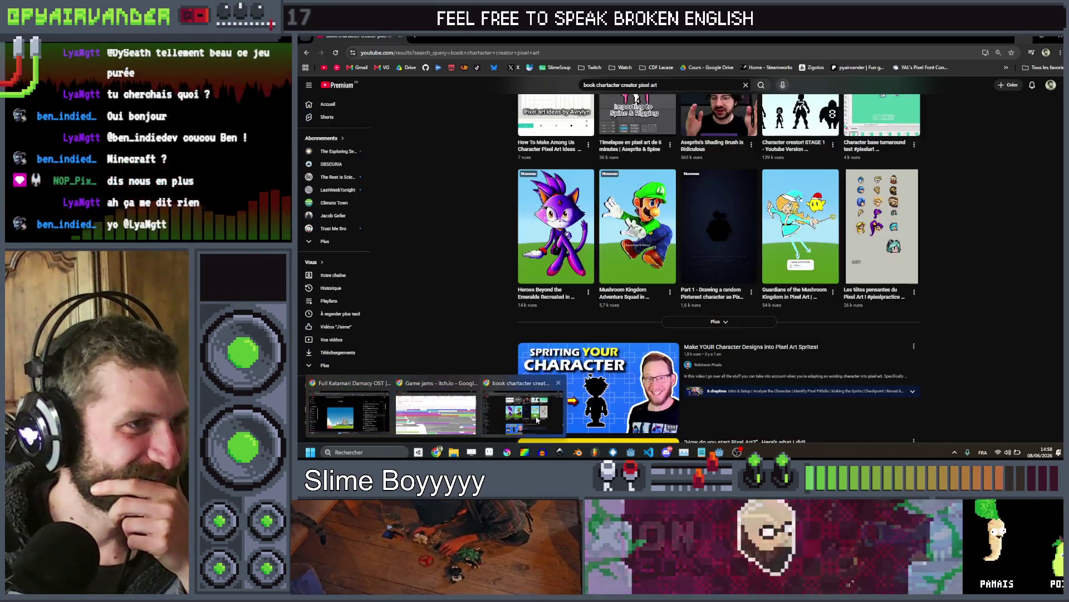
pyautogui.click(538, 418)
pyautogui.scroll(-7, 483, 231)
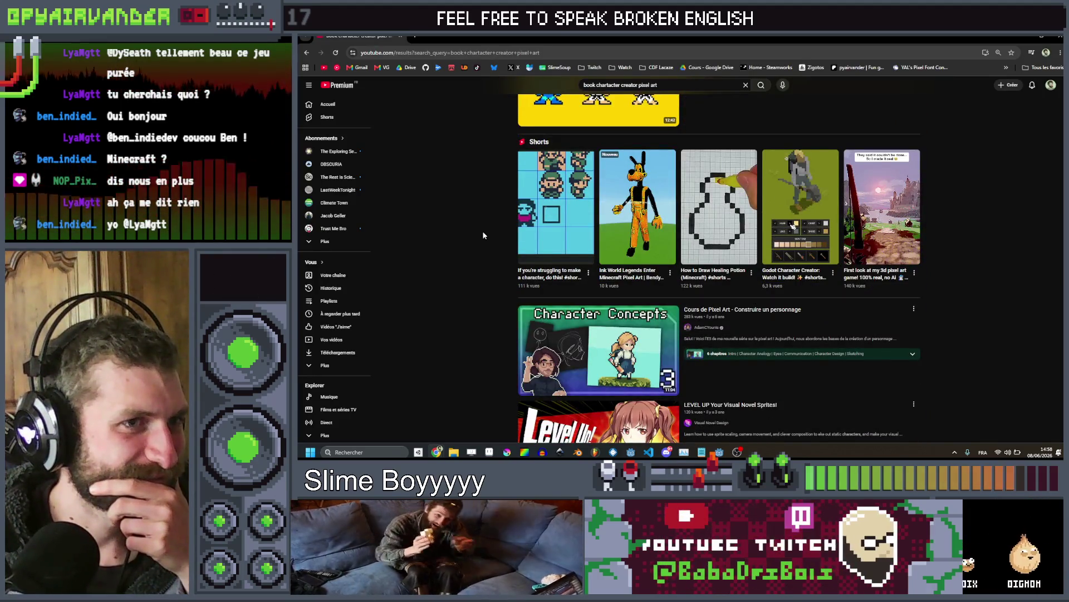
pyautogui.scroll(-5, 483, 235)
pyautogui.scroll(-4, 483, 234)
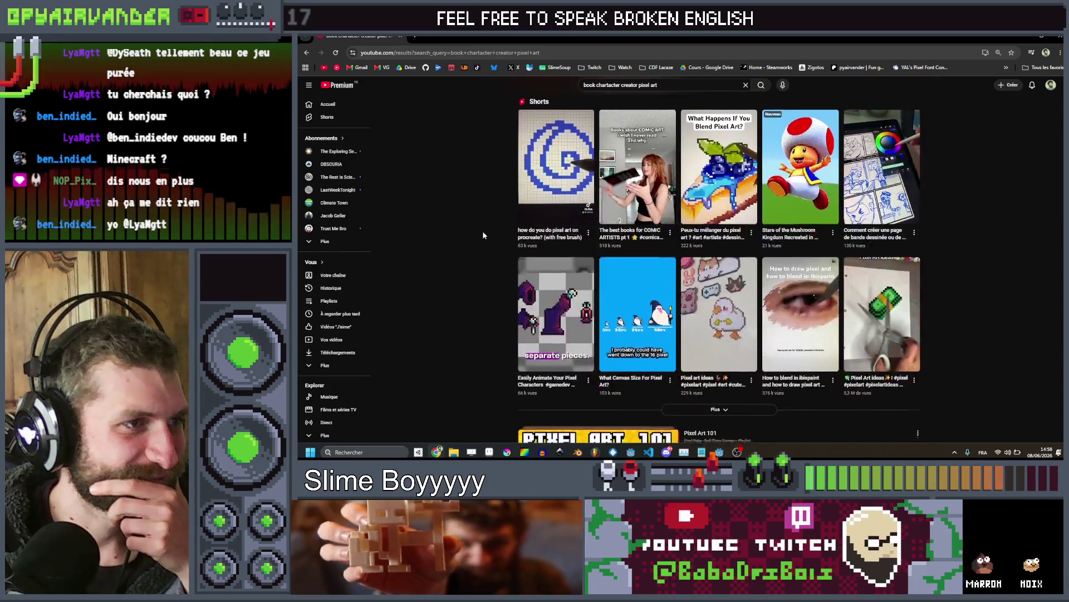
pyautogui.scroll(2, 583, 268)
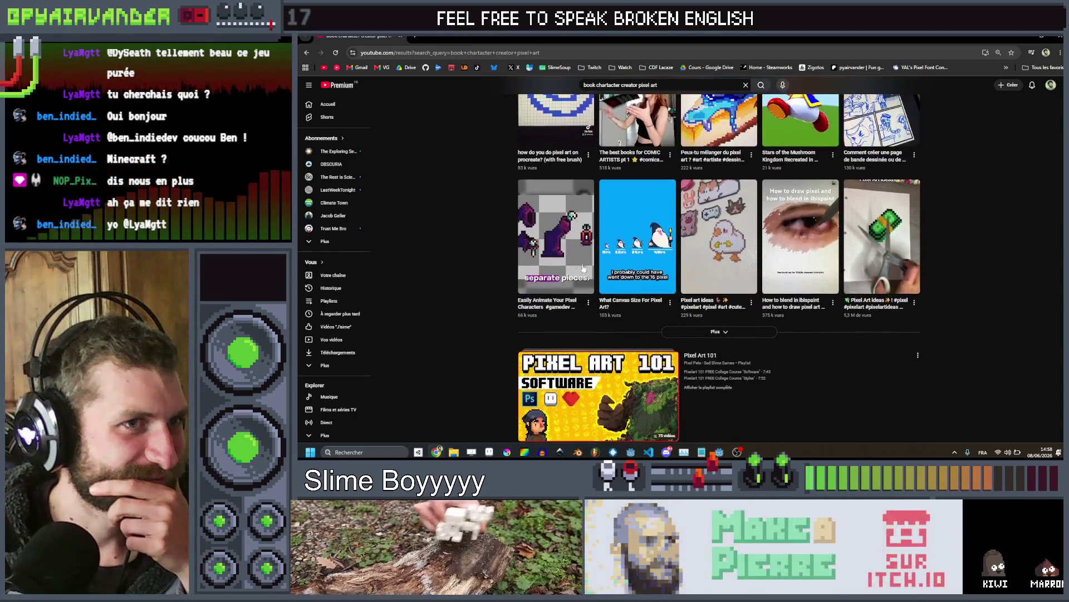
# Expand the Shorts shelf and browse the videos back up to the search box
pyautogui.click(690, 333)
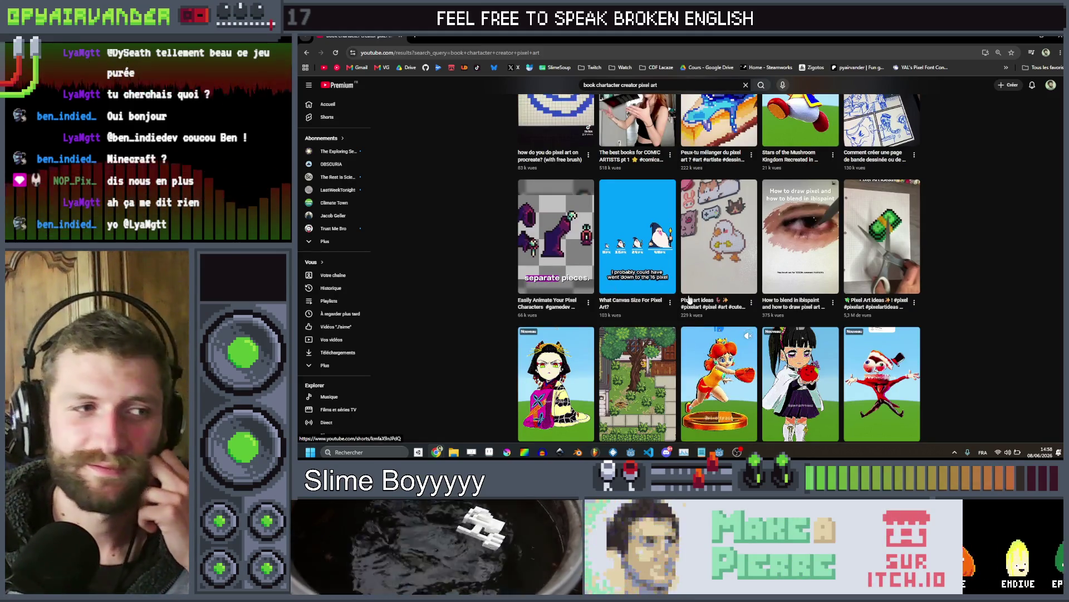
pyautogui.scroll(-5, 691, 341)
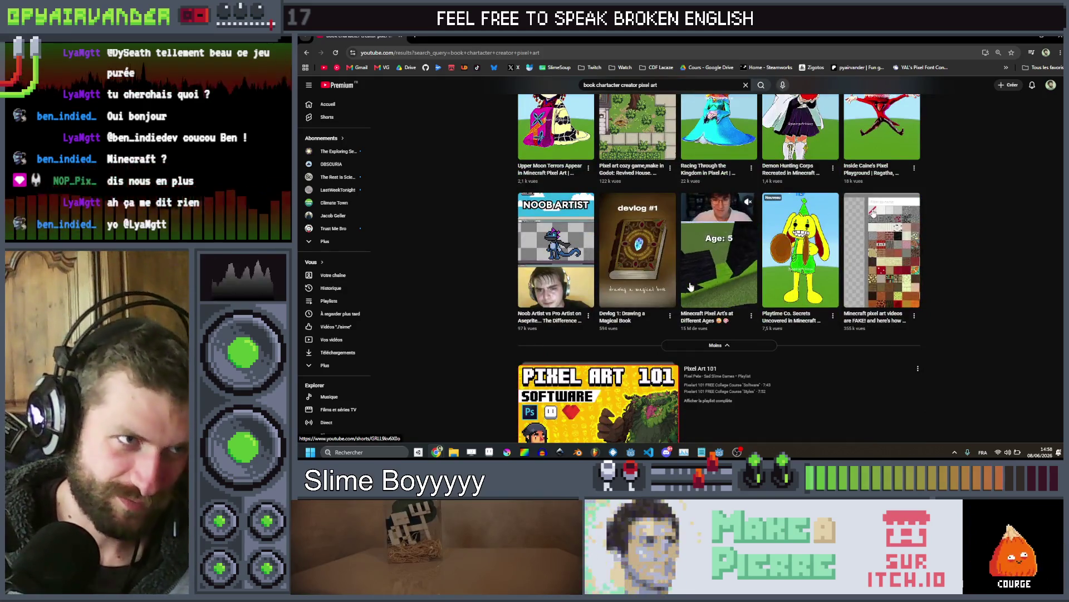
pyautogui.scroll(4, 690, 287)
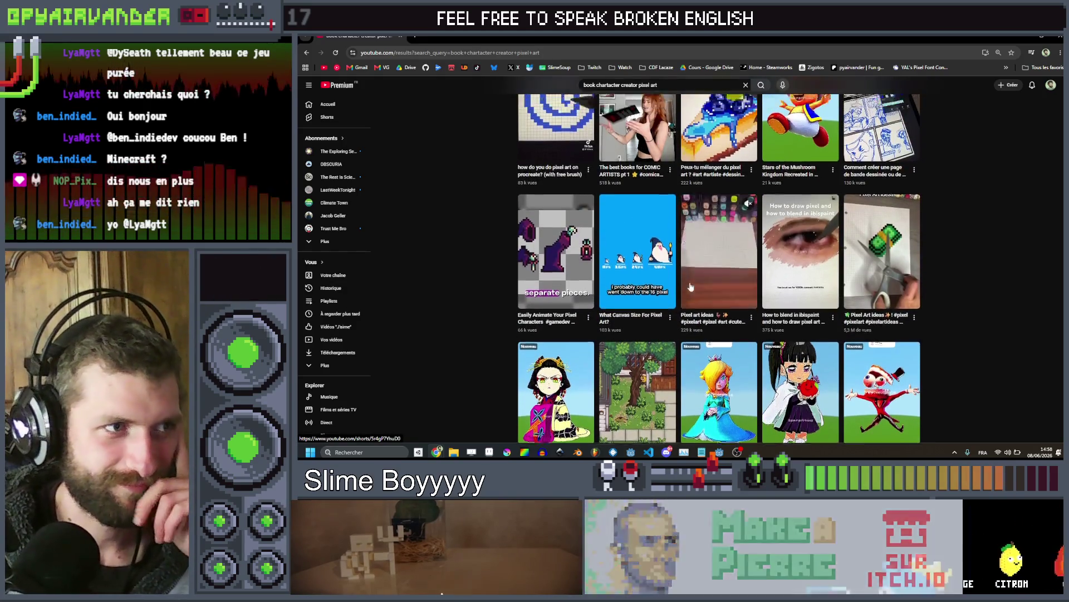
pyautogui.scroll(4, 690, 287)
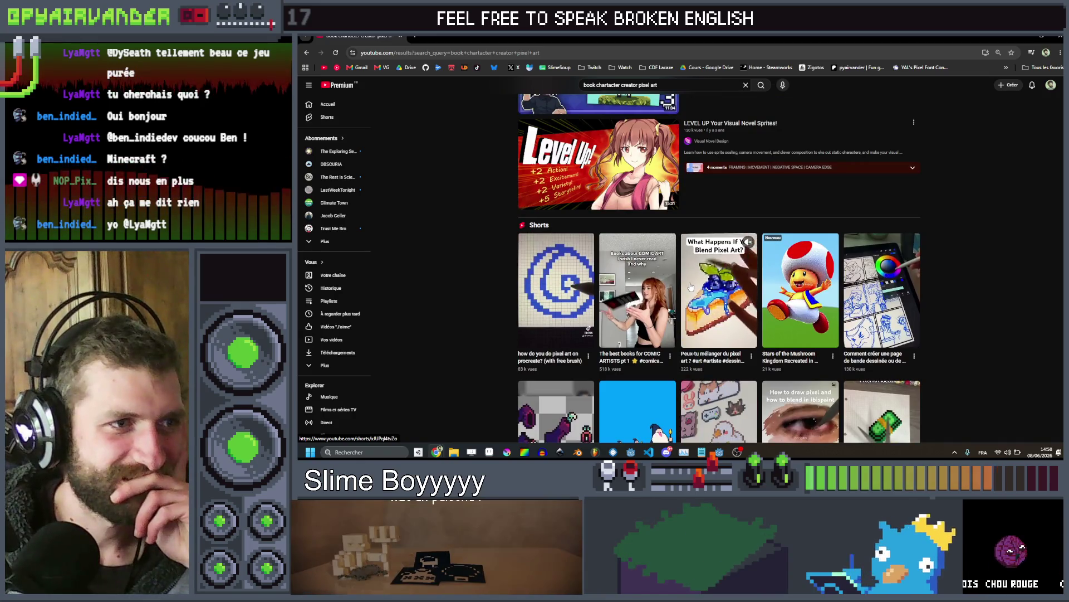
pyautogui.scroll(10, 691, 287)
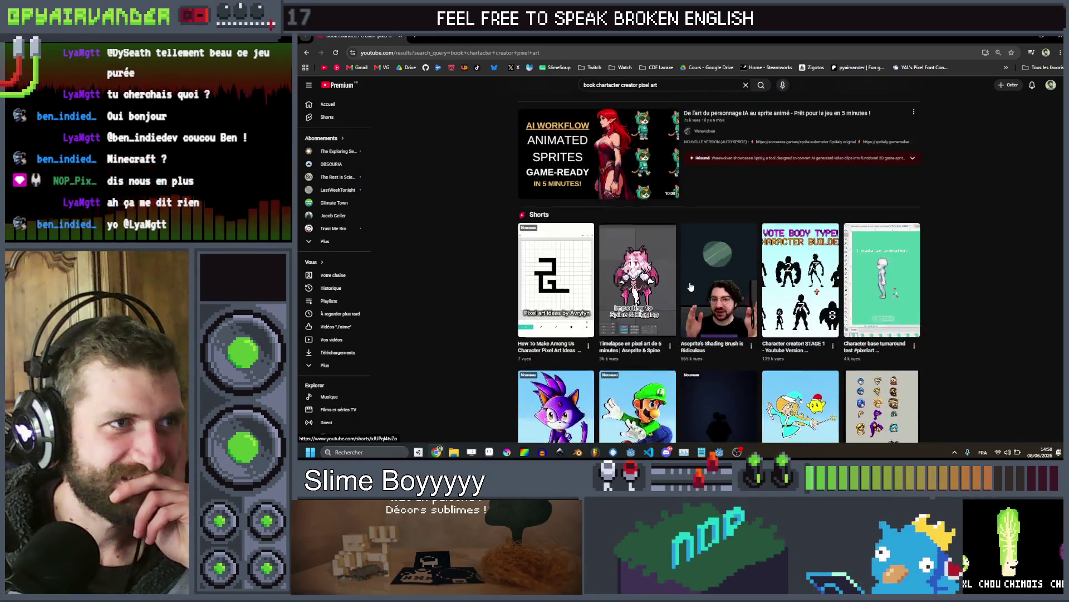
pyautogui.scroll(10, 691, 285)
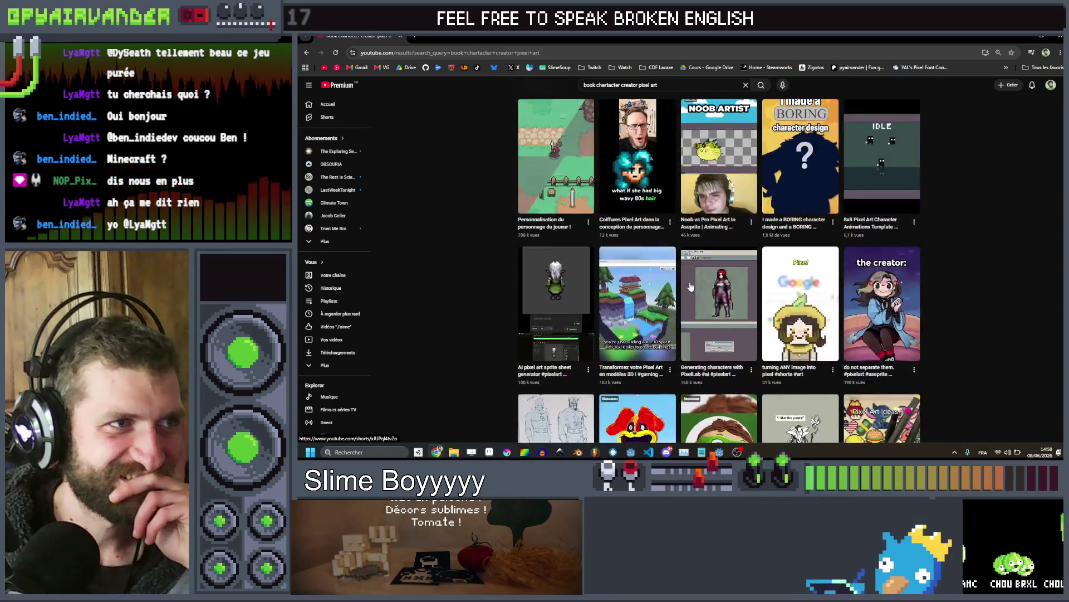
pyautogui.scroll(-5, 691, 287)
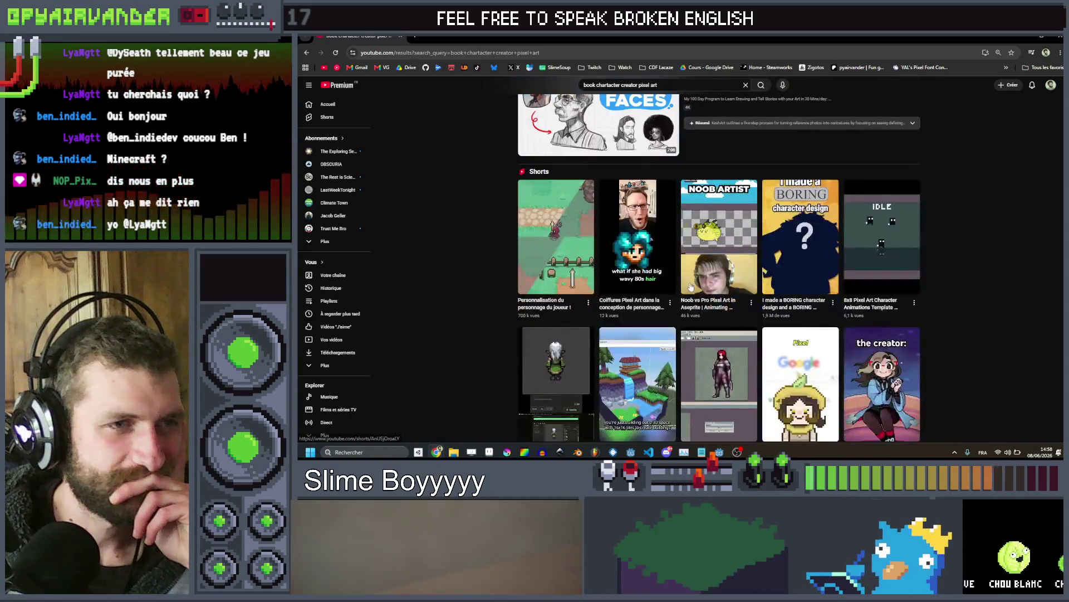
pyautogui.scroll(8, 690, 287)
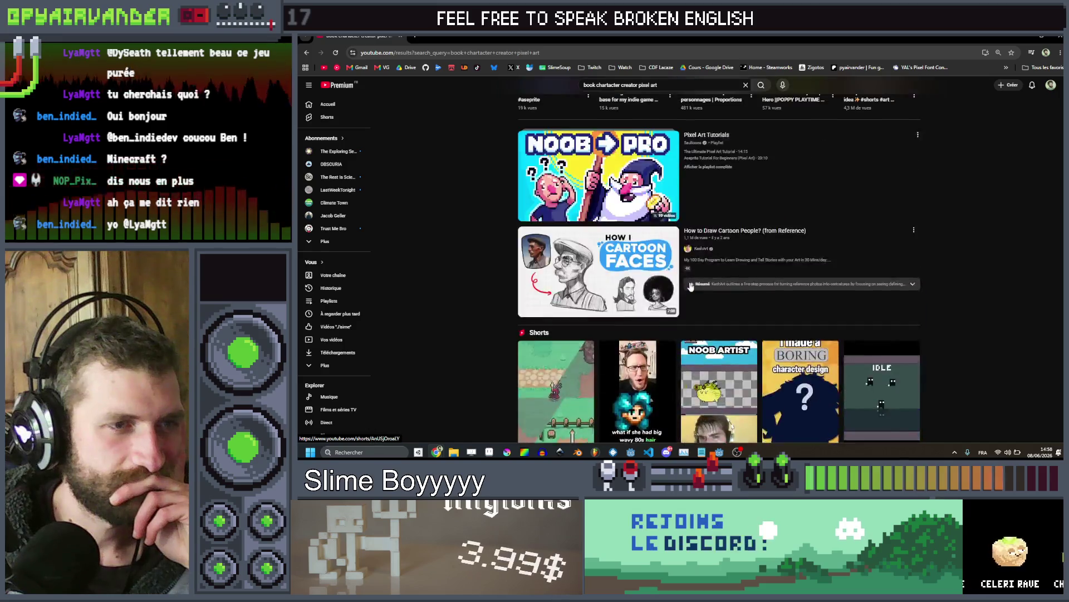
pyautogui.scroll(4, 691, 287)
pyautogui.scroll(-4, 690, 287)
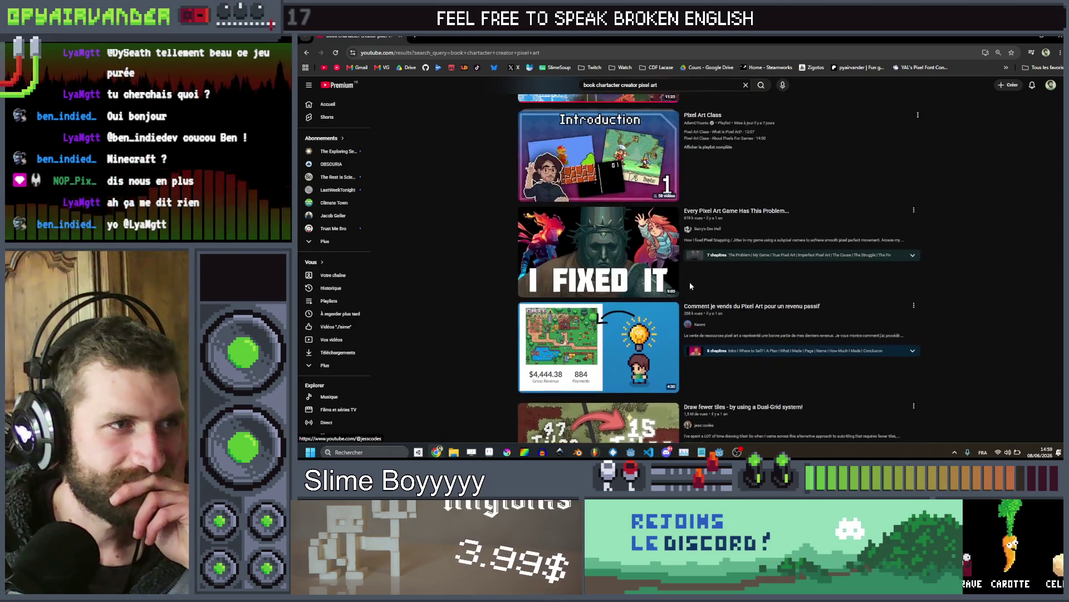
pyautogui.scroll(4, 690, 286)
pyautogui.scroll(10, 690, 286)
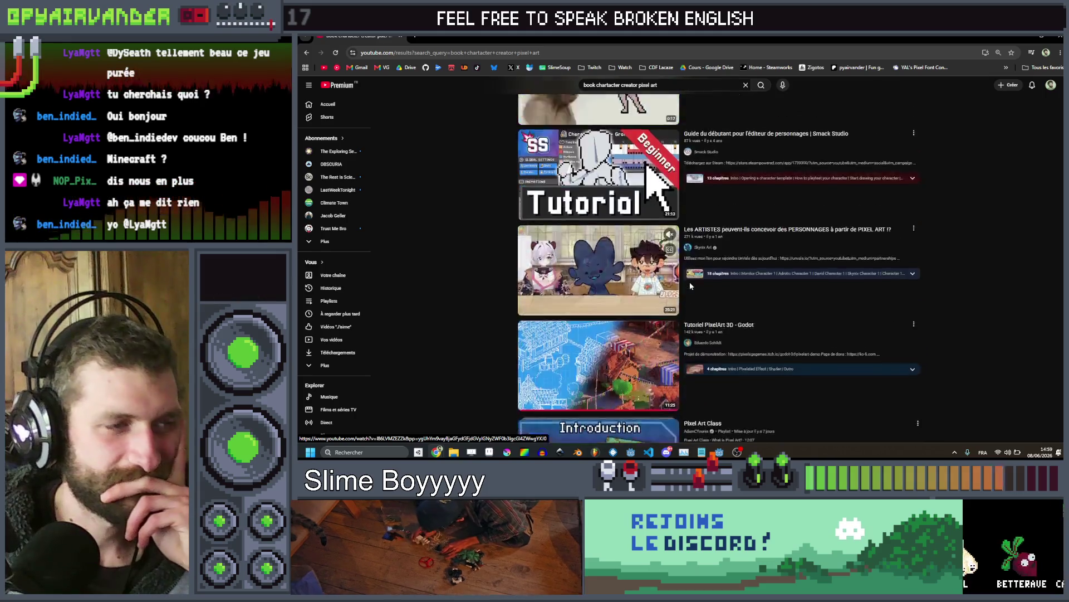
pyautogui.scroll(8, 690, 286)
pyautogui.scroll(3, 690, 286)
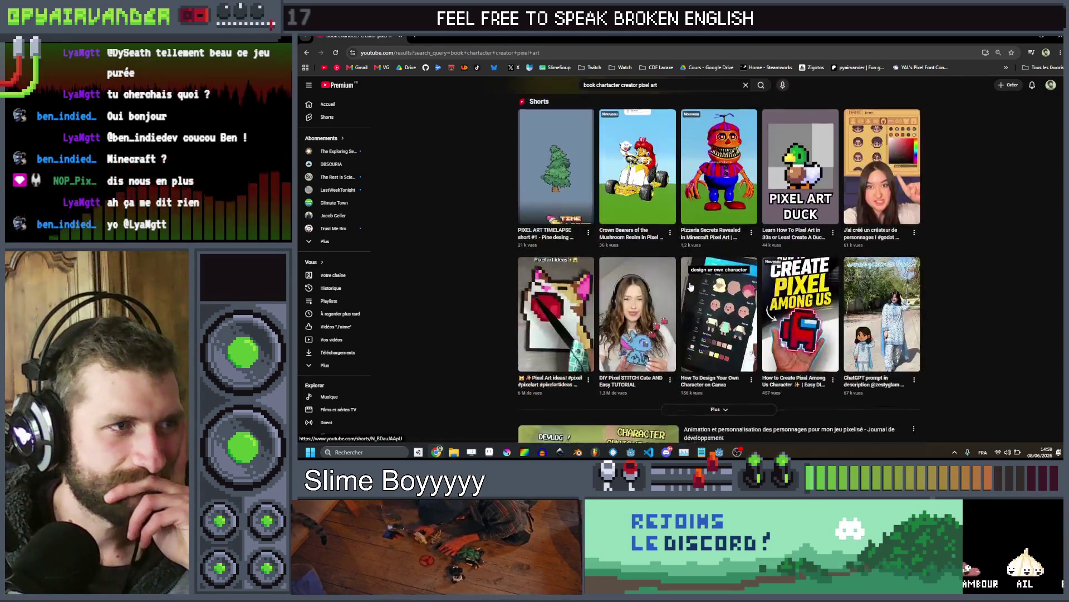
pyautogui.scroll(-3, 690, 285)
pyautogui.scroll(10, 689, 285)
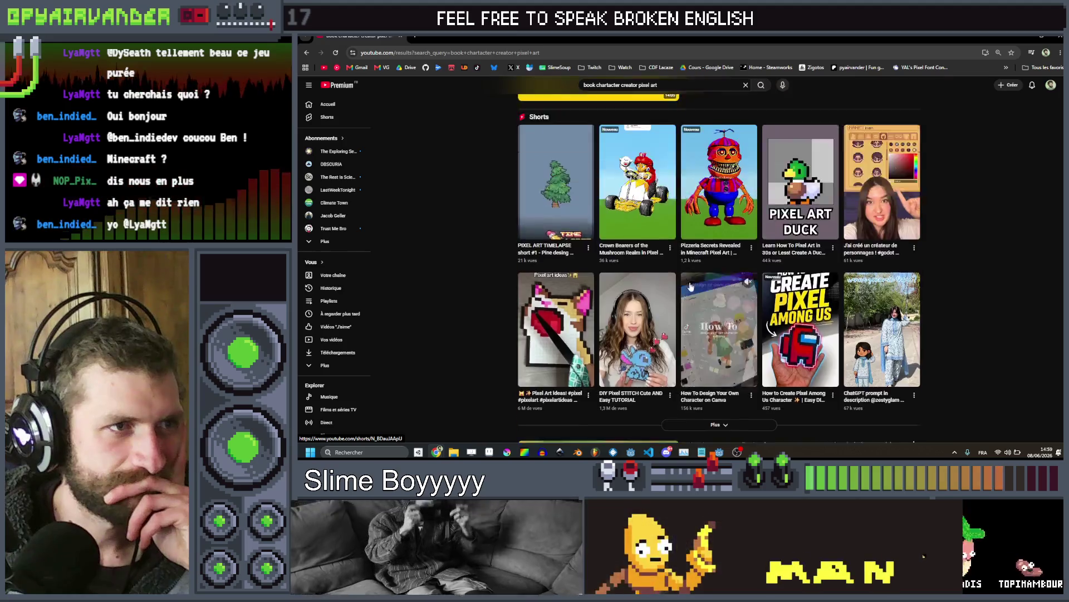
pyautogui.scroll(5, 690, 282)
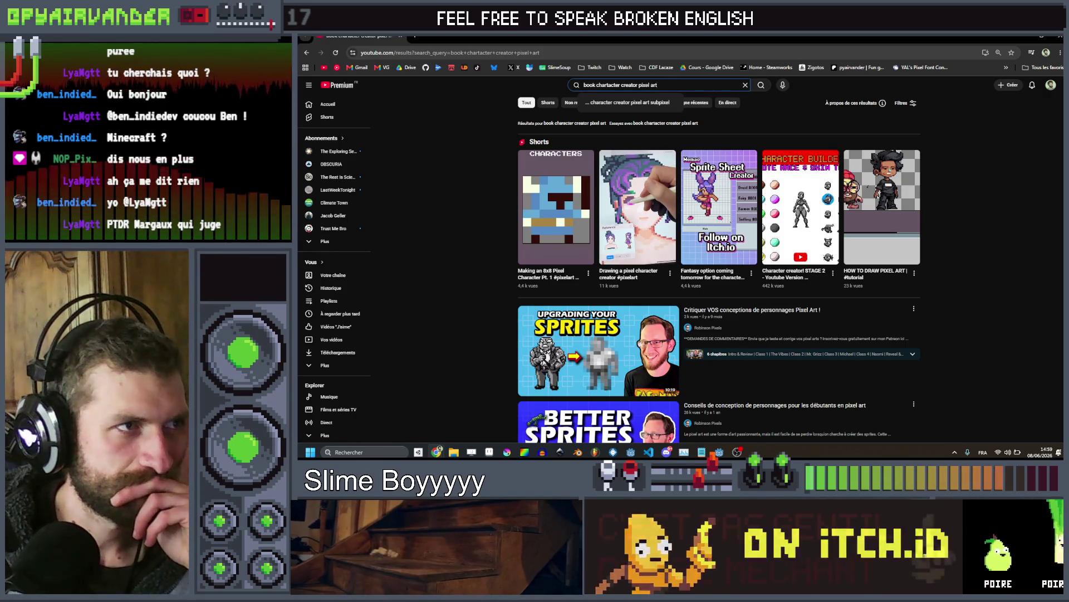
pyautogui.click(583, 85)
pyautogui.write('shade')
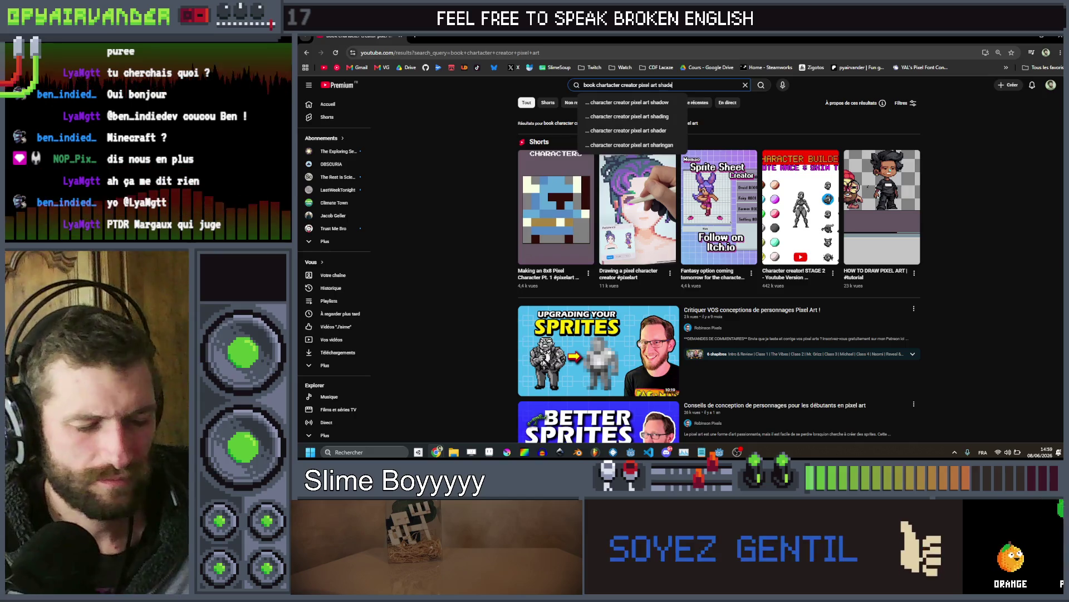
# Search for 'book chartacter creator pixel art shader' and scroll the shading tutorials
pyautogui.write('r')
pyautogui.press('Return')
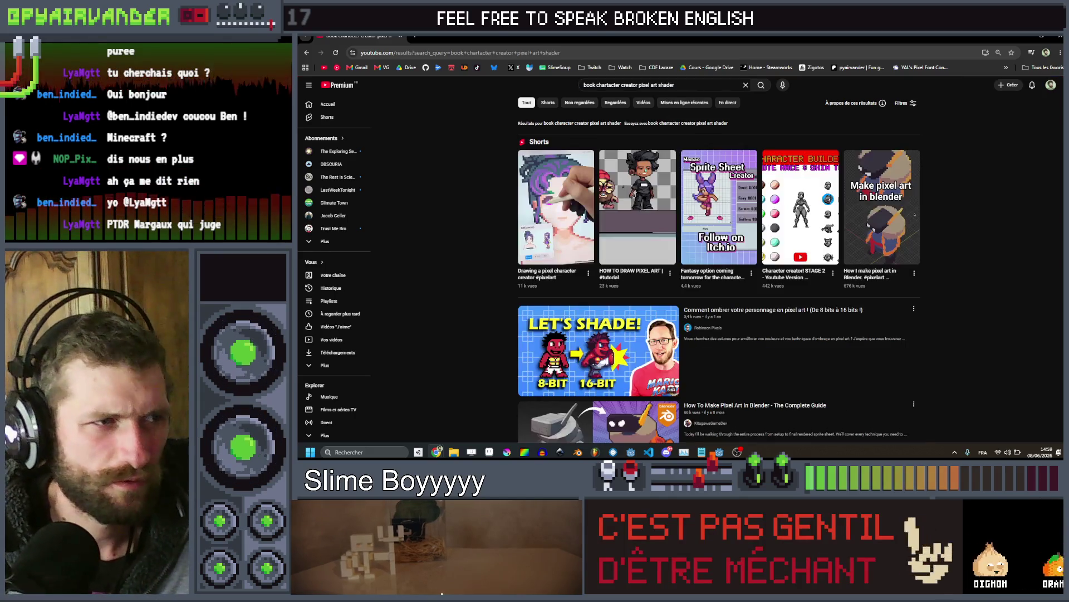
pyautogui.scroll(-10, 671, 156)
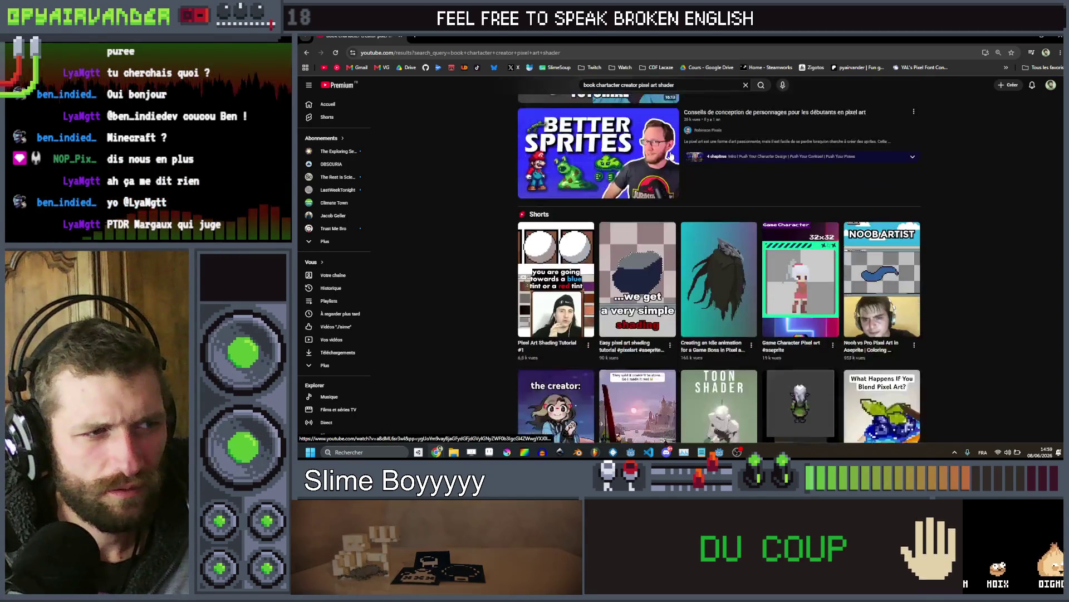
pyautogui.scroll(-1, 671, 156)
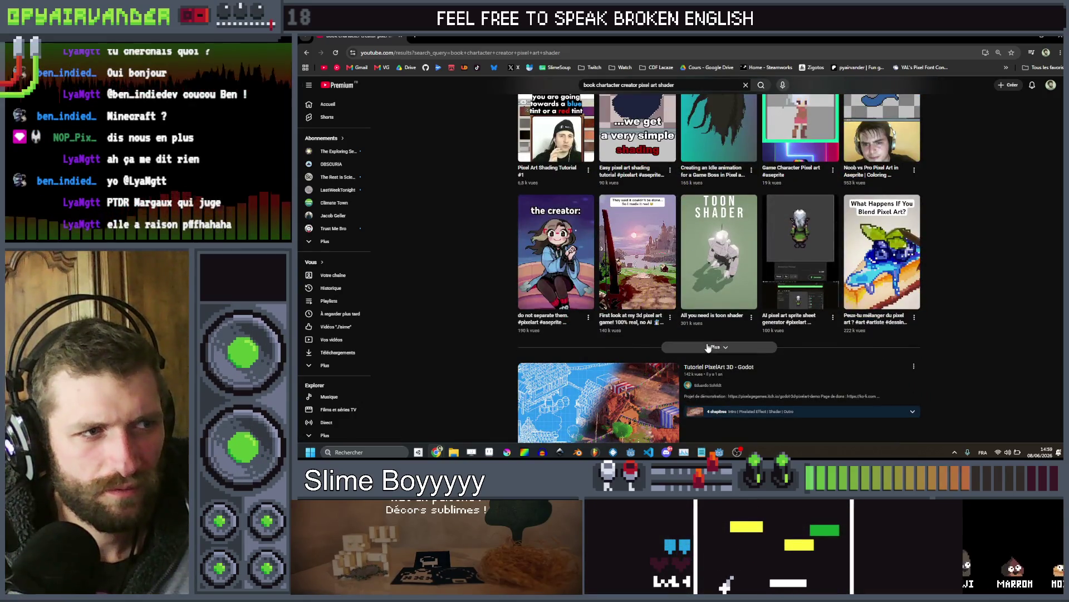
pyautogui.scroll(-3, 734, 213)
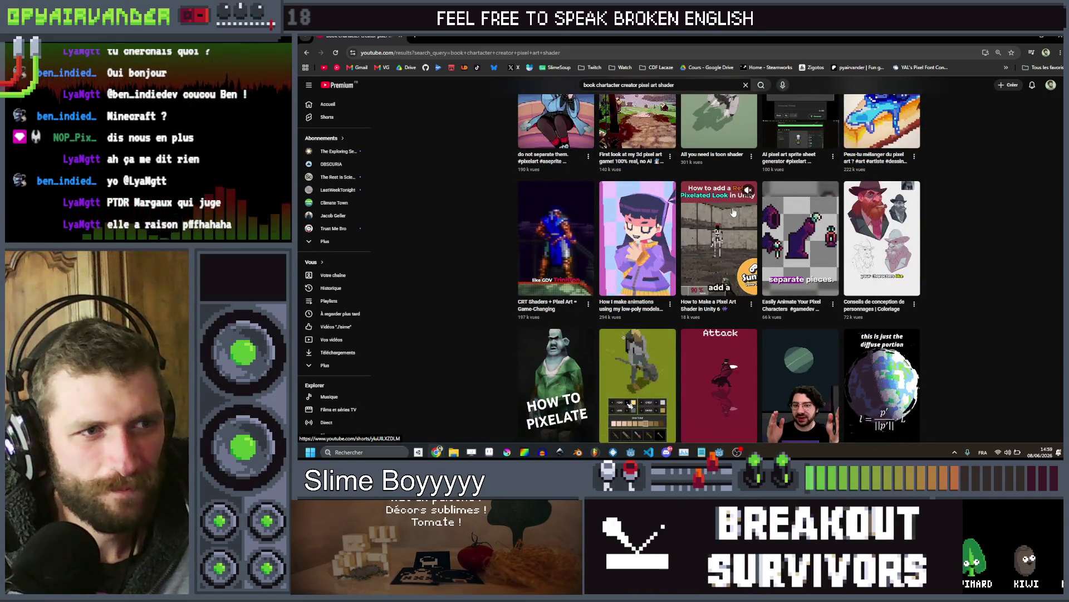
pyautogui.scroll(-2, 733, 213)
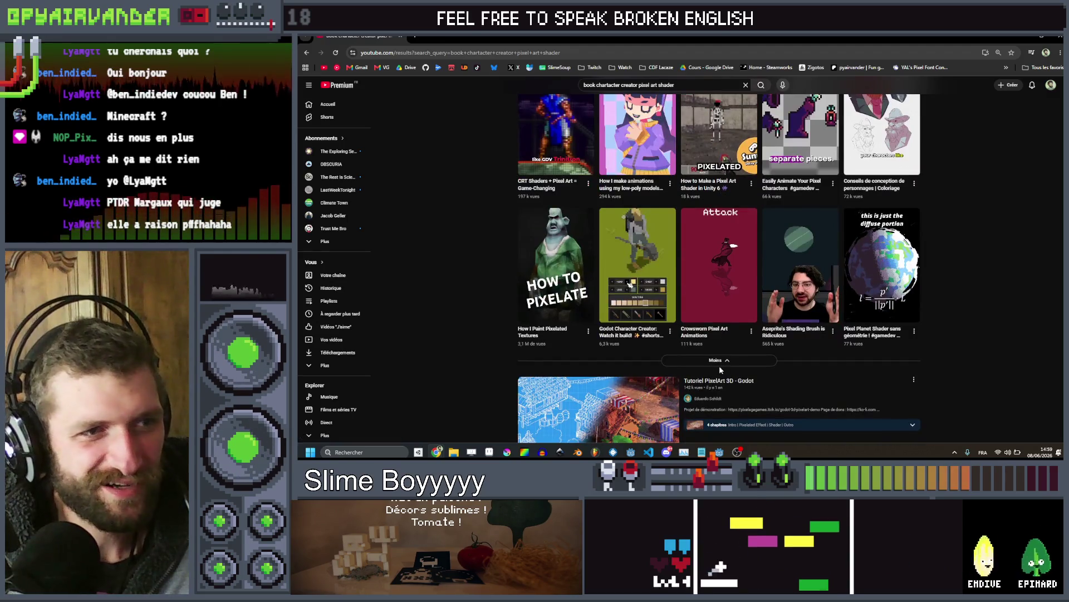
pyautogui.scroll(-15, 720, 365)
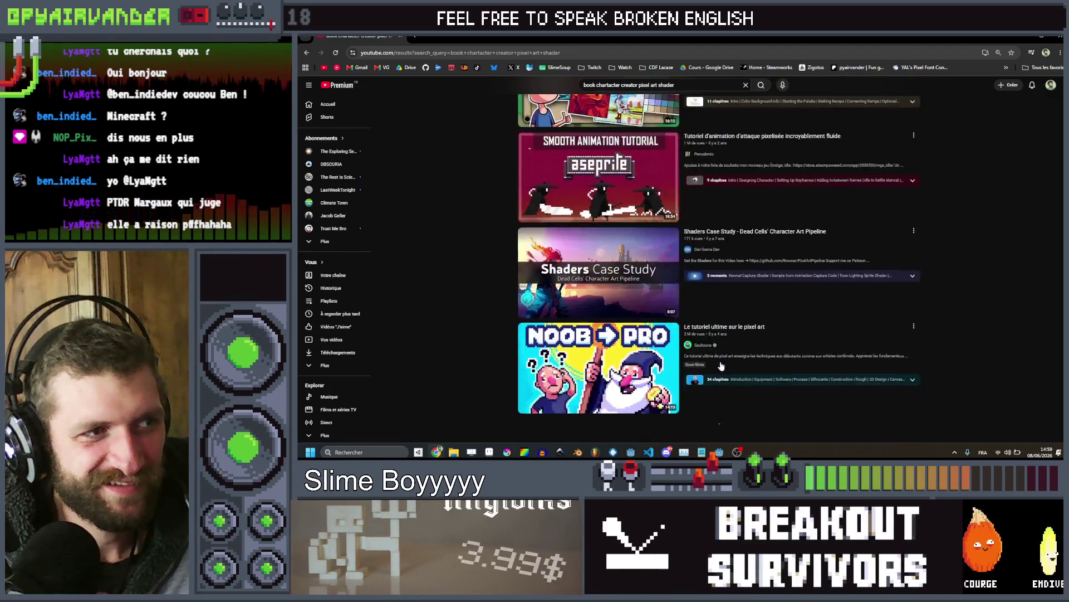
pyautogui.scroll(-7, 880, 224)
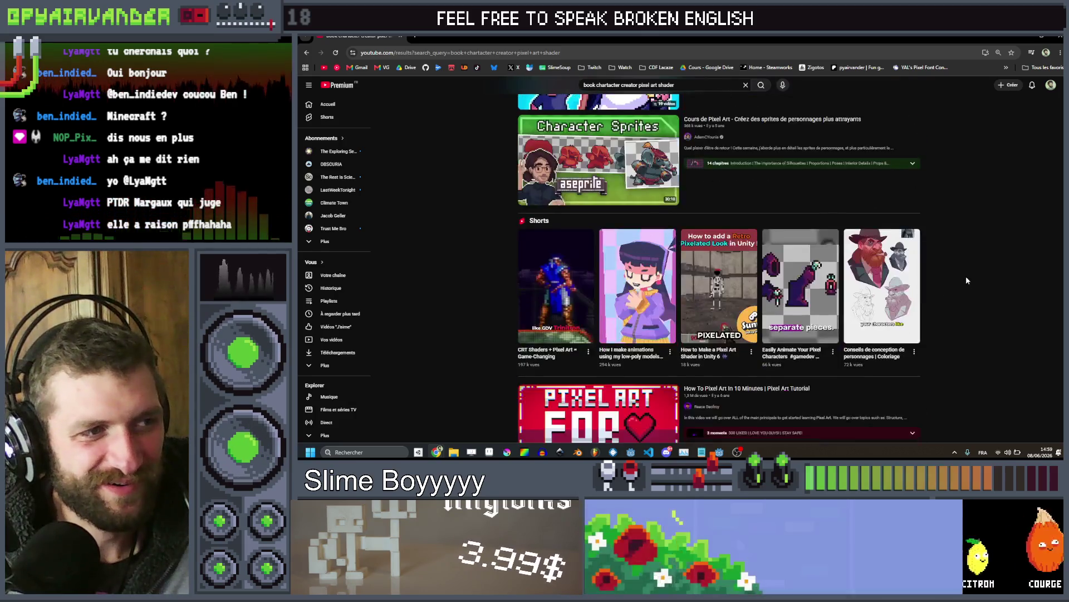
pyautogui.scroll(-1, 965, 275)
# Scroll back up and return to the skeleton sprite in Aseprite
pyautogui.scroll(5, 966, 276)
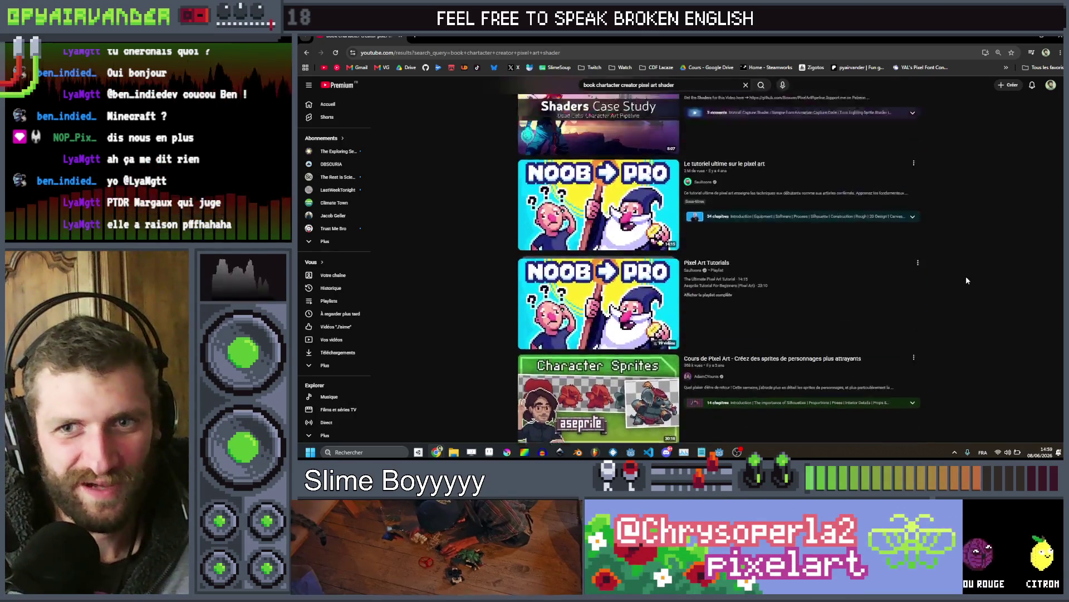
pyautogui.scroll(15, 966, 275)
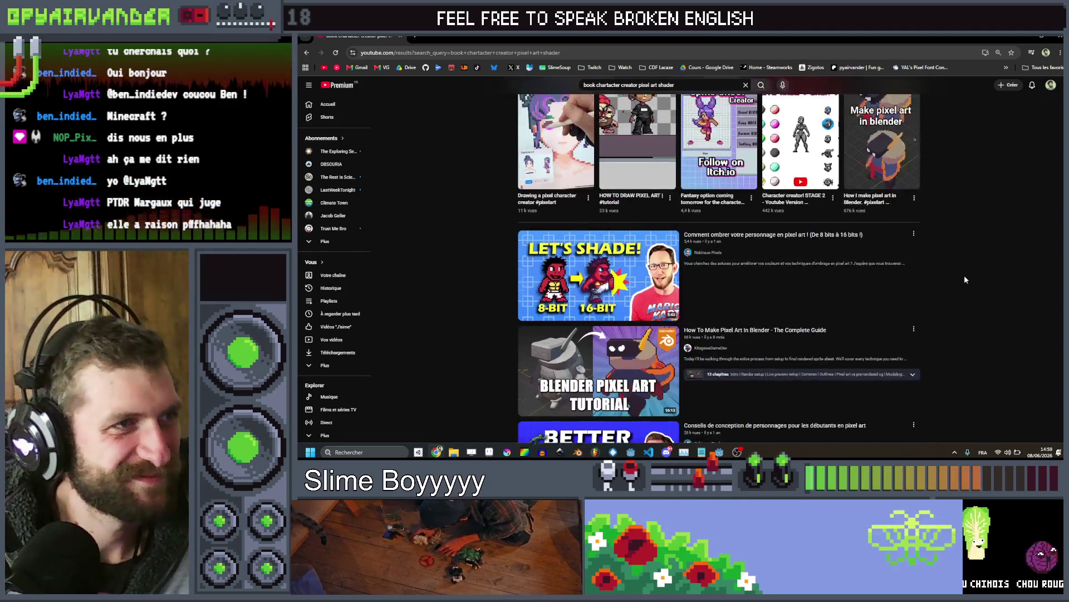
pyautogui.scroll(2, 965, 279)
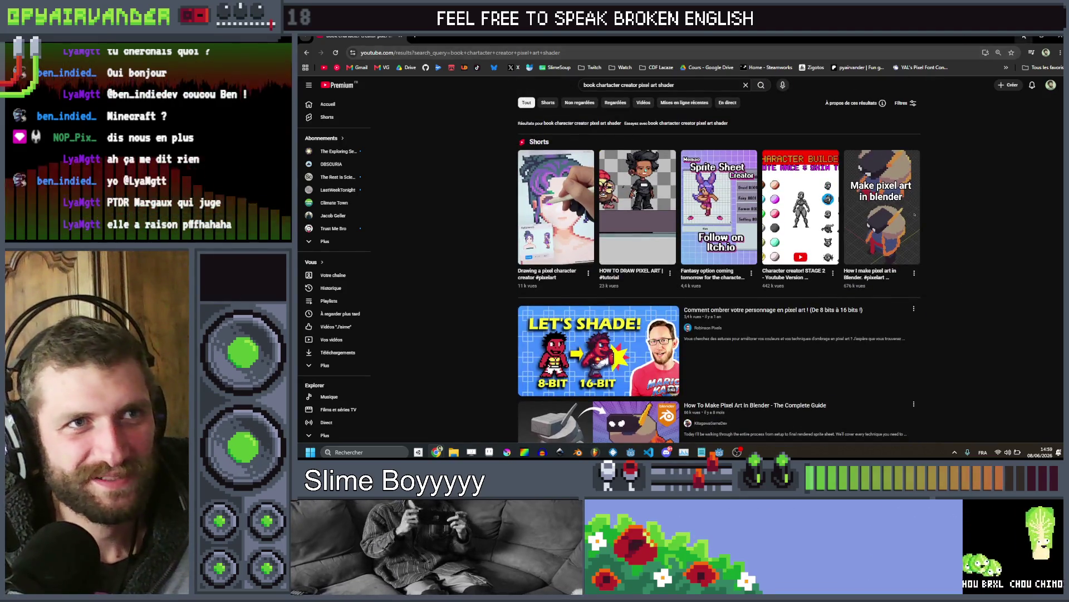
pyautogui.hotkey('alt', 'Tab')
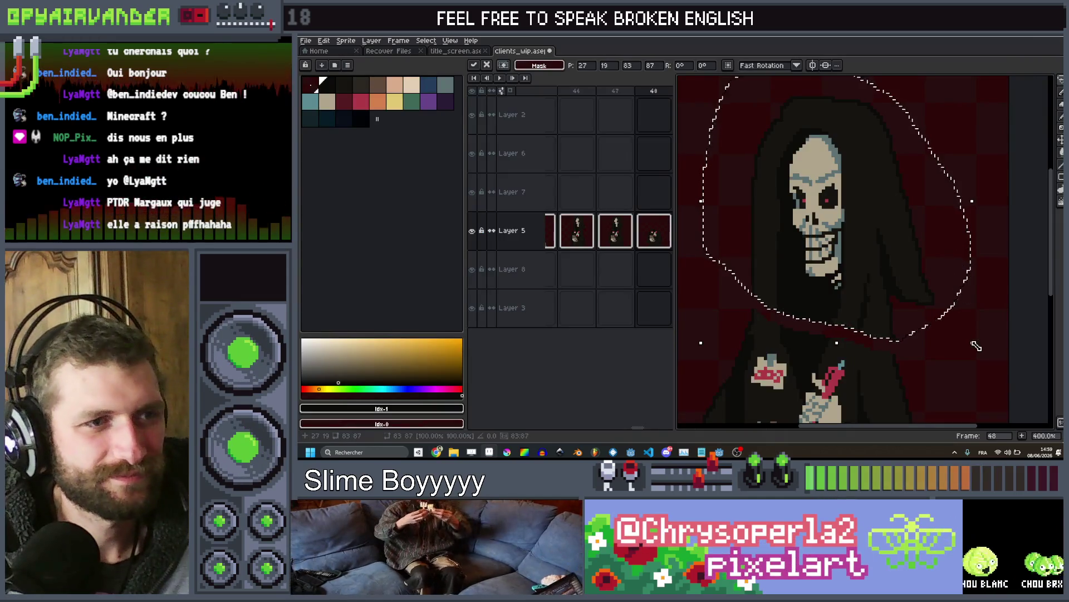
# Drop the head selection, lasso the skeleton's lower jaw and commit it in its moved position
pyautogui.scroll(-1, 918, 336)
pyautogui.press('Return')
pyautogui.scroll(-3, 970, 355)
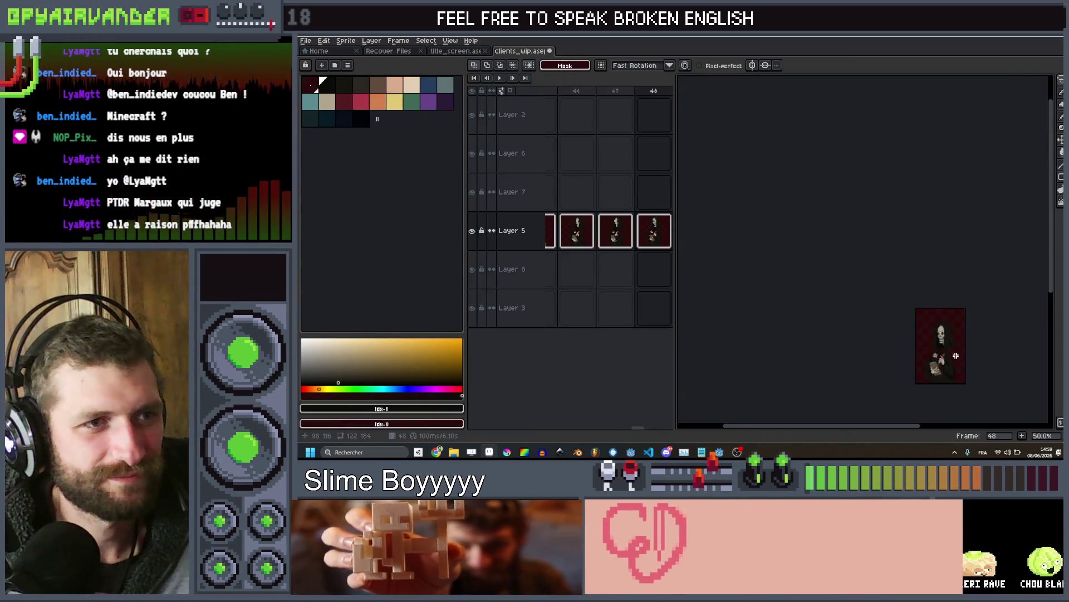
pyautogui.scroll(5, 883, 213)
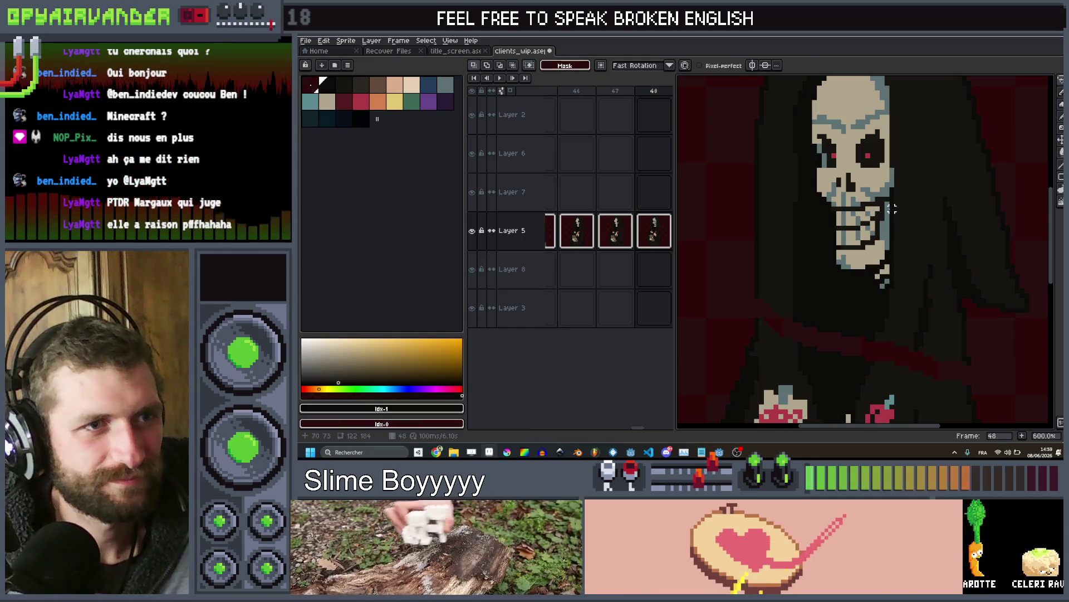
pyautogui.moveTo(867, 219); pyautogui.dragTo(837, 227)
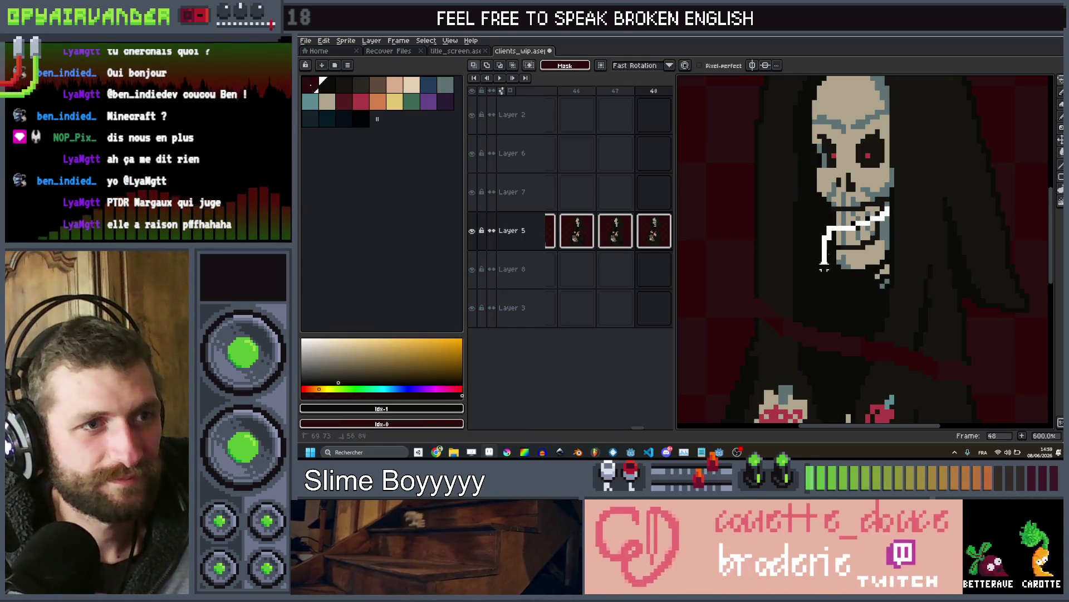
pyautogui.moveTo(866, 295)
pyautogui.mouseDown()
pyautogui.moveTo(886, 209)
pyautogui.moveTo(870, 274)
pyautogui.mouseUp()
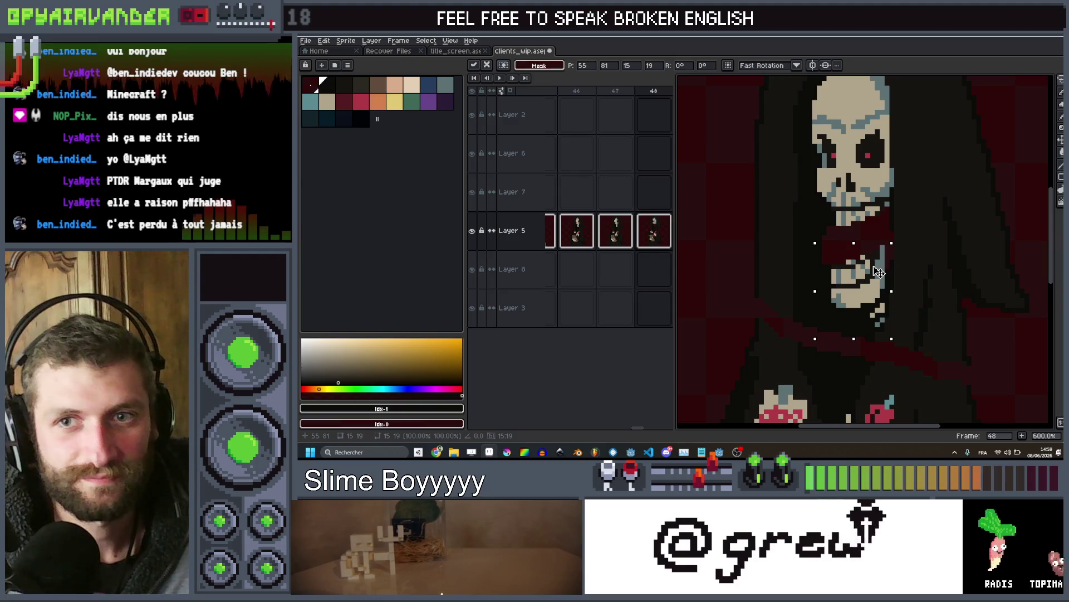
pyautogui.press('Return')
pyautogui.scroll(-3, 733, 265)
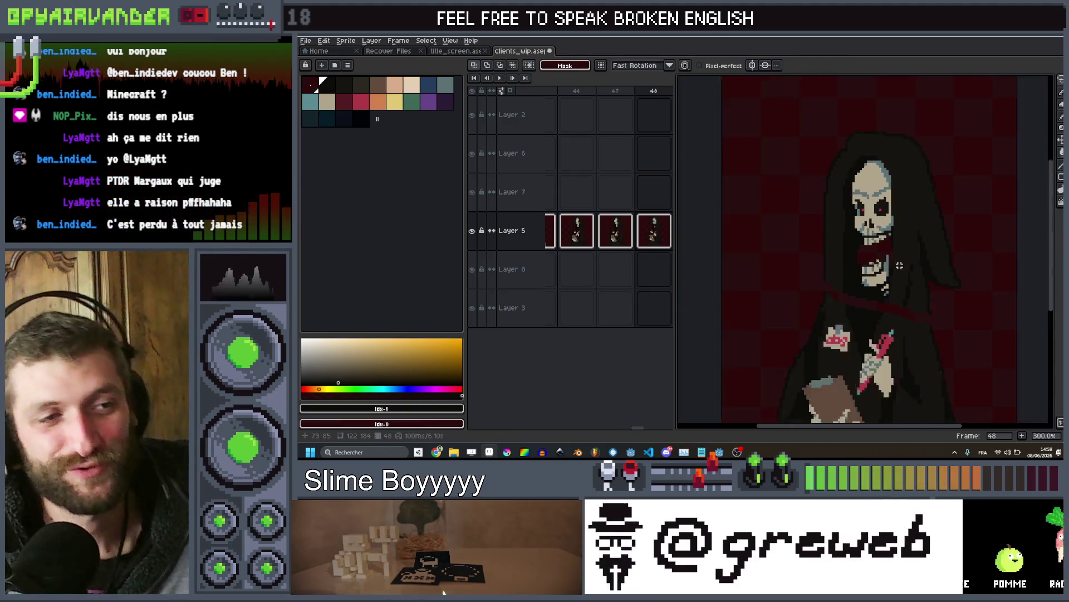
pyautogui.scroll(2, 869, 272)
pyautogui.scroll(3, 869, 273)
pyautogui.press('alt')
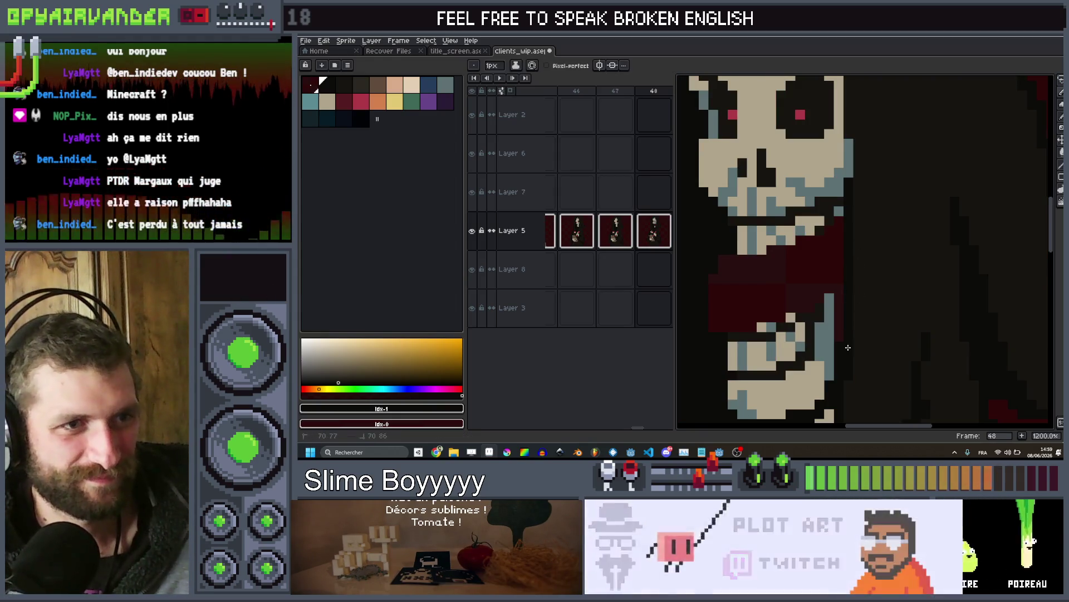
# Paint dark over the red and light pixels inside the skeleton's open mouth
pyautogui.scroll(-4, 857, 294)
pyautogui.scroll(3, 839, 348)
pyautogui.scroll(4, 839, 348)
pyautogui.press('ctrl')
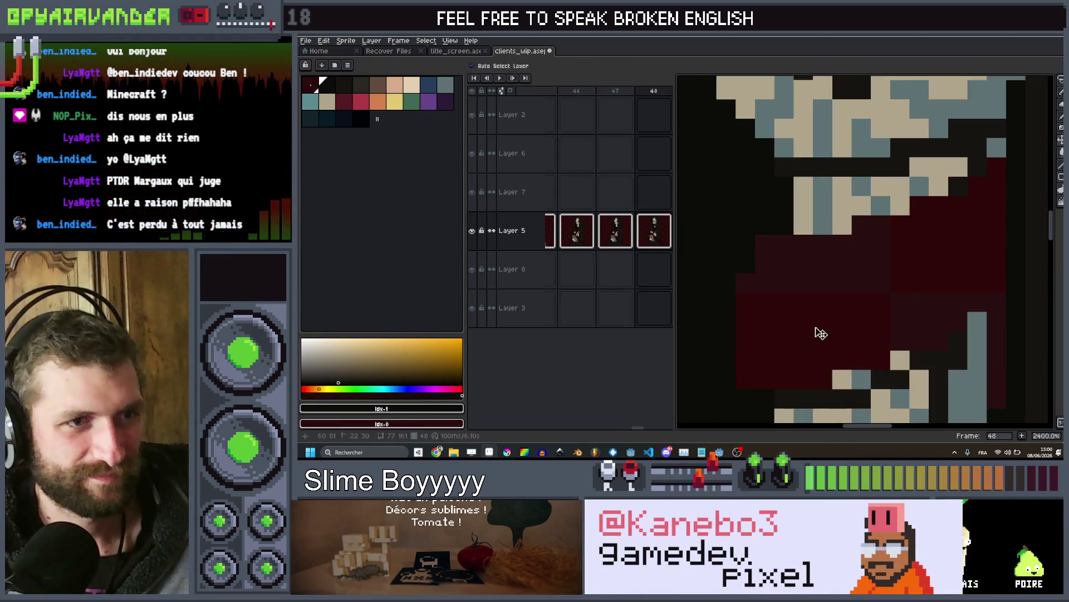
pyautogui.moveTo(843, 369); pyautogui.dragTo(880, 355)
pyautogui.moveTo(908, 322)
pyautogui.mouseDown()
pyautogui.moveTo(864, 303)
pyautogui.moveTo(755, 293)
pyautogui.mouseUp()
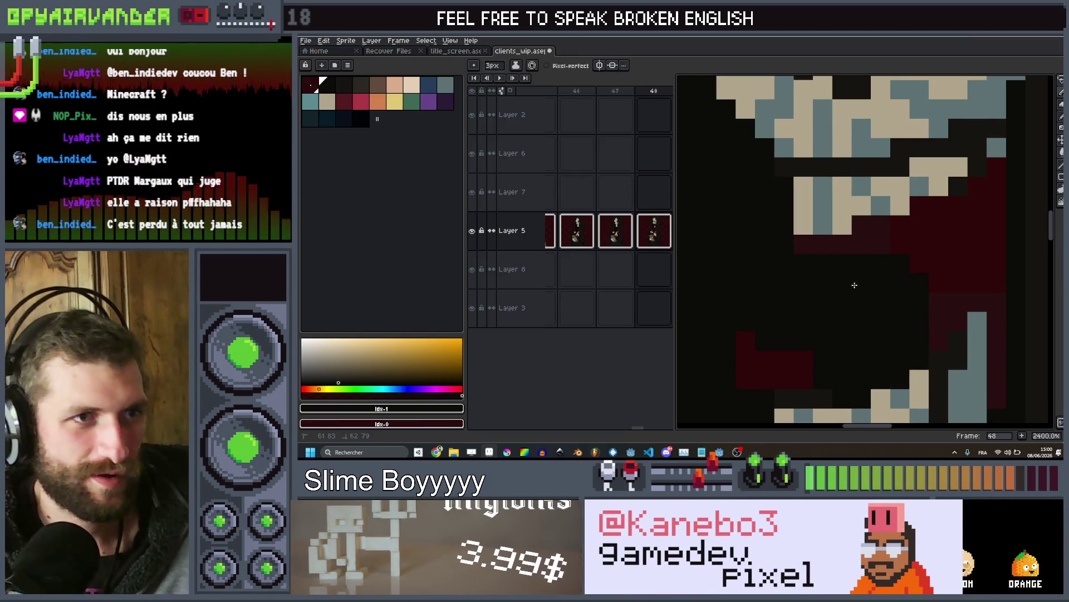
pyautogui.moveTo(854, 285); pyautogui.dragTo(800, 267)
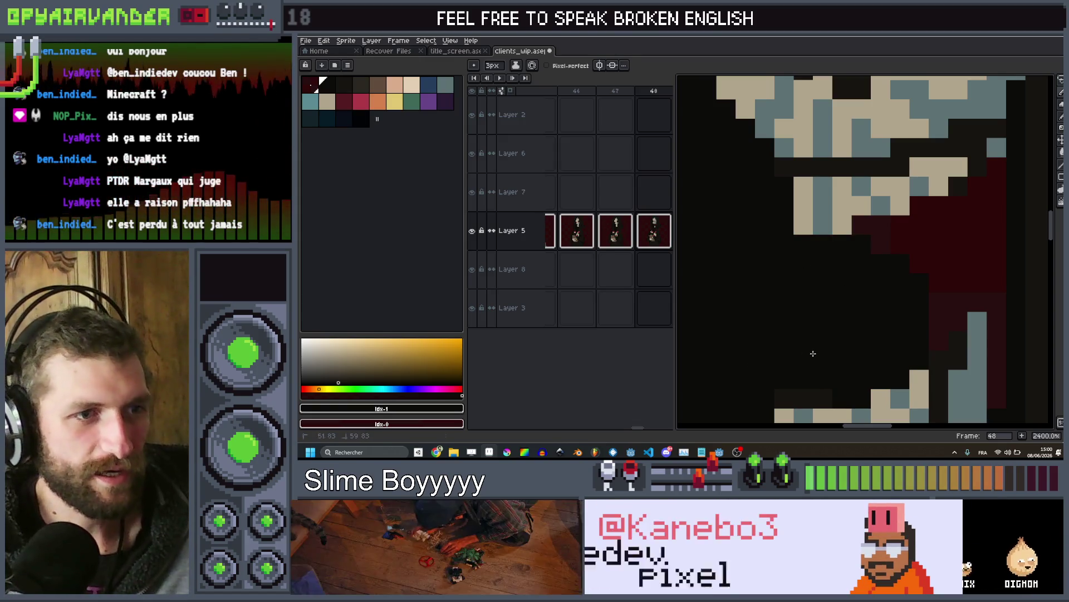
pyautogui.scroll(-5, 813, 353)
pyautogui.scroll(4, 860, 324)
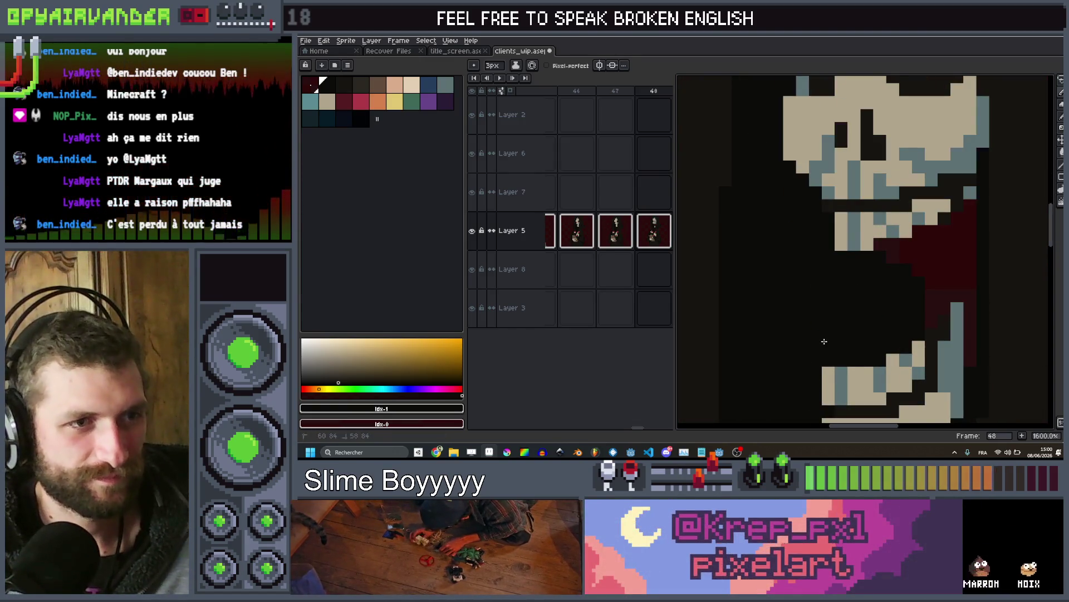
pyautogui.scroll(-2, 824, 341)
pyautogui.scroll(2, 852, 312)
pyautogui.scroll(-1, 860, 302)
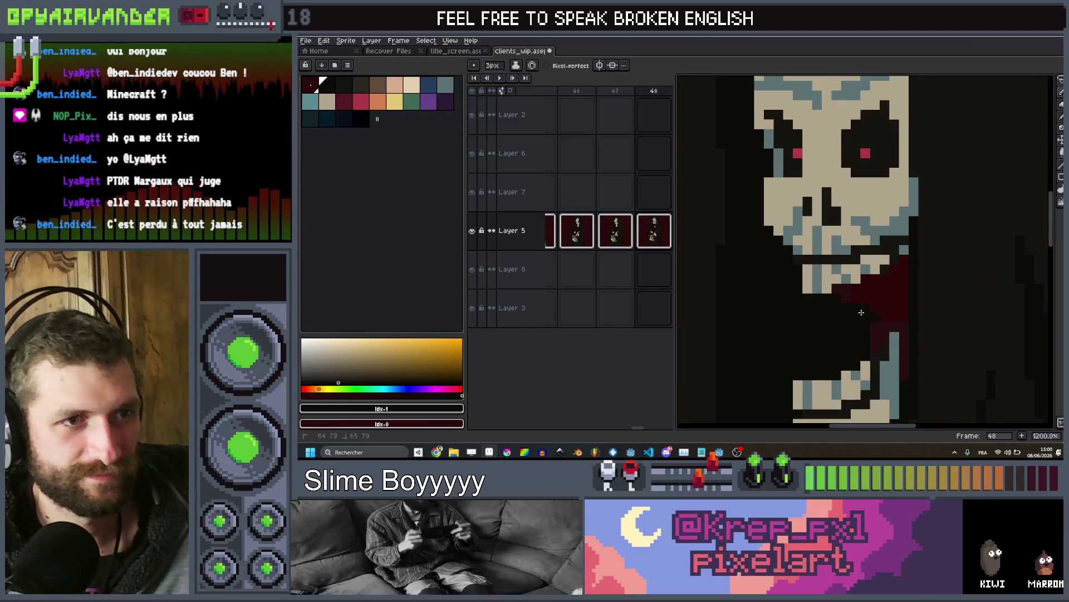
pyautogui.scroll(-2, 875, 325)
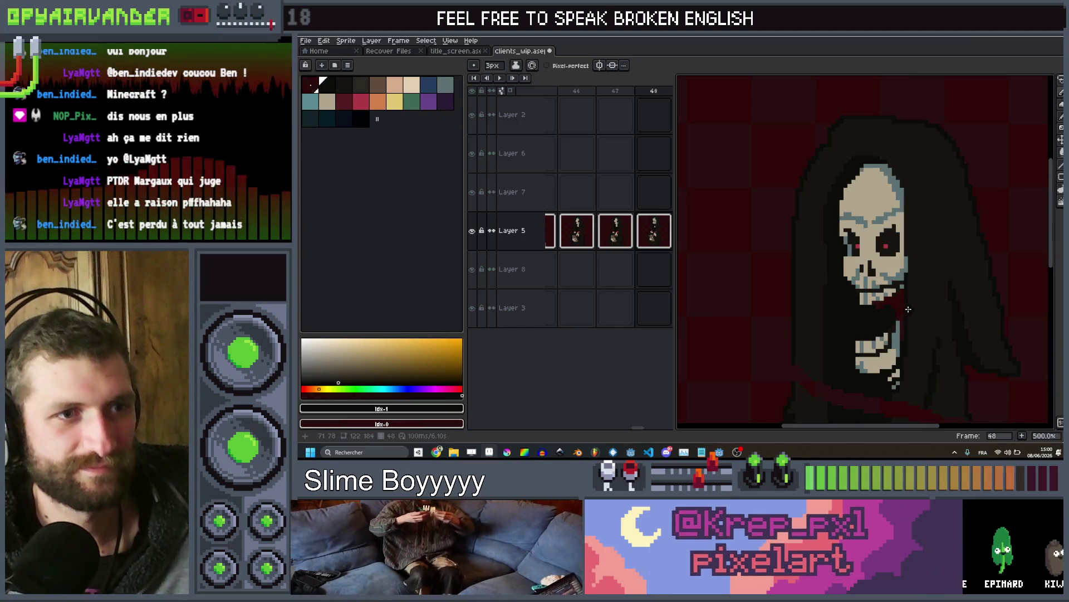
pyautogui.scroll(4, 892, 326)
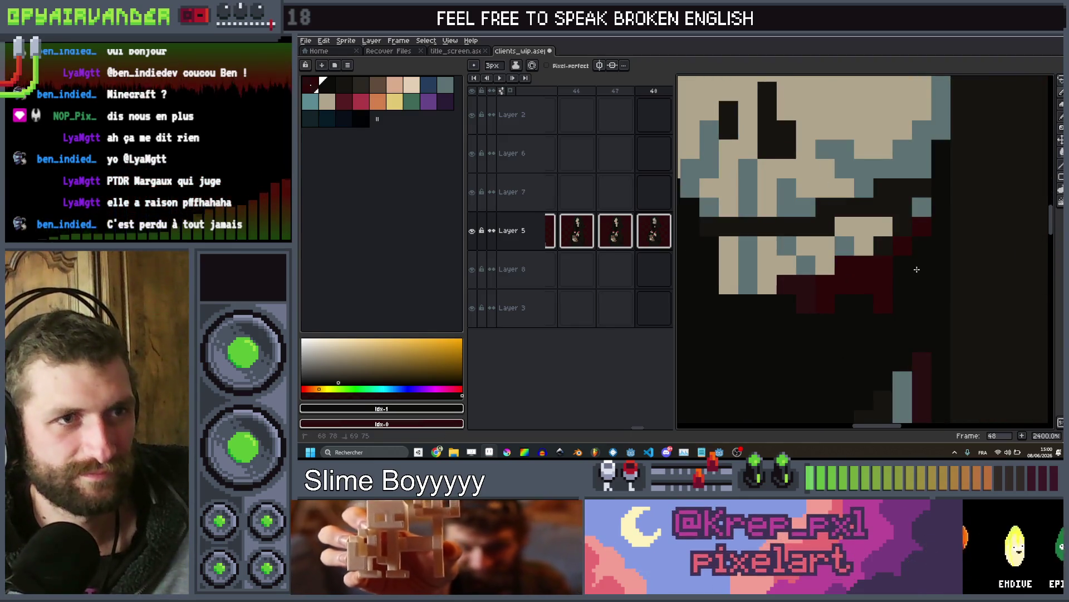
# Shrink the brush to 1 pixel and sample the blue-grey skull colour
pyautogui.press('-')
pyautogui.press('-')
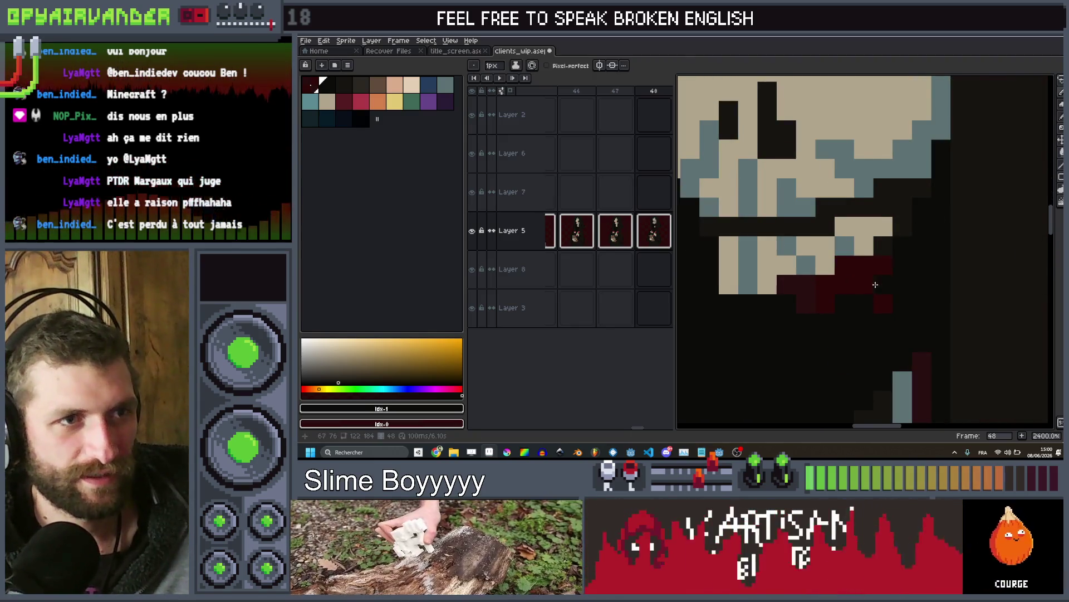
pyautogui.scroll(-1, 891, 279)
pyautogui.scroll(1, 878, 289)
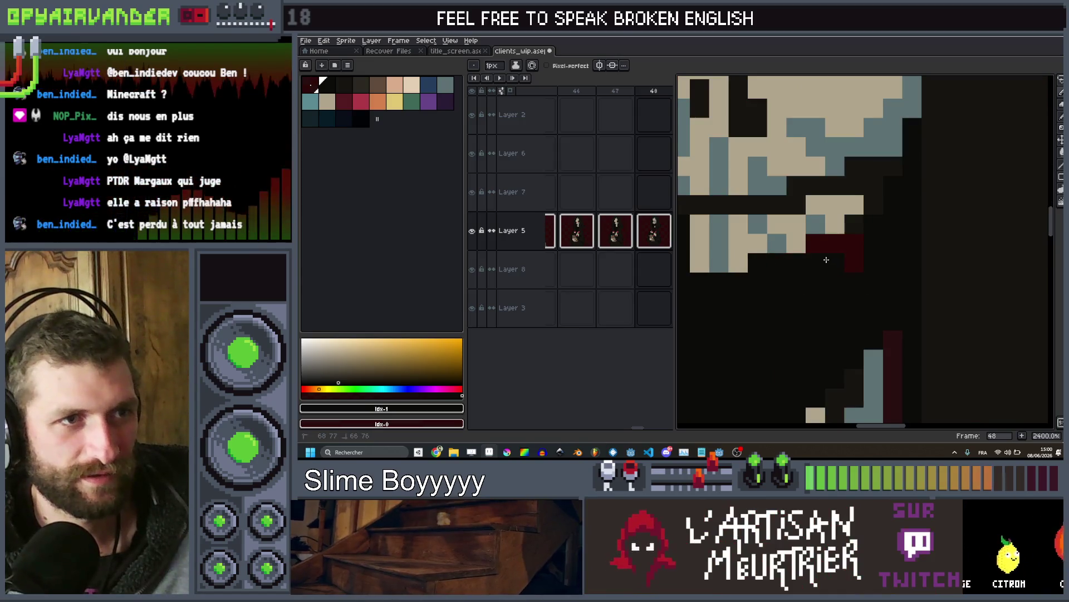
pyautogui.scroll(-5, 822, 246)
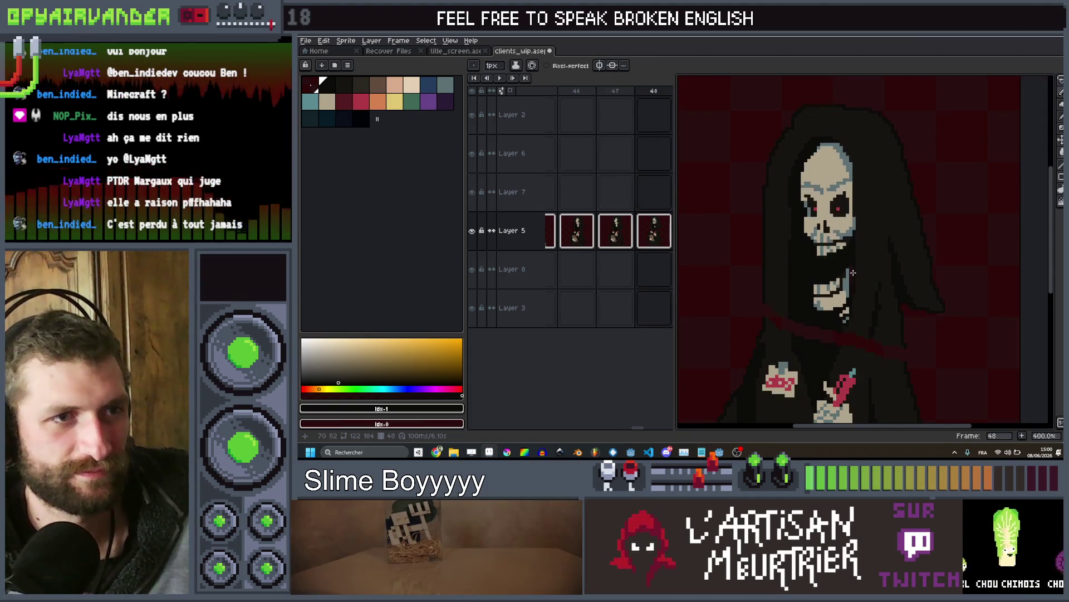
pyautogui.scroll(5, 847, 276)
pyautogui.click(840, 293)
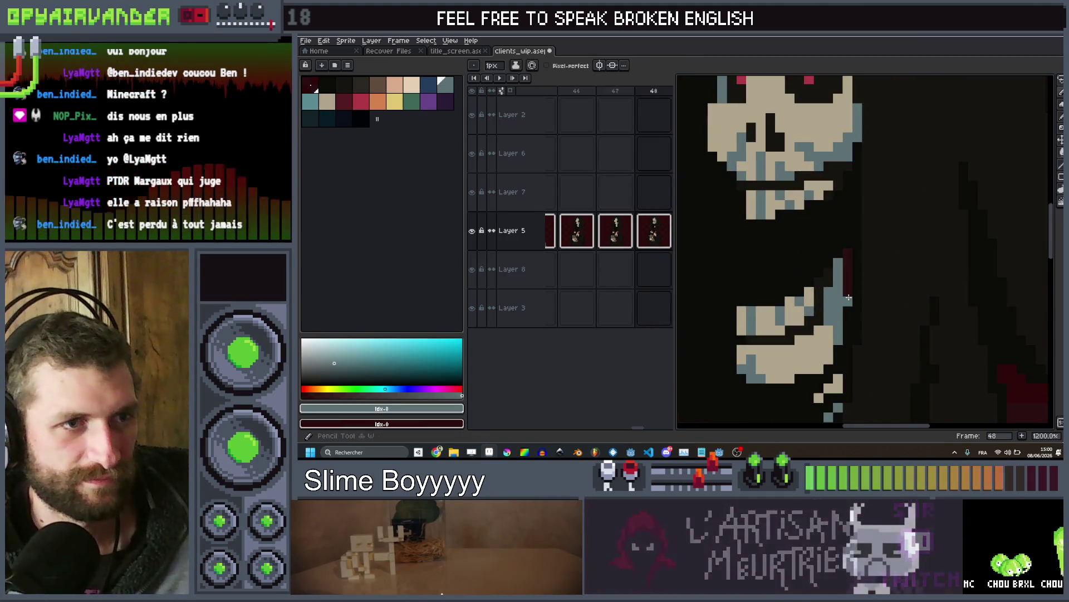
# Add blue-grey pixels along the skull's jaw and widen the right eye's red pupil
pyautogui.moveTo(848, 290); pyautogui.dragTo(856, 251)
pyautogui.scroll(-5, 869, 238)
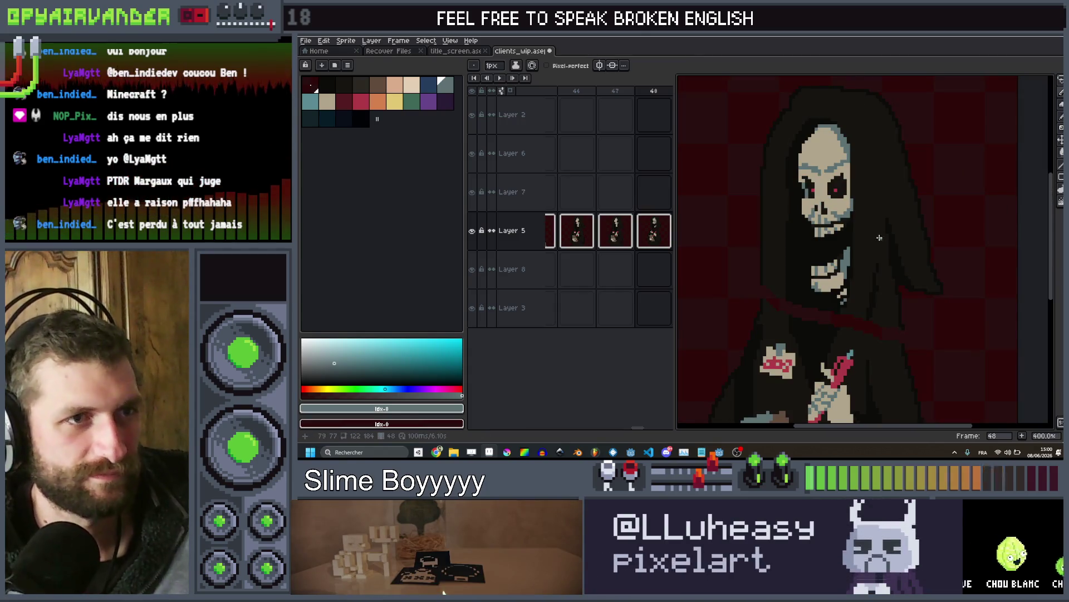
pyautogui.scroll(5, 835, 189)
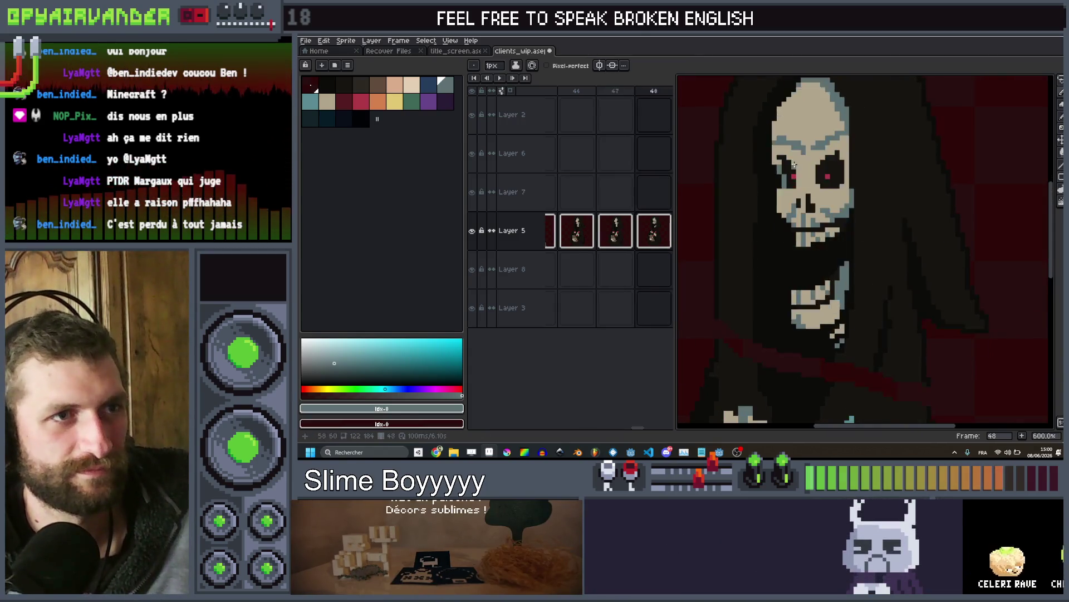
pyautogui.press('alt')
pyautogui.keyDown('alt'); pyautogui.click(809, 247); pyautogui.keyUp('alt')
pyautogui.click(805, 250)
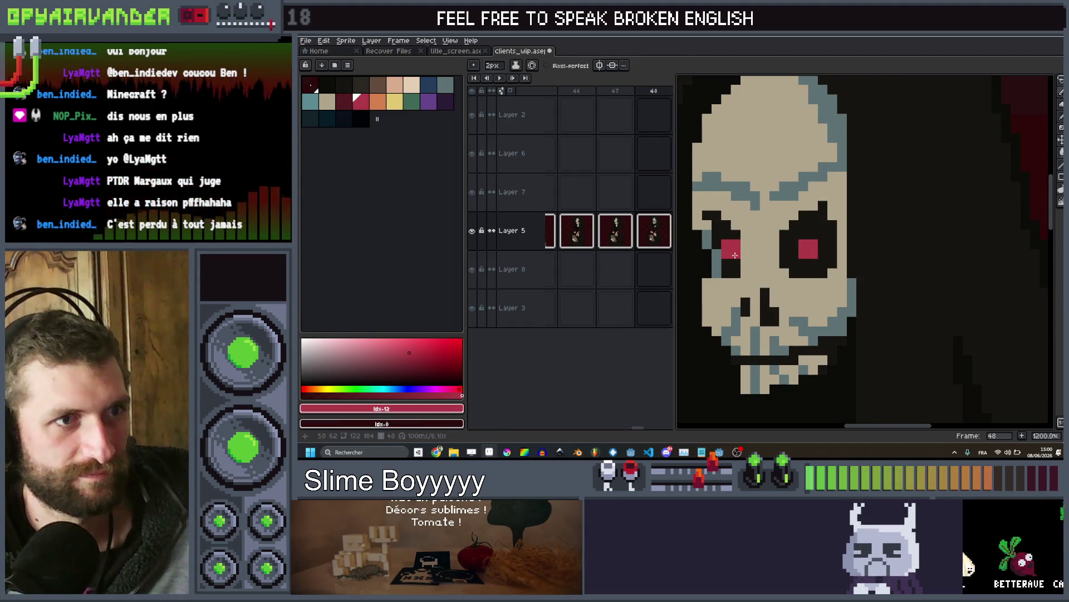
pyautogui.scroll(-7, 735, 254)
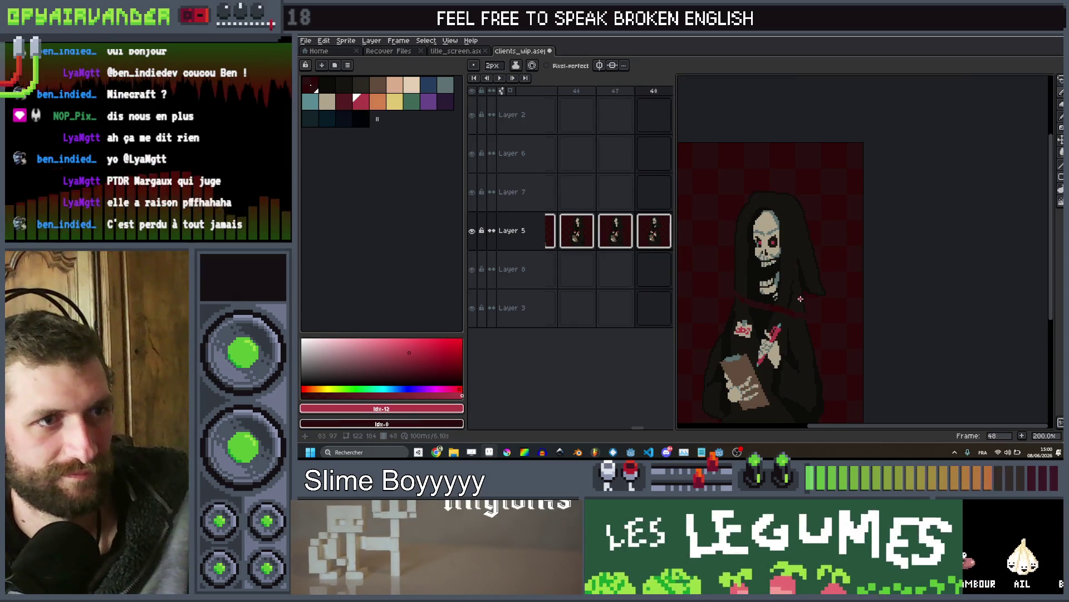
pyautogui.scroll(3, 854, 238)
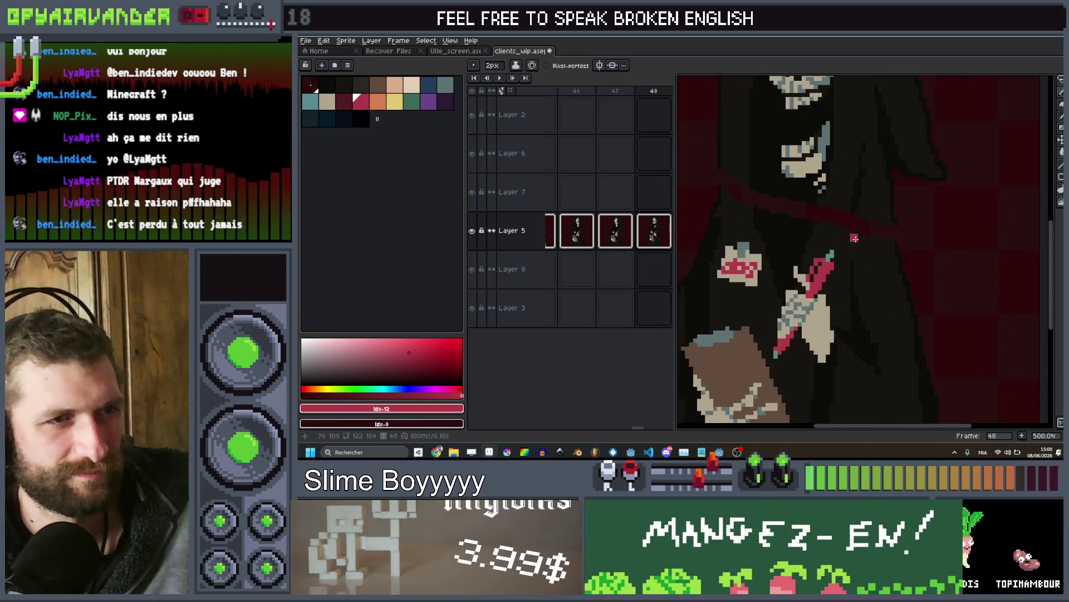
pyautogui.moveTo(854, 238); pyautogui.dragTo(847, 317)
# Pick up the dark hood colour and use the Paint Bucket on the robe gaps below the jaw
pyautogui.scroll(4, 881, 311)
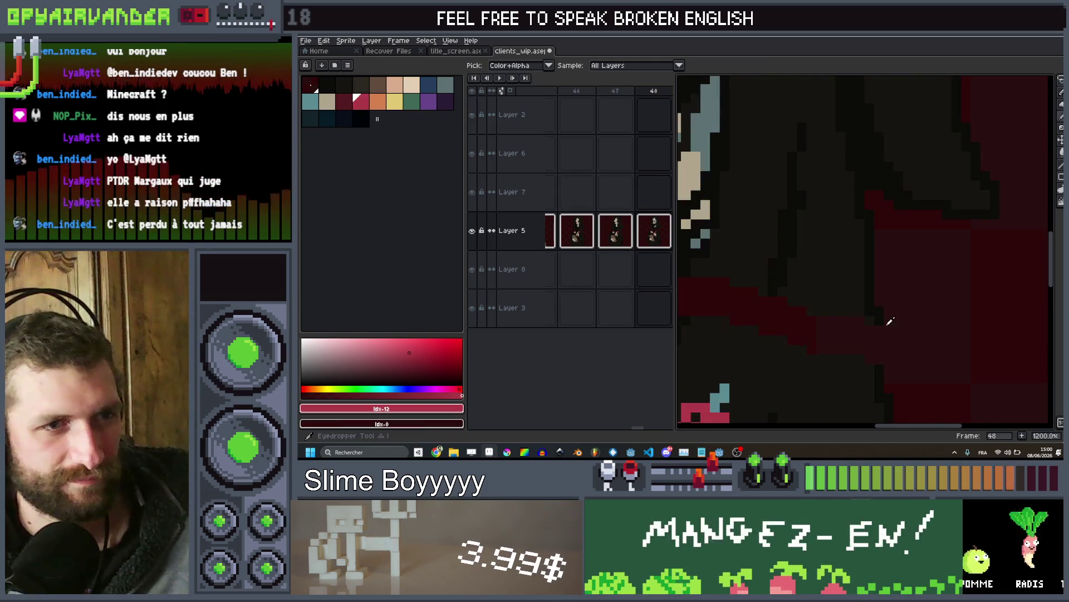
pyautogui.keyDown('alt'); pyautogui.click(880, 321); pyautogui.keyUp('alt')
pyautogui.scroll(-4, 881, 362)
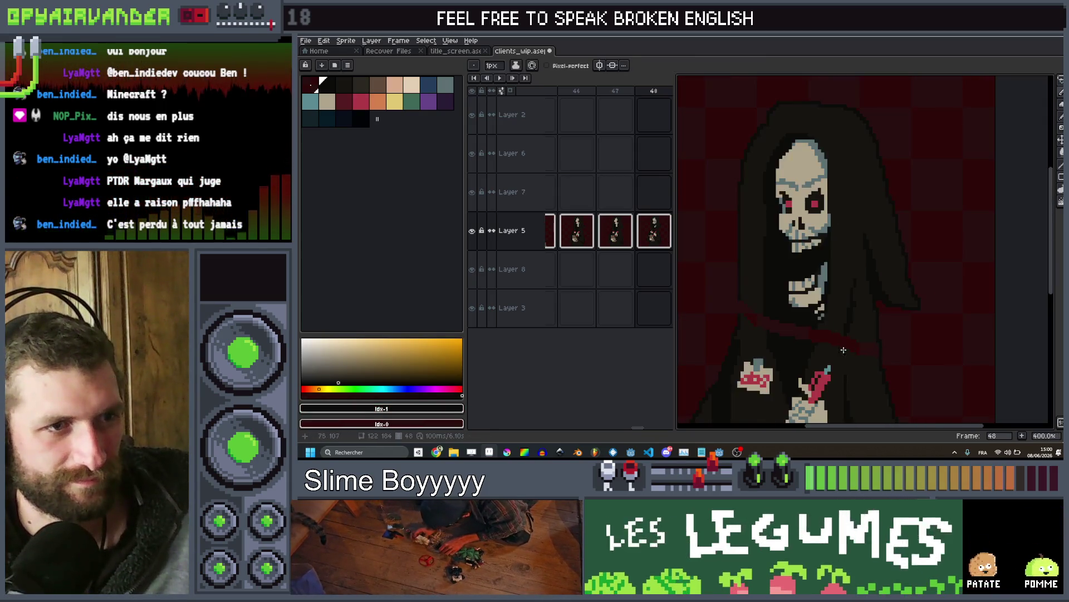
pyautogui.scroll(4, 769, 294)
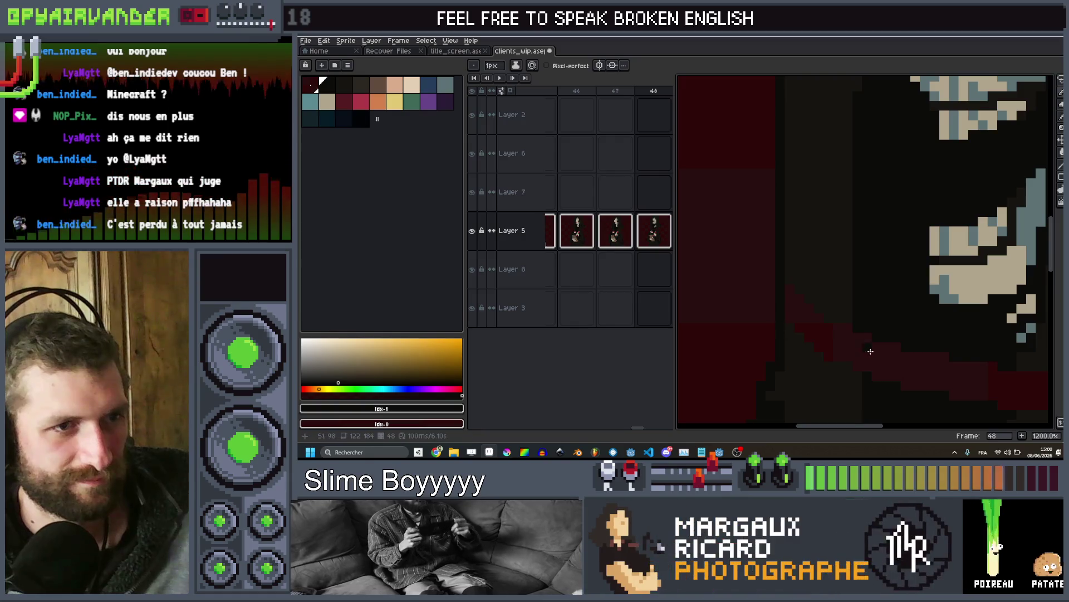
pyautogui.scroll(-4, 868, 379)
pyautogui.scroll(4, 911, 300)
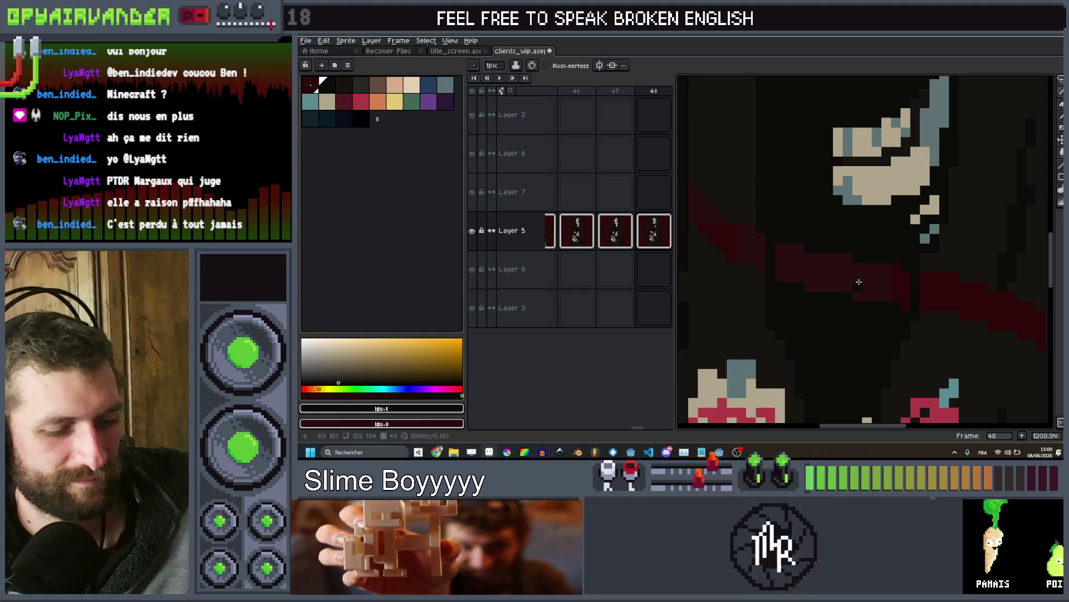
pyautogui.press('g')
pyautogui.scroll(-3, 920, 281)
pyautogui.scroll(2, 934, 286)
pyautogui.scroll(1, 930, 285)
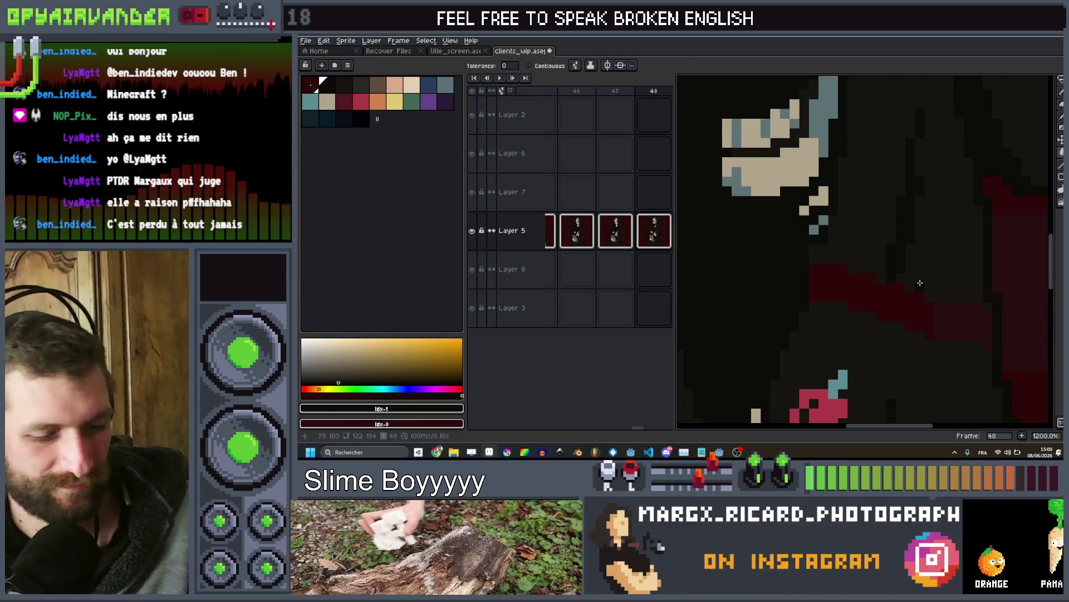
pyautogui.scroll(-5, 915, 304)
pyautogui.scroll(4, 913, 278)
pyautogui.scroll(-5, 909, 250)
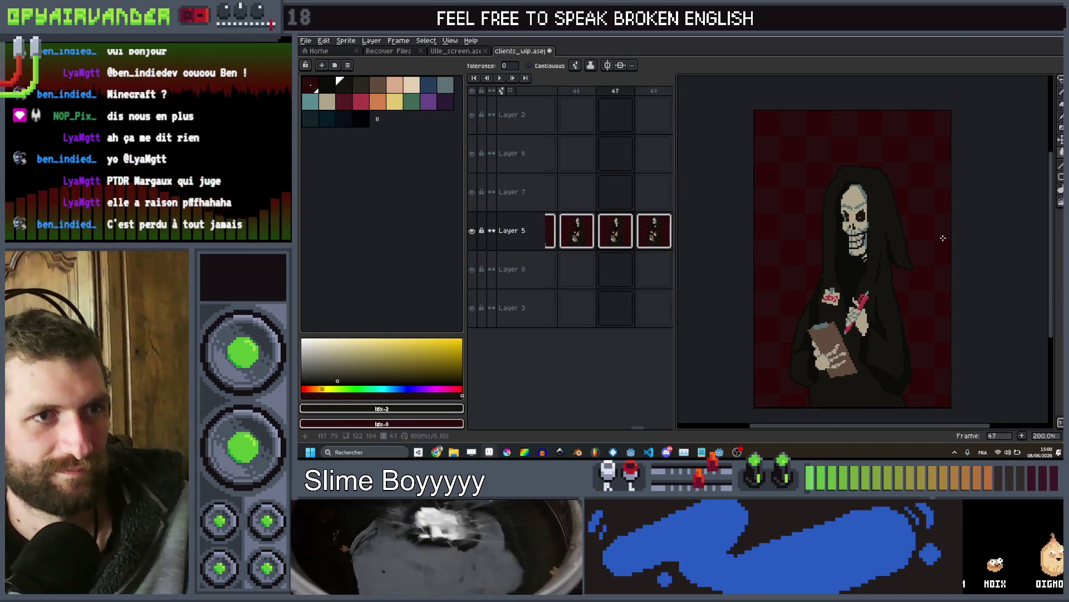
pyautogui.moveTo(925, 245); pyautogui.dragTo(923, 243)
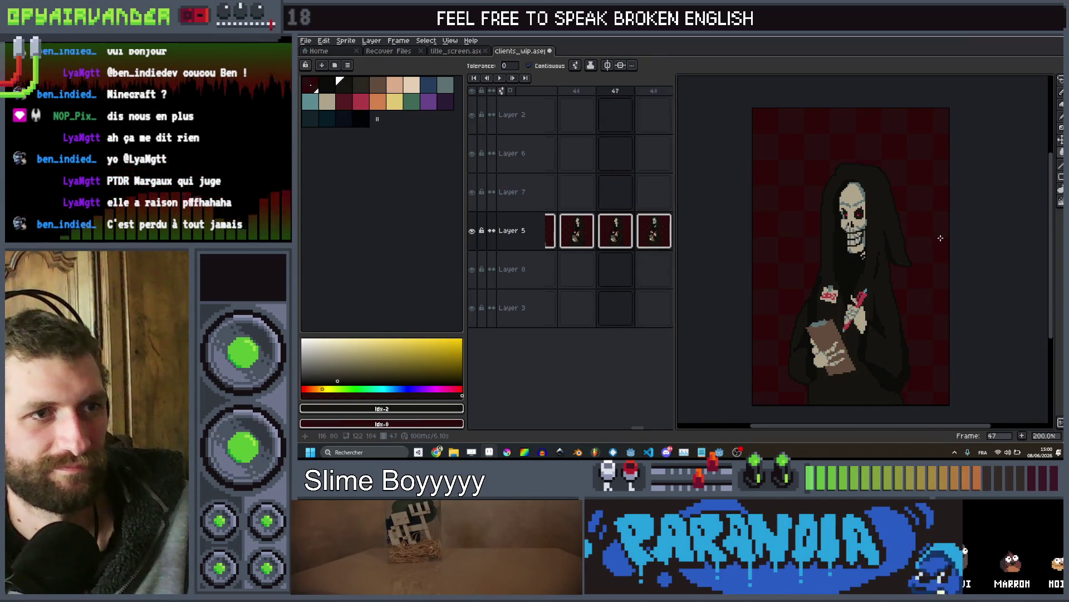
pyautogui.scroll(-1, 938, 238)
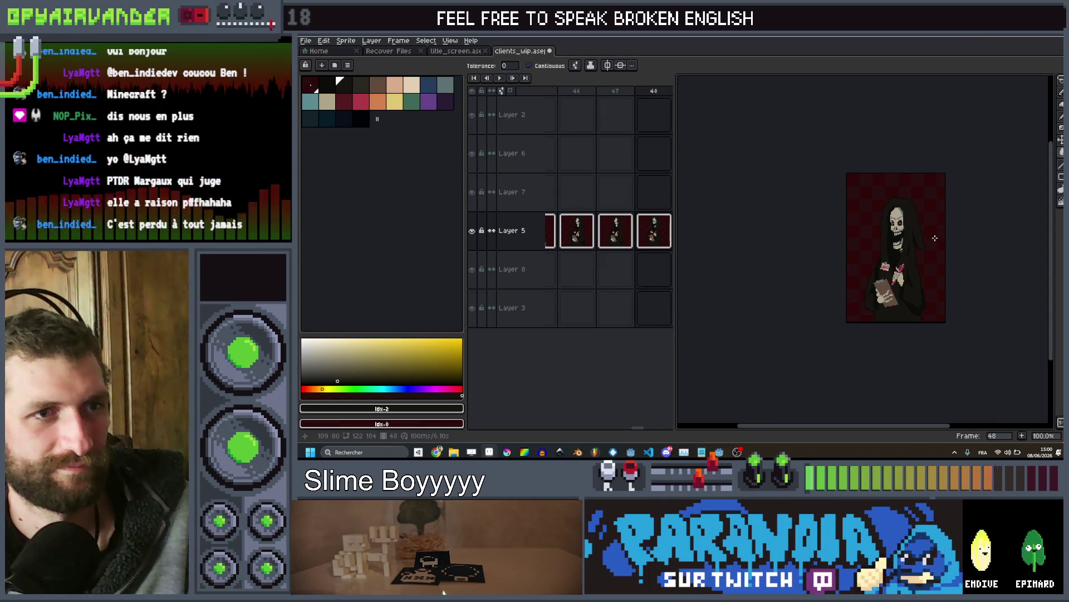
# Resample the dark robe colour with a smaller brush, compare frames 47 and 48, then bring YouTube forward
pyautogui.press('Left')
pyautogui.scroll(3, 930, 239)
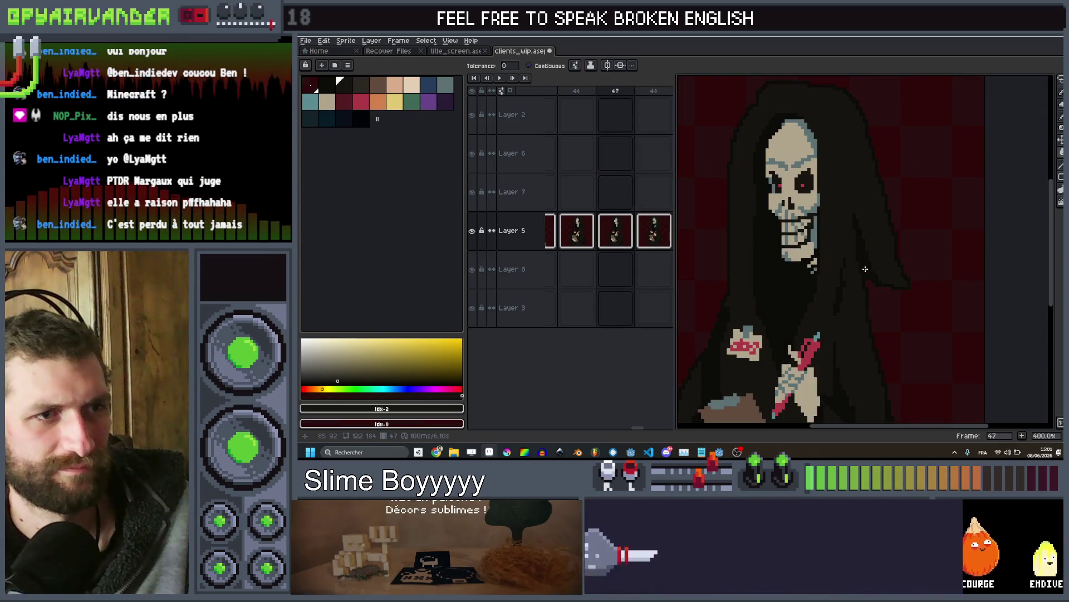
pyautogui.scroll(3, 865, 269)
pyautogui.press('Right')
pyautogui.keyDown('alt'); pyautogui.click(838, 279); pyautogui.keyUp('alt')
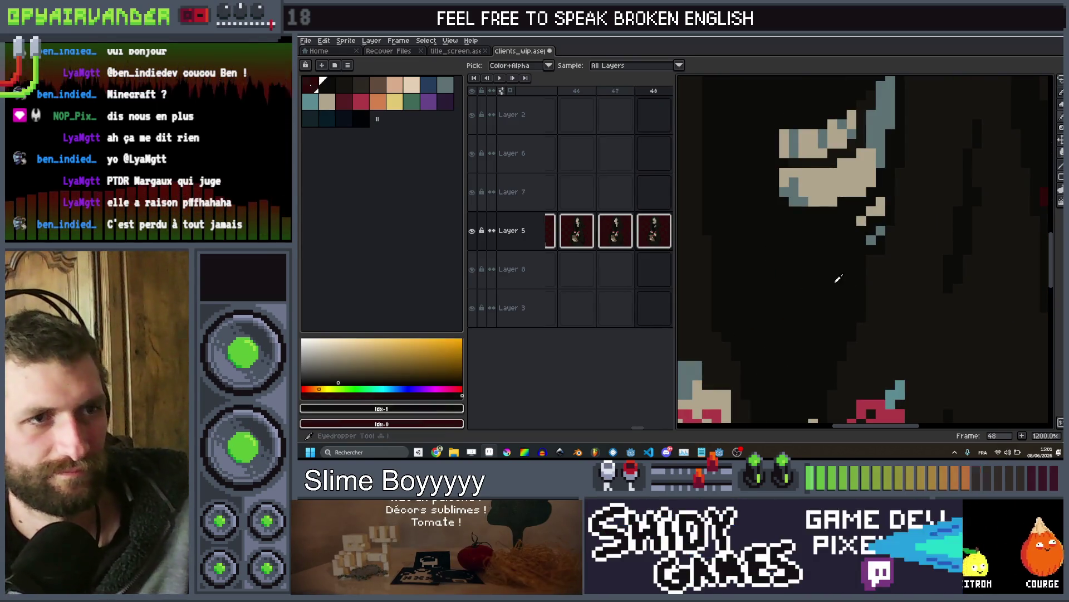
pyautogui.press('-')
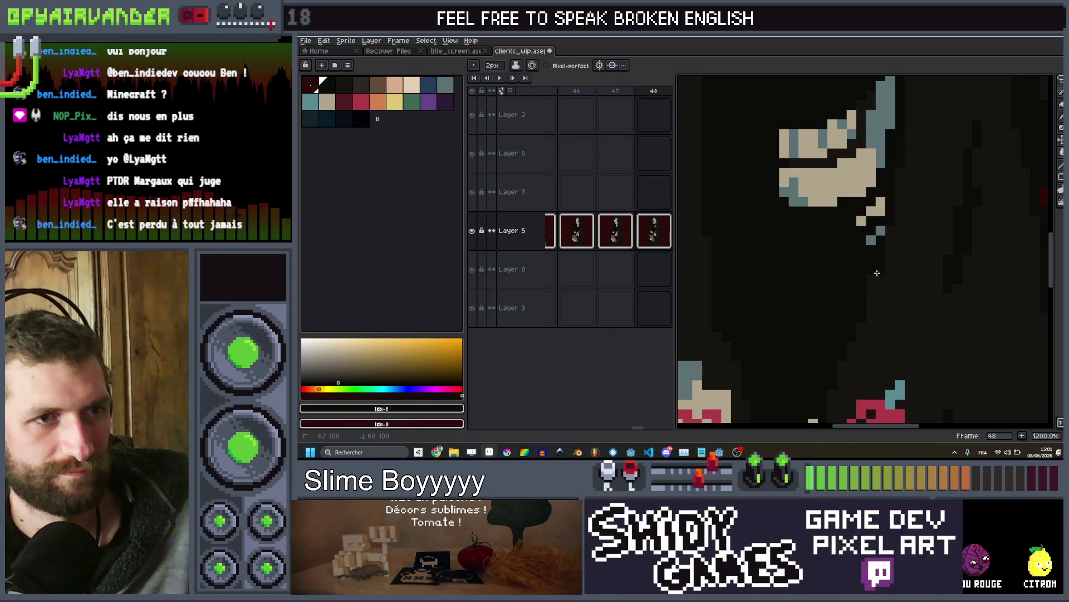
pyautogui.scroll(-3, 942, 249)
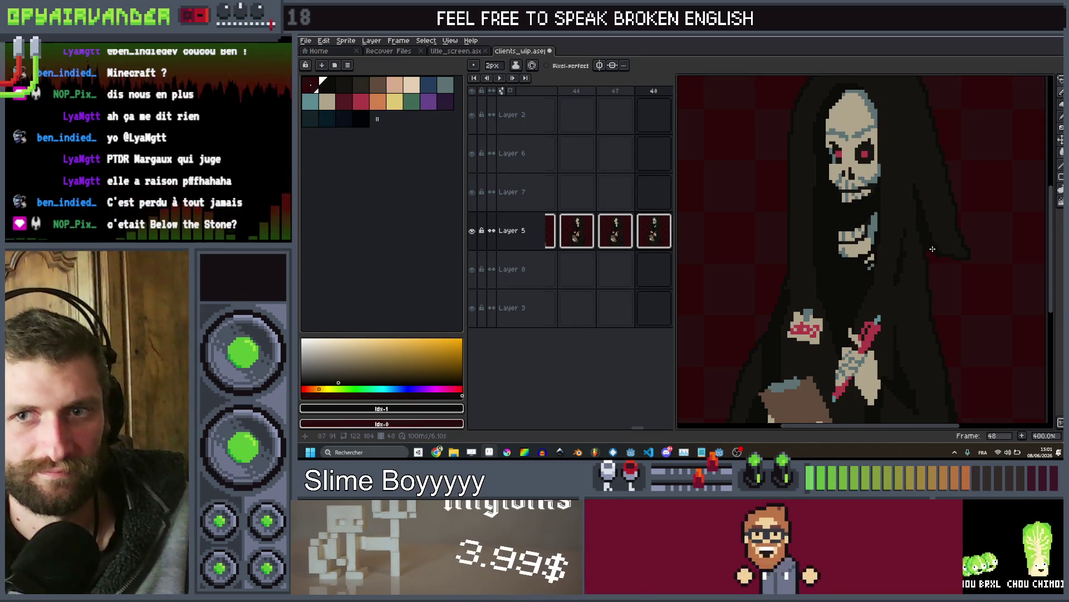
pyautogui.press(',')
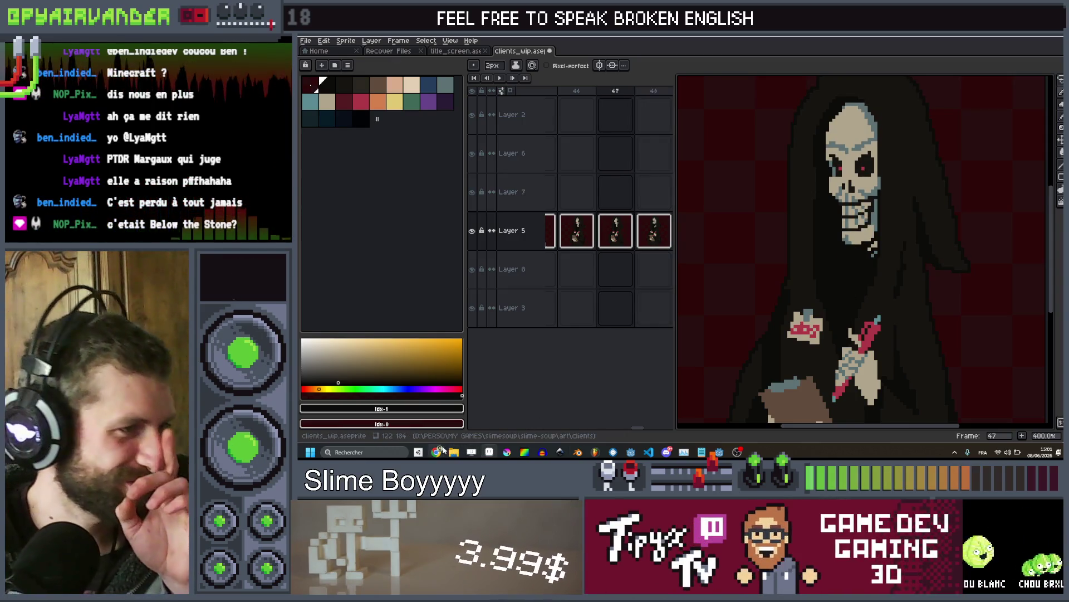
pyautogui.moveTo(443, 449)
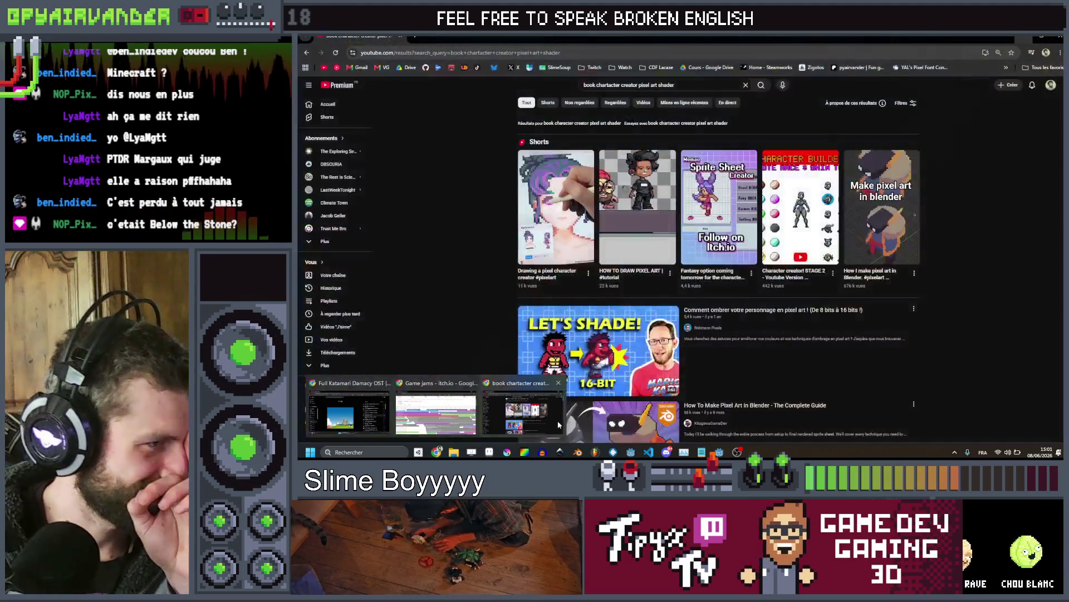
pyautogui.click(435, 412)
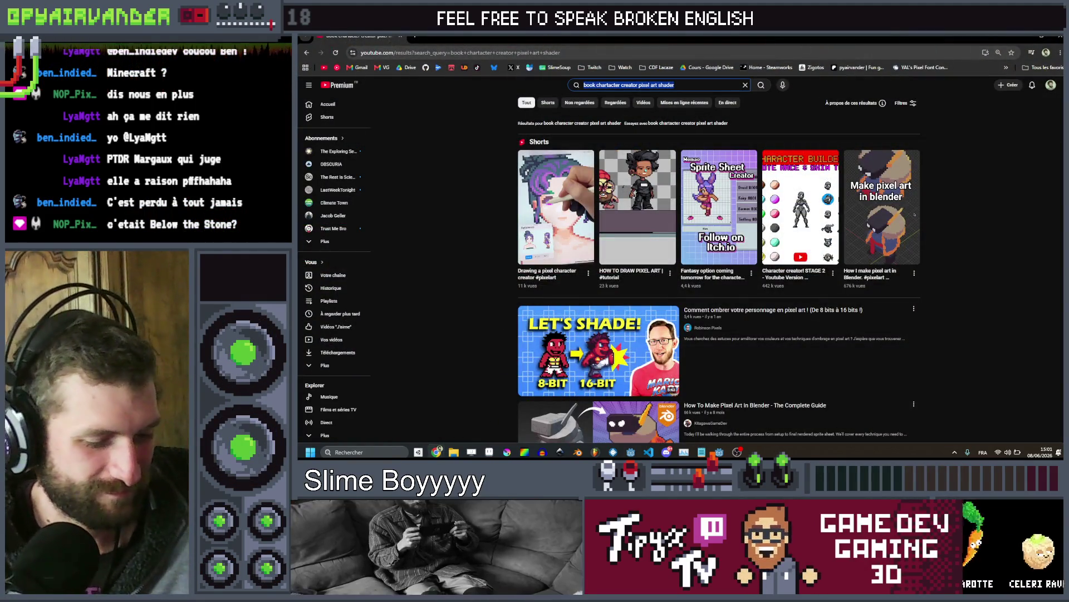
# Search YouTube for 'below the stone game' and scroll through its trailers and reviews
pyautogui.write('below the ')
pyautogui.write('stone game')
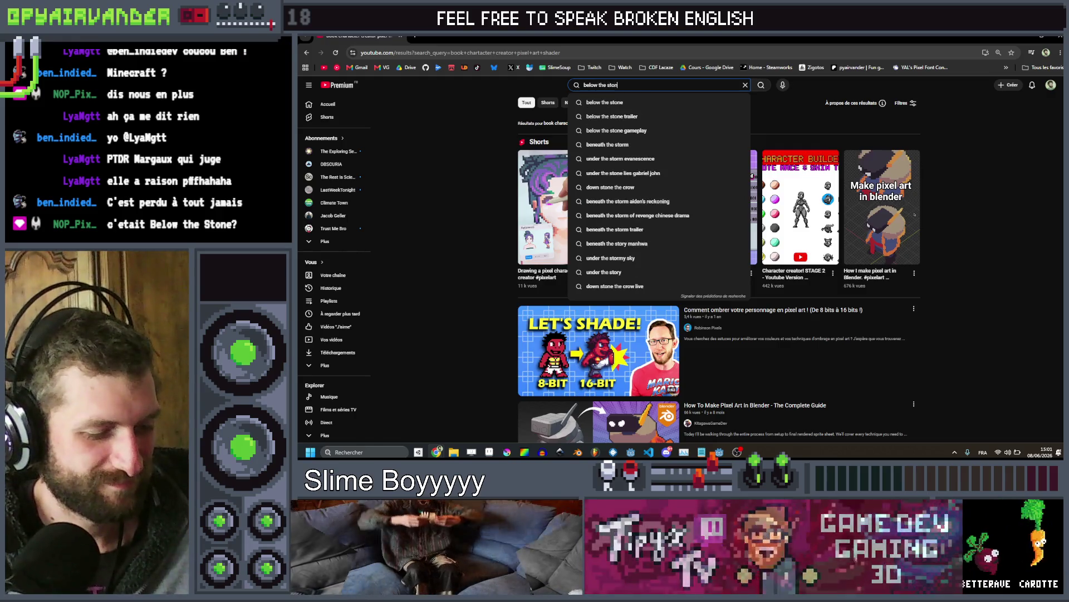
pyautogui.press('Return')
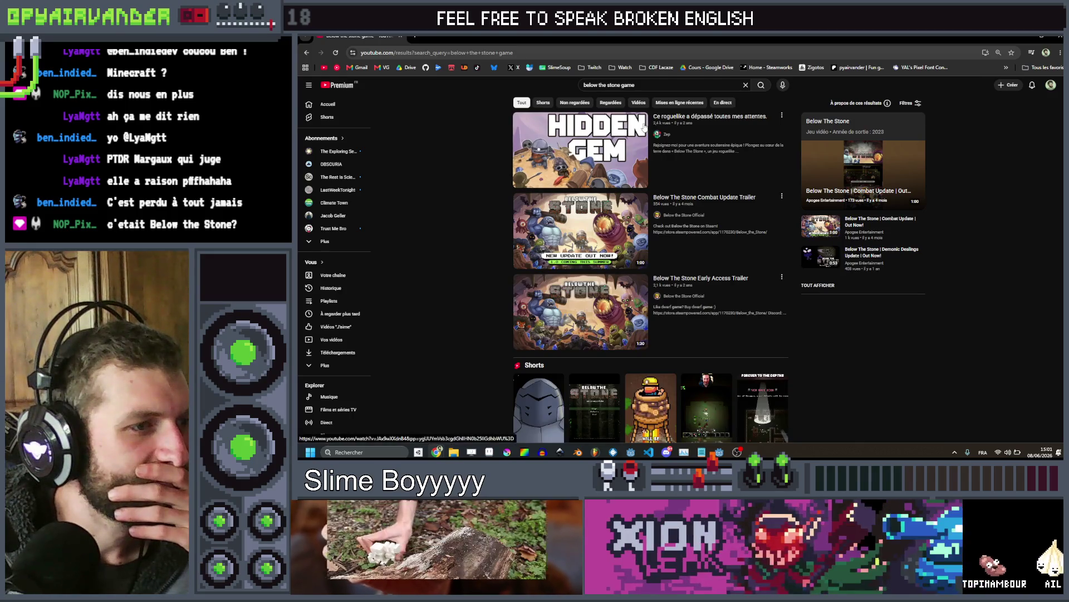
pyautogui.scroll(-3, 643, 139)
pyautogui.scroll(-10, 644, 139)
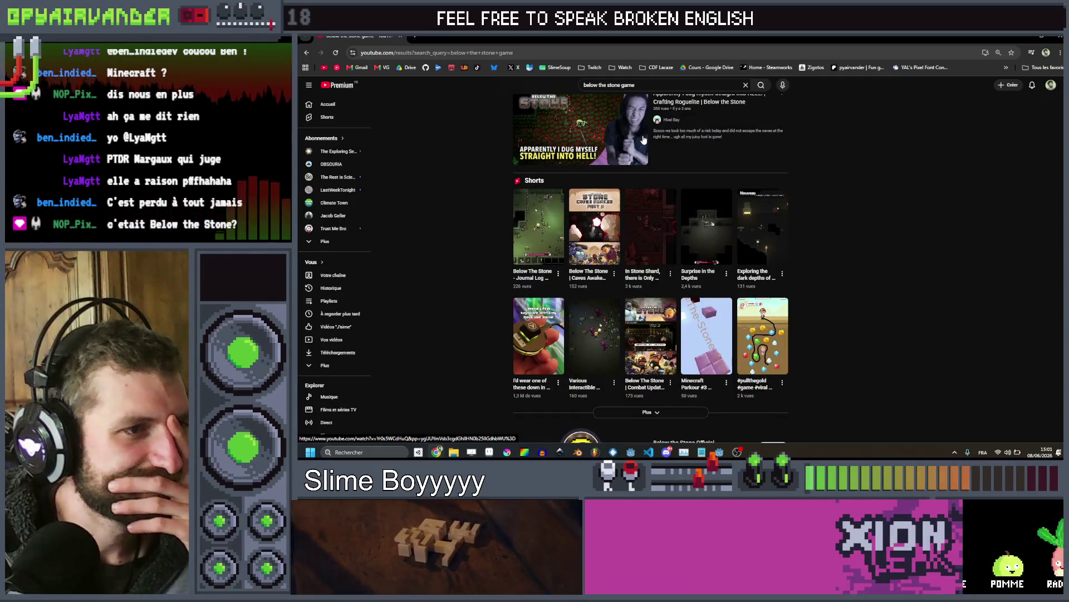
pyautogui.scroll(-10, 643, 140)
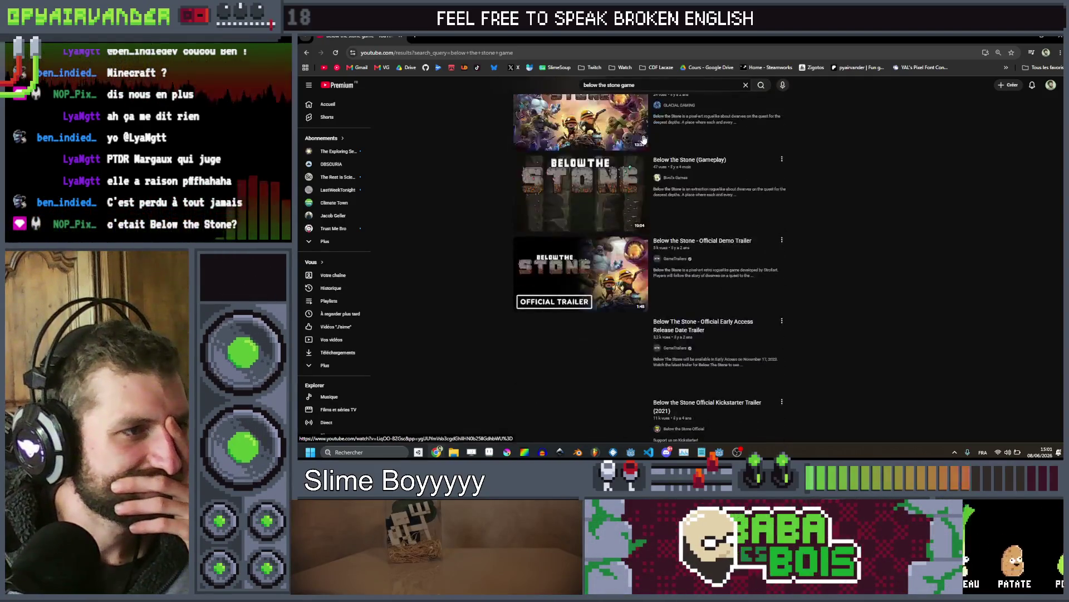
pyautogui.scroll(-10, 643, 139)
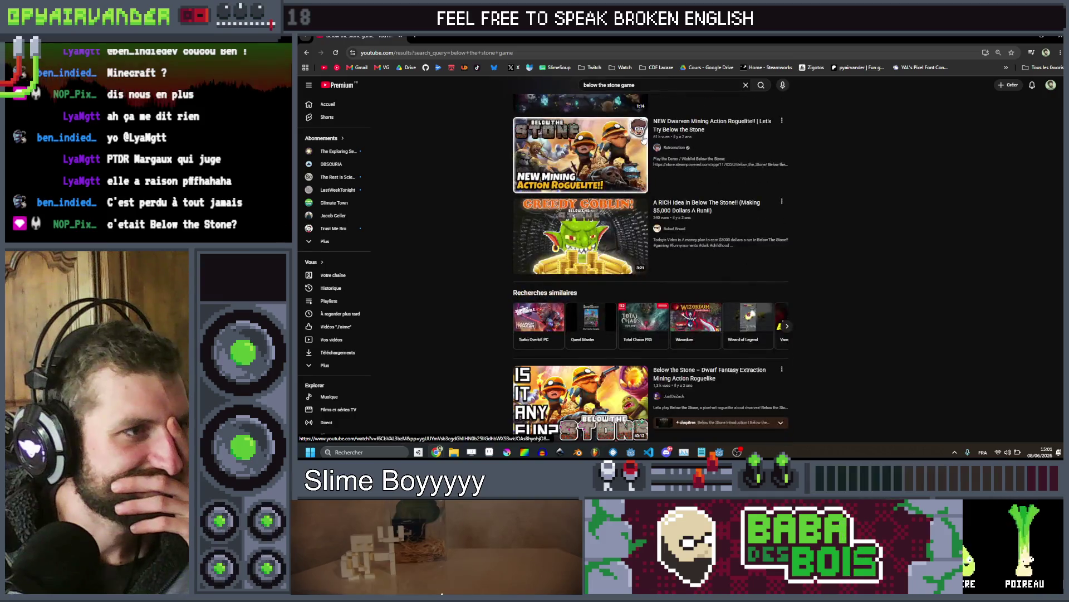
pyautogui.scroll(-10, 643, 140)
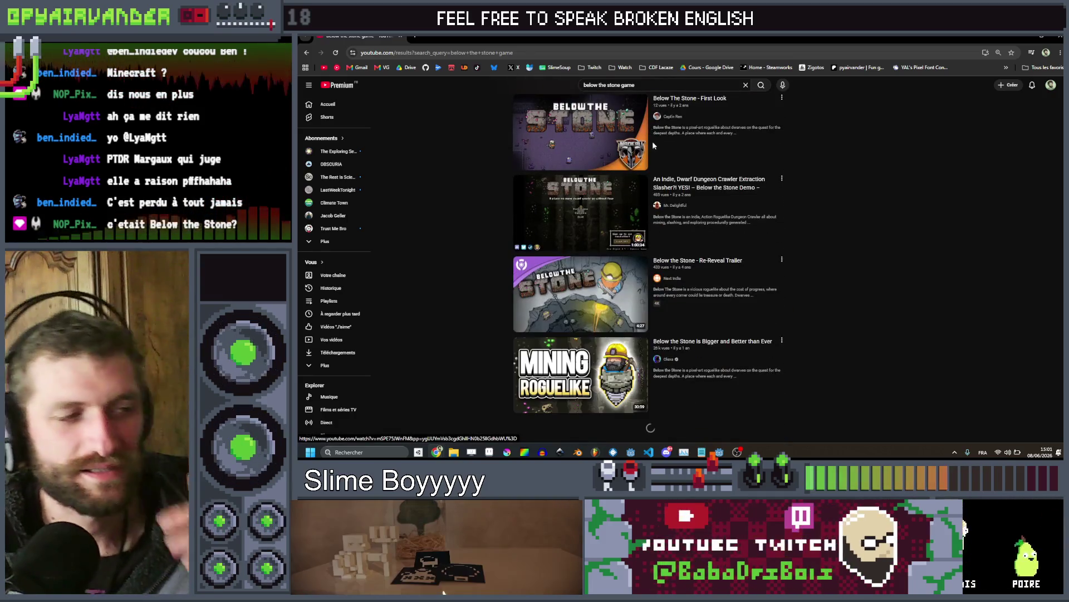
pyautogui.scroll(15, 655, 152)
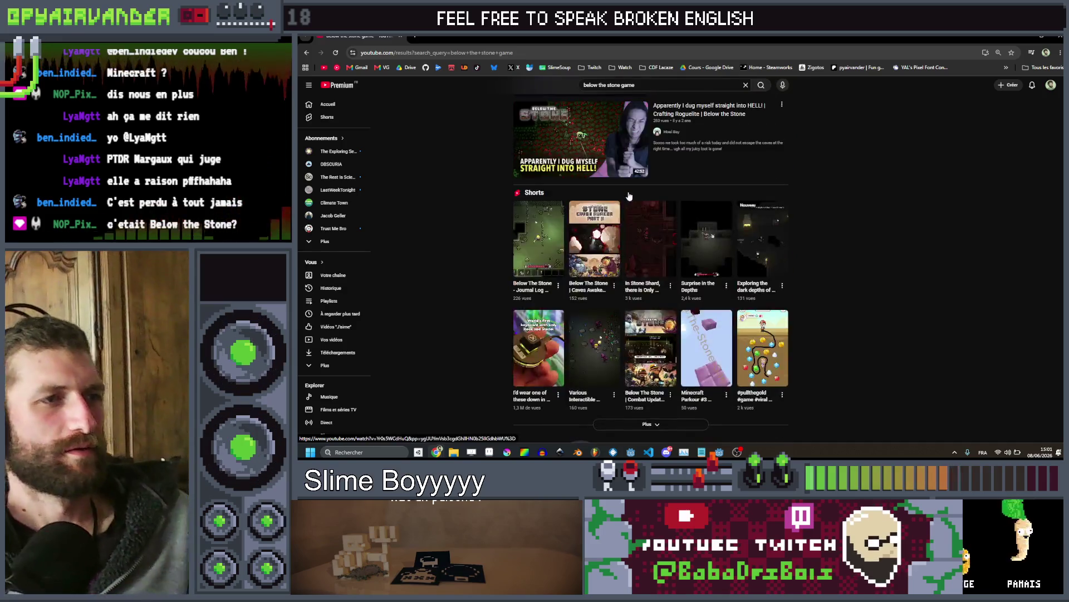
pyautogui.scroll(4, 631, 200)
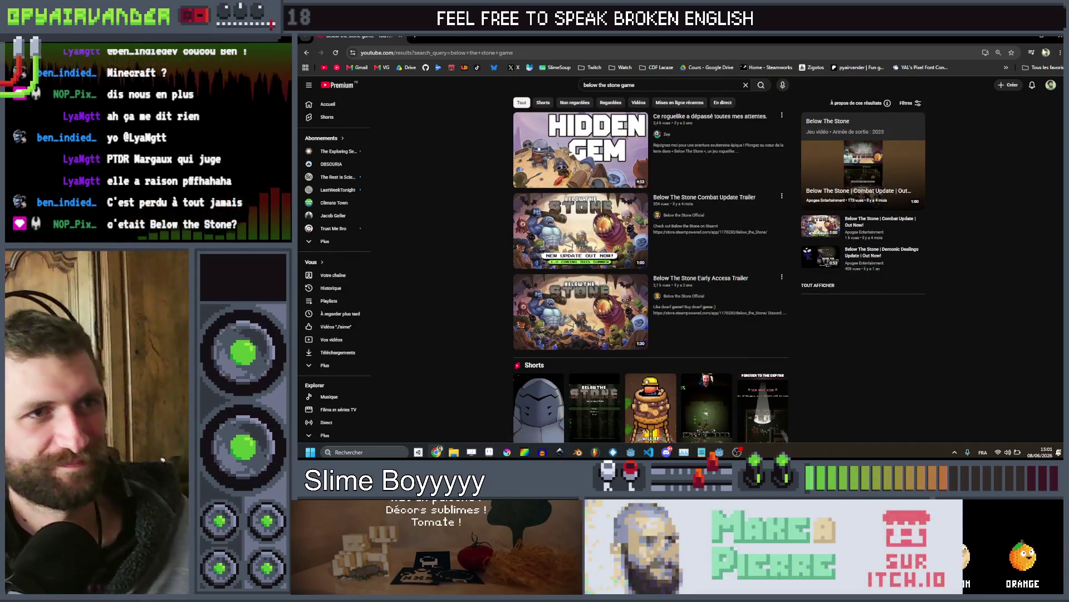
# Minimise the browser, then bring the YouTube window back to the front
pyautogui.click(1031, 36)
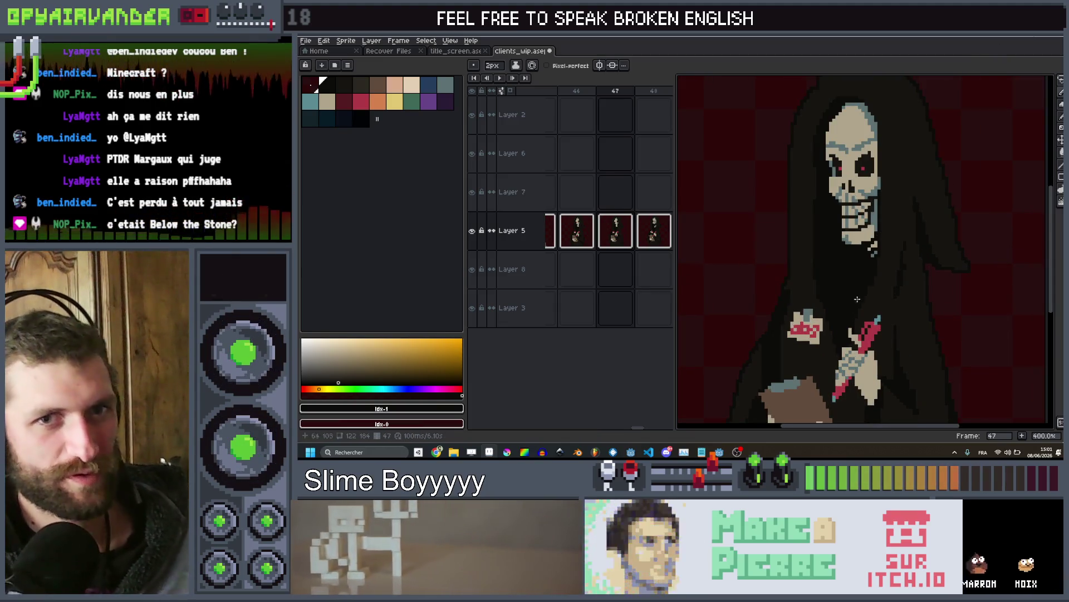
pyautogui.moveTo(436, 451)
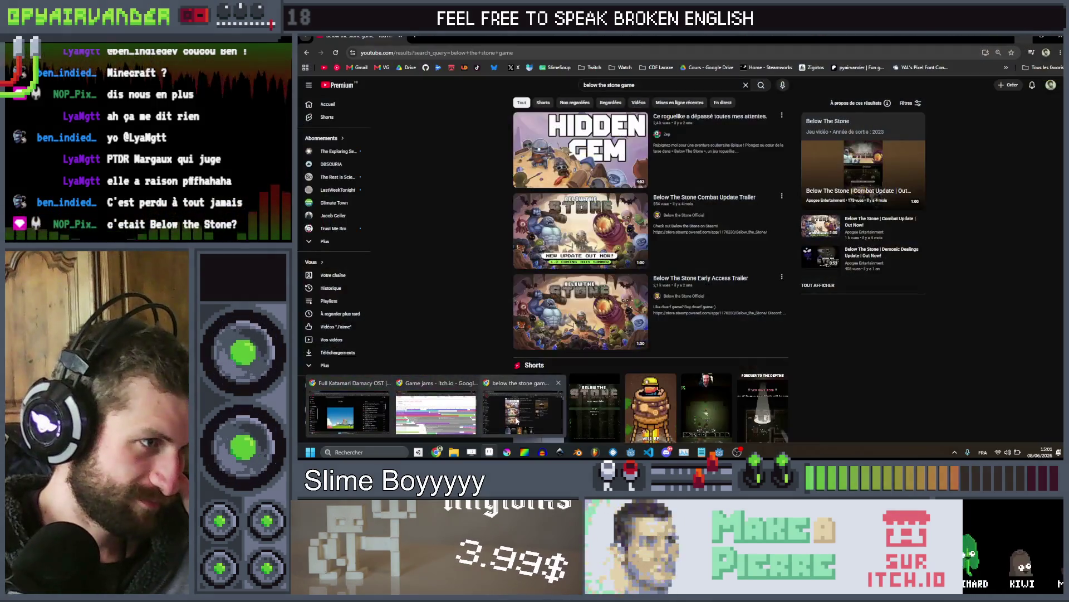
pyautogui.click(517, 421)
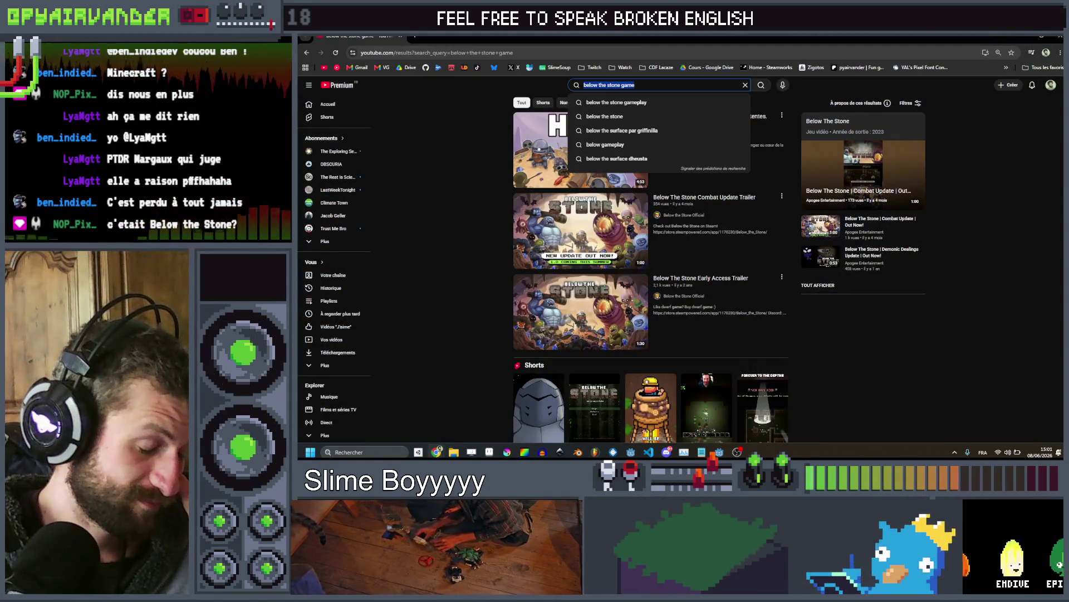
# Search YouTube for 'roguelik dwarf game pixel art book character creator' and scroll the results
pyautogui.write('roguel')
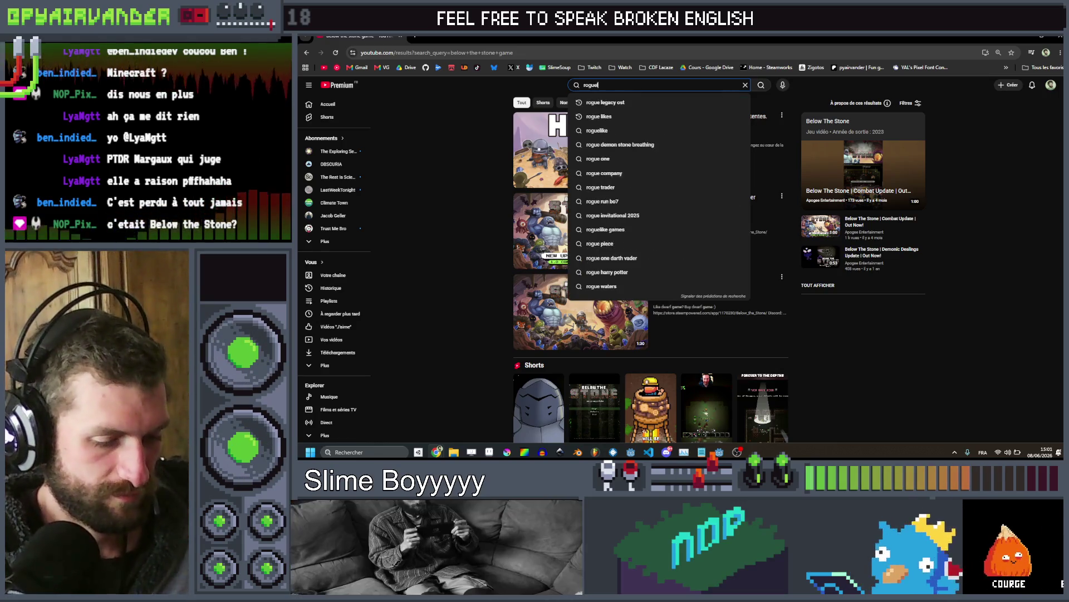
pyautogui.write('ik dwarf game pixel')
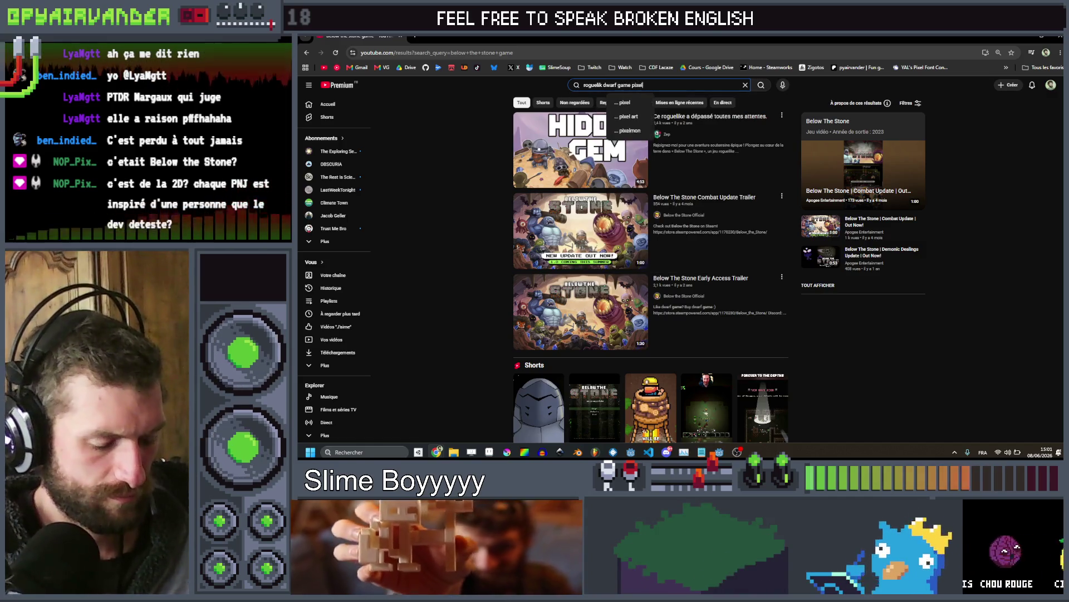
pyautogui.write(' art book character creator')
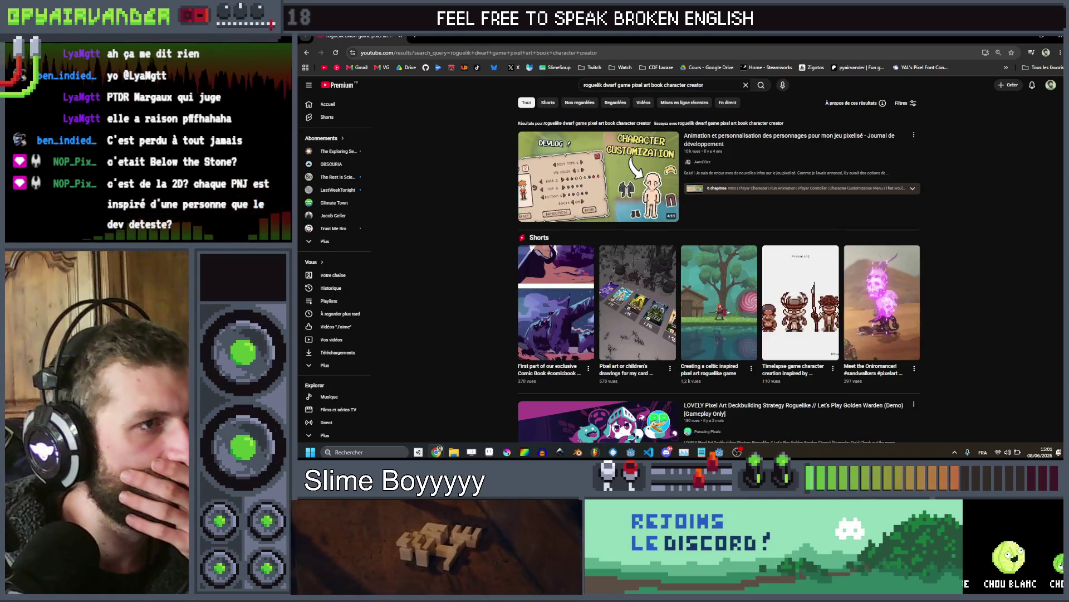
pyautogui.scroll(-1, 1007, 258)
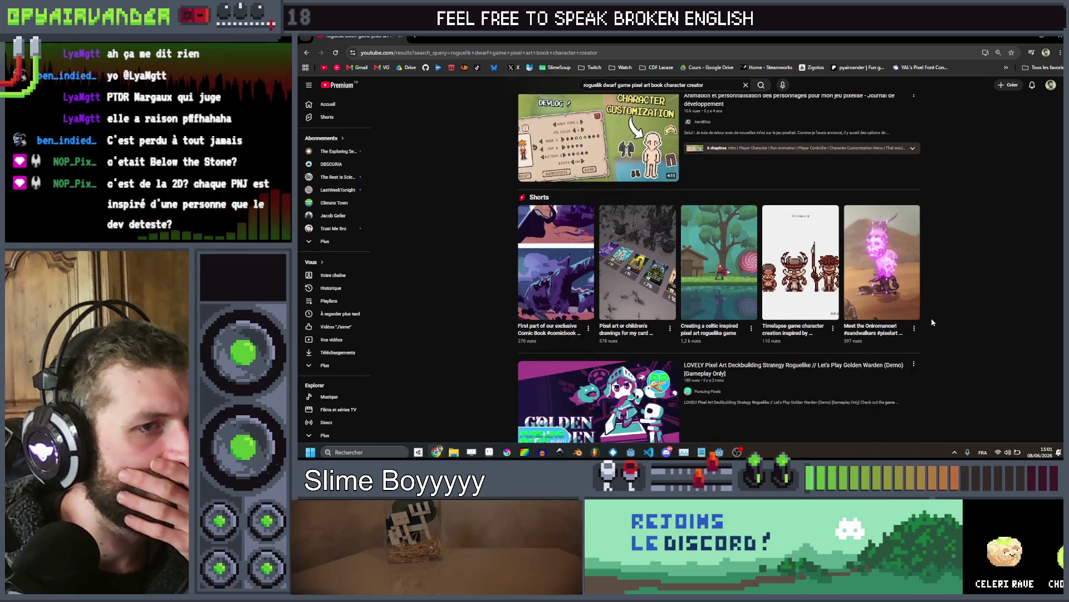
pyautogui.scroll(-7, 935, 315)
pyautogui.scroll(-3, 935, 315)
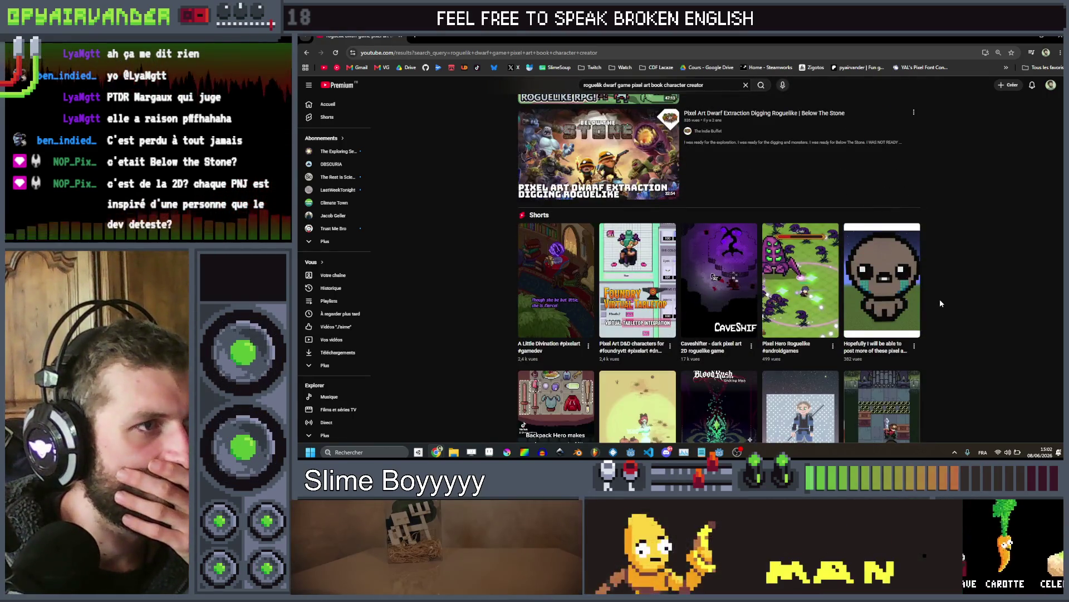
pyautogui.scroll(-2, 955, 298)
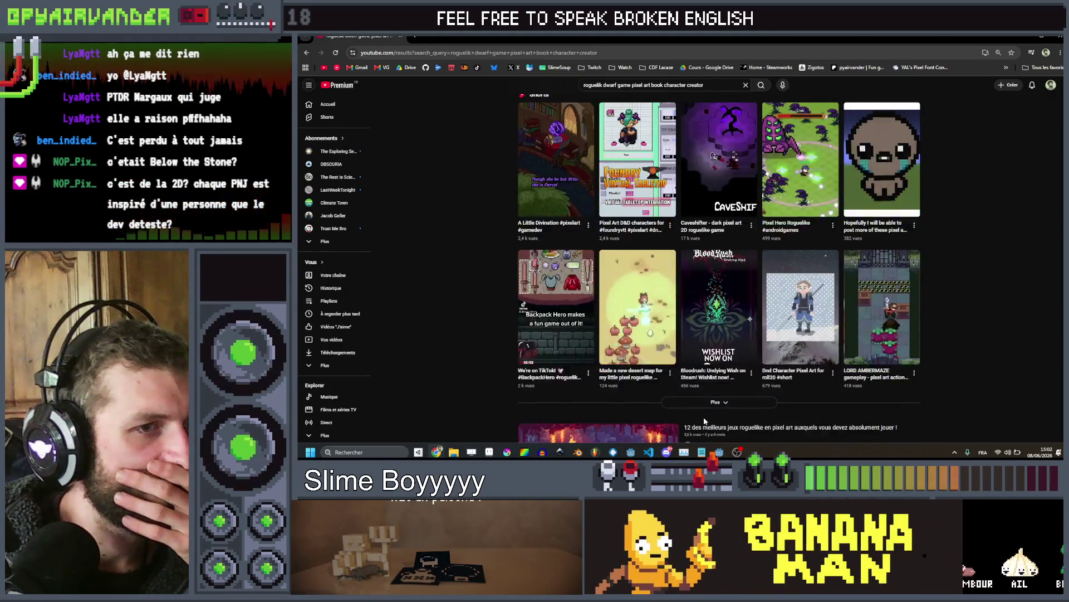
# Expand the Shorts, scroll through the roguelike pixel-art roundups, then return to Aseprite
pyautogui.click(705, 411)
pyautogui.scroll(-3, 952, 142)
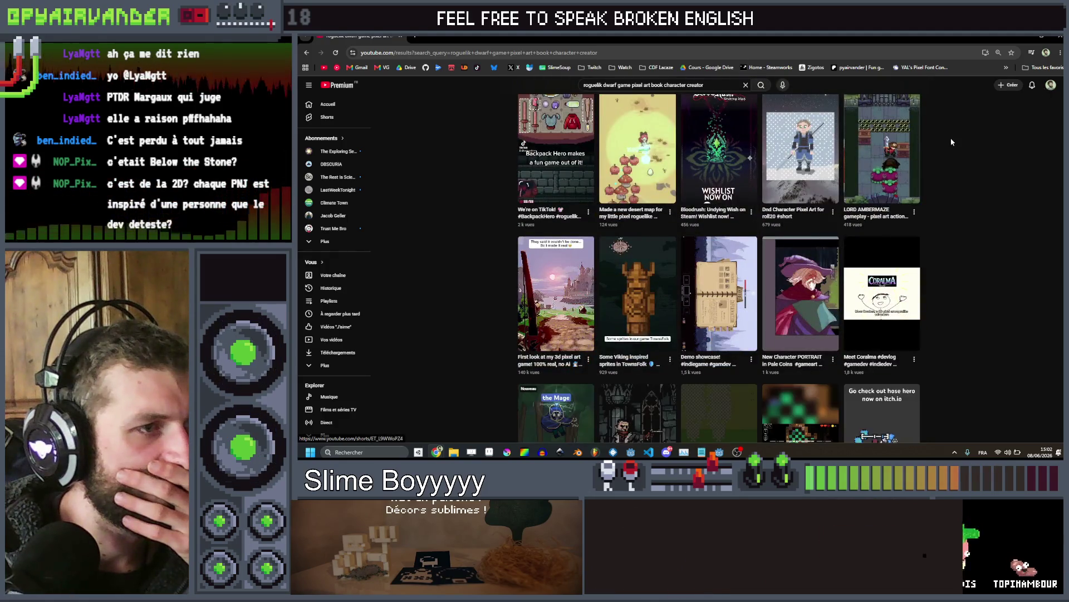
pyautogui.scroll(-2, 952, 142)
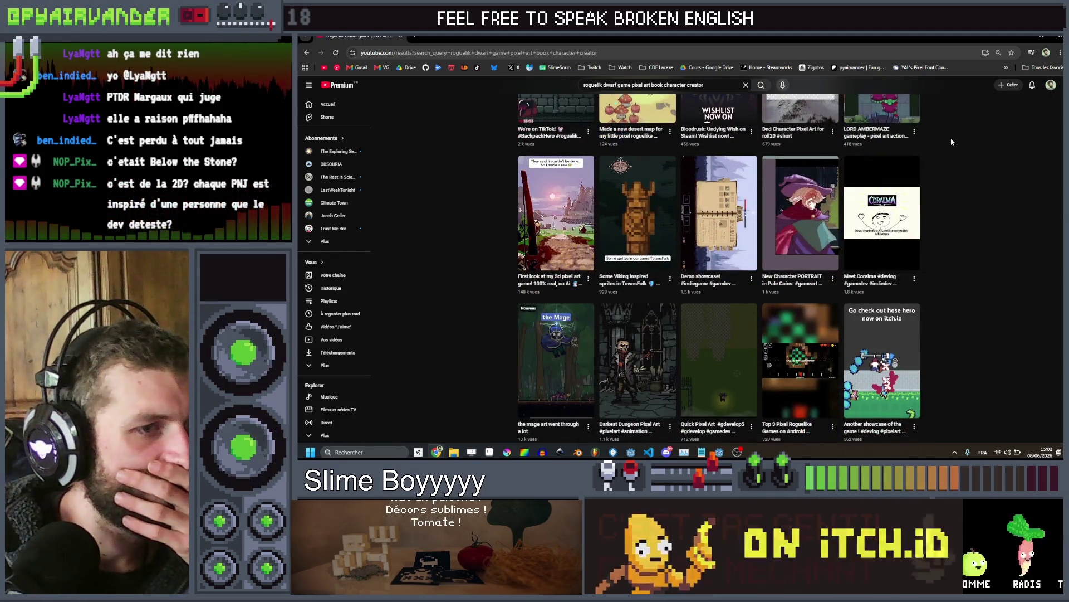
pyautogui.scroll(-1, 952, 142)
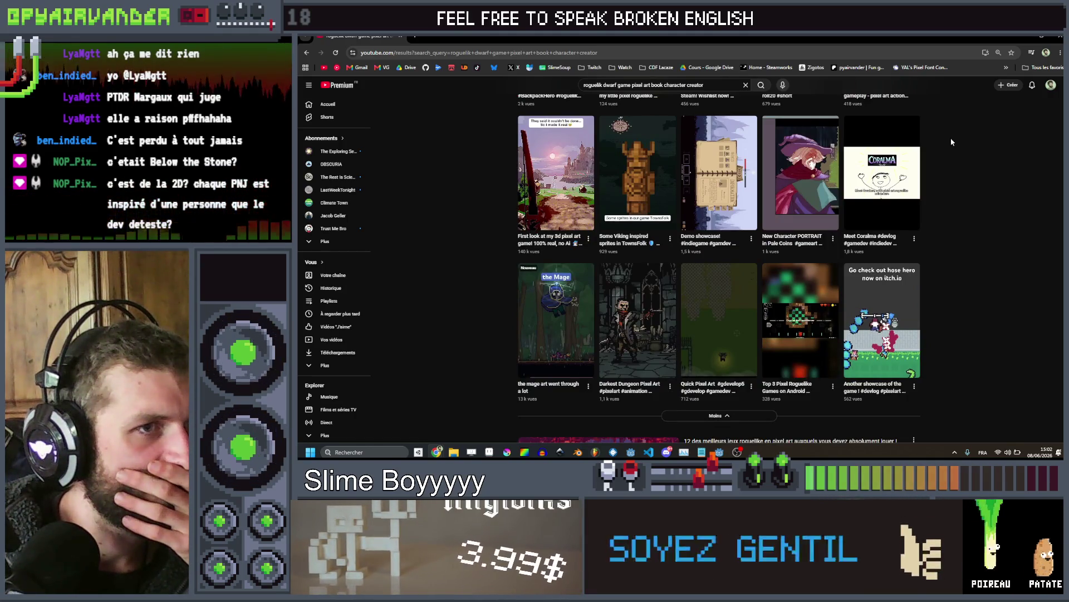
pyautogui.scroll(-5, 952, 142)
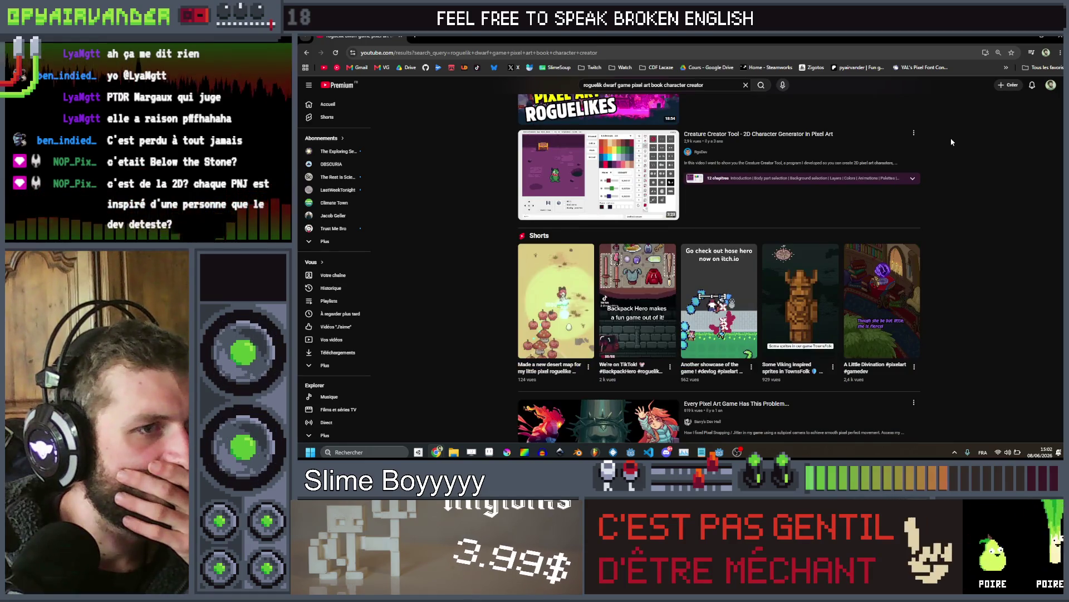
pyautogui.scroll(-6, 951, 142)
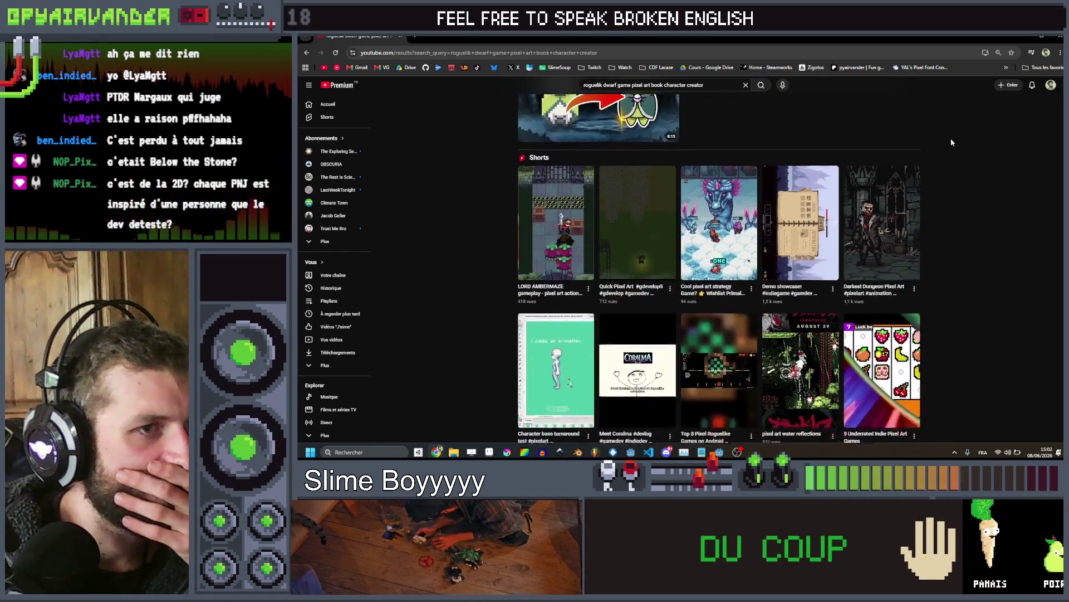
pyautogui.scroll(-2, 952, 142)
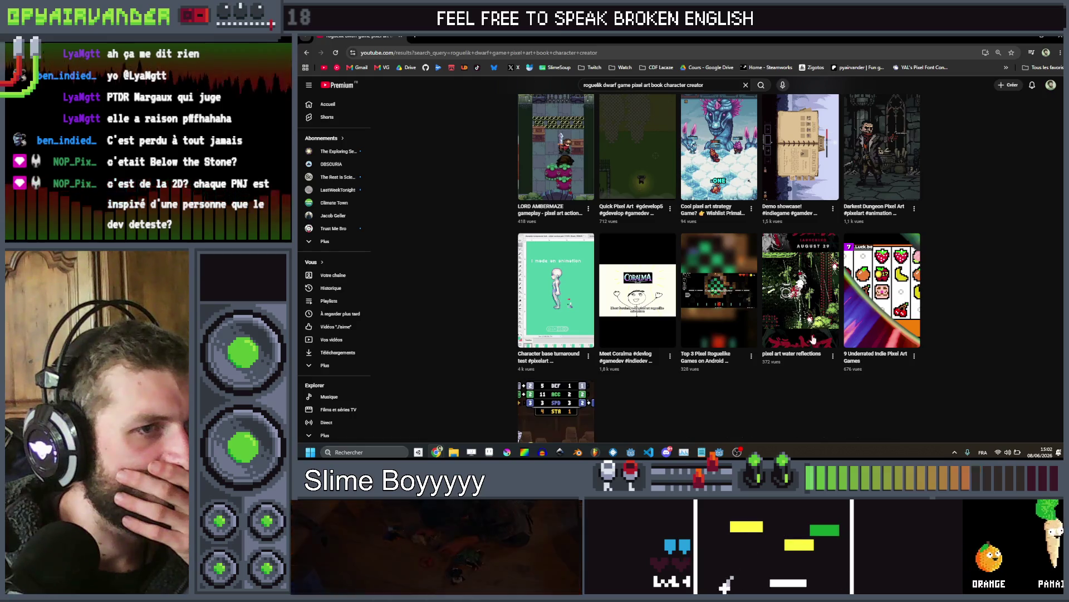
pyautogui.scroll(-4, 813, 339)
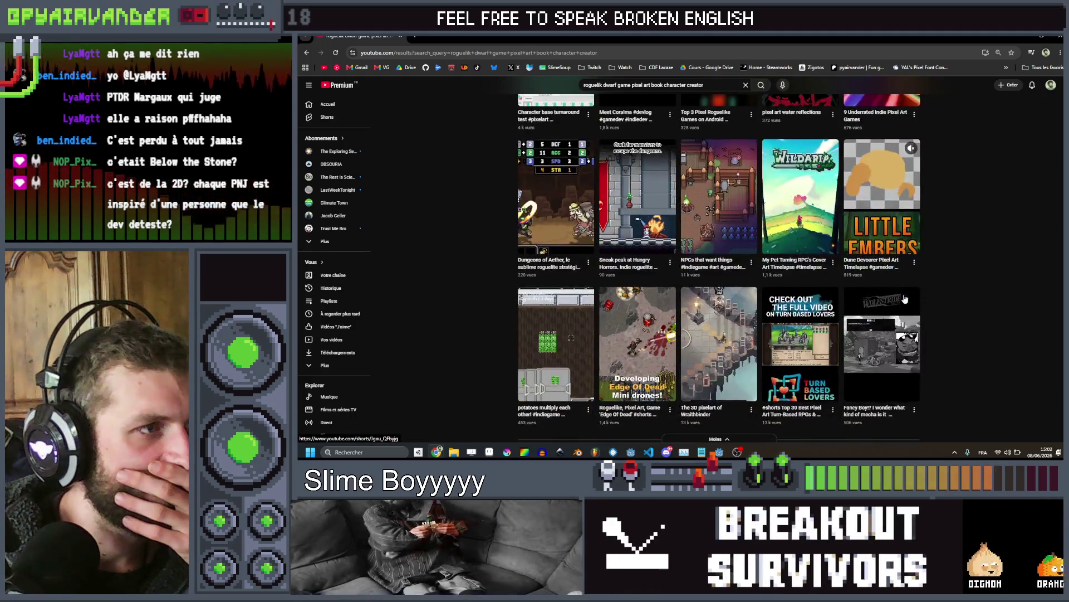
pyautogui.scroll(-1, 904, 298)
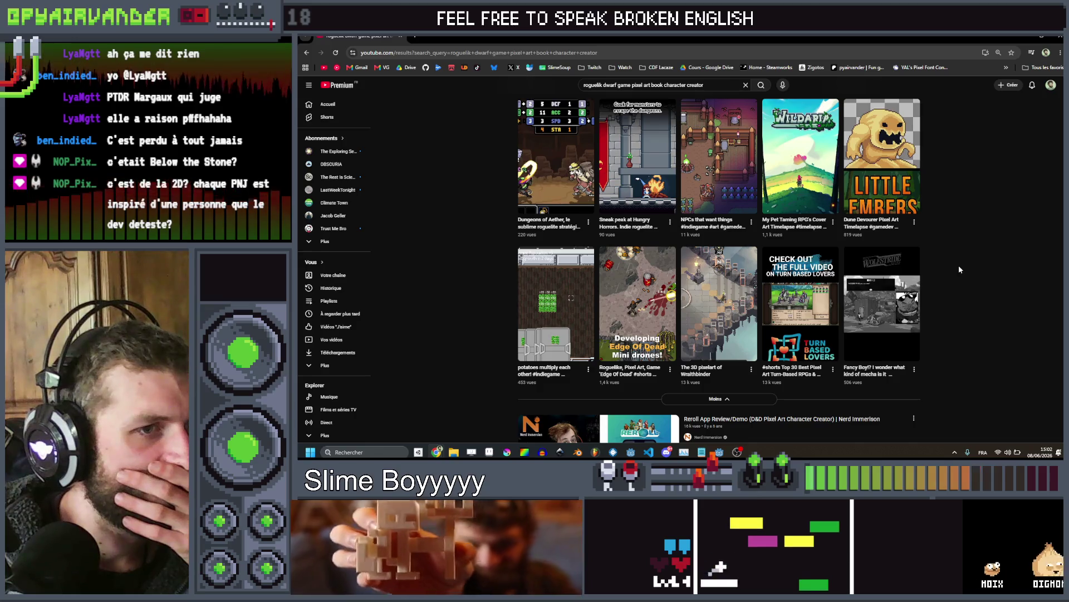
pyautogui.scroll(-5, 959, 267)
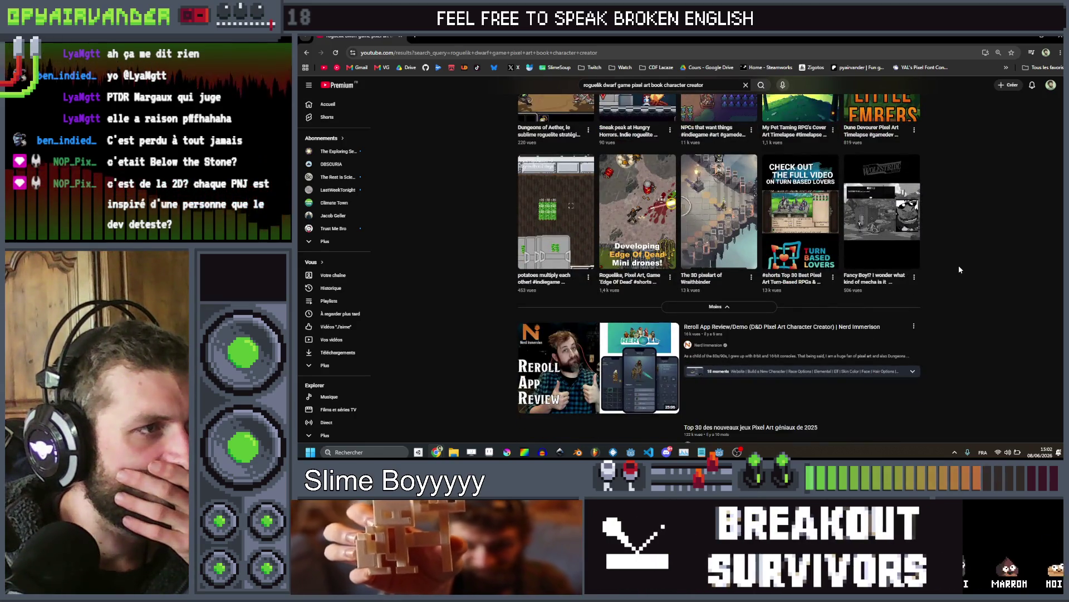
pyautogui.scroll(-3, 959, 269)
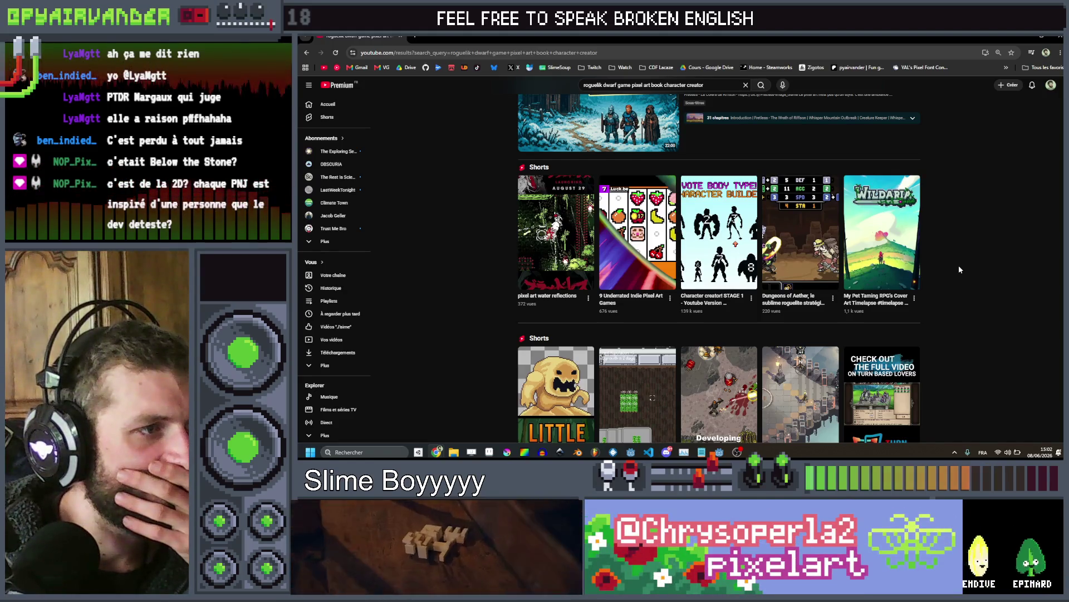
pyautogui.scroll(-3, 959, 270)
pyautogui.scroll(-2, 959, 269)
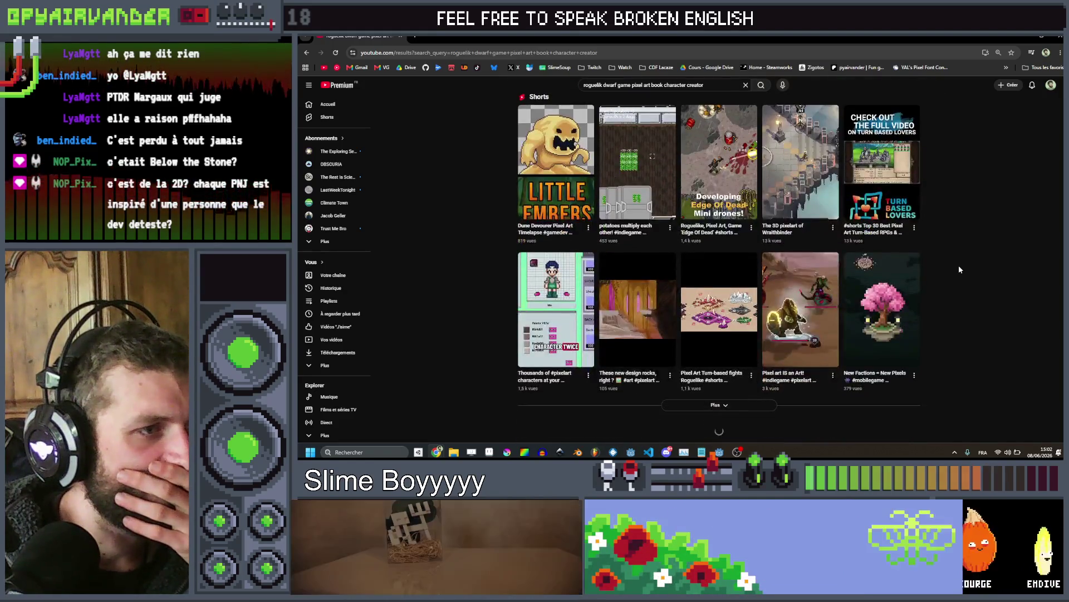
pyautogui.scroll(-1, 959, 269)
pyautogui.scroll(-7, 959, 269)
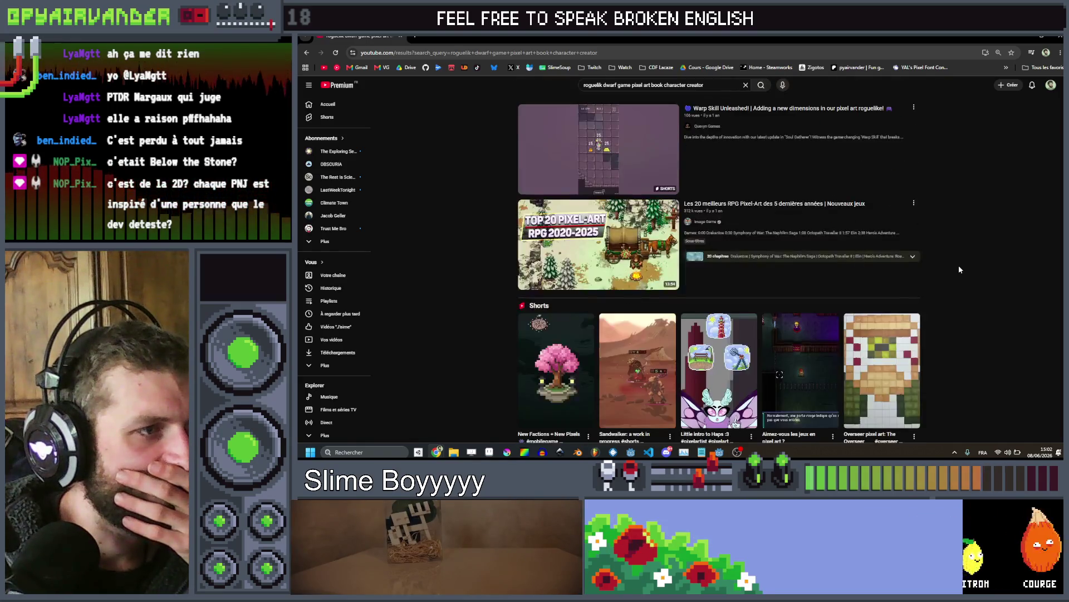
pyautogui.scroll(-9, 959, 269)
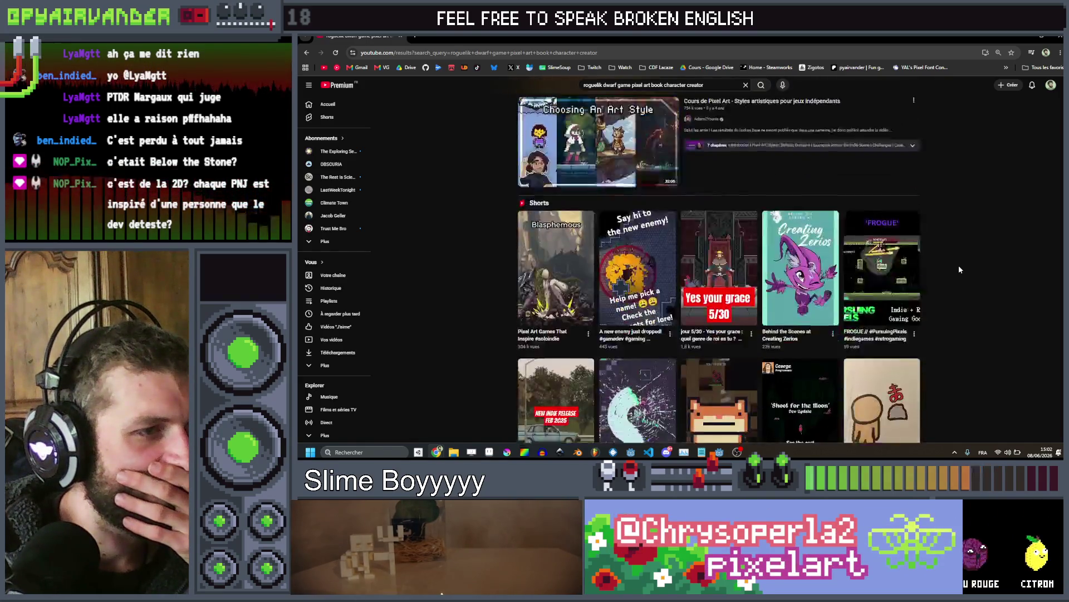
pyautogui.scroll(-2, 959, 270)
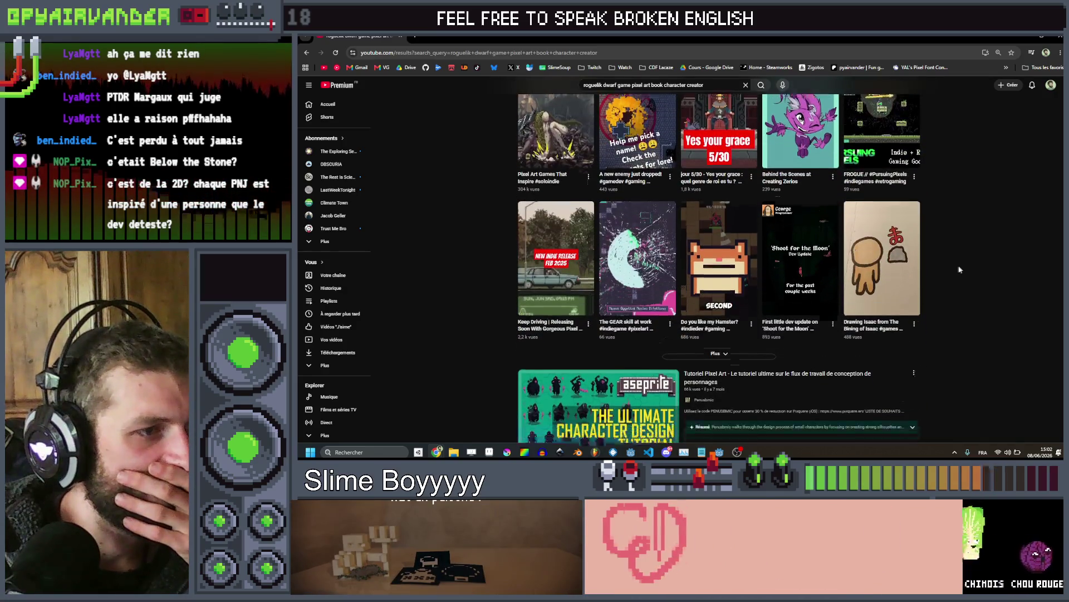
pyautogui.scroll(-6, 958, 269)
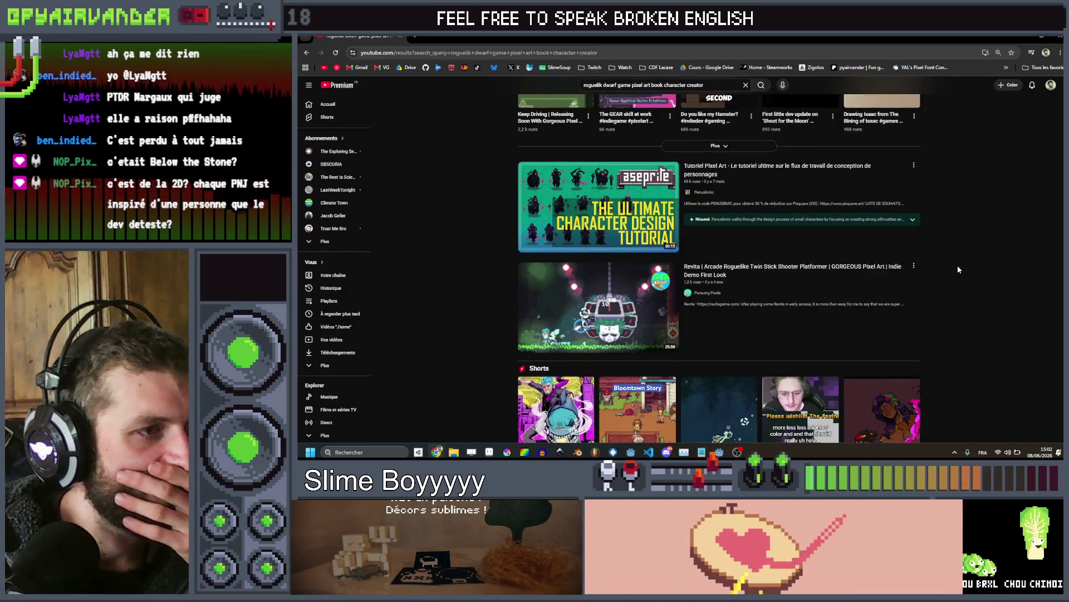
pyautogui.scroll(-5, 958, 270)
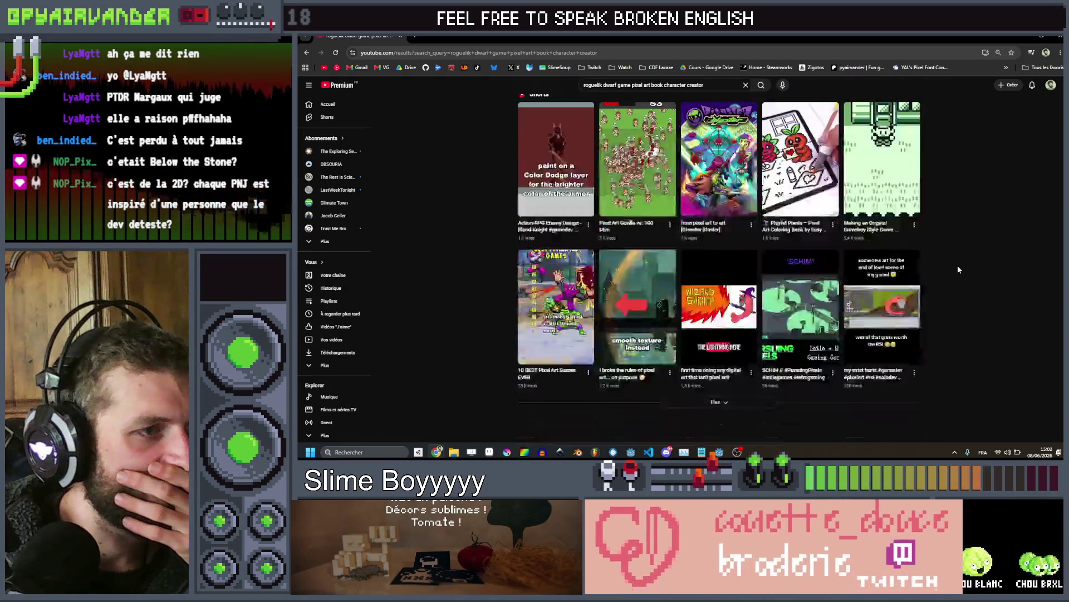
pyautogui.scroll(-10, 958, 269)
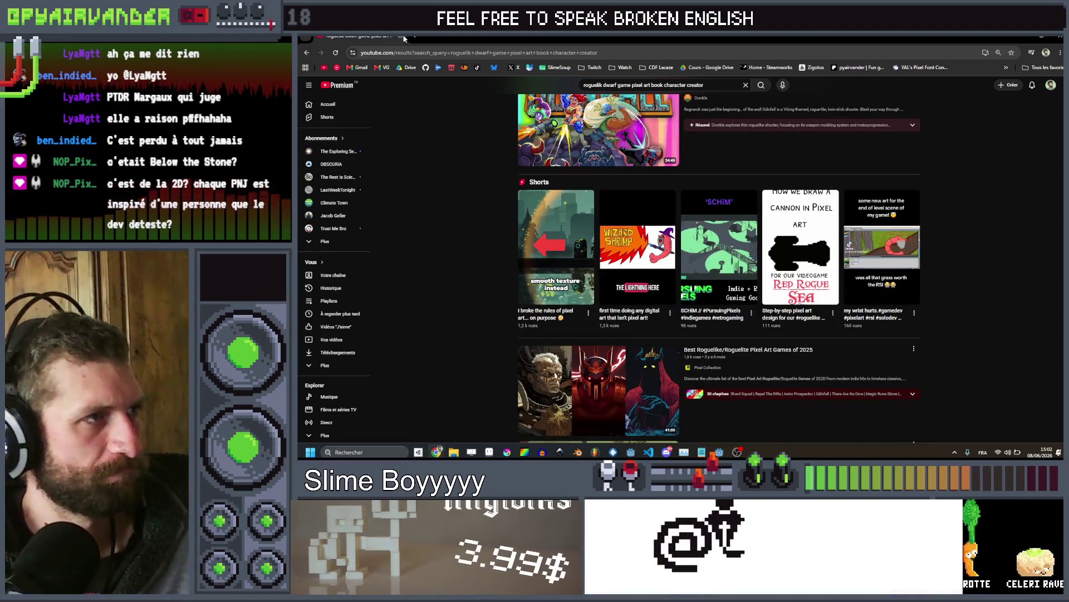
pyautogui.click(401, 37)
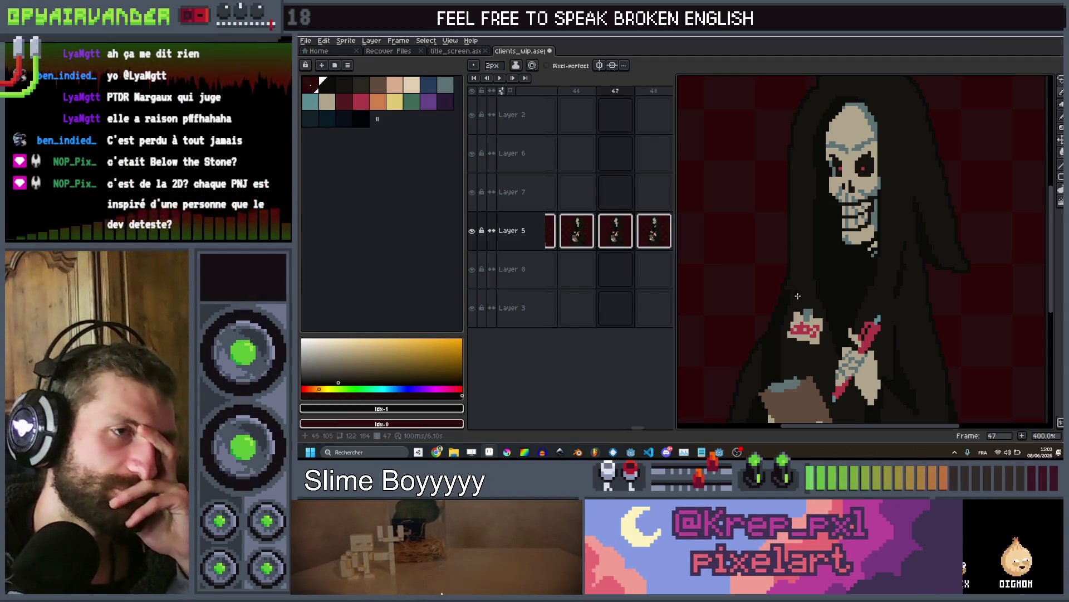
# Sketch a trial peach-coloured shape above the hooded skeleton
pyautogui.scroll(5, 798, 296)
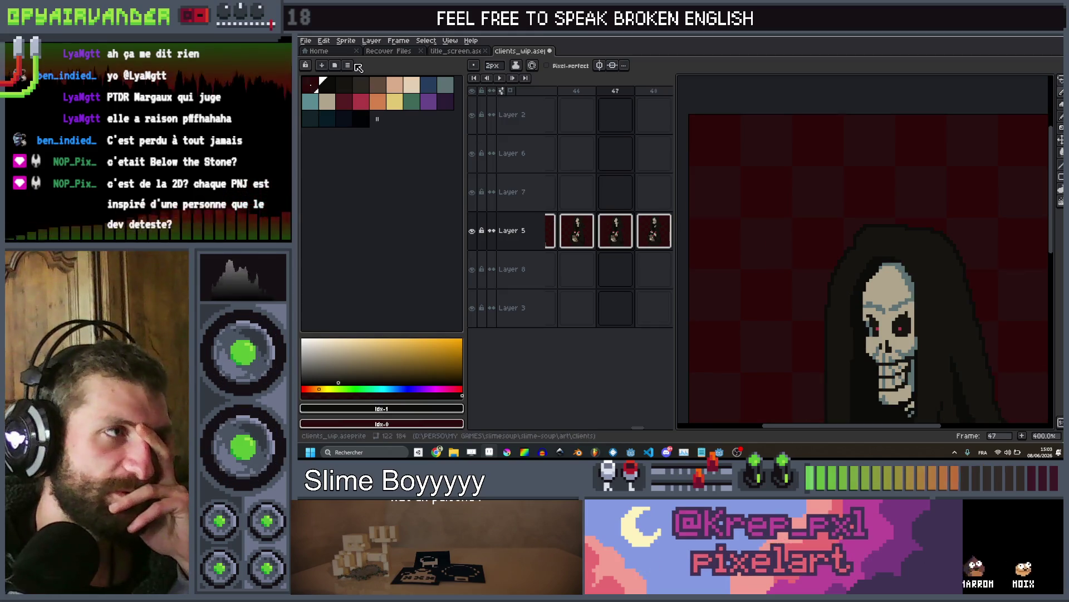
pyautogui.click(401, 88)
pyautogui.moveTo(784, 175)
pyautogui.mouseDown()
pyautogui.moveTo(764, 183)
pyautogui.moveTo(788, 198)
pyautogui.mouseUp()
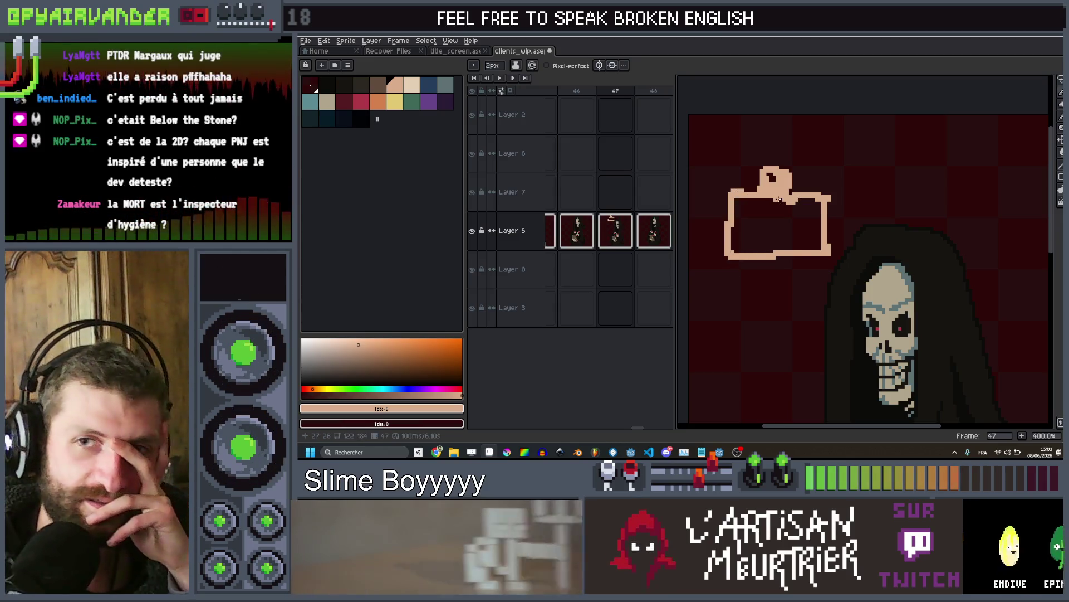
pyautogui.moveTo(799, 205); pyautogui.dragTo(807, 206)
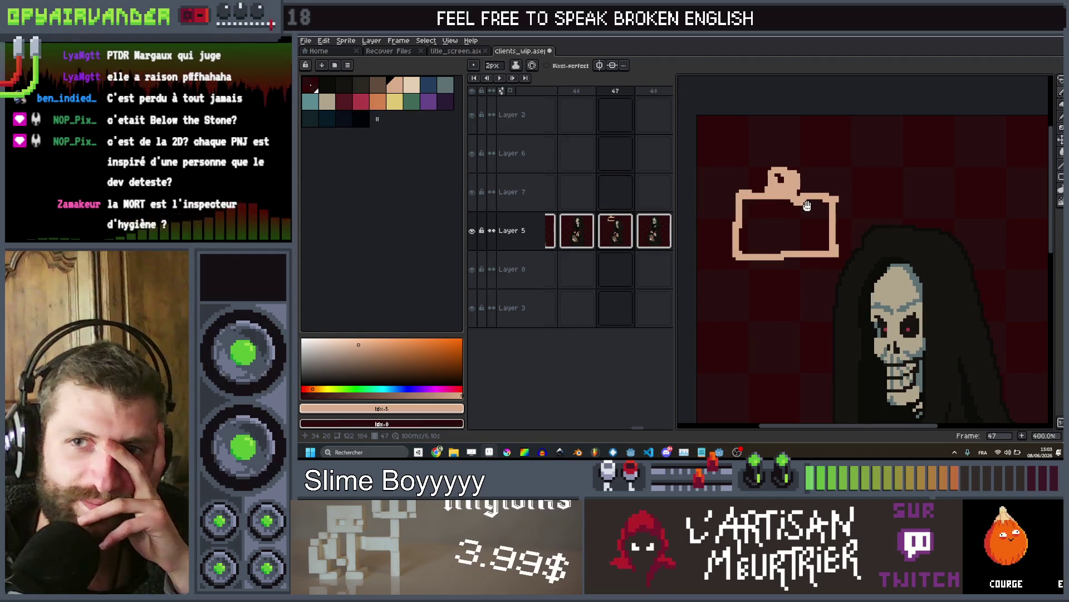
pyautogui.scroll(-3, 823, 201)
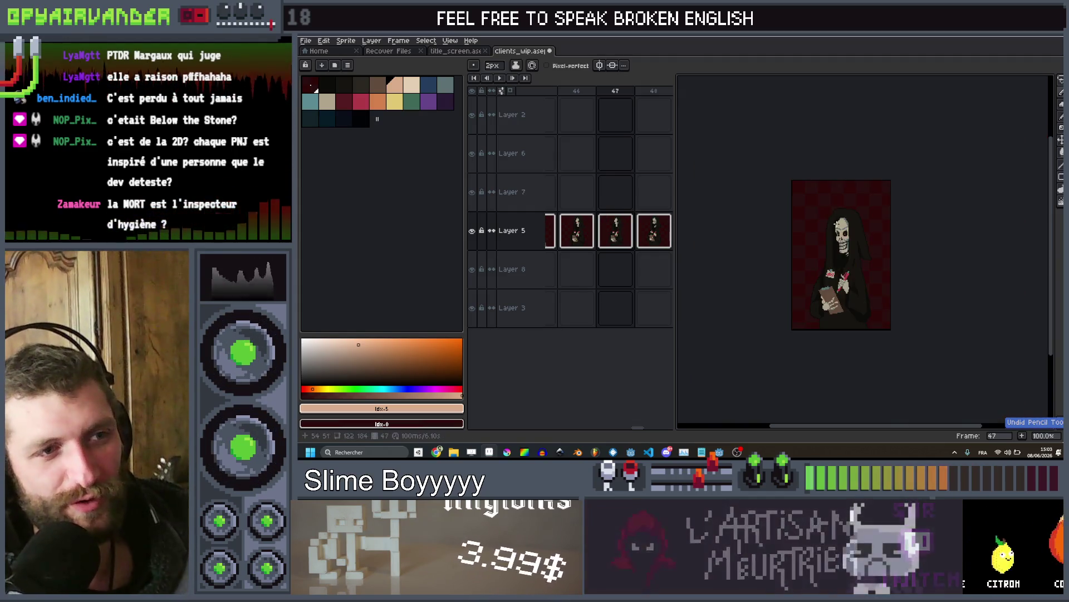
pyautogui.scroll(2, 864, 251)
pyautogui.scroll(-1, 900, 305)
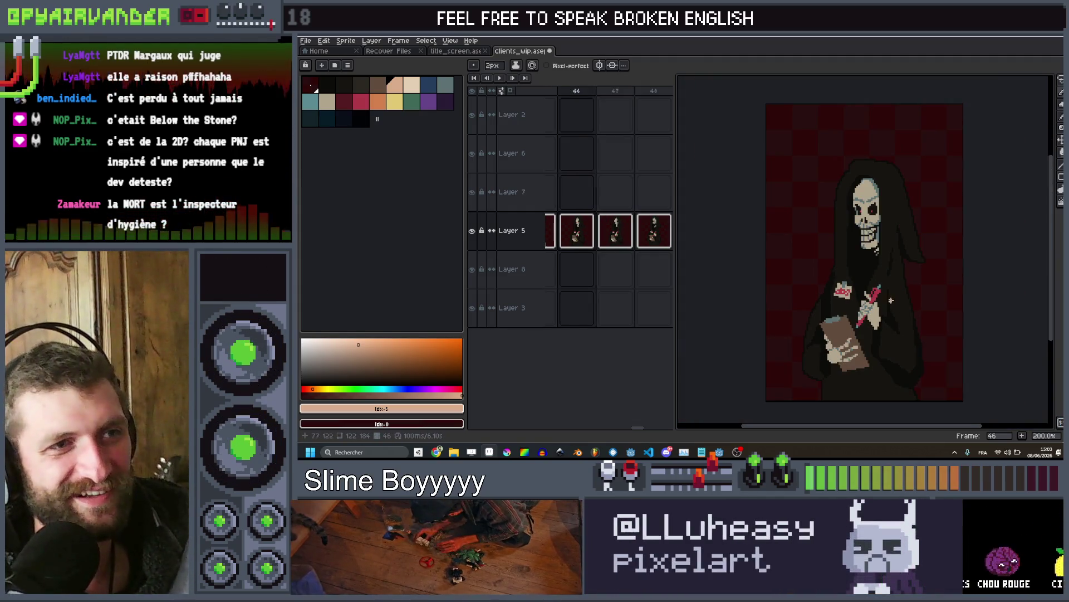
pyautogui.scroll(-1, 889, 299)
# Swap the frame 47 and 48 cels on Layer 5, parking one temporarily in Layer 8
pyautogui.press('Right')
pyautogui.scroll(1, 803, 255)
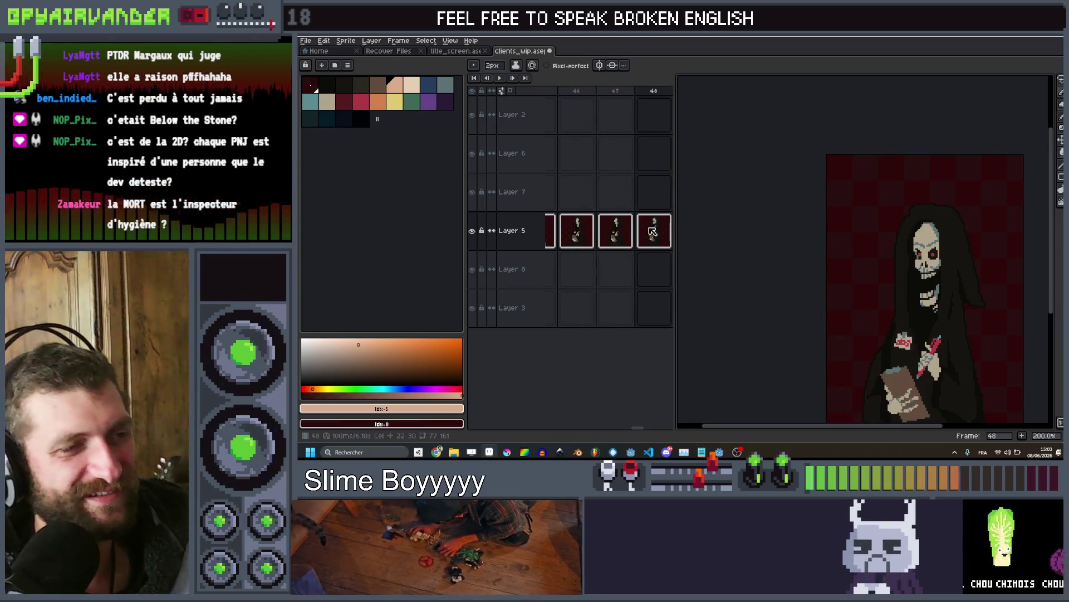
pyautogui.moveTo(638, 275)
pyautogui.mouseDown()
pyautogui.moveTo(618, 270)
pyautogui.moveTo(653, 230)
pyautogui.mouseUp()
pyautogui.click(629, 271)
pyautogui.moveTo(622, 289); pyautogui.dragTo(623, 239)
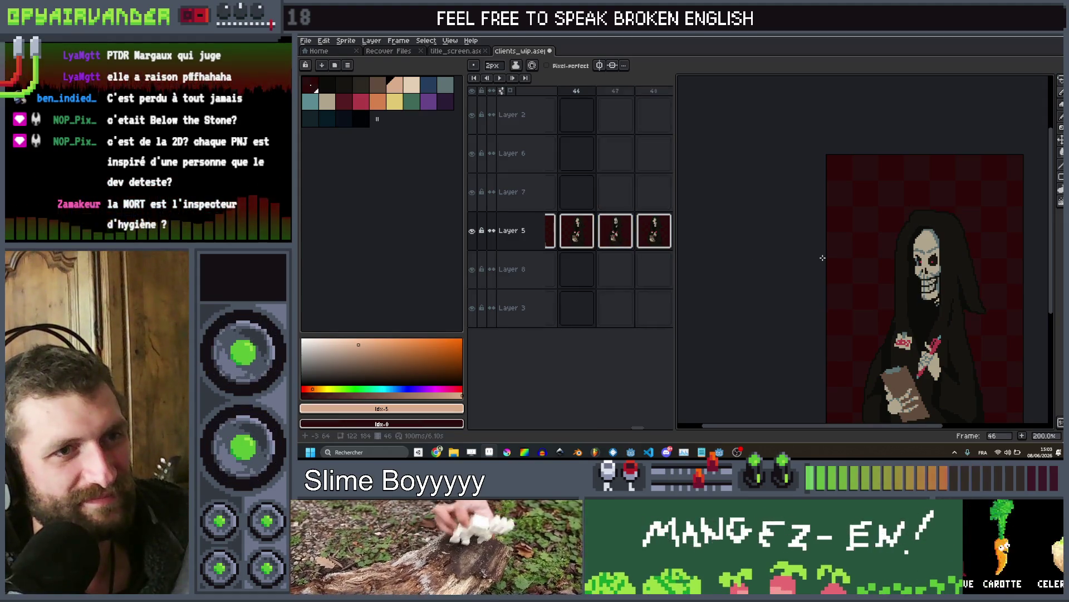
pyautogui.scroll(-1, 926, 278)
pyautogui.scroll(1, 935, 293)
pyautogui.press('.')
pyautogui.scroll(3, 935, 293)
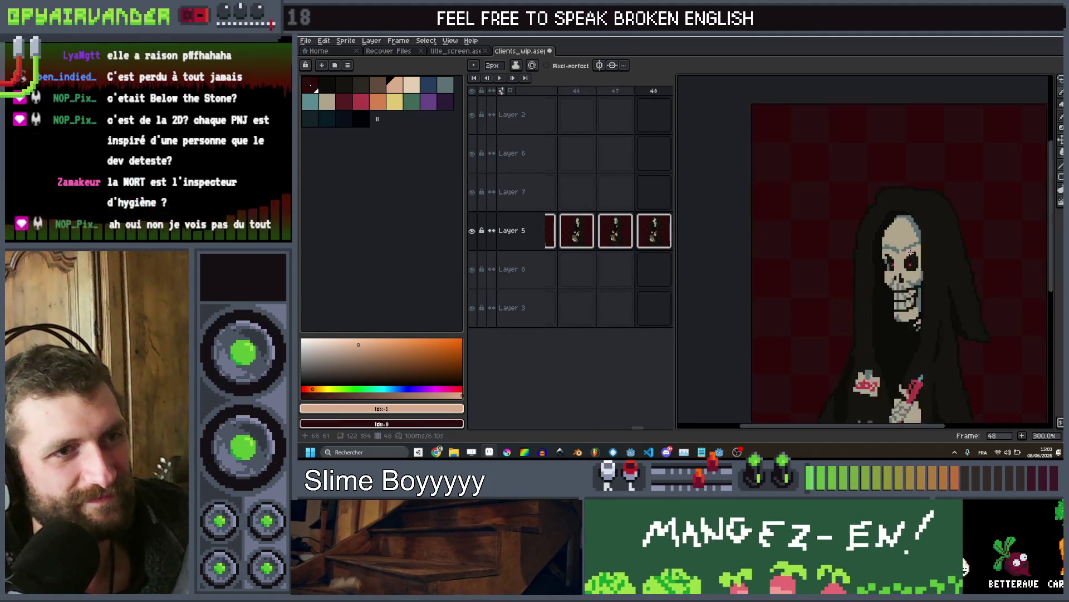
pyautogui.scroll(-1, 948, 241)
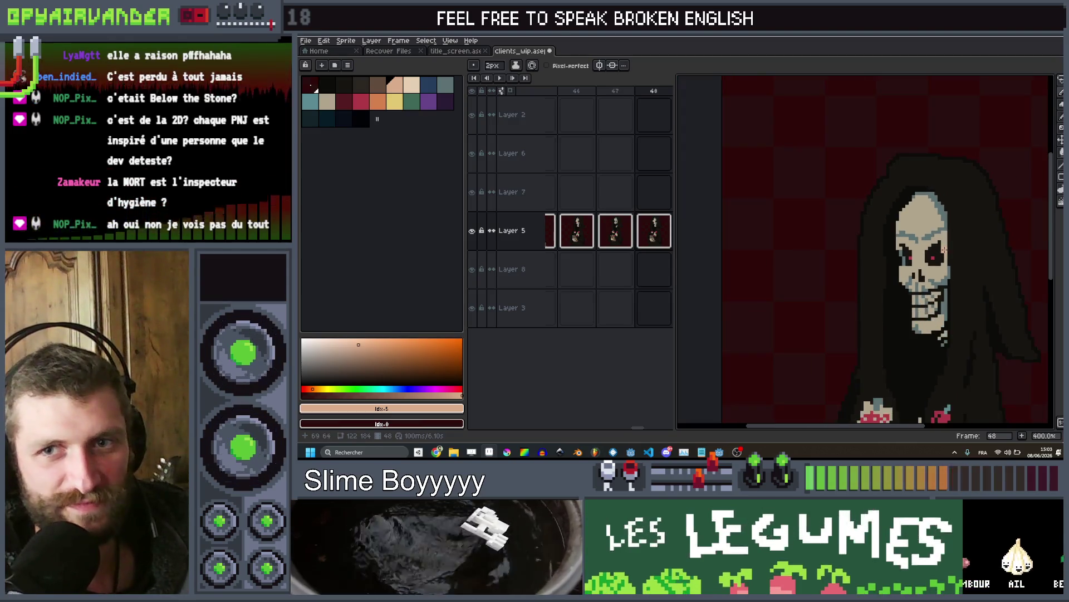
# Lasso the skeleton's hood and skull and nudge them down one pixel
pyautogui.press('l')
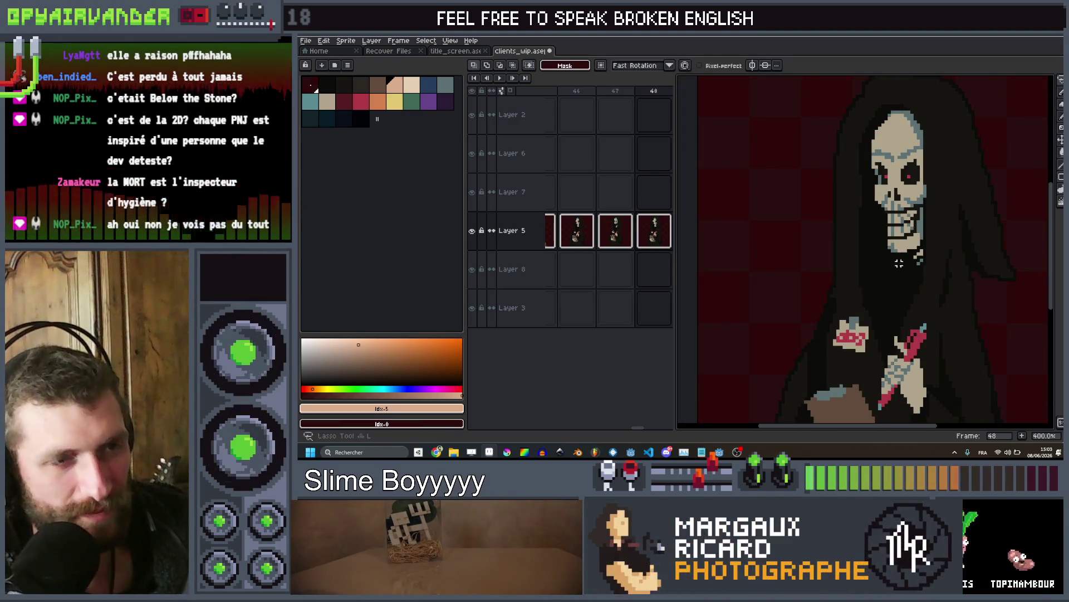
pyautogui.moveTo(1031, 285); pyautogui.dragTo(941, 76)
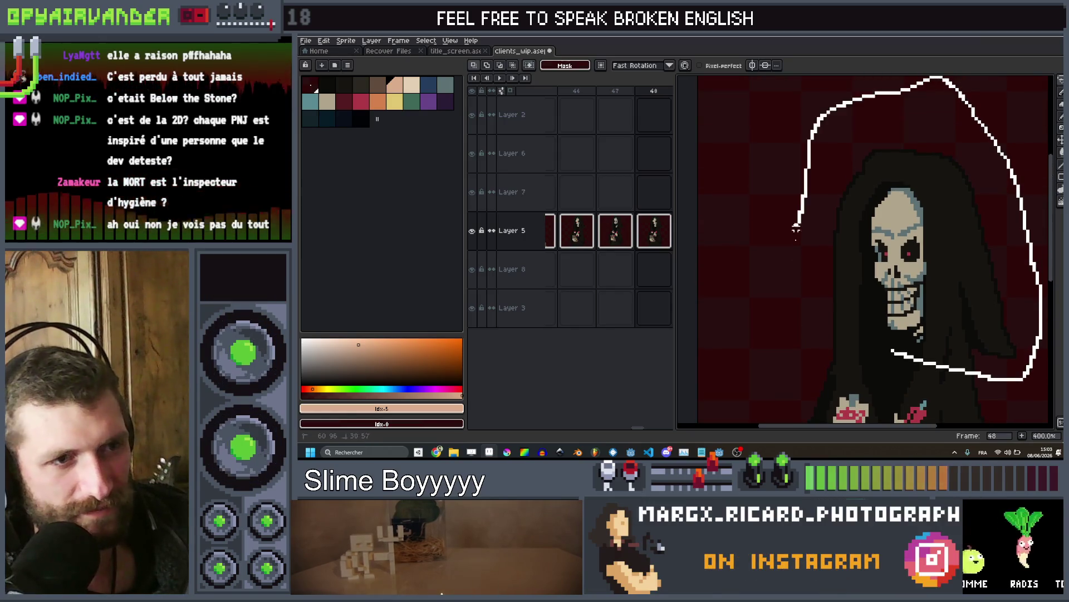
pyautogui.press('Down')
pyautogui.press('Down')
pyautogui.press('Down')
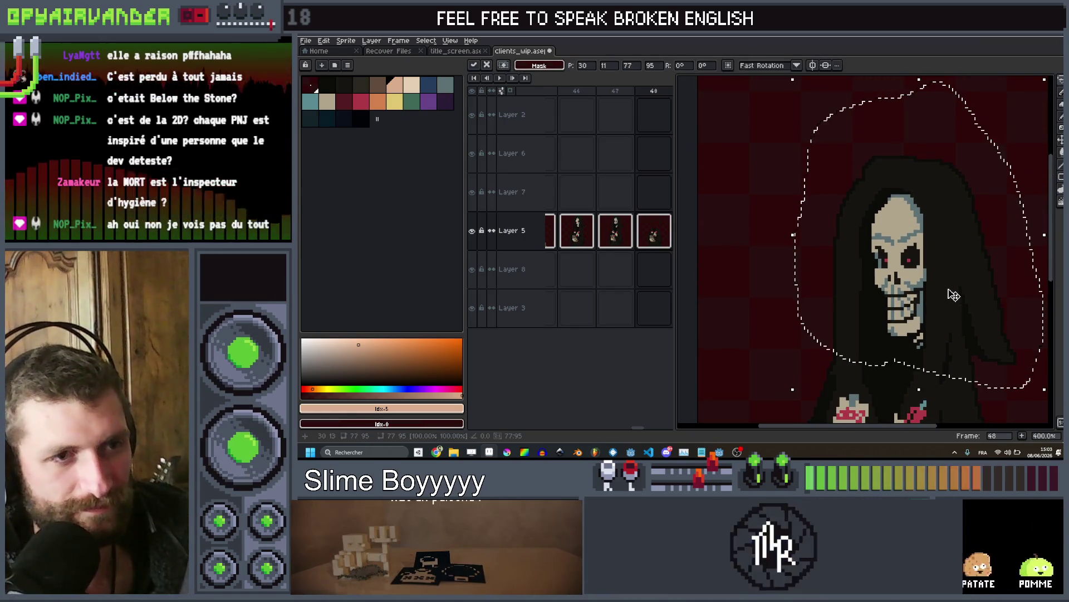
pyautogui.scroll(1, 834, 167)
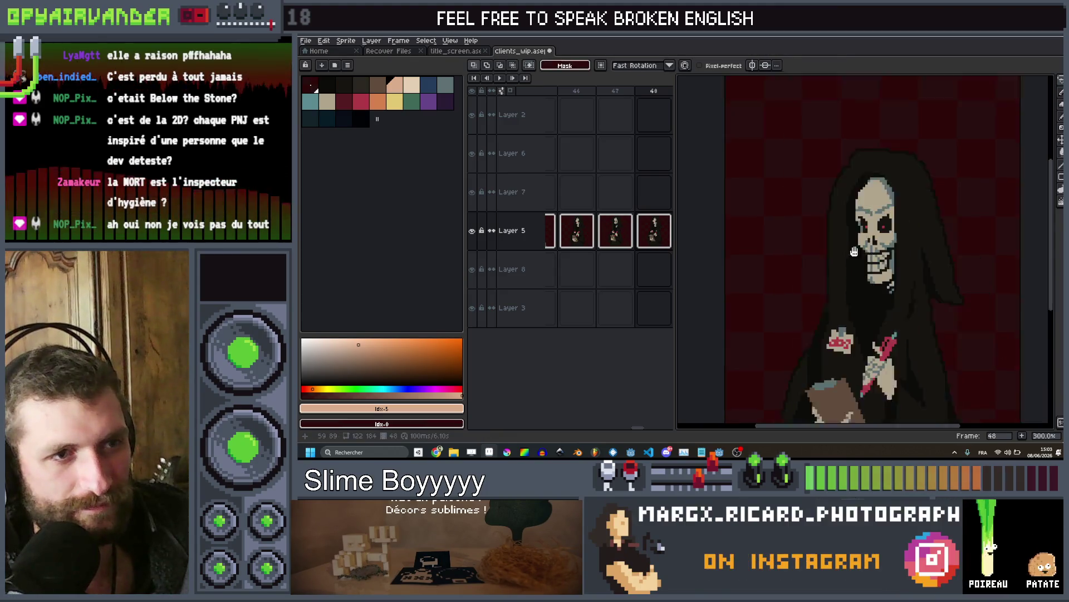
pyautogui.scroll(3, 834, 167)
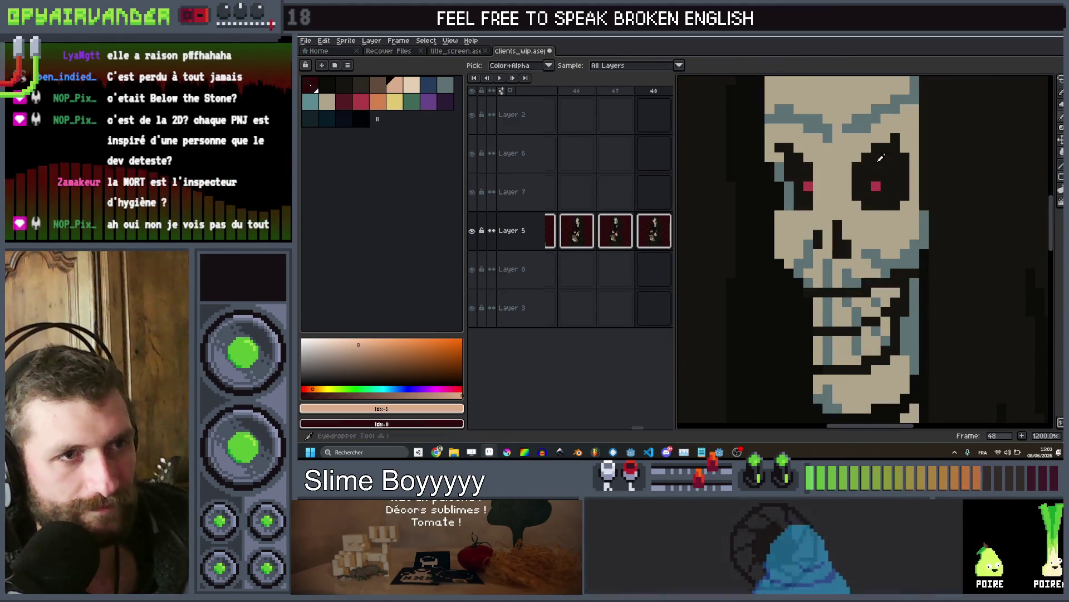
# Sample the eye's red and set the pencil to a 1px brush
pyautogui.press('b')
pyautogui.keyDown('alt'); pyautogui.click(867, 189); pyautogui.keyUp('alt')
pyautogui.press('-')
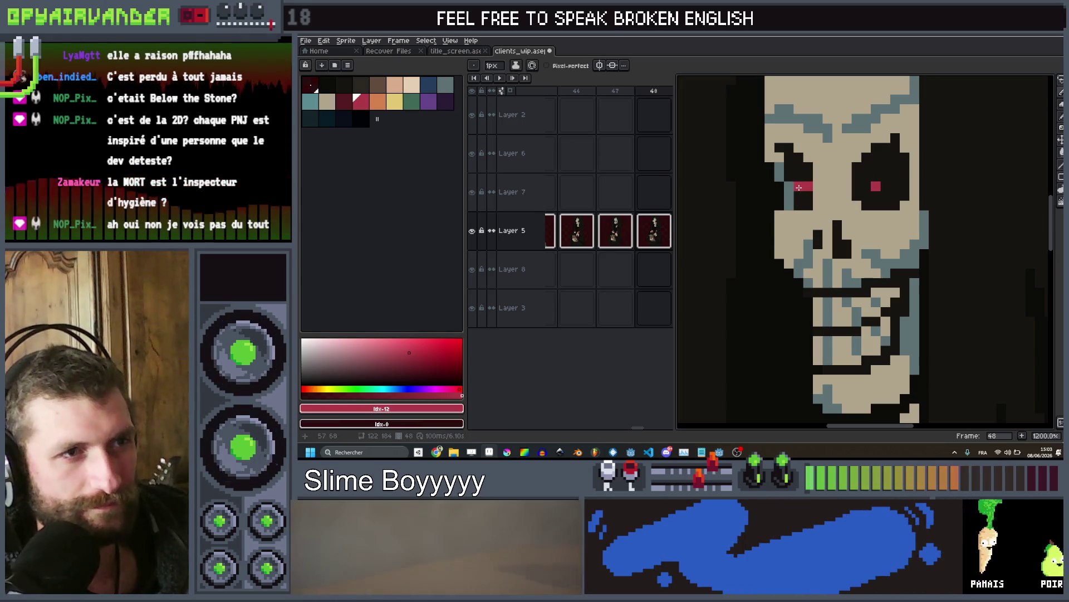
pyautogui.scroll(-7, 939, 172)
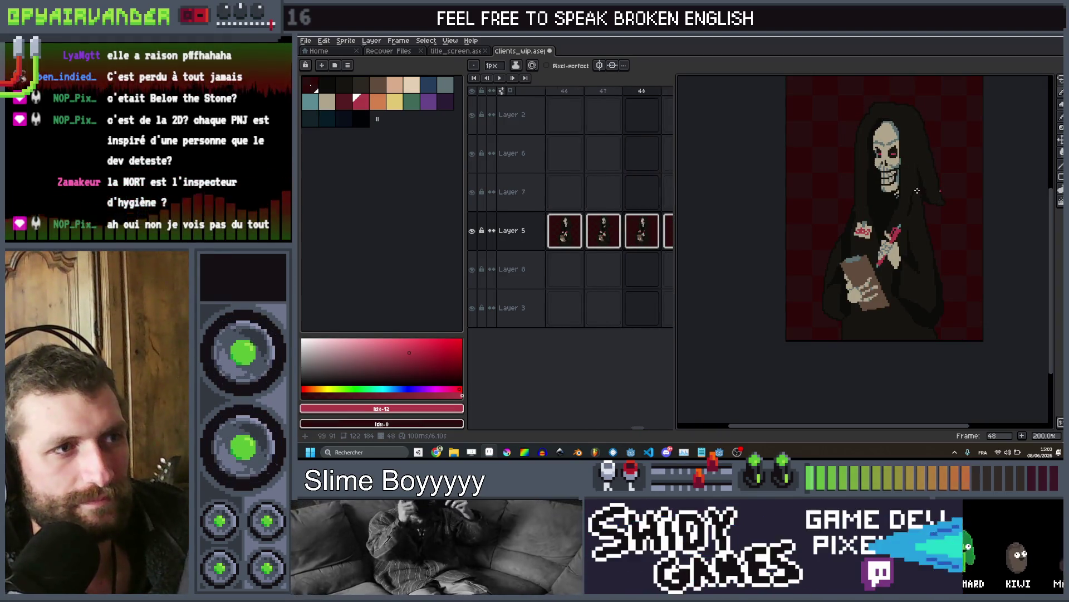
# Delete the empty frame 49 from the animation
pyautogui.click(657, 92)
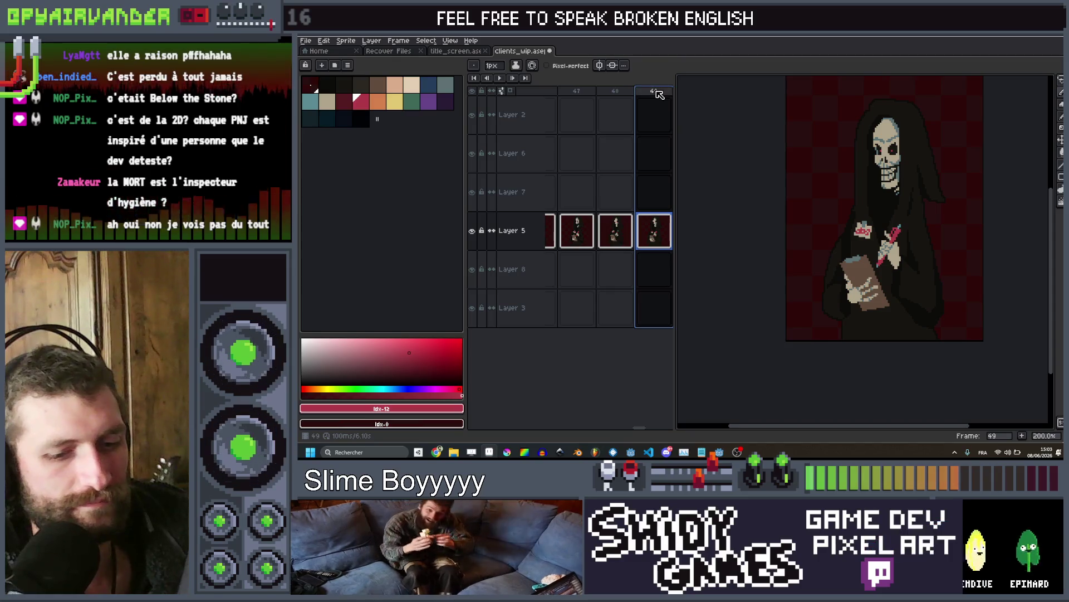
pyautogui.press('Delete')
pyautogui.scroll(-2, 850, 189)
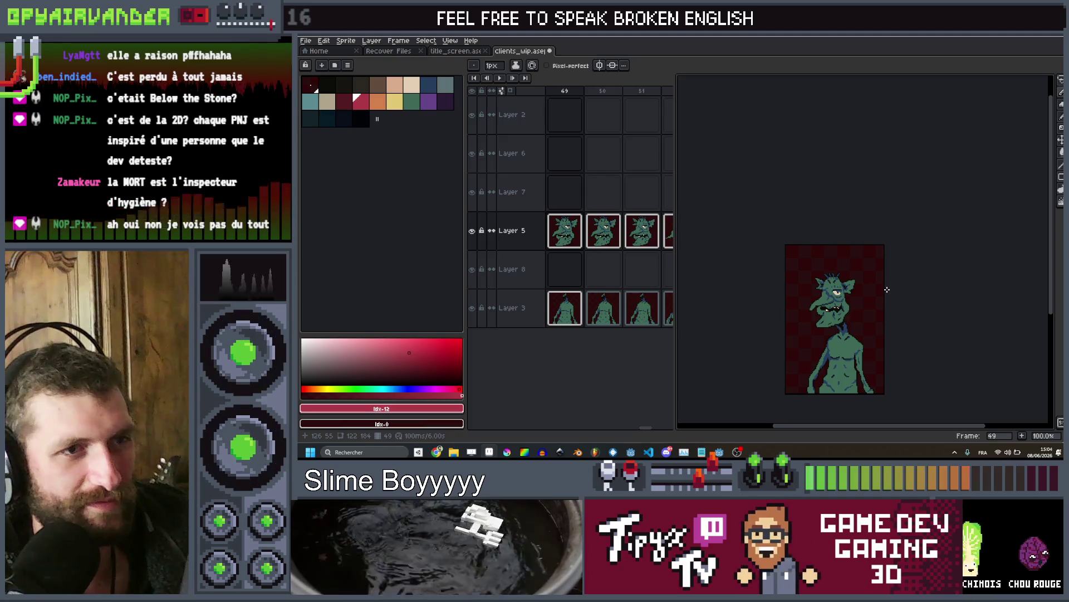
pyautogui.scroll(3, 842, 315)
pyautogui.scroll(2, 842, 315)
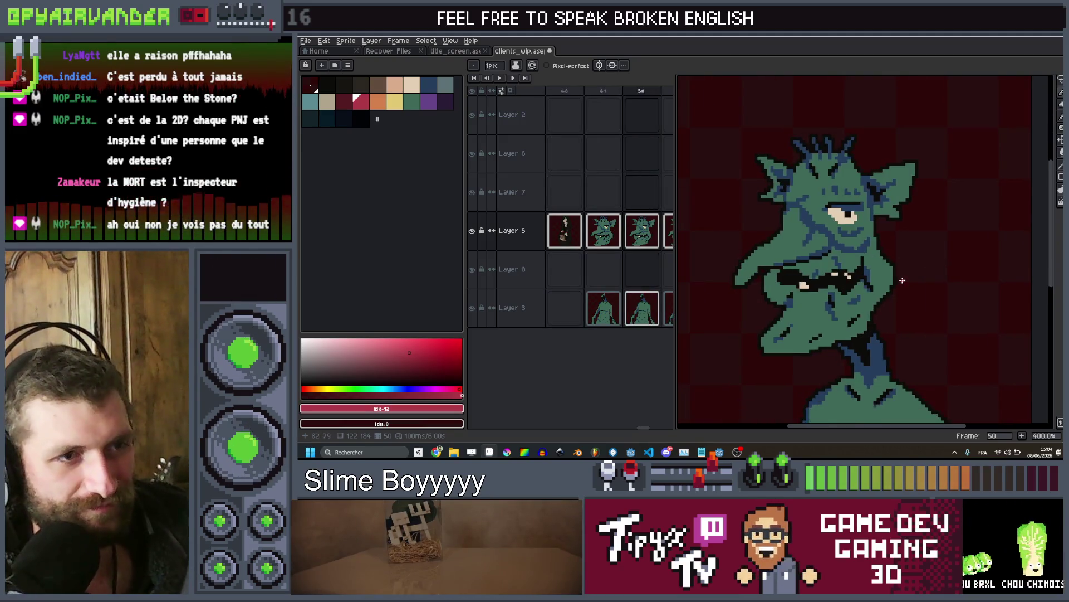
pyautogui.scroll(-1, 898, 296)
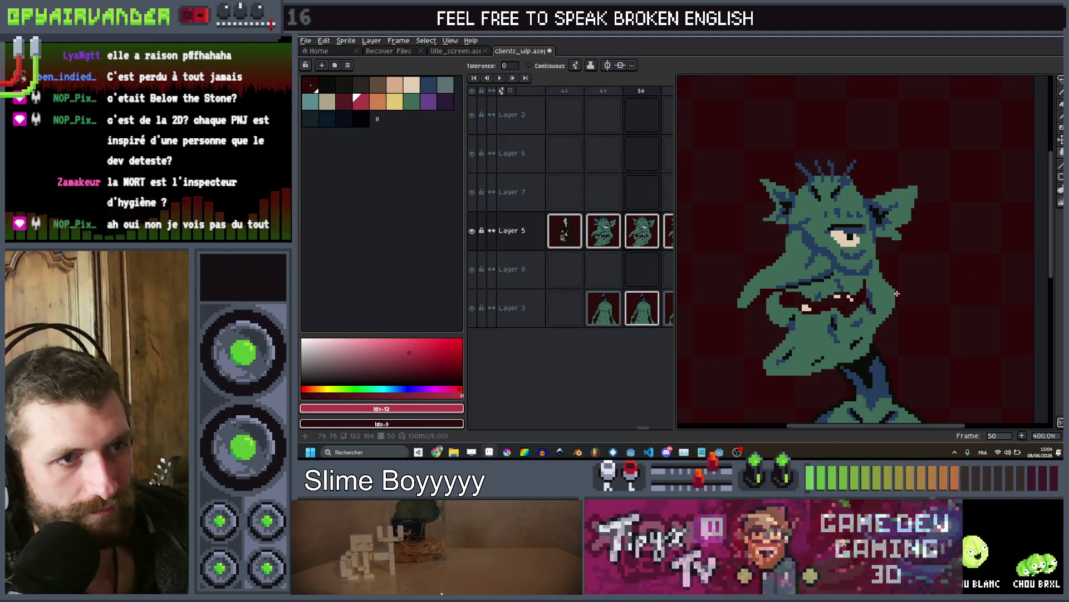
# Undo the last Paint Bucket fill on the goblin's mouth in frame 50
pyautogui.hotkey('ctrl', 'z')
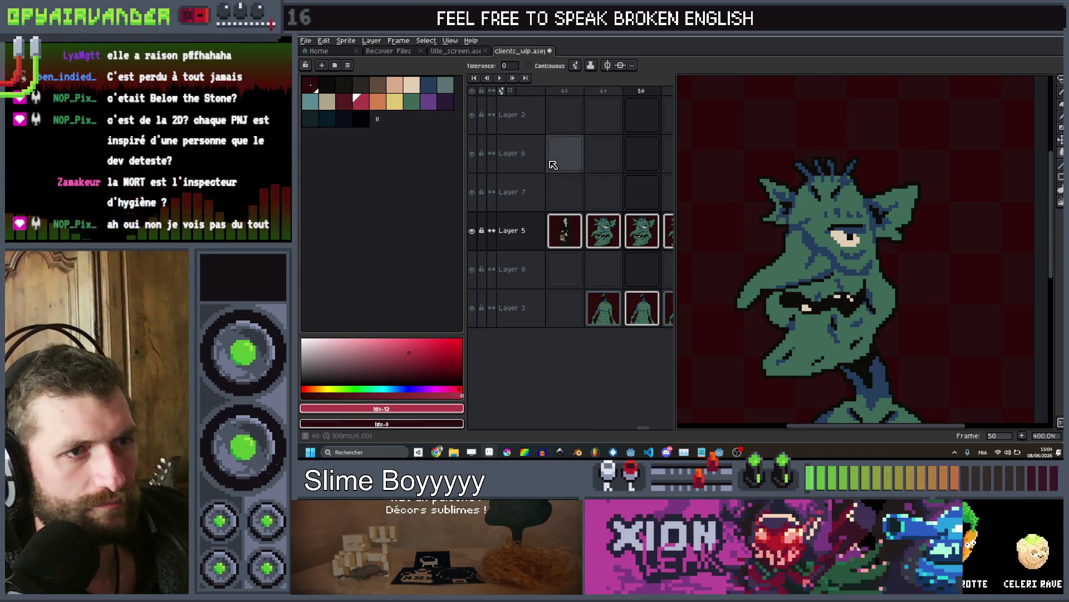
pyautogui.scroll(1, 894, 284)
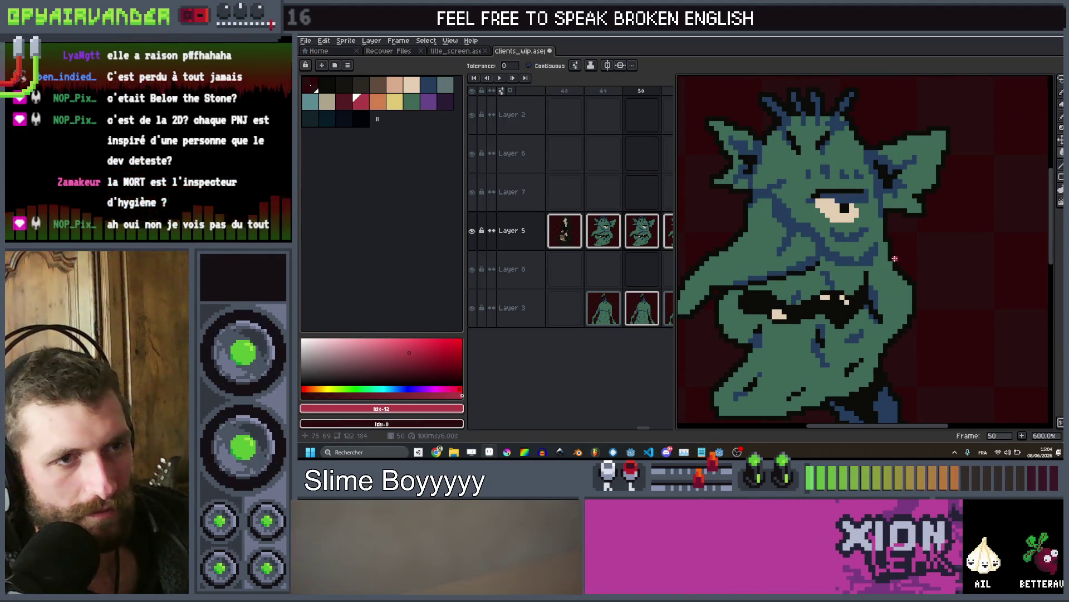
pyautogui.scroll(-3, 887, 262)
pyautogui.scroll(1, 892, 277)
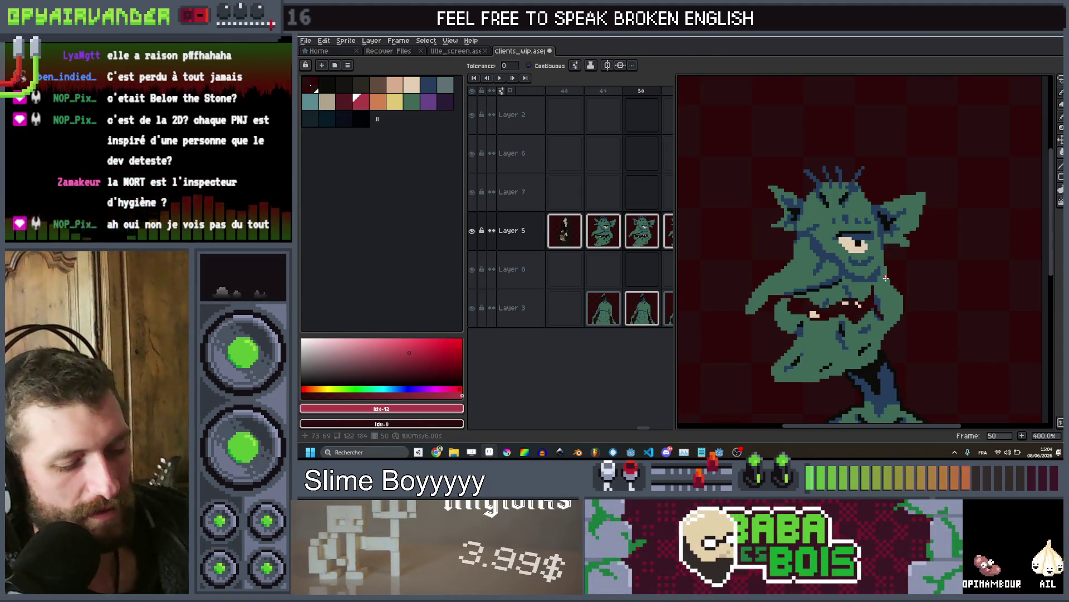
pyautogui.press('q')
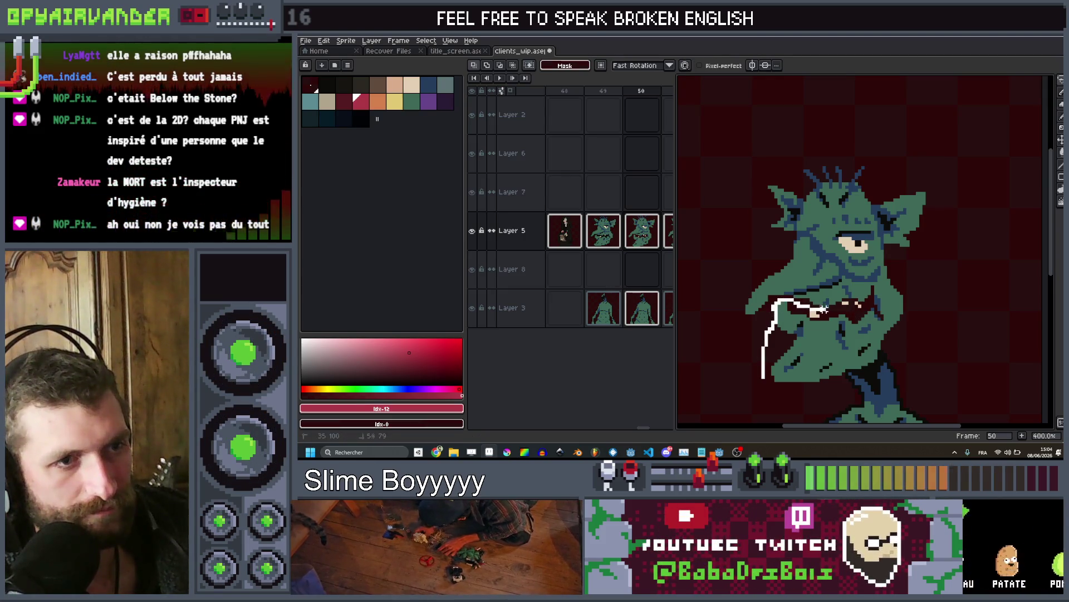
# Move the goblin's jaw down, then lift its head and tilt it back about 8.7°
pyautogui.moveTo(856, 307); pyautogui.dragTo(873, 304)
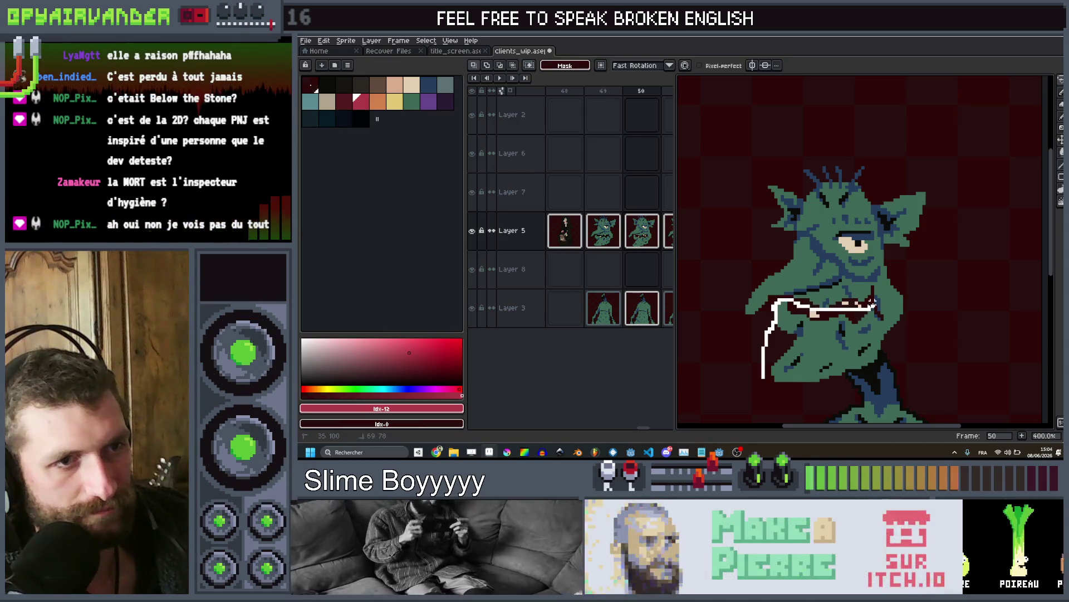
pyautogui.moveTo(867, 384)
pyautogui.mouseDown()
pyautogui.moveTo(878, 362)
pyautogui.moveTo(878, 372)
pyautogui.mouseUp()
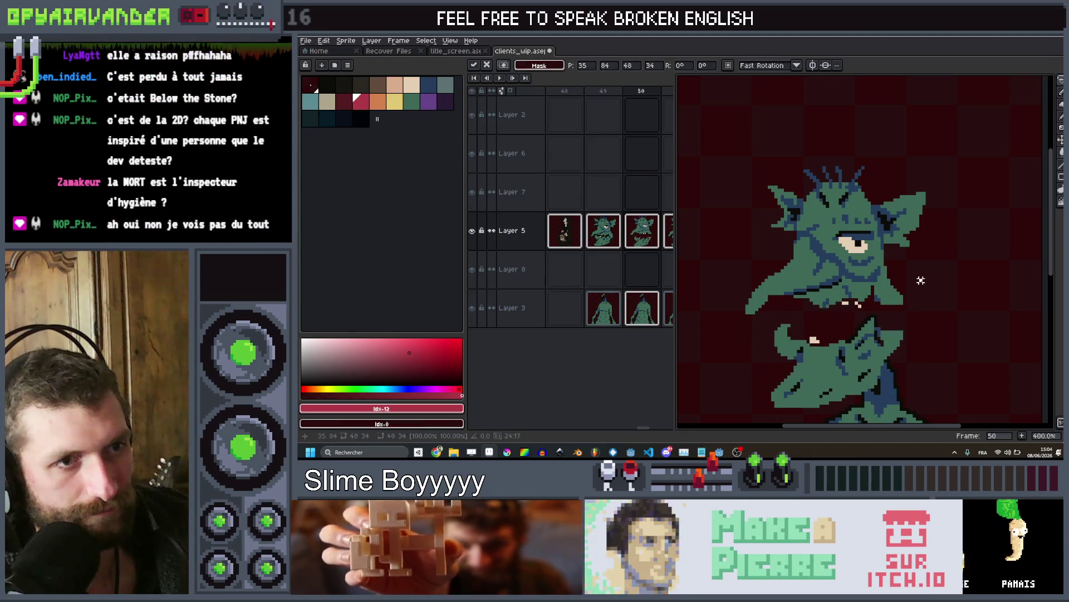
pyautogui.moveTo(888, 316); pyautogui.dragTo(903, 315)
pyautogui.moveTo(767, 328); pyautogui.dragTo(763, 329)
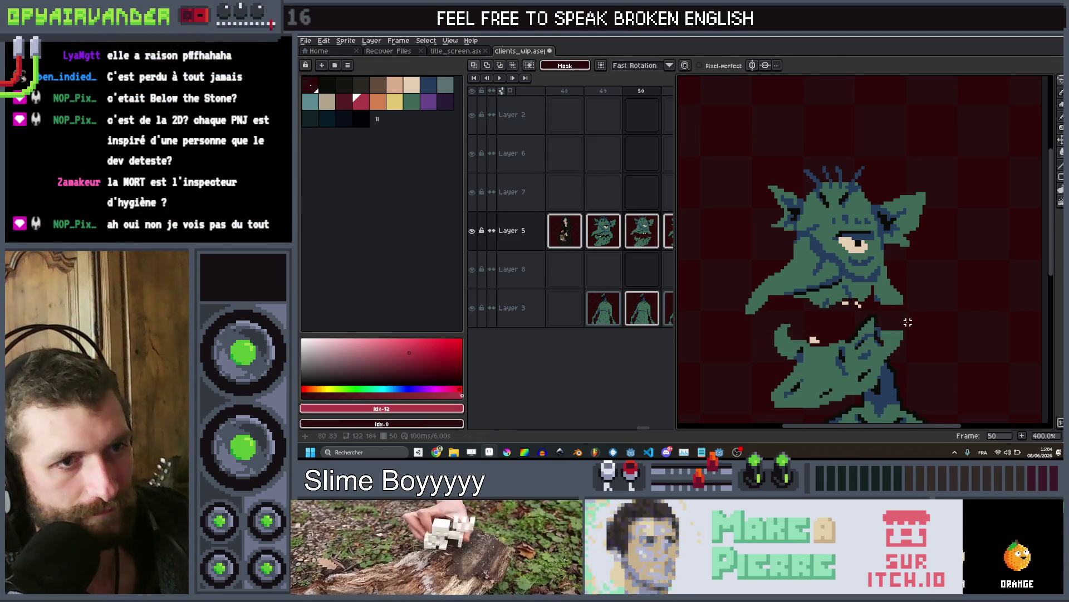
pyautogui.moveTo(913, 310)
pyautogui.mouseDown()
pyautogui.moveTo(784, 313)
pyautogui.moveTo(947, 140)
pyautogui.moveTo(986, 309)
pyautogui.mouseUp()
pyautogui.moveTo(875, 228)
pyautogui.mouseDown()
pyautogui.moveTo(876, 212)
pyautogui.moveTo(827, 244)
pyautogui.mouseUp()
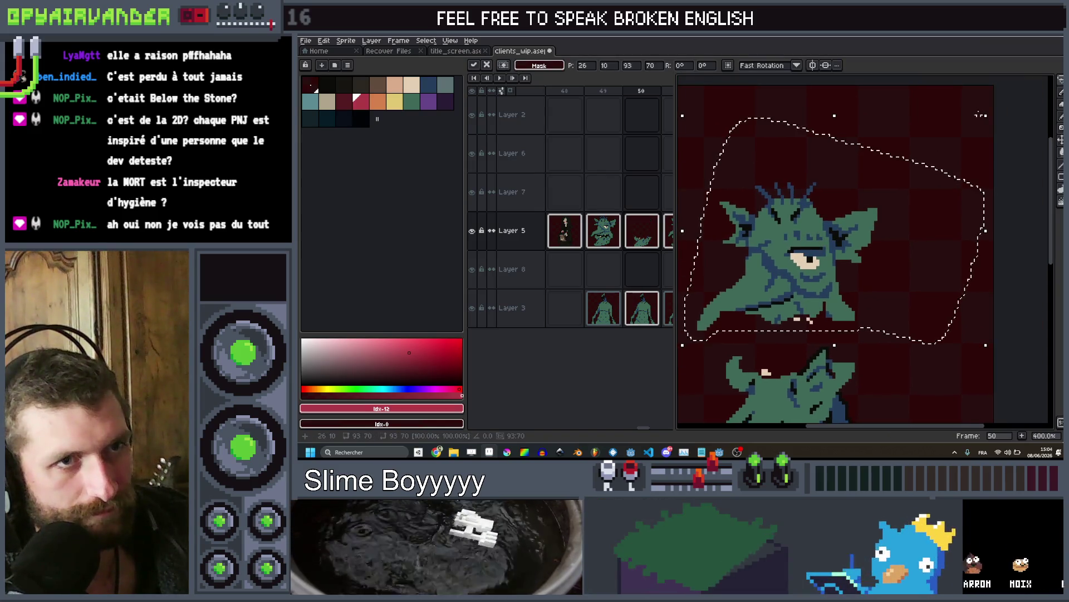
pyautogui.moveTo(1000, 117); pyautogui.dragTo(1018, 136)
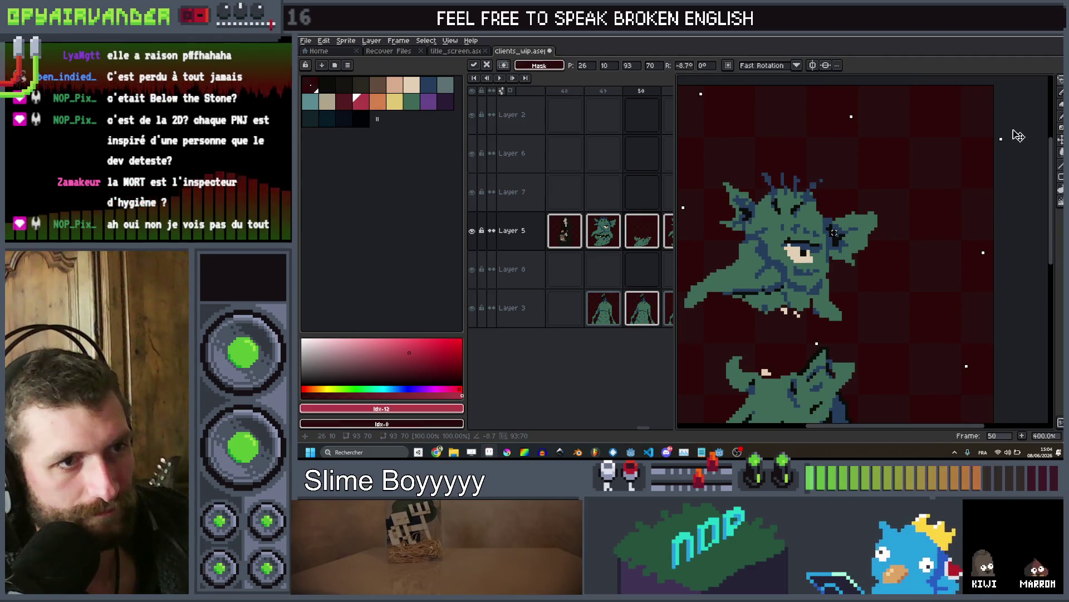
pyautogui.moveTo(809, 287); pyautogui.dragTo(825, 292)
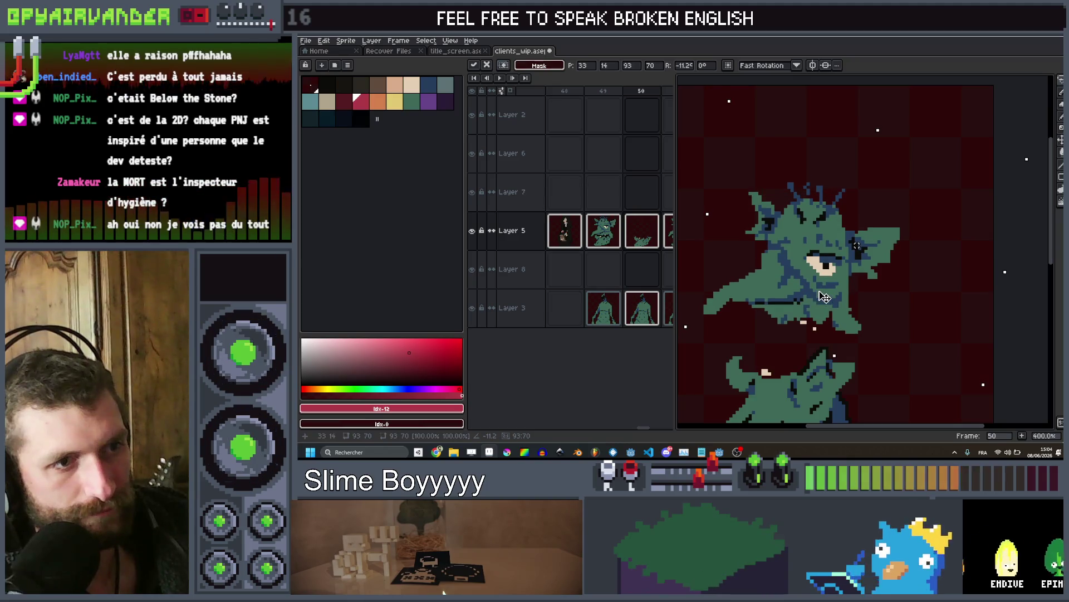
pyautogui.press('Return')
# Paint green skin down the neck to rejoin the head to the body, covering stray jaw pixels
pyautogui.moveTo(888, 382)
pyautogui.mouseDown()
pyautogui.moveTo(1000, 175)
pyautogui.moveTo(1030, 212)
pyautogui.mouseUp()
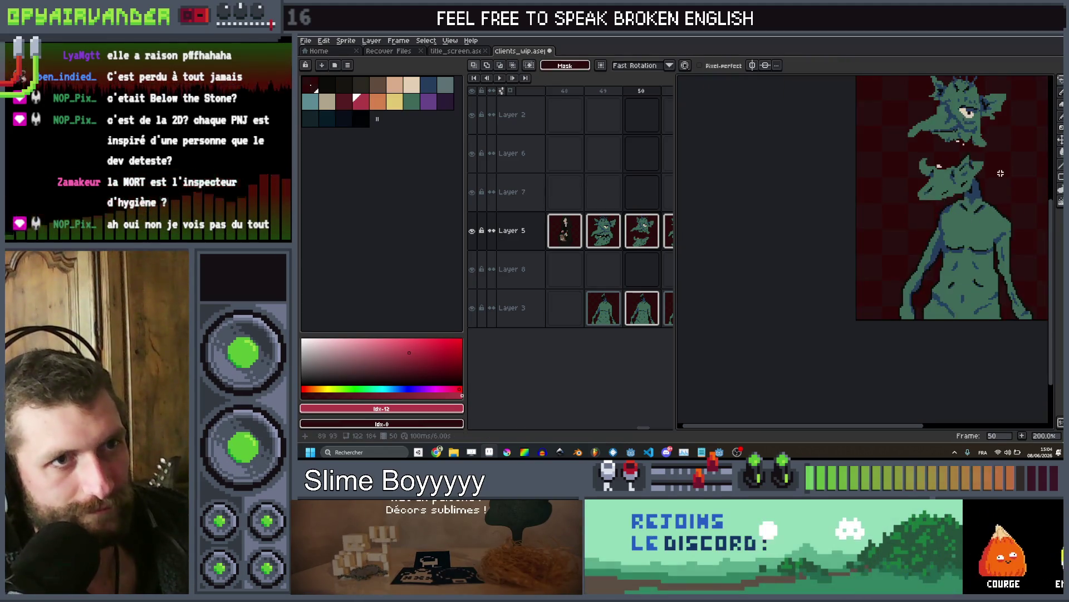
pyautogui.scroll(1, 870, 268)
pyautogui.scroll(1, 791, 285)
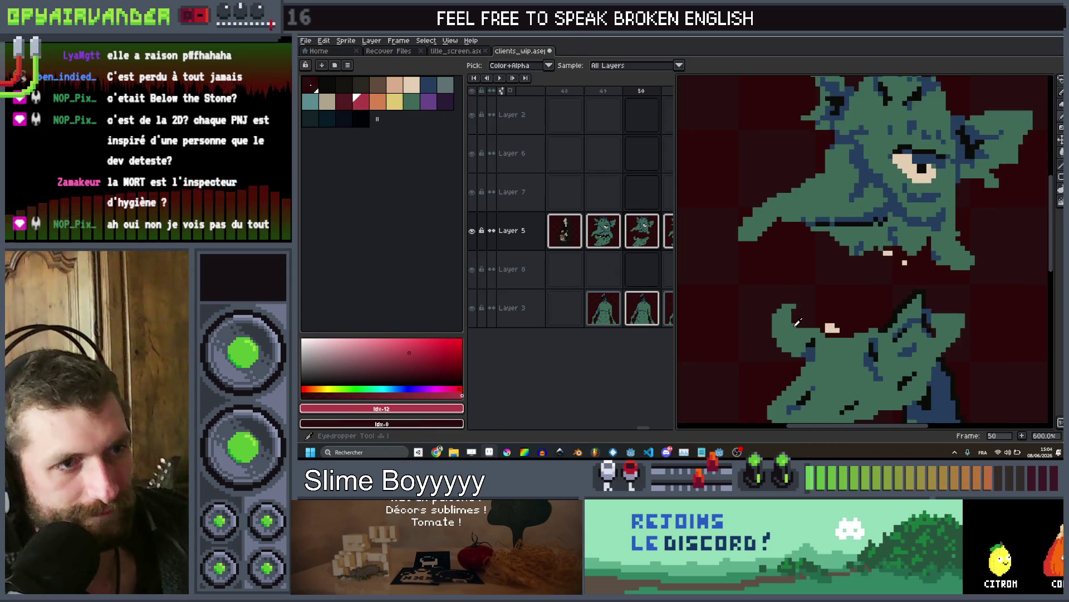
pyautogui.click(802, 288)
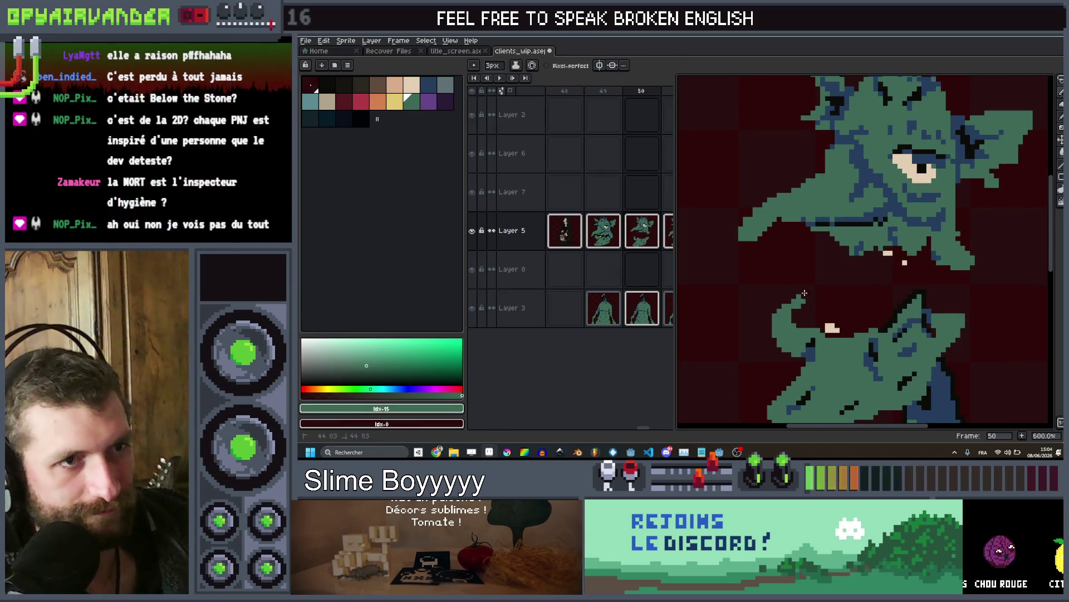
pyautogui.moveTo(804, 292); pyautogui.dragTo(827, 249)
pyautogui.click(793, 325)
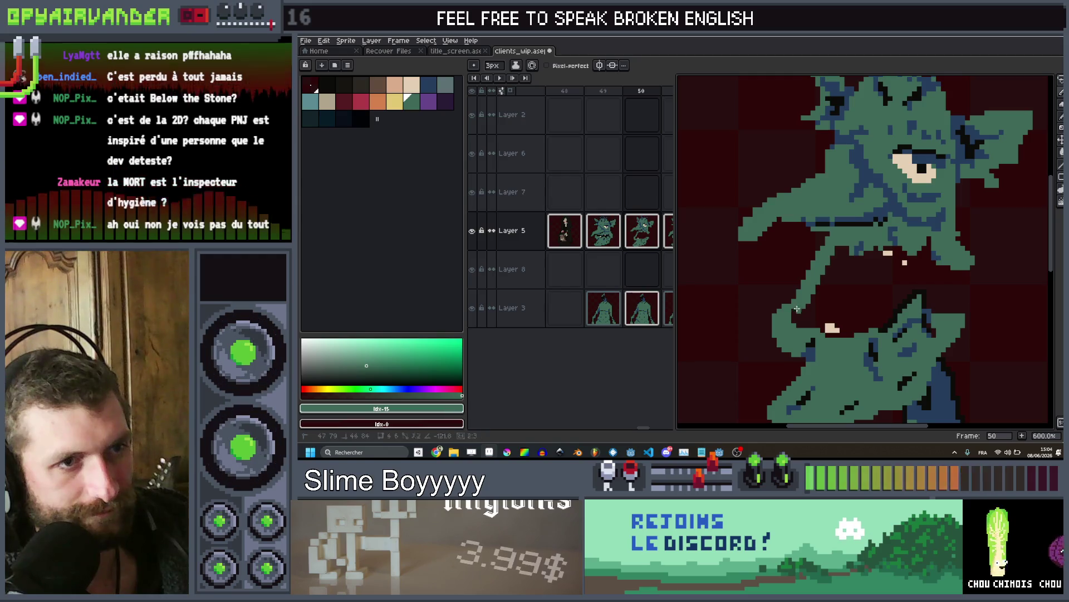
pyautogui.scroll(-3, 788, 303)
pyautogui.scroll(4, 914, 310)
pyautogui.moveTo(914, 318); pyautogui.dragTo(919, 290)
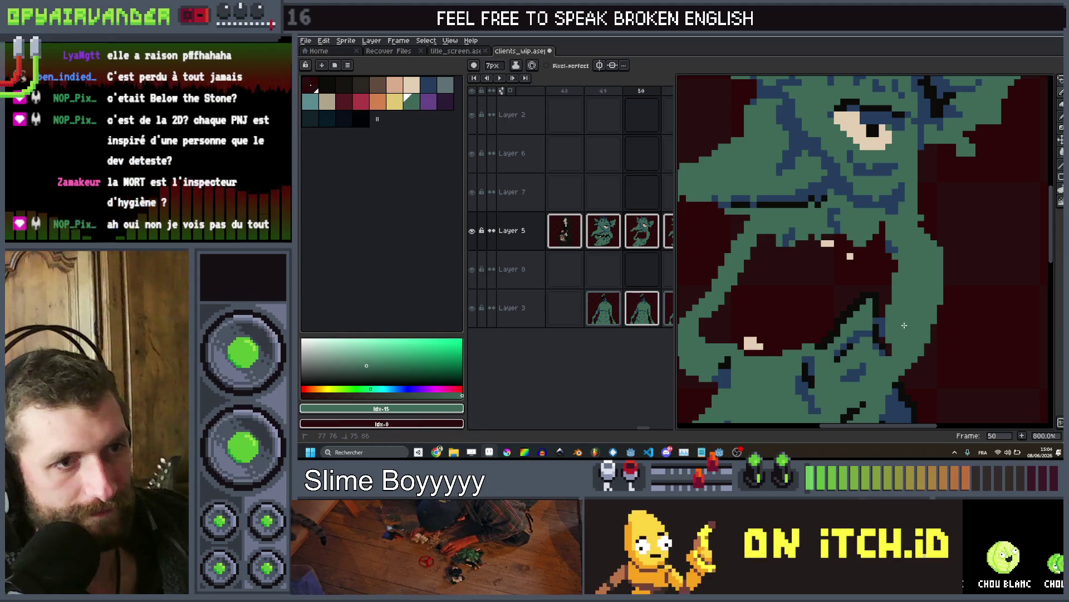
pyautogui.click(885, 324)
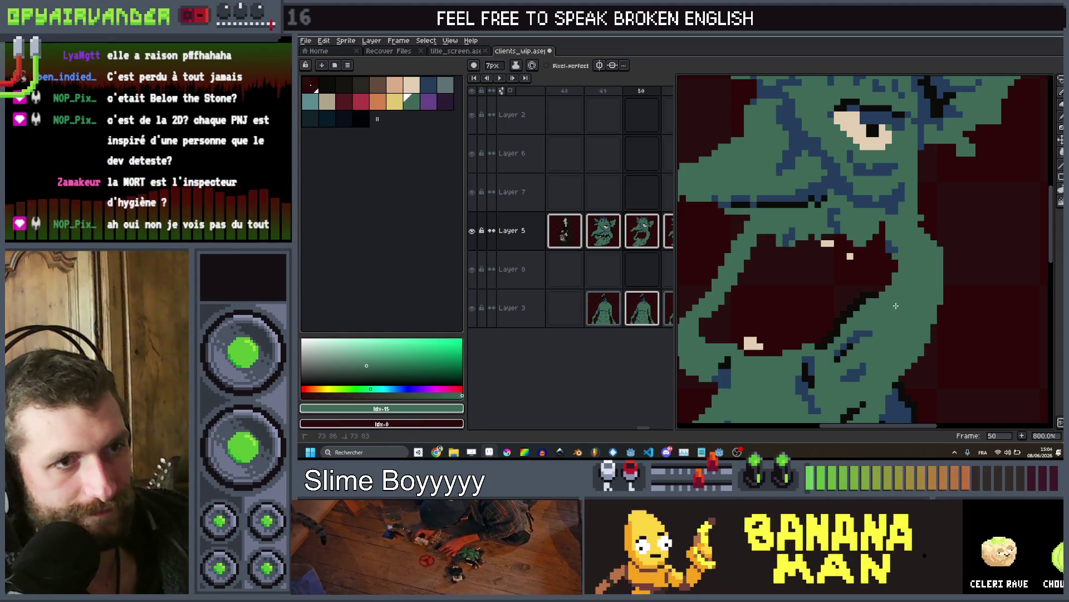
# Use the Paint Bucket with the near-black swatch on the goblin's mouth in frame 50
pyautogui.scroll(-3, 896, 305)
pyautogui.scroll(3, 880, 290)
pyautogui.scroll(-1, 873, 283)
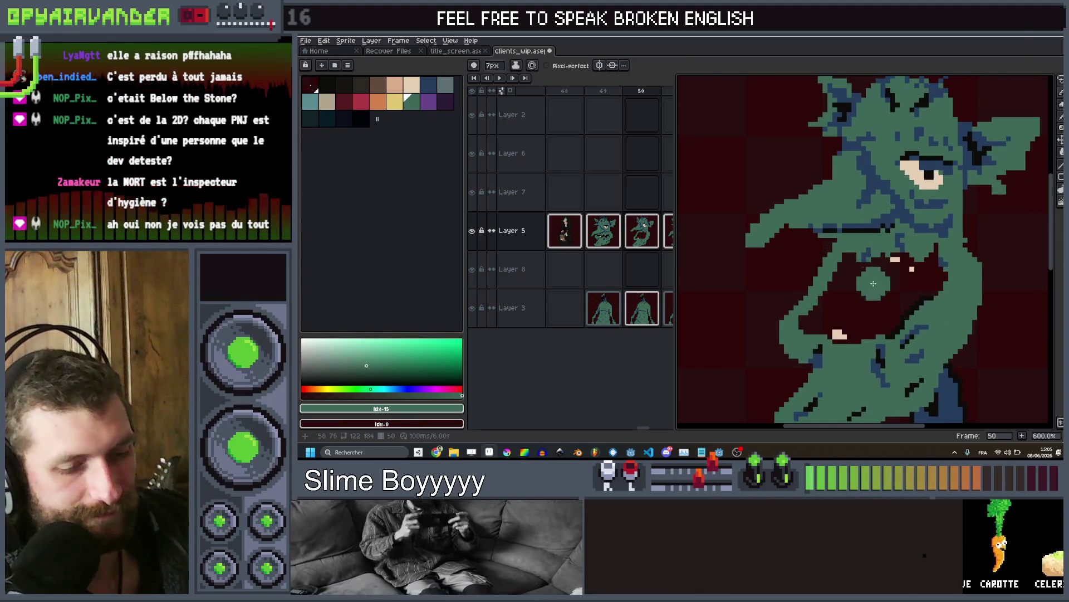
pyautogui.press('g')
pyautogui.keyDown('alt'); pyautogui.click(887, 289); pyautogui.keyUp('alt')
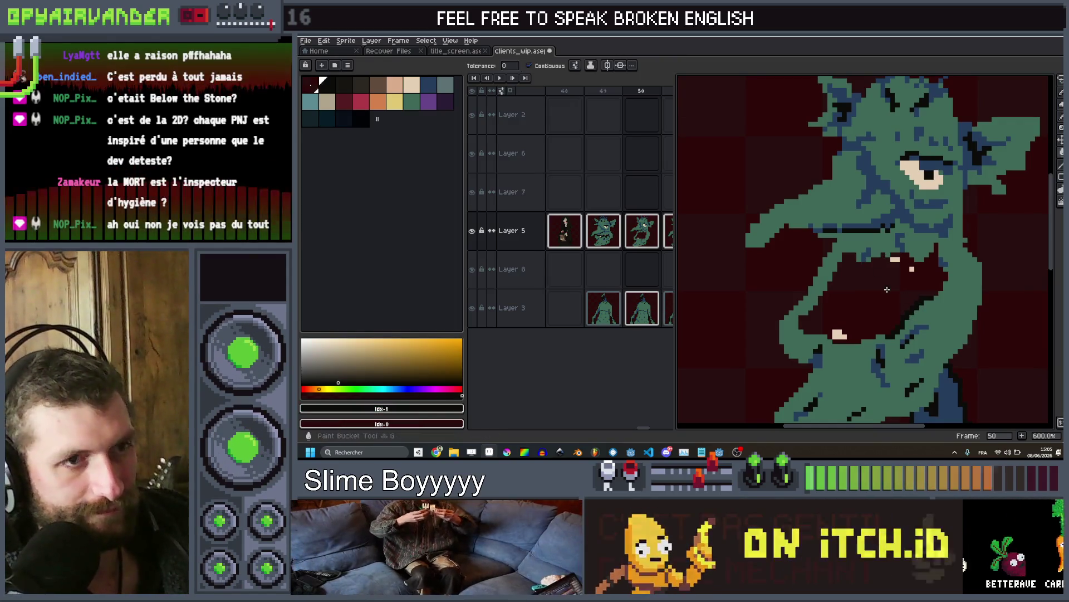
pyautogui.scroll(-5, 887, 290)
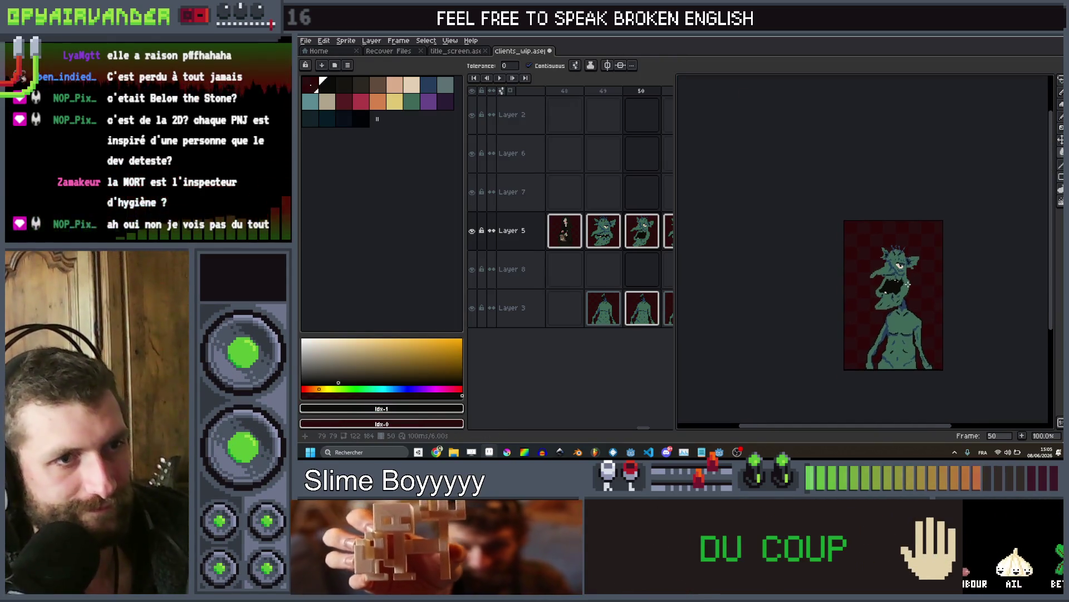
# Shrink the brush to 4px and pick the beige eye colour
pyautogui.scroll(2, 957, 309)
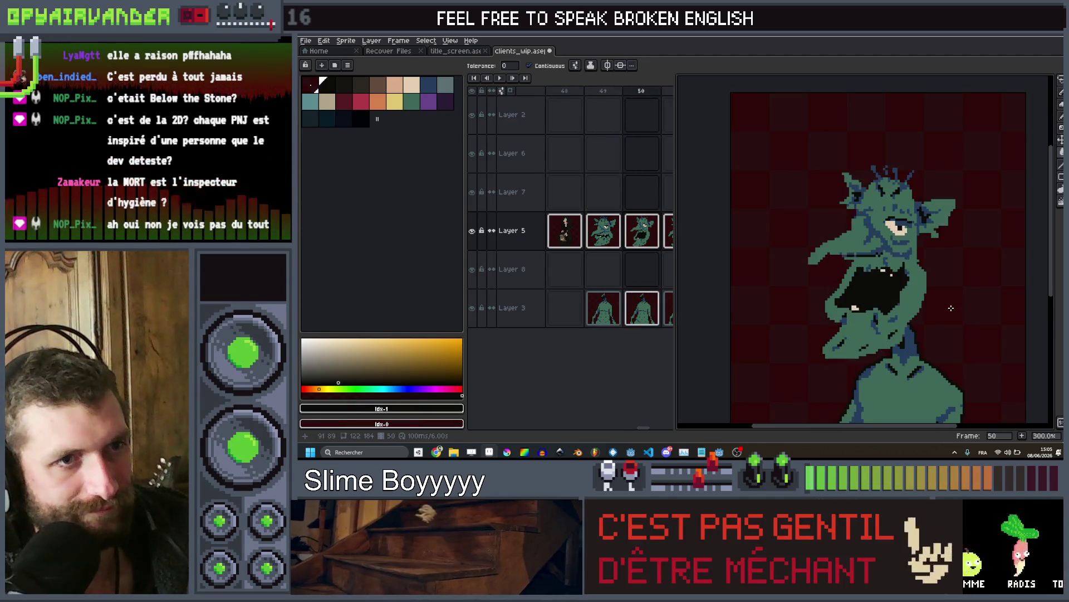
pyautogui.scroll(4, 951, 308)
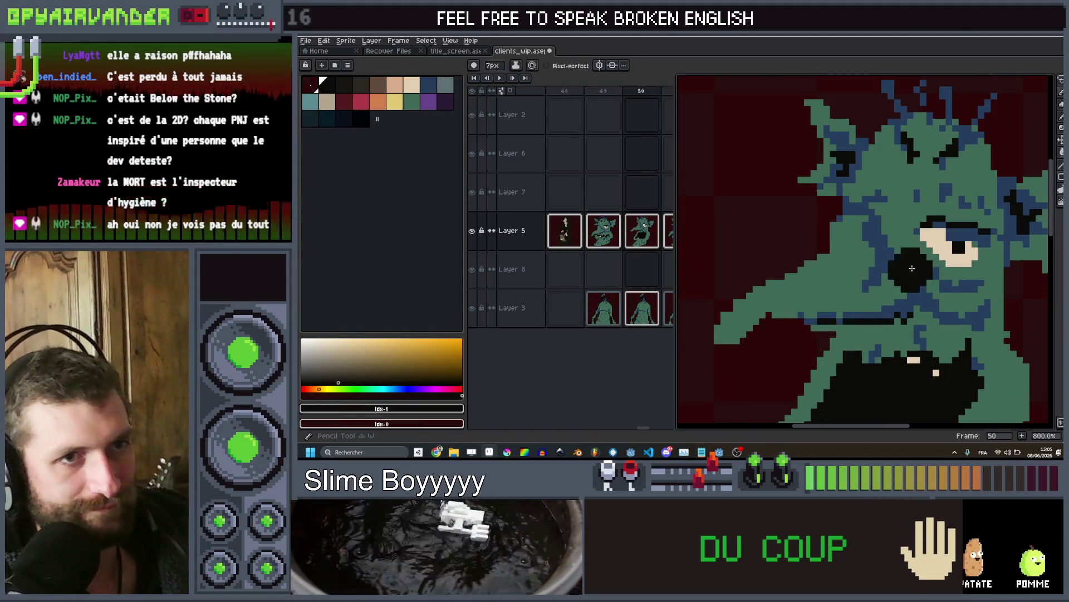
pyautogui.press('-')
pyautogui.press('-')
pyautogui.press('-')
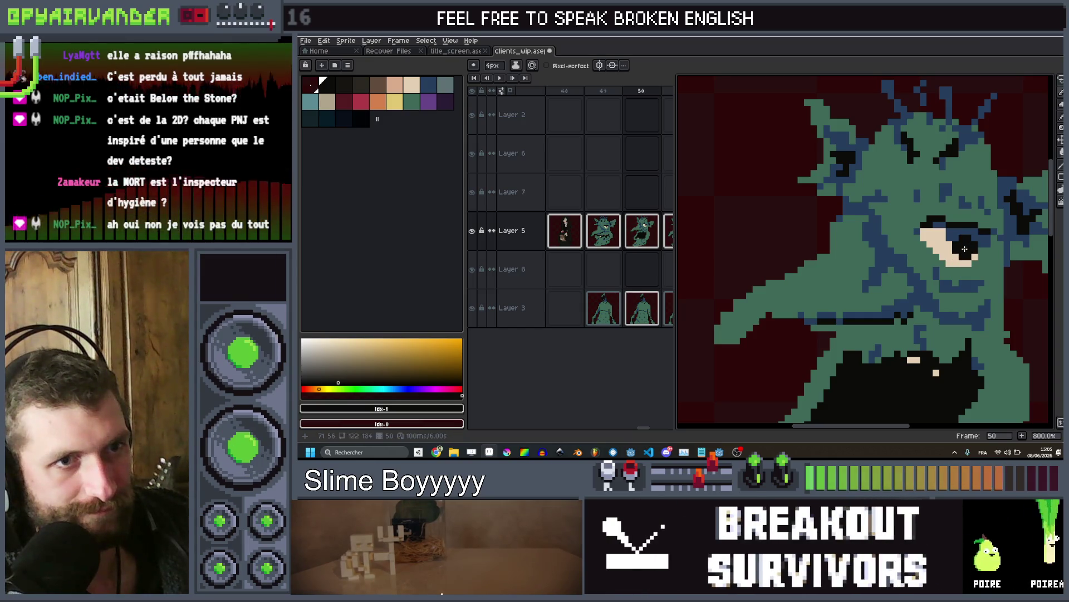
pyautogui.scroll(-6, 961, 243)
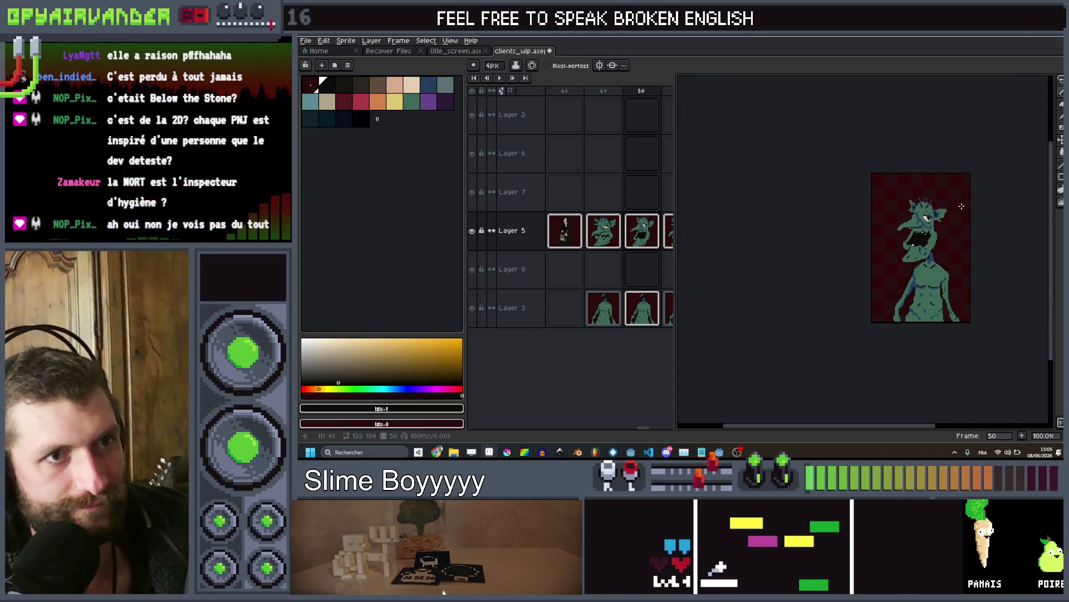
pyautogui.scroll(4, 911, 213)
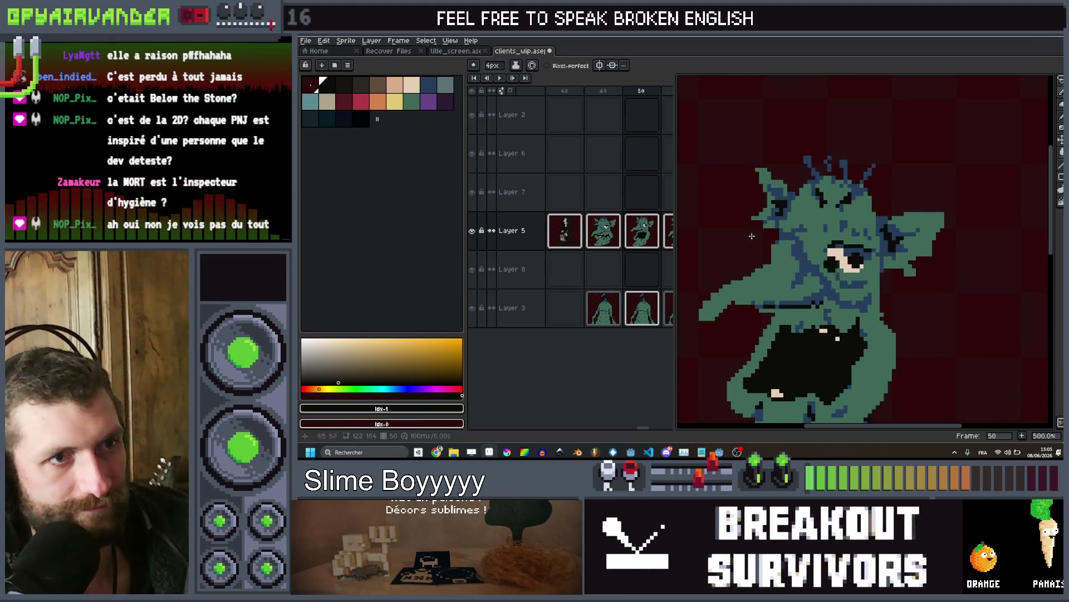
pyautogui.click(412, 85)
# Try a dark blue fill on the goblin's beige eye, then undo it
pyautogui.press('g')
pyautogui.scroll(4, 869, 251)
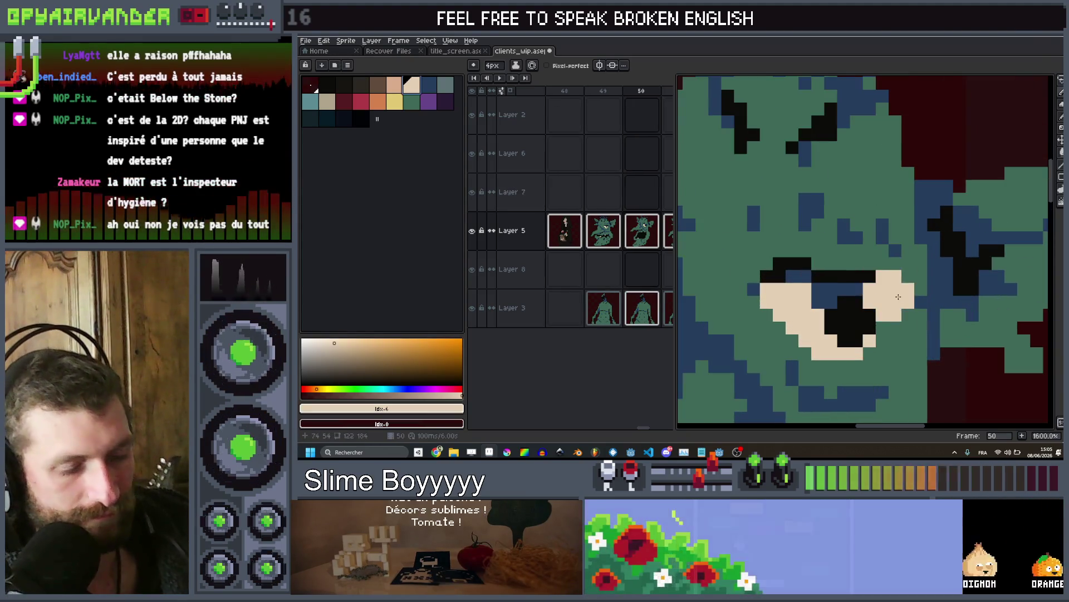
pyautogui.scroll(-5, 807, 223)
pyautogui.scroll(5, 816, 264)
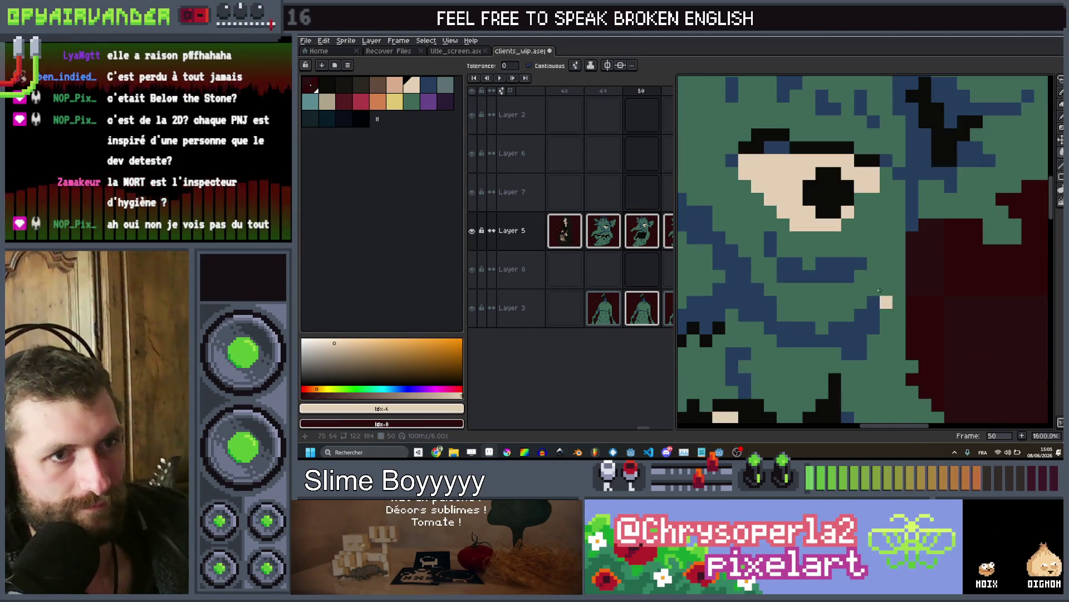
pyautogui.click(428, 84)
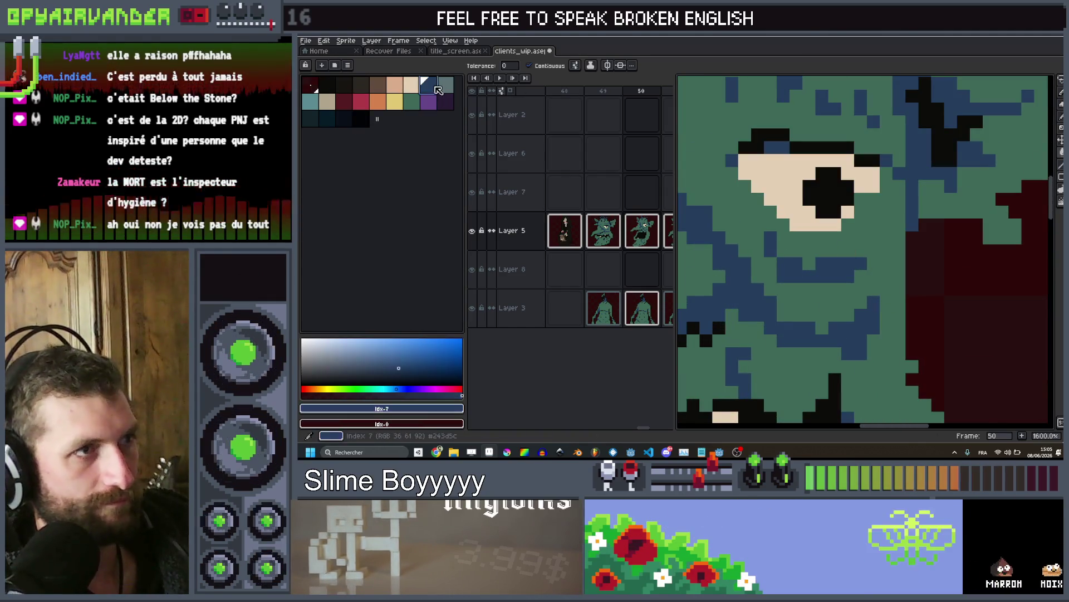
pyautogui.click(861, 192)
pyautogui.hotkey('ctrl', 'z')
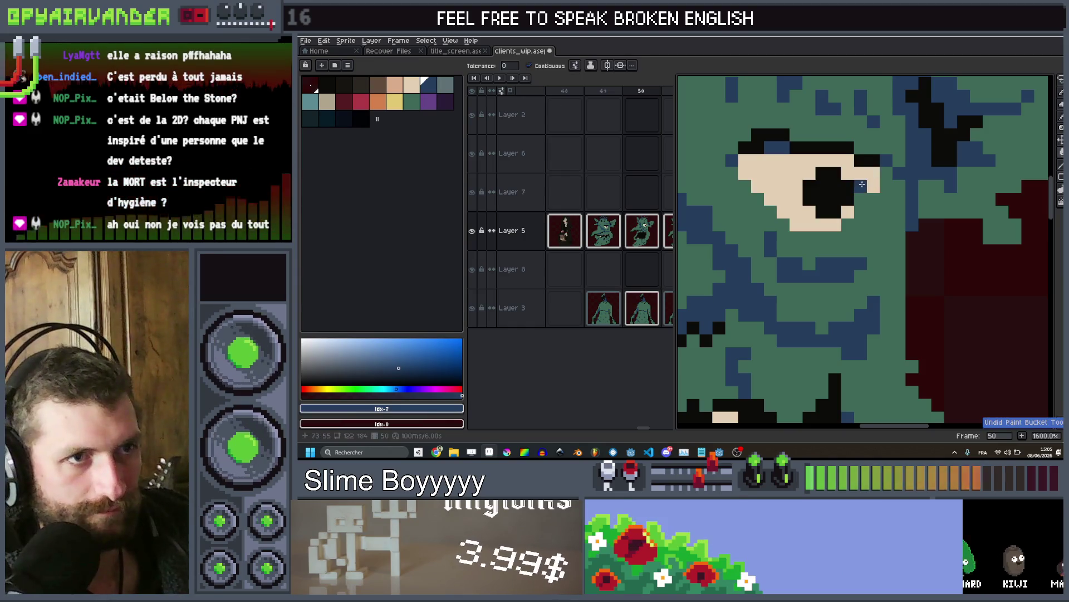
# Select the goblin's frame 50 cel, pick black, and open the Outline effect
pyautogui.press('Right')
pyautogui.press('Right')
pyautogui.press('Right')
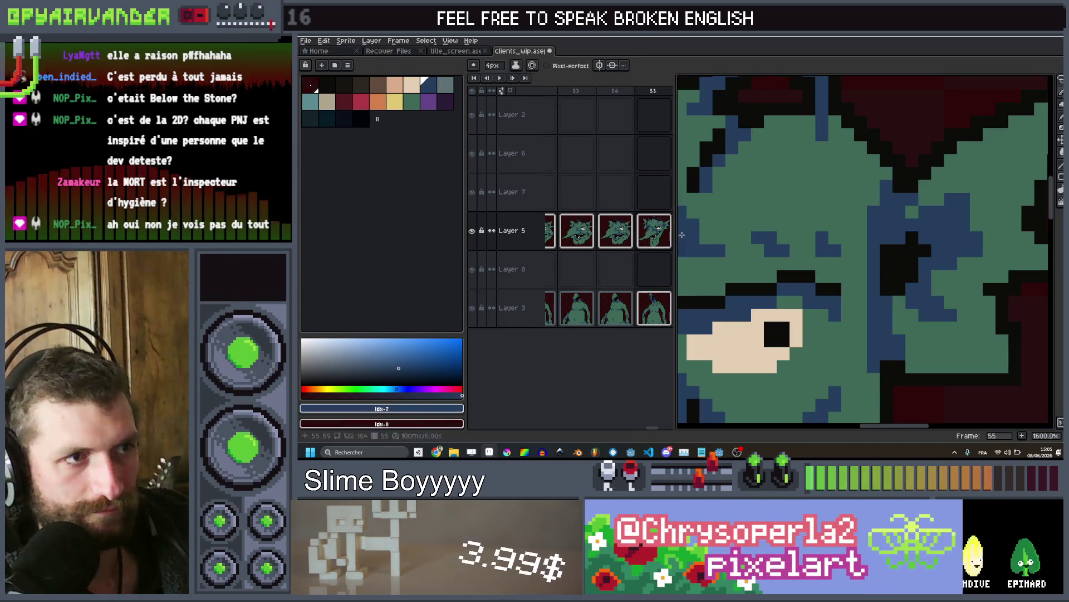
pyautogui.hscroll(-4, 571, 227)
pyautogui.click(613, 241)
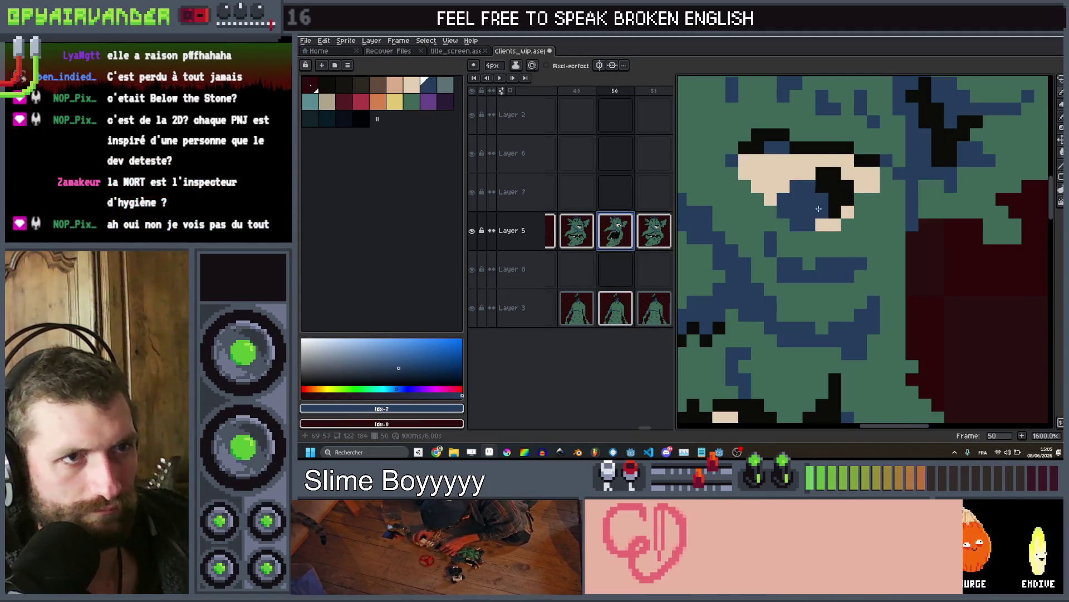
pyautogui.scroll(-6, 877, 185)
pyautogui.scroll(9, 877, 185)
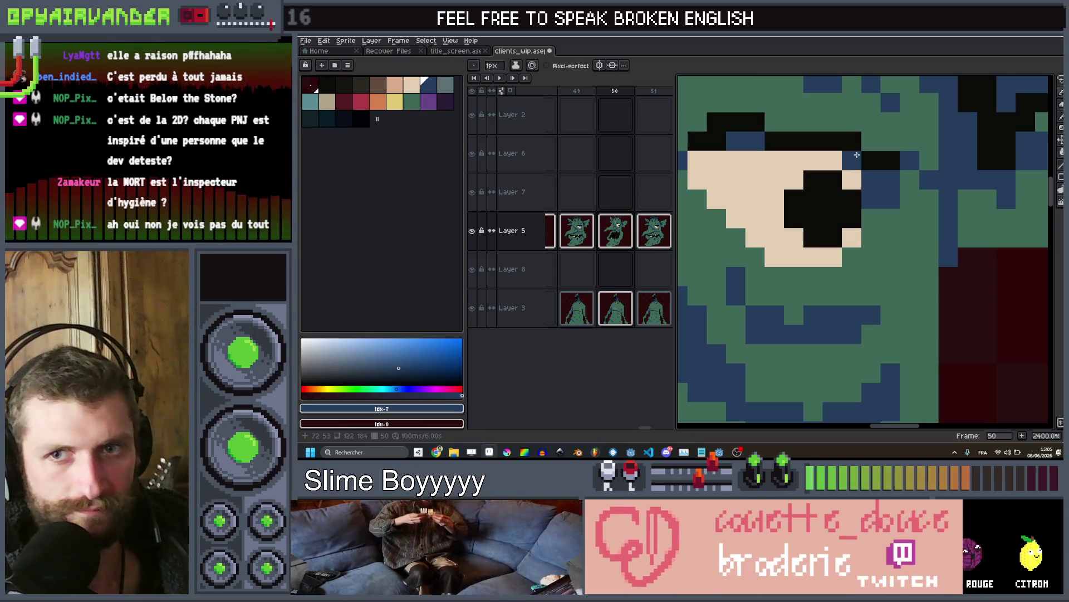
pyautogui.scroll(-10, 857, 154)
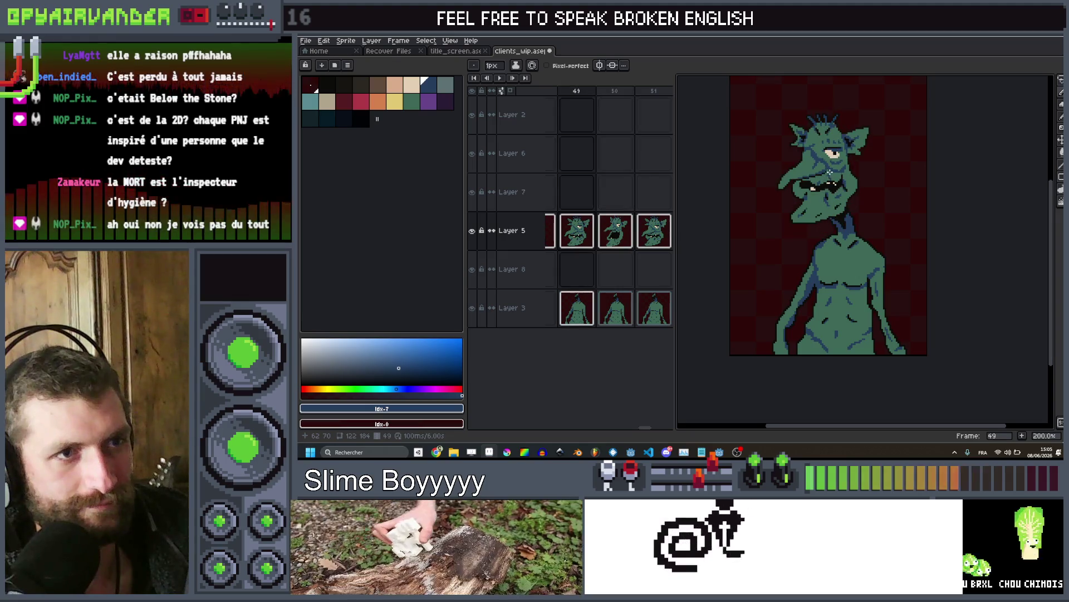
pyautogui.scroll(-4, 830, 173)
pyautogui.scroll(4, 830, 173)
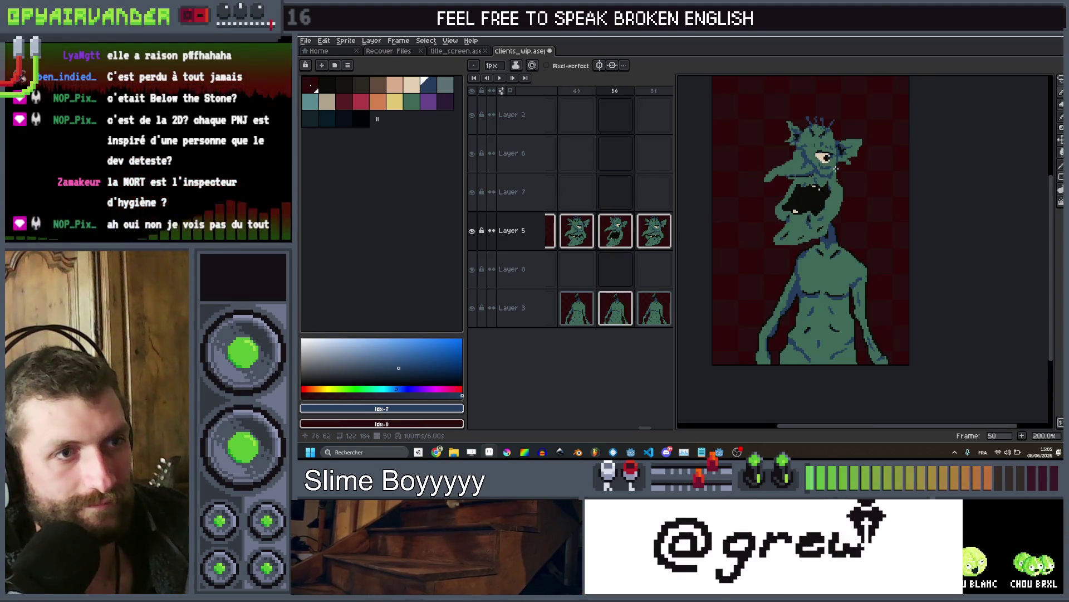
pyautogui.click(333, 85)
pyautogui.moveTo(844, 181); pyautogui.dragTo(854, 219)
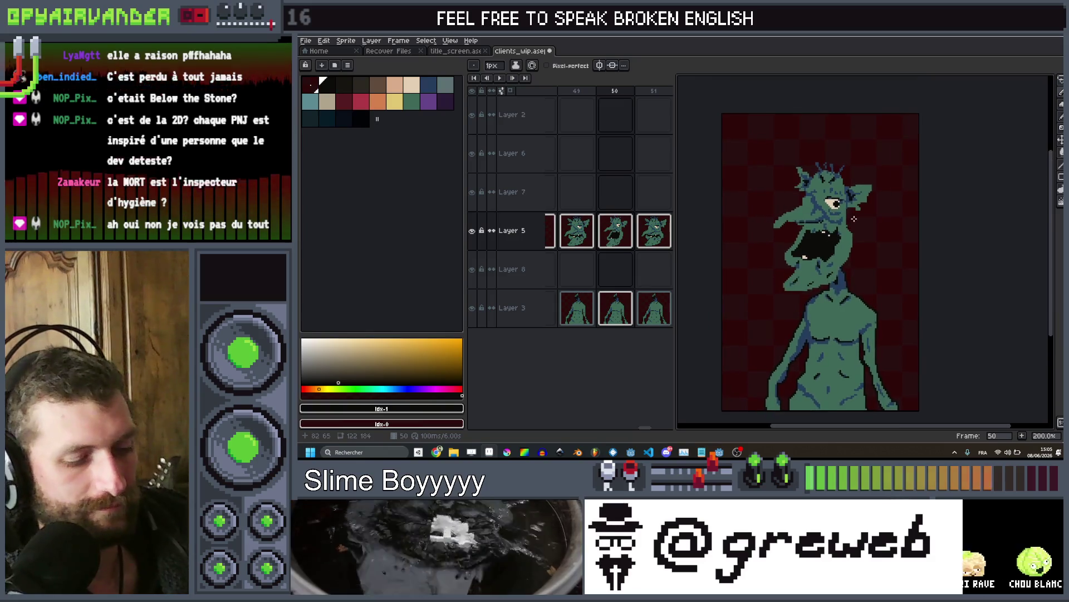
pyautogui.hotkey('shift', 'o')
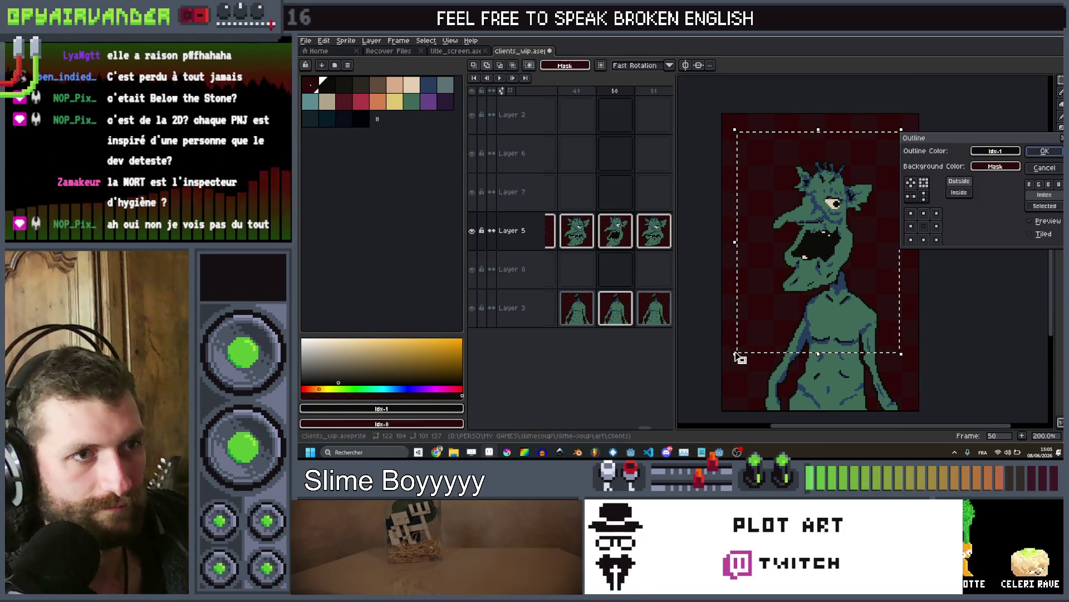
# Dismiss Outline, go to frame 51, and lift the goblin's jaw to close its mouth
pyautogui.press('Return')
pyautogui.click(933, 233)
pyautogui.press('Left')
pyautogui.press('Right')
pyautogui.press('Right')
pyautogui.scroll(2, 838, 232)
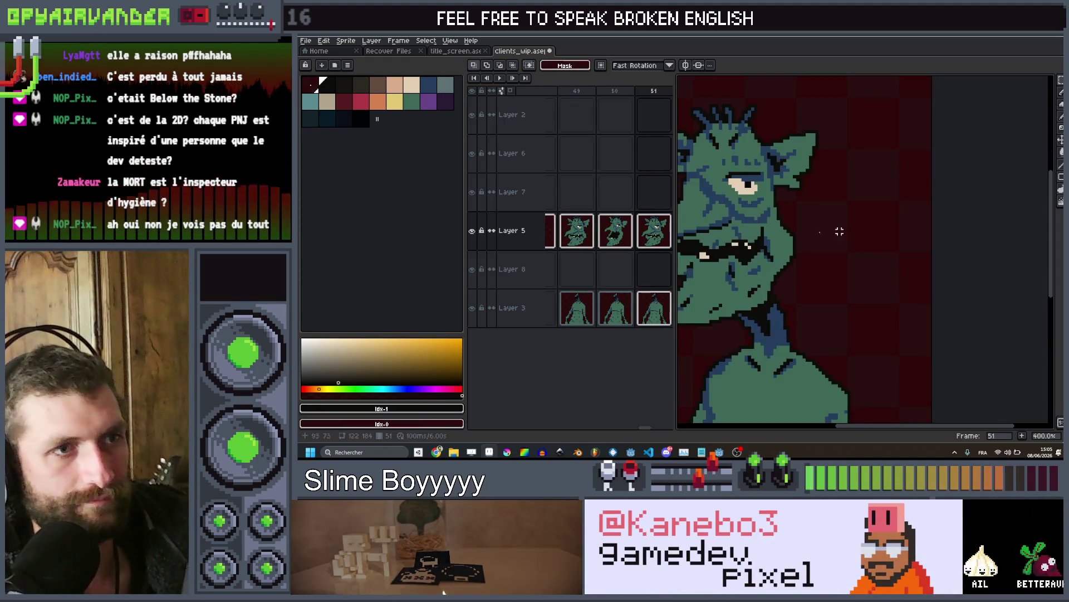
pyautogui.scroll(1, 841, 273)
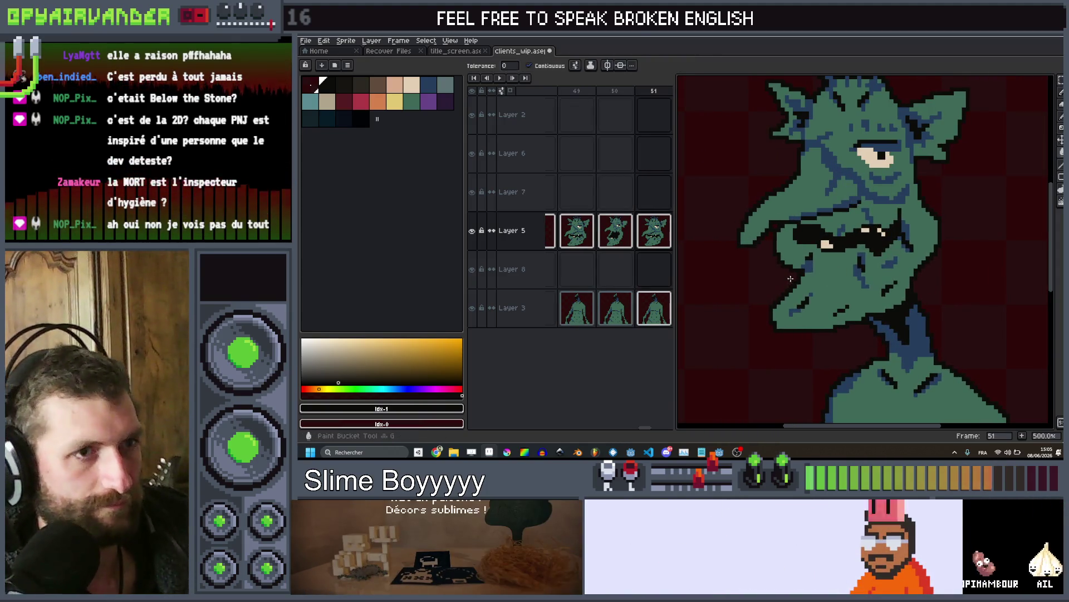
pyautogui.moveTo(793, 269)
pyautogui.mouseDown()
pyautogui.moveTo(768, 283)
pyautogui.moveTo(777, 254)
pyautogui.moveTo(831, 257)
pyautogui.moveTo(807, 382)
pyautogui.mouseUp()
pyautogui.moveTo(850, 324)
pyautogui.mouseDown()
pyautogui.moveTo(850, 302)
pyautogui.moveTo(847, 313)
pyautogui.mouseUp()
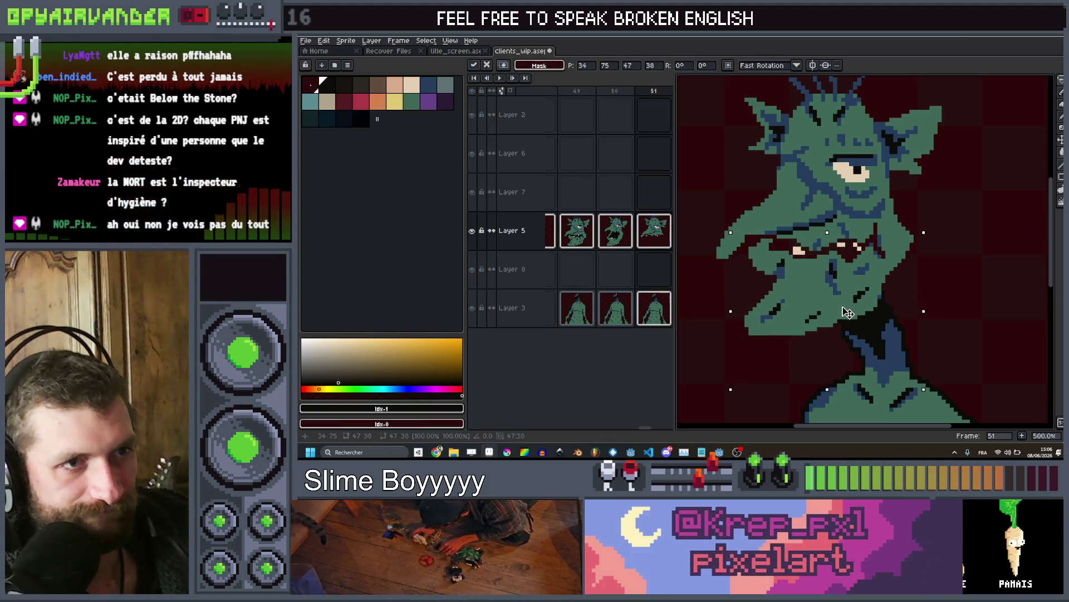
pyautogui.press('Return')
# Paint green over the lower beige teeth pixels with the pencil
pyautogui.hotkey('ctrl', 'd')
pyautogui.scroll(2, 892, 227)
pyautogui.press('b')
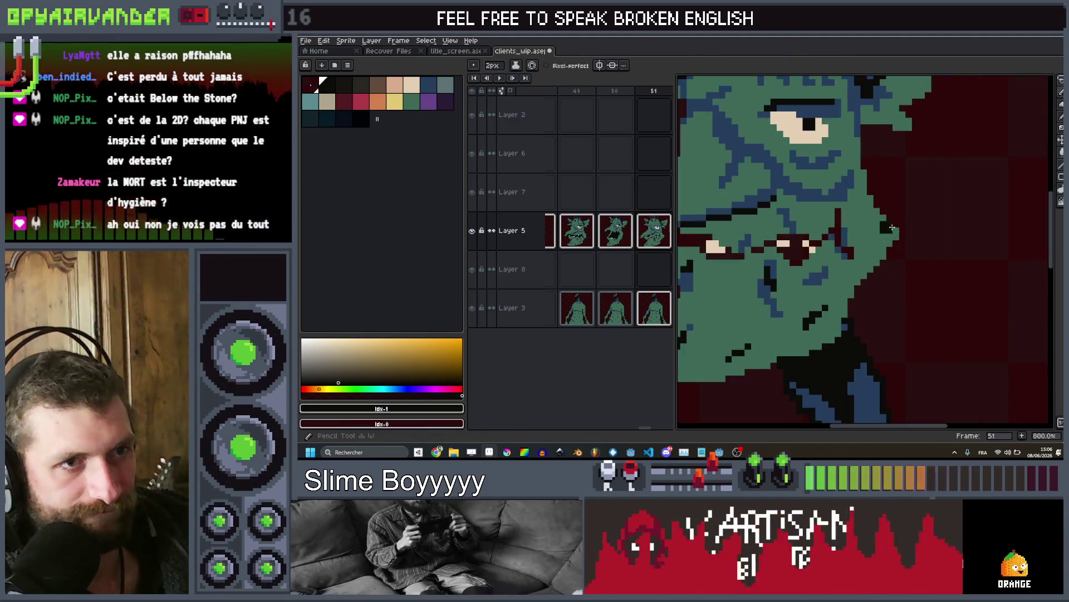
pyautogui.press('+')
pyautogui.press('+')
pyautogui.press('+')
pyautogui.scroll(-4, 897, 239)
pyautogui.scroll(3, 909, 267)
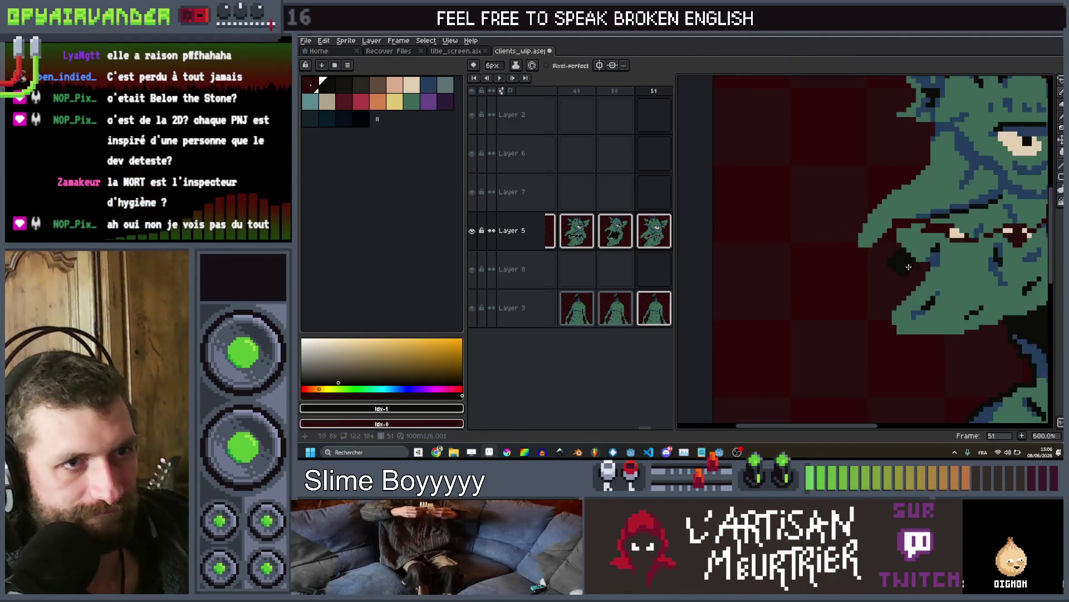
pyautogui.press('-')
pyautogui.press('-')
pyautogui.press('-')
pyautogui.scroll(3, 909, 266)
pyautogui.scroll(-4, 947, 189)
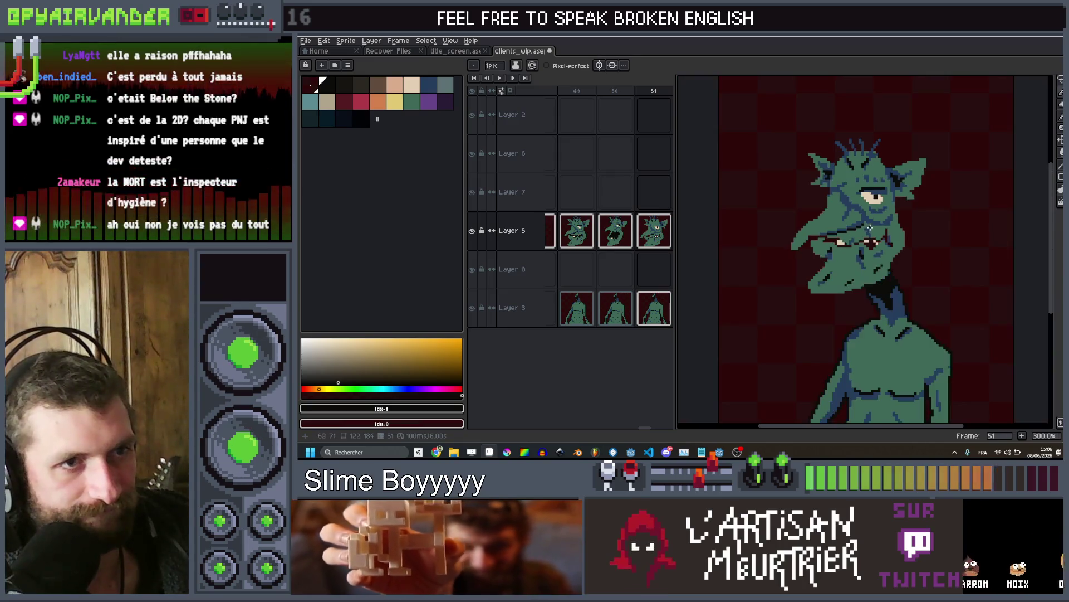
pyautogui.scroll(6, 867, 267)
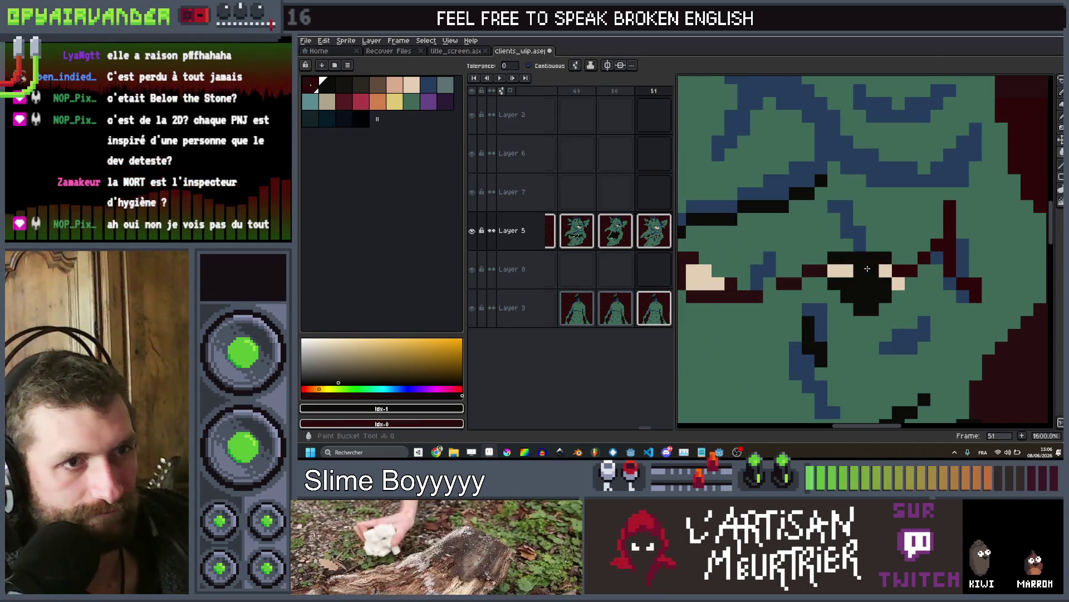
pyautogui.scroll(-4, 913, 250)
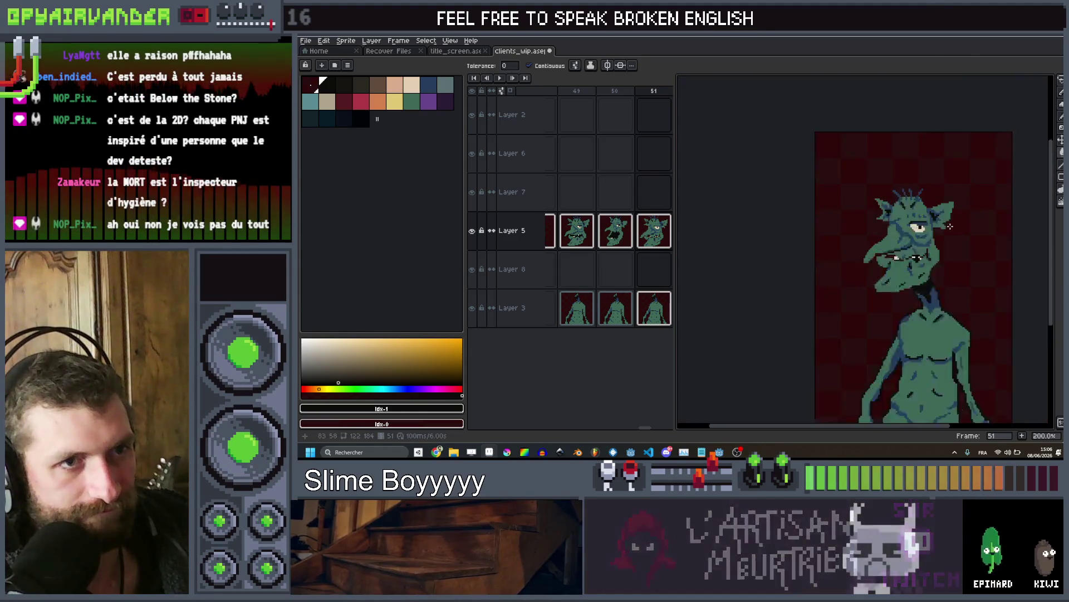
pyautogui.scroll(4, 920, 226)
pyautogui.press('i')
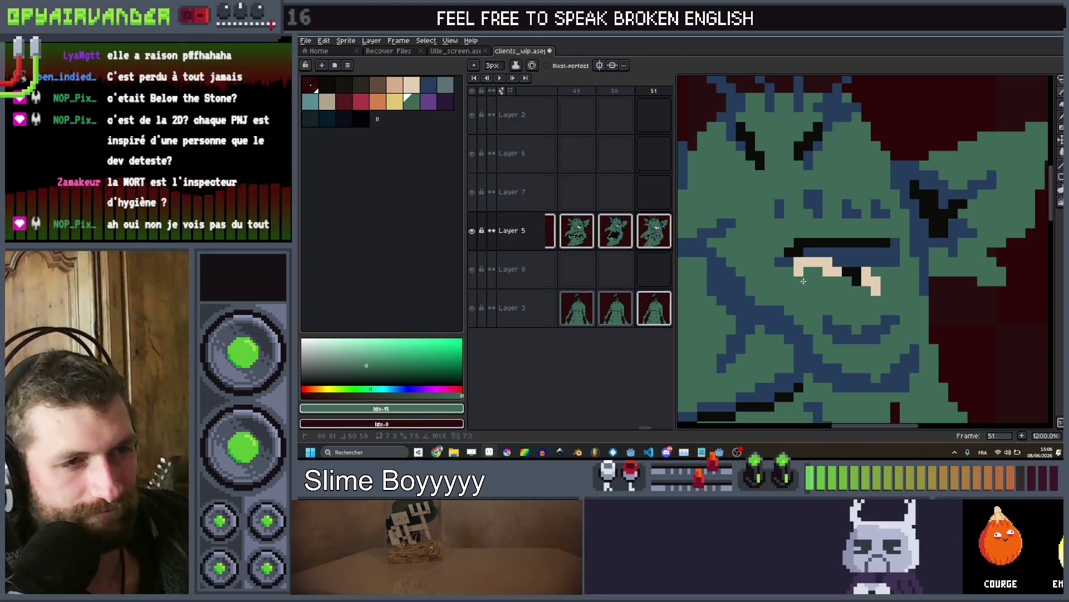
pyautogui.moveTo(803, 280); pyautogui.dragTo(823, 281)
# Pick black and move the goblin's head down slightly
pyautogui.scroll(-7, 885, 294)
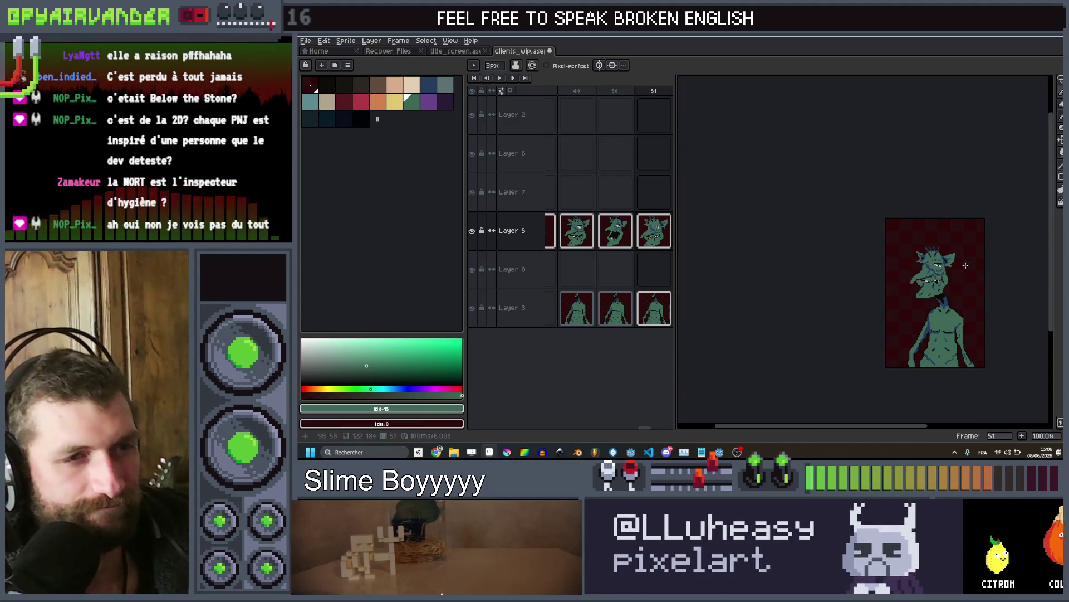
pyautogui.scroll(1, 902, 290)
pyautogui.click(323, 83)
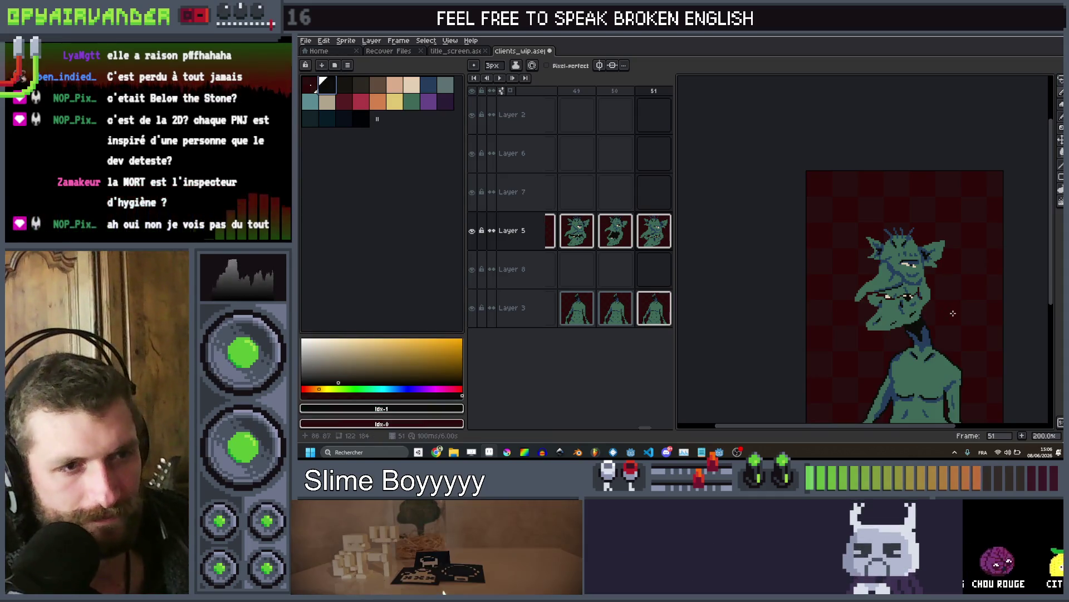
pyautogui.scroll(2, 849, 244)
pyautogui.moveTo(852, 237); pyautogui.dragTo(855, 257)
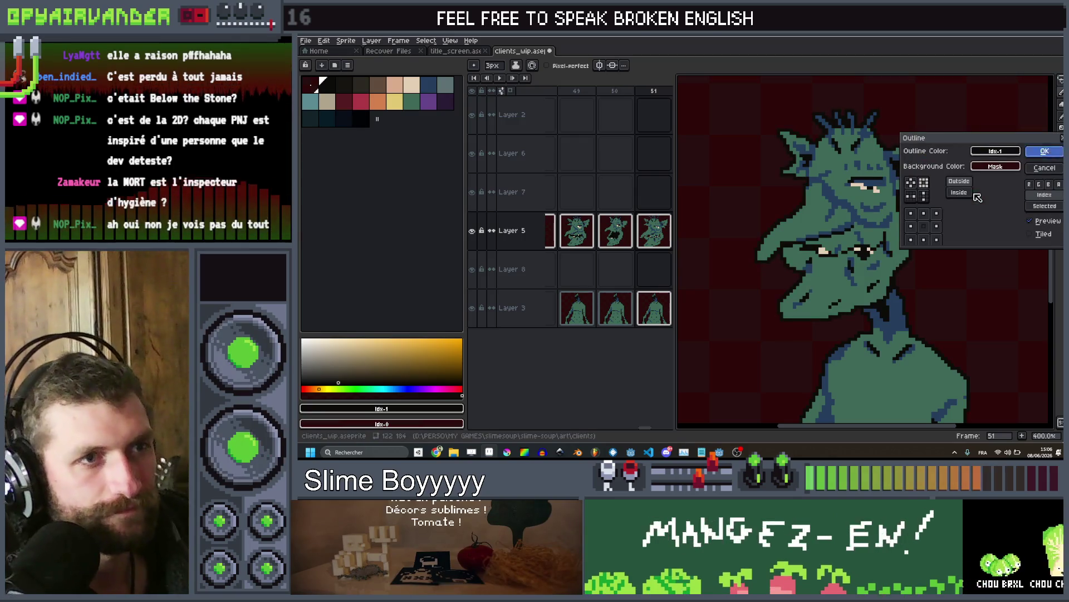
pyautogui.scroll(-1, 915, 239)
pyautogui.scroll(-2, 916, 238)
# Step through frames 50 to 52 to check the animation
pyautogui.press('Left')
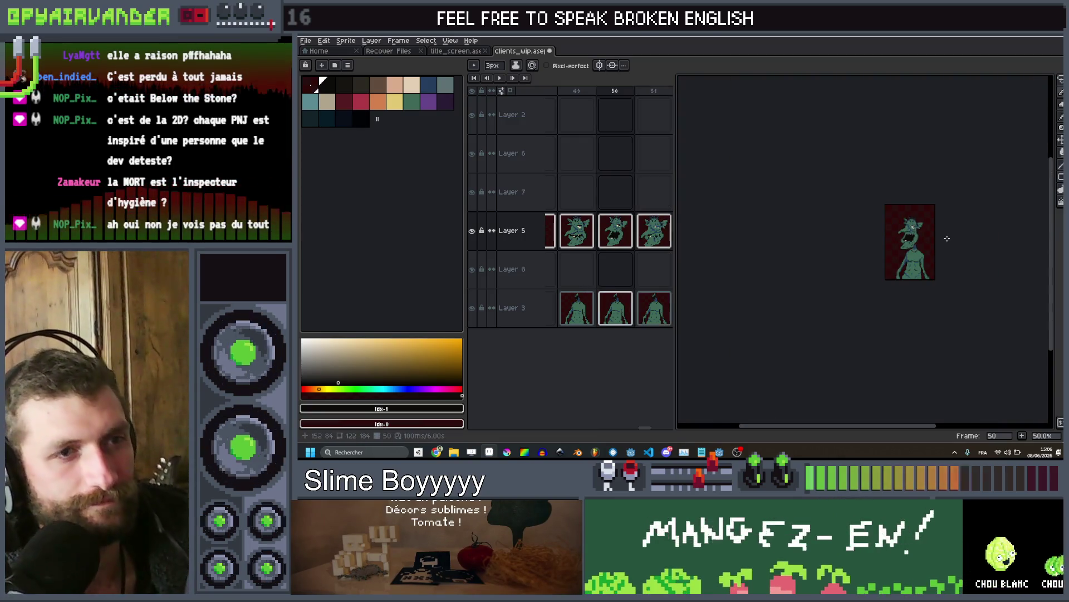
pyautogui.scroll(2, 947, 238)
pyautogui.press('Right')
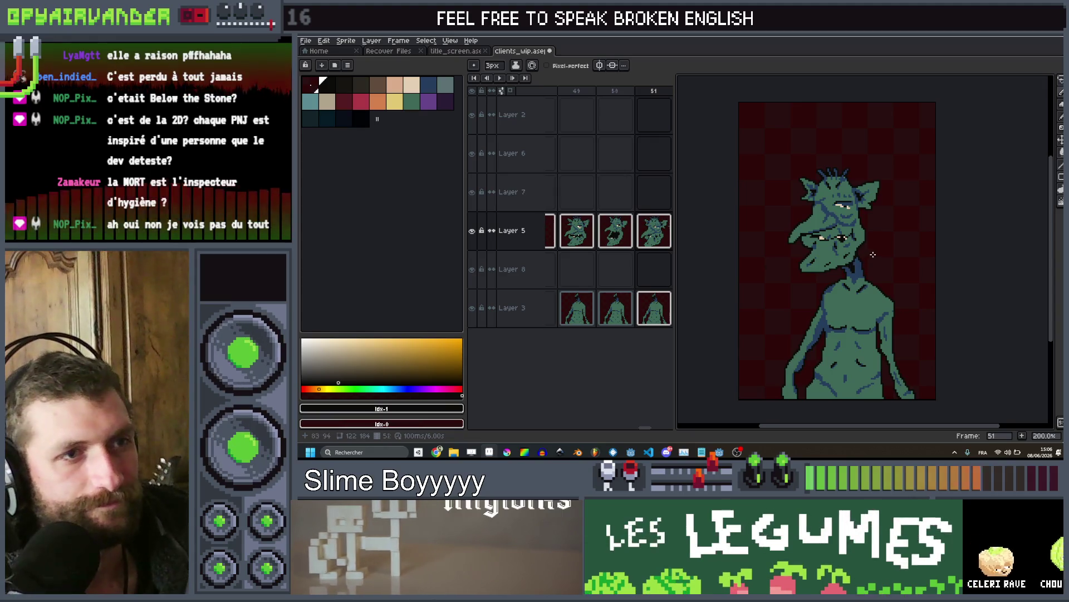
pyautogui.press('Right')
pyautogui.press('Right')
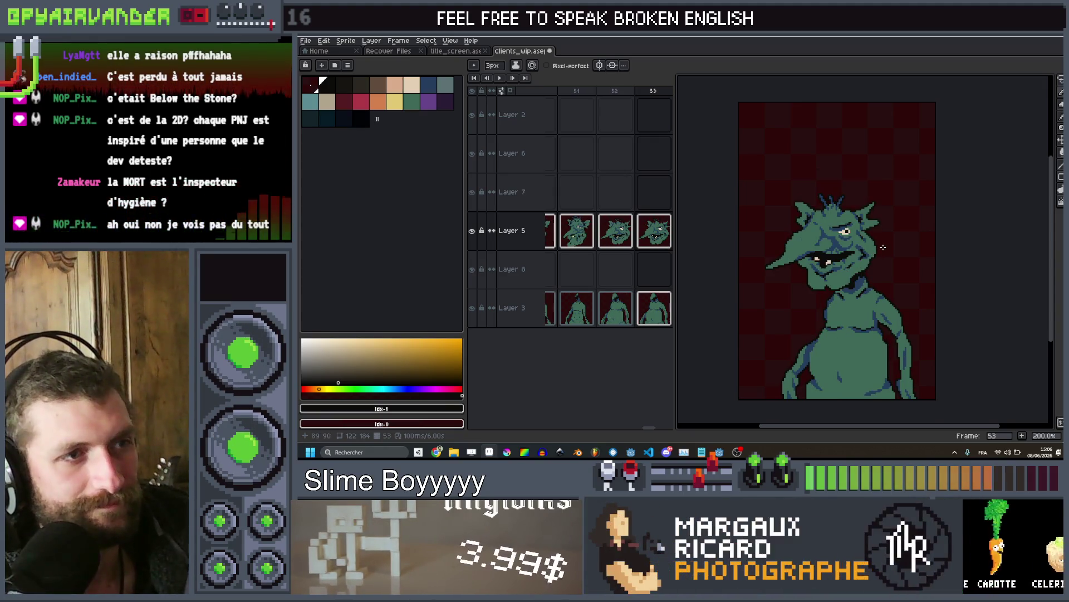
# Advance to frame 53 and zoom in on the grinning goblin's face
pyautogui.moveTo(869, 244); pyautogui.dragTo(850, 293)
pyautogui.scroll(1, 846, 292)
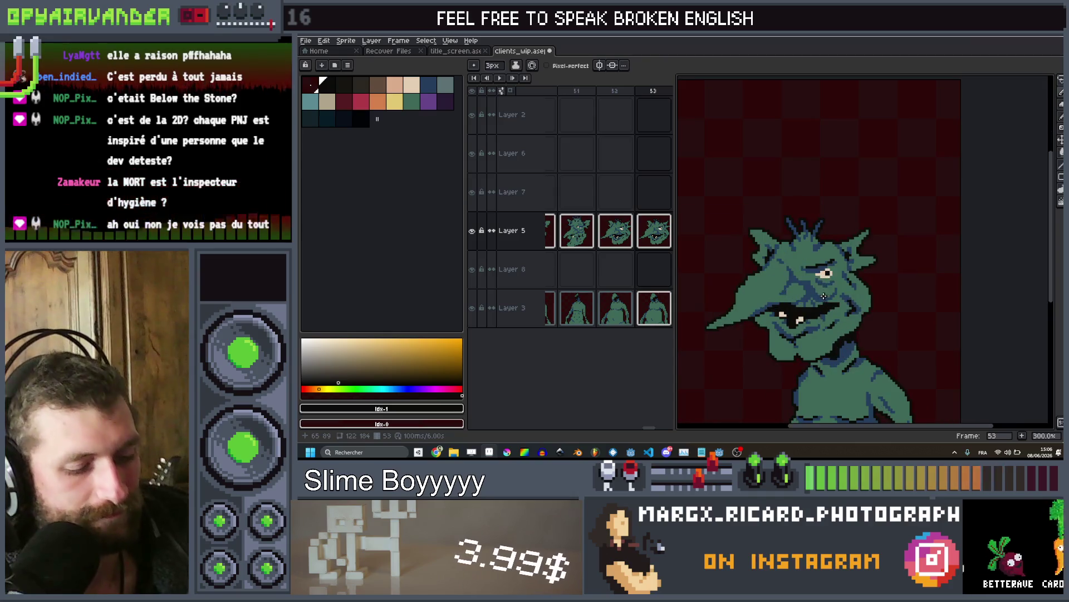
pyautogui.scroll(2, 872, 319)
pyautogui.press('g')
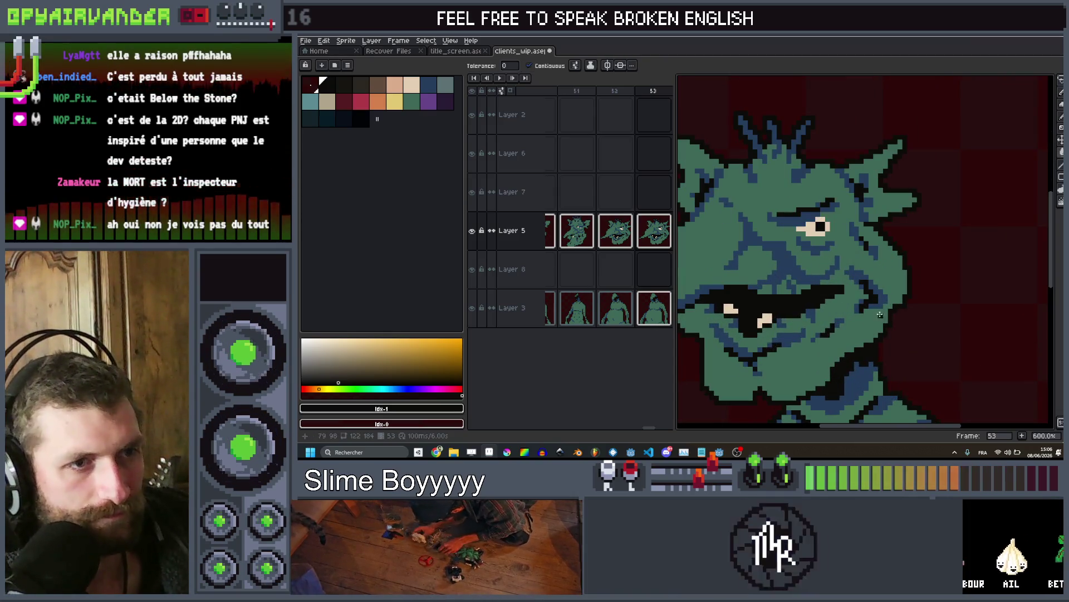
pyautogui.scroll(-3, 886, 327)
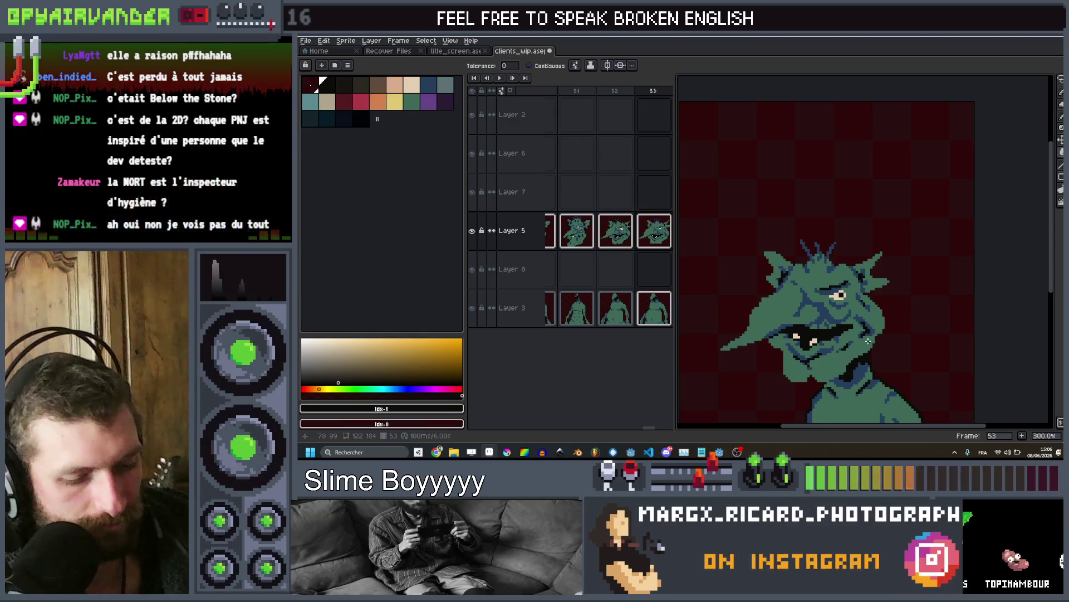
pyautogui.press('l')
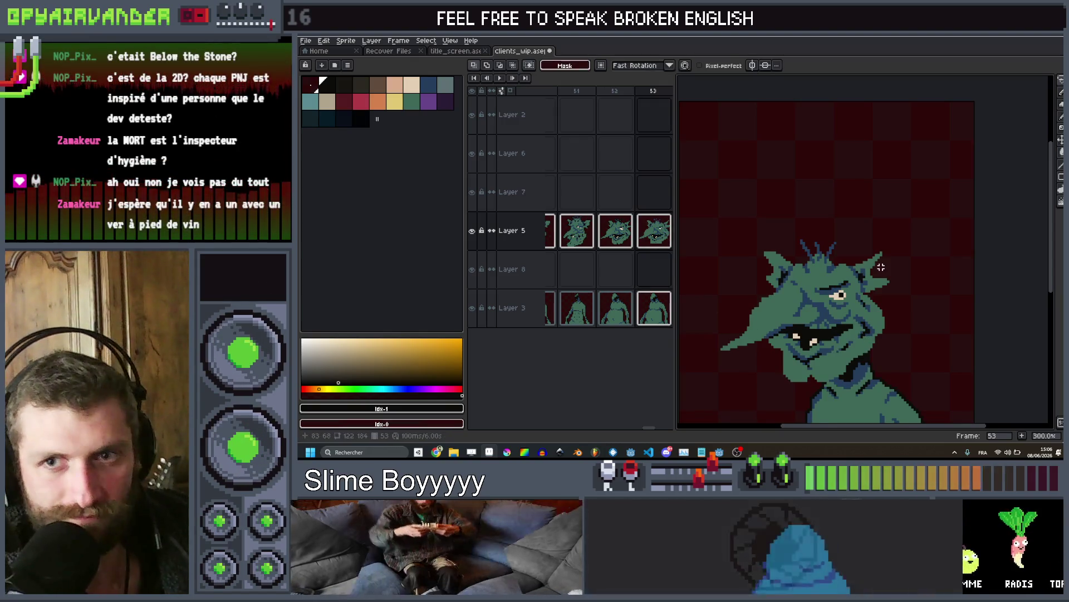
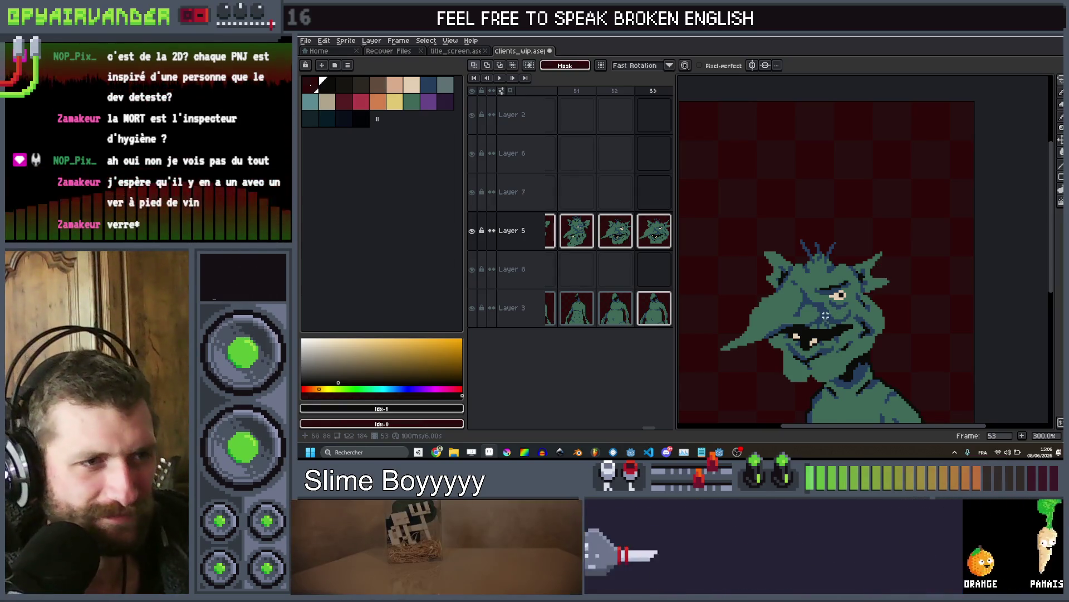
# Add white pixels at the mouth corner and tilt the lassoed goblin head about 12°
pyautogui.scroll(2, 768, 345)
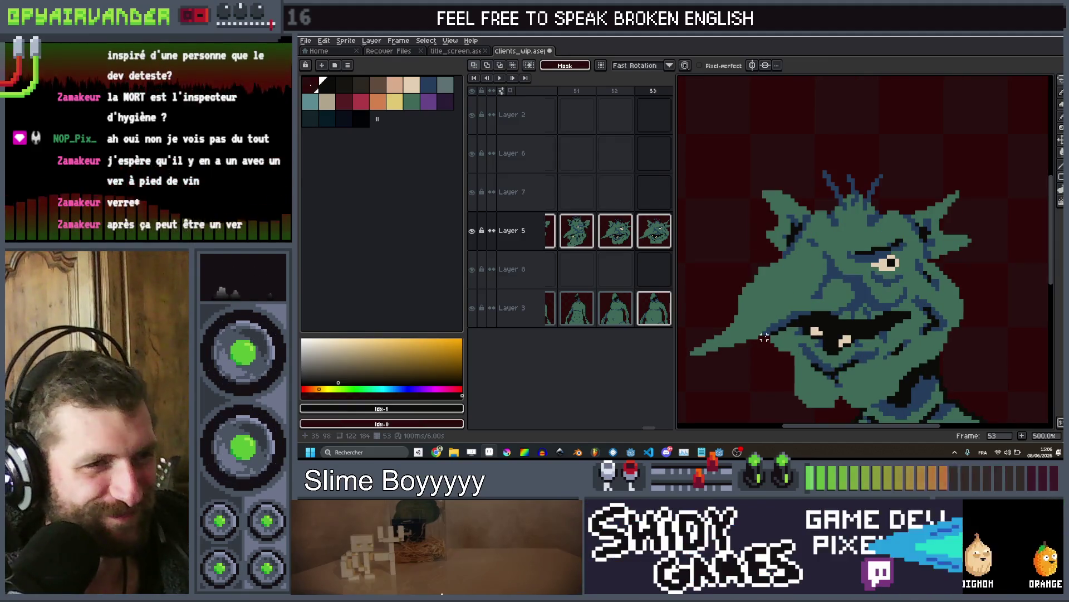
pyautogui.moveTo(764, 337)
pyautogui.mouseDown()
pyautogui.moveTo(893, 317)
pyautogui.moveTo(990, 268)
pyautogui.mouseUp()
pyautogui.moveTo(703, 281)
pyautogui.mouseDown()
pyautogui.moveTo(694, 376)
pyautogui.moveTo(769, 337)
pyautogui.mouseUp()
pyautogui.scroll(-3, 947, 191)
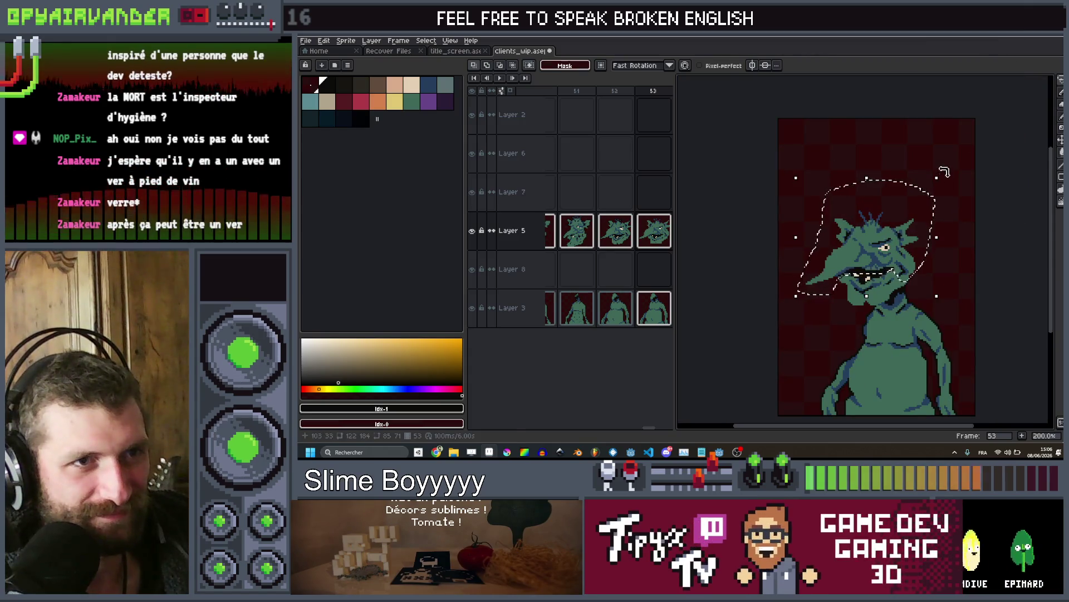
pyautogui.moveTo(944, 173); pyautogui.dragTo(955, 191)
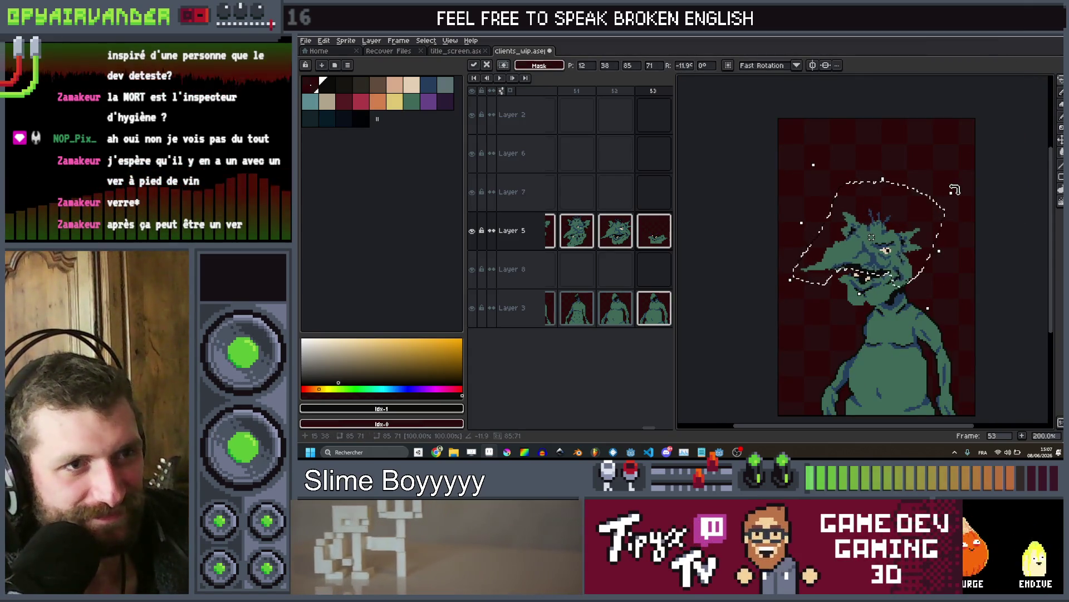
pyautogui.scroll(4, 885, 255)
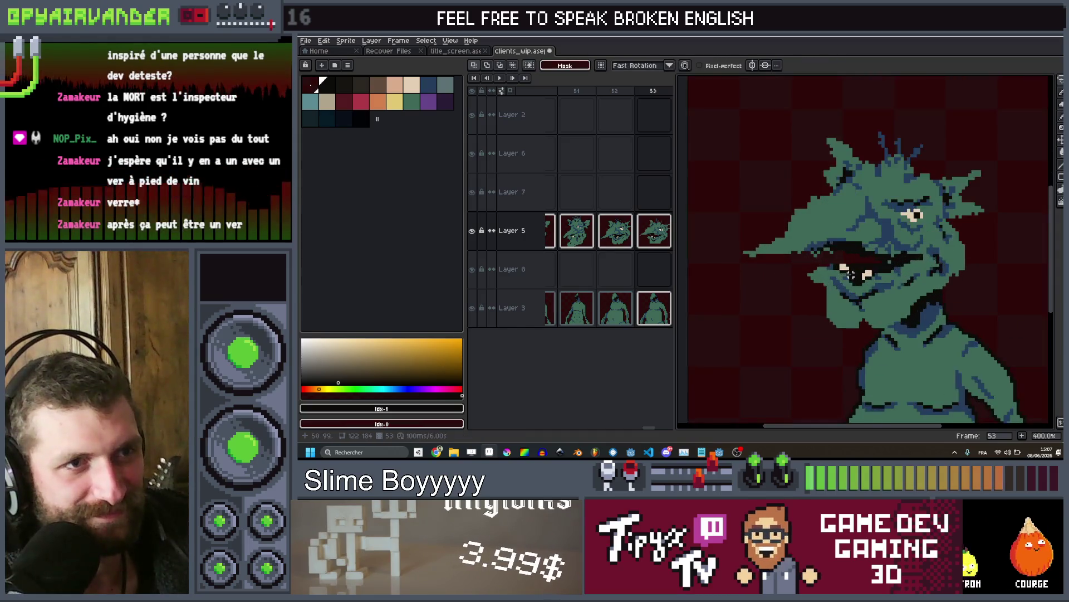
# Move the goblin's mouth down about 26 px and commit the change
pyautogui.moveTo(947, 284)
pyautogui.mouseDown()
pyautogui.moveTo(841, 257)
pyautogui.moveTo(802, 381)
pyautogui.moveTo(949, 367)
pyautogui.mouseUp()
pyautogui.moveTo(855, 369); pyautogui.dragTo(855, 384)
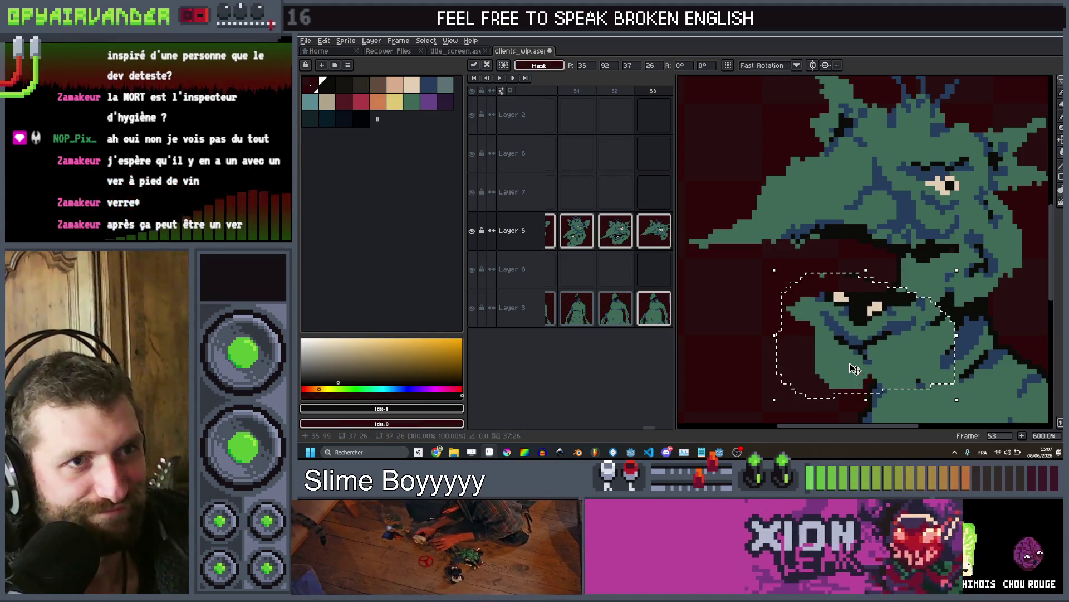
pyautogui.click(1020, 294)
pyautogui.scroll(-3, 1002, 278)
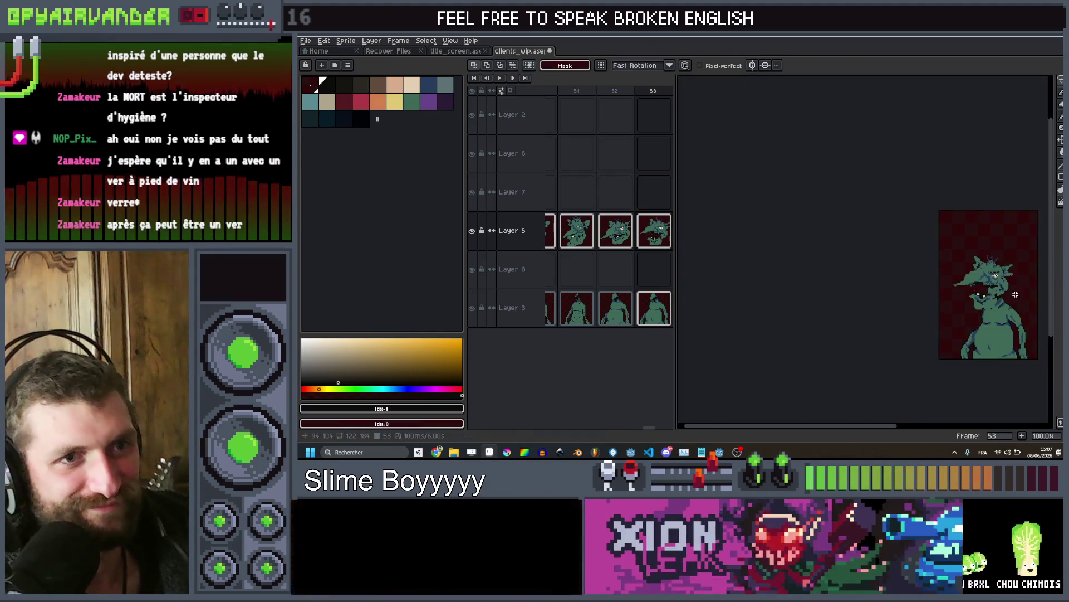
pyautogui.scroll(2, 891, 289)
pyautogui.scroll(1, 827, 298)
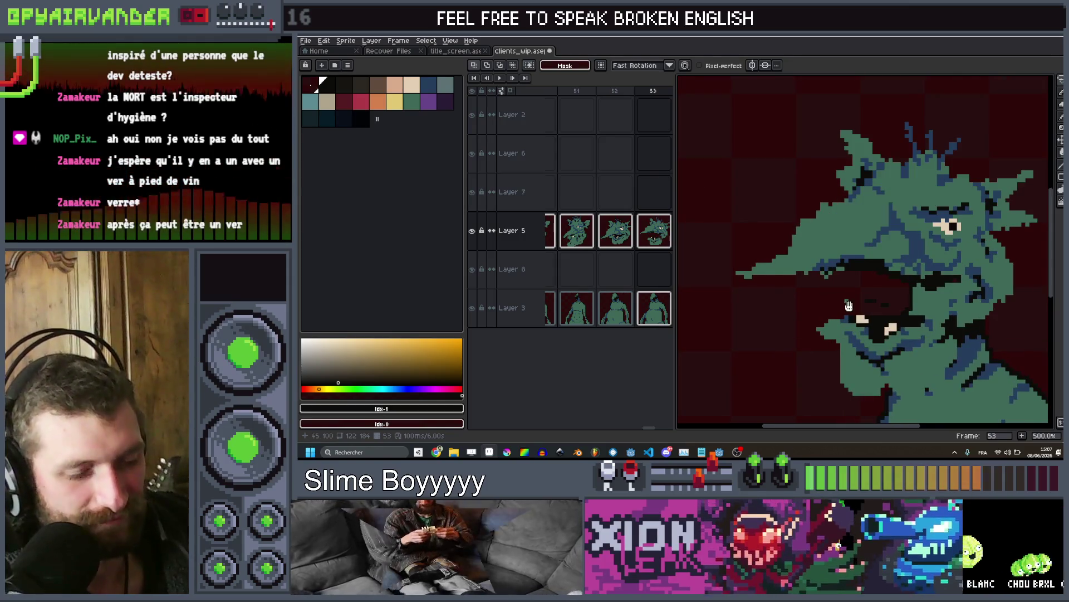
pyautogui.moveTo(849, 306); pyautogui.dragTo(833, 281)
# Paint the goblin's green over the old dark mouth lines with the Pencil
pyautogui.press('b')
pyautogui.keyDown('alt'); pyautogui.click(818, 300); pyautogui.keyUp('alt')
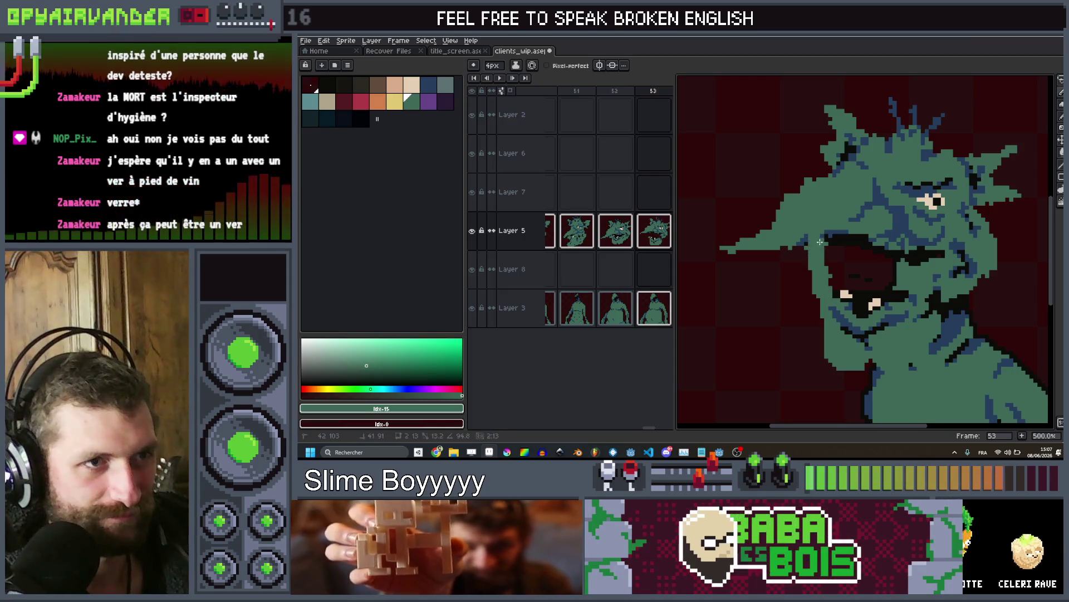
pyautogui.scroll(-4, 821, 253)
pyautogui.scroll(6, 835, 265)
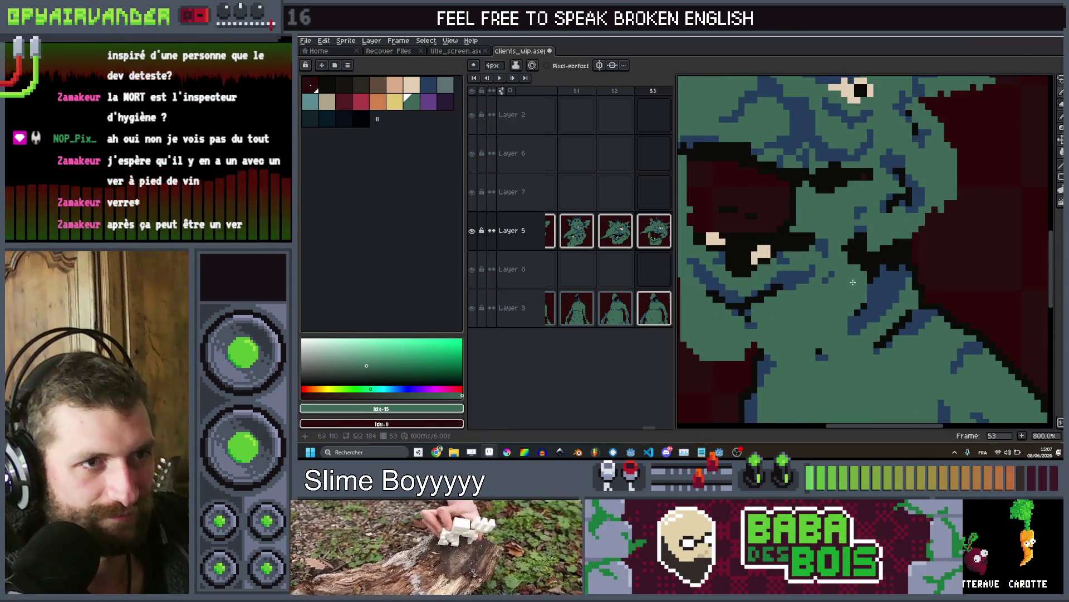
pyautogui.moveTo(853, 282); pyautogui.dragTo(880, 237)
pyautogui.scroll(-2, 855, 245)
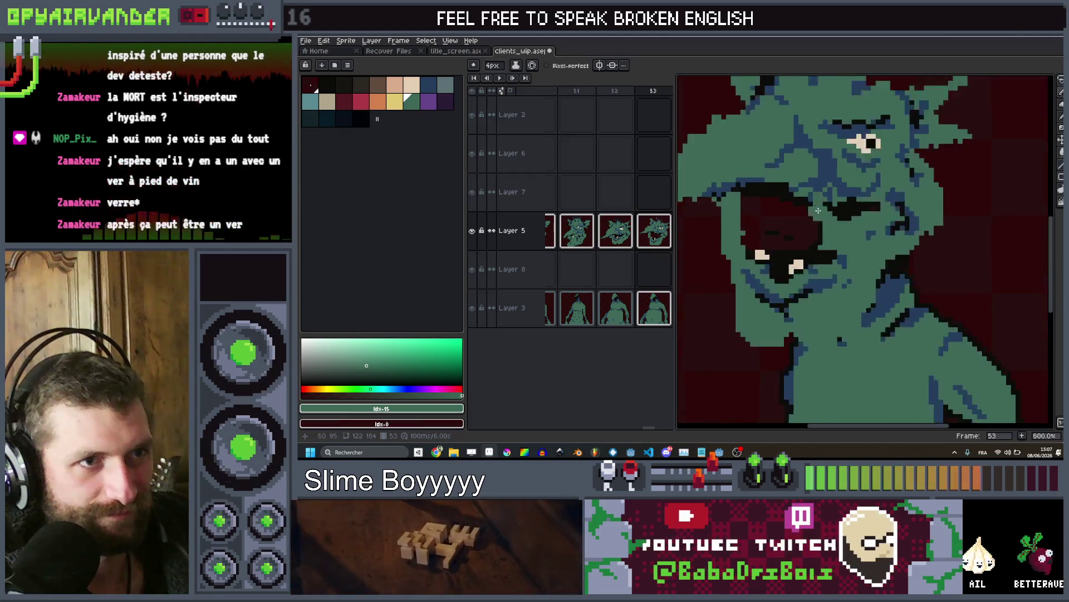
pyautogui.scroll(2, 791, 261)
# Sample black from the mouth and flood-fill the open mouth black
pyautogui.press('alt')
pyautogui.click(778, 272)
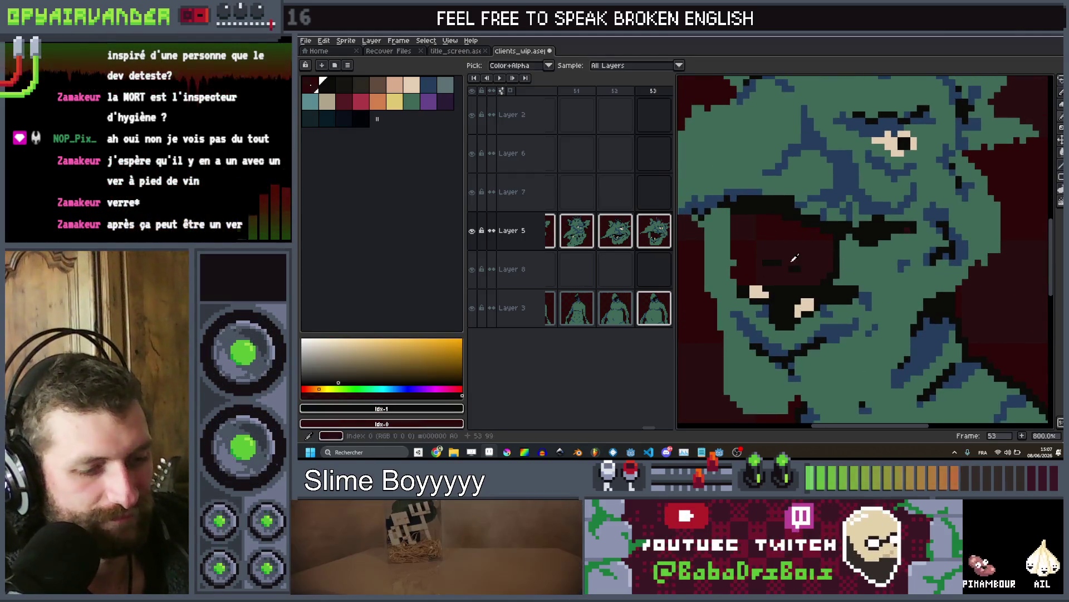
pyautogui.press('g')
pyautogui.click(791, 262)
pyautogui.scroll(-3, 802, 256)
pyautogui.scroll(3, 816, 248)
pyautogui.press('b')
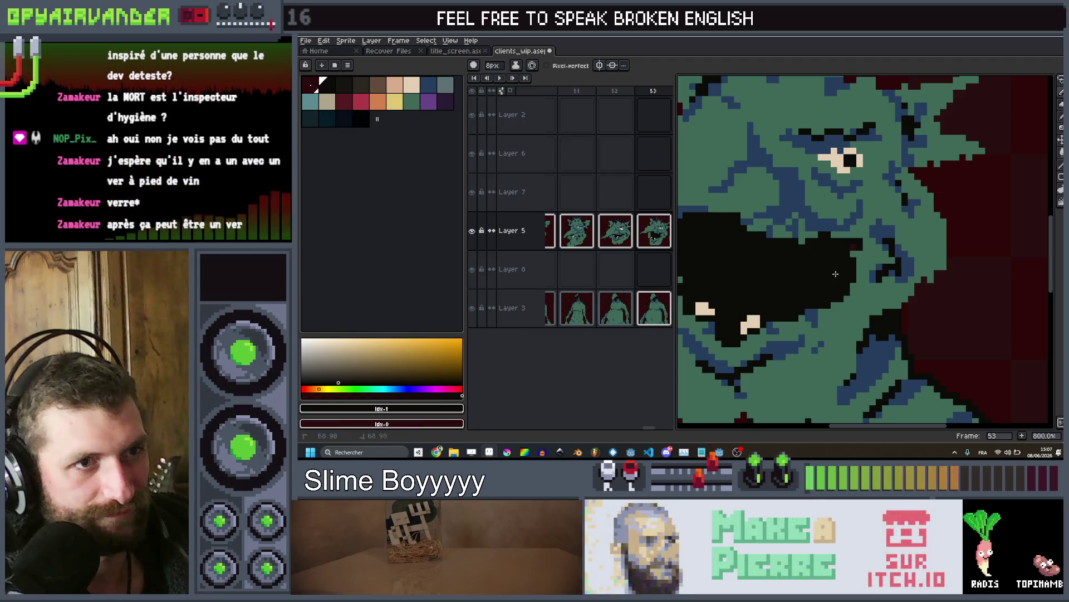
pyautogui.scroll(-2, 849, 259)
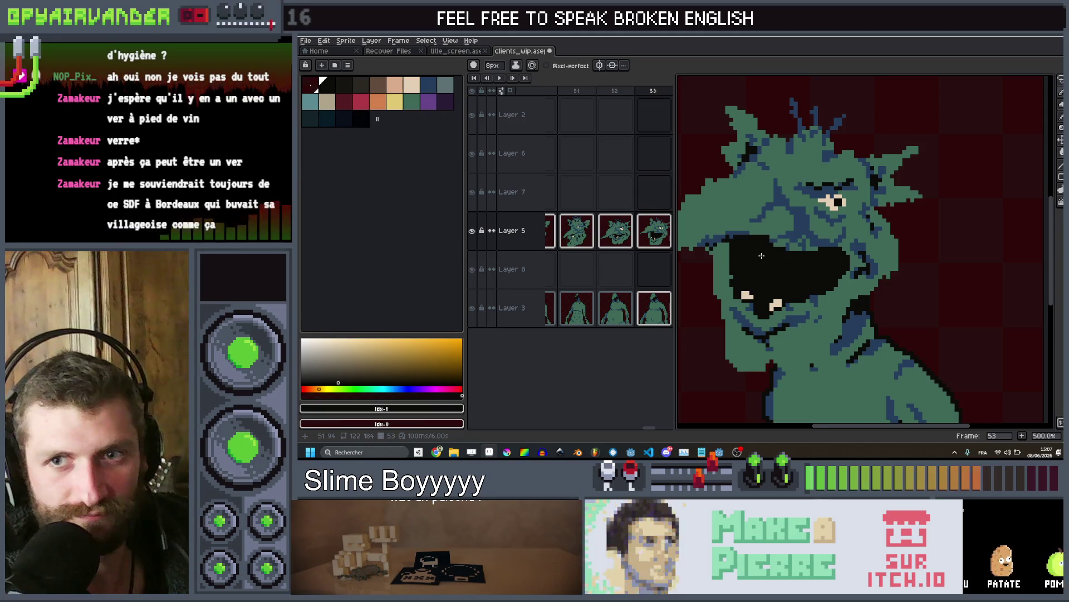
pyautogui.scroll(-1, 779, 251)
pyautogui.scroll(3, 843, 232)
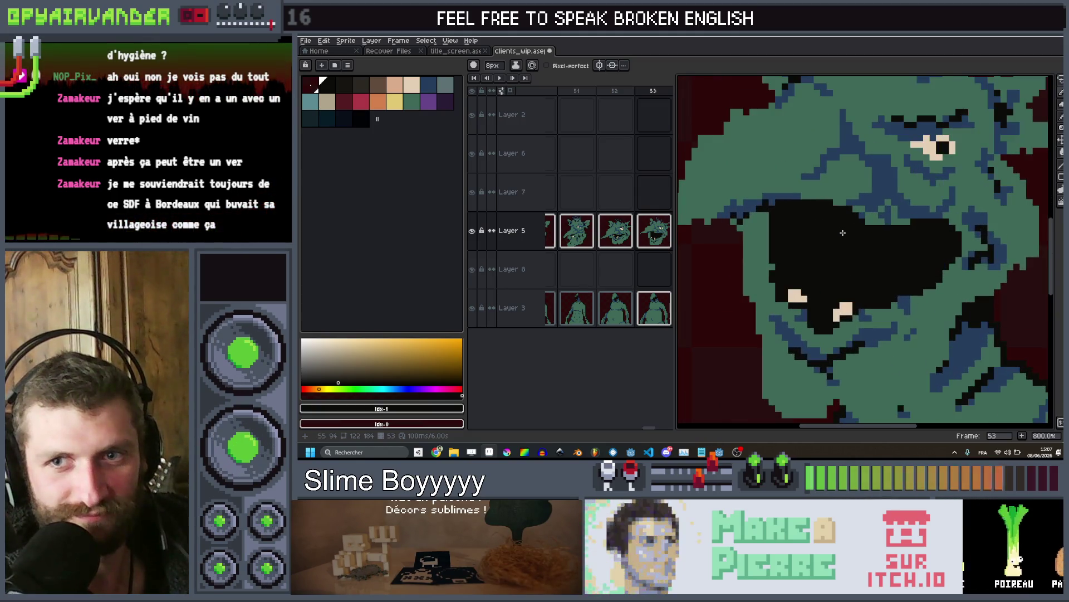
# Shrink the brush to 1 px and bring up the Outline effect settings
pyautogui.press('-')
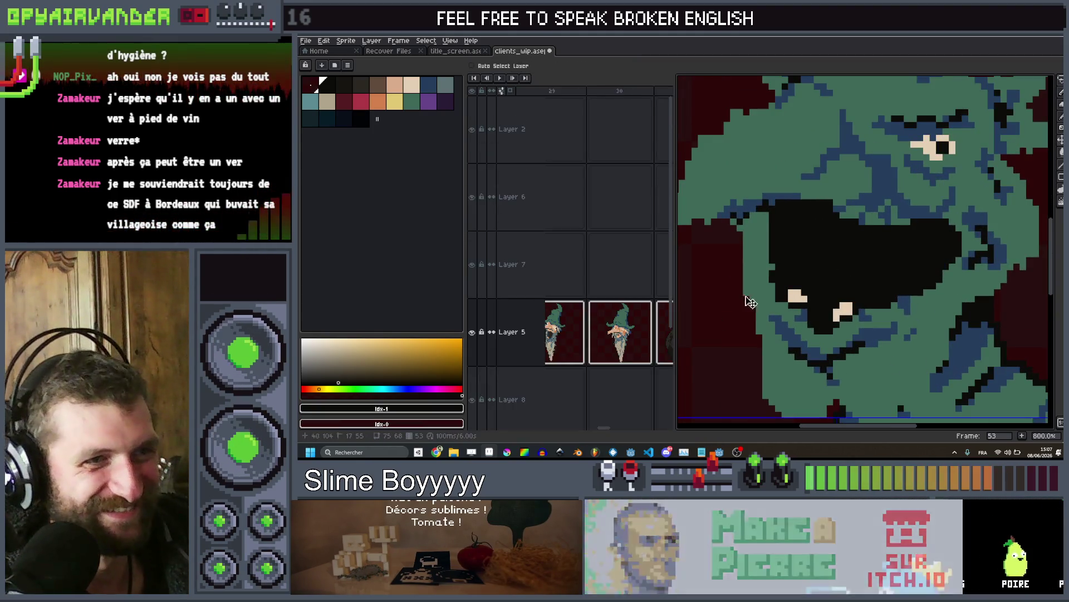
pyautogui.scroll(-2, 626, 327)
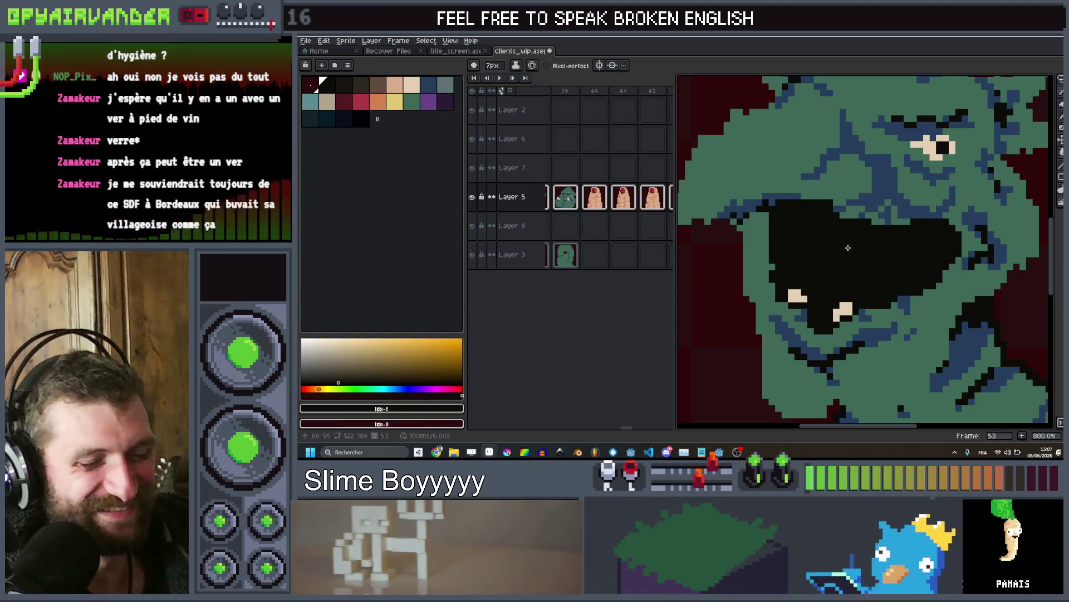
pyautogui.press('-')
pyautogui.press('-')
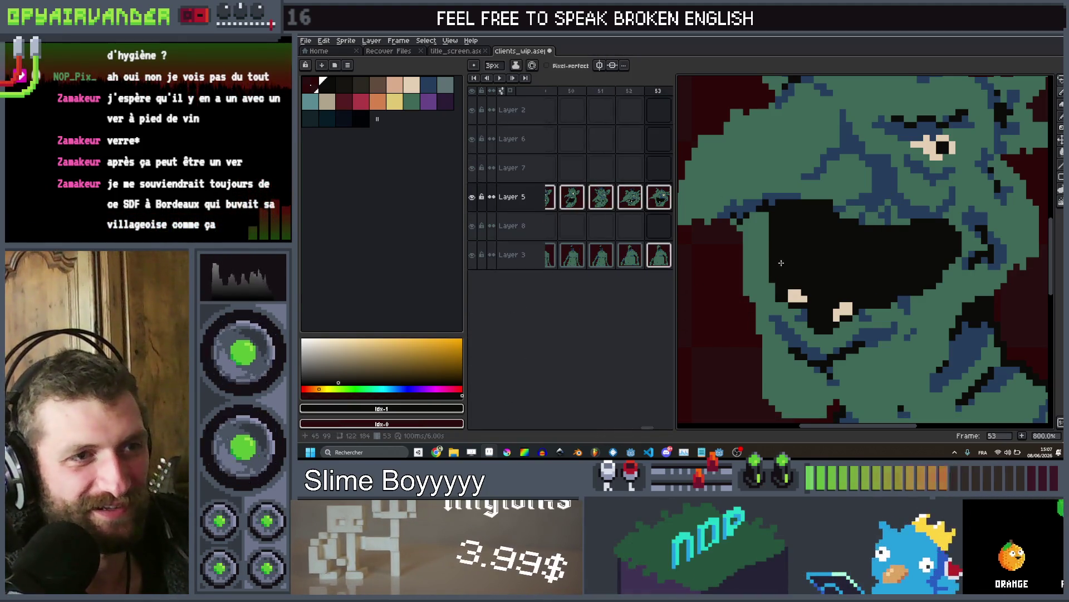
pyautogui.scroll(-4, 780, 269)
pyautogui.scroll(4, 775, 251)
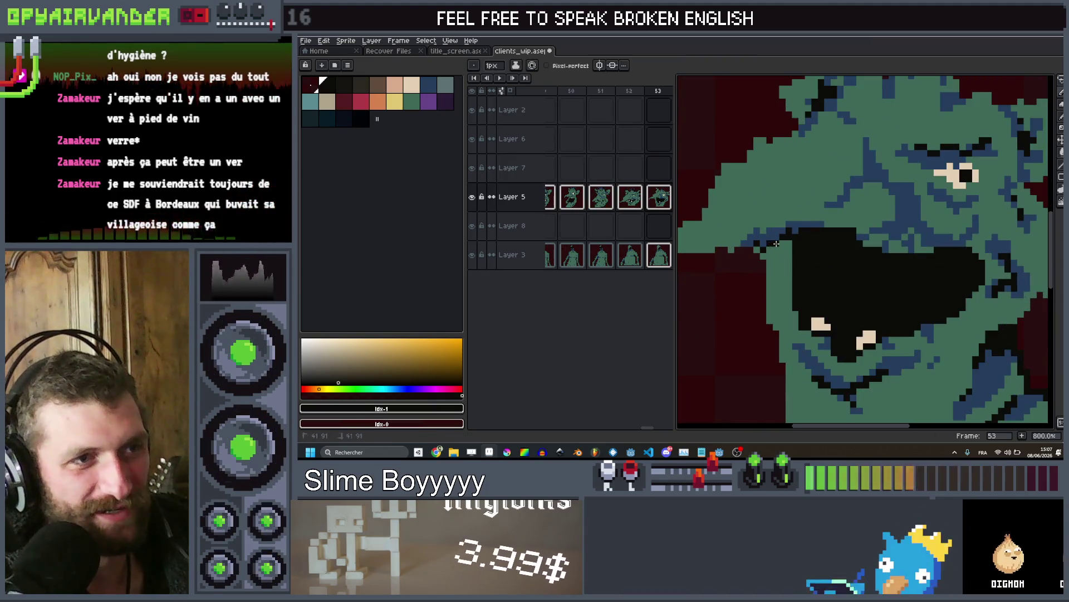
pyautogui.scroll(-8, 811, 216)
pyautogui.scroll(1, 811, 216)
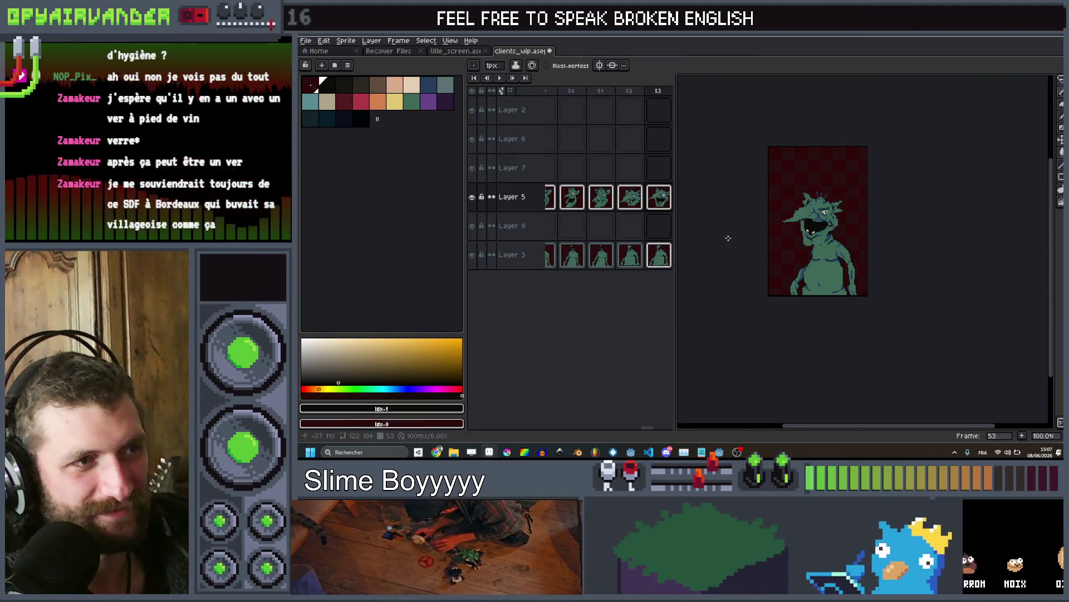
pyautogui.hscroll(1, 631, 184)
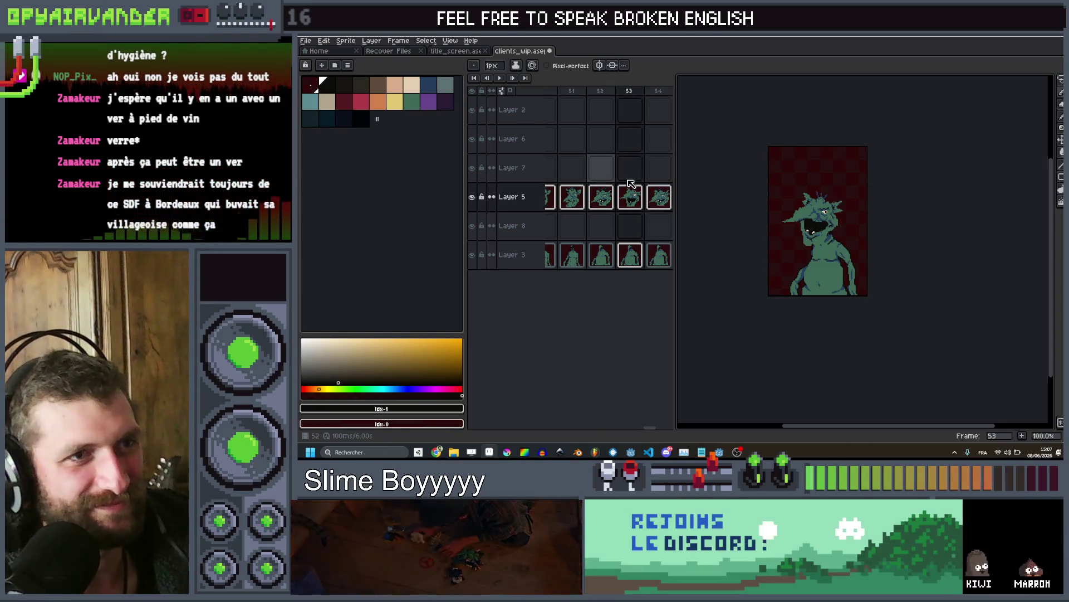
pyautogui.scroll(2, 794, 235)
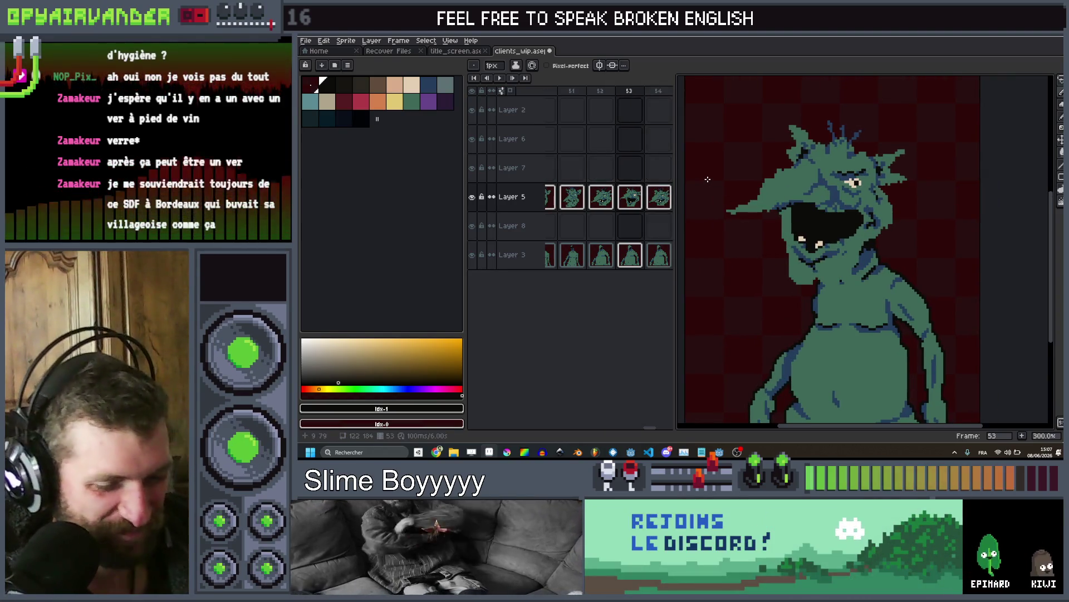
pyautogui.hotkey('shift', 'o')
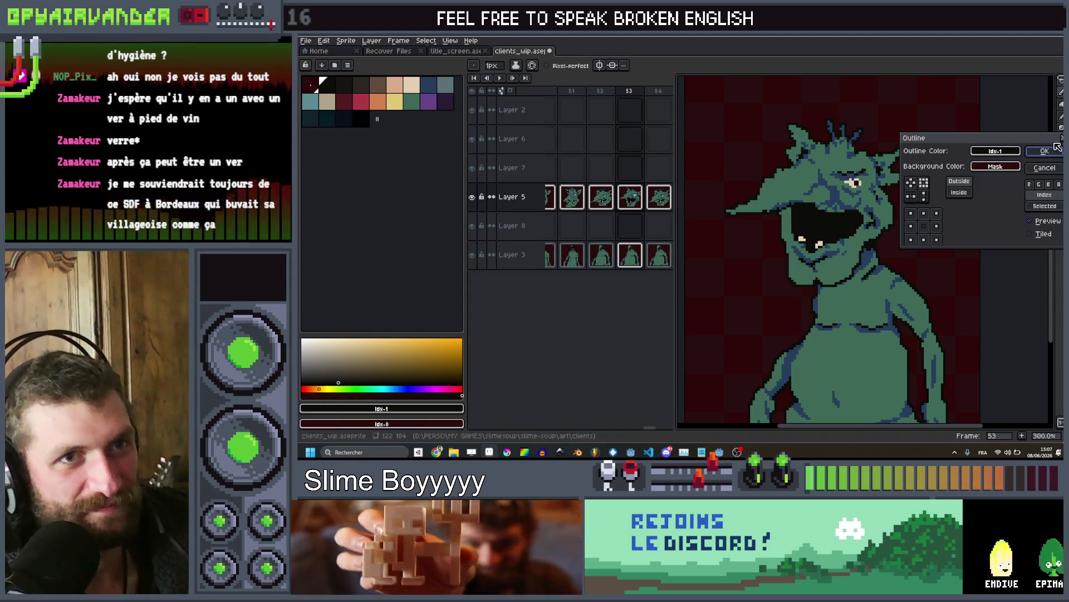
# Apply the outline effect and move on to frame 54
pyautogui.click(1045, 150)
pyautogui.press('.')
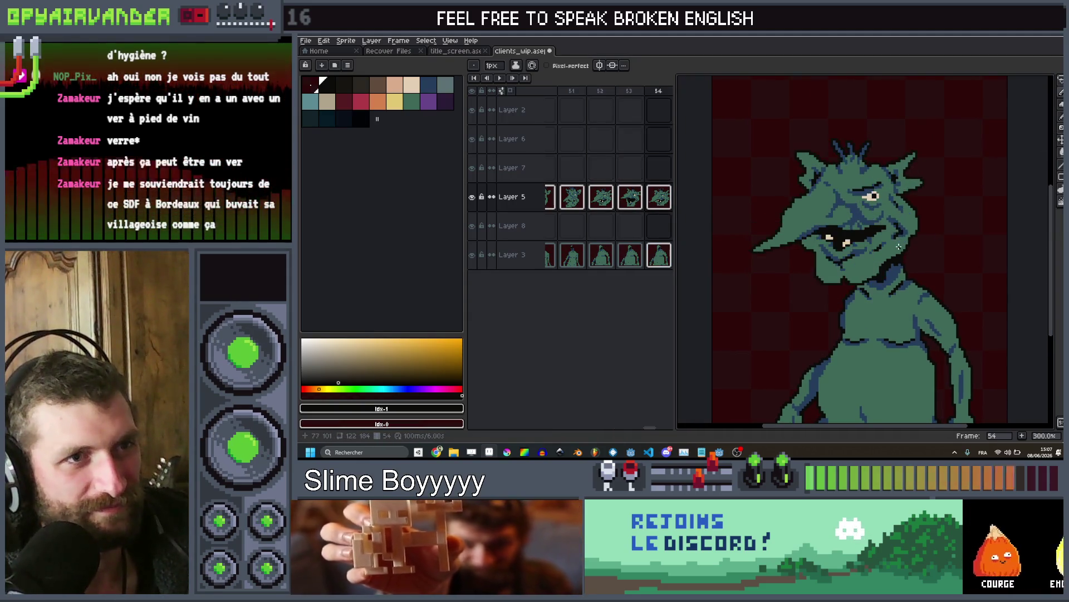
pyautogui.scroll(2, 894, 248)
pyautogui.press('l')
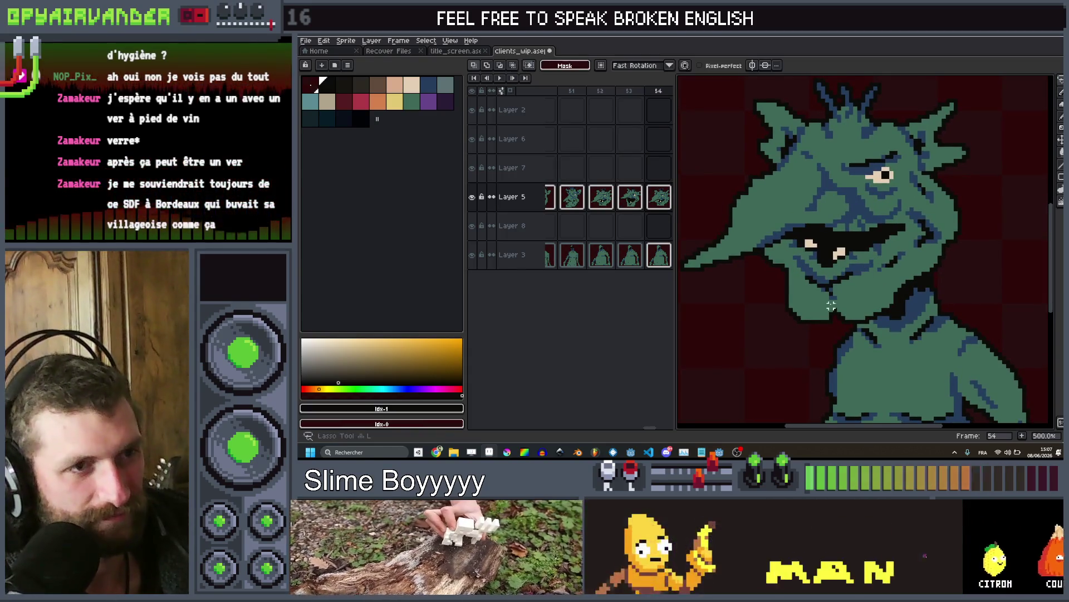
pyautogui.press('g')
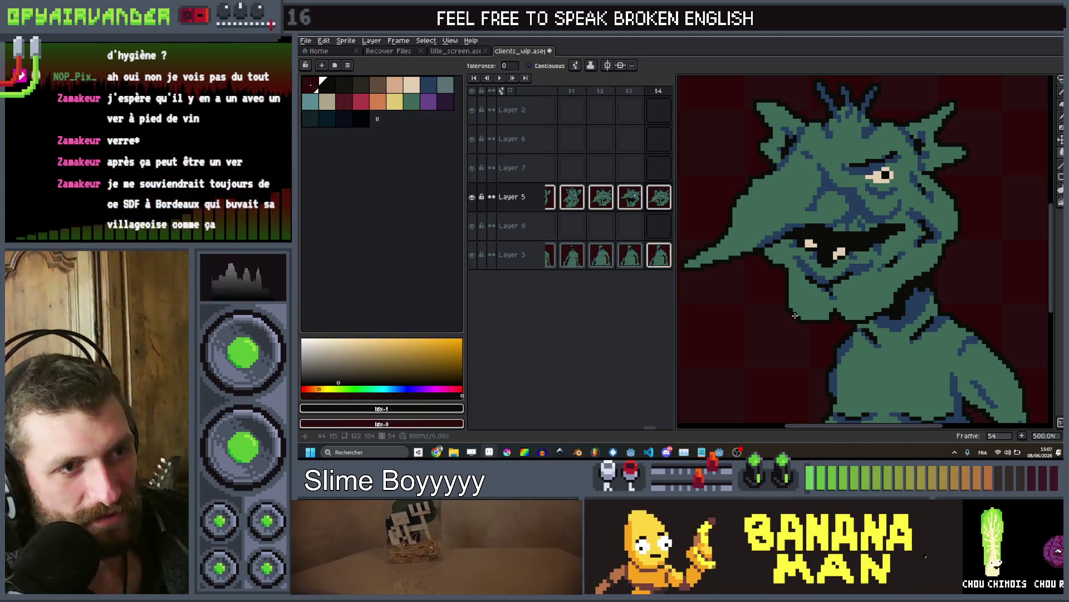
pyautogui.scroll(-2, 856, 277)
pyautogui.scroll(2, 857, 277)
pyautogui.press('l')
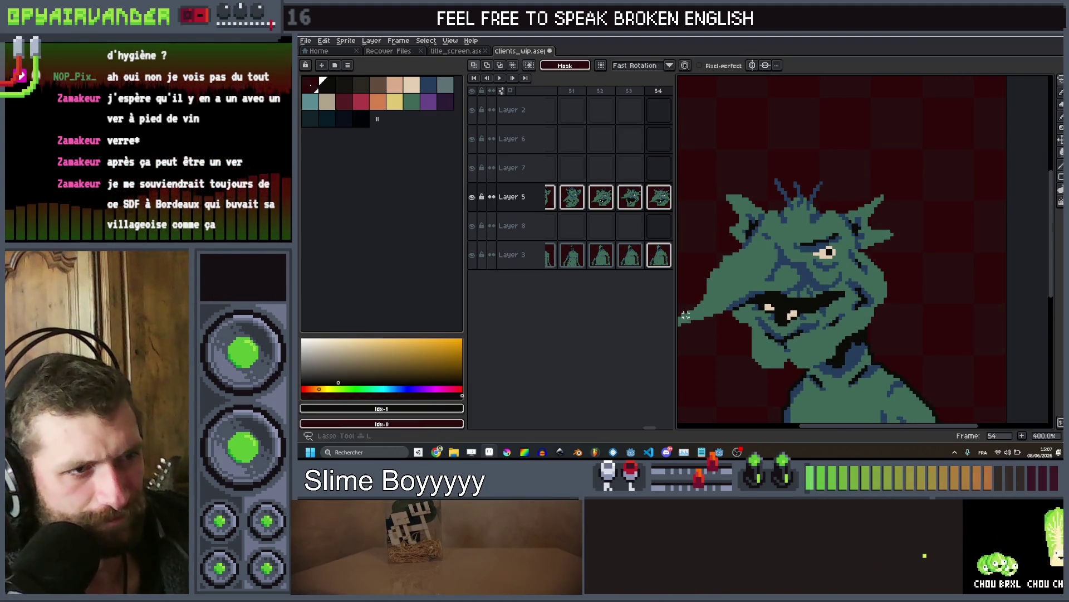
pyautogui.scroll(1, 793, 332)
# Lasso the goblin's mouth and jaw on frame 54 and lift them upward
pyautogui.moveTo(783, 303)
pyautogui.mouseDown()
pyautogui.moveTo(798, 293)
pyautogui.moveTo(856, 303)
pyautogui.moveTo(906, 284)
pyautogui.moveTo(858, 401)
pyautogui.mouseUp()
pyautogui.moveTo(891, 354)
pyautogui.mouseDown()
pyautogui.moveTo(890, 294)
pyautogui.moveTo(893, 327)
pyautogui.mouseUp()
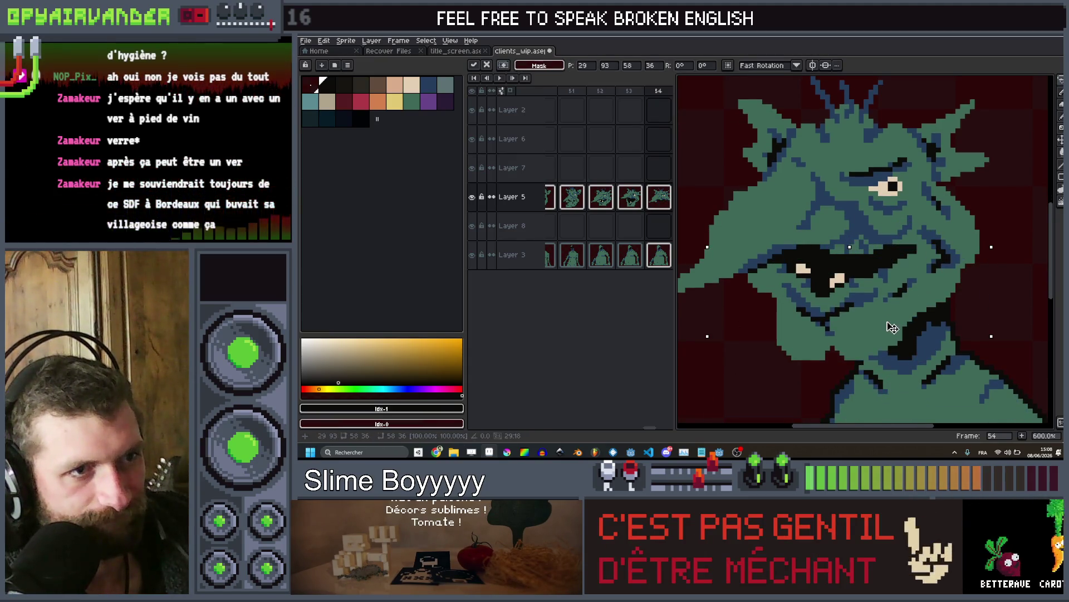
pyautogui.press('Return')
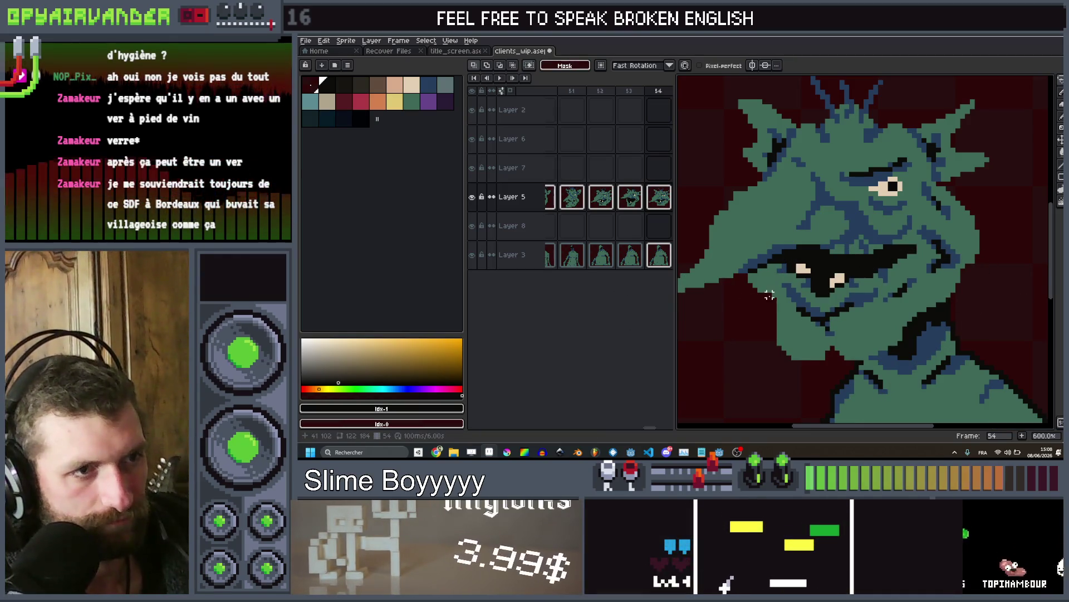
pyautogui.moveTo(786, 287)
pyautogui.mouseDown()
pyautogui.moveTo(875, 272)
pyautogui.moveTo(957, 274)
pyautogui.mouseUp()
pyautogui.moveTo(780, 406); pyautogui.dragTo(777, 407)
pyautogui.moveTo(874, 335); pyautogui.dragTo(902, 322)
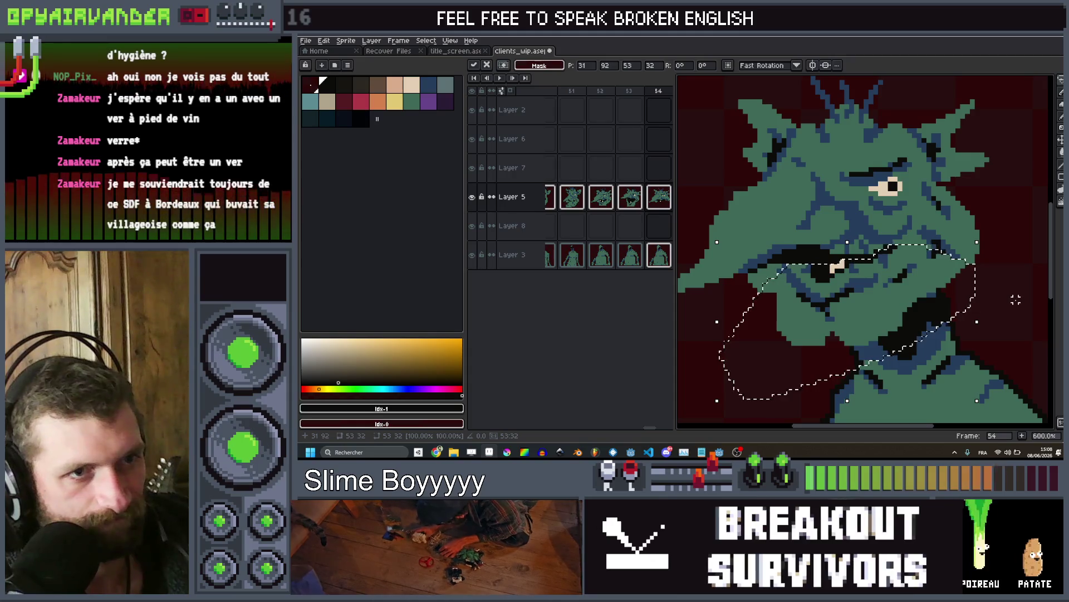
pyautogui.press('Return')
# Eyedrop the beige of the goblin's eye as the drawing colour
pyautogui.scroll(-4, 983, 269)
pyautogui.scroll(5, 992, 248)
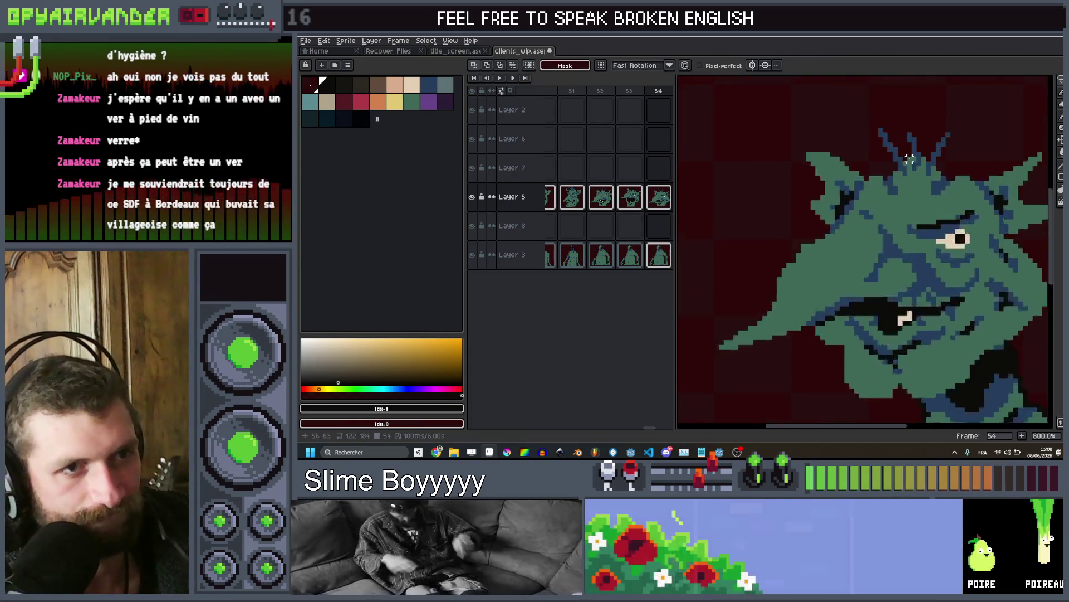
pyautogui.press('i')
pyautogui.click(903, 237)
# Narrow the goblin's eye on frame 54 with skin-green pixels and preview the outline
pyautogui.press('b')
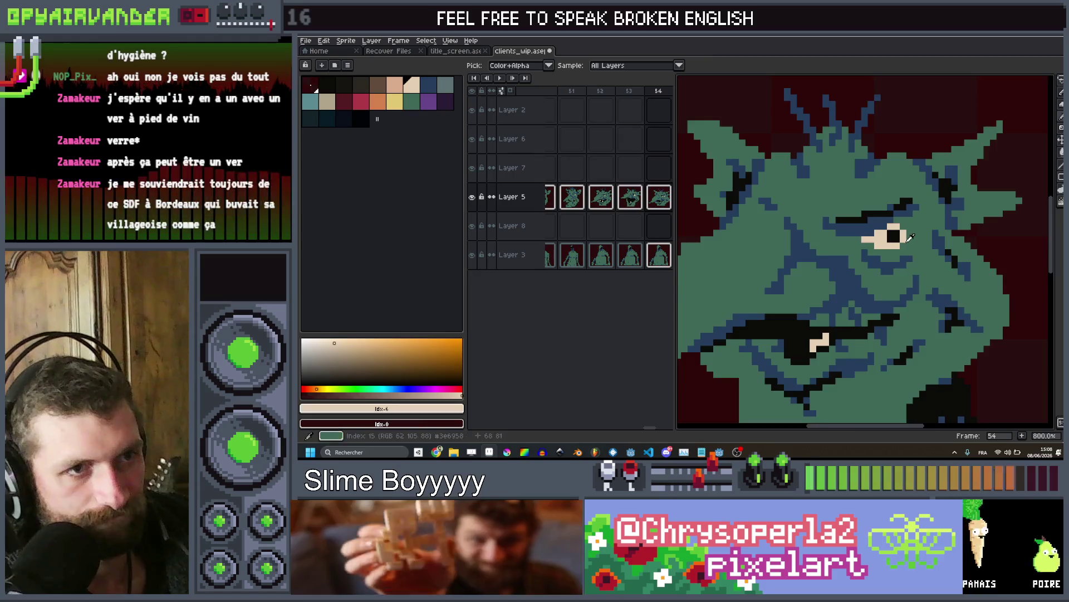
pyautogui.scroll(3, 913, 252)
pyautogui.keyDown('alt'); pyautogui.click(923, 236); pyautogui.keyUp('alt')
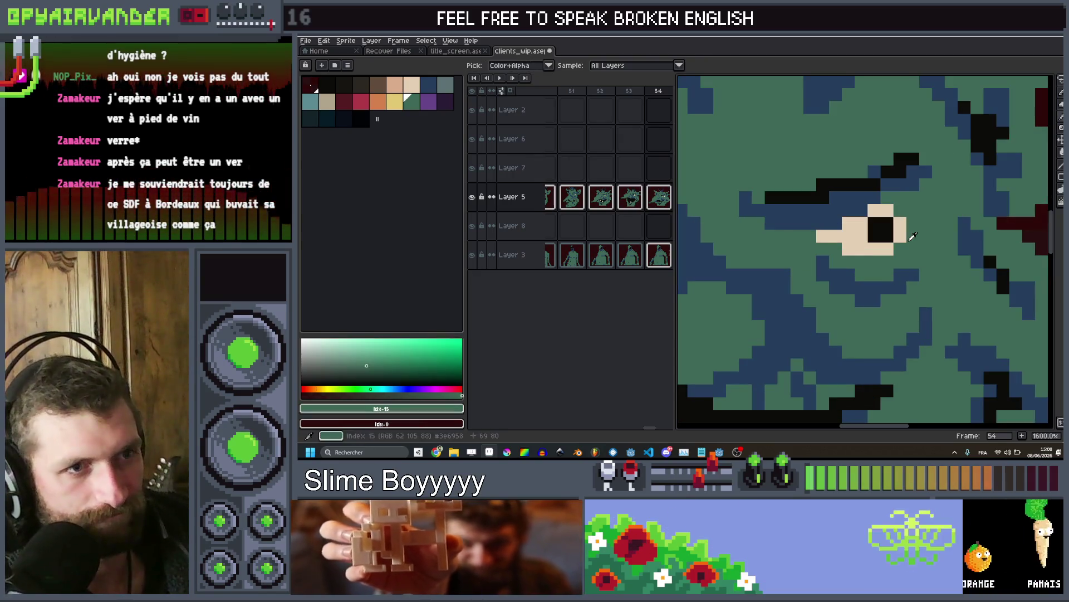
pyautogui.moveTo(900, 236); pyautogui.dragTo(887, 249)
pyautogui.scroll(-3, 903, 245)
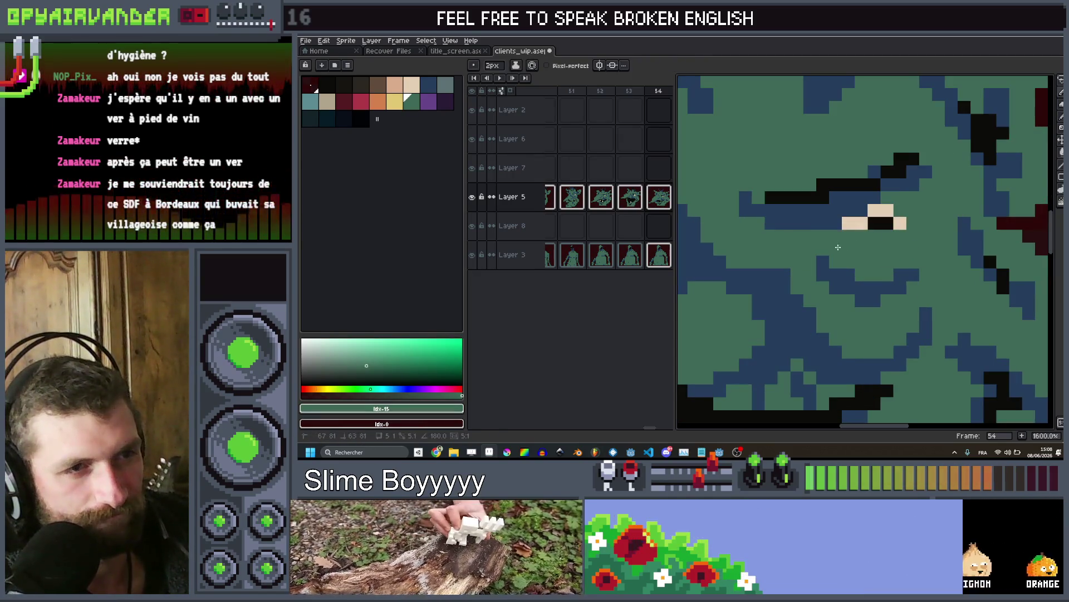
pyautogui.scroll(-5, 967, 189)
pyautogui.scroll(2, 947, 198)
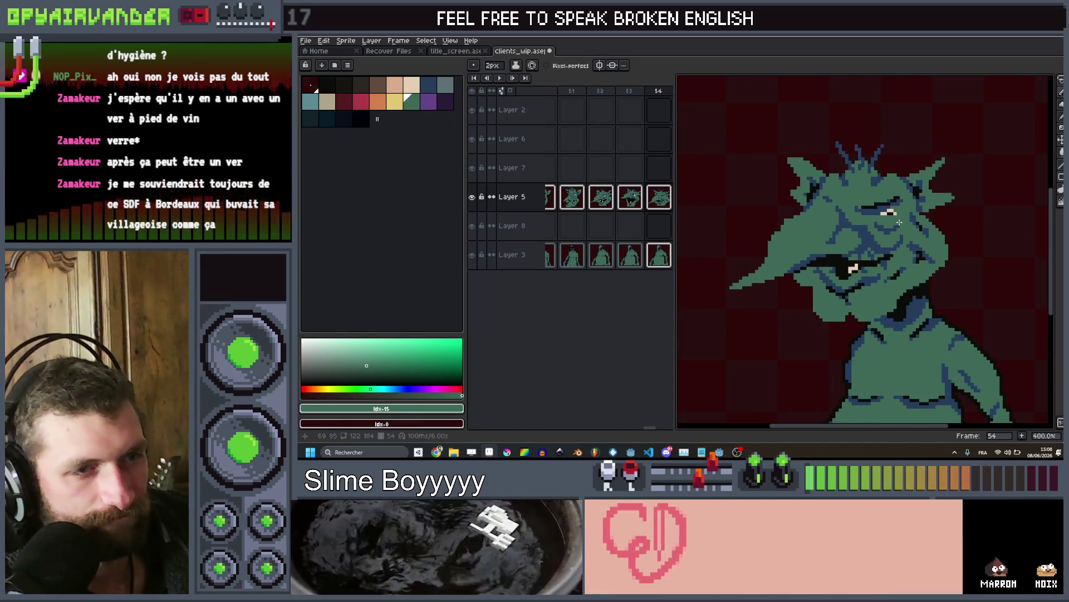
pyautogui.hotkey('shift', 'o')
pyautogui.press('Return')
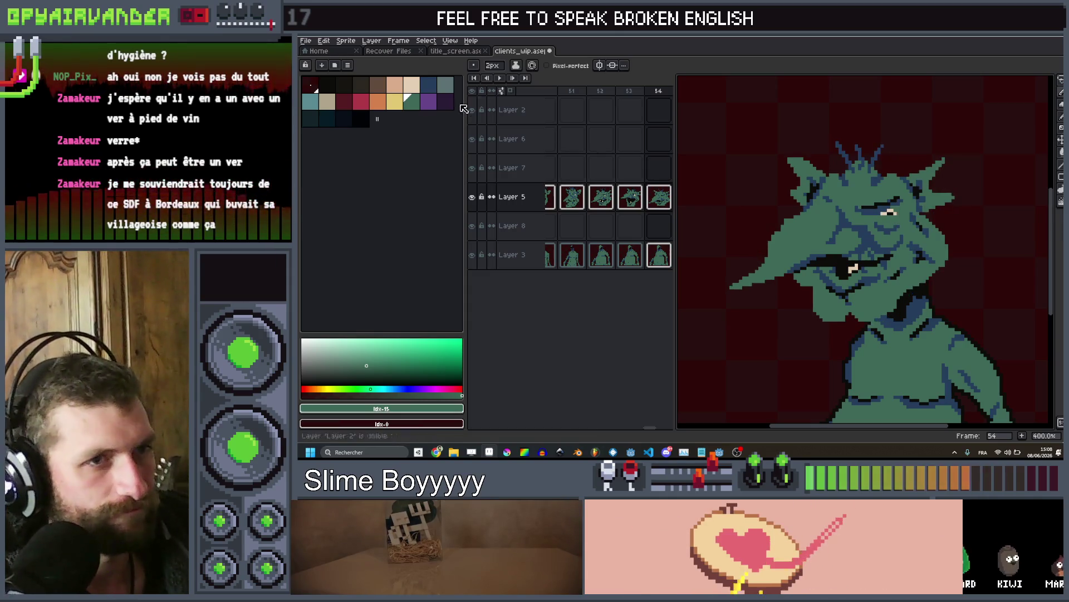
# On frame 53, draw a near-black pupil in the goblin's pale eye
pyautogui.click(327, 85)
pyautogui.moveTo(861, 285); pyautogui.dragTo(830, 283)
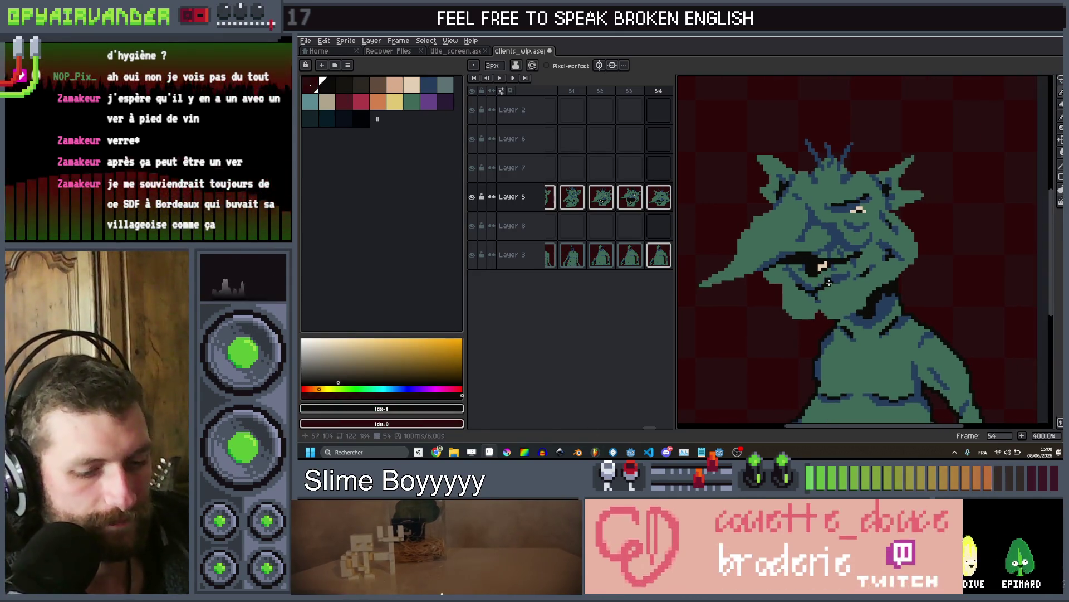
pyautogui.click(637, 169)
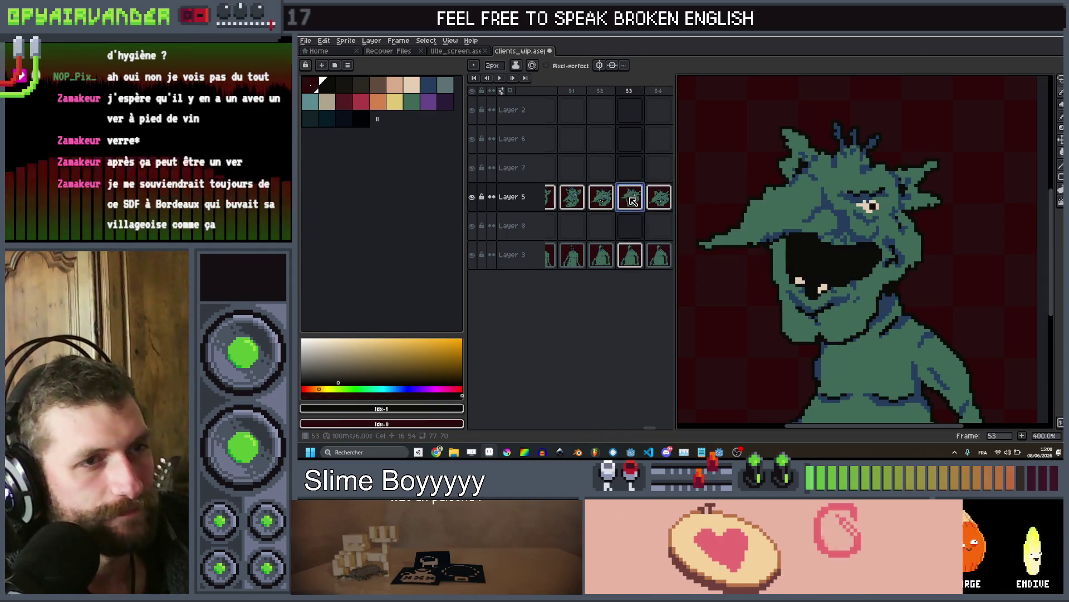
pyautogui.scroll(2, 737, 132)
pyautogui.click(411, 84)
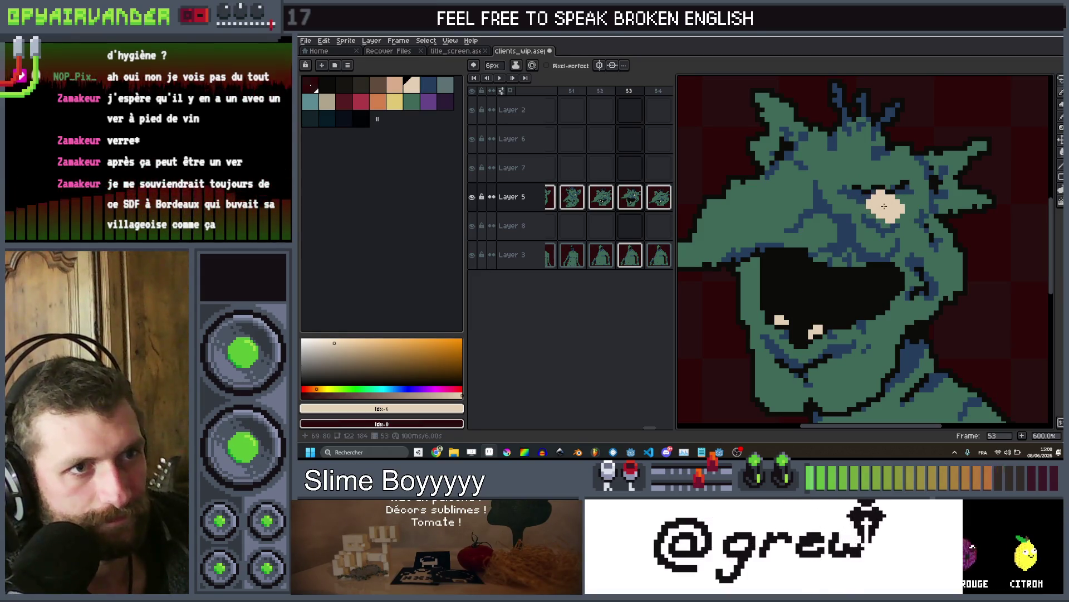
pyautogui.click(327, 84)
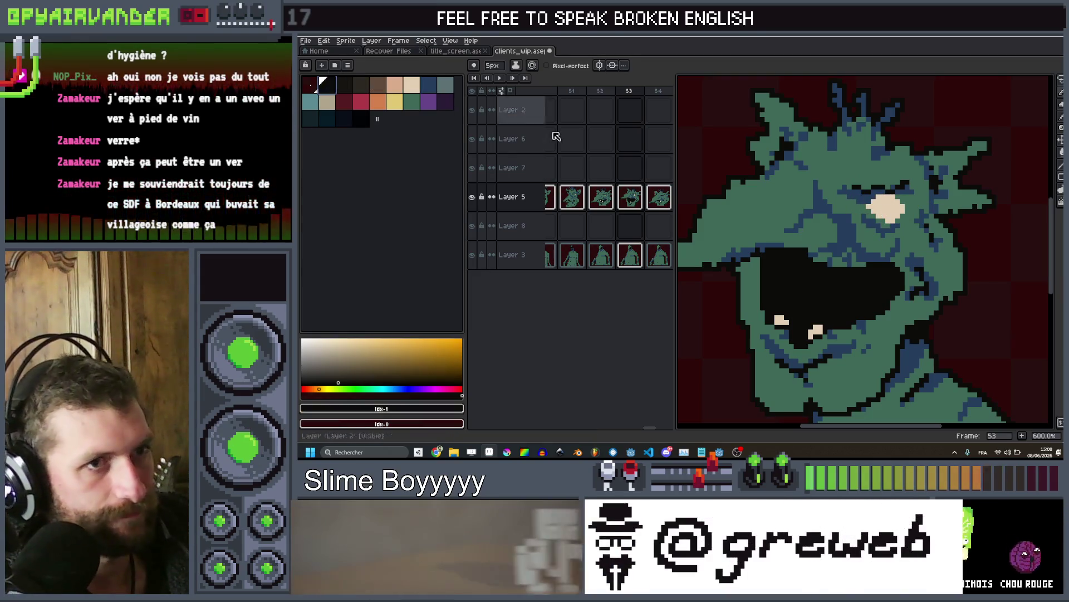
pyautogui.scroll(-4, 894, 211)
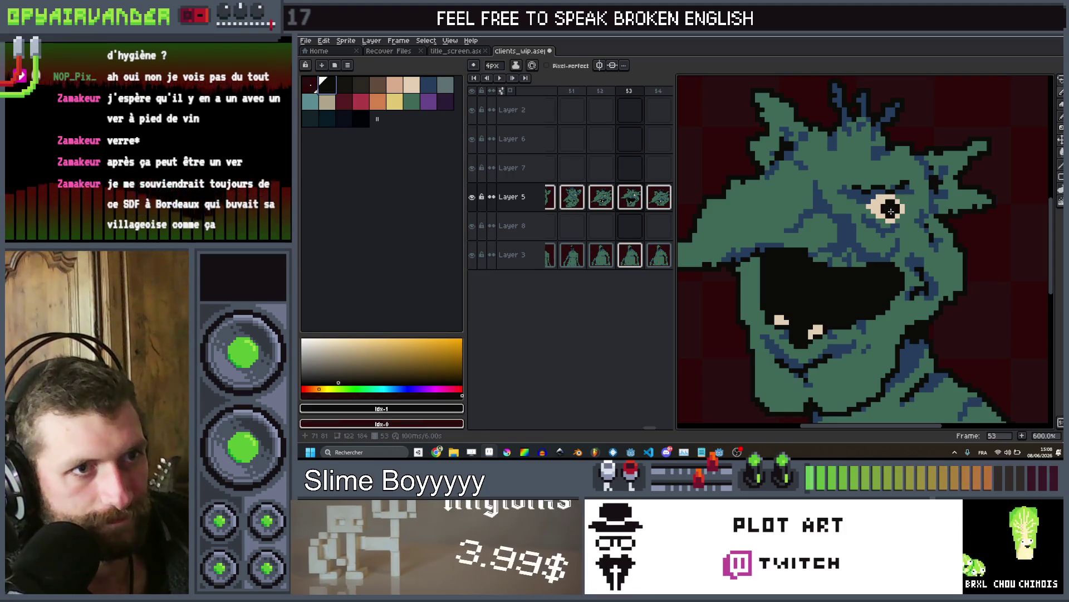
# Play the animation to preview the edits, then stop playback
pyautogui.press('Return')
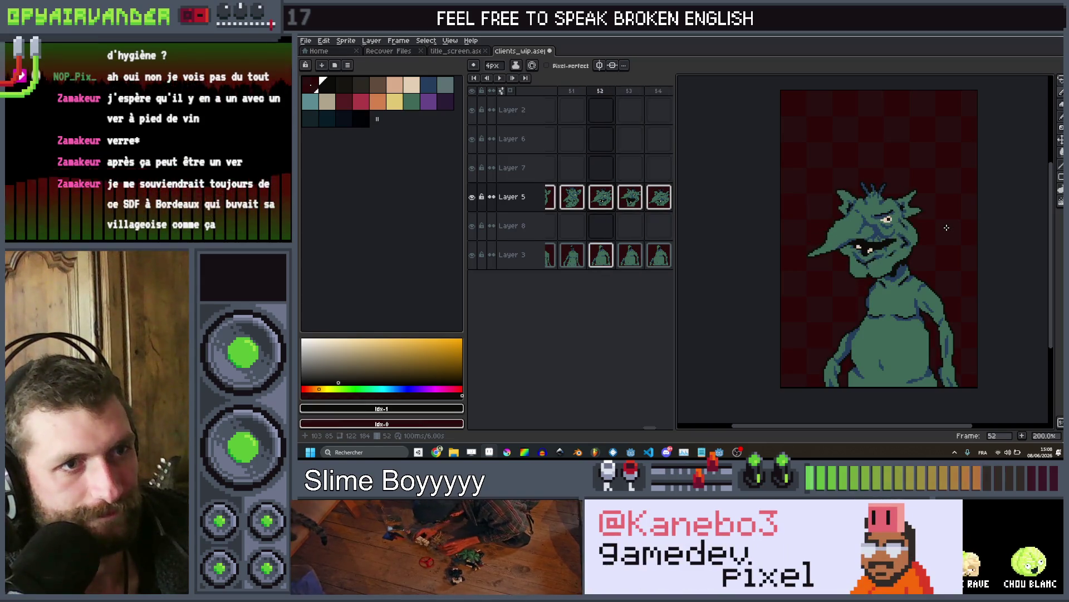
pyautogui.press('Return')
pyautogui.scroll(4, 870, 250)
pyautogui.scroll(-6, 869, 249)
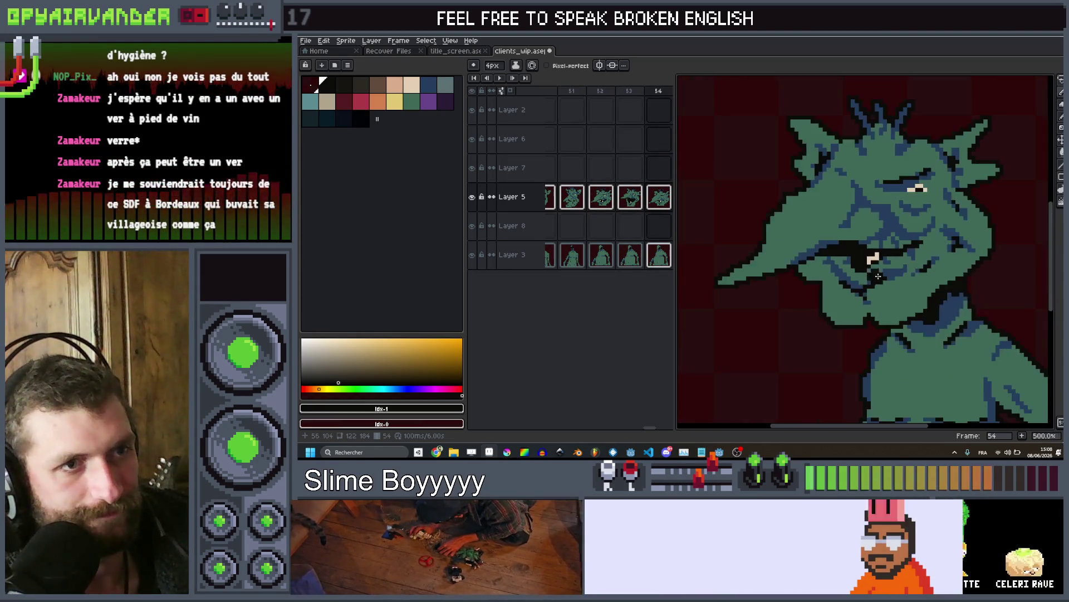
# Flip between frames 54 and 55 to compare poses, then land on frame 56
pyautogui.scroll(2, 959, 274)
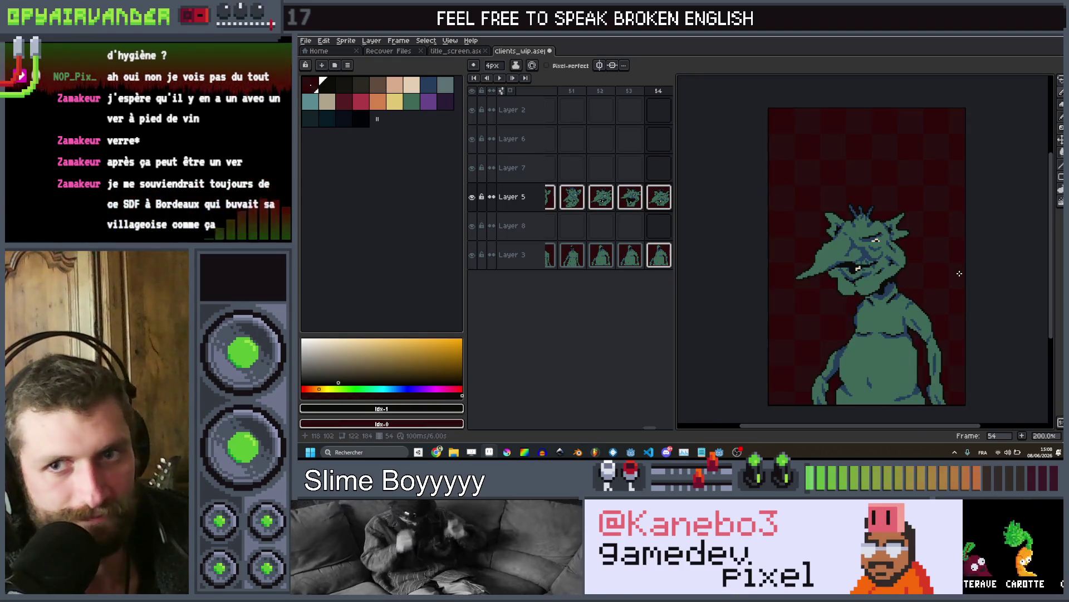
pyautogui.press('Right')
pyautogui.press('Right')
pyautogui.press('Right')
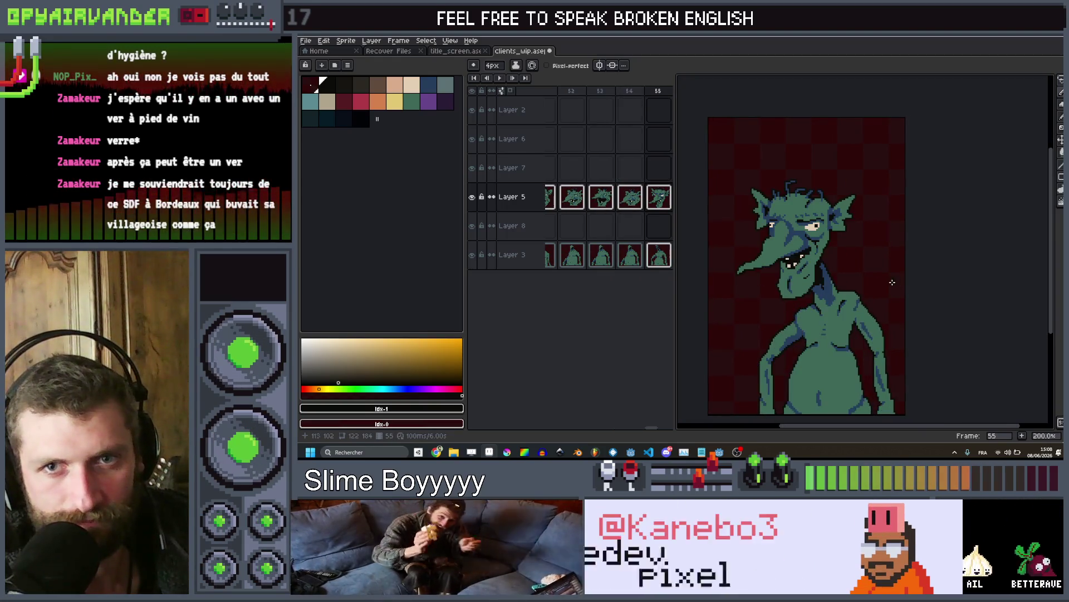
pyautogui.press('Right')
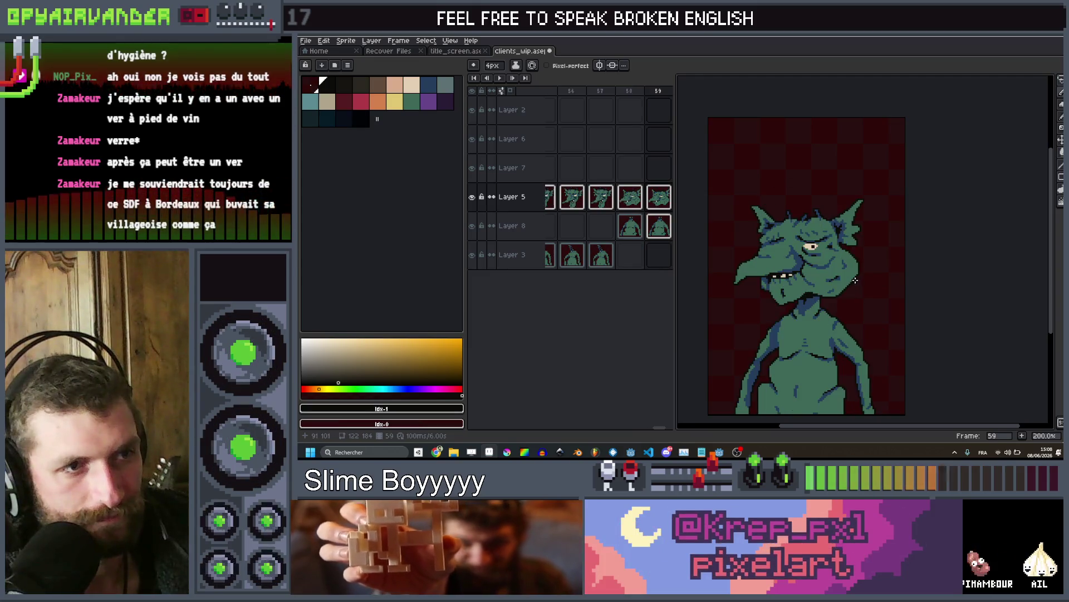
pyautogui.press('Left')
pyautogui.press('Left')
pyautogui.press('Left')
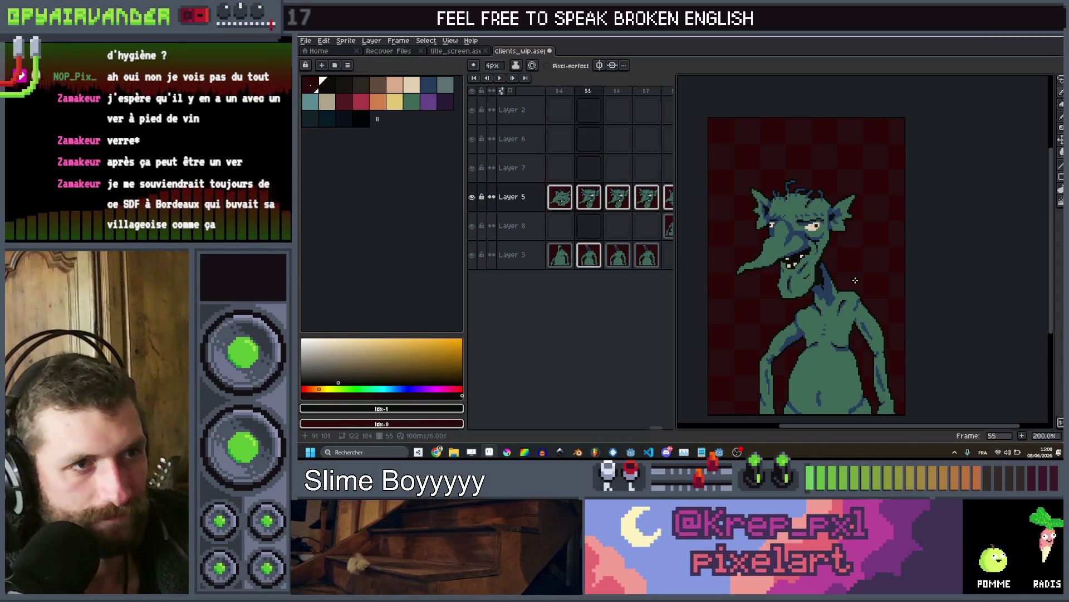
pyautogui.press('Left')
pyautogui.press('Right')
pyautogui.press('Left')
pyautogui.press('Right')
pyautogui.press('Left')
pyautogui.press('Right')
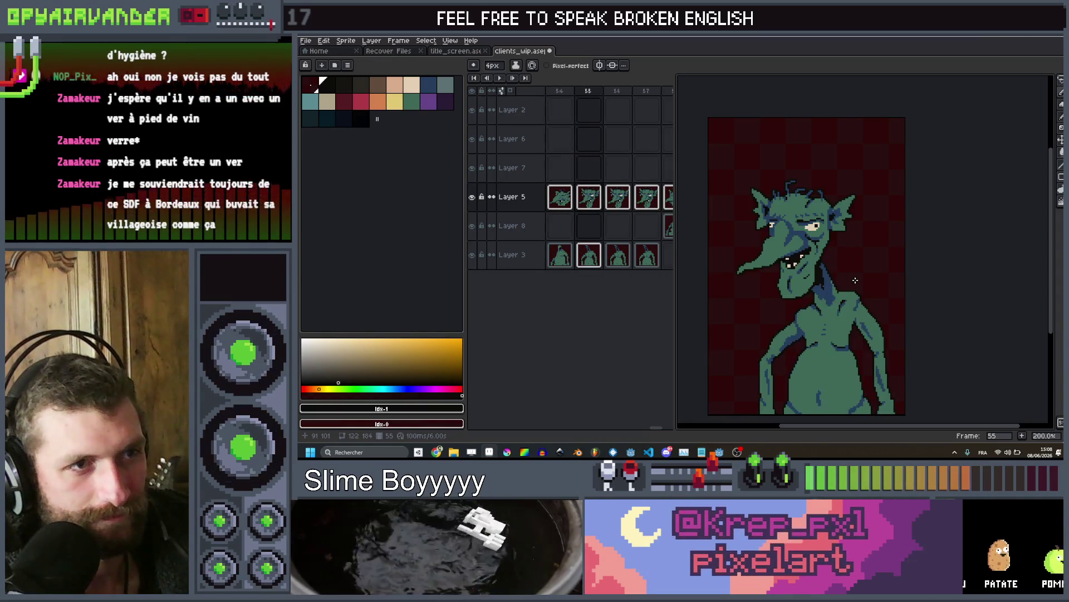
pyautogui.scroll(1, 823, 278)
pyautogui.press('Left')
pyautogui.press('Right')
pyautogui.press('Left')
pyautogui.press('Right')
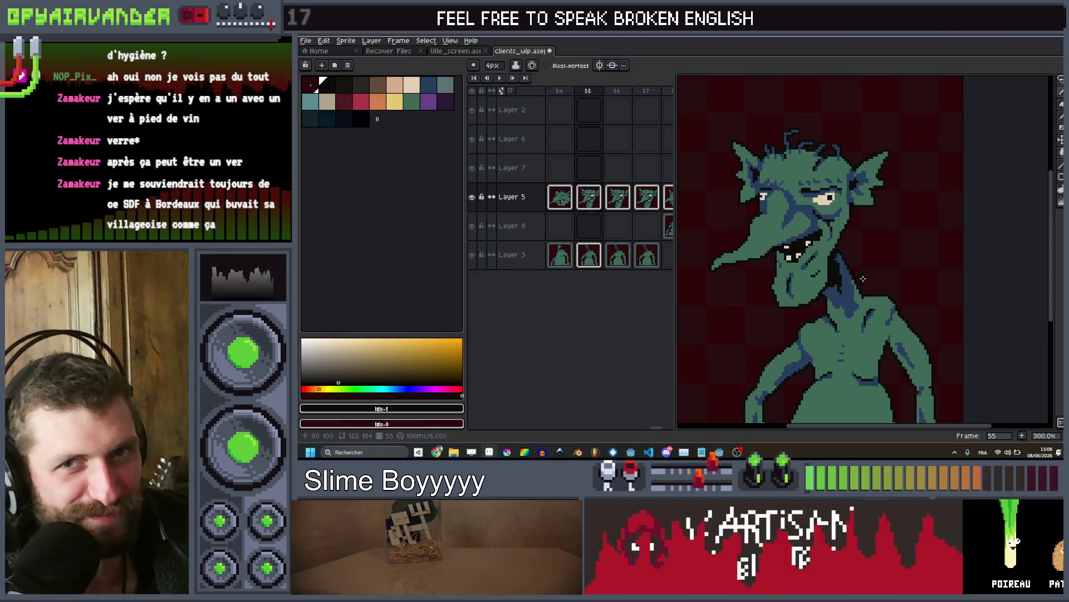
pyautogui.press('Left')
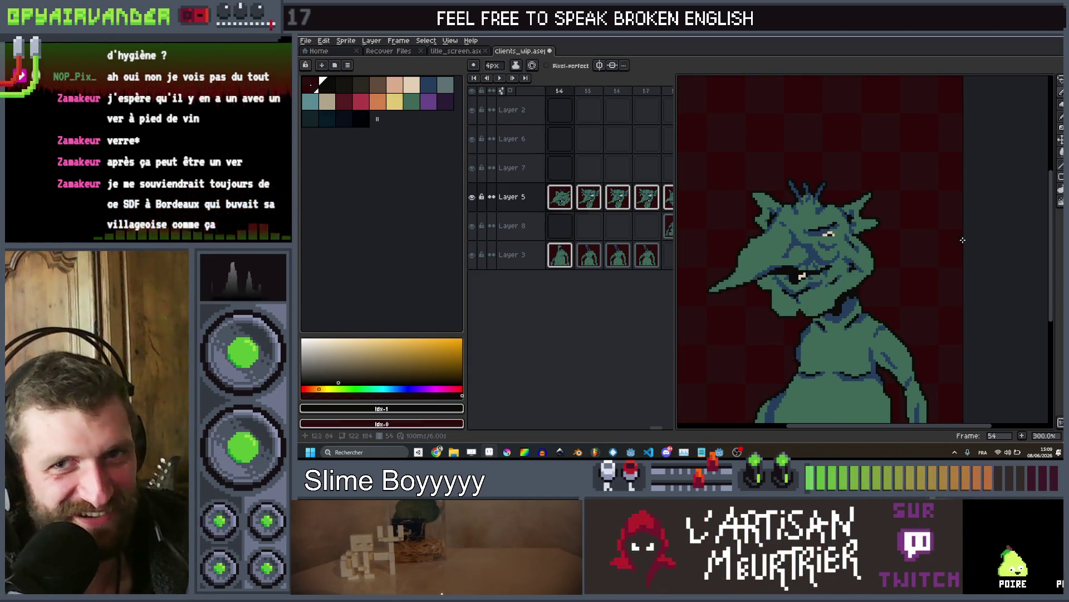
pyautogui.press('Right')
pyautogui.press('Left')
pyautogui.press('Right')
pyautogui.press('Right')
# Bring the goblin's head and raised hand into view and ready freehand selection
pyautogui.moveTo(872, 235); pyautogui.dragTo(797, 337)
pyautogui.press('g')
pyautogui.scroll(2, 853, 328)
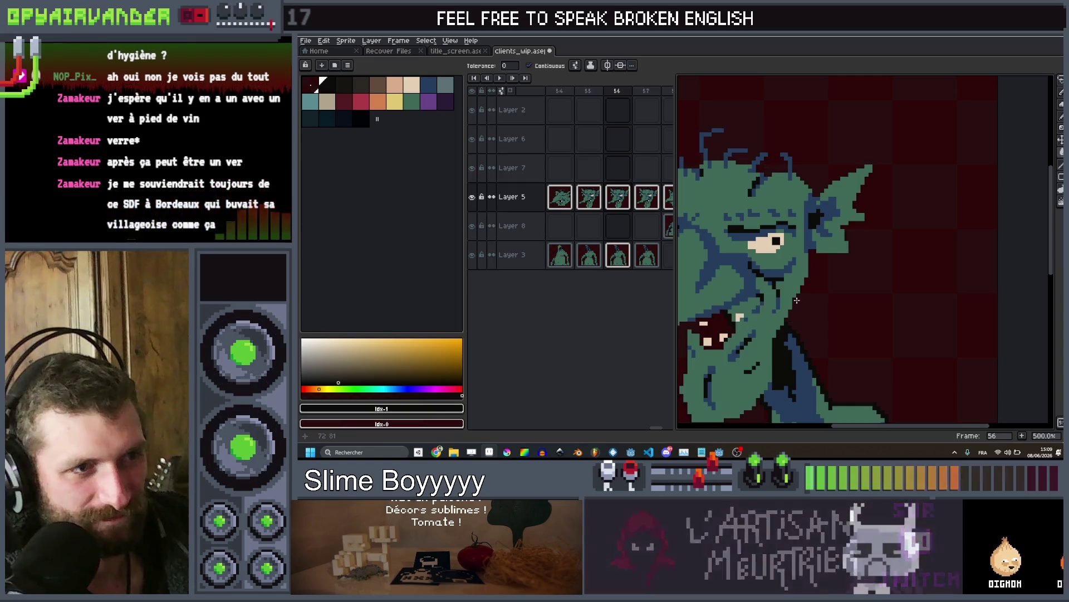
pyautogui.scroll(-1, 791, 312)
pyautogui.press('l')
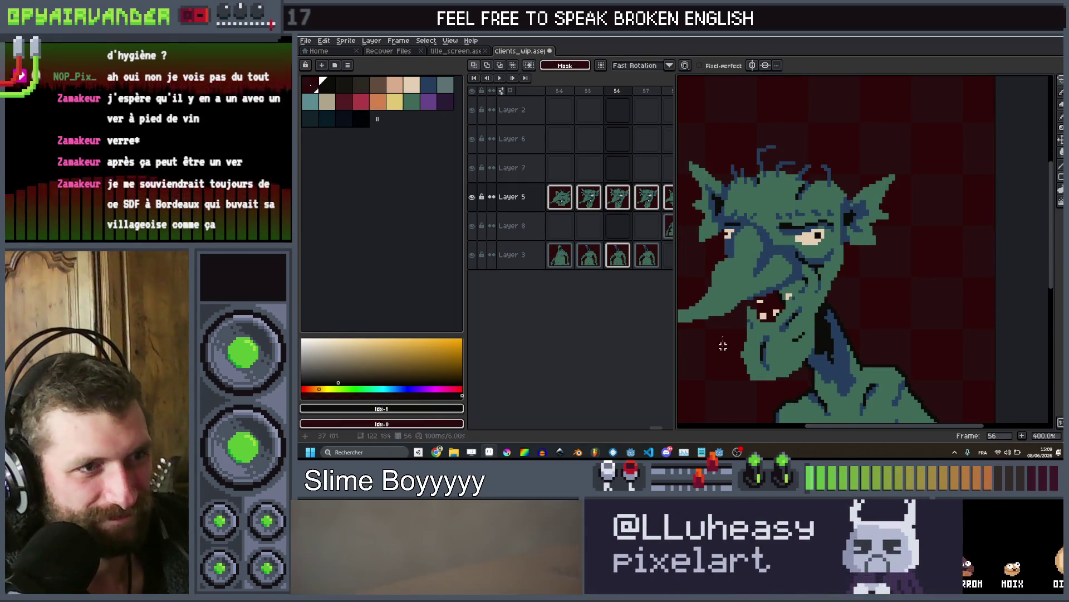
# Lasso the goblin's head on frame 56, tilt it about -10° and nudge it up-right
pyautogui.moveTo(781, 300); pyautogui.dragTo(789, 290)
pyautogui.moveTo(797, 82); pyautogui.dragTo(692, 256)
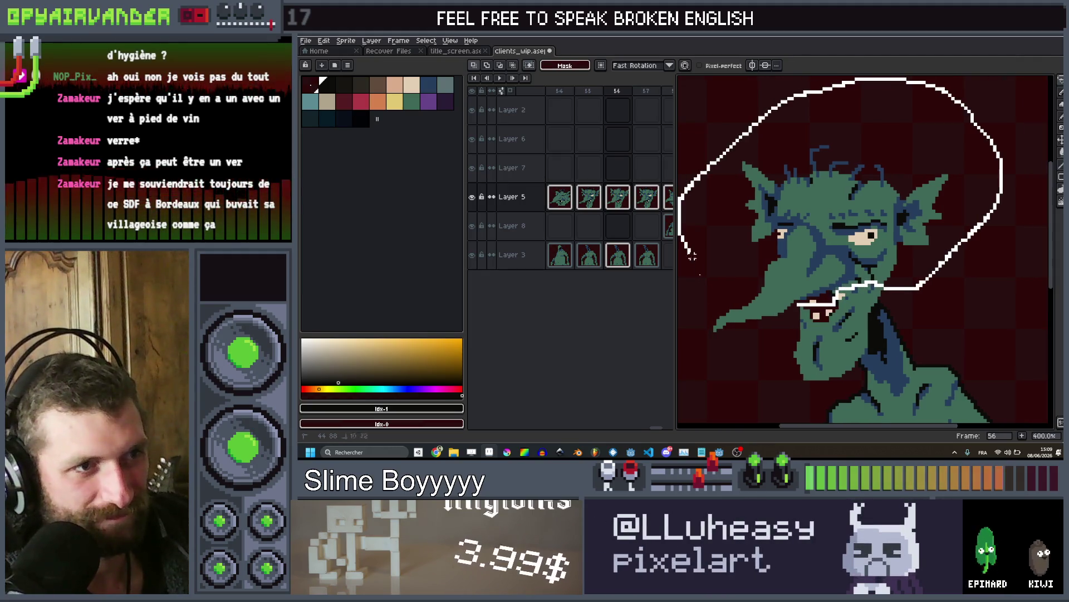
pyautogui.moveTo(724, 362); pyautogui.dragTo(758, 359)
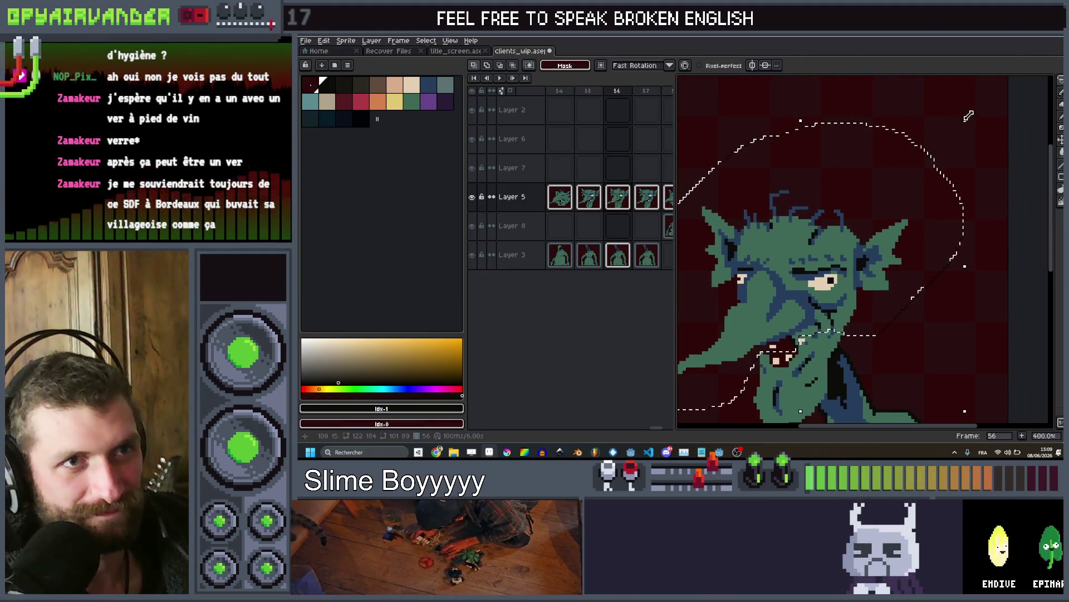
pyautogui.moveTo(972, 112); pyautogui.dragTo(1005, 146)
pyautogui.moveTo(779, 277); pyautogui.dragTo(791, 273)
pyautogui.press('Return')
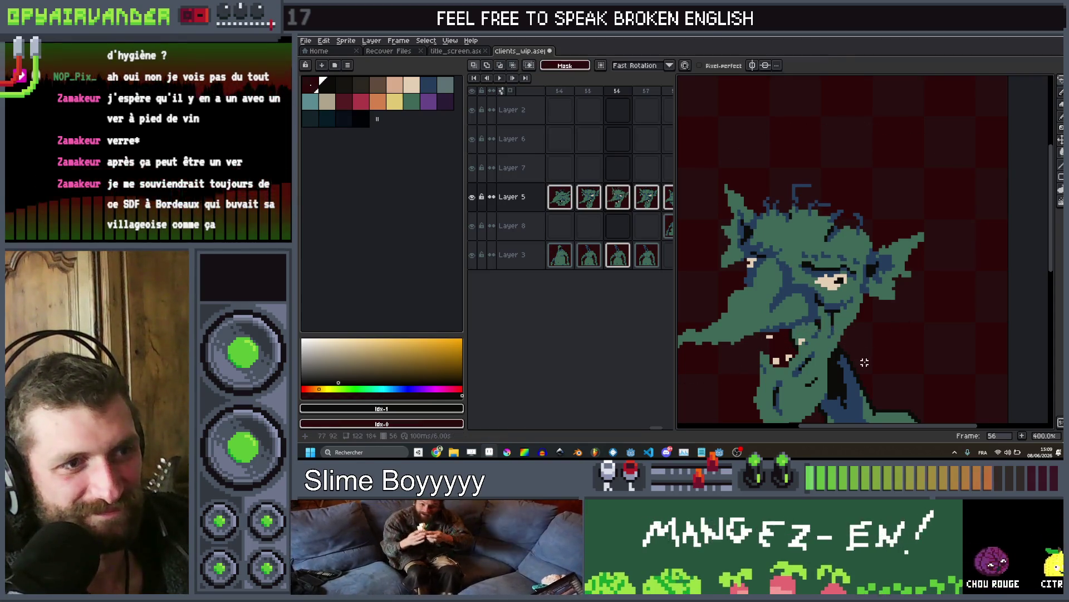
pyautogui.scroll(-3, 752, 309)
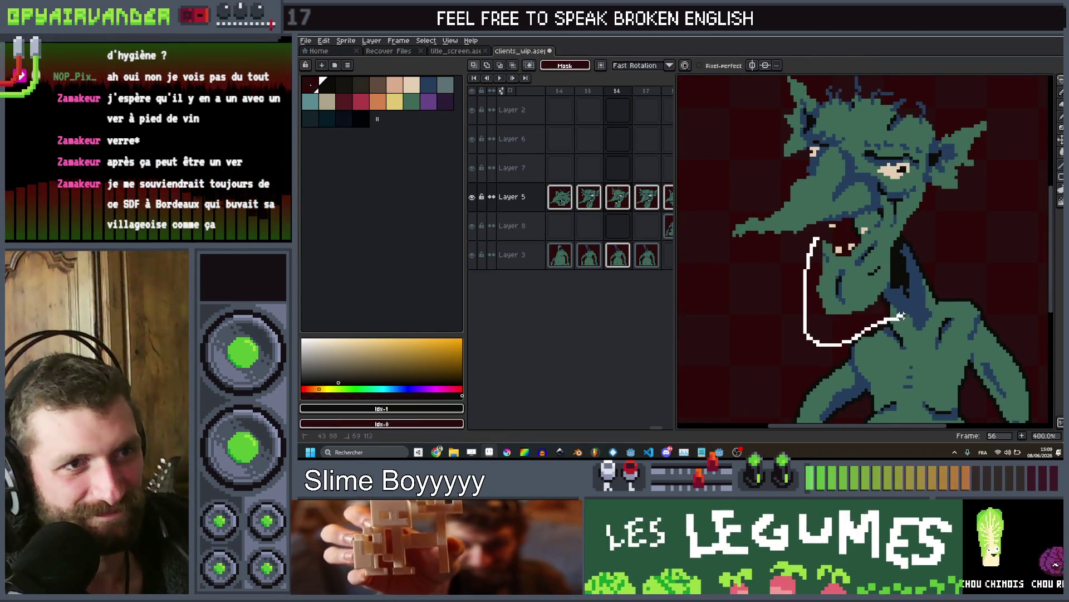
# Transform the selected raised hand and draw a green vertical line on the arm
pyautogui.moveTo(892, 251); pyautogui.dragTo(888, 253)
pyautogui.hotkey('ctrl', 't')
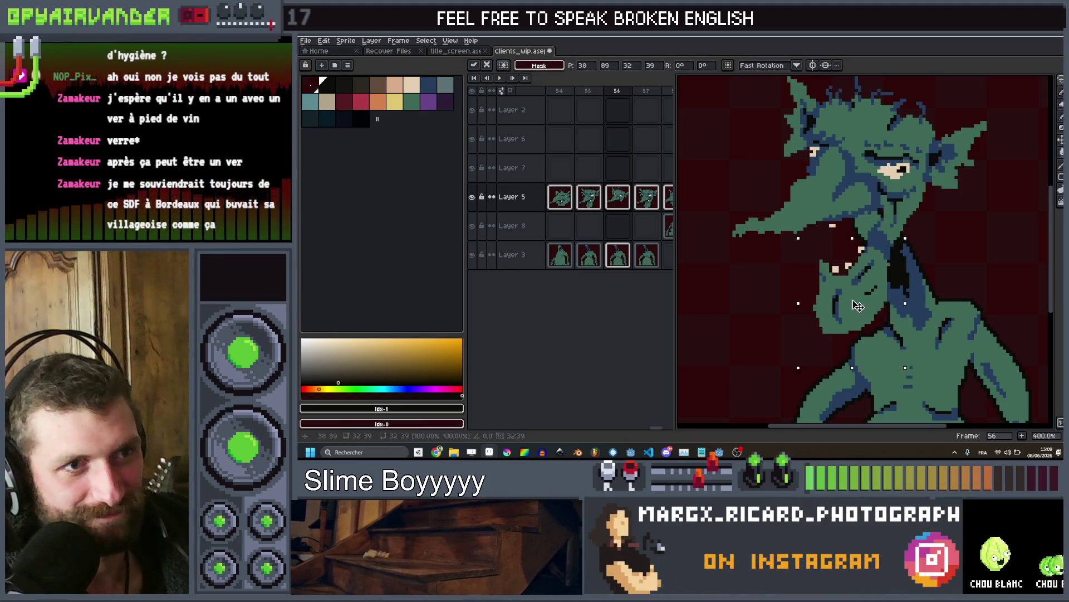
pyautogui.scroll(2, 947, 251)
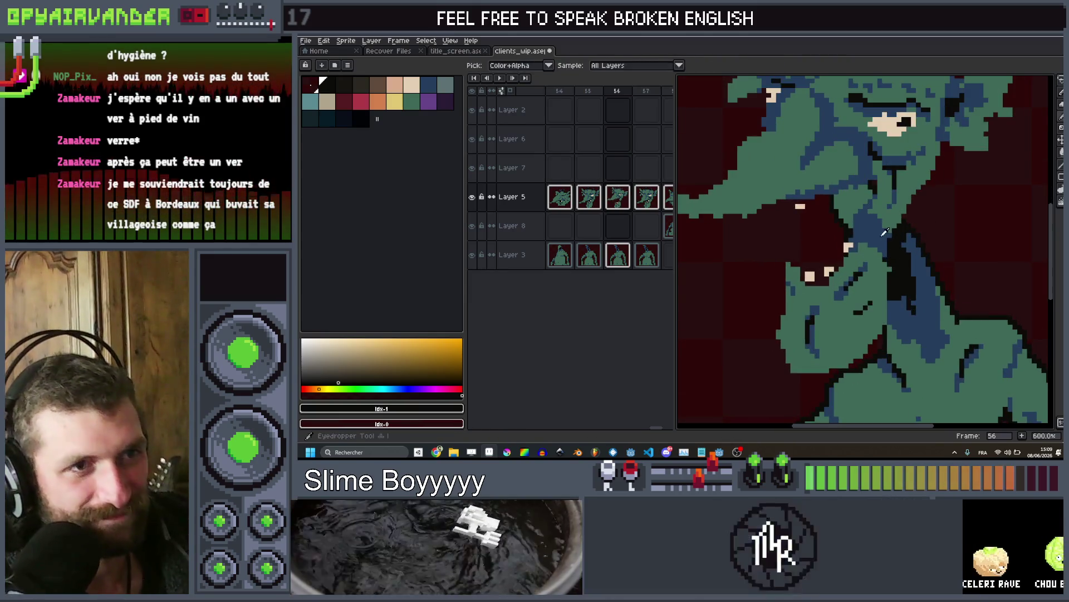
pyautogui.moveTo(875, 215); pyautogui.dragTo(866, 247)
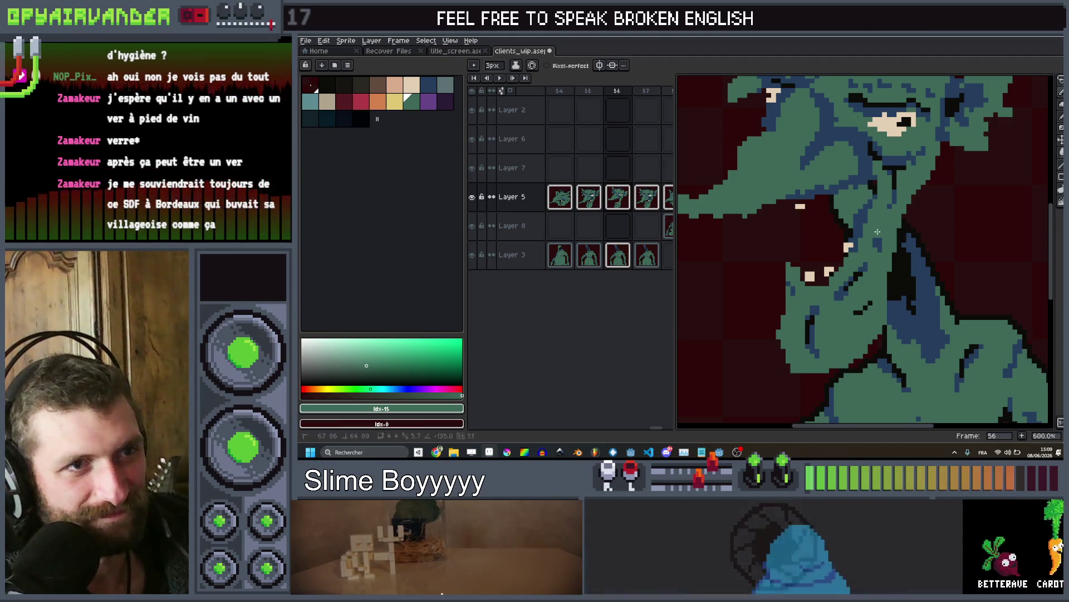
pyautogui.scroll(-3, 812, 235)
pyautogui.scroll(3, 813, 236)
pyautogui.scroll(1, 813, 236)
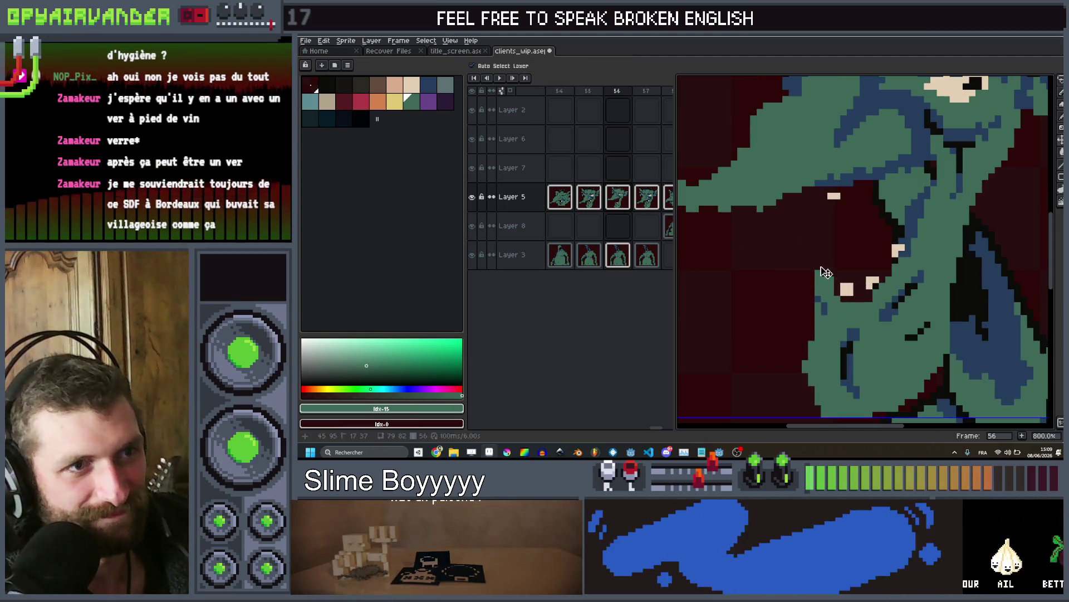
pyautogui.moveTo(821, 267); pyautogui.dragTo(819, 204)
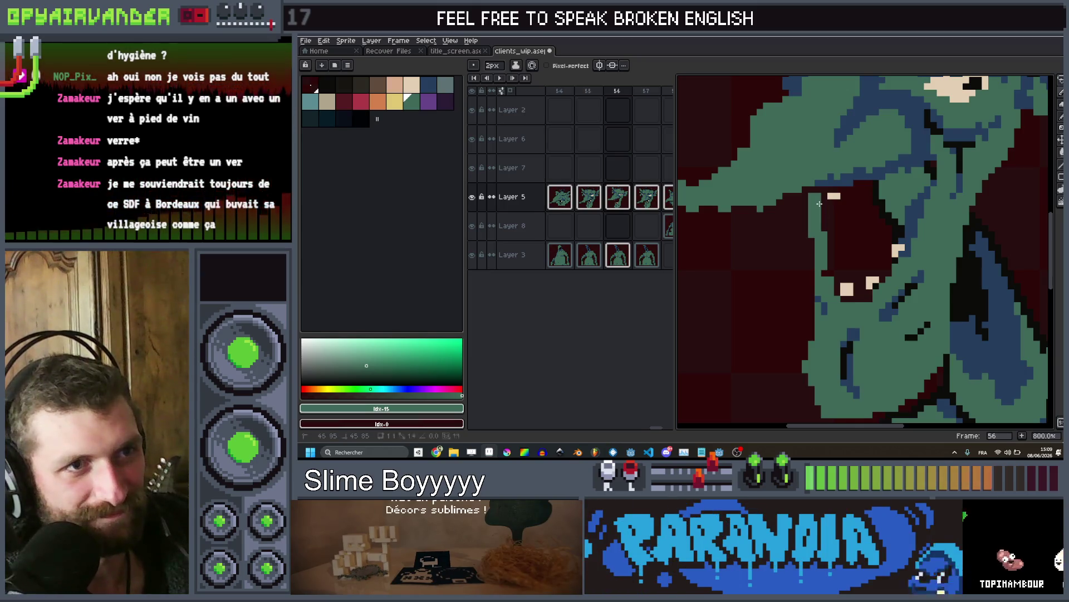
pyautogui.scroll(-3, 819, 203)
pyautogui.scroll(2, 883, 232)
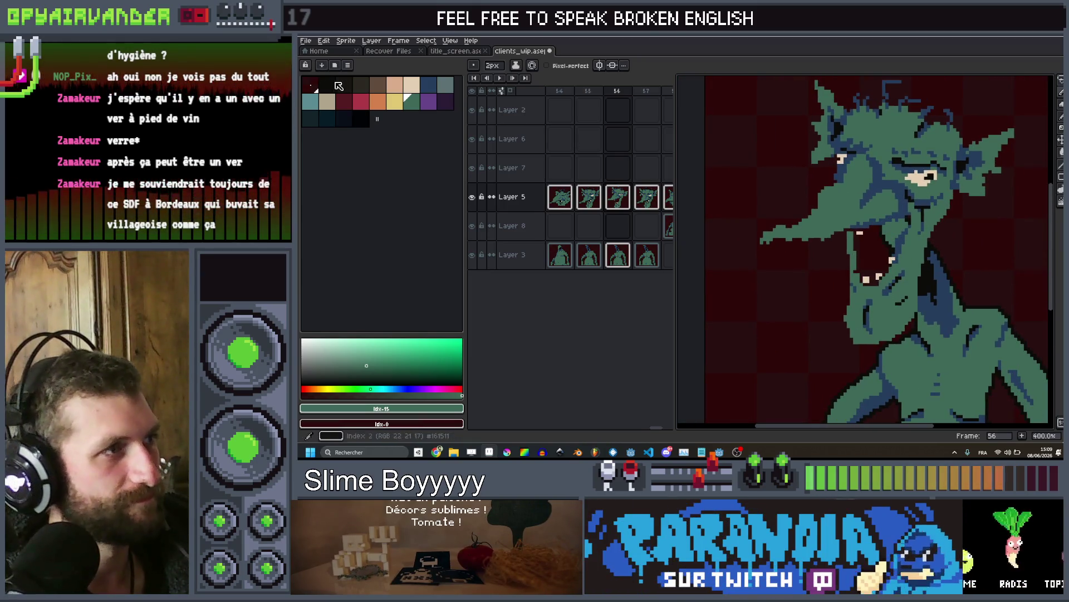
pyautogui.scroll(3, 870, 230)
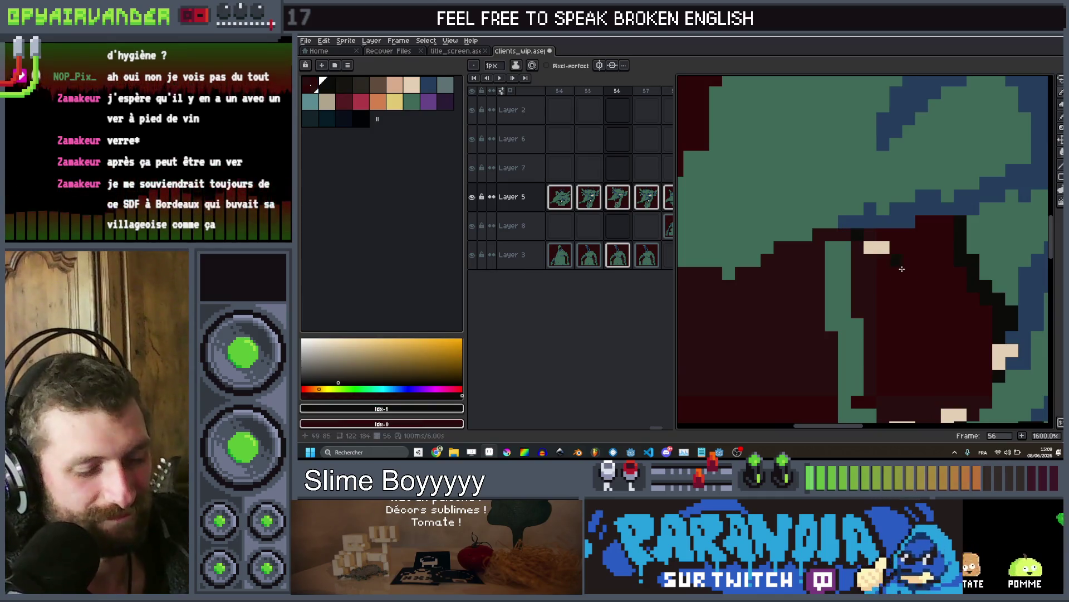
# Fill the goblin's open mouth on frame 56 with black using the Paint Bucket
pyautogui.press('g')
pyautogui.scroll(-3, 902, 269)
pyautogui.scroll(1, 879, 338)
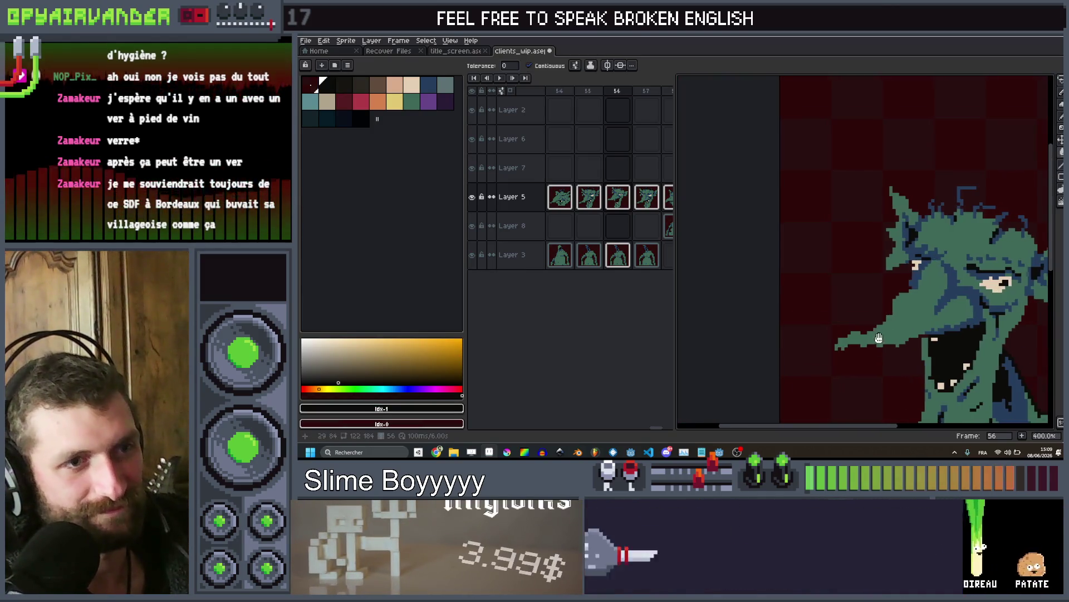
pyautogui.scroll(3, 878, 339)
pyautogui.press('b')
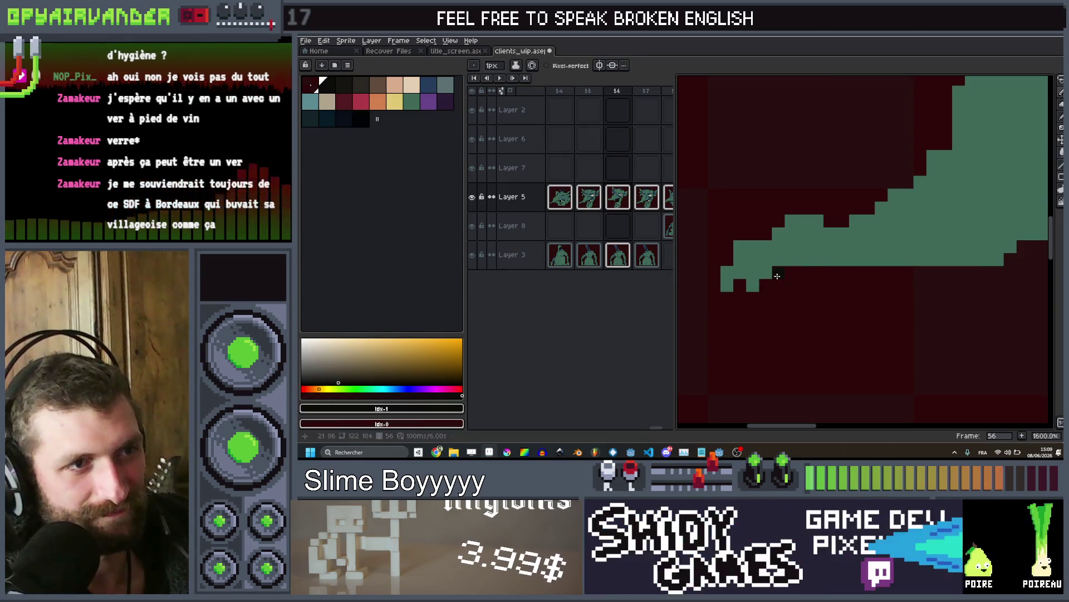
pyautogui.scroll(-6, 697, 284)
pyautogui.scroll(3, 907, 212)
pyautogui.scroll(-1, 907, 212)
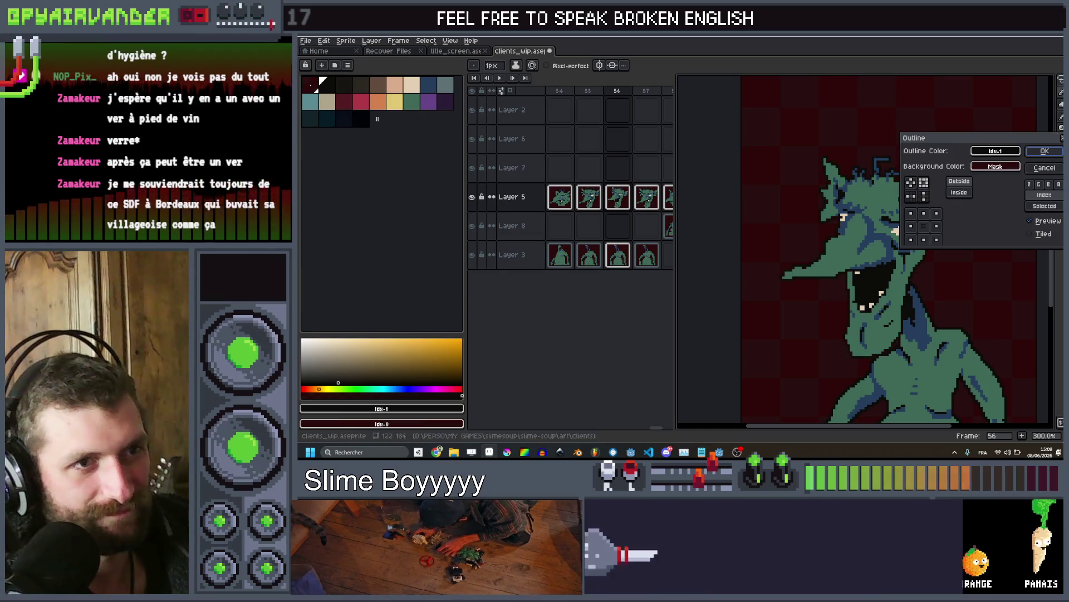
pyautogui.scroll(3, 938, 237)
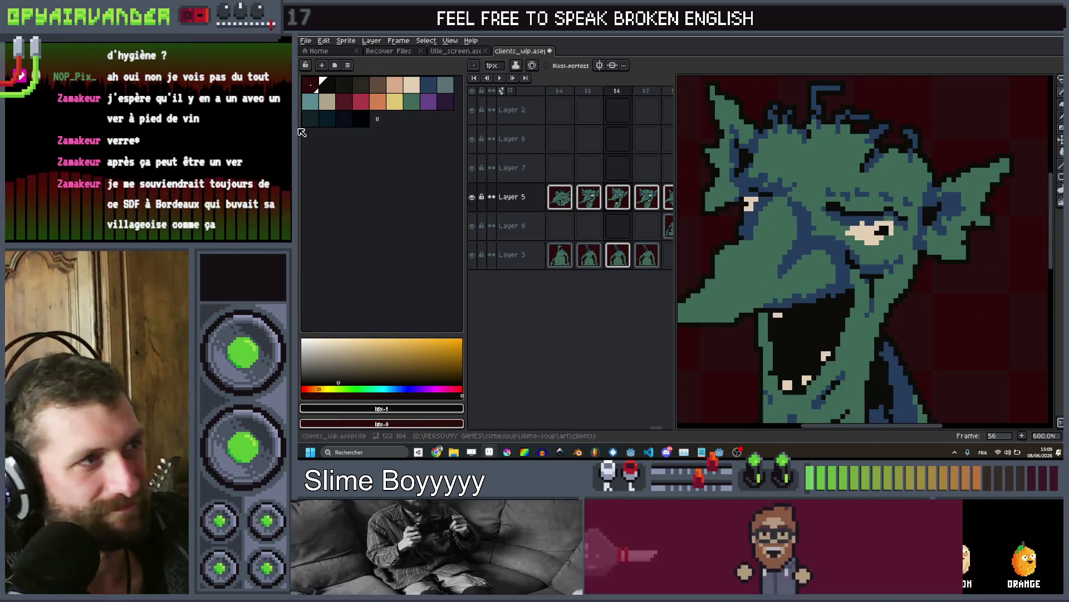
# Redraw the eye in beige with a black pupil using a smaller brush, then go to frame 57
pyautogui.click(417, 87)
pyautogui.scroll(1, 979, 280)
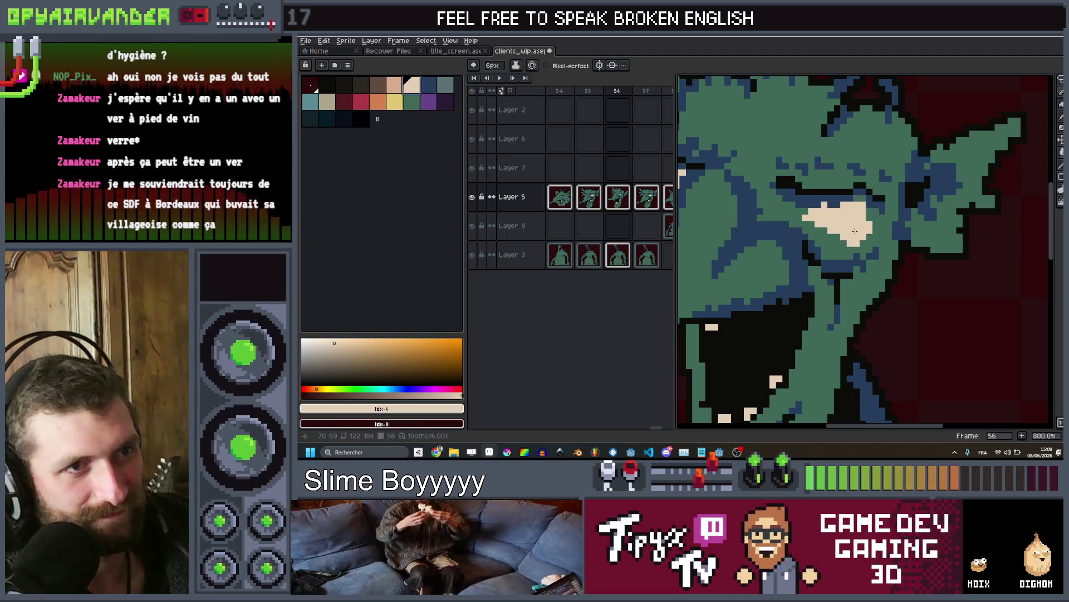
pyautogui.press('-')
pyautogui.press('-')
pyautogui.press('-')
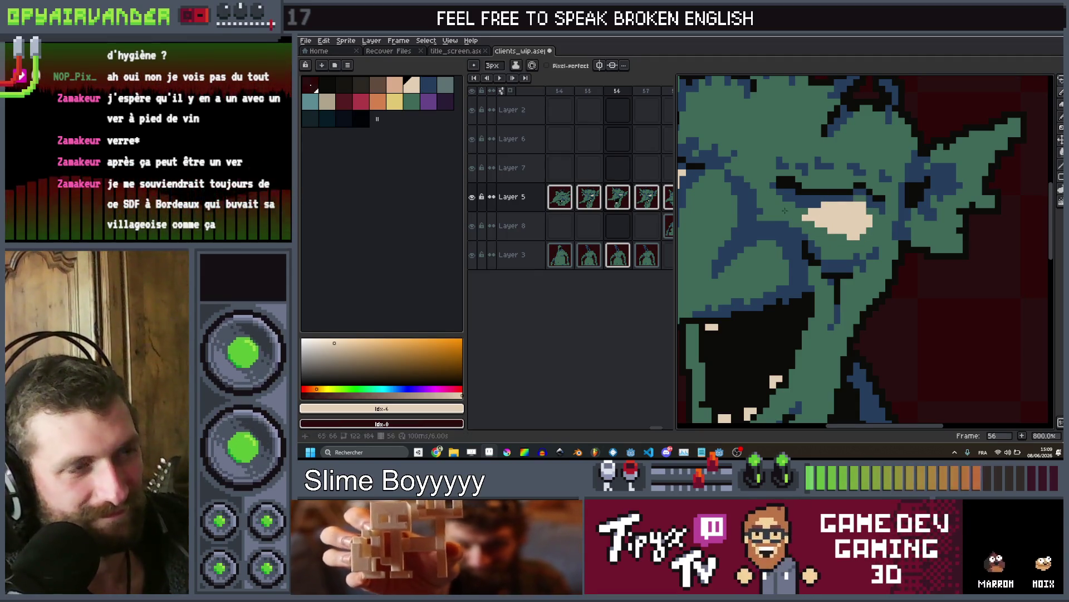
pyautogui.click(326, 89)
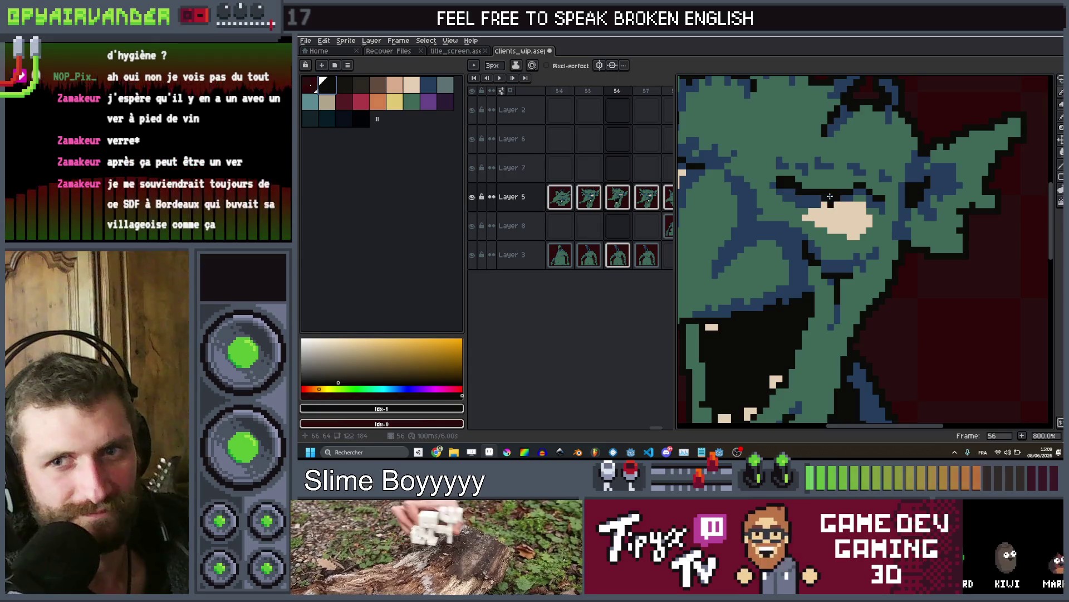
pyautogui.scroll(3, 877, 251)
pyautogui.scroll(-8, 876, 251)
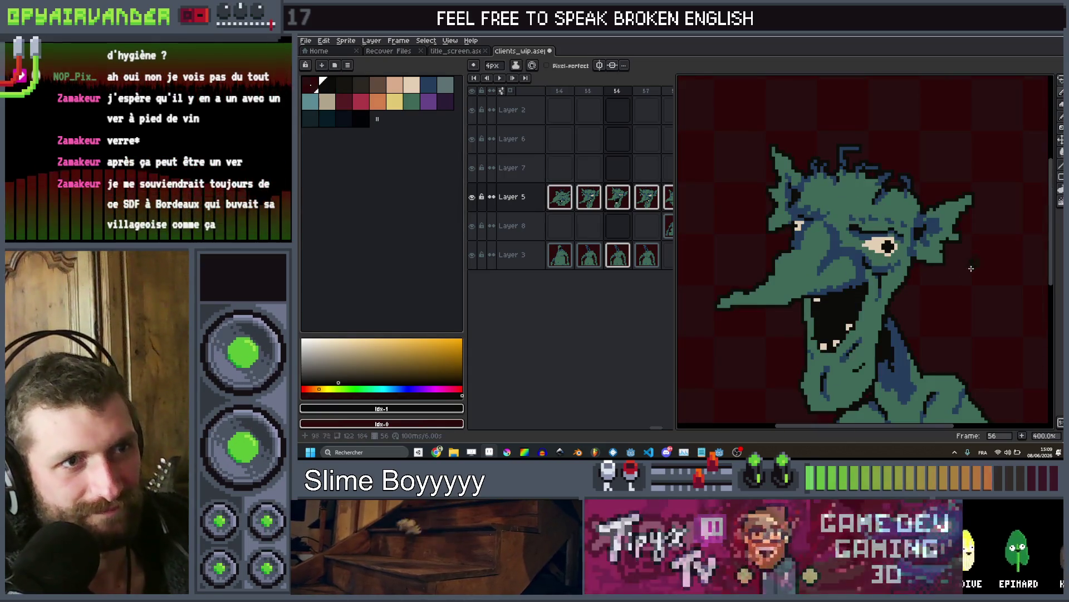
pyautogui.moveTo(964, 285); pyautogui.dragTo(952, 274)
pyautogui.press('Right')
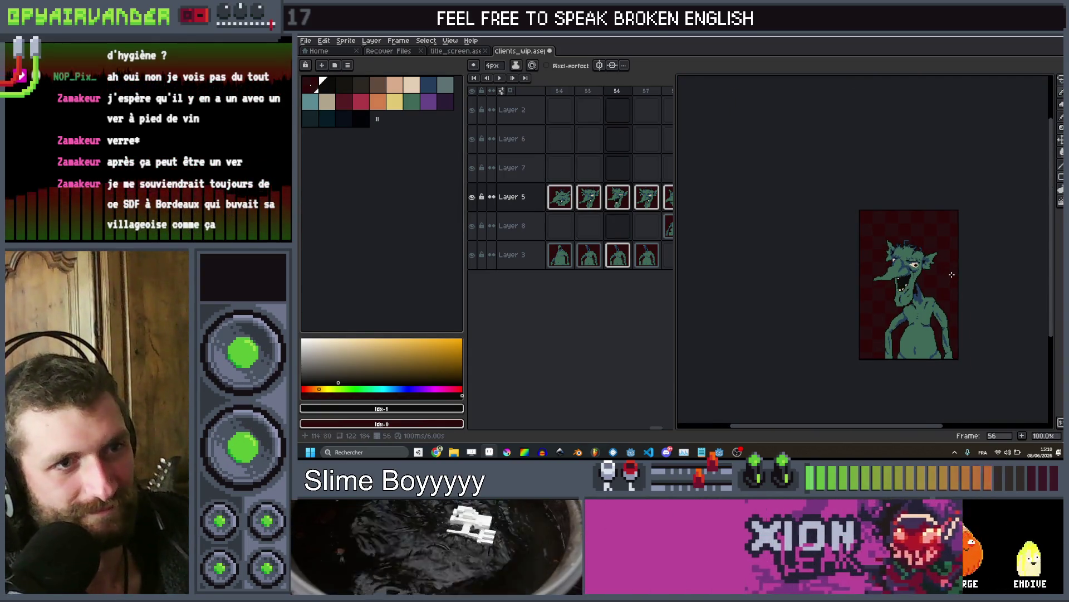
# Paint over the goblin's upper and lower teeth in dark red with the Pencil
pyautogui.scroll(5, 952, 274)
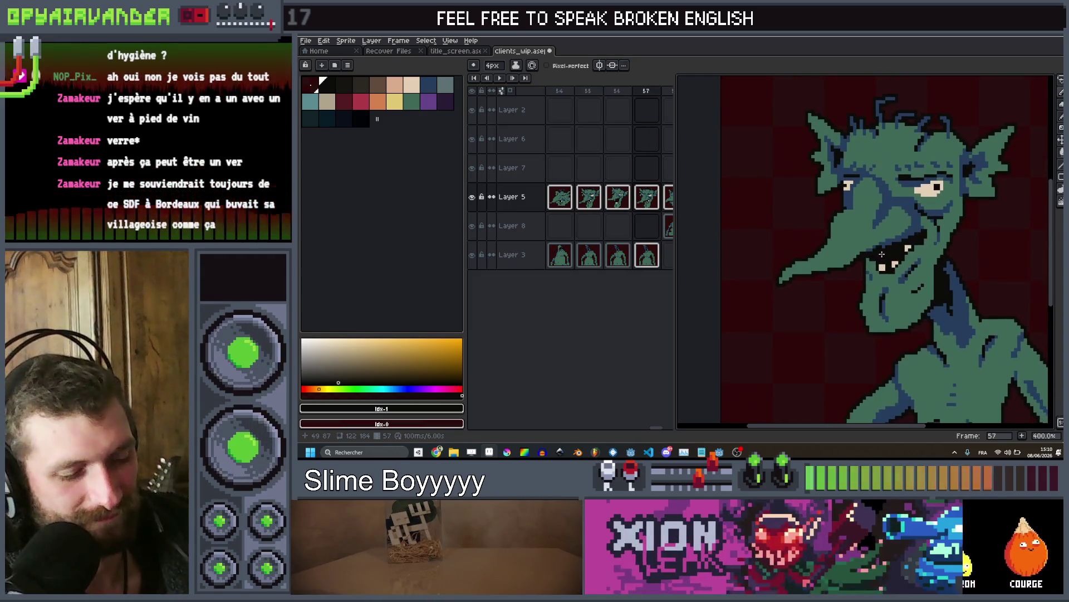
pyautogui.press('g')
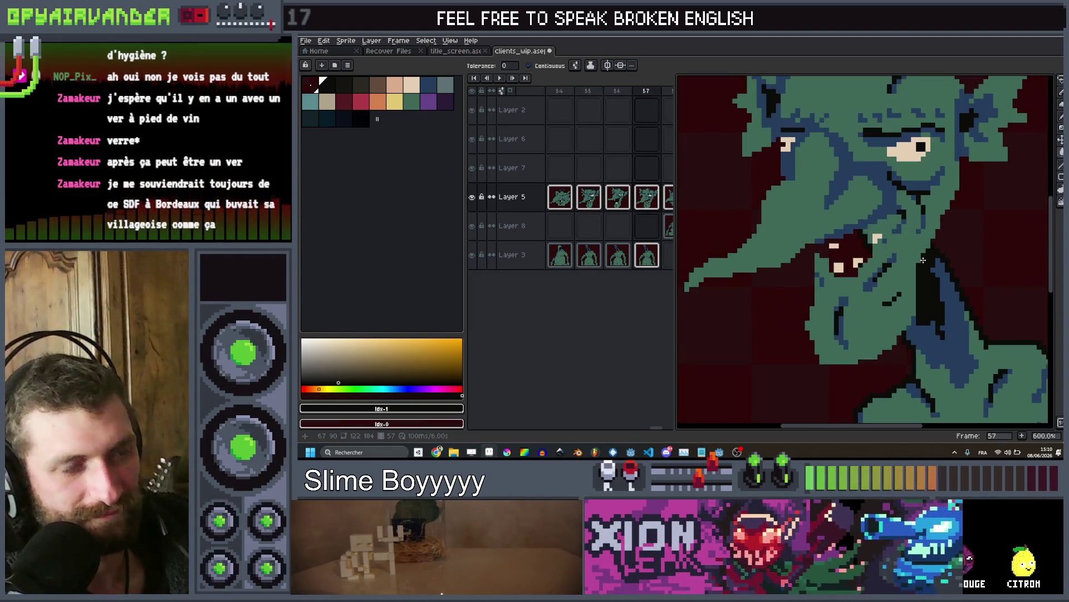
pyautogui.scroll(2, 889, 271)
pyautogui.press('b')
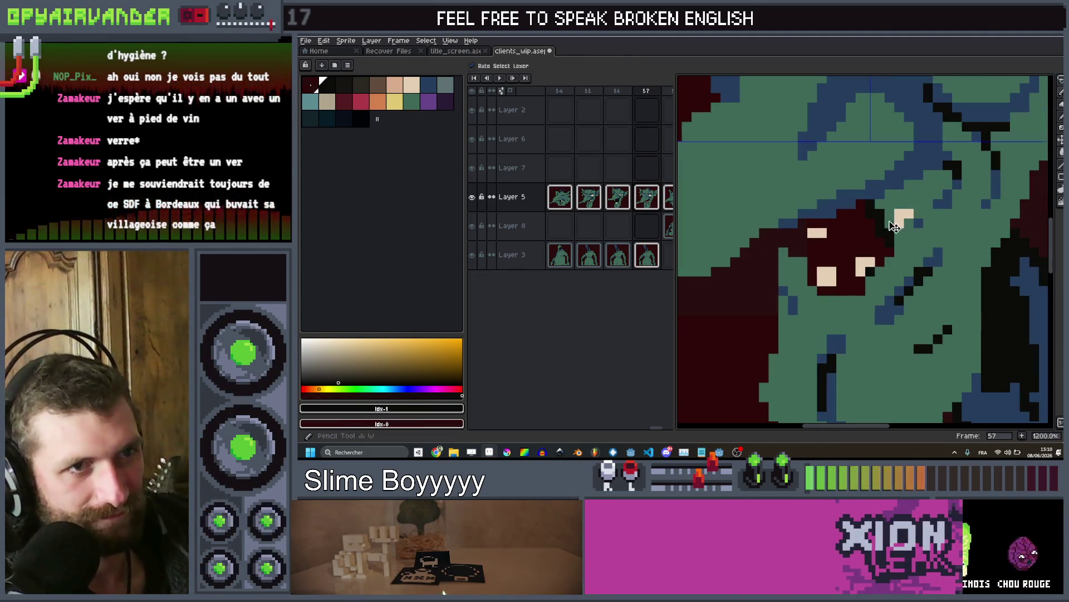
pyautogui.click(902, 218)
pyautogui.click(861, 267)
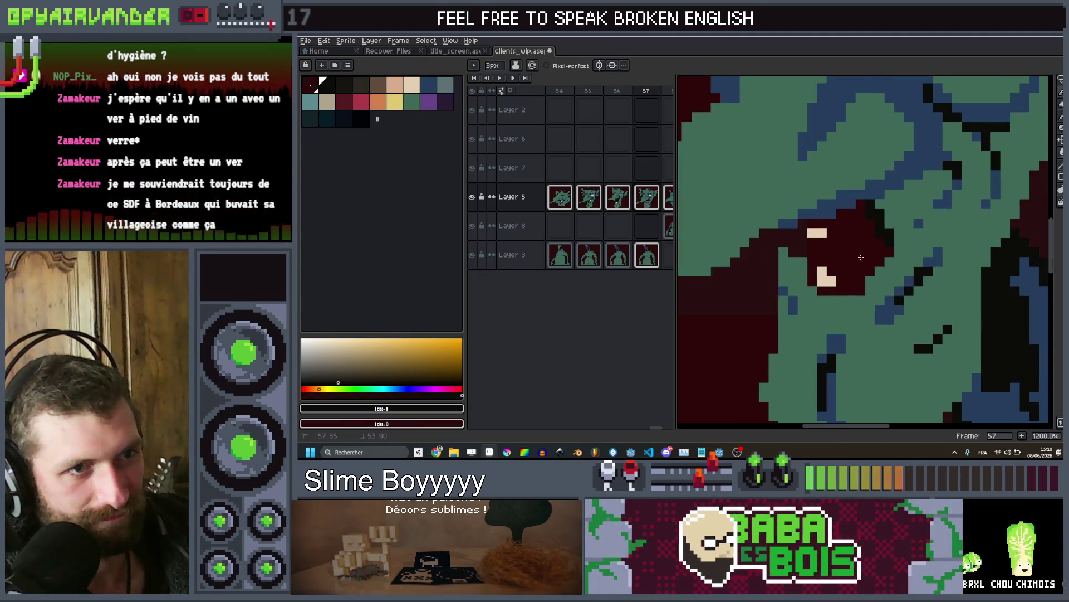
pyautogui.click(823, 273)
pyautogui.scroll(-3, 808, 244)
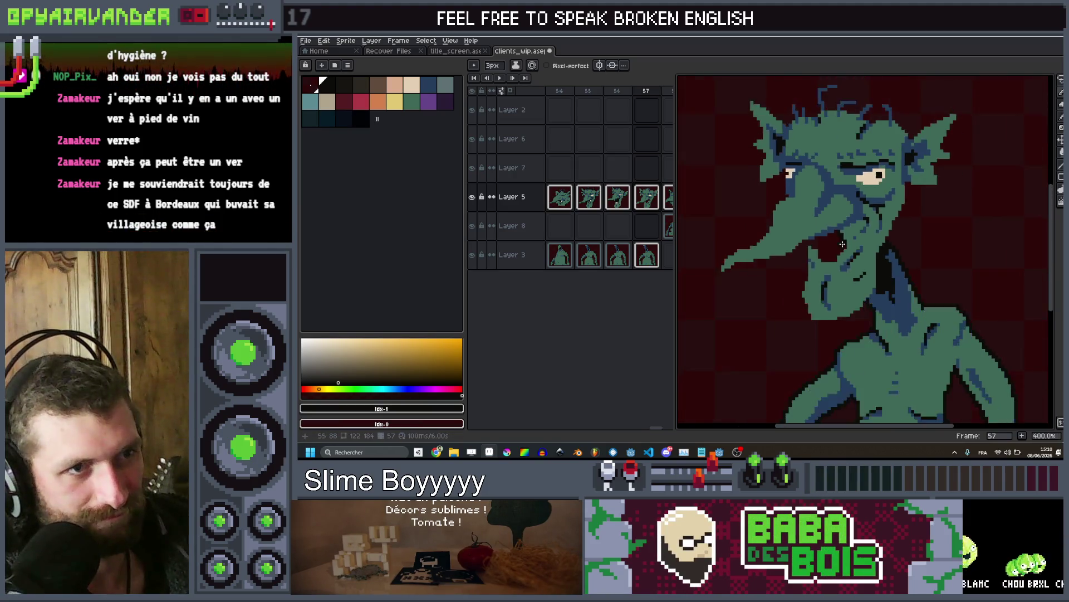
# Lasso the goblin's lower jaw and chin and lift them up to close the mouth
pyautogui.press('l')
pyautogui.scroll(1, 900, 249)
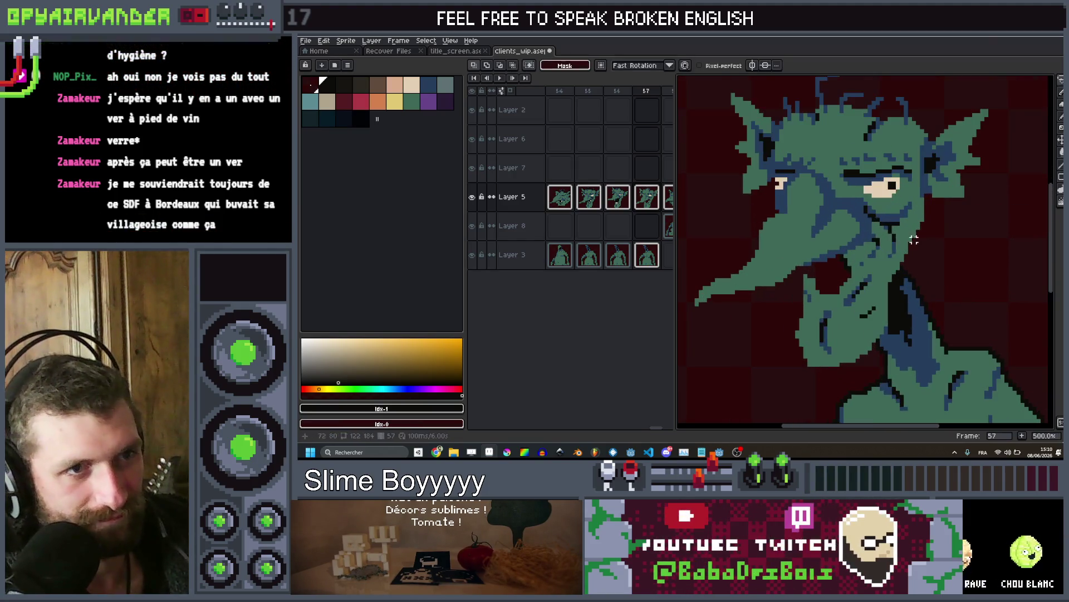
pyautogui.moveTo(918, 237); pyautogui.dragTo(870, 259)
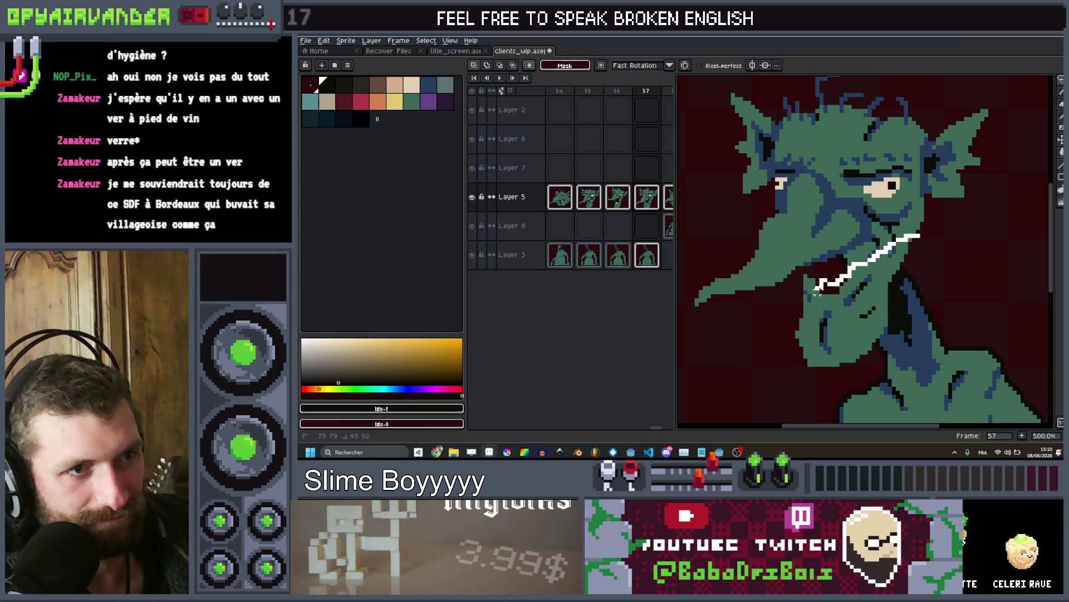
pyautogui.moveTo(884, 376); pyautogui.dragTo(918, 238)
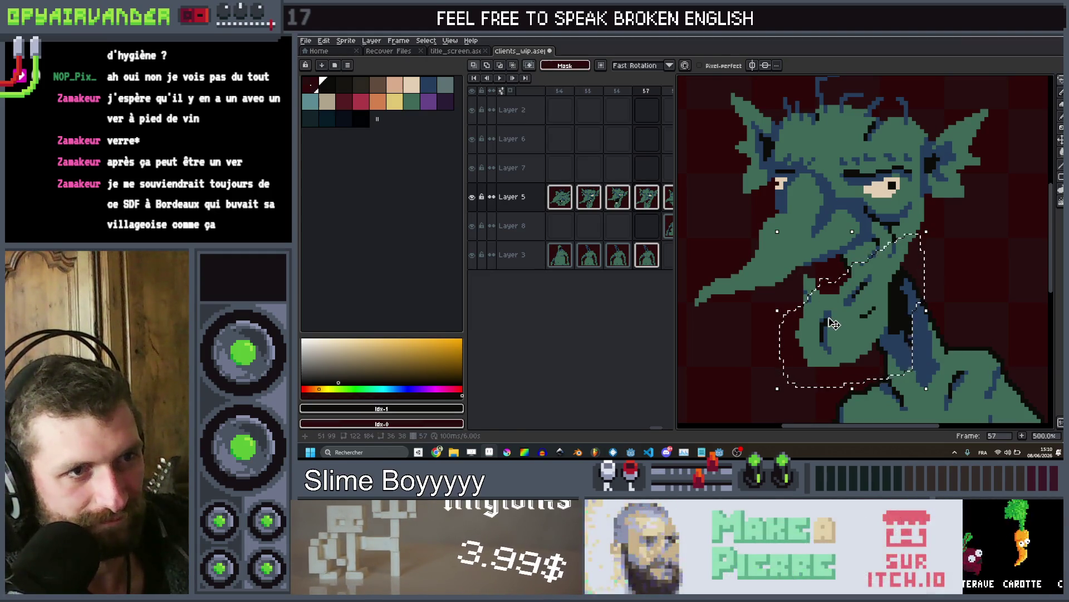
pyautogui.moveTo(836, 320); pyautogui.dragTo(836, 301)
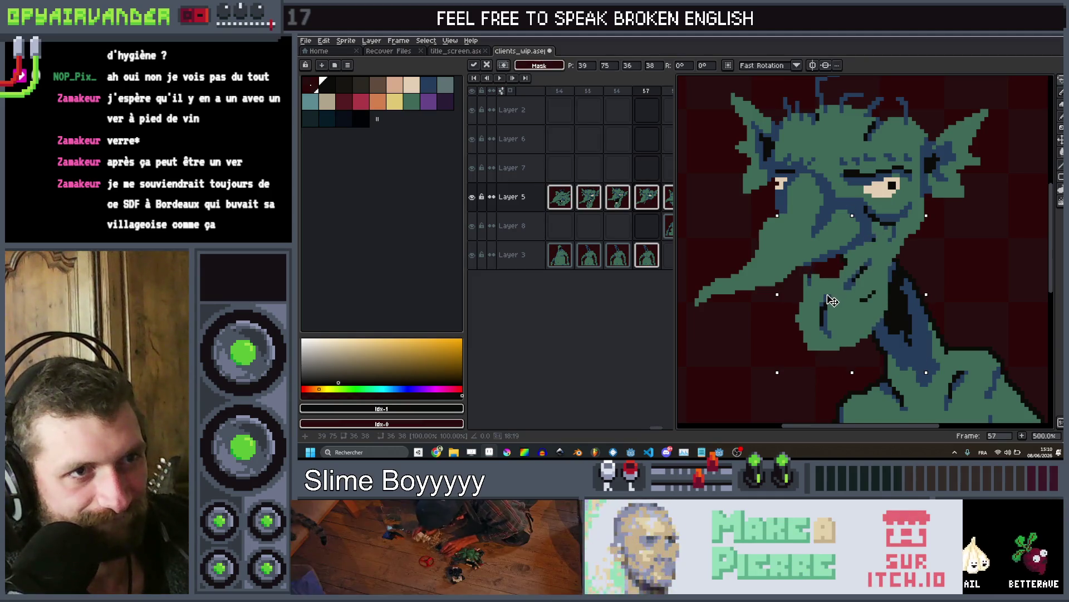
pyautogui.scroll(5, 978, 292)
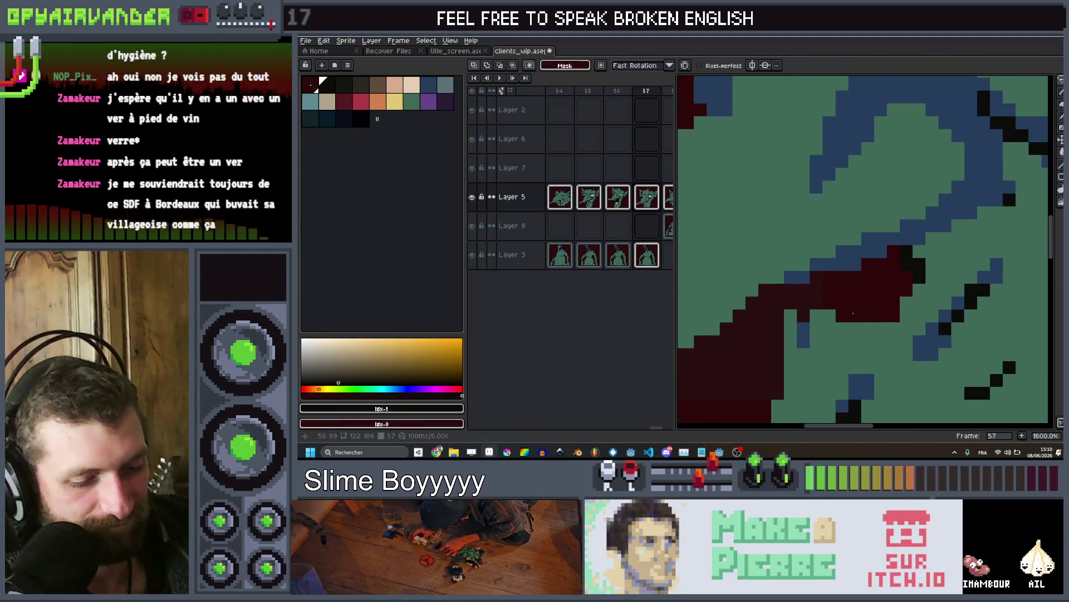
# Commit the jaw move, pick the green skin colour, and undo the stray pencil stroke
pyautogui.press('b')
pyautogui.keyDown('alt'); pyautogui.click(916, 299); pyautogui.keyUp('alt')
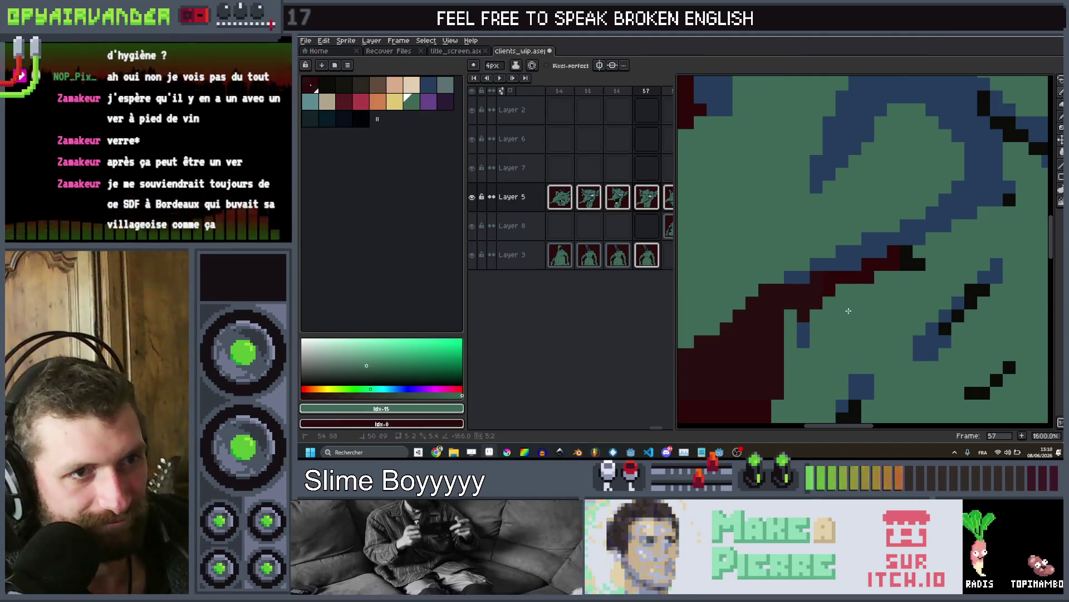
pyautogui.scroll(-7, 934, 219)
pyautogui.scroll(5, 934, 219)
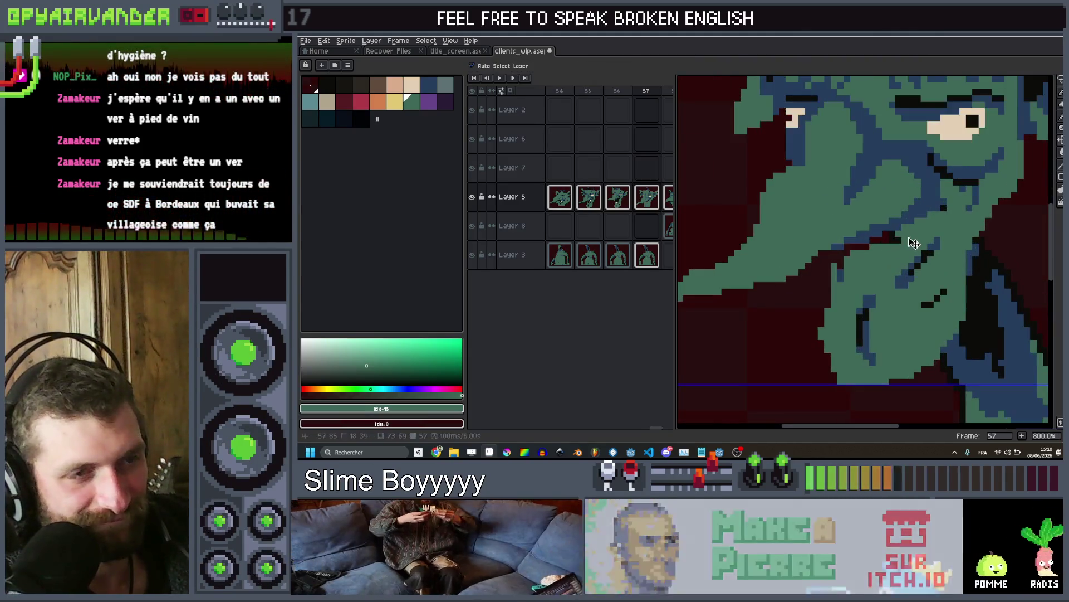
pyautogui.hotkey('ctrl', 'z')
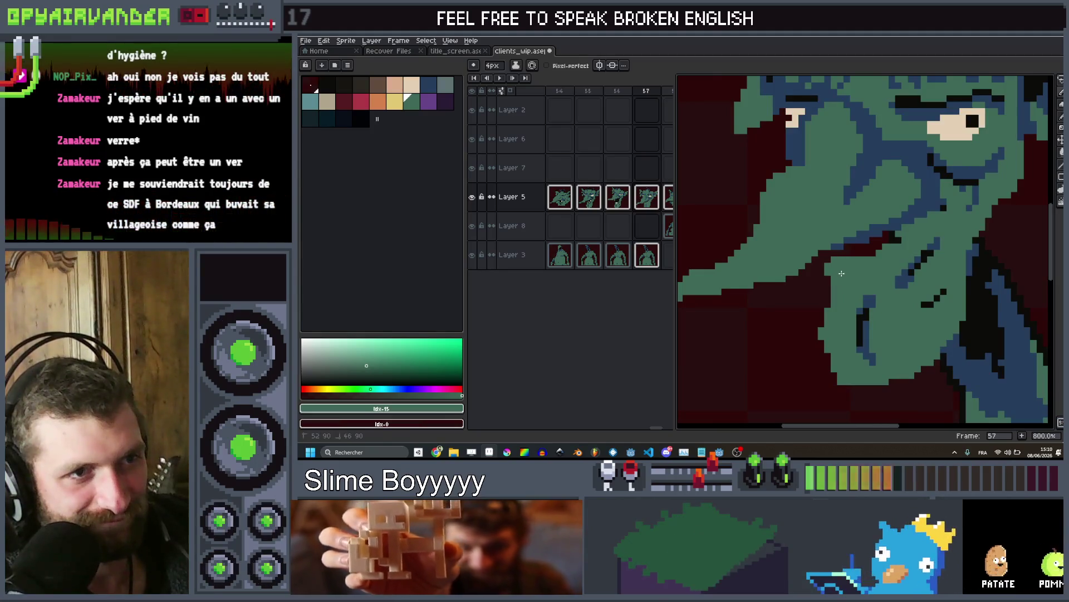
# Pick black and shift the goblin's head down and to the right
pyautogui.scroll(-6, 841, 264)
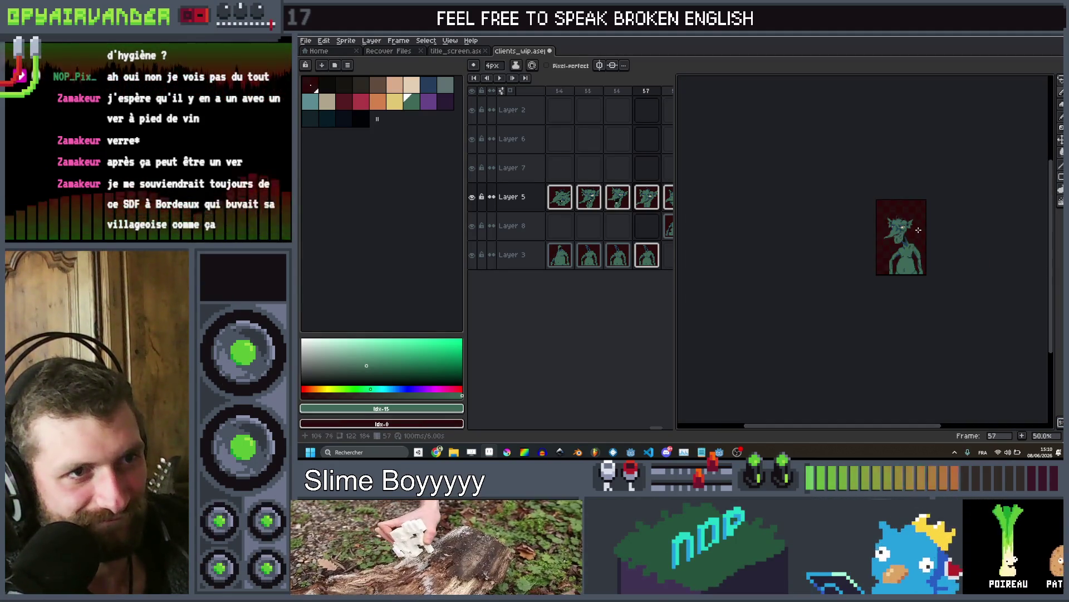
pyautogui.scroll(2, 841, 263)
pyautogui.click(327, 84)
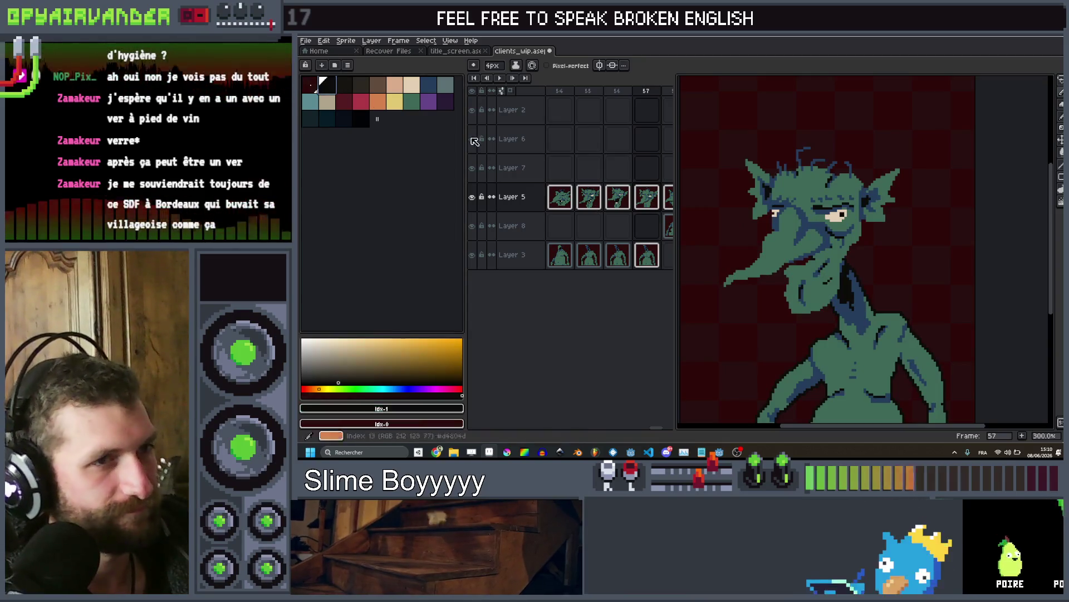
pyautogui.press('v')
pyautogui.moveTo(811, 238); pyautogui.dragTo(826, 261)
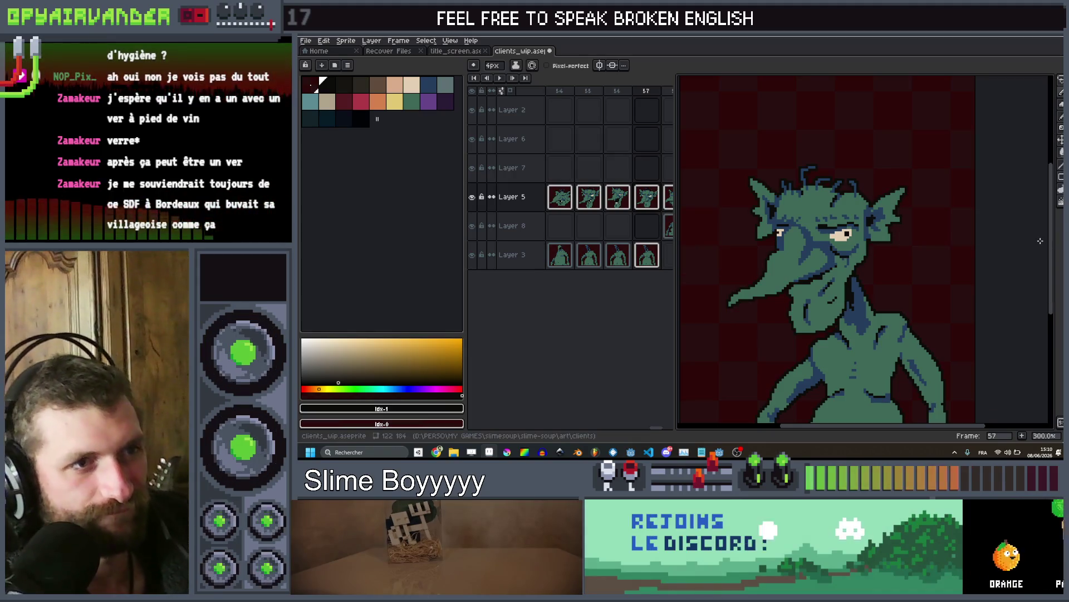
# Sample the blue around the eye, then compare with frame 55 and move ahead to frame 59
pyautogui.scroll(-1, 1040, 241)
pyautogui.scroll(4, 854, 298)
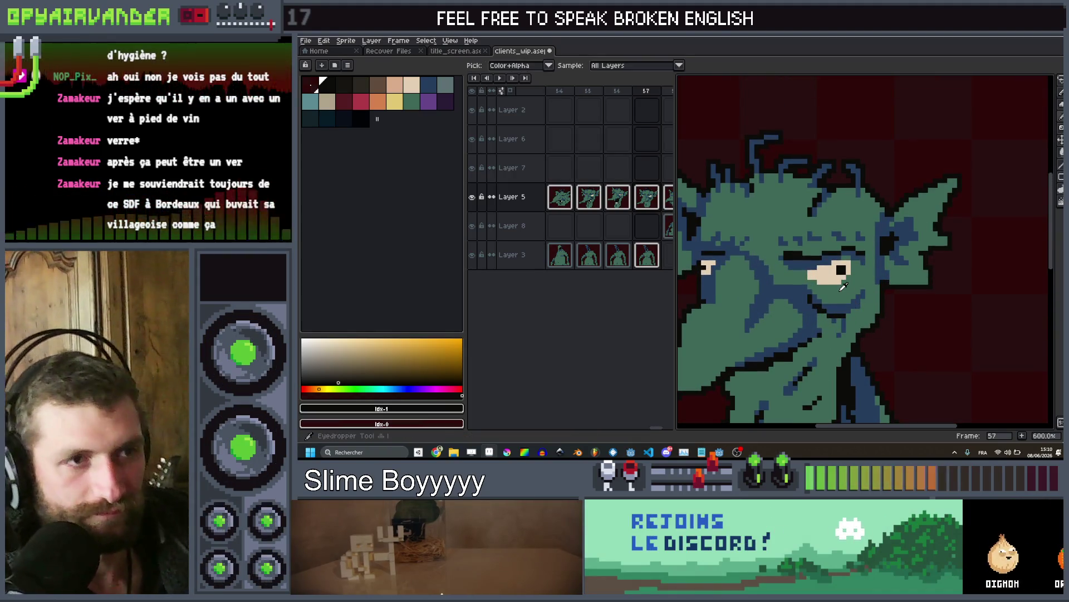
pyautogui.scroll(4, 839, 287)
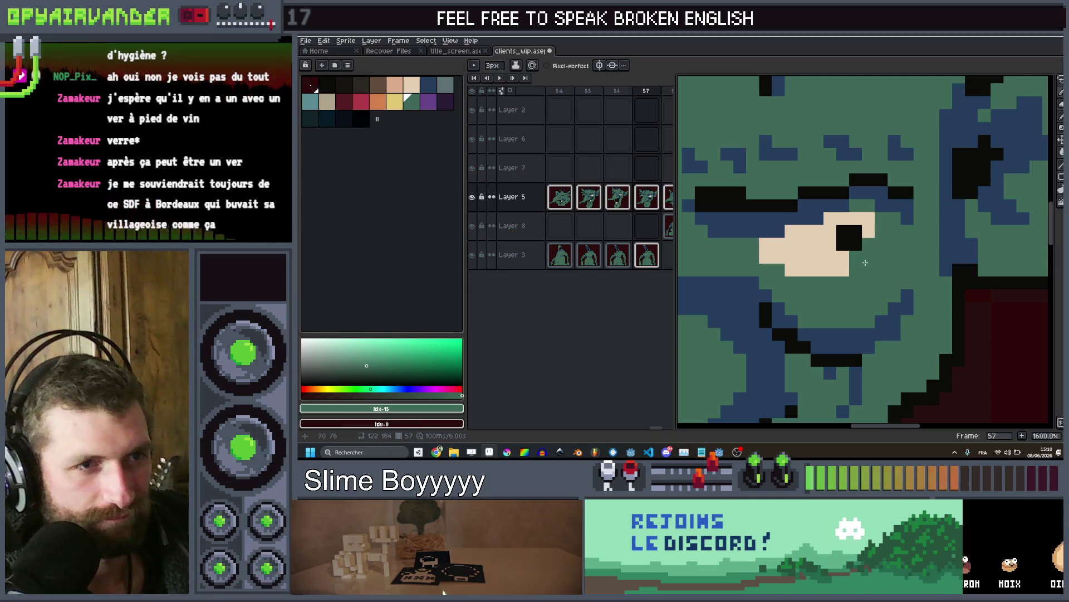
pyautogui.scroll(-3, 752, 237)
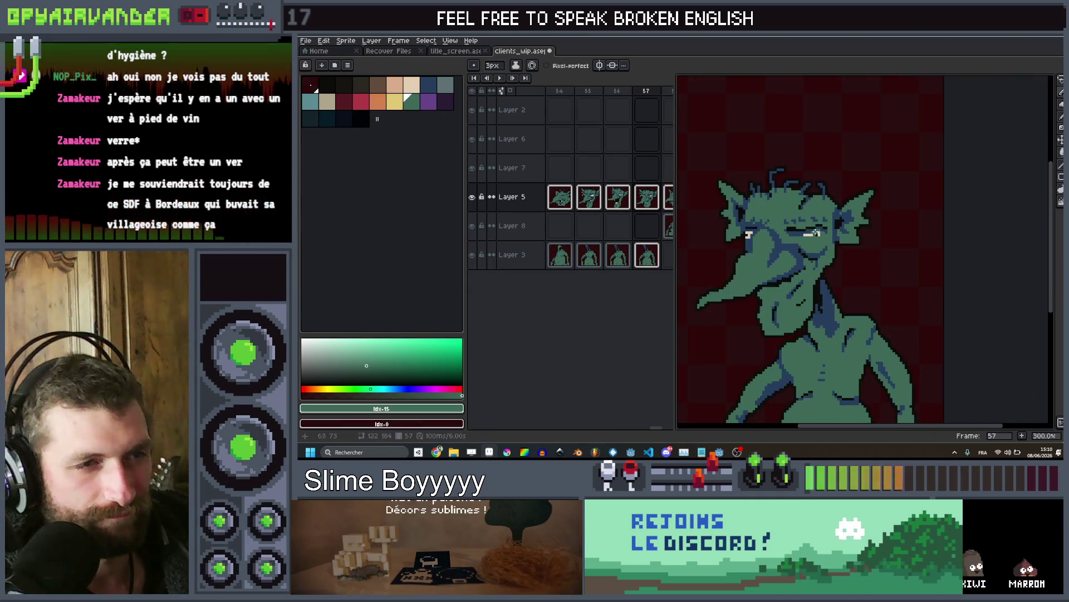
pyautogui.scroll(3, 749, 233)
pyautogui.keyDown('alt'); pyautogui.click(764, 240); pyautogui.keyUp('alt')
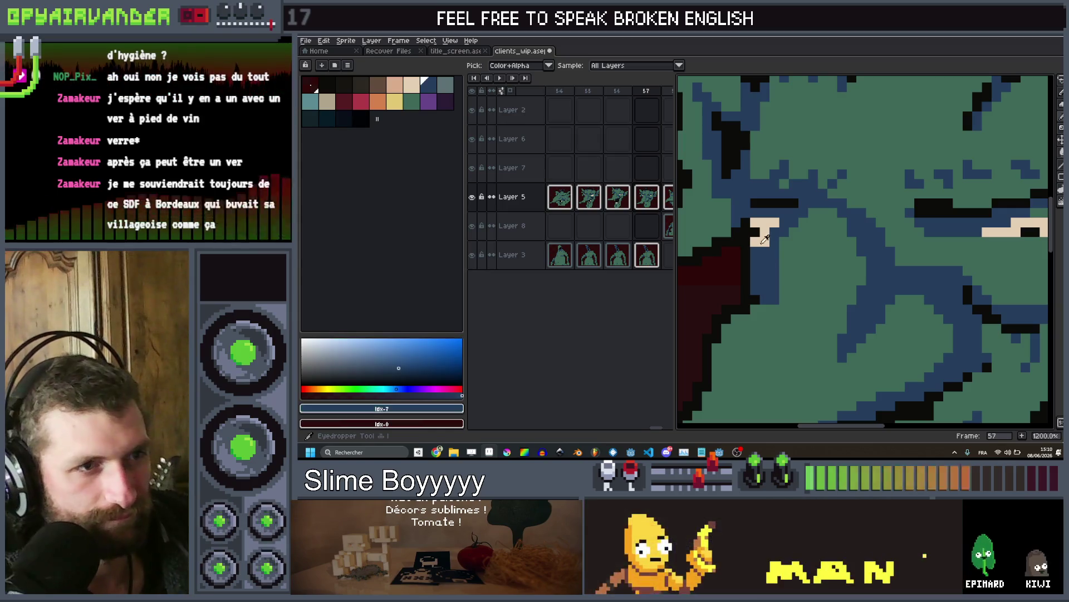
pyautogui.press('ctrl')
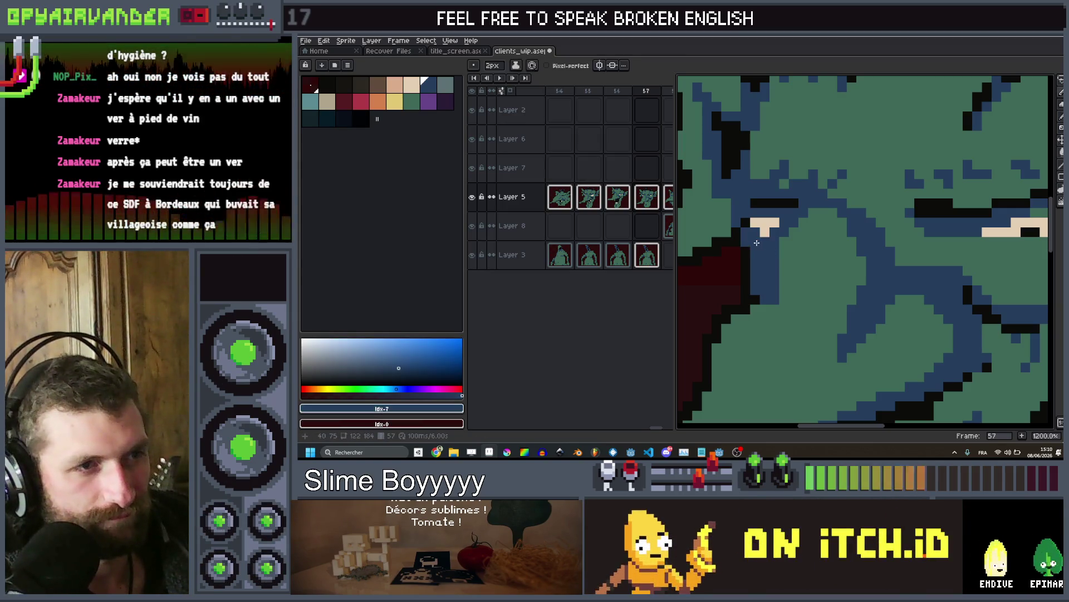
pyautogui.scroll(-6, 765, 248)
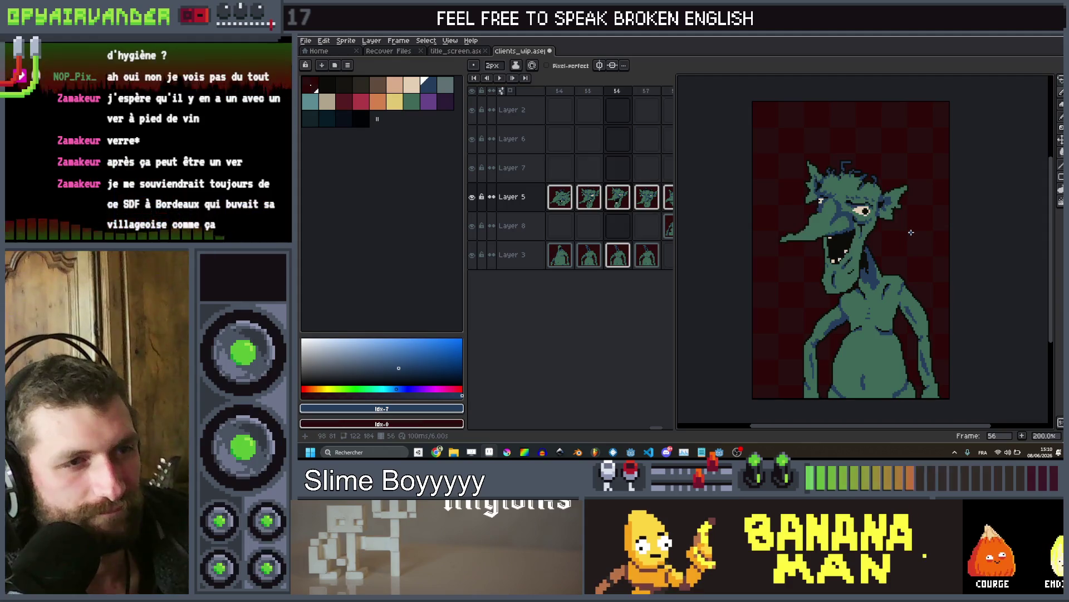
pyautogui.press('Left')
pyautogui.press('Left')
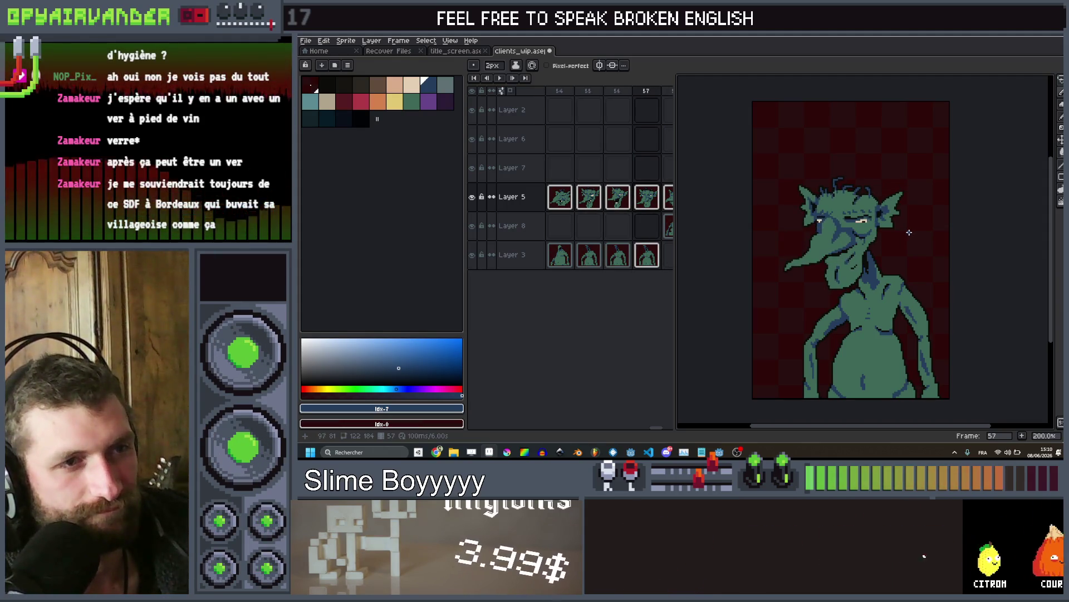
pyautogui.press('Right')
pyautogui.press('Right')
pyautogui.press('Right')
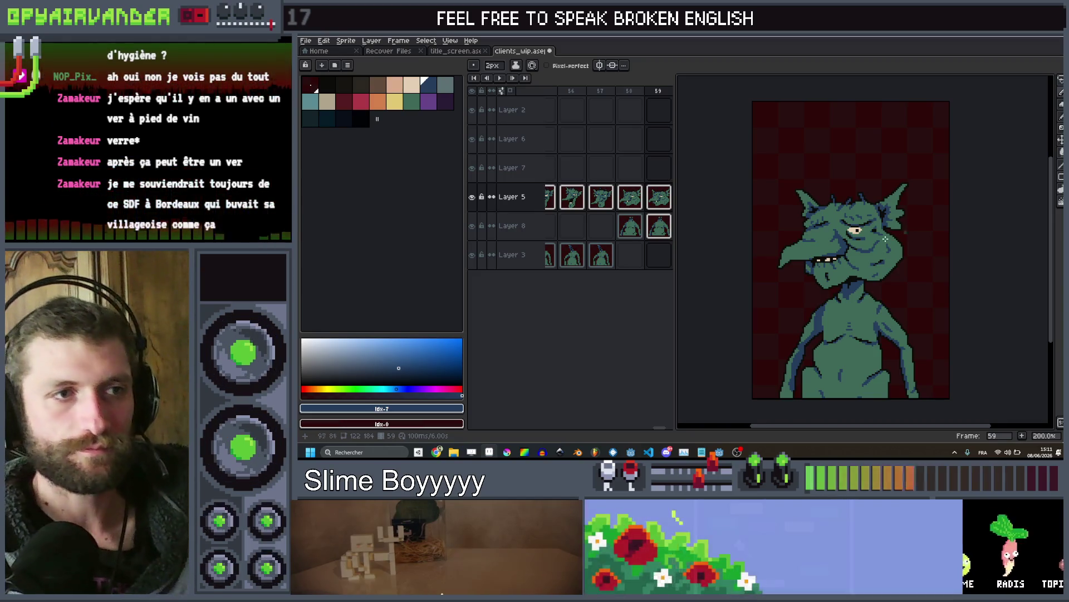
# Compare frame 59 against frame 58 and zoom in on the goblin
pyautogui.press(',')
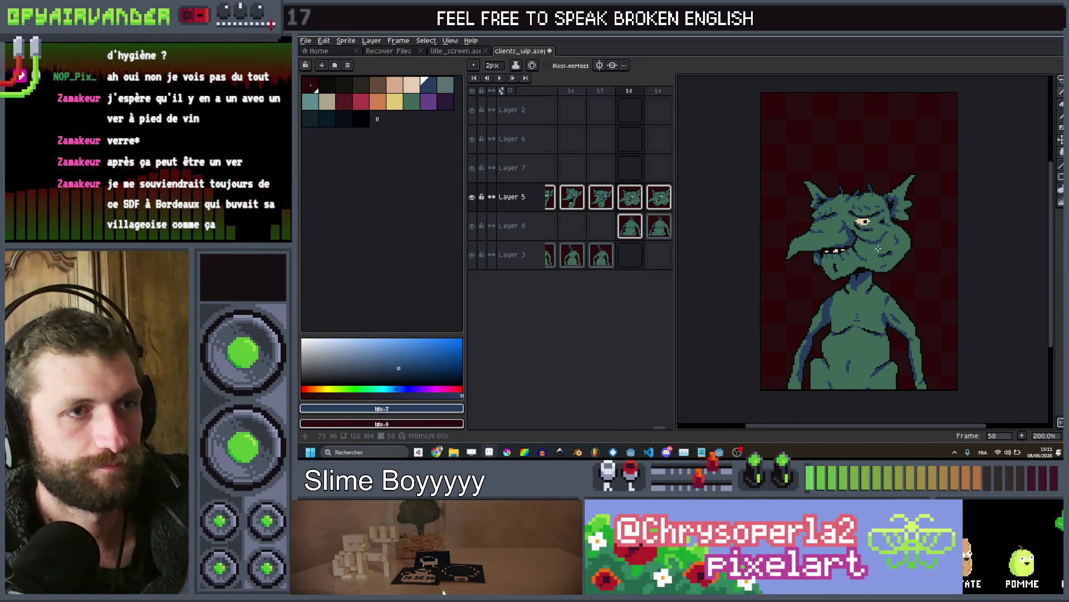
pyautogui.scroll(2, 878, 248)
pyautogui.press('.')
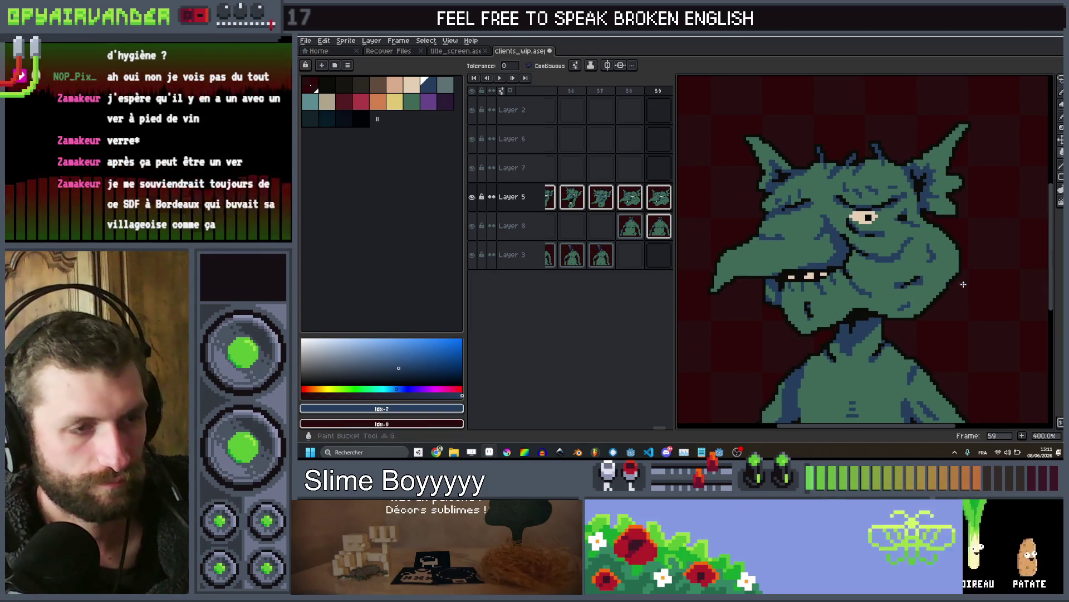
pyautogui.scroll(1, 964, 284)
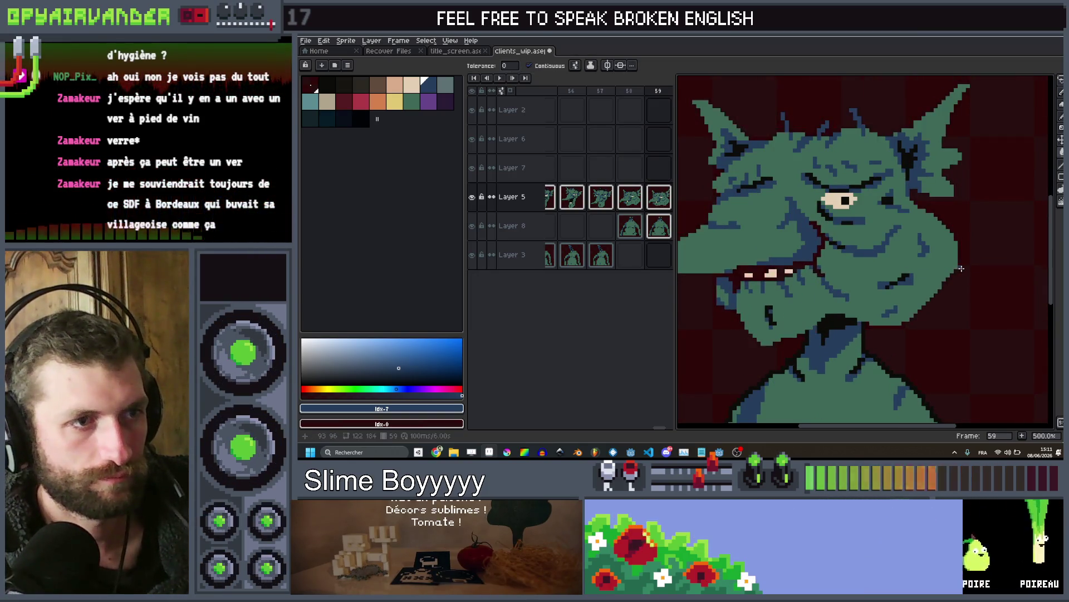
pyautogui.scroll(-3, 962, 268)
pyautogui.scroll(2, 947, 276)
pyautogui.scroll(-1, 933, 284)
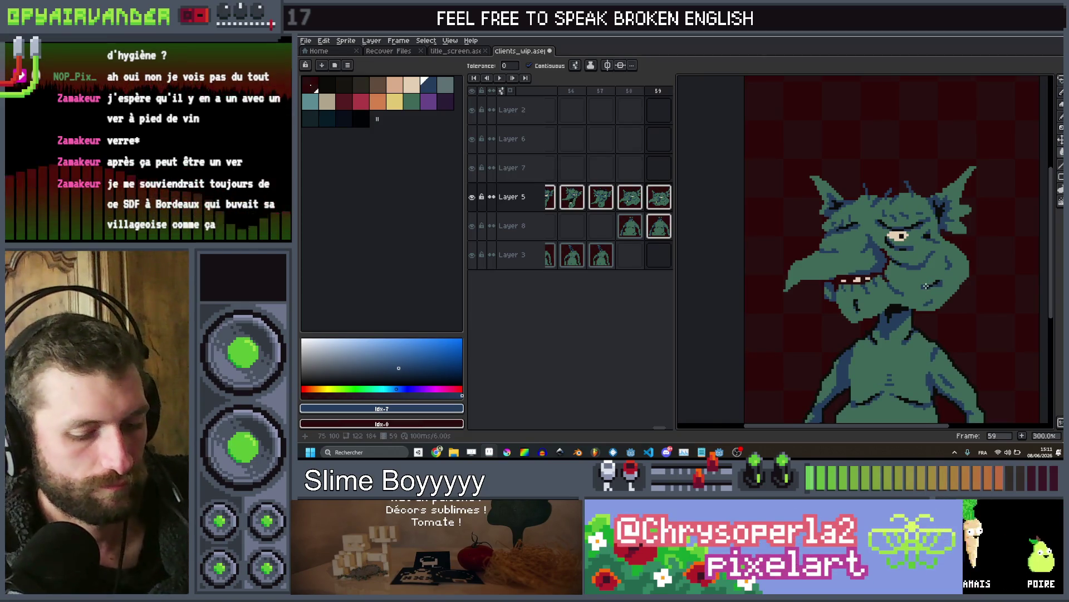
# Select the goblin's head with a freehand lasso outline
pyautogui.press('q')
pyautogui.scroll(1, 824, 288)
pyautogui.moveTo(791, 333)
pyautogui.mouseDown()
pyautogui.moveTo(881, 366)
pyautogui.moveTo(1025, 278)
pyautogui.moveTo(988, 198)
pyautogui.mouseUp()
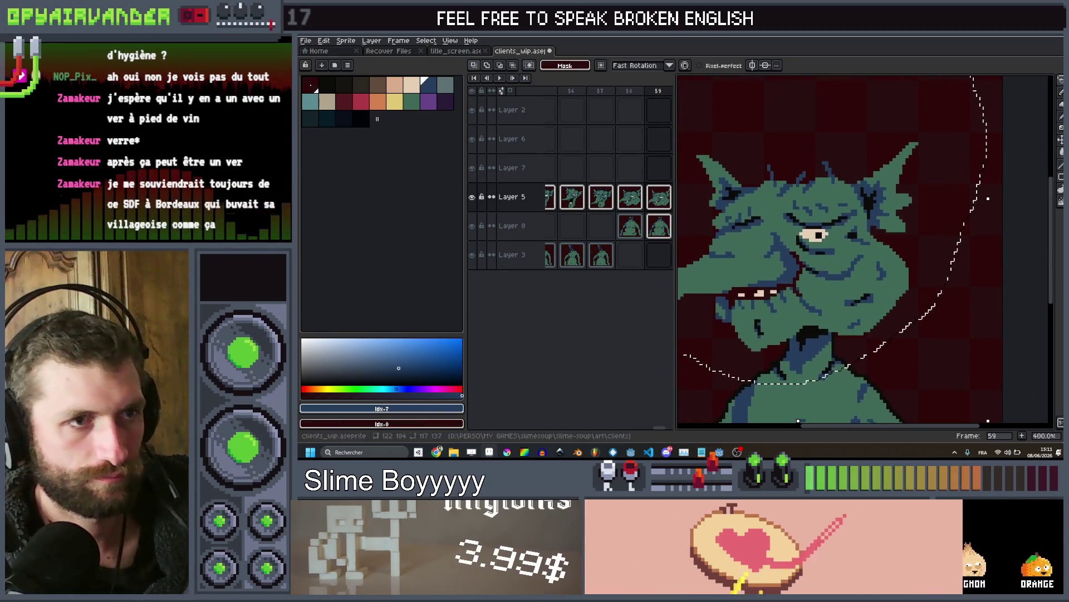
# Rotate the goblin's head about -18°, nudge it right, and apply
pyautogui.scroll(-2, 985, 282)
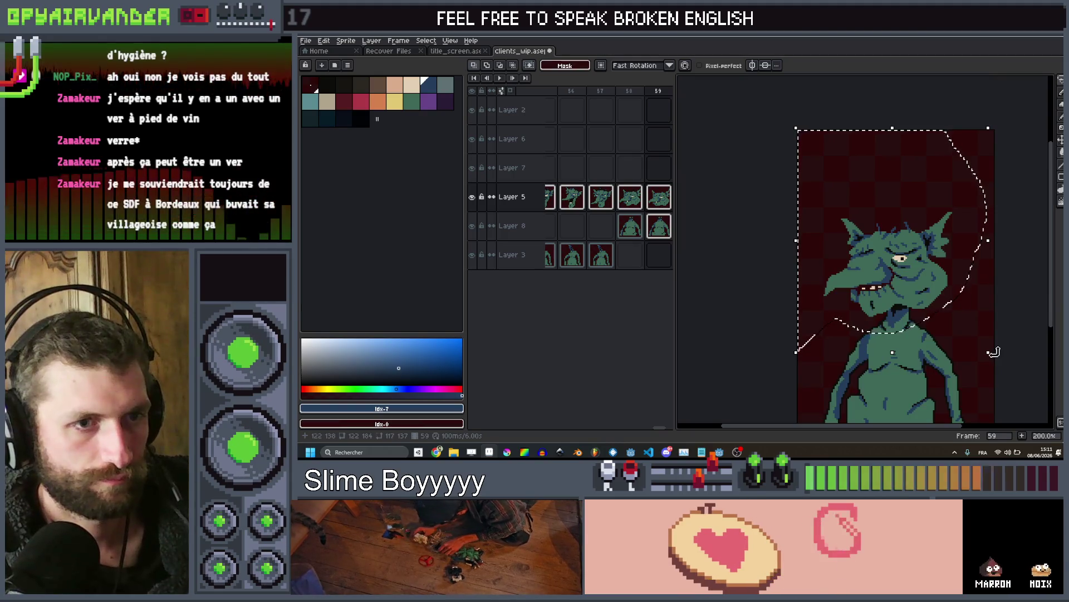
pyautogui.moveTo(990, 352); pyautogui.dragTo(974, 415)
pyautogui.moveTo(909, 303); pyautogui.dragTo(934, 305)
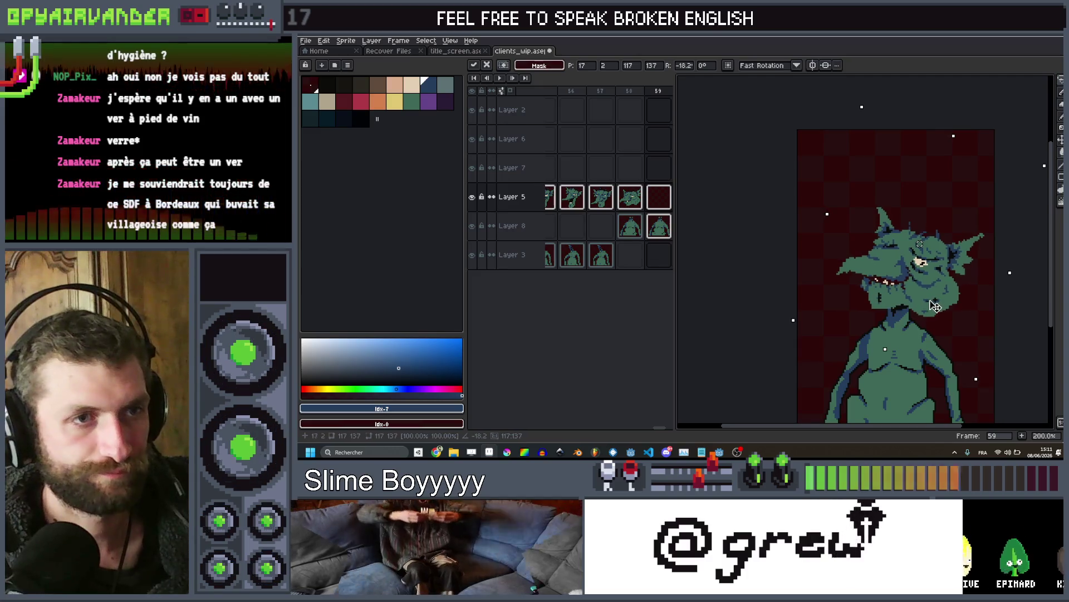
pyautogui.press('Return')
# Lasso the lower jaw and drag it down to open the mouth, then apply
pyautogui.scroll(1, 810, 306)
pyautogui.scroll(1, 810, 306)
pyautogui.moveTo(879, 344)
pyautogui.mouseDown()
pyautogui.moveTo(912, 278)
pyautogui.moveTo(853, 266)
pyautogui.moveTo(808, 330)
pyautogui.mouseUp()
pyautogui.moveTo(909, 288); pyautogui.dragTo(909, 323)
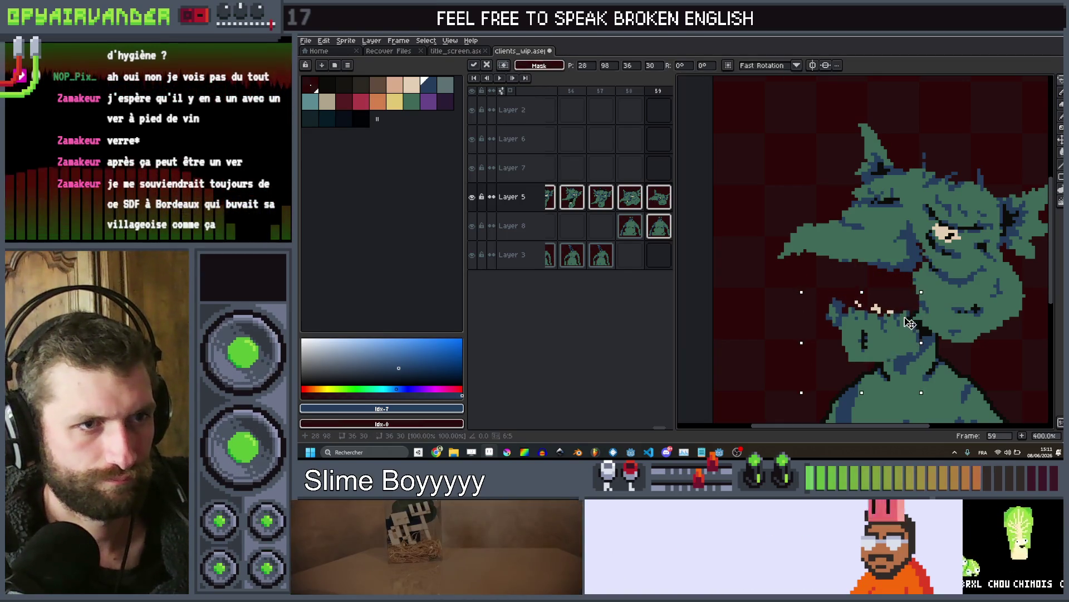
pyautogui.press('Return')
pyautogui.scroll(3, 943, 350)
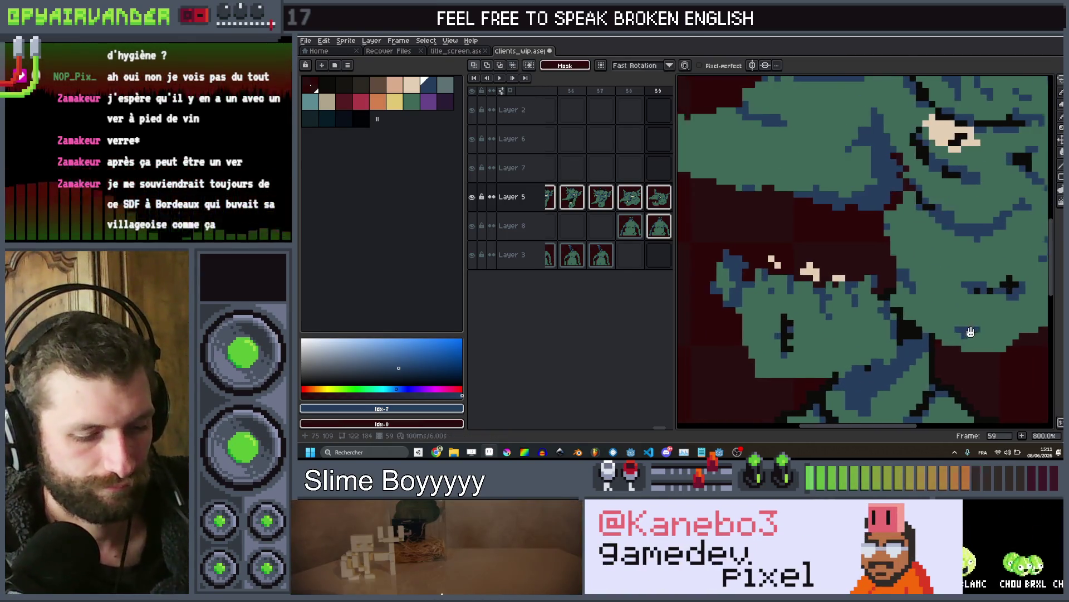
# Patch blue outline pixels above the goblin's open mouth with the Pencil
pyautogui.press('b')
pyautogui.keyDown('alt'); pyautogui.click(909, 323); pyautogui.keyUp('alt')
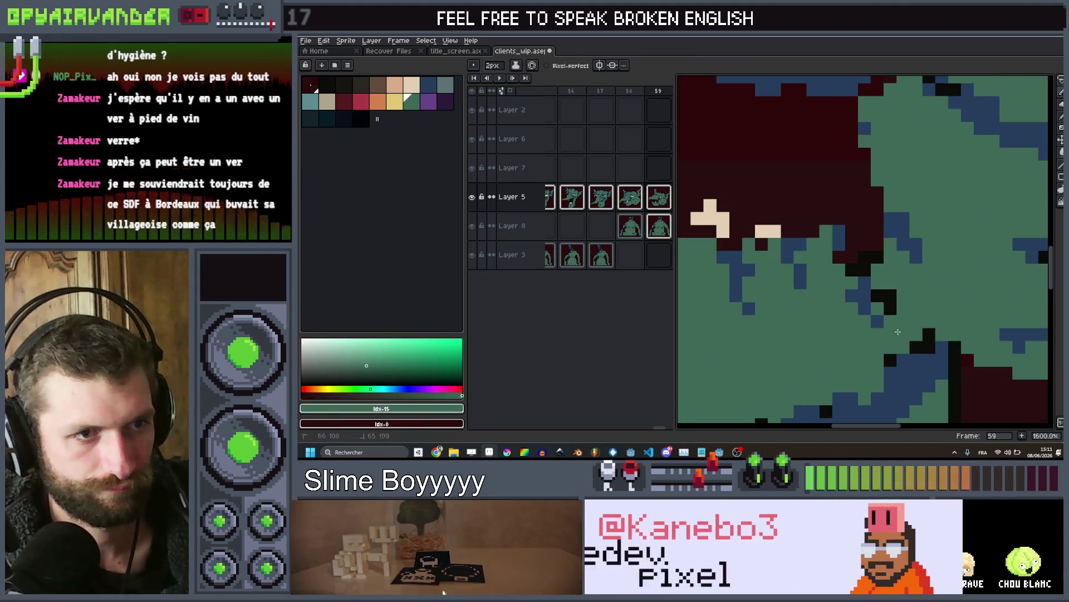
pyautogui.scroll(-3, 833, 266)
pyautogui.scroll(4, 833, 265)
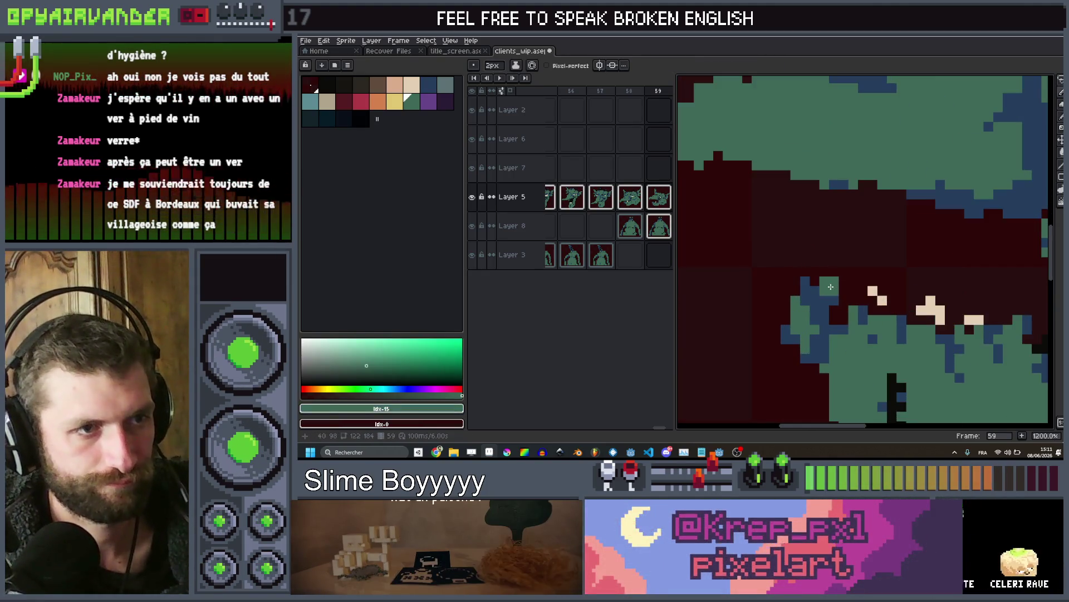
pyautogui.keyDown('alt'); pyautogui.click(831, 290); pyautogui.keyUp('alt')
pyautogui.click(820, 274)
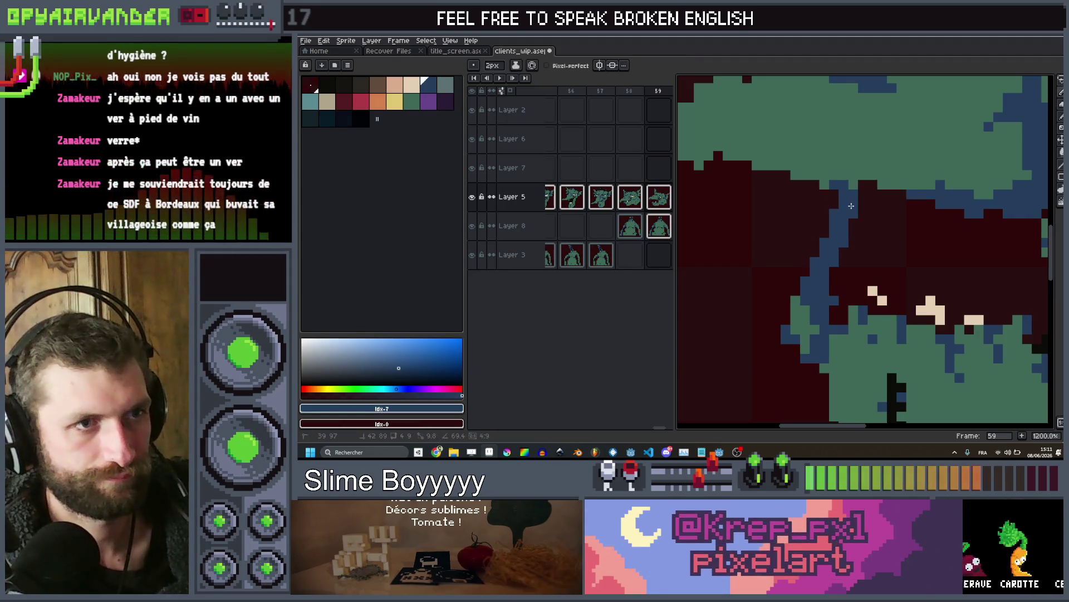
# Sample the cream tooth colour and paint the goblin's eye larger in cream
pyautogui.scroll(-6, 845, 213)
pyautogui.scroll(4, 900, 216)
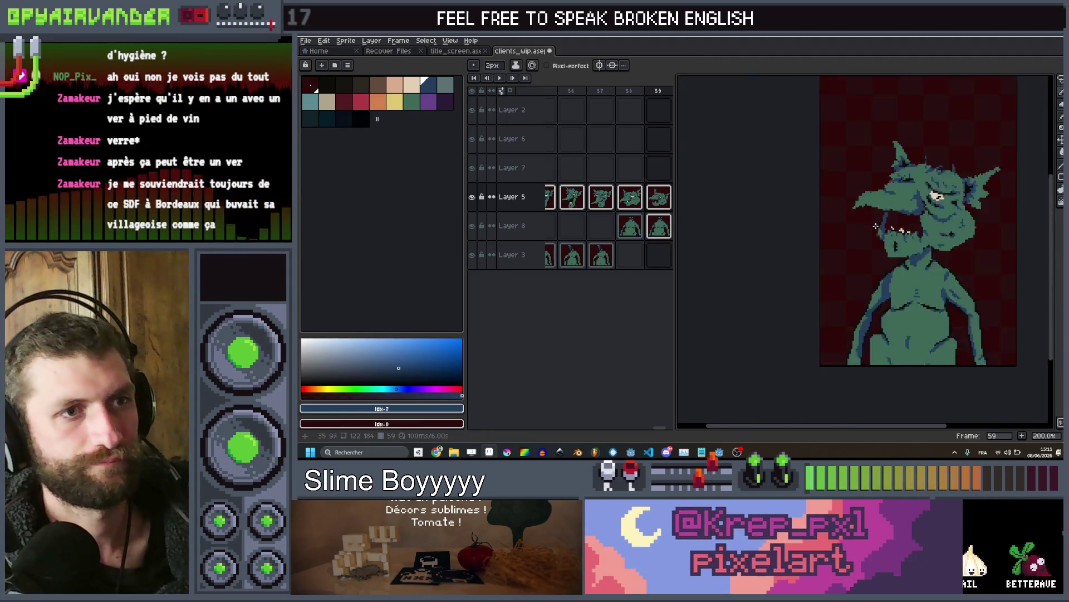
pyautogui.press('alt')
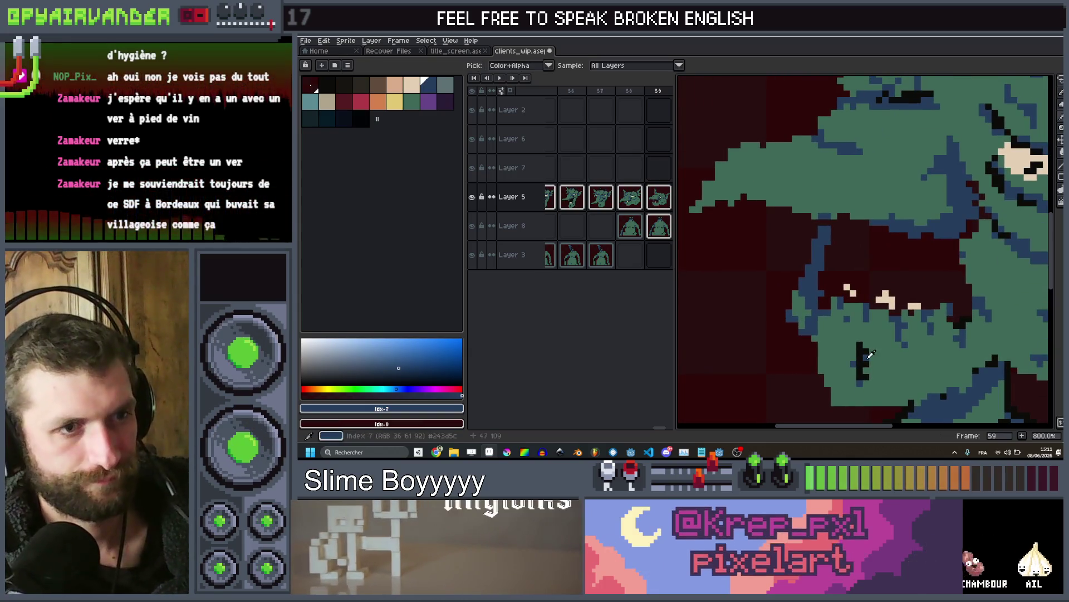
pyautogui.keyDown('alt'); pyautogui.click(889, 308); pyautogui.keyUp('alt')
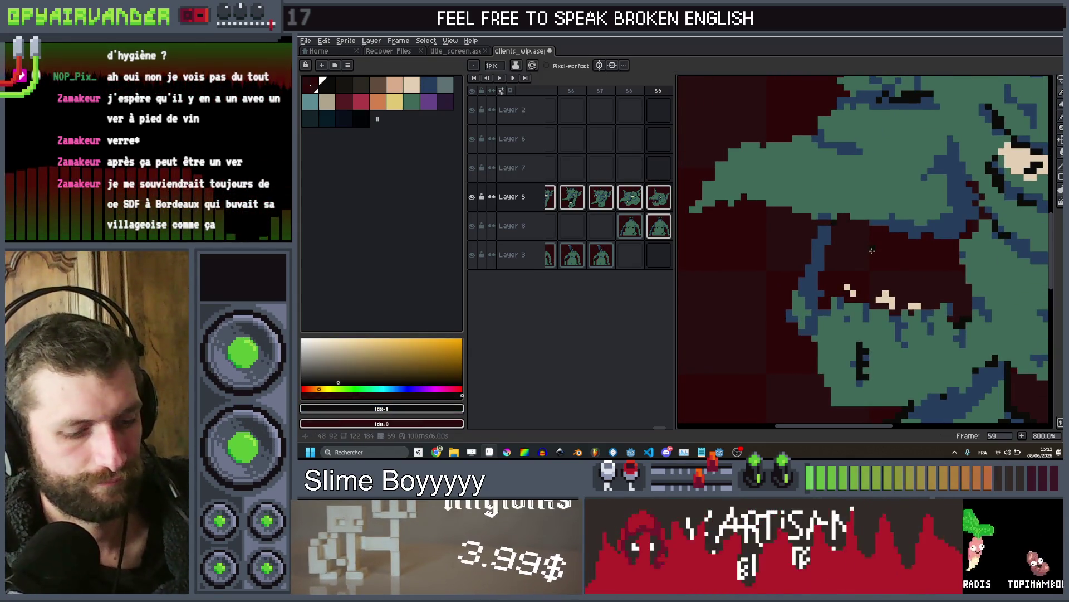
pyautogui.scroll(-5, 875, 252)
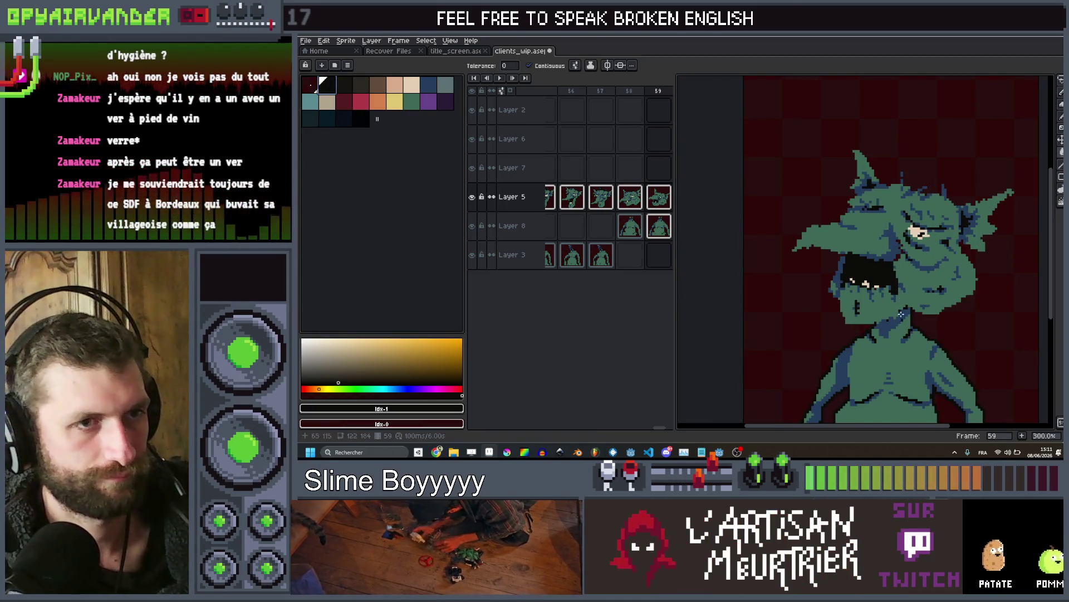
pyautogui.press('b')
pyautogui.scroll(3, 892, 234)
pyautogui.moveTo(958, 240); pyautogui.dragTo(938, 235)
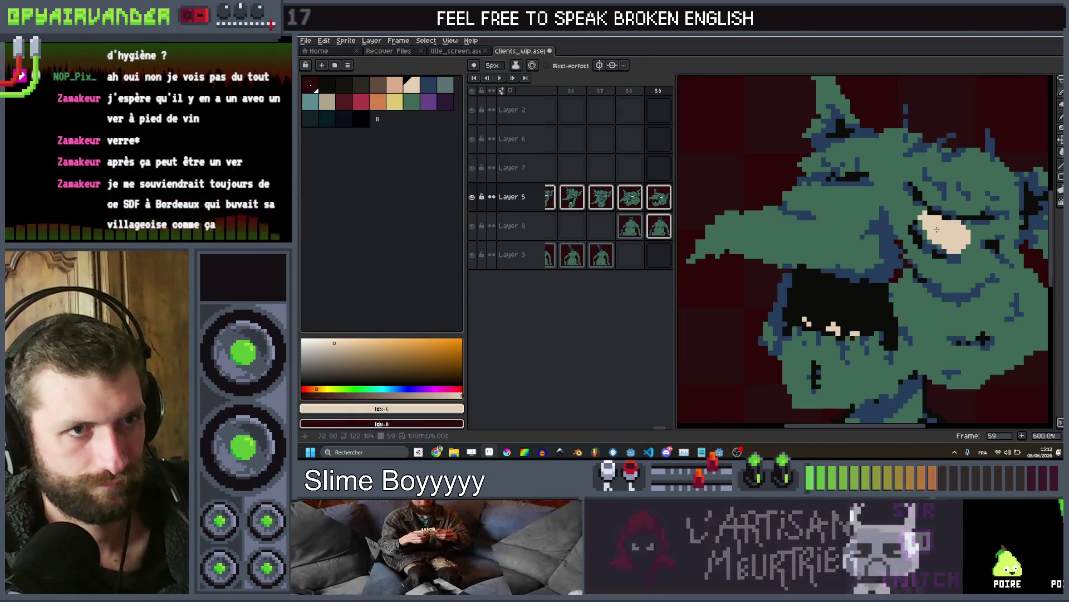
# Add a dark pupil to frame 59's eye with a one-pixel-smaller brush
pyautogui.press('-')
pyautogui.click(954, 237)
pyautogui.press('1')
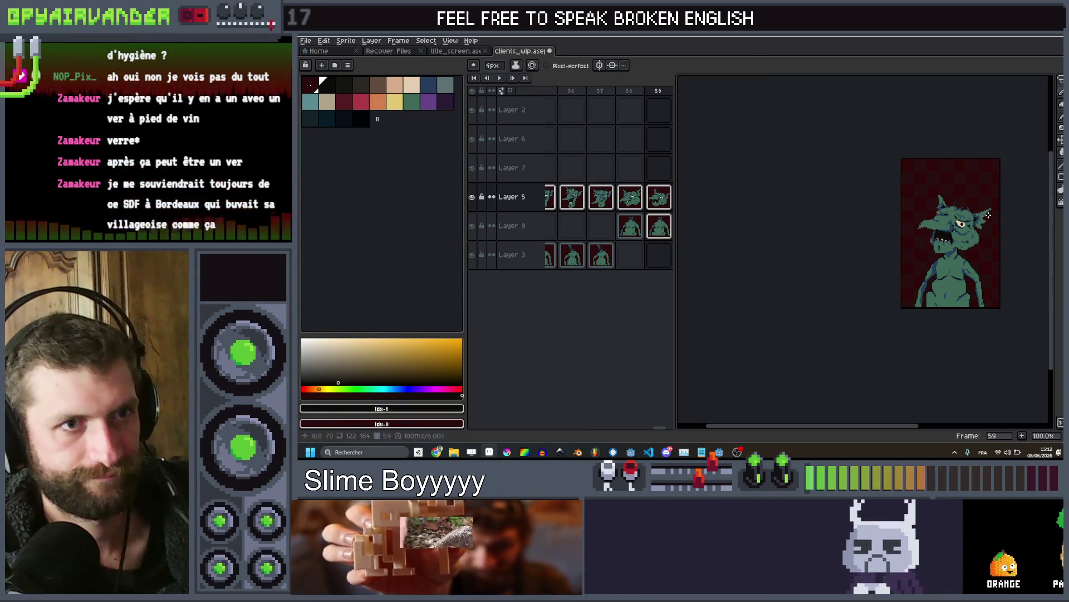
pyautogui.press('3')
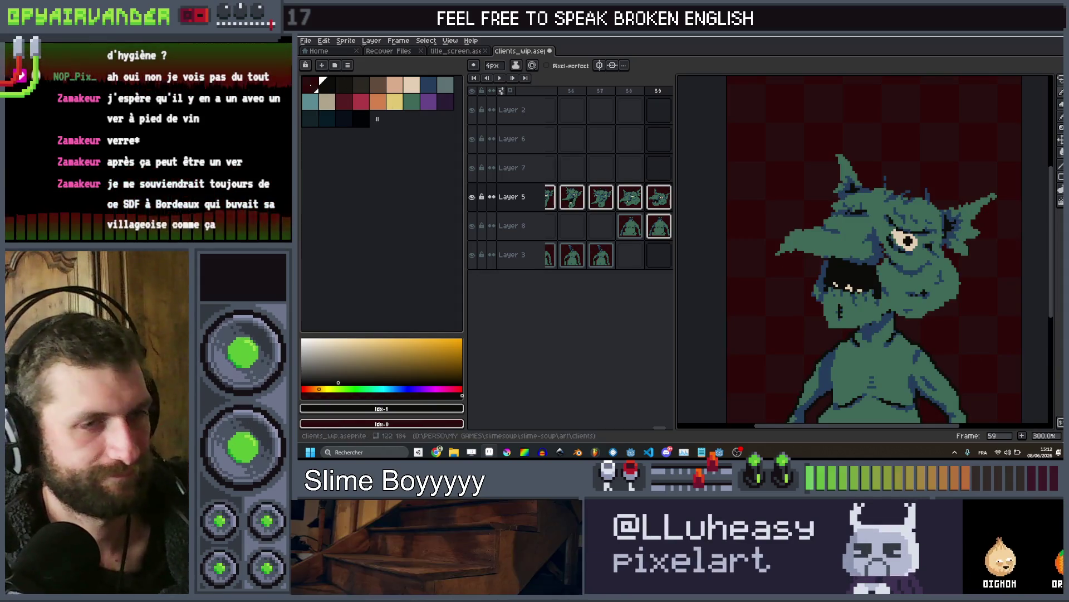
pyautogui.hotkey('shift', 'o')
pyautogui.press('Escape')
# On frame 60, lower the goblin slightly and paint green over the eye to squint it
pyautogui.press('Right')
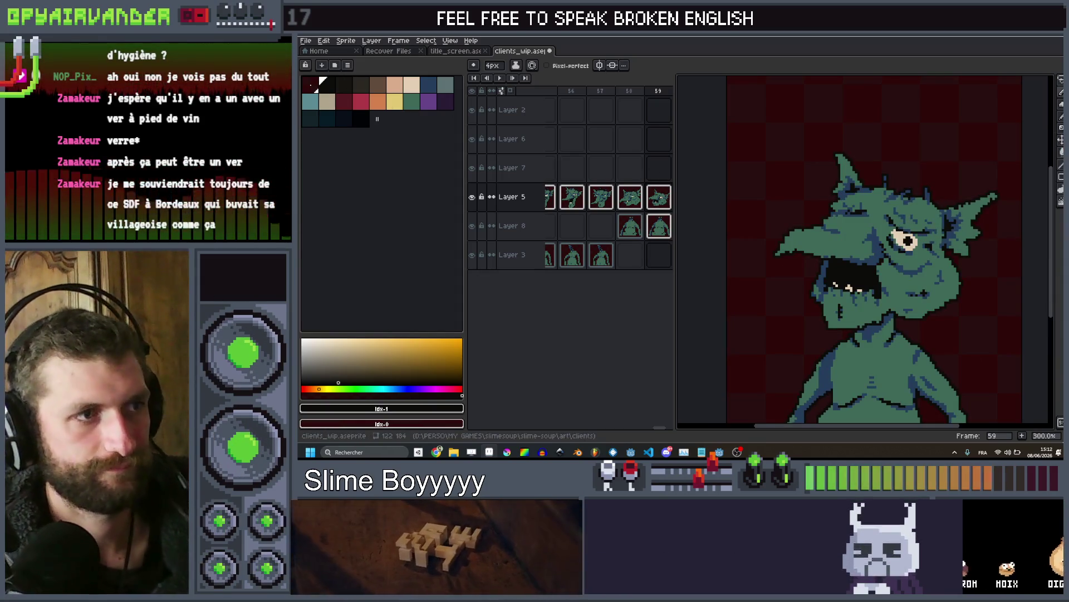
pyautogui.press('5')
pyautogui.scroll(1, 914, 259)
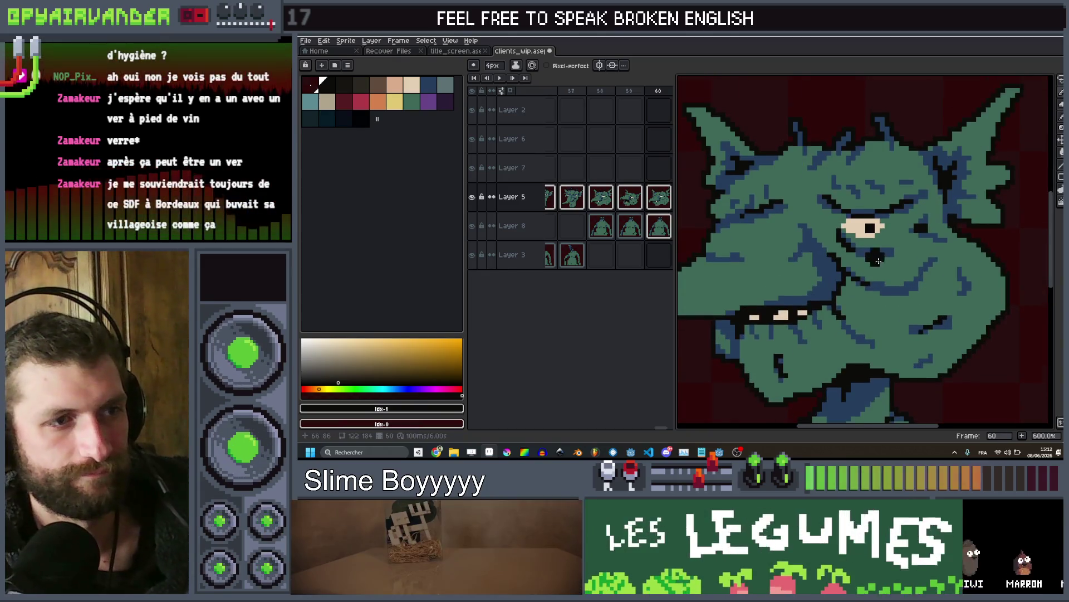
pyautogui.scroll(-2, 942, 257)
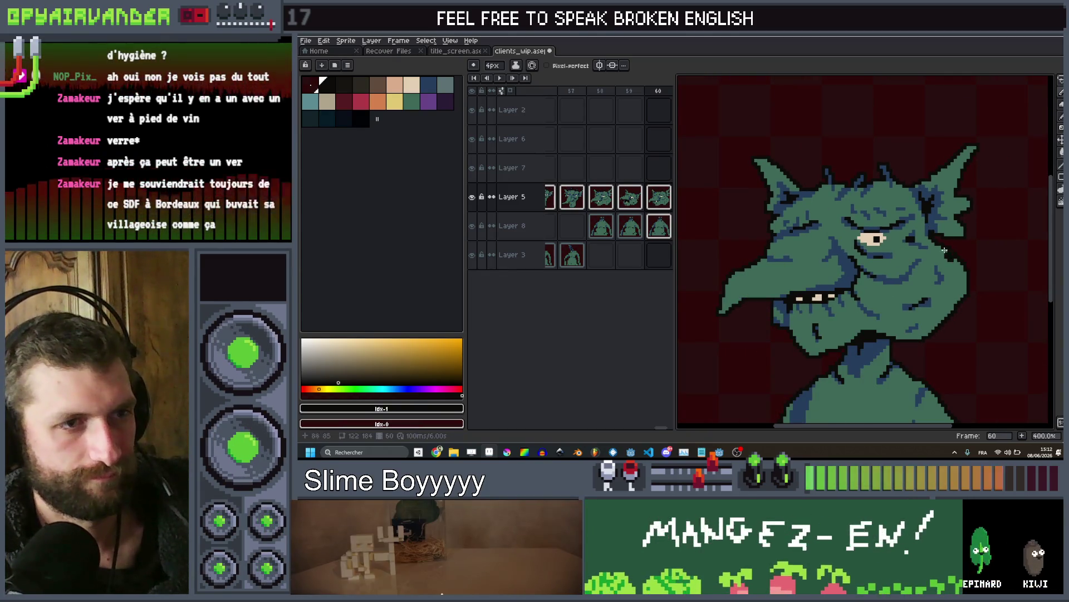
pyautogui.moveTo(893, 259); pyautogui.dragTo(893, 278)
pyautogui.scroll(5, 885, 270)
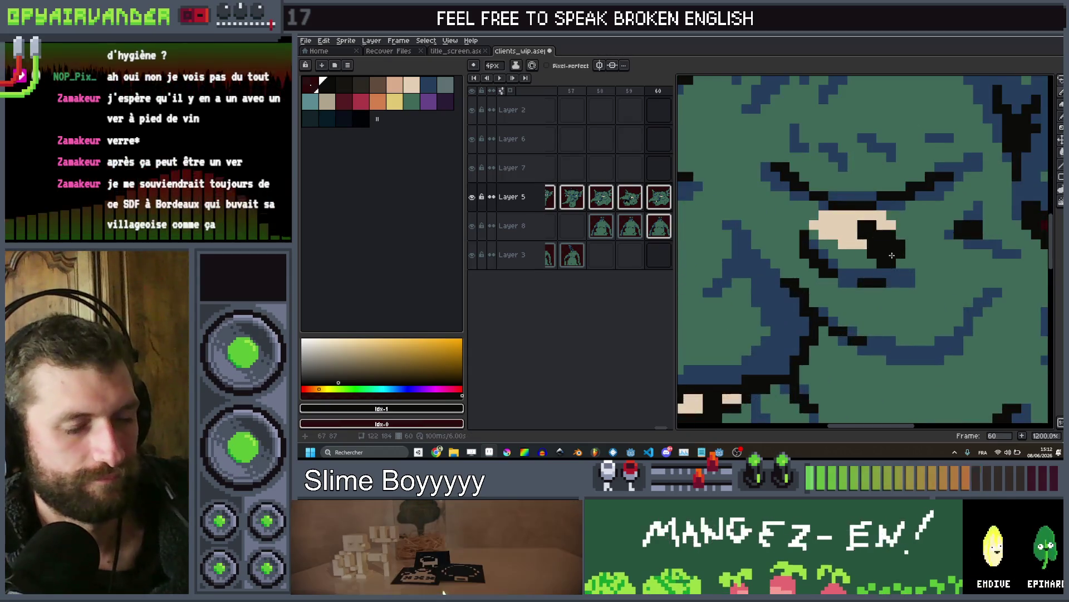
pyautogui.keyDown('alt'); pyautogui.click(858, 262); pyautogui.keyUp('alt')
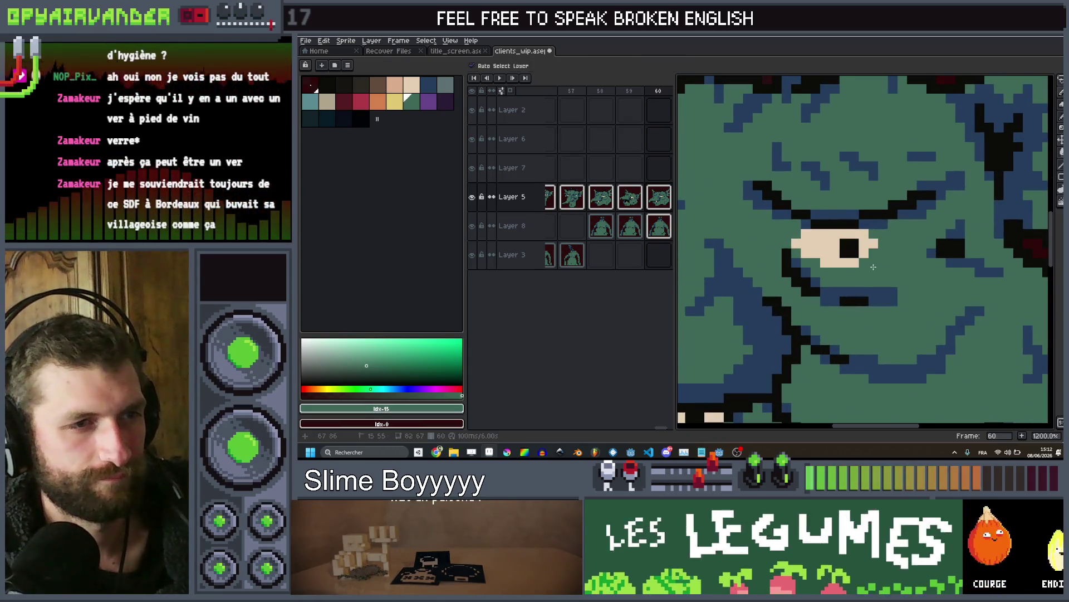
pyautogui.moveTo(874, 267); pyautogui.dragTo(797, 251)
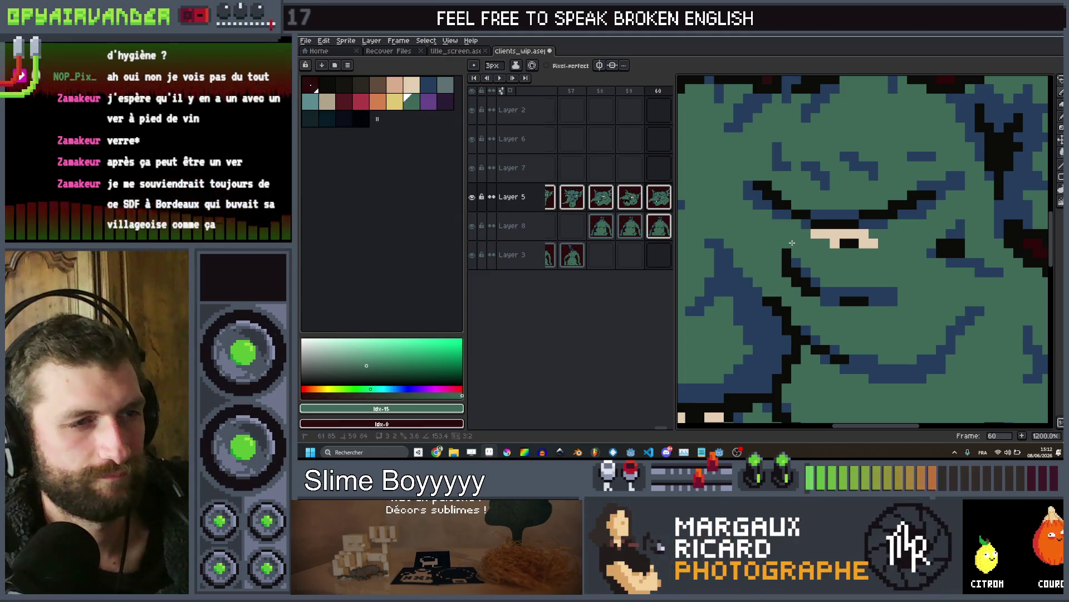
# Step back through the goblin's last frames to review the animation
pyautogui.scroll(-8, 792, 242)
pyautogui.press('Left')
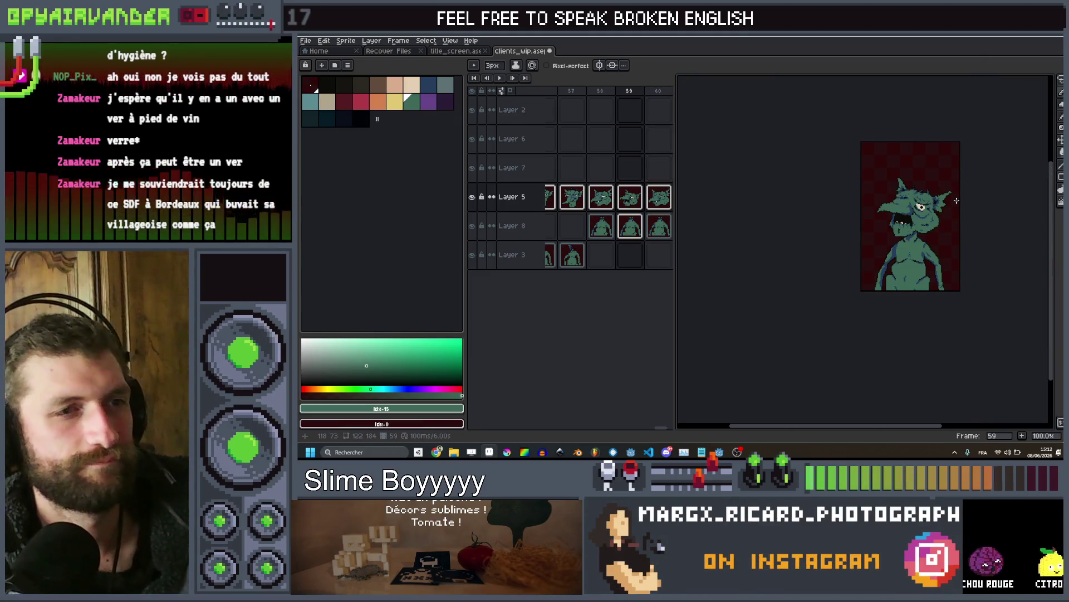
pyautogui.press('Left')
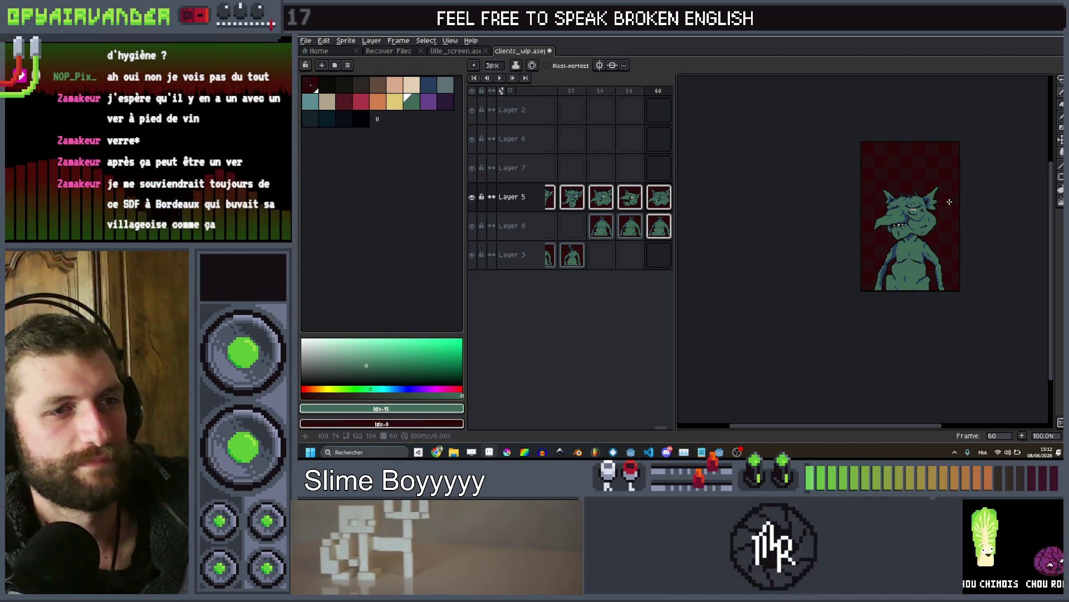
pyautogui.press('Left')
# Step through the frog, wizard, ogre and goblin portrait frames to review them
pyautogui.press('Right')
pyautogui.press('Right')
pyautogui.press('Right')
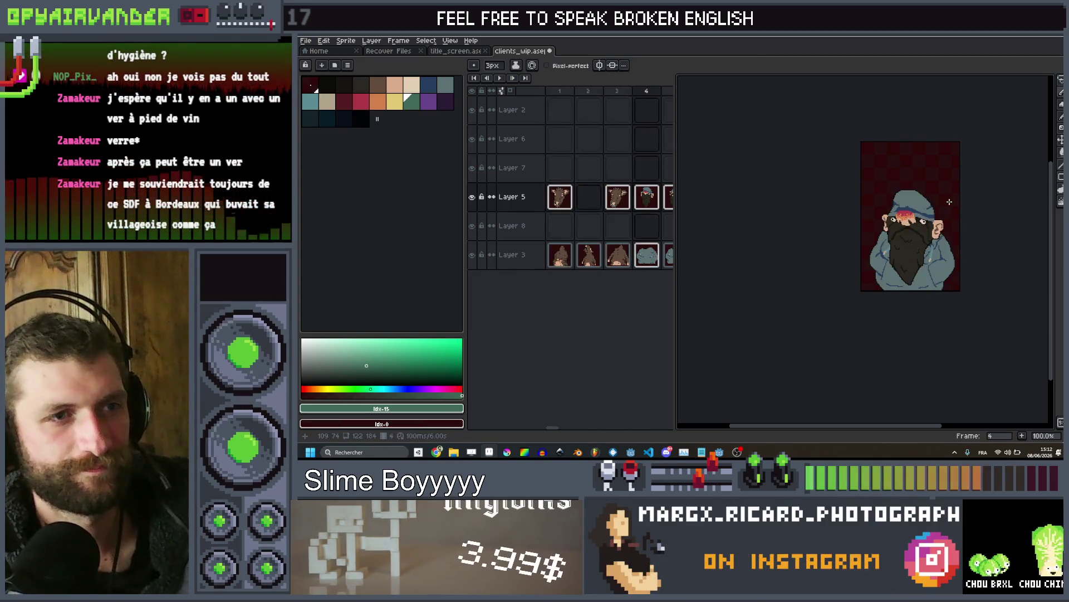
pyautogui.press('Right')
pyautogui.press('Right')
pyautogui.press('Right')
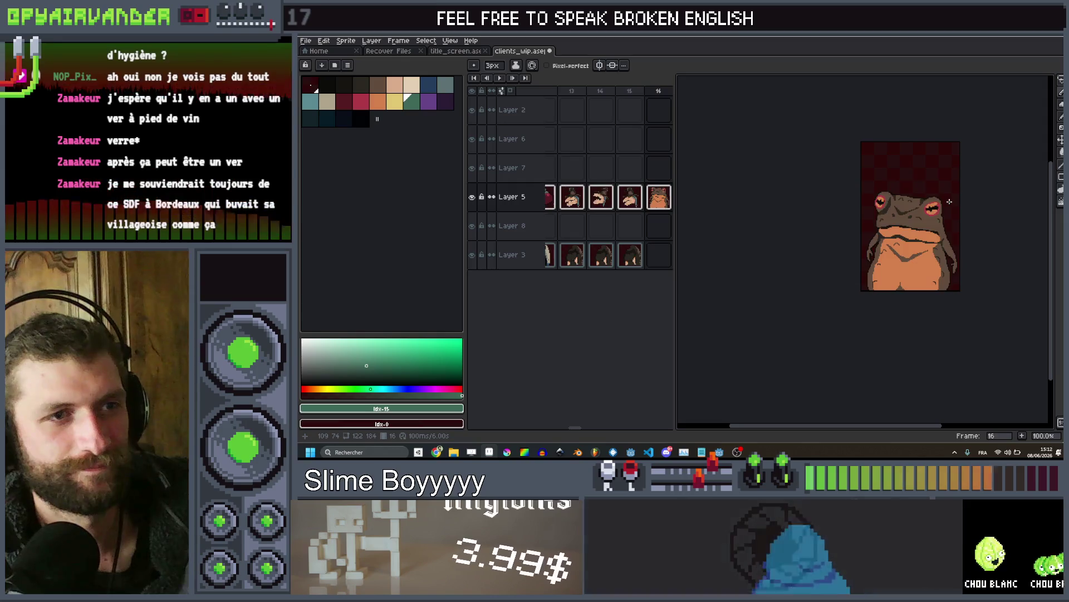
pyautogui.press('Right')
pyautogui.press('Right')
pyautogui.press('Right')
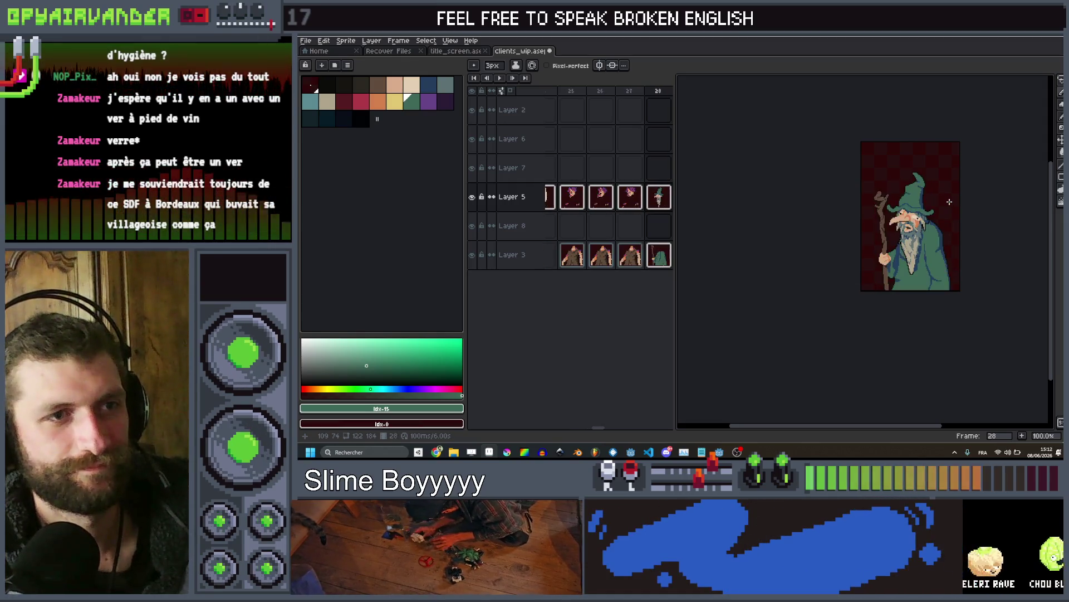
pyautogui.press('Right')
pyautogui.press('Right')
pyautogui.press('Right')
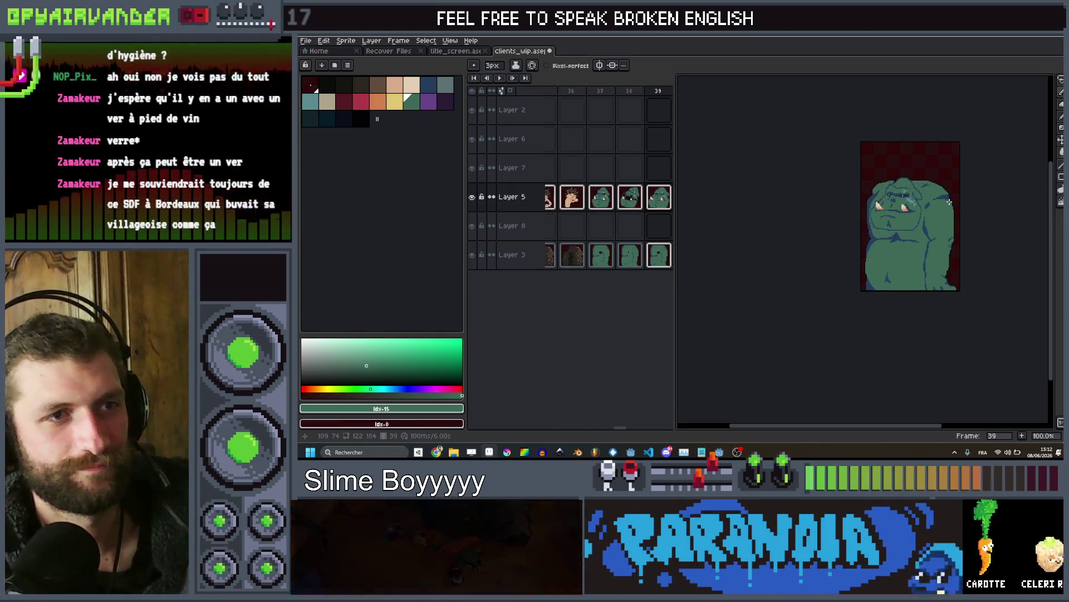
pyautogui.press('Right')
pyautogui.press('Right')
pyautogui.press('Right')
pyautogui.press('Right')
pyautogui.press('Right')
pyautogui.press('Right')
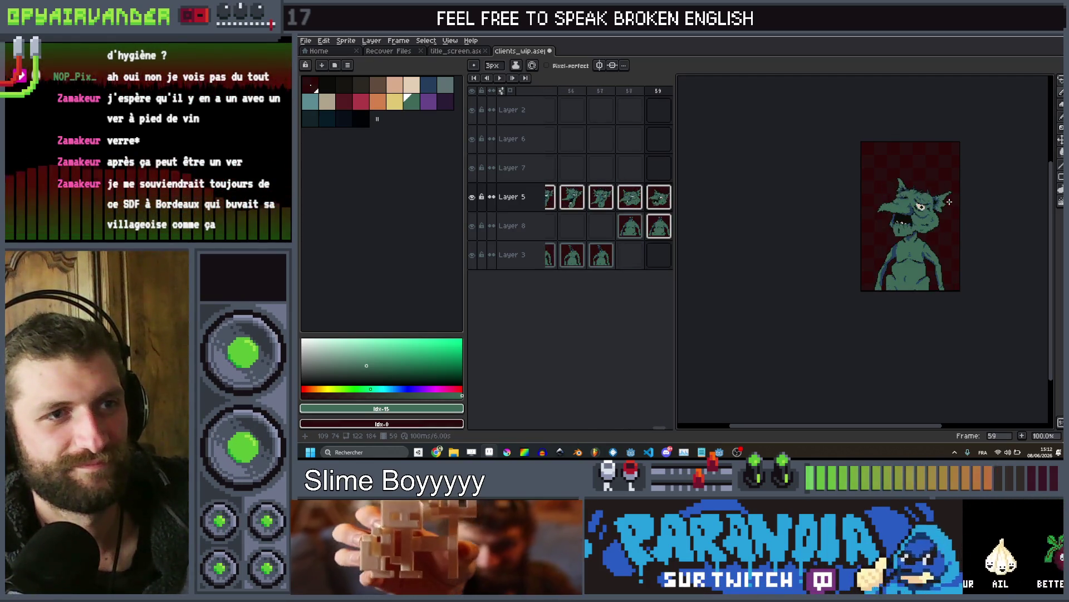
pyautogui.press('Right')
pyautogui.press('Right')
pyautogui.press('Return')
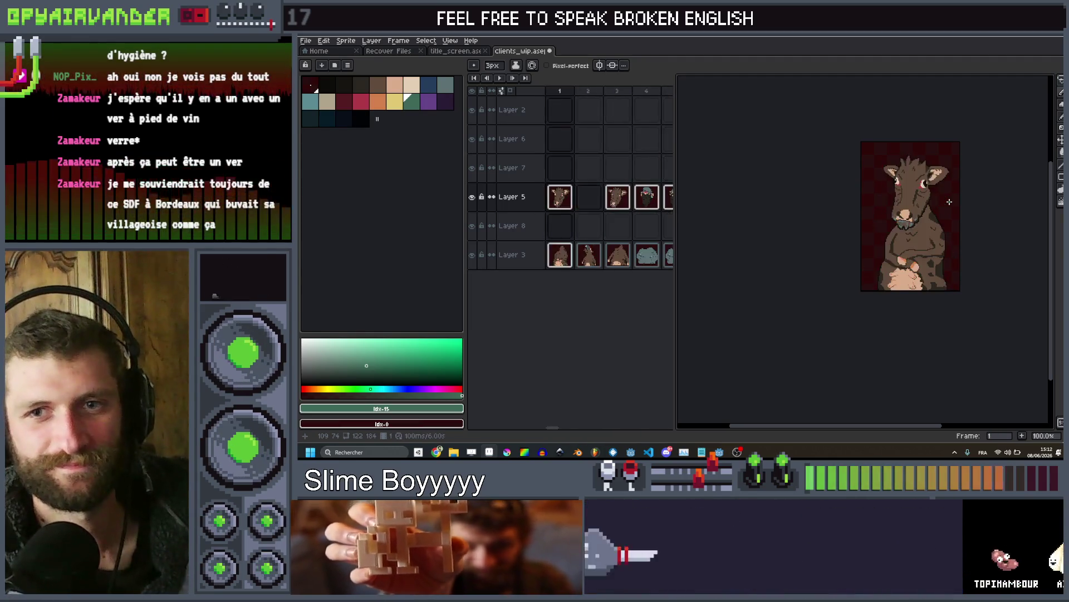
pyautogui.write('60')
pyautogui.press('Return')
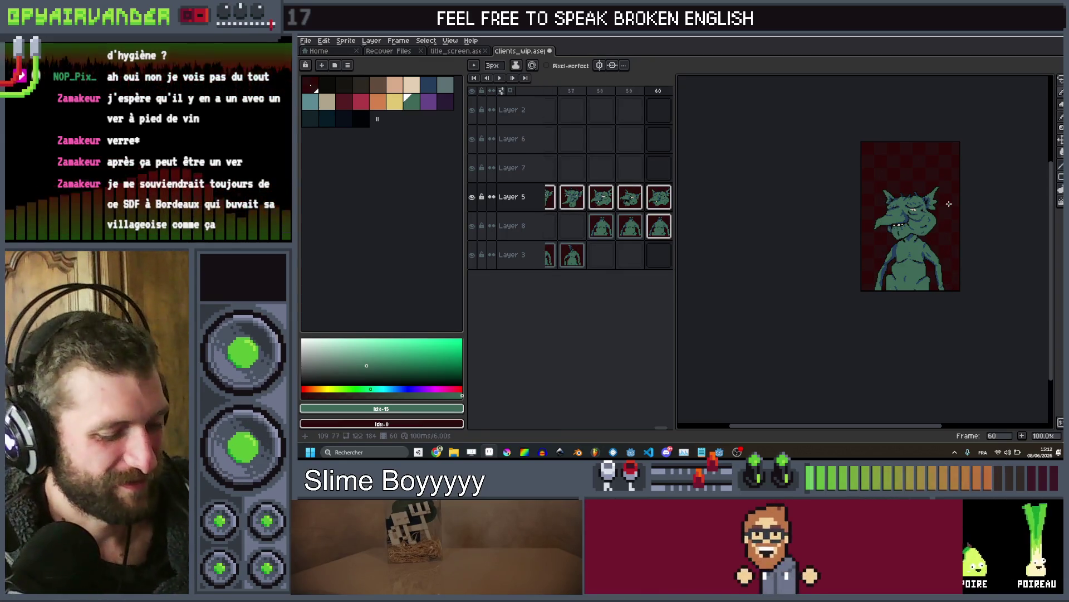
# Export all frames to clients_wip.png and switch to Godot
pyautogui.hotkey('ctrl', 'alt', 'shift', 's')
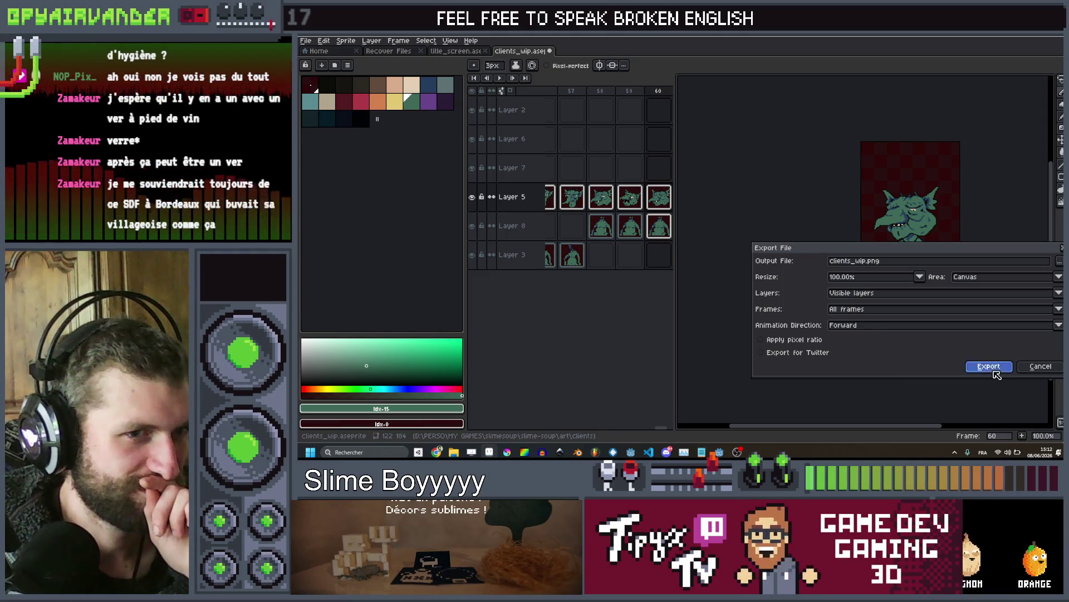
pyautogui.click(989, 368)
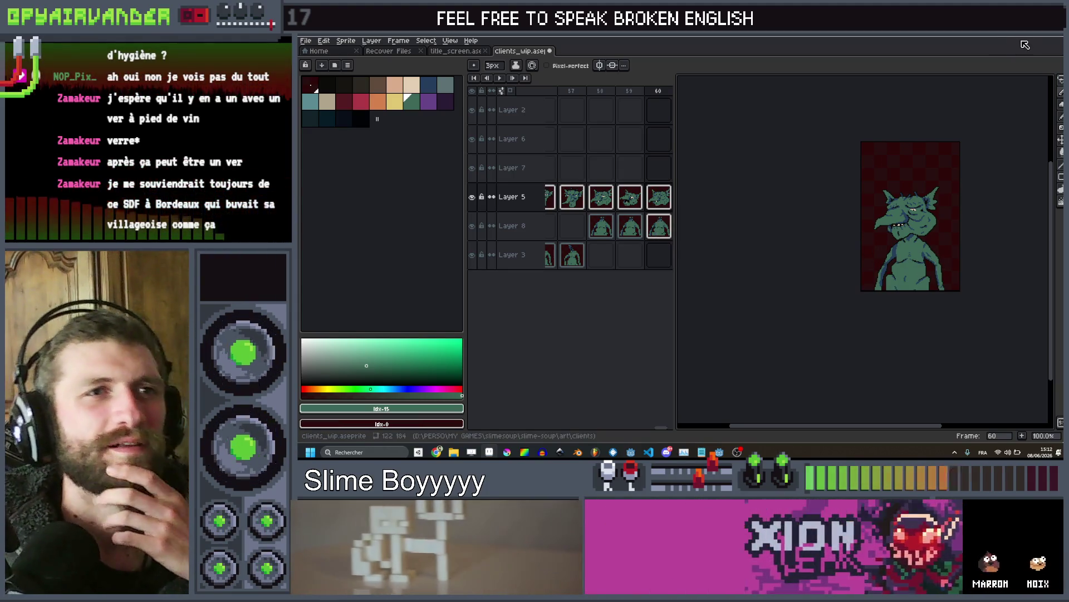
pyautogui.hotkey('alt', 'Tab')
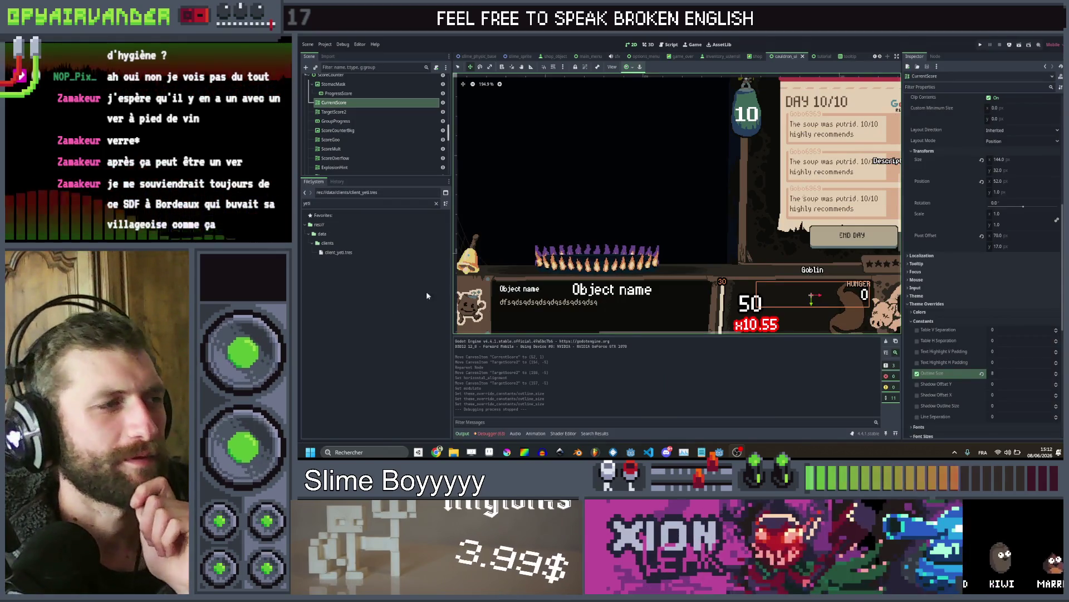
# Reimport the project textures and open client_yeti.tres
pyautogui.click(385, 307)
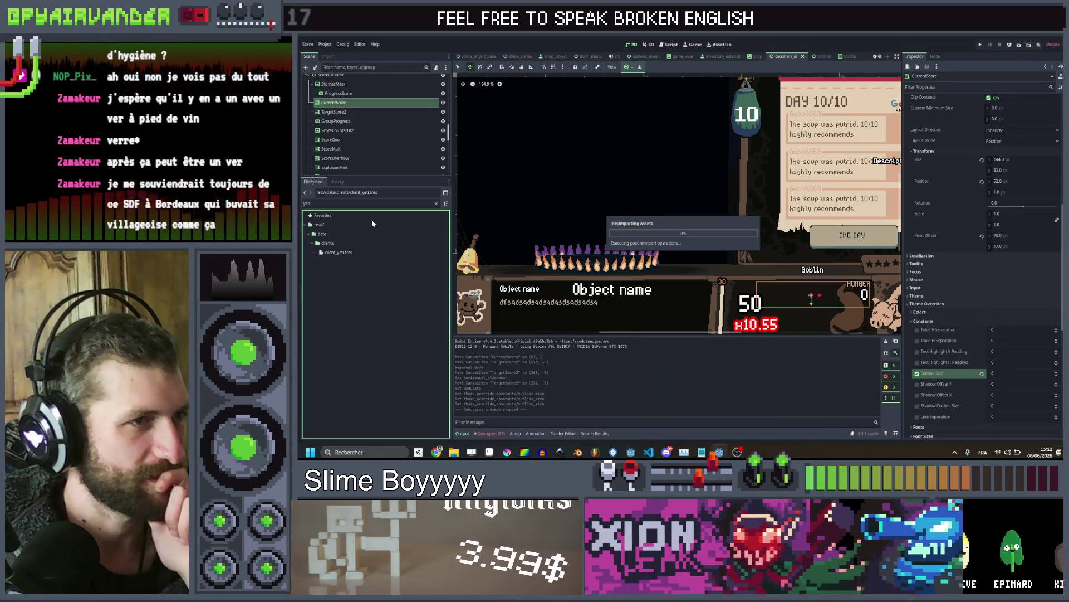
pyautogui.click(362, 251)
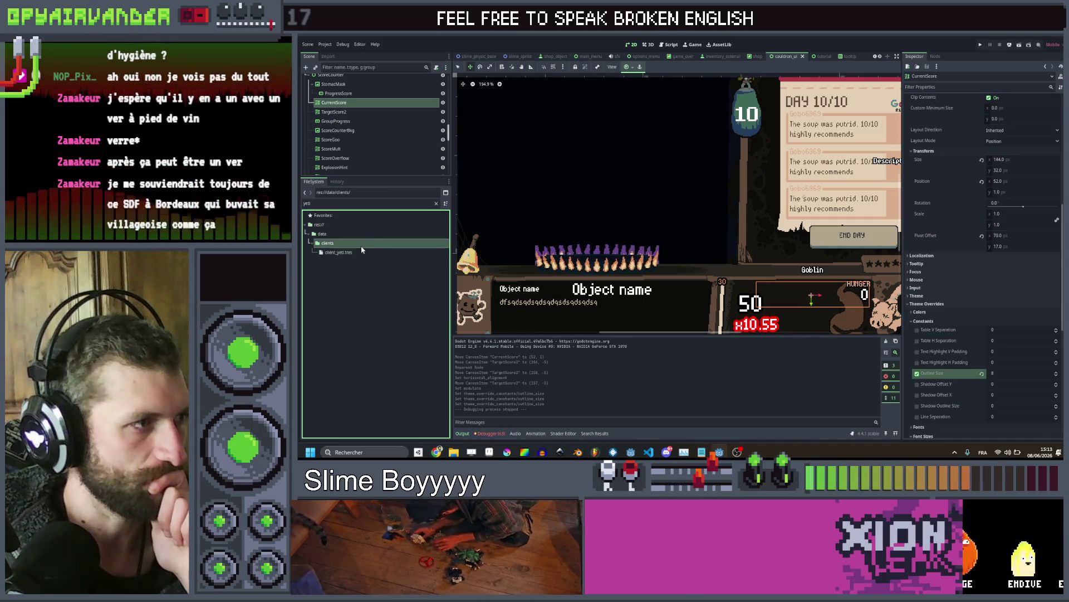
pyautogui.click(362, 252)
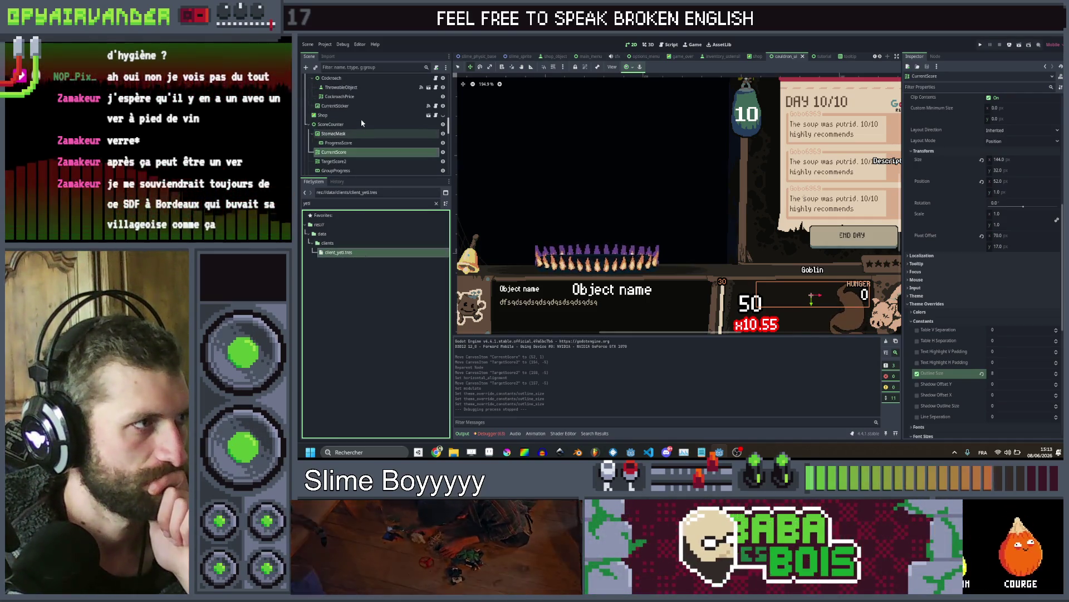
# Toggle AnimatedTextureRect visibility, inspect the Client node's drink animation arrays, and clear the yeti filter
pyautogui.scroll(3, 361, 123)
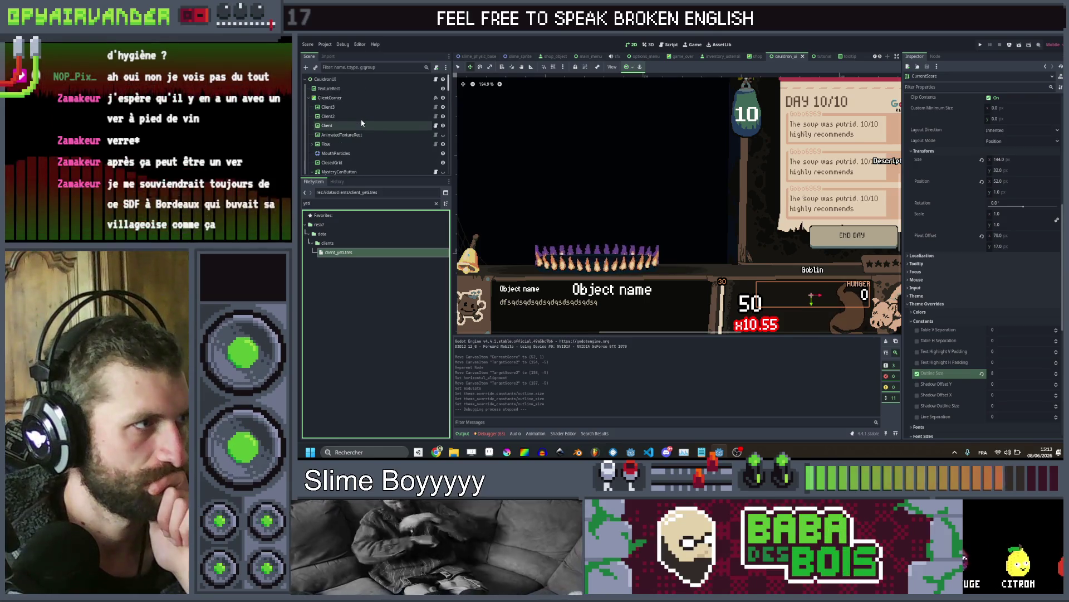
pyautogui.click(358, 136)
pyautogui.click(443, 135)
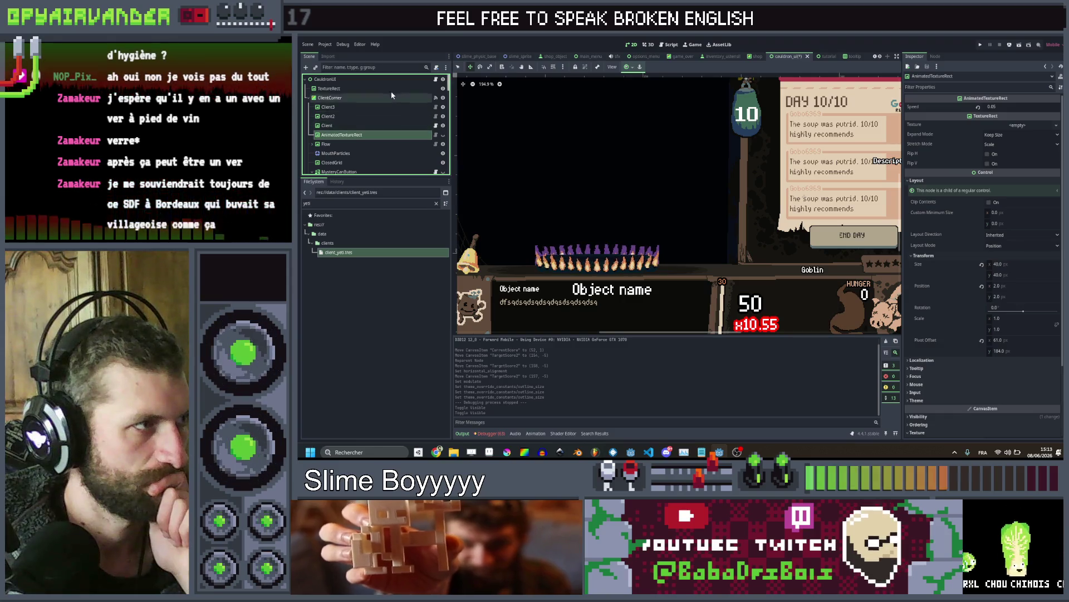
pyautogui.click(373, 126)
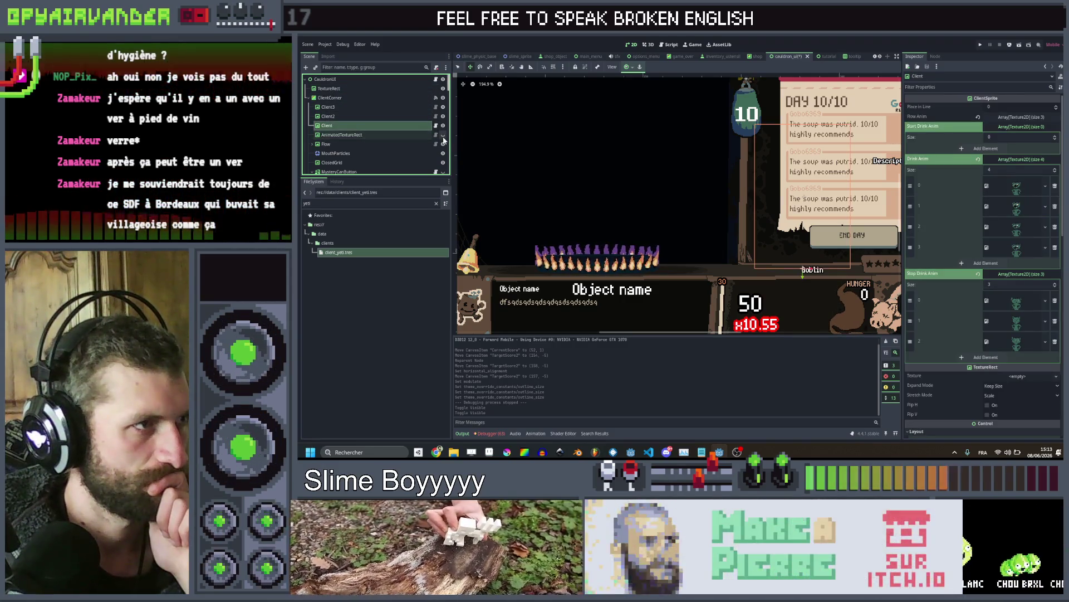
pyautogui.click(443, 134)
pyautogui.click(392, 136)
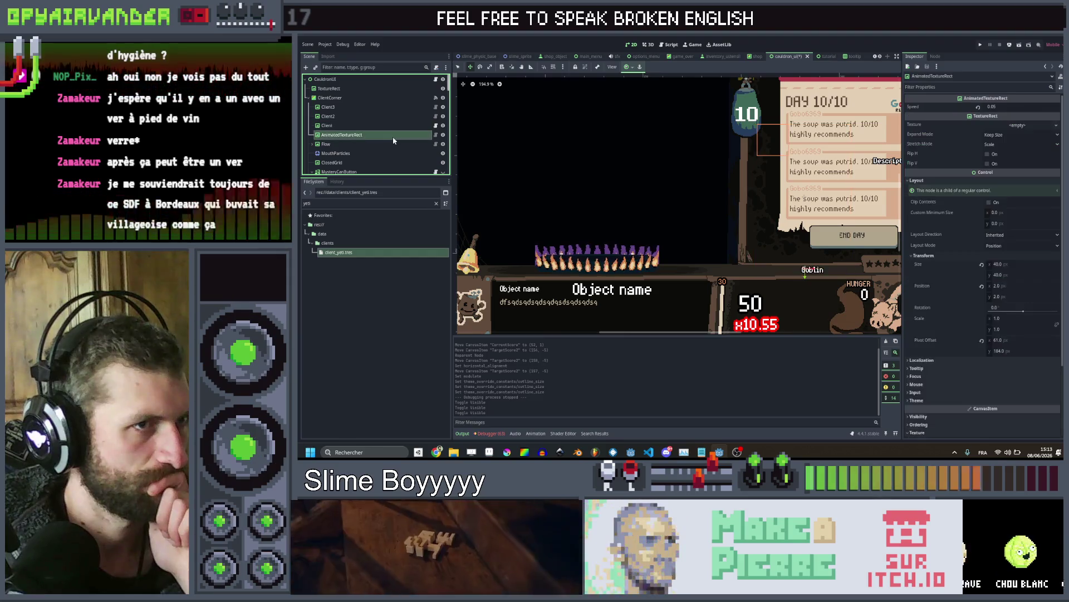
pyautogui.click(389, 125)
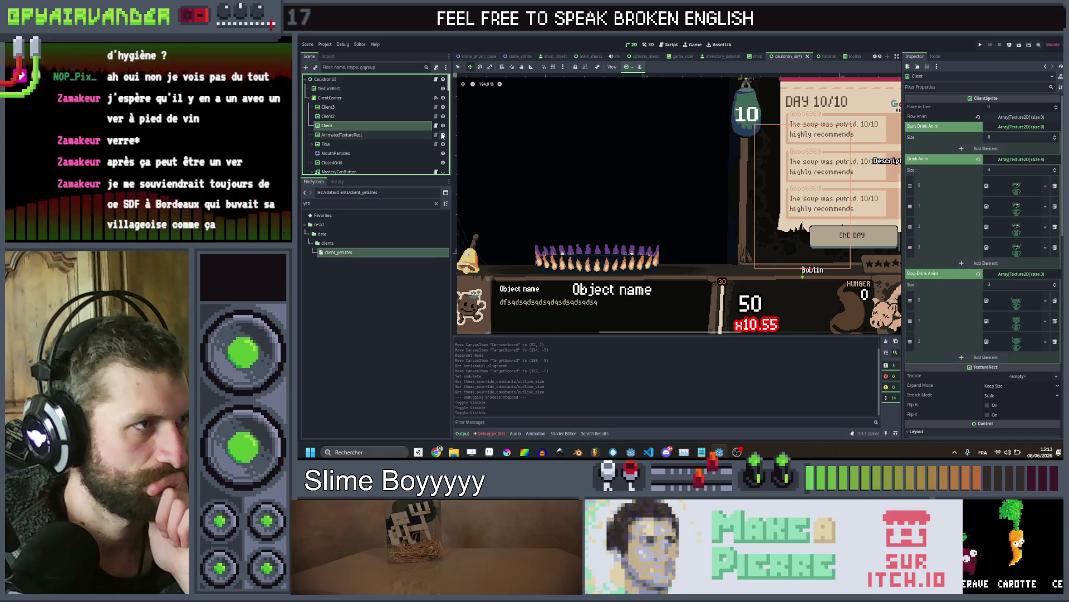
pyautogui.click(392, 135)
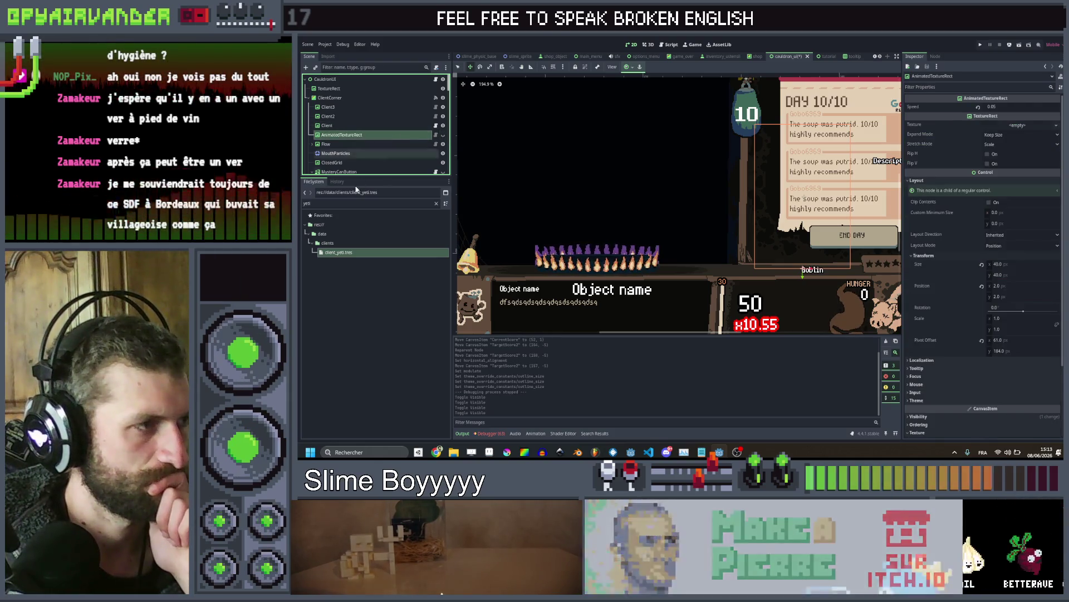
pyautogui.click(437, 203)
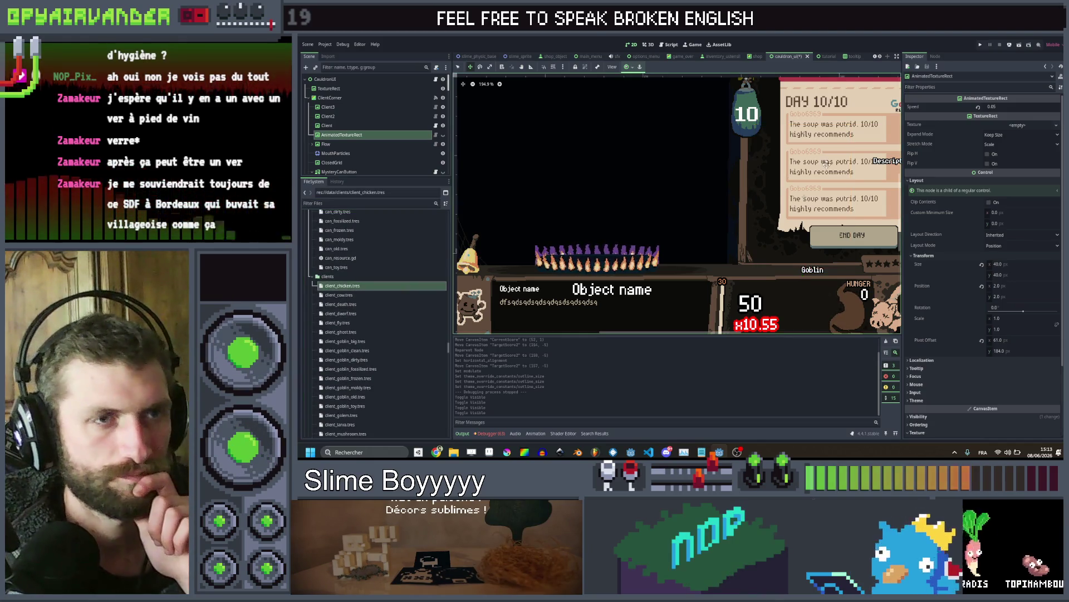
# Open client_chicken.tres and quick-load a clients_wip sprite into a new Start Drink Anim element
pyautogui.doubleClick(398, 285)
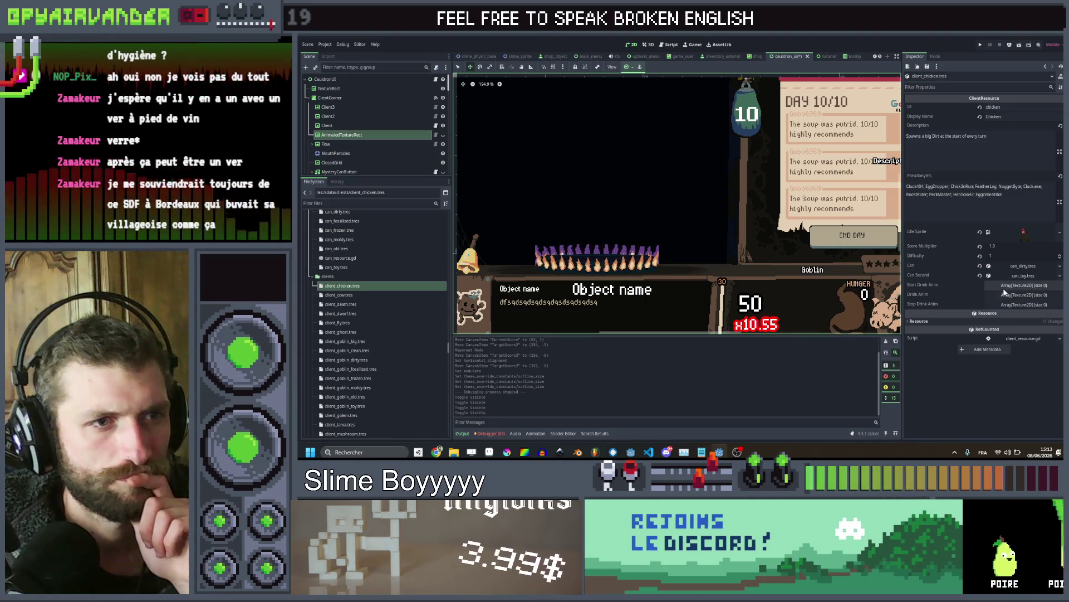
pyautogui.click(1003, 286)
pyautogui.click(996, 312)
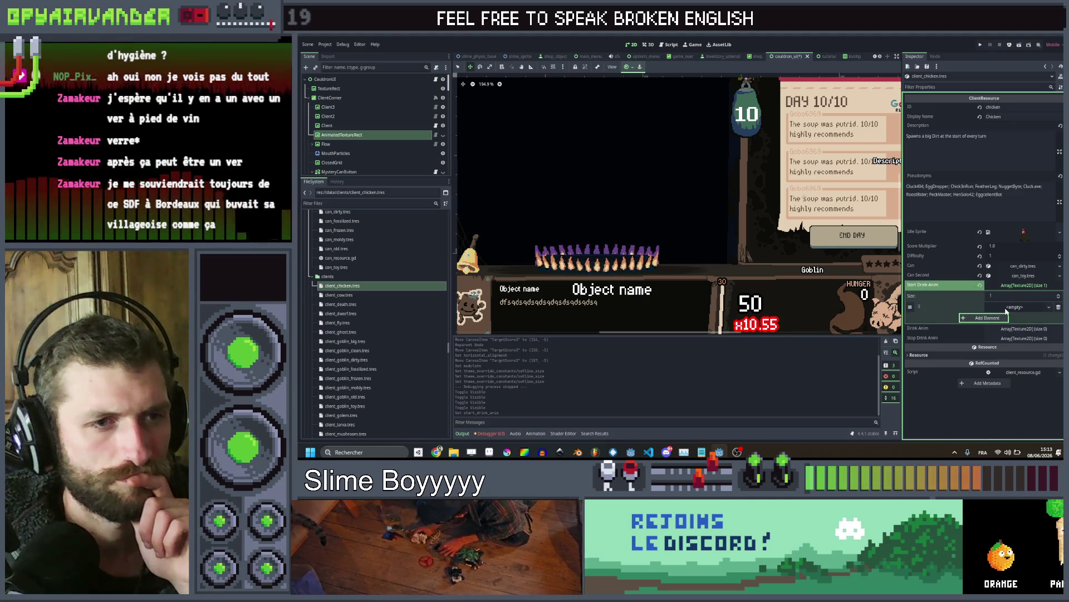
pyautogui.click(1007, 308)
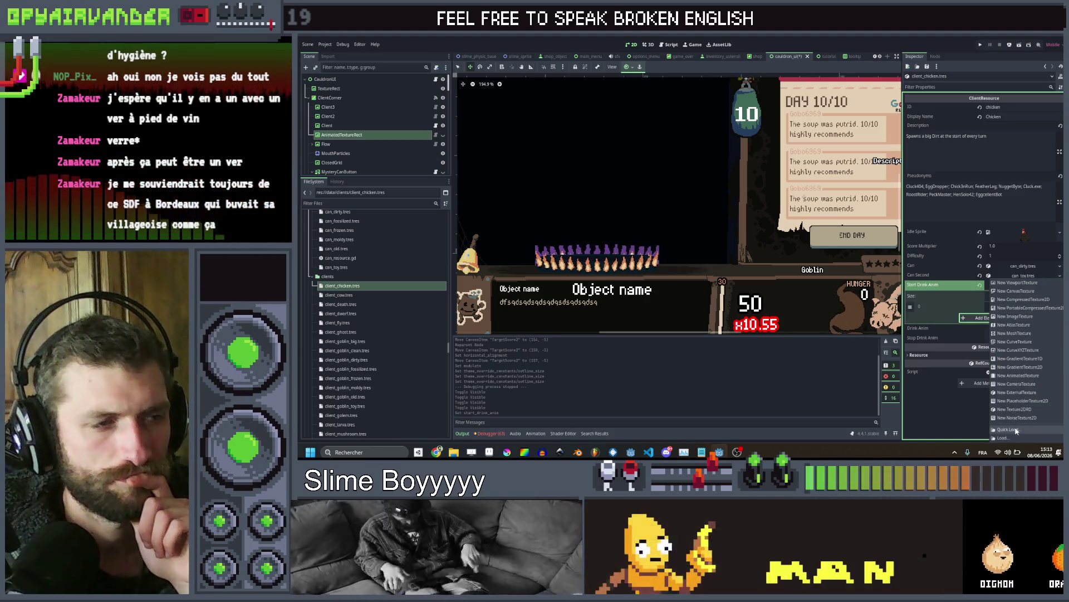
pyautogui.click(1016, 430)
pyautogui.write('cli')
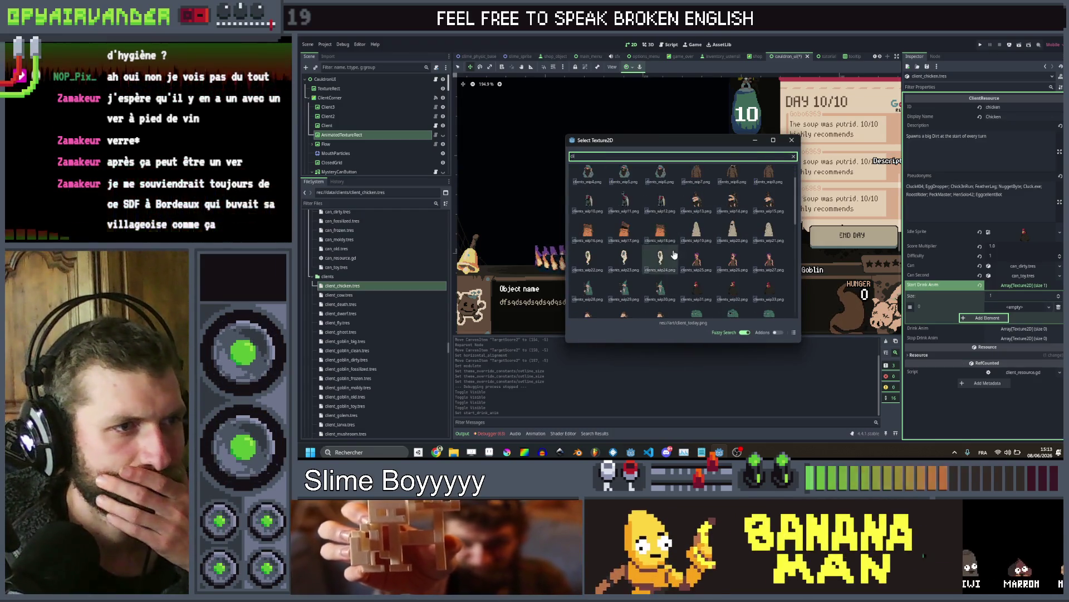
pyautogui.doubleClick(696, 295)
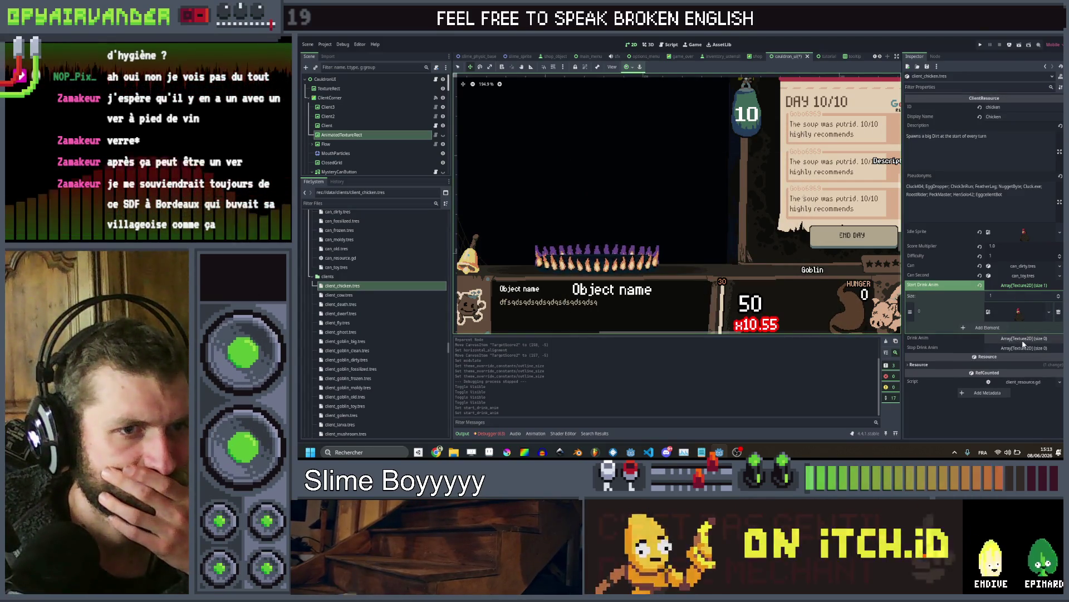
# Add a Drink Anim element and assign it a clients_wip sprite
pyautogui.click(1023, 338)
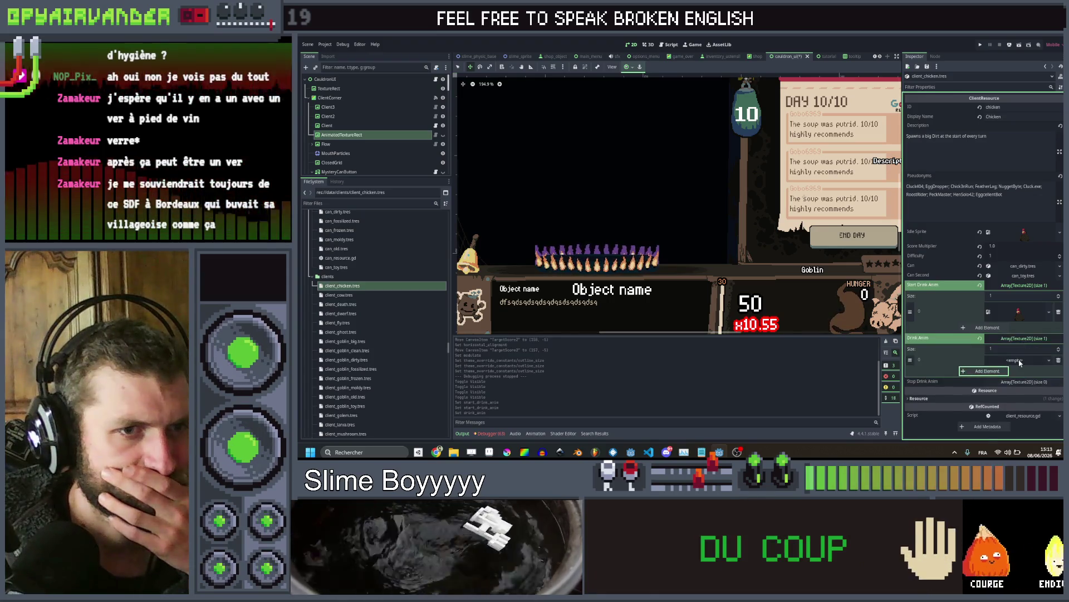
pyautogui.click(987, 360)
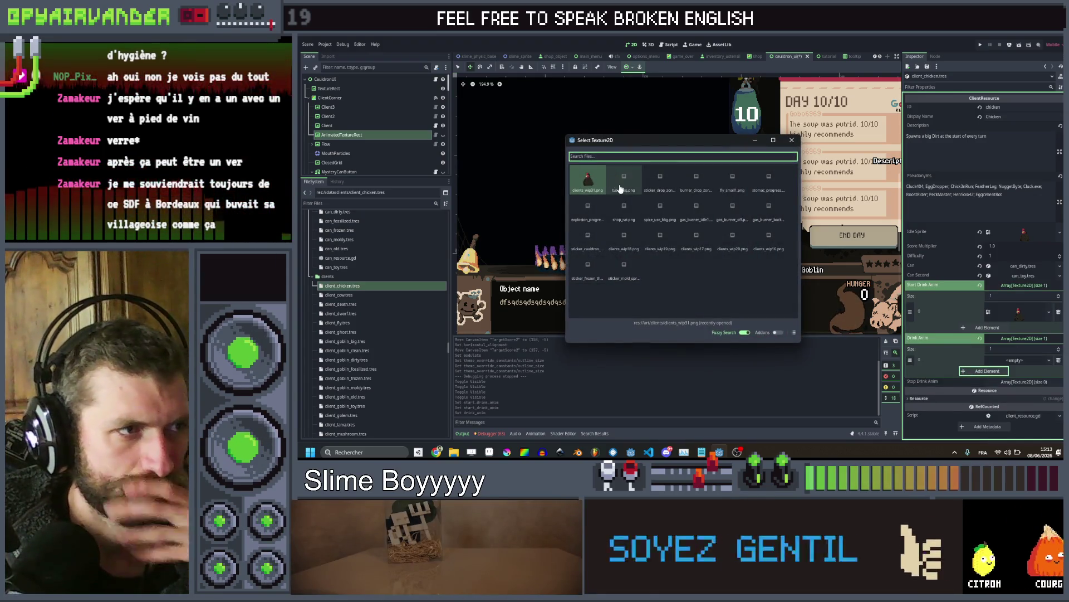
pyautogui.write('cli')
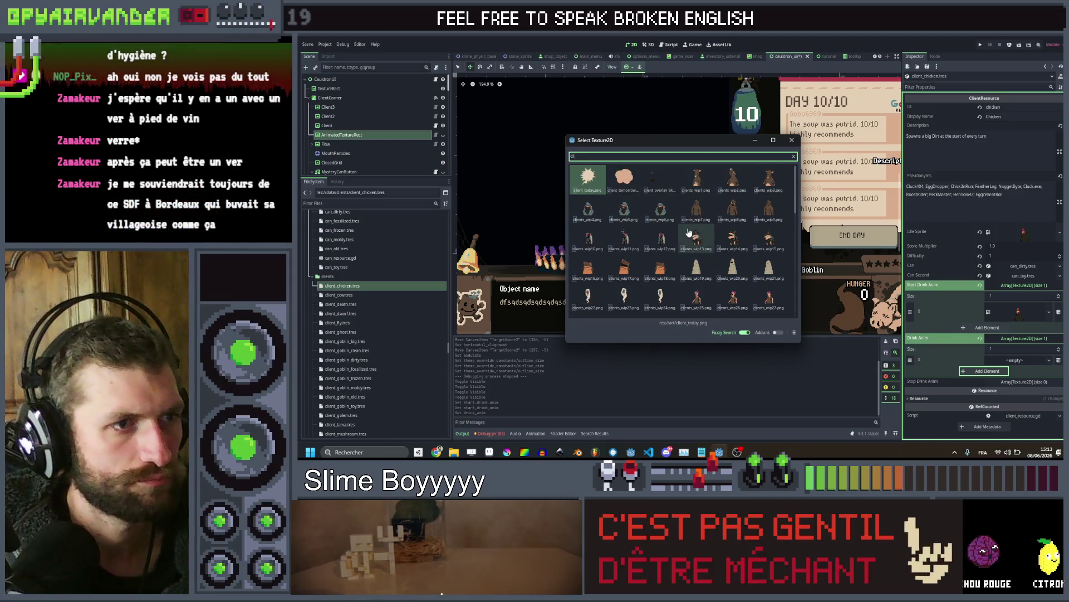
pyautogui.doubleClick(696, 237)
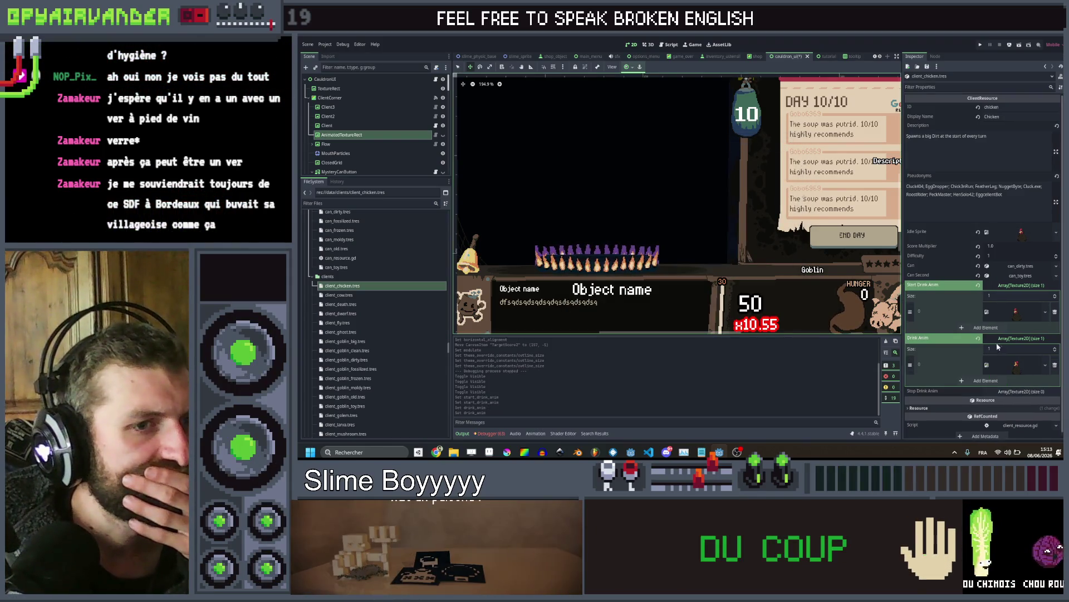
# Add a Stop Drink Anim element and quick-load a clients_wip sprite into it
pyautogui.click(1031, 390)
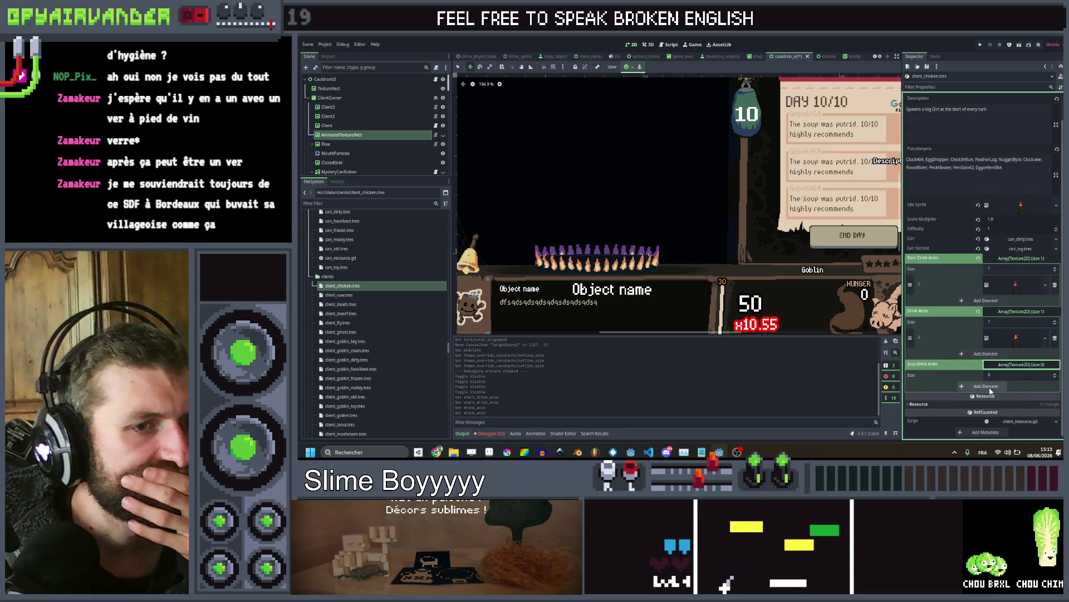
pyautogui.click(1014, 389)
pyautogui.click(1019, 433)
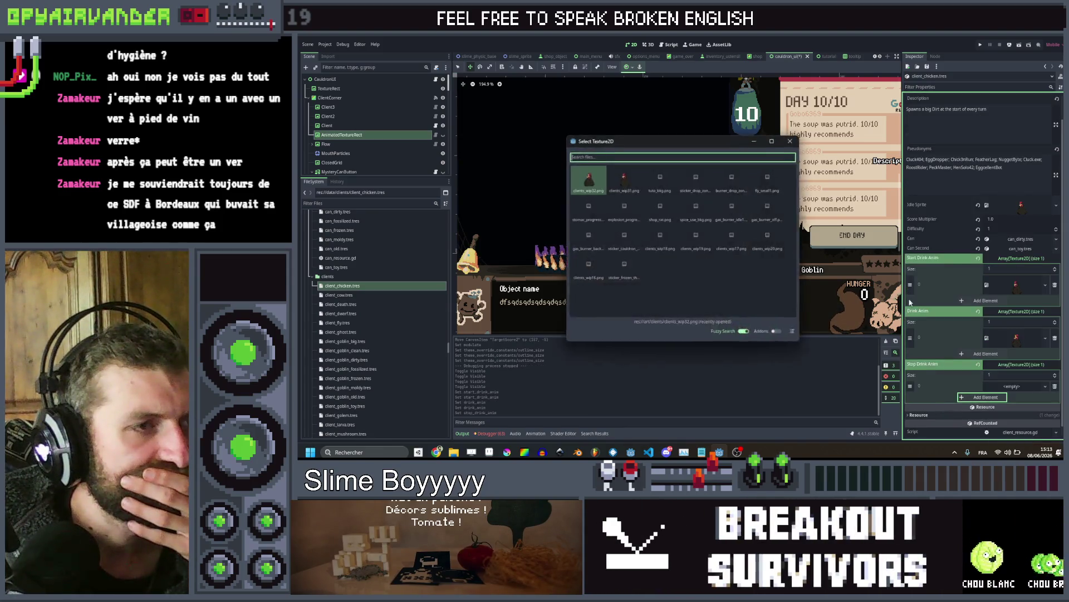
pyautogui.write('cl')
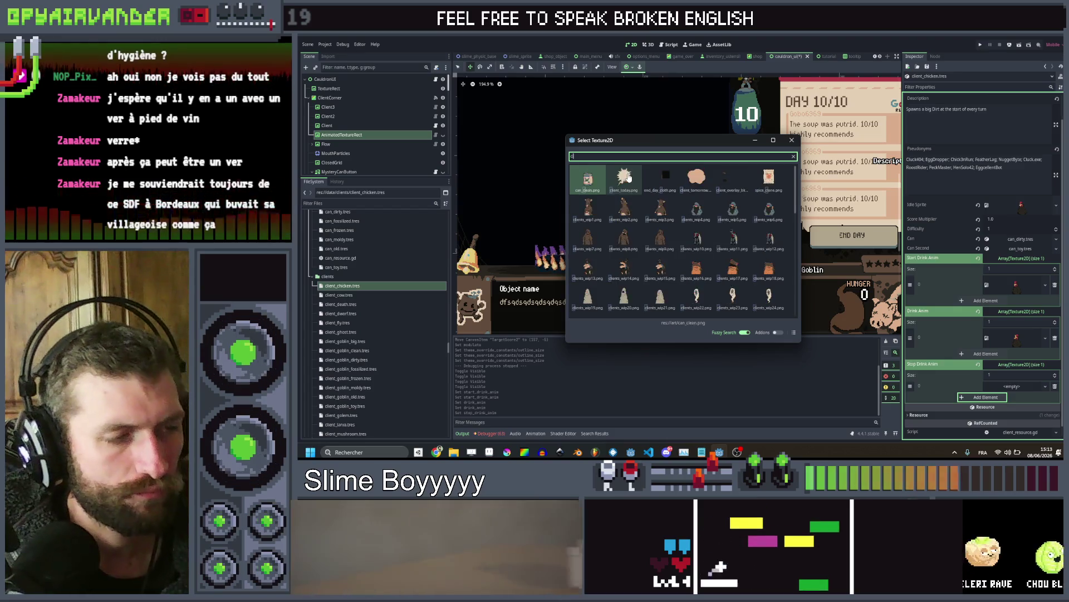
pyautogui.doubleClick(726, 277)
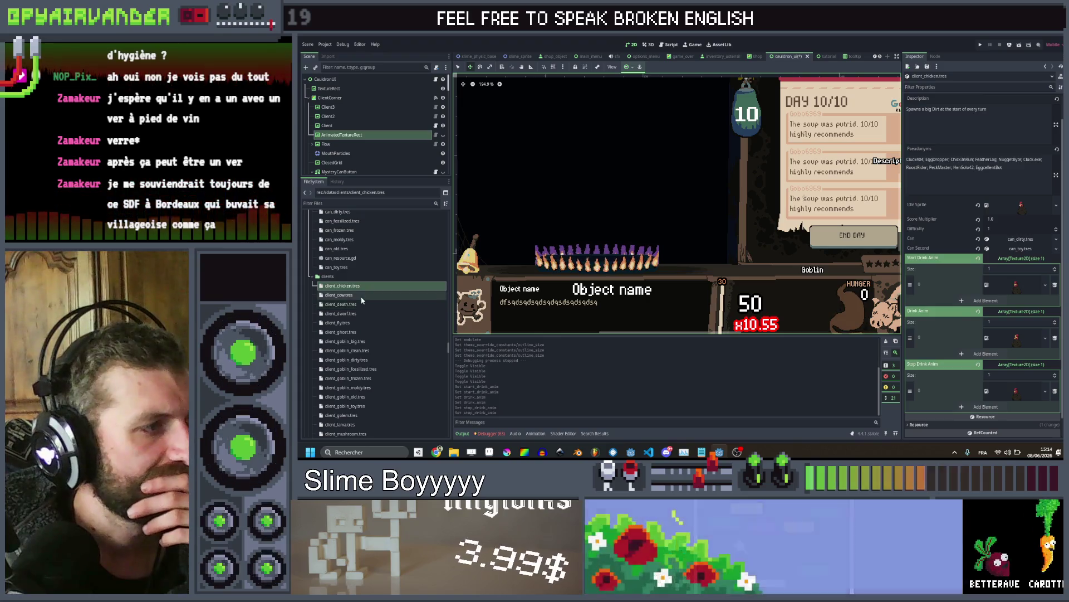
# In client_cow.tres, add a Start Drink Anim element and load a client sprite into it
pyautogui.click(361, 296)
pyautogui.click(1019, 285)
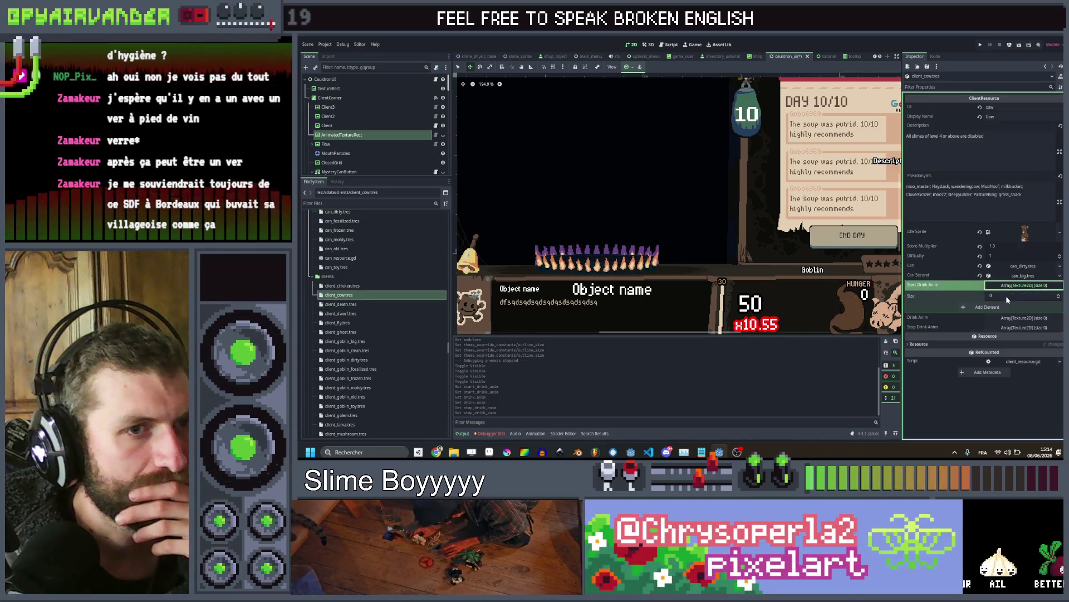
pyautogui.click(1006, 307)
pyautogui.click(1006, 308)
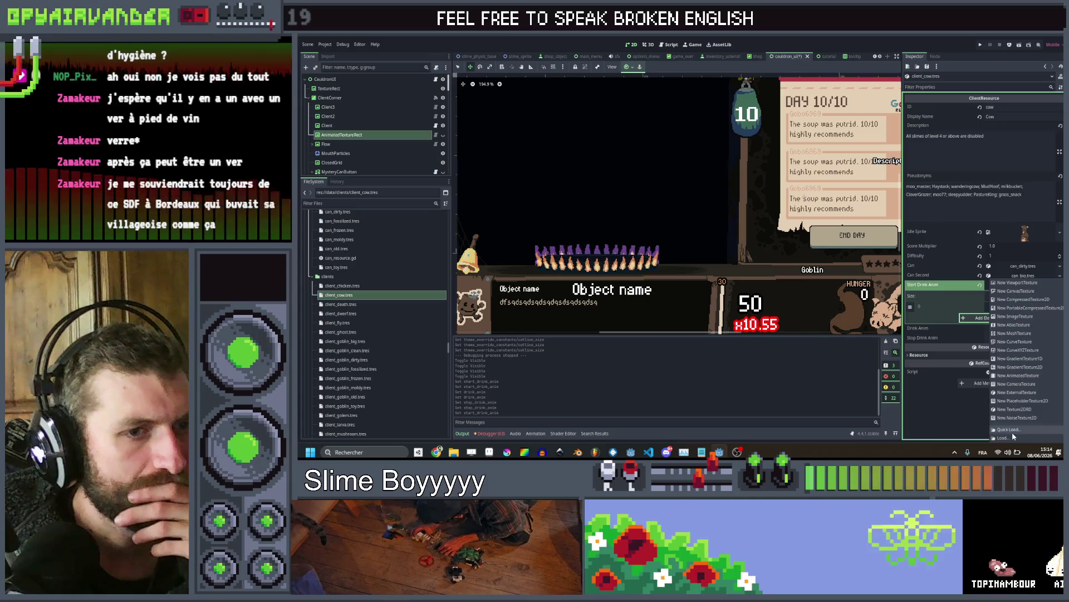
pyautogui.click(1011, 429)
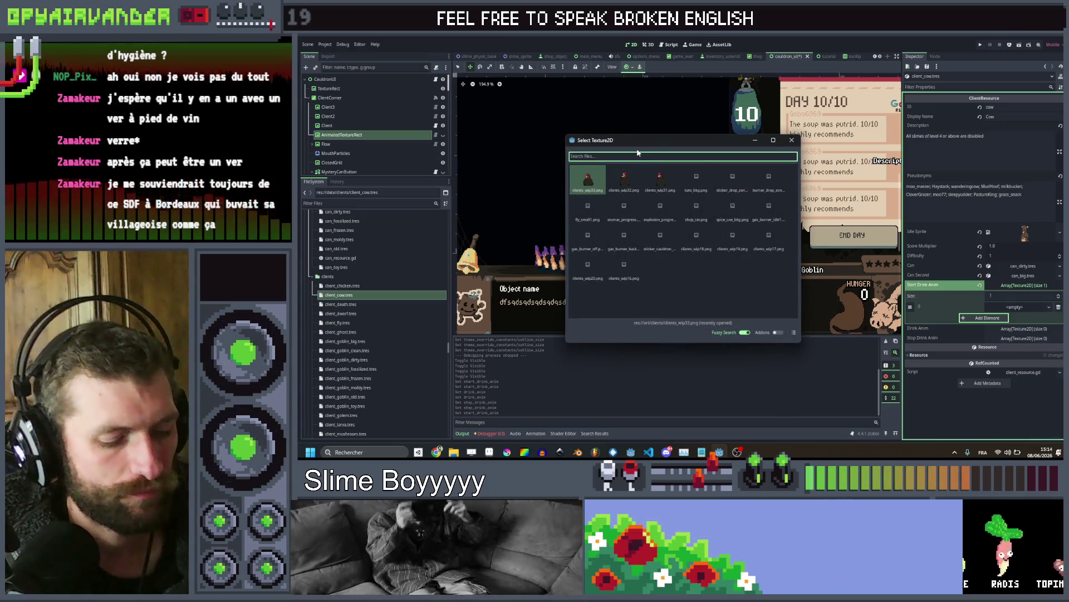
pyautogui.write('cow')
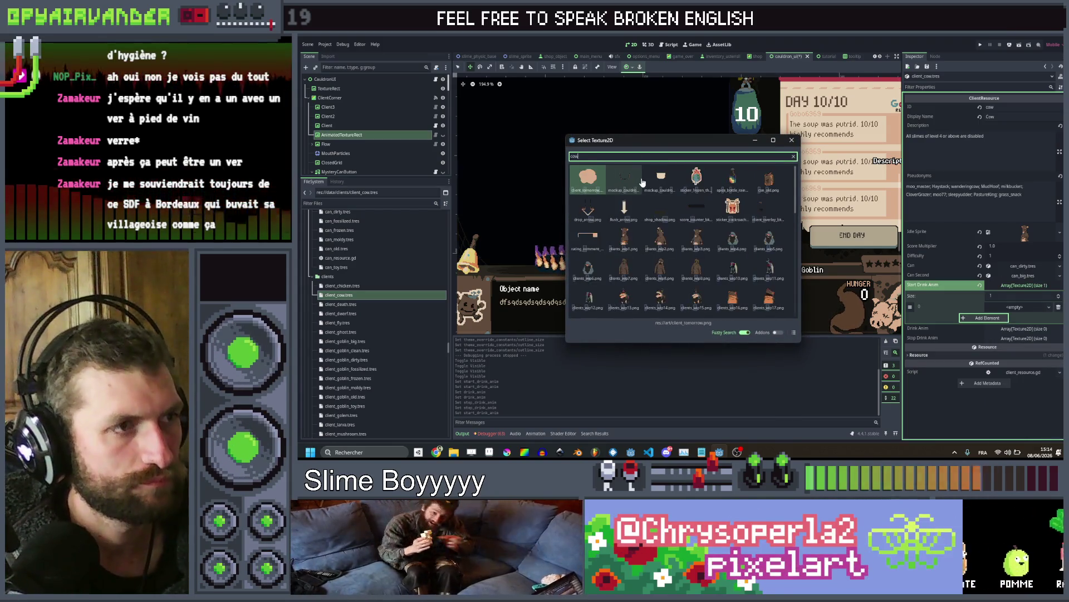
pyautogui.press('BackSpace')
pyautogui.press('BackSpace')
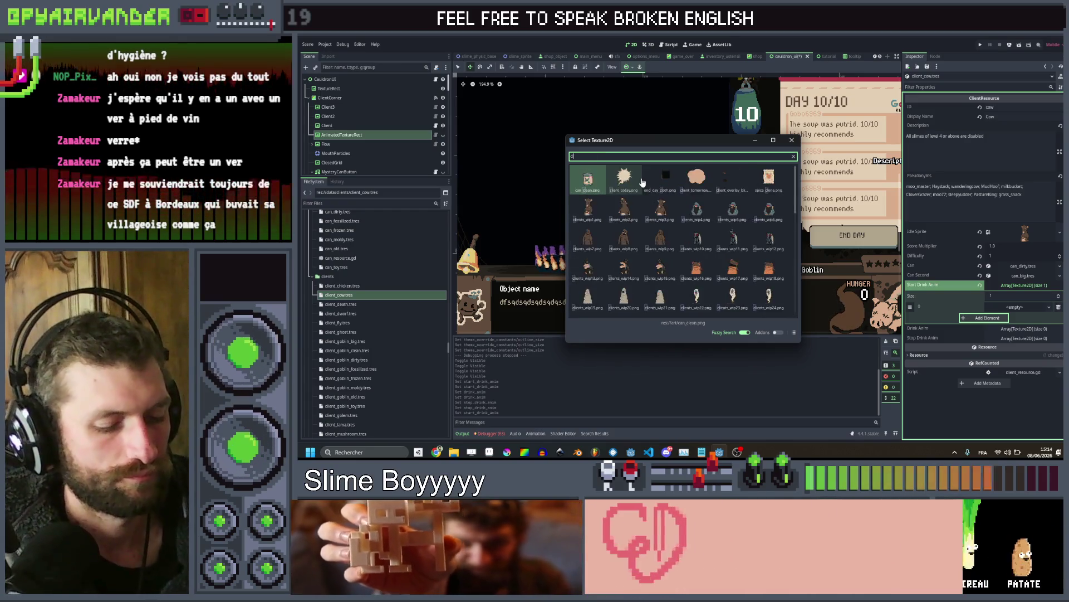
pyautogui.press('Return')
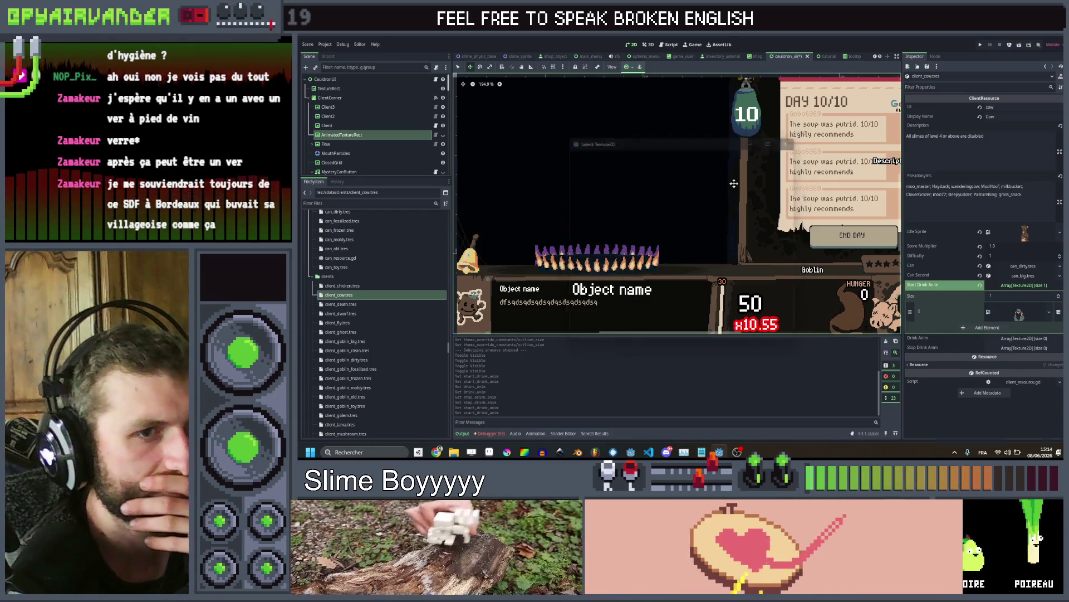
pyautogui.rightClick(1005, 316)
pyautogui.click(1012, 373)
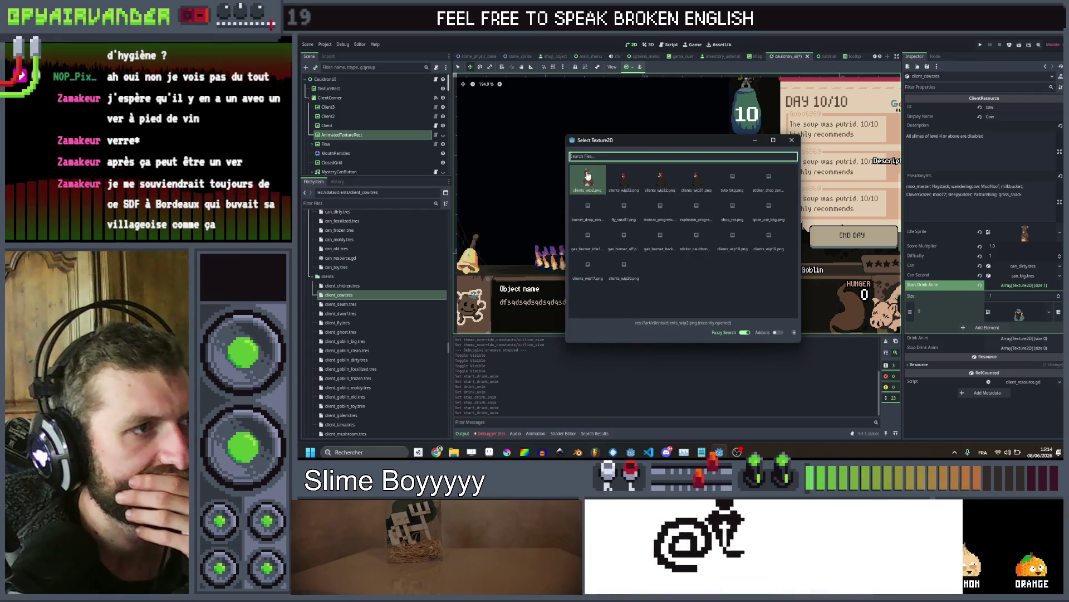
pyautogui.write('clien')
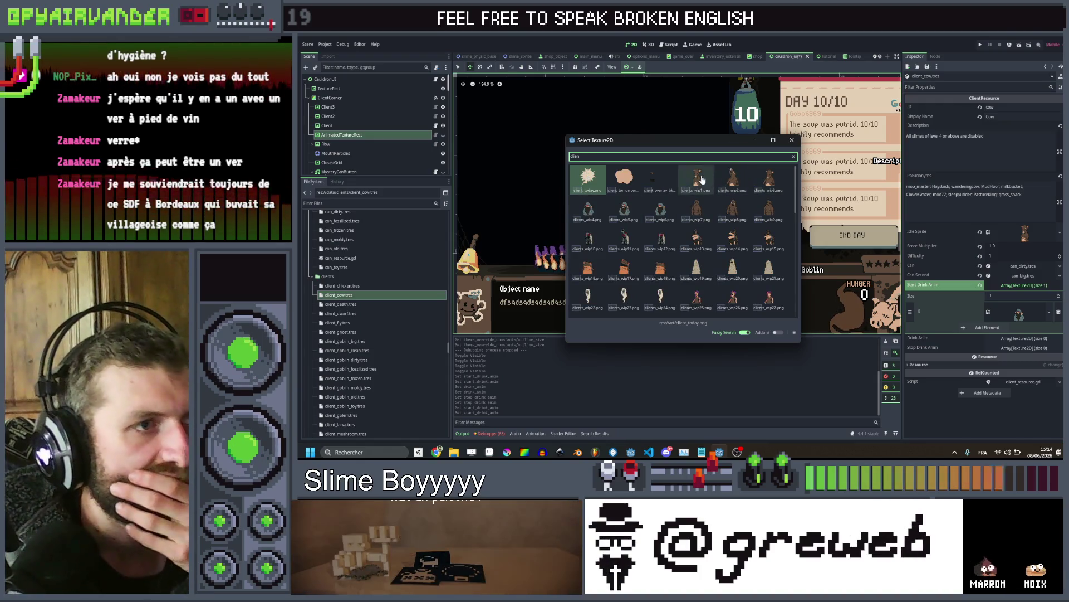
pyautogui.doubleClick(736, 179)
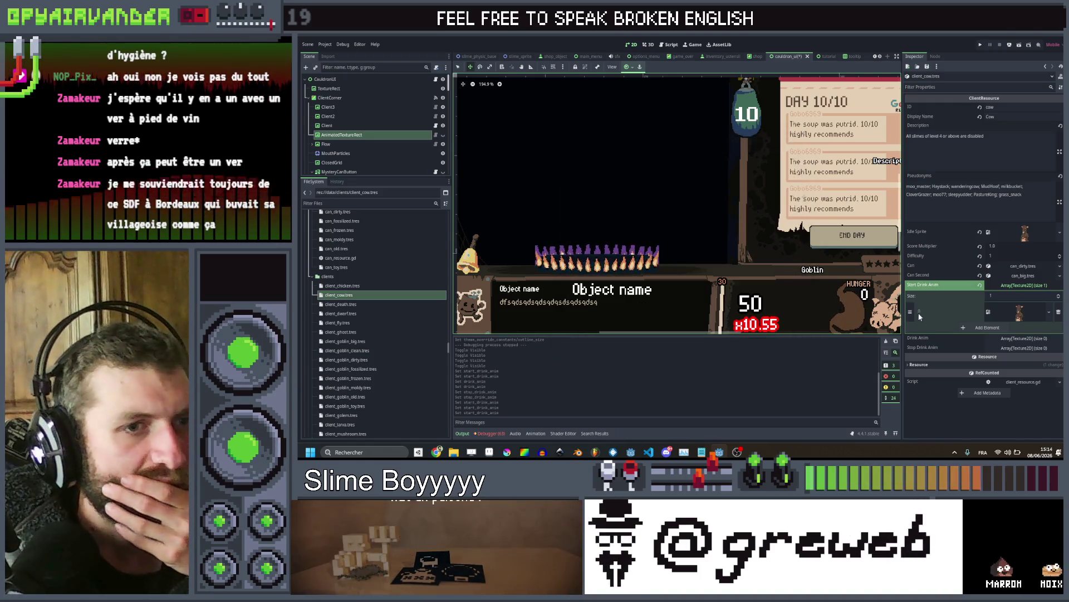
# Give the cow's Drink Anim array one drinking sprite element
pyautogui.click(1013, 338)
pyautogui.click(987, 360)
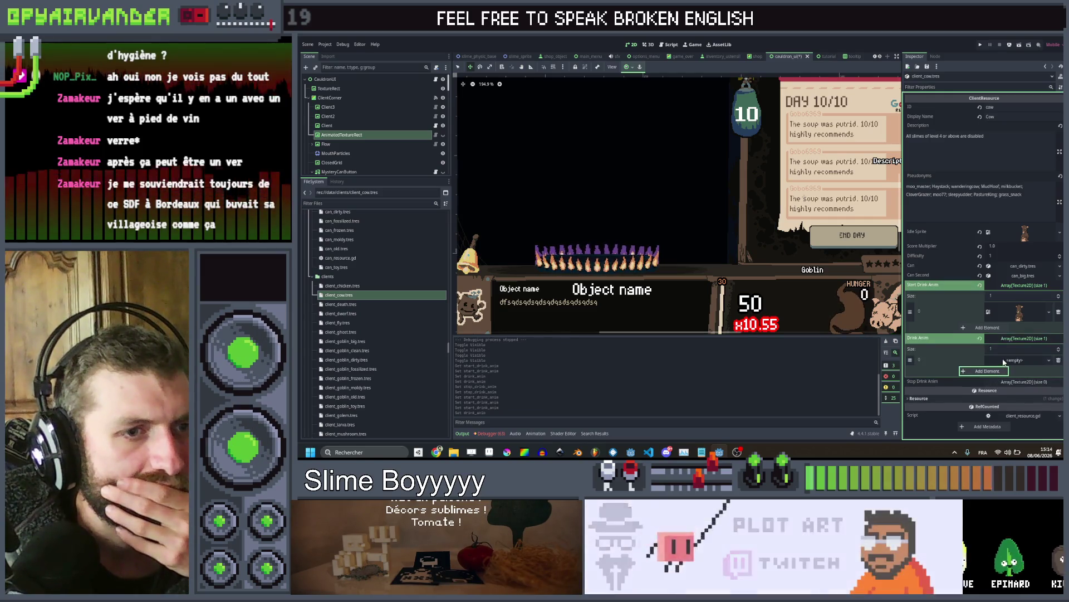
pyautogui.click(1014, 359)
pyautogui.click(1011, 429)
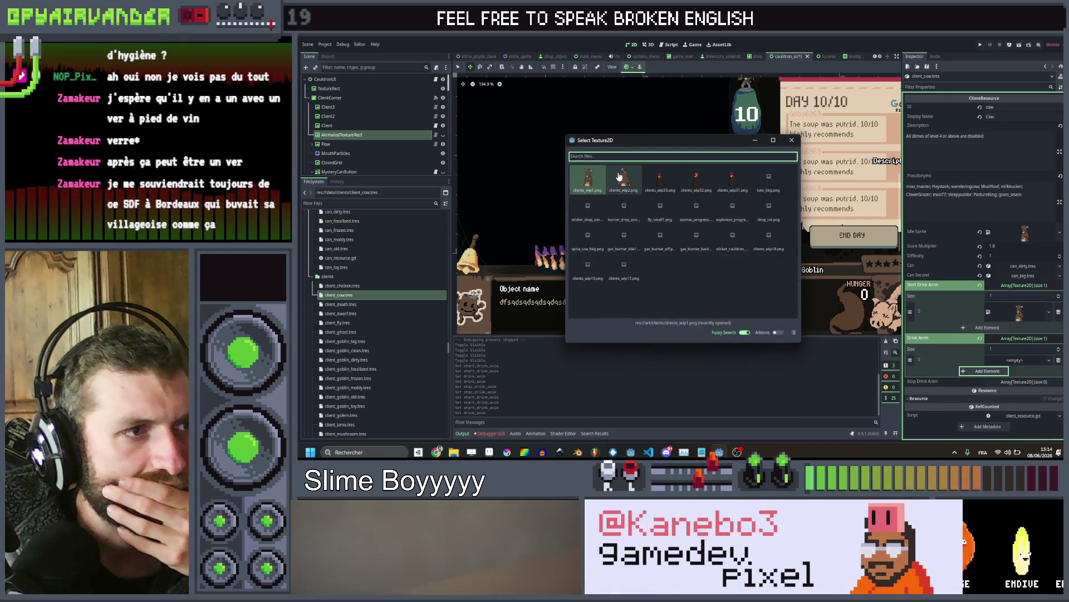
pyautogui.doubleClick(671, 203)
# Give the cow's Stop Drink Anim array one brown client sprite element
pyautogui.click(1007, 393)
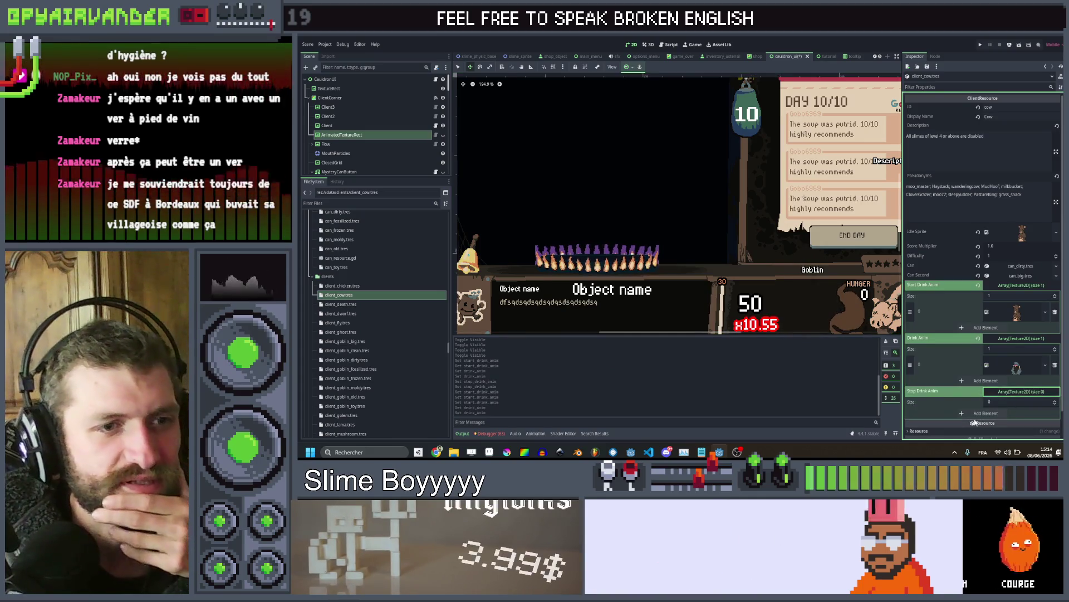
pyautogui.click(985, 414)
pyautogui.click(1010, 416)
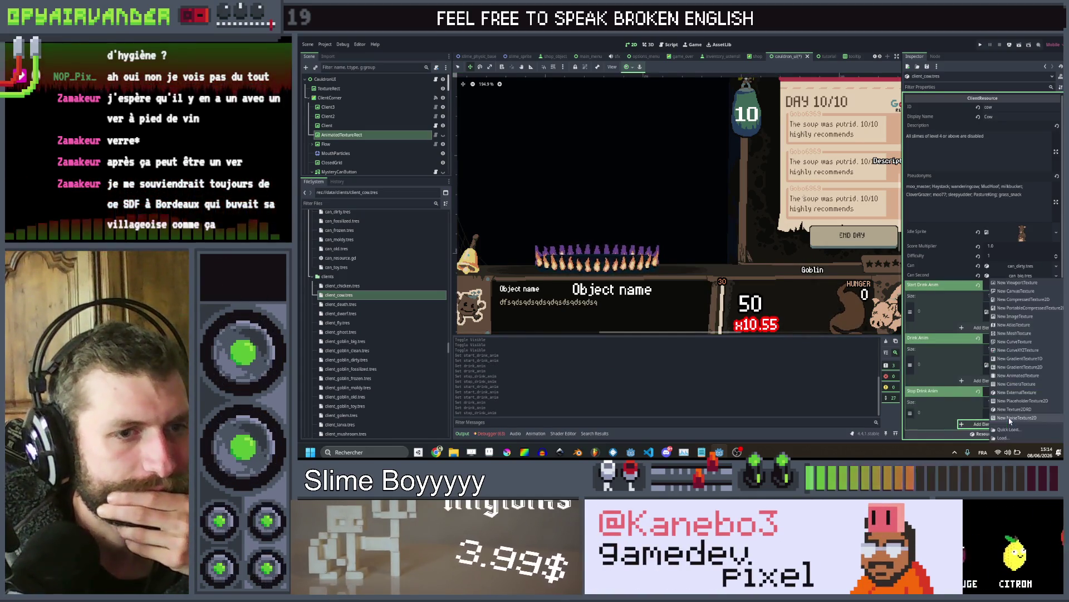
pyautogui.click(1012, 429)
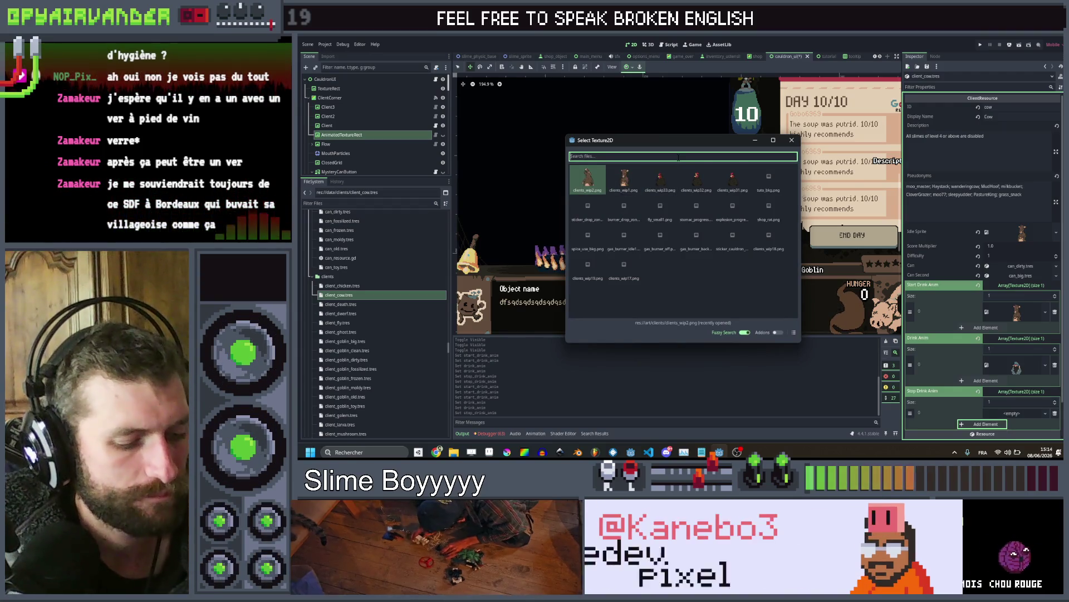
pyautogui.write('cli')
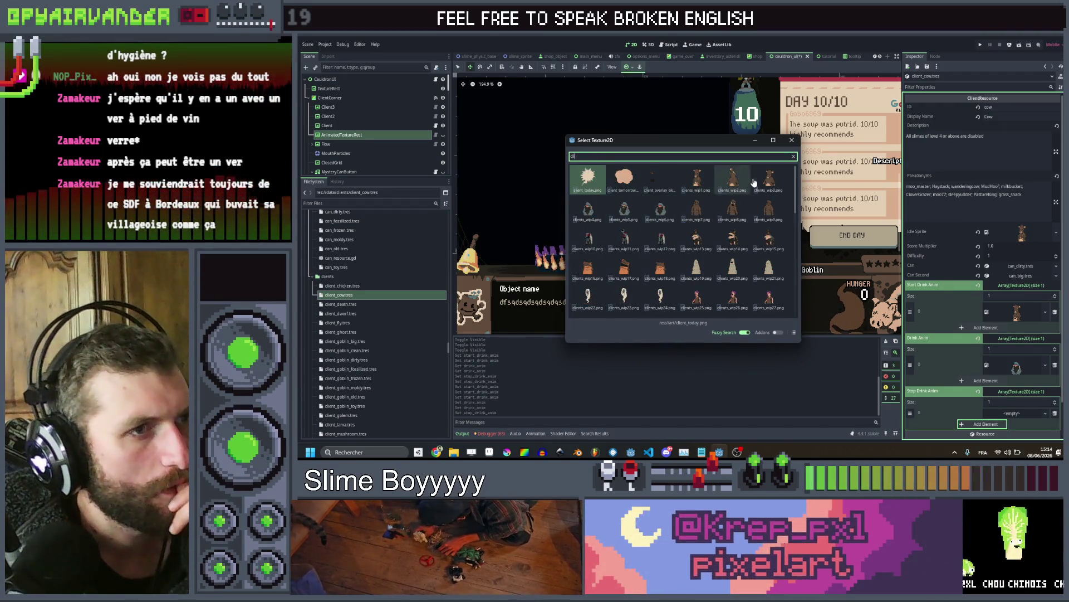
pyautogui.doubleClick(769, 180)
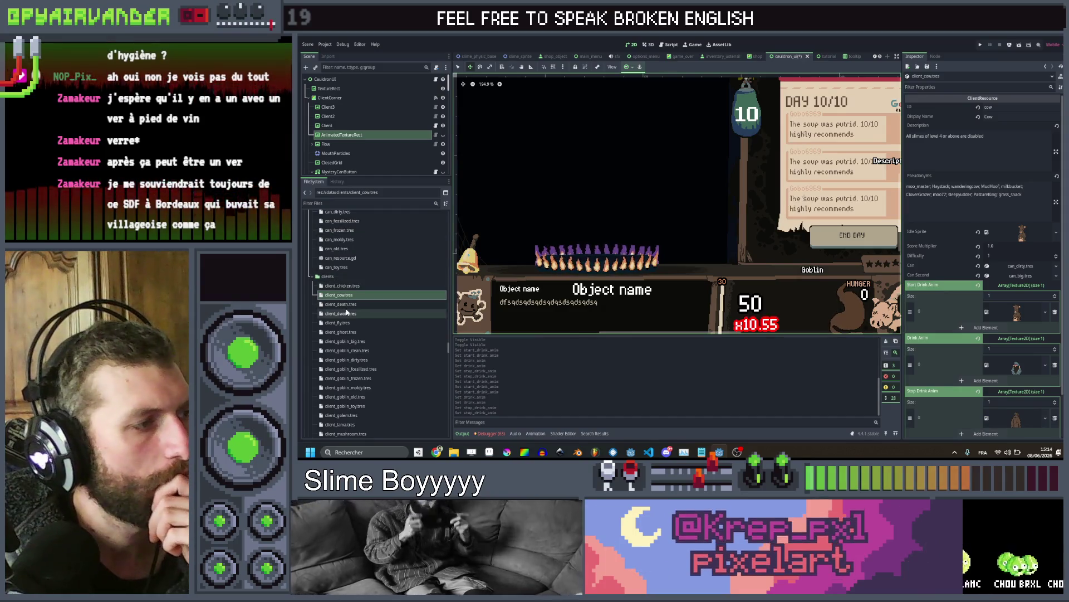
pyautogui.click(344, 304)
# Give client_death's Start Drink Anim and Drink Anim arrays one client sprite each
pyautogui.click(1035, 287)
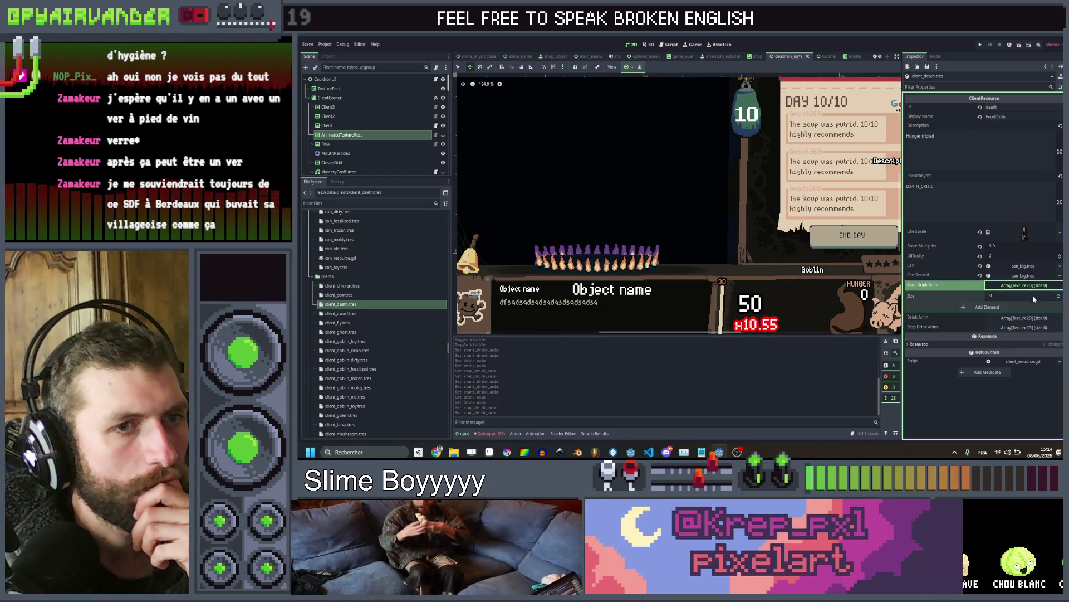
pyautogui.click(978, 307)
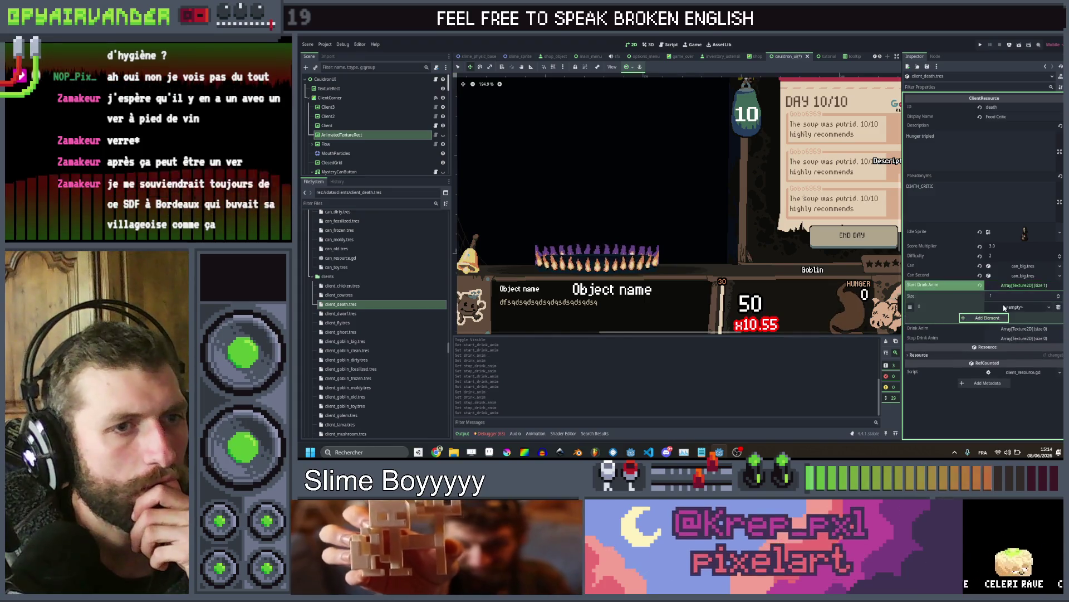
pyautogui.click(1025, 306)
pyautogui.click(1006, 430)
pyautogui.press('Return')
pyautogui.click(1027, 340)
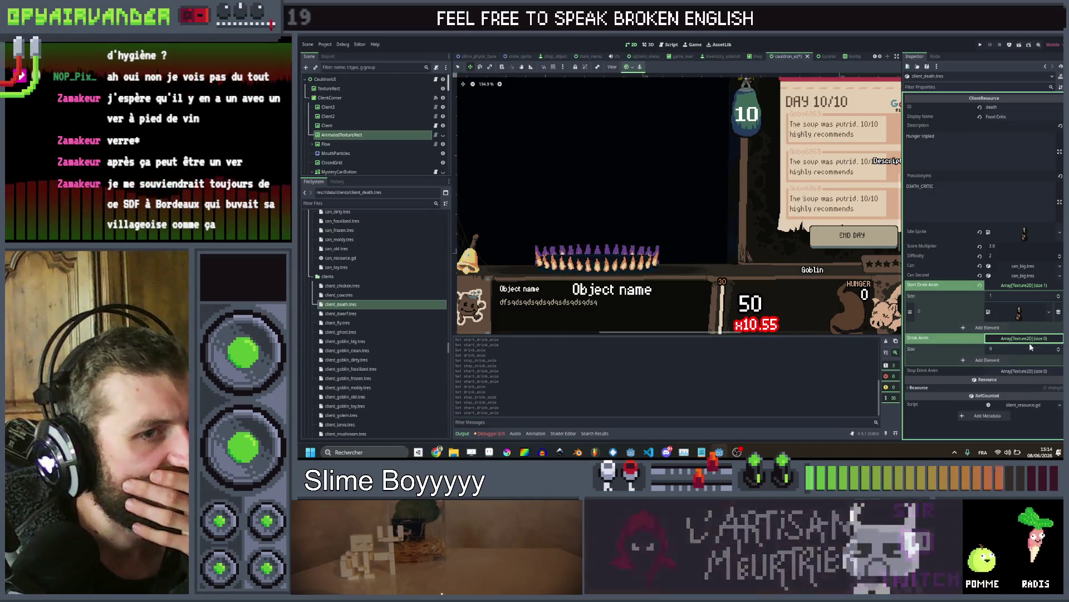
pyautogui.click(975, 371)
pyautogui.click(1021, 361)
pyautogui.click(1021, 429)
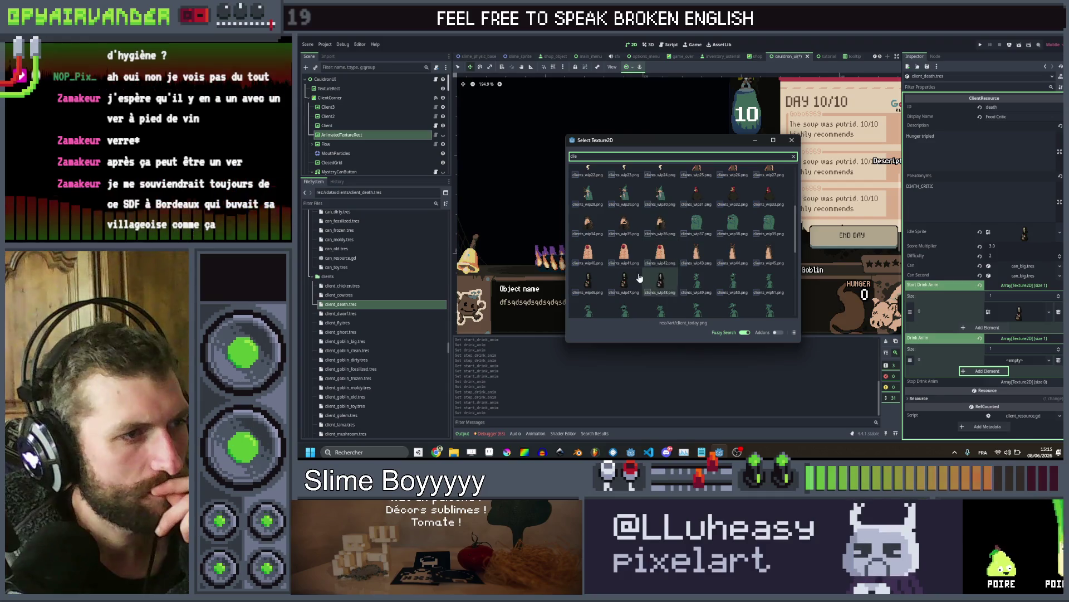
pyautogui.doubleClick(632, 281)
# Add a Stop Drink Anim element and quick-load a client sprite into it
pyautogui.click(1017, 390)
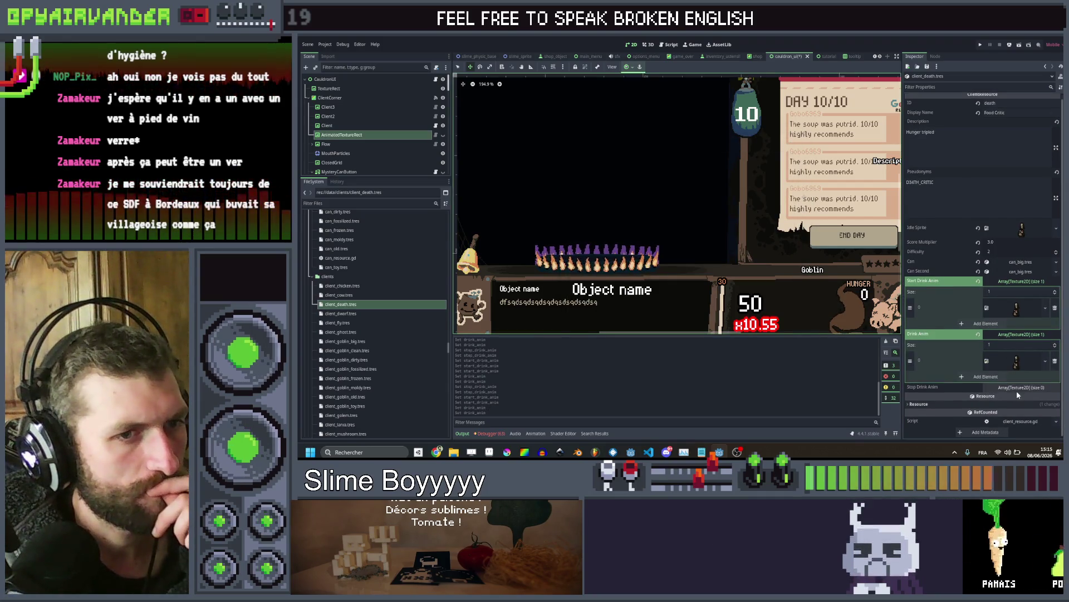
pyautogui.scroll(-1, 1013, 345)
pyautogui.click(995, 388)
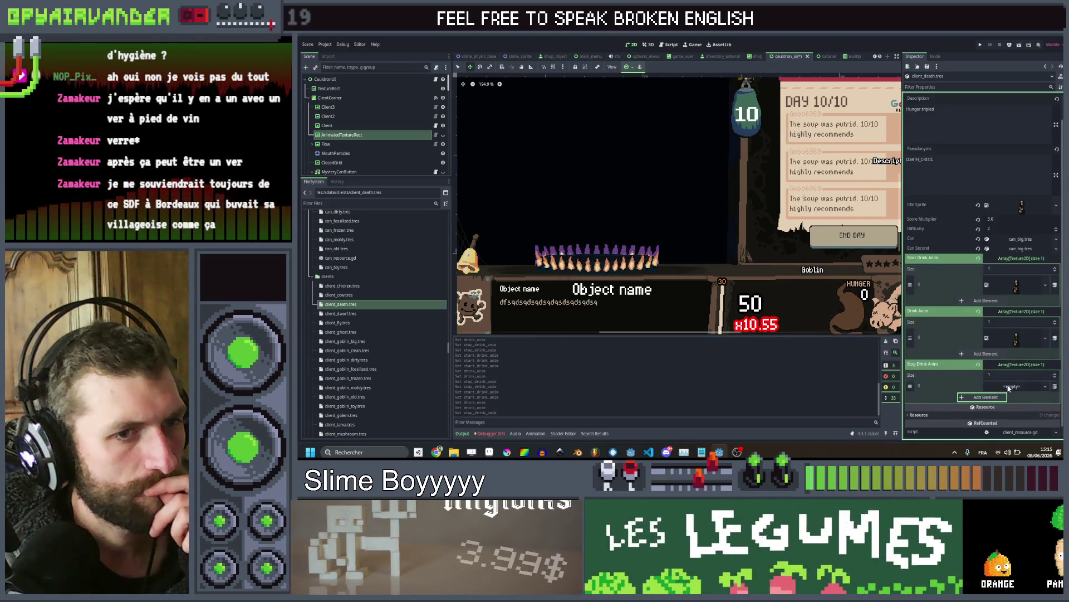
pyautogui.click(1011, 386)
pyautogui.click(1008, 429)
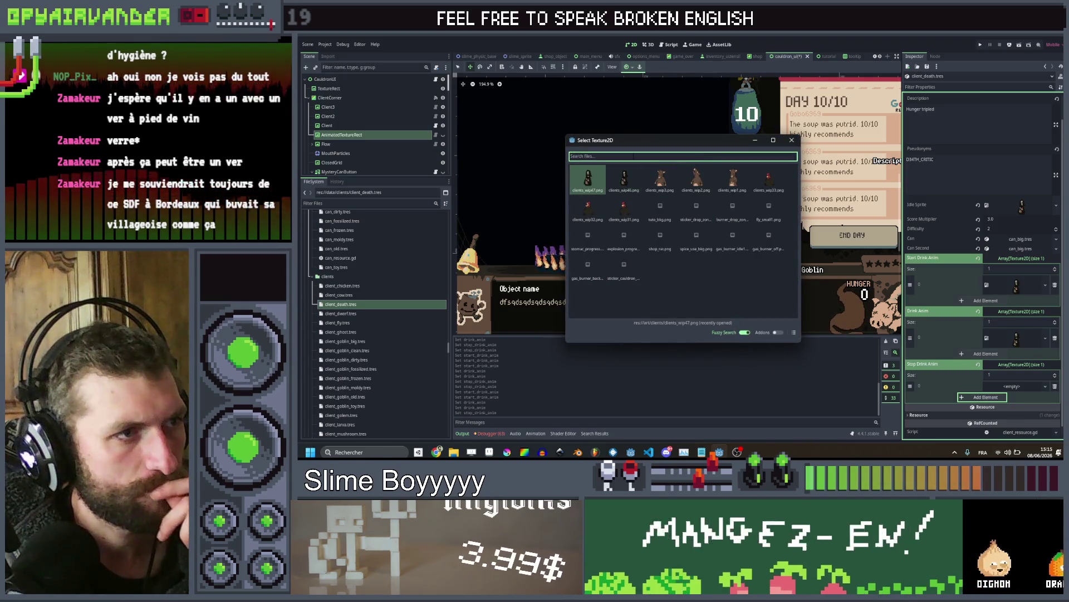
pyautogui.write('clie')
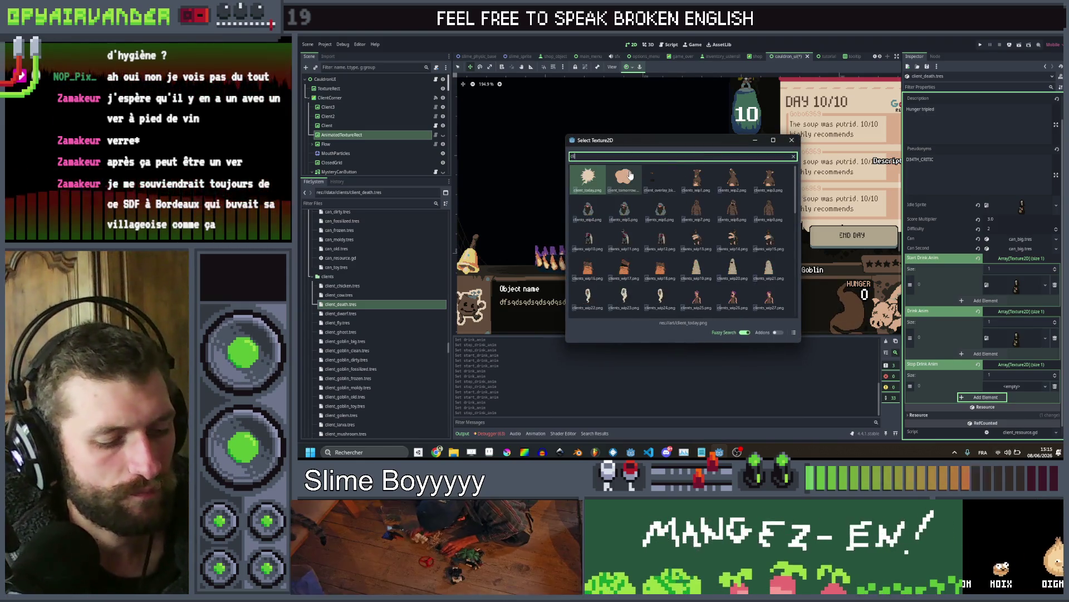
pyautogui.scroll(-5, 658, 176)
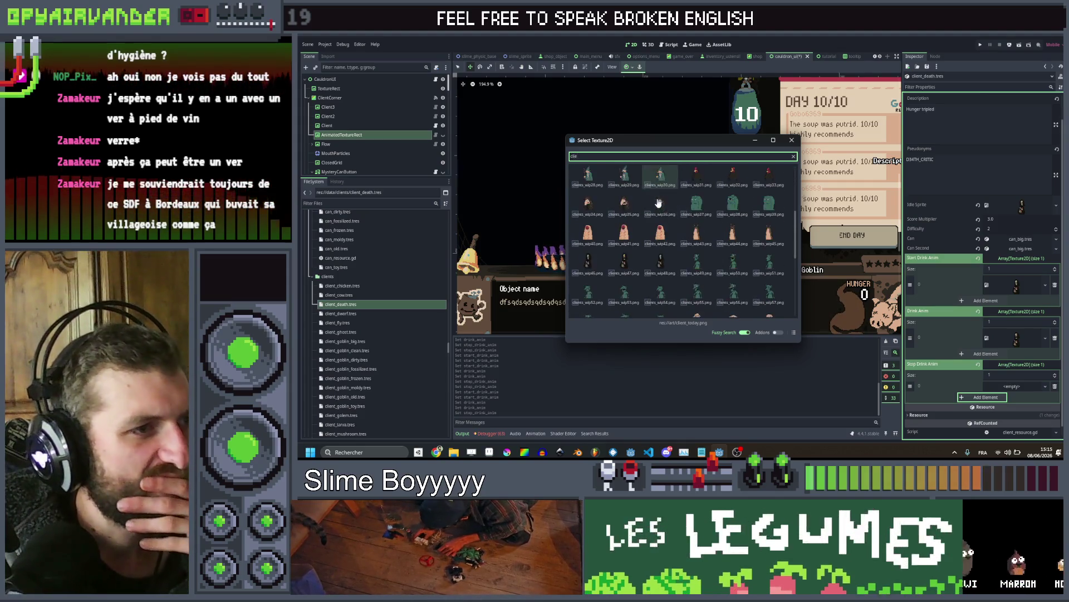
pyautogui.doubleClick(663, 256)
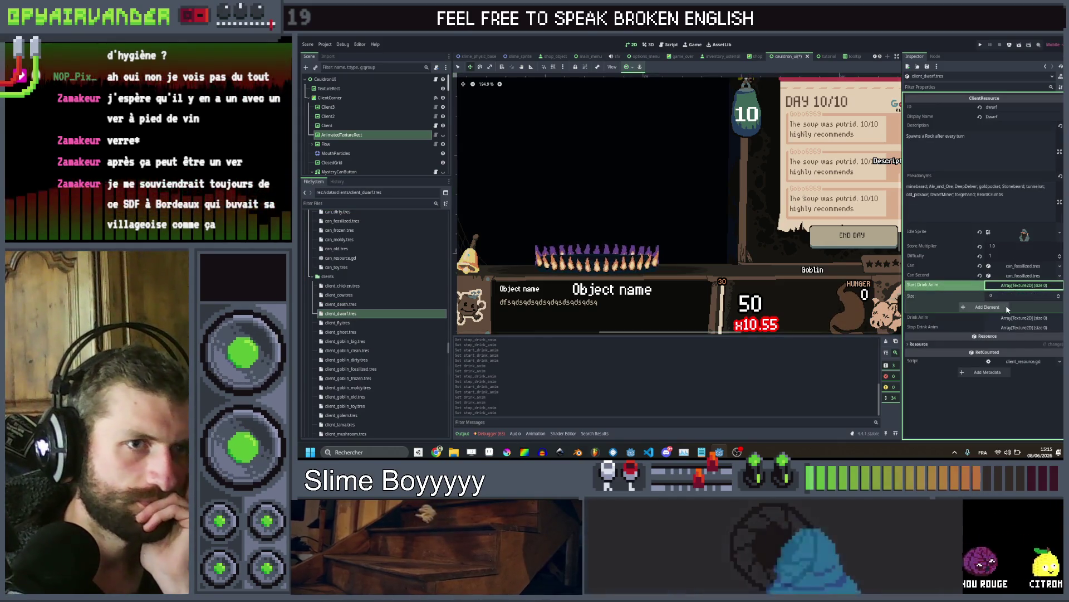
# Add one empty frame to each of the dwarf's Start Drink, Drink and Stop Drink Anim arrays
pyautogui.click(987, 307)
pyautogui.click(1024, 328)
pyautogui.click(998, 350)
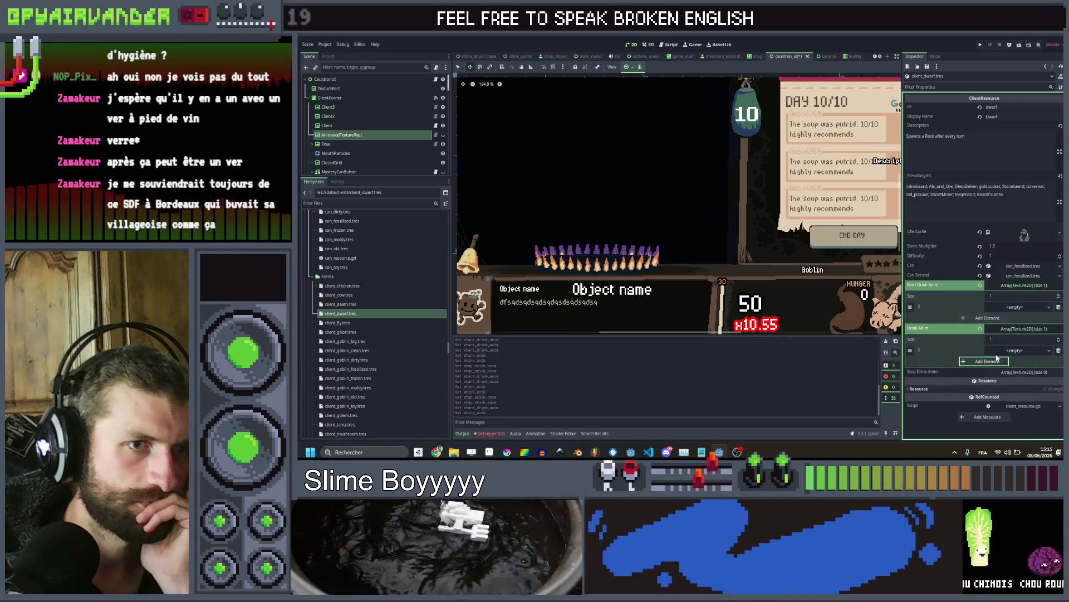
pyautogui.click(1022, 372)
pyautogui.click(986, 394)
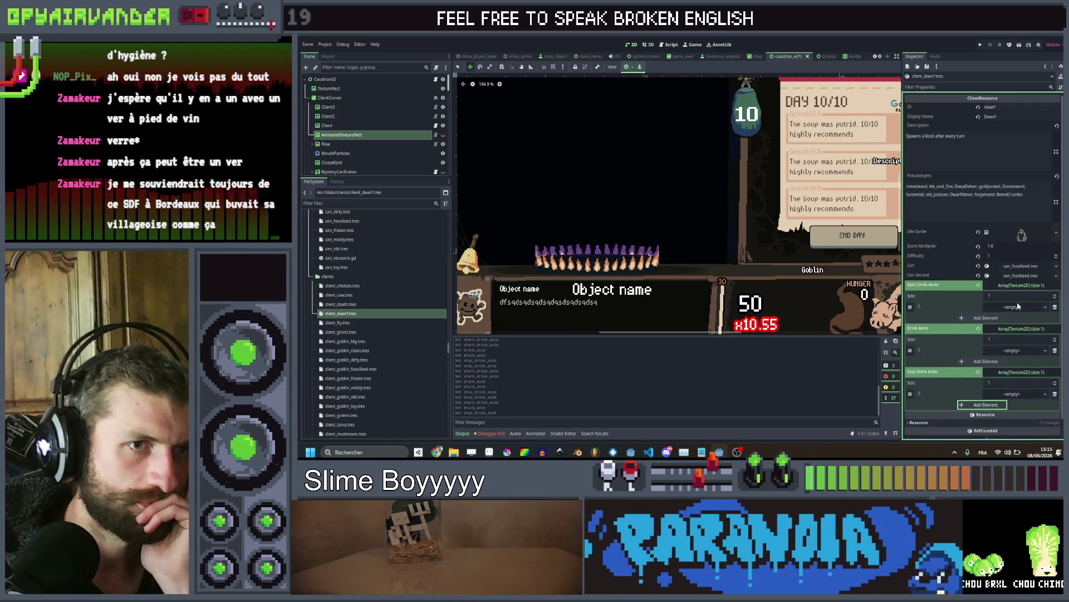
# Quick-load clients_wip4 into the dwarf's start-drink frame
pyautogui.click(1019, 393)
pyautogui.click(1014, 429)
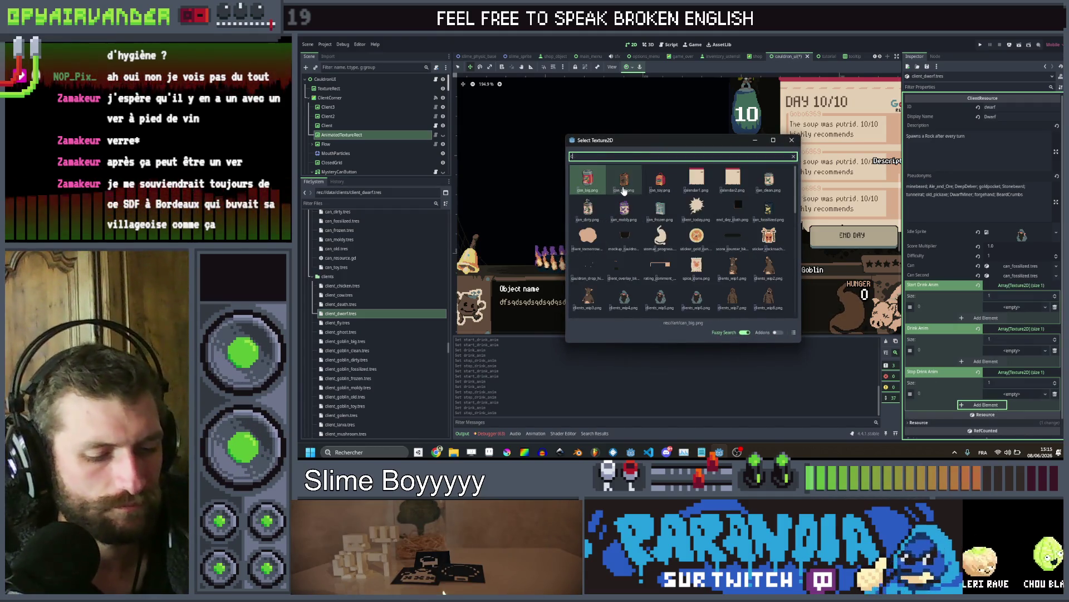
pyautogui.write('lie')
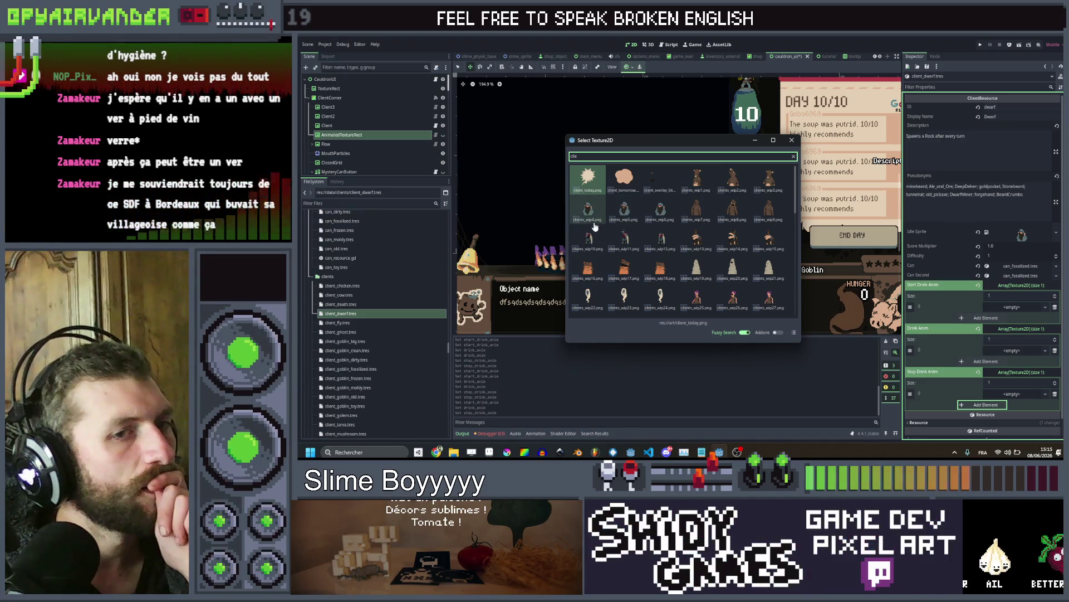
pyautogui.click(593, 224)
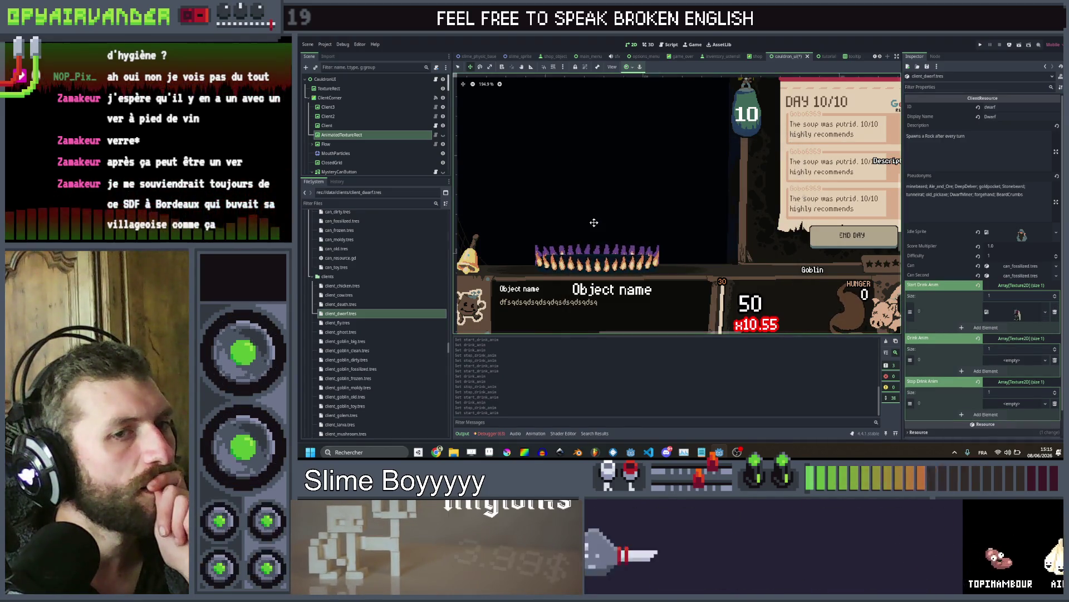
# Fill the drink frame with clients_wip5 and the stop-drink frame with a client sprite
pyautogui.click(1027, 359)
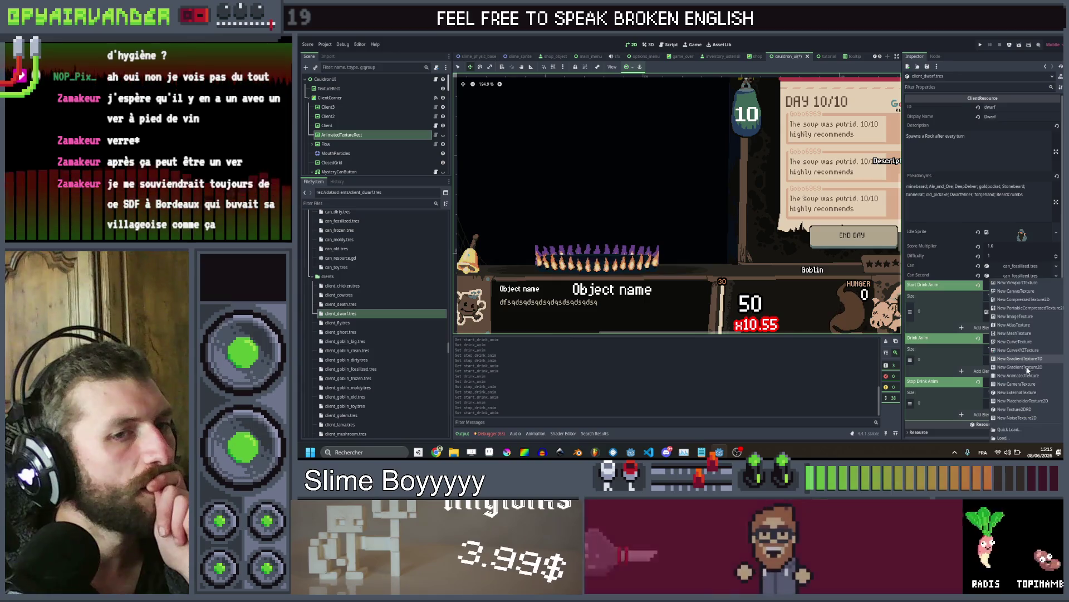
pyautogui.click(1037, 429)
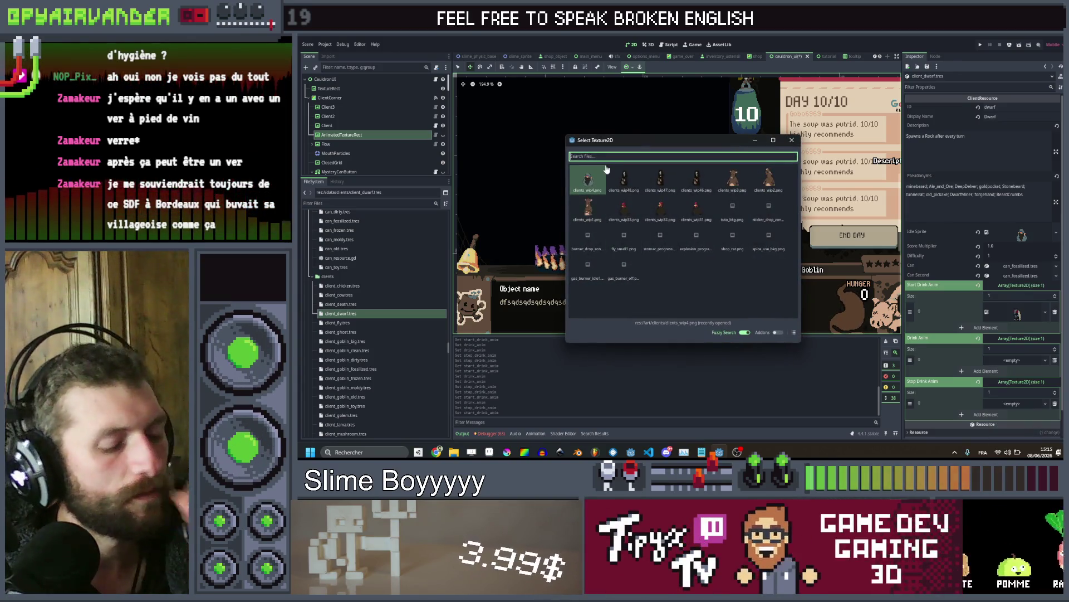
pyautogui.write('cli')
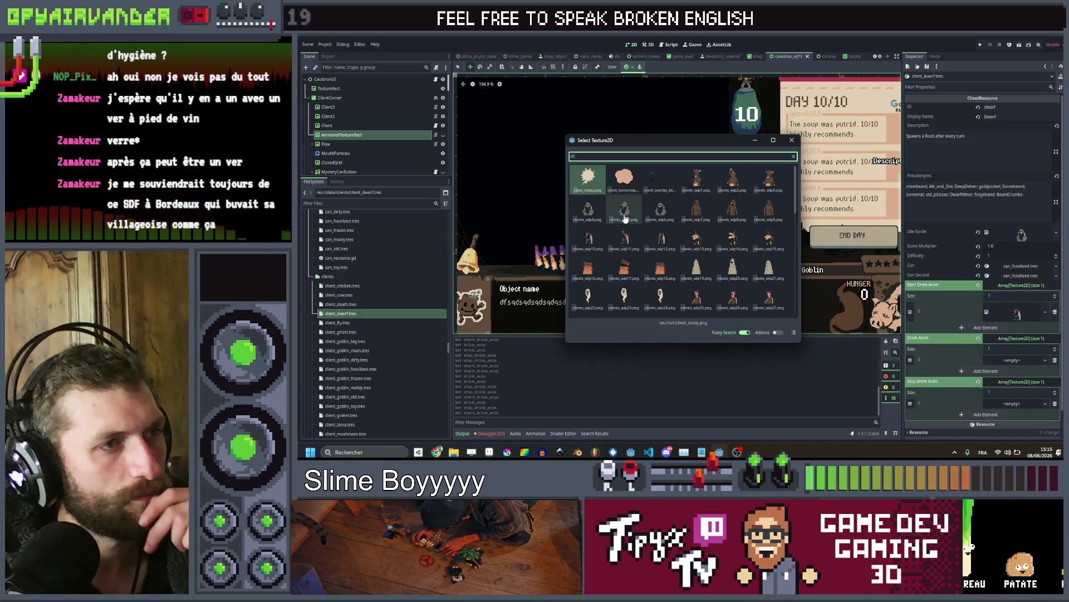
pyautogui.doubleClick(624, 218)
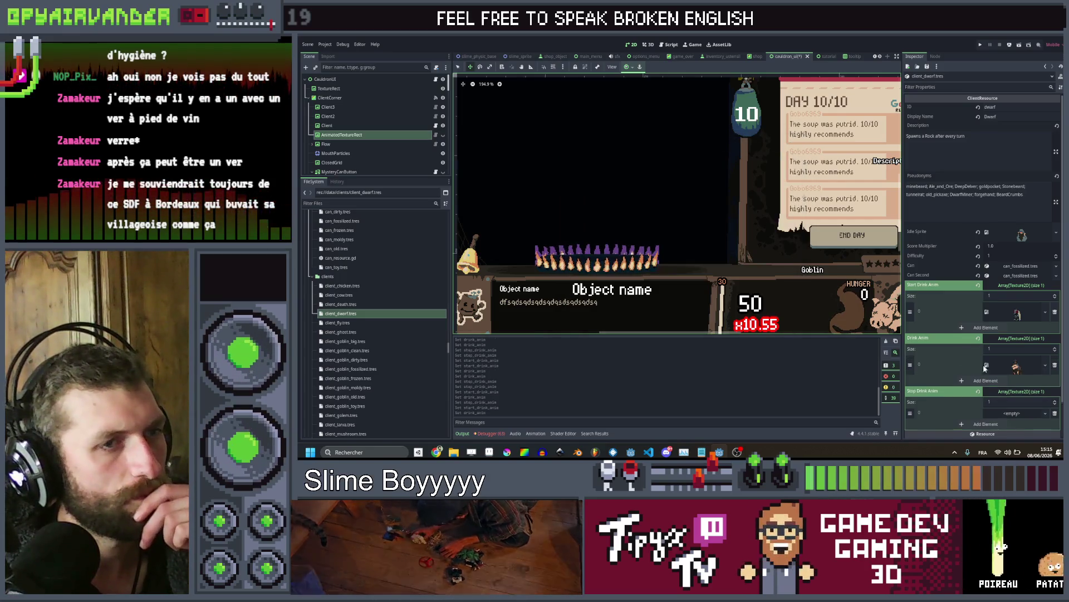
pyautogui.click(1020, 413)
pyautogui.click(1025, 426)
pyautogui.write('cl')
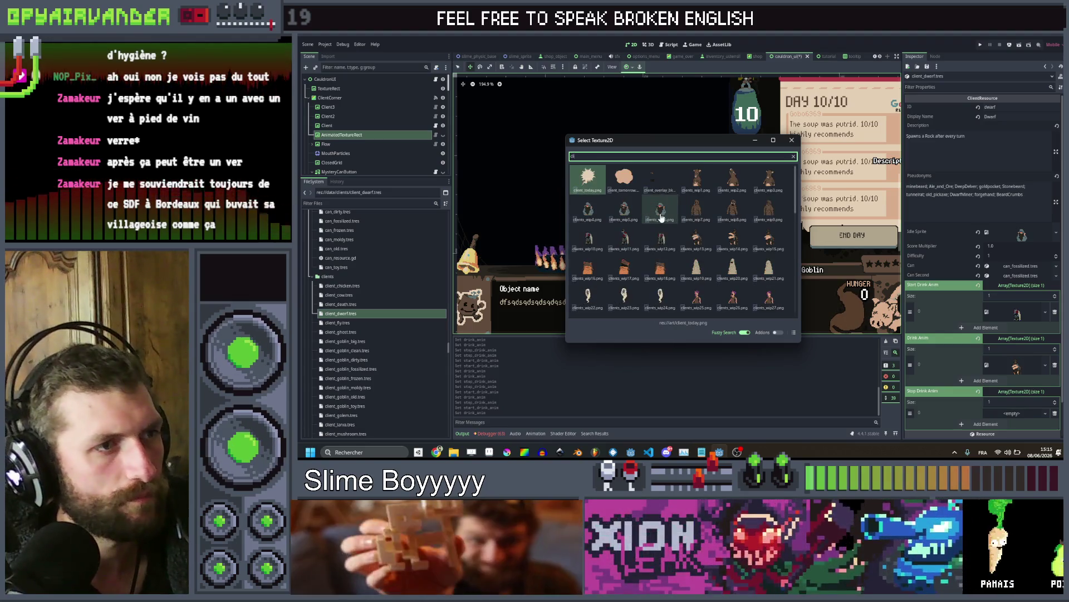
pyautogui.doubleClick(661, 217)
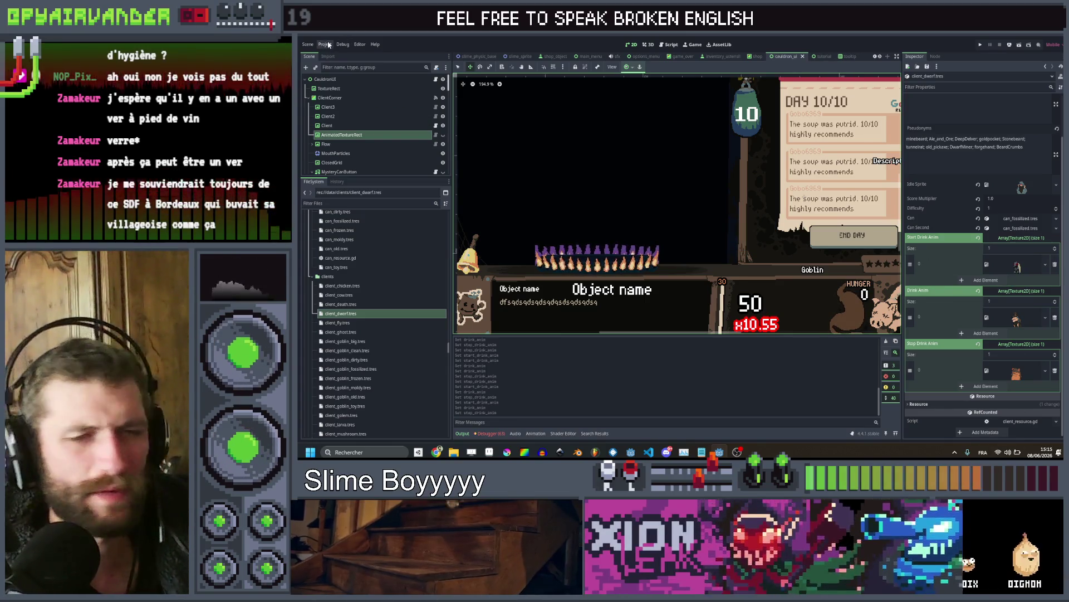
# Reload the current project from the Project menu
pyautogui.click(327, 44)
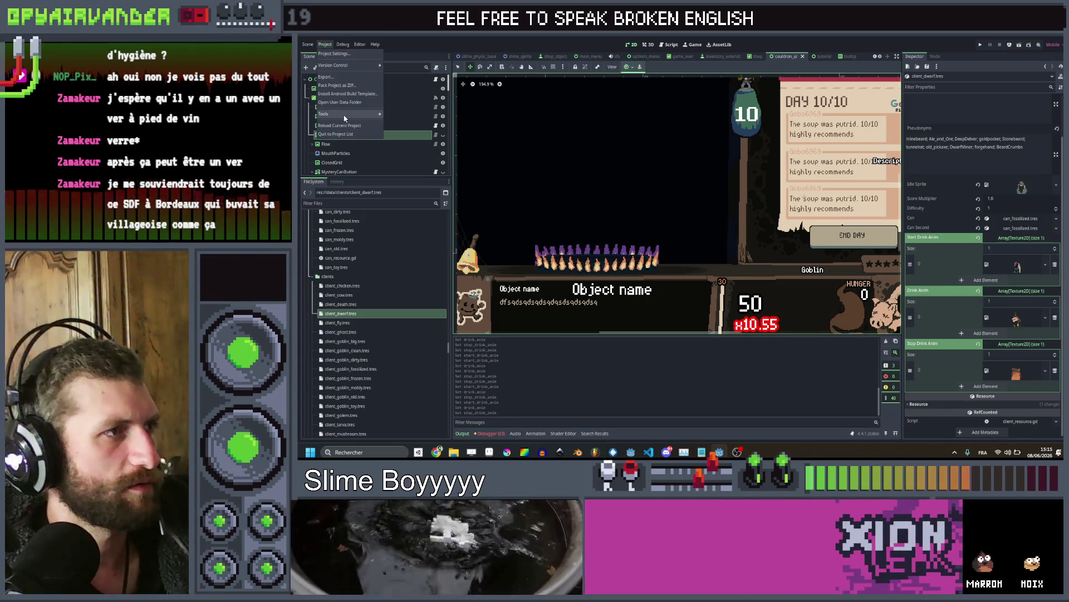
pyautogui.click(340, 126)
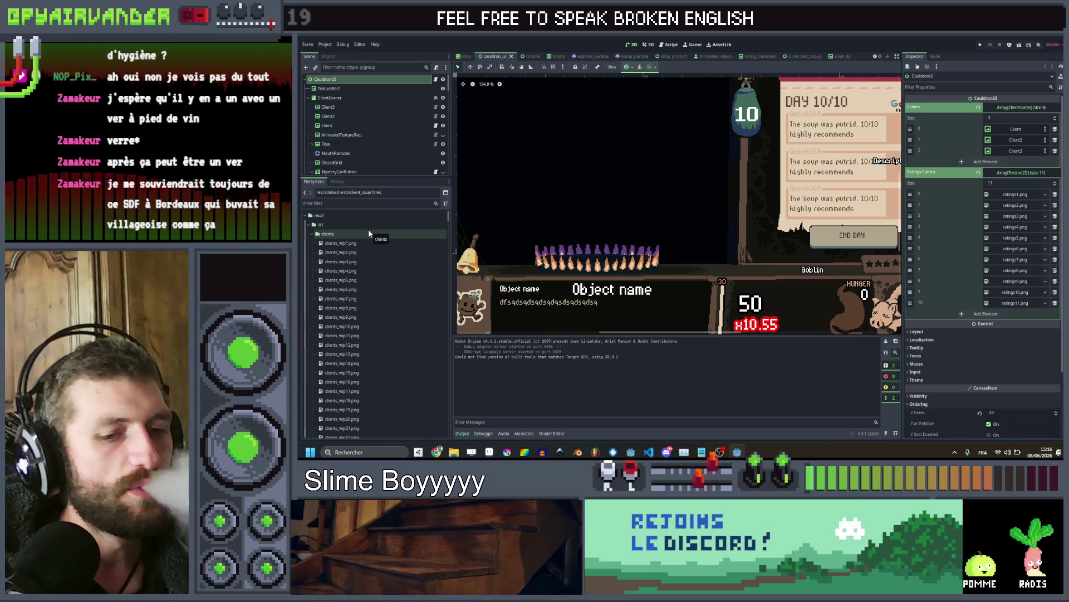
# Check client_dwarf.tres still has its drink frames, then select client_chicken.tres
pyautogui.scroll(-15, 346, 312)
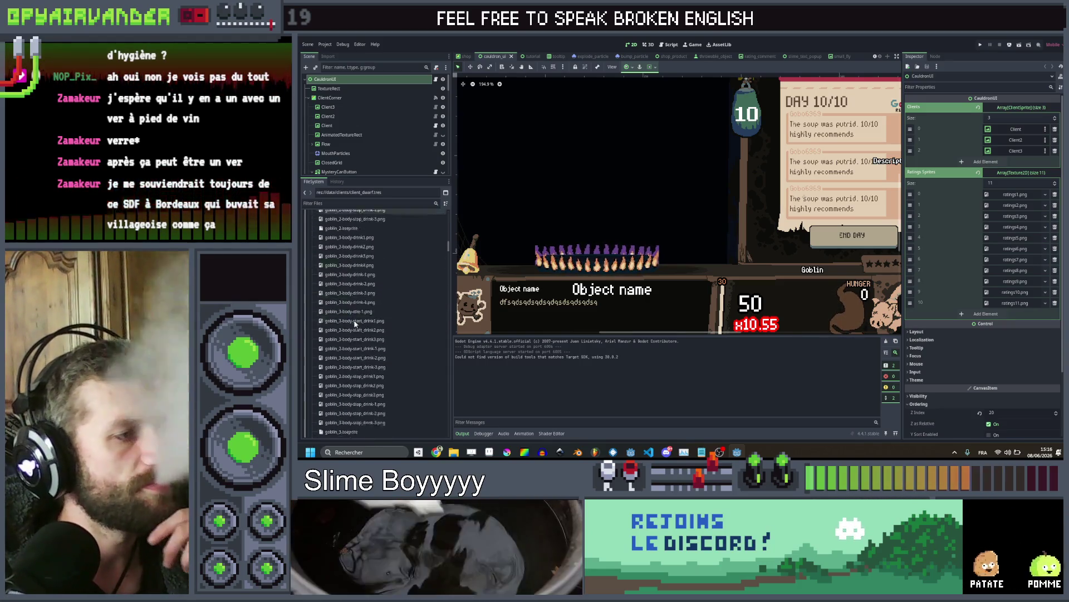
pyautogui.scroll(10, 364, 313)
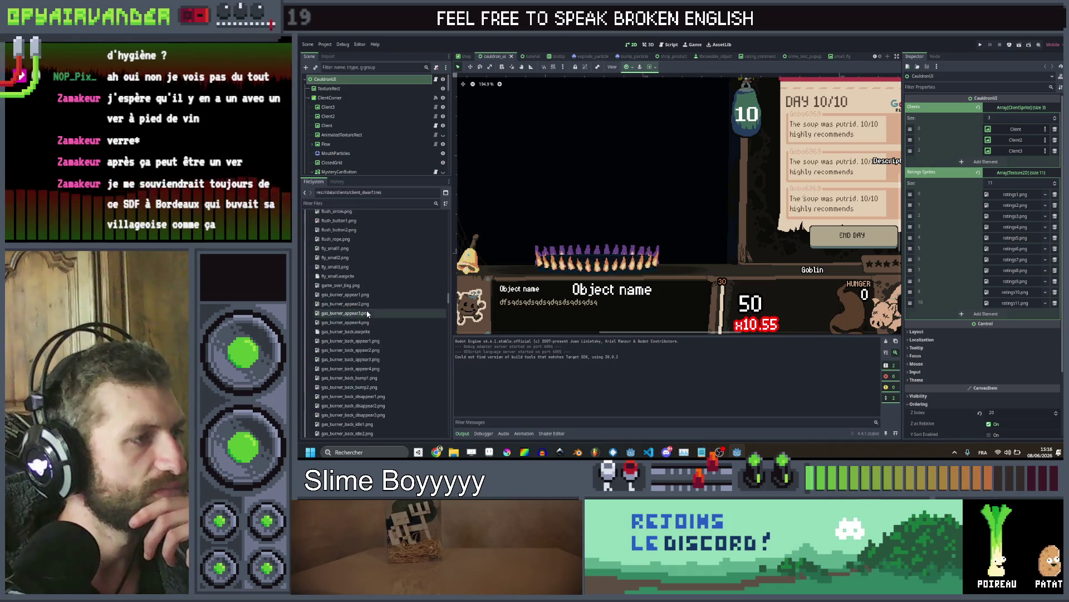
pyautogui.scroll(-8, 362, 310)
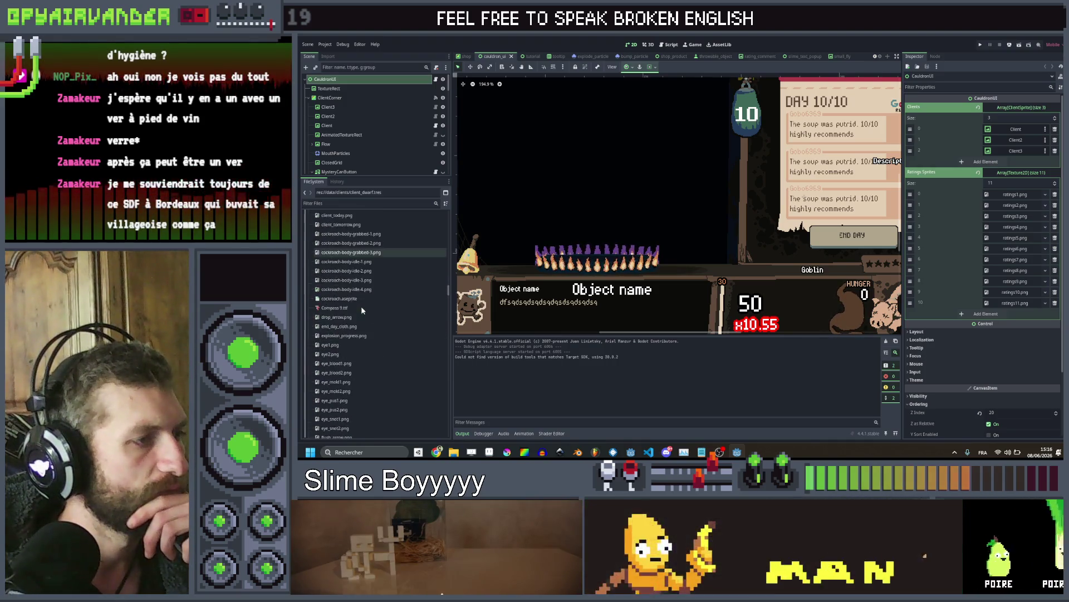
pyautogui.scroll(-10, 369, 317)
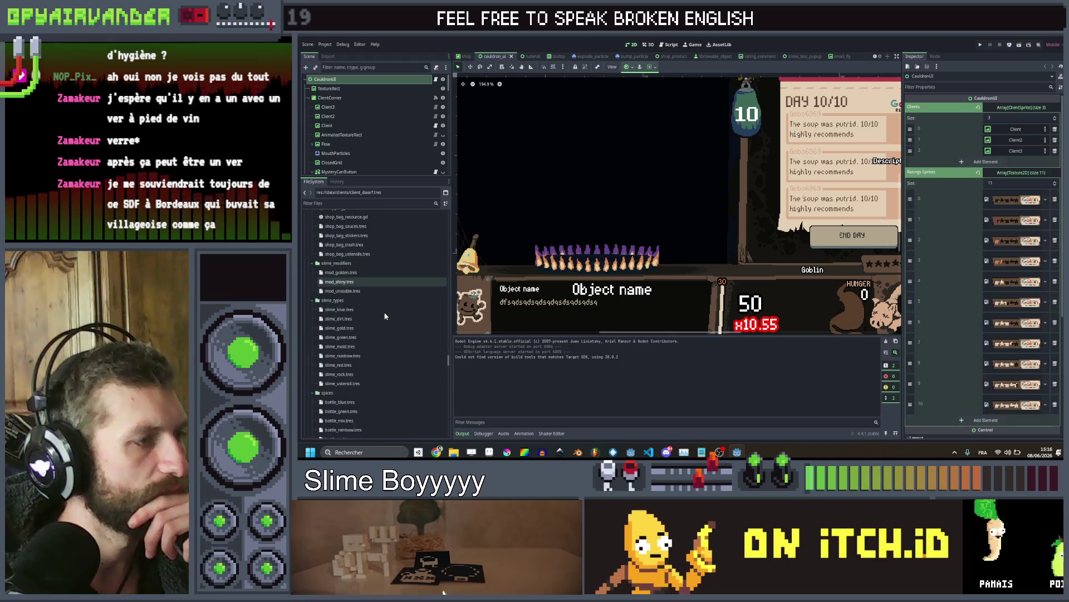
pyautogui.scroll(5, 381, 315)
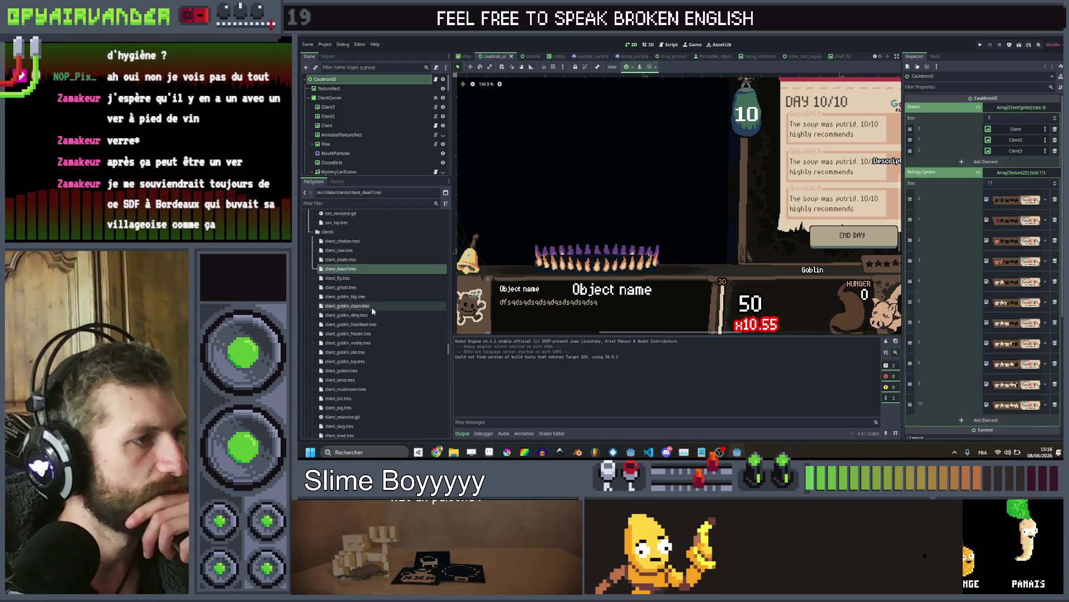
pyautogui.click(367, 269)
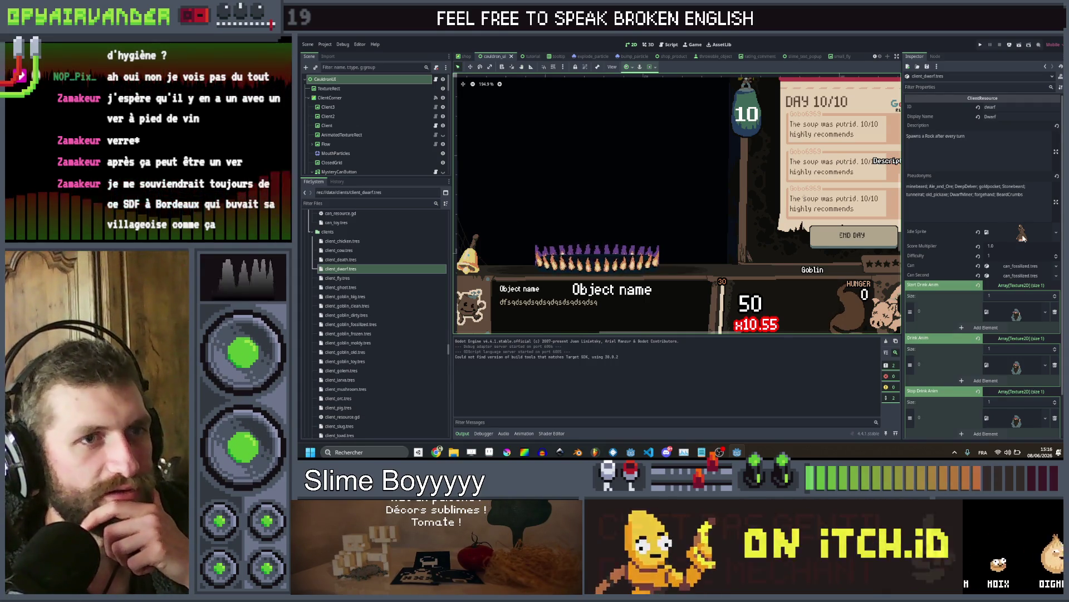
pyautogui.click(1056, 233)
pyautogui.click(352, 243)
pyautogui.click(352, 242)
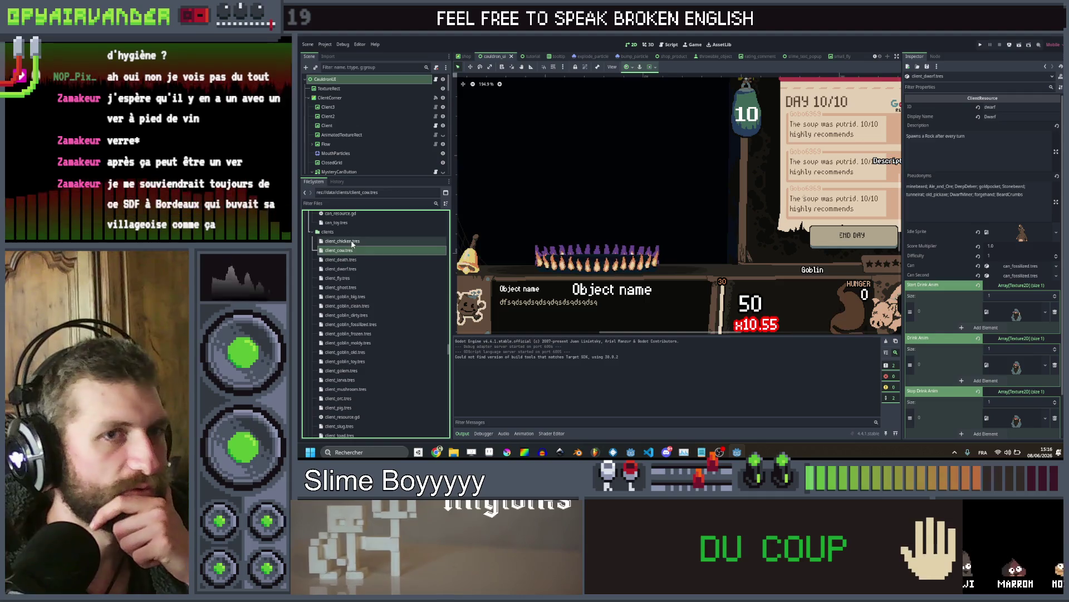
# Assign clients_wip25 as the chicken client's sprite
pyautogui.rightClick(1028, 236)
pyautogui.click(1009, 364)
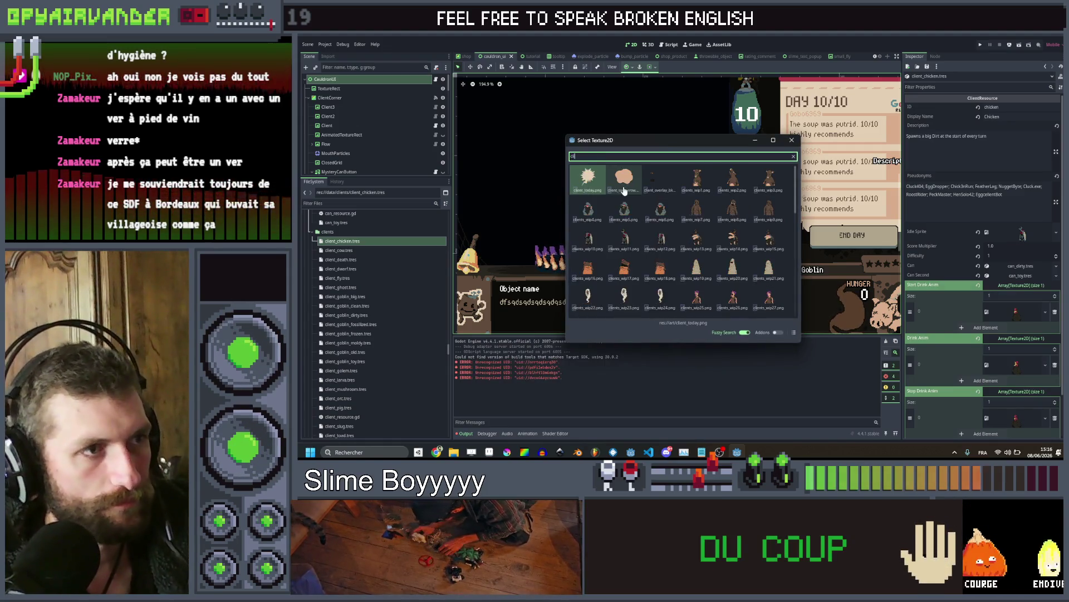
pyautogui.scroll(-2, 684, 256)
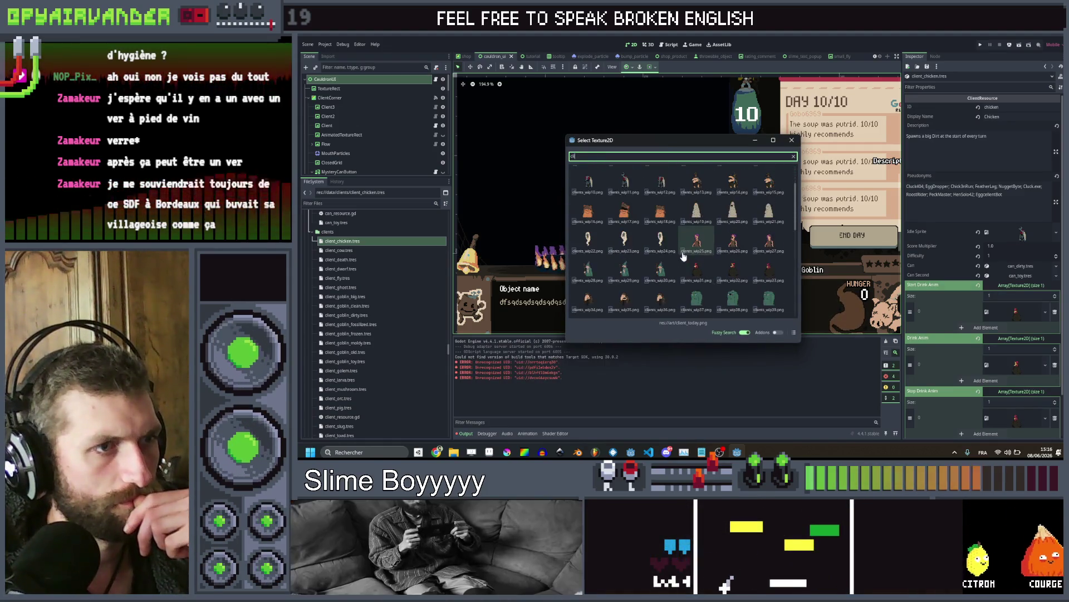
pyautogui.doubleClick(684, 256)
# Select client_death.tres, save the scene, and quick-load a client sprite as its idle sprite
pyautogui.click(359, 250)
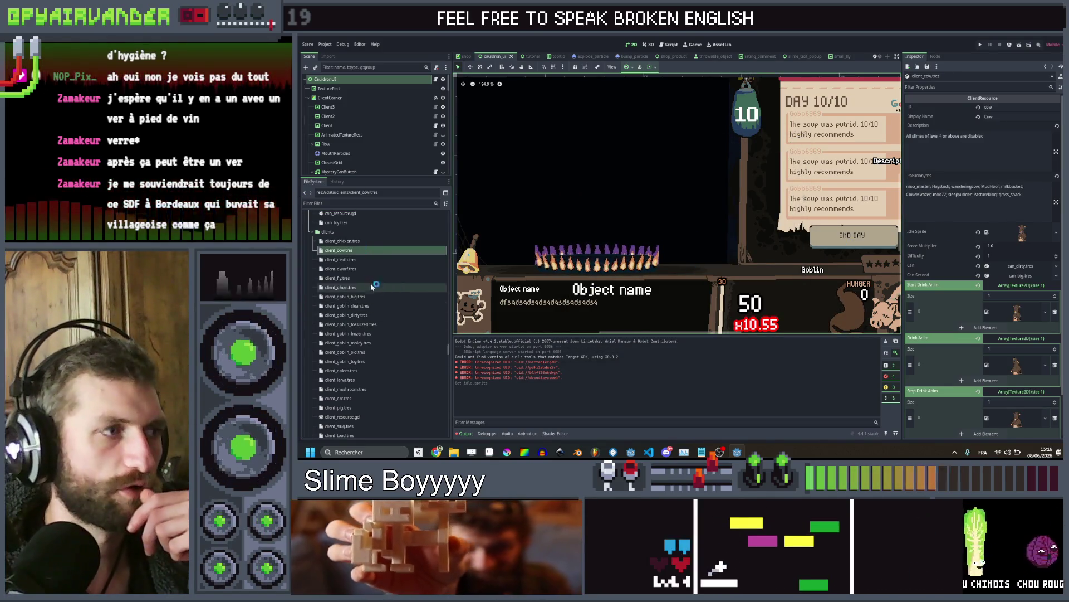
pyautogui.click(366, 260)
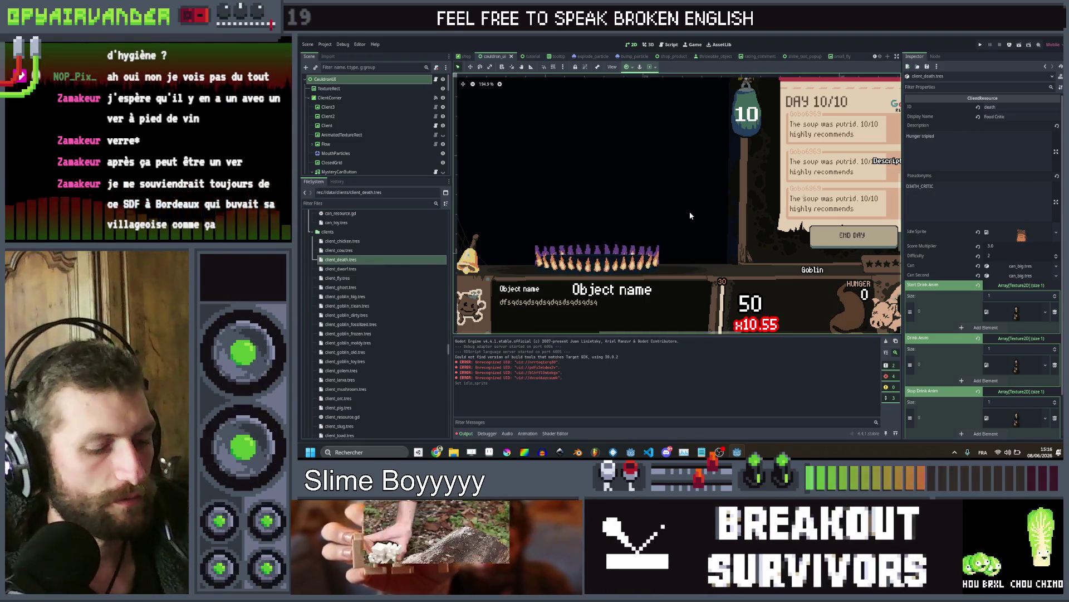
pyautogui.hotkey('ctrl', 's')
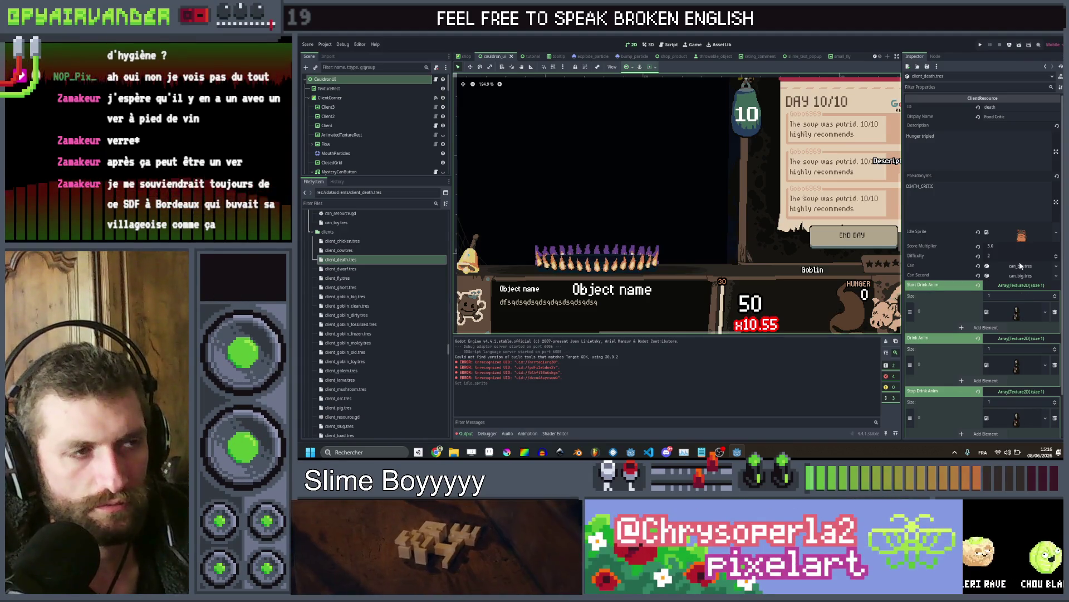
pyautogui.rightClick(1020, 365)
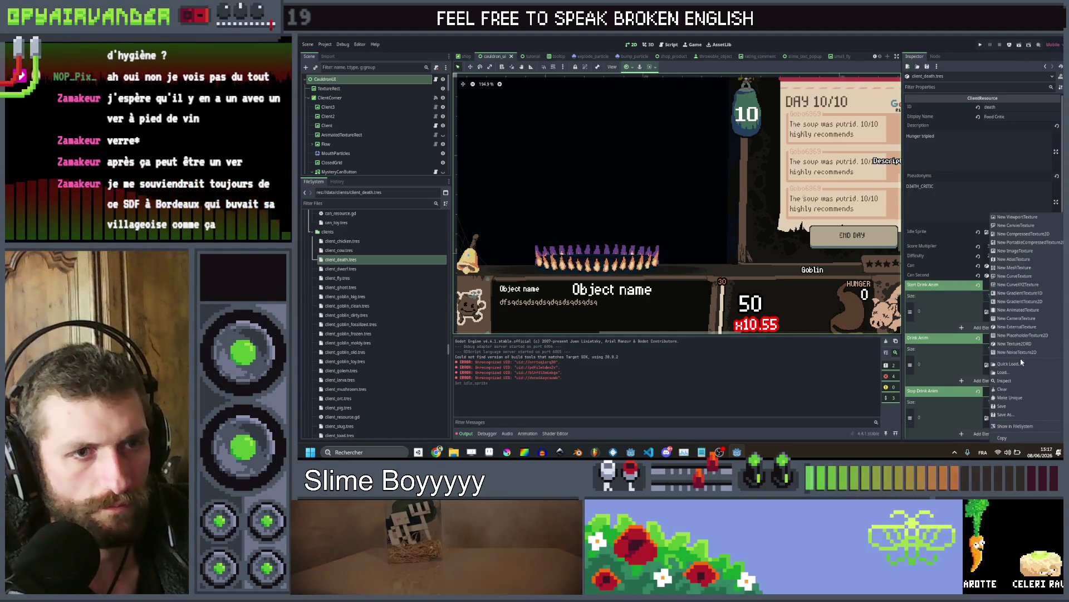
pyautogui.click(1022, 363)
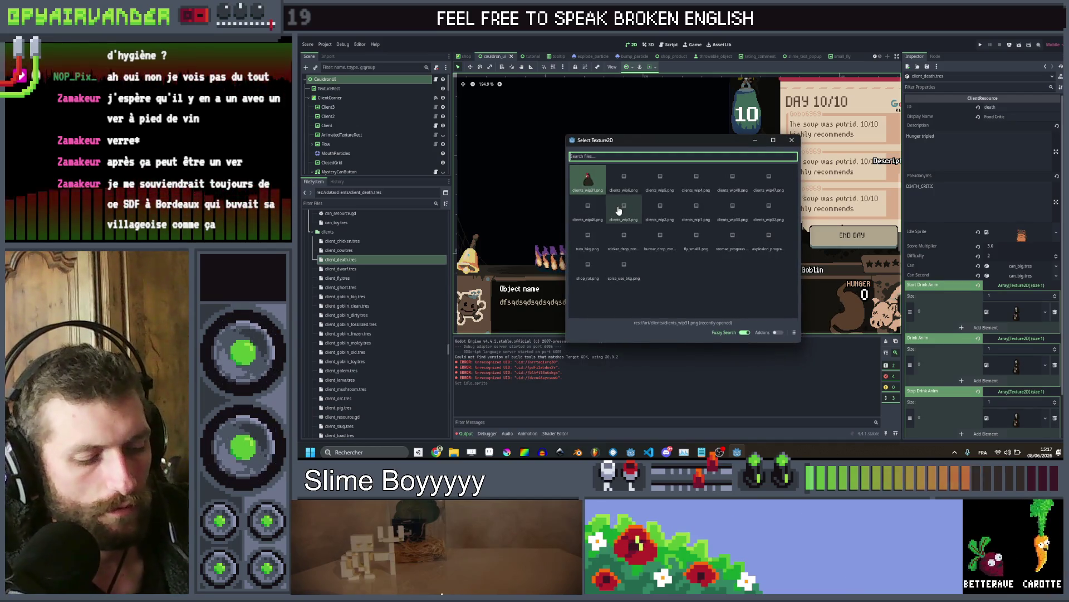
pyautogui.write('cli')
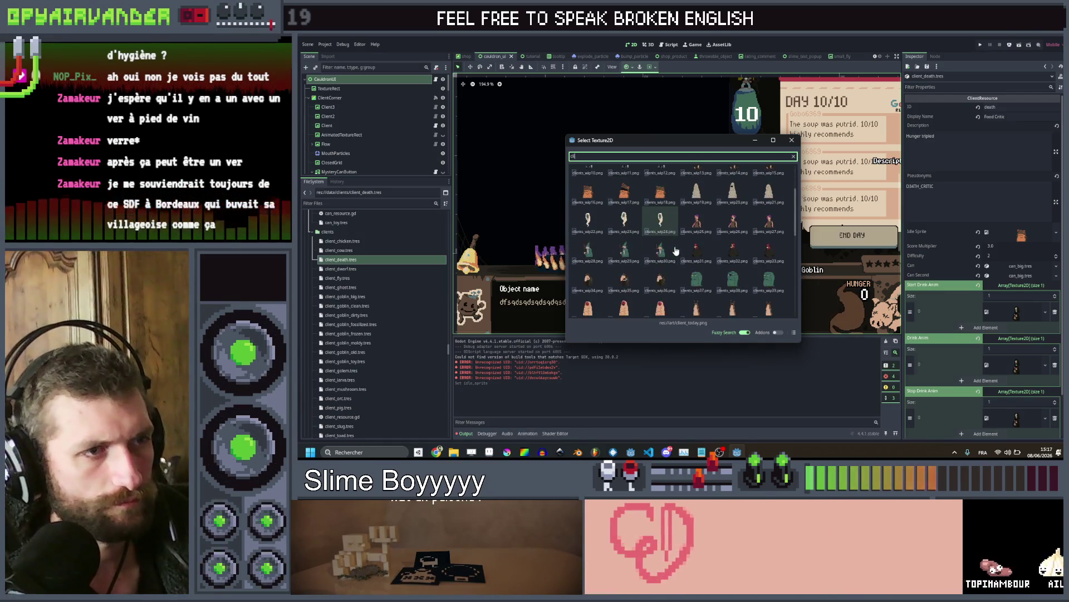
pyautogui.doubleClick(585, 248)
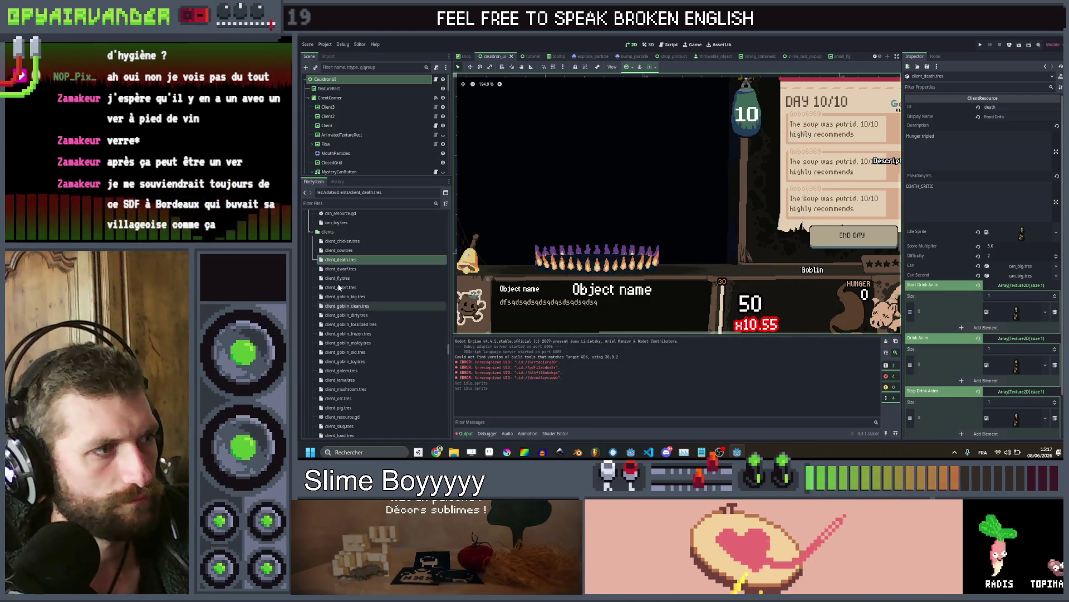
# Switch to client_dwarf.tres and assign it a new idle sprite texture
pyautogui.press('Down')
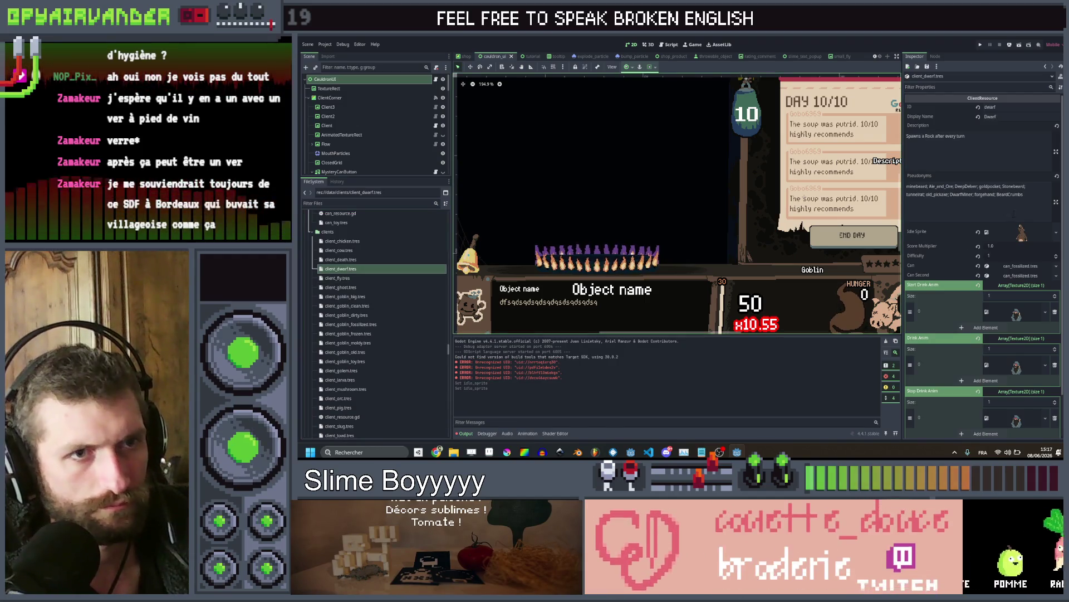
pyautogui.click(1057, 232)
pyautogui.click(1009, 364)
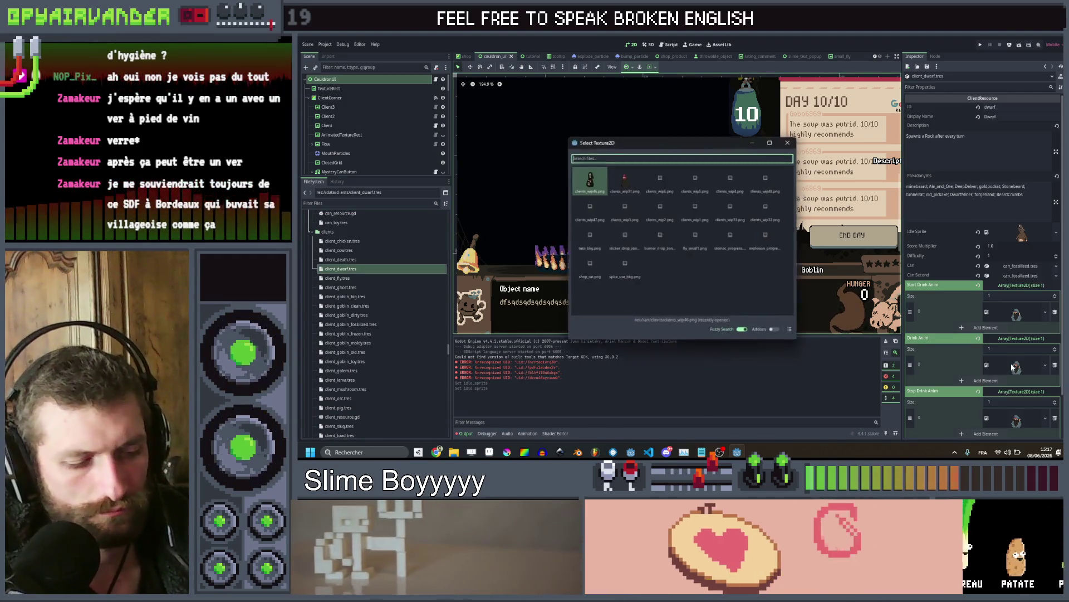
pyautogui.doubleClick(587, 221)
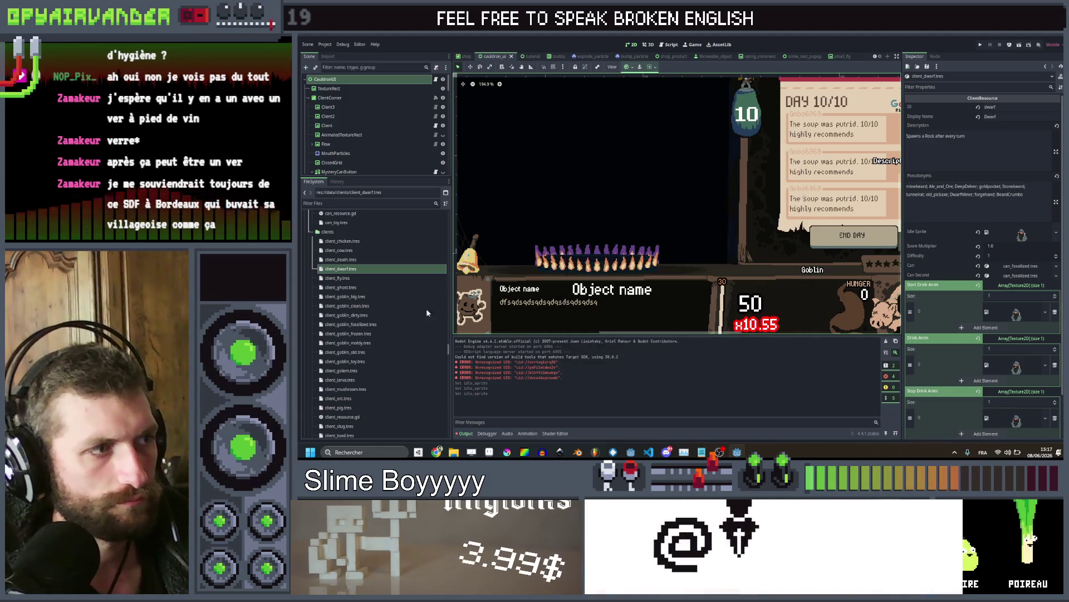
pyautogui.click(360, 278)
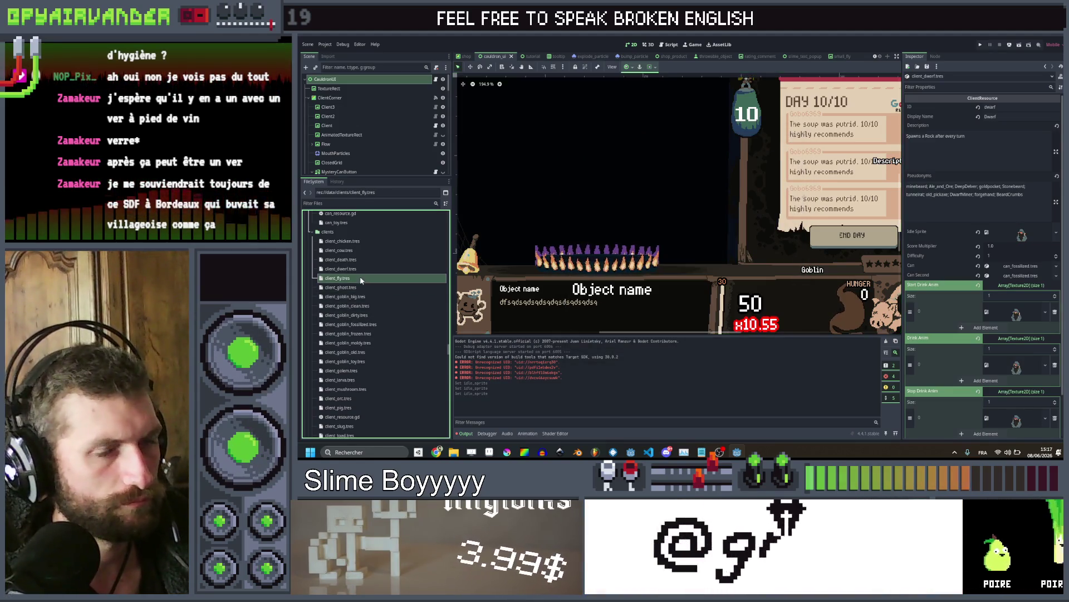
# Set the fly client's idle sprite and add one frame slot to each drink animation array
pyautogui.click(1018, 235)
pyautogui.click(1024, 359)
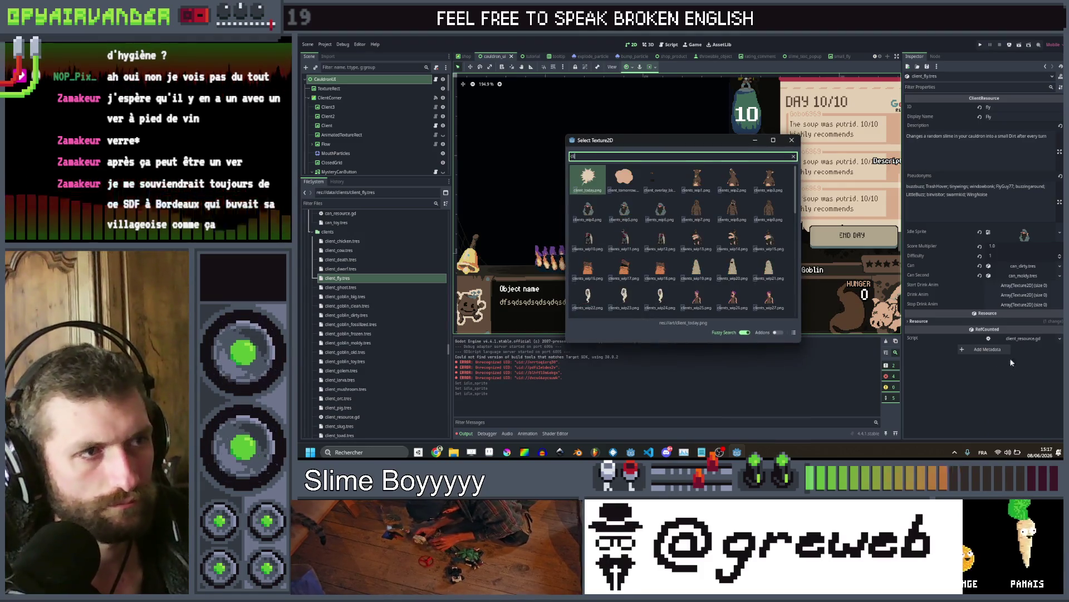
pyautogui.doubleClick(598, 248)
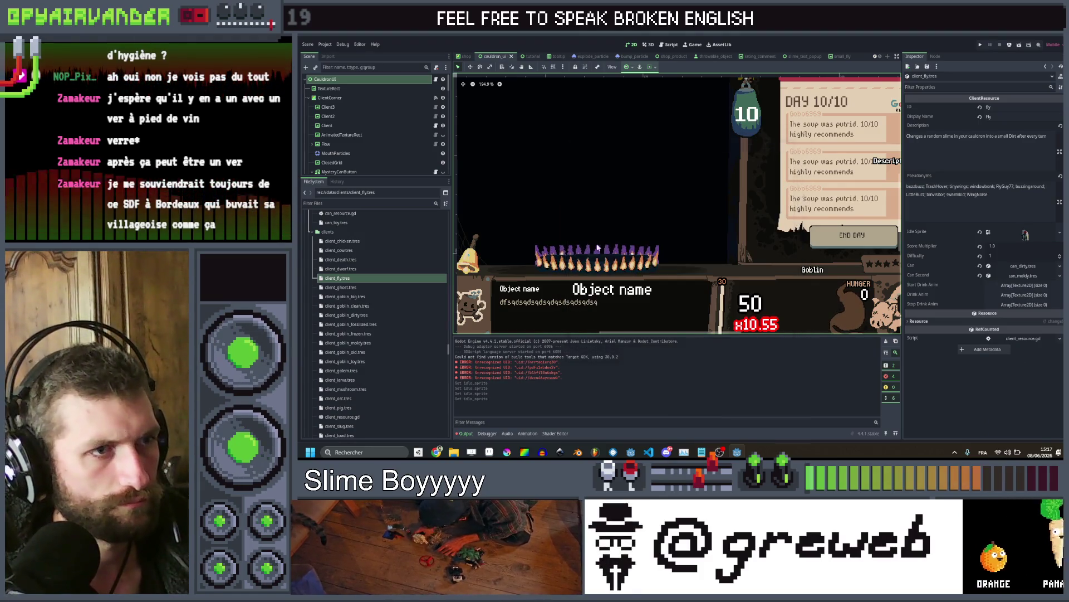
pyautogui.click(1024, 285)
pyautogui.click(986, 306)
pyautogui.click(1024, 328)
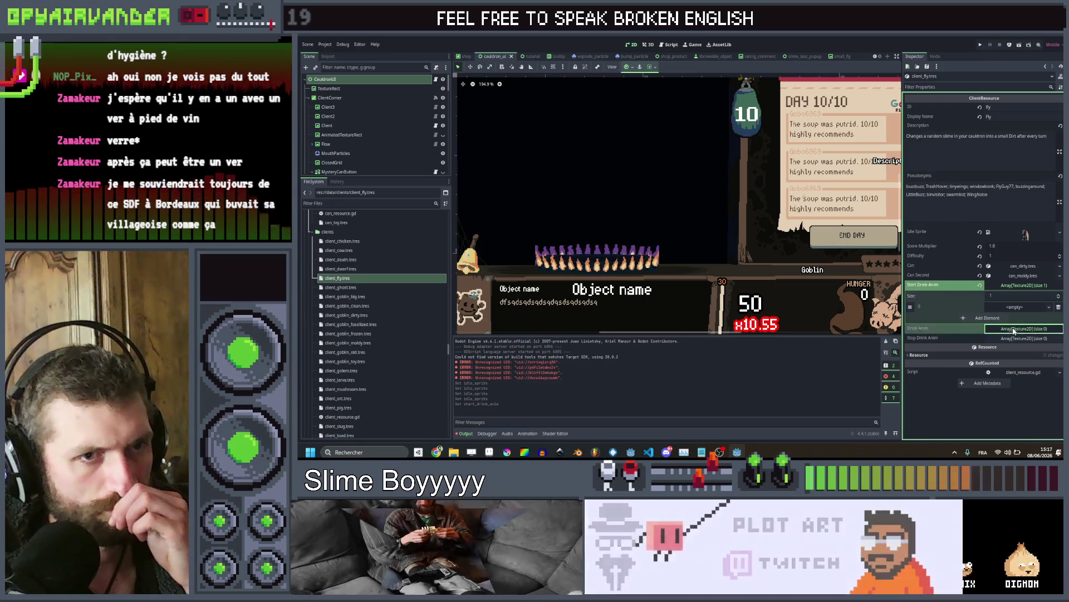
pyautogui.click(987, 361)
pyautogui.click(1006, 371)
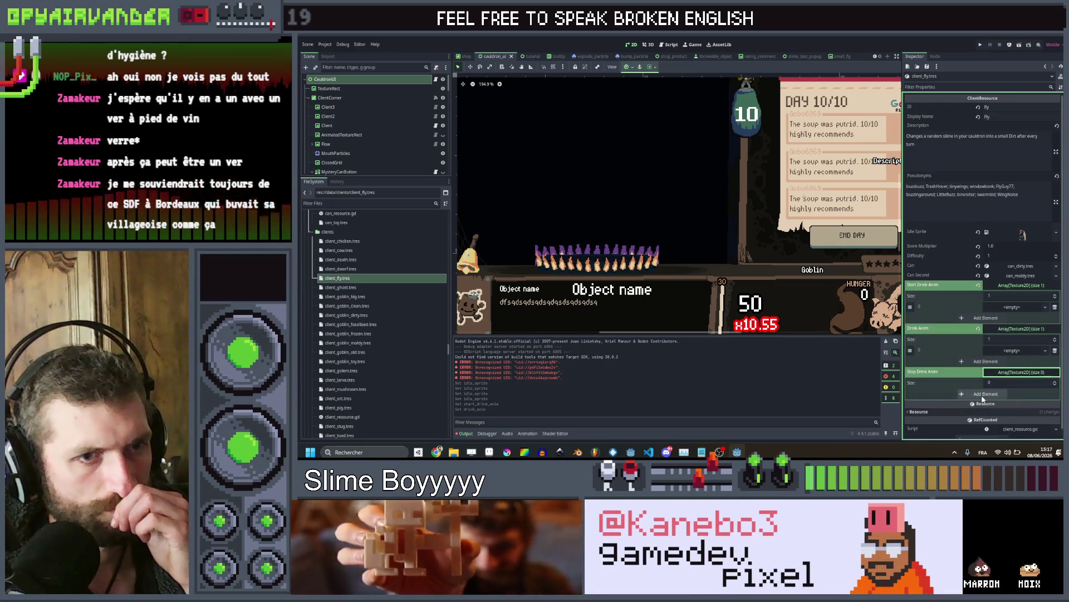
pyautogui.click(985, 394)
# Quick-load clients_wip10 into the fly's start-drink frame
pyautogui.click(1013, 308)
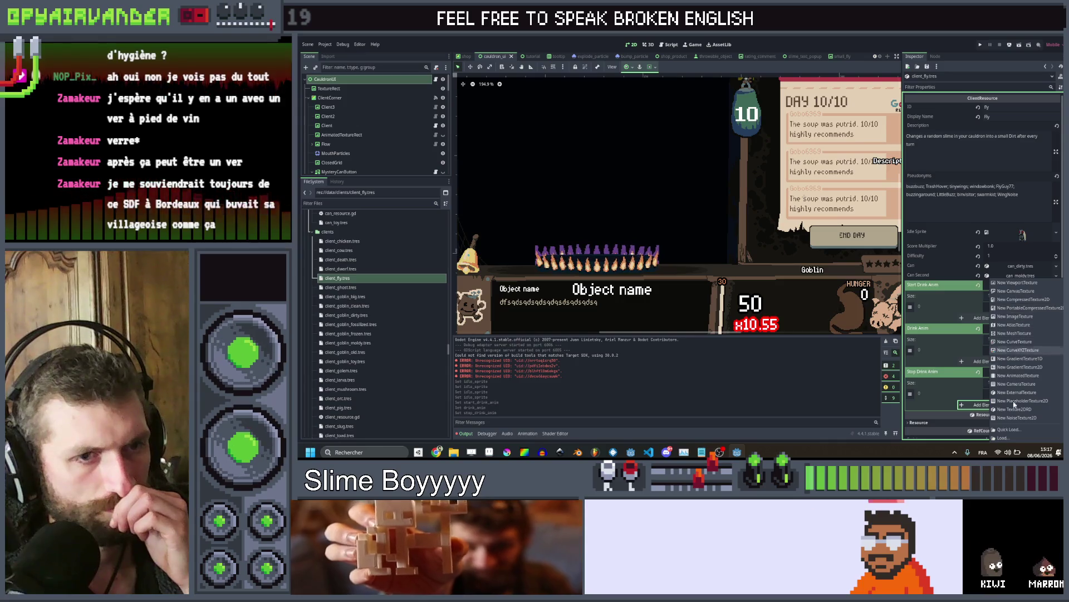
pyautogui.click(1009, 430)
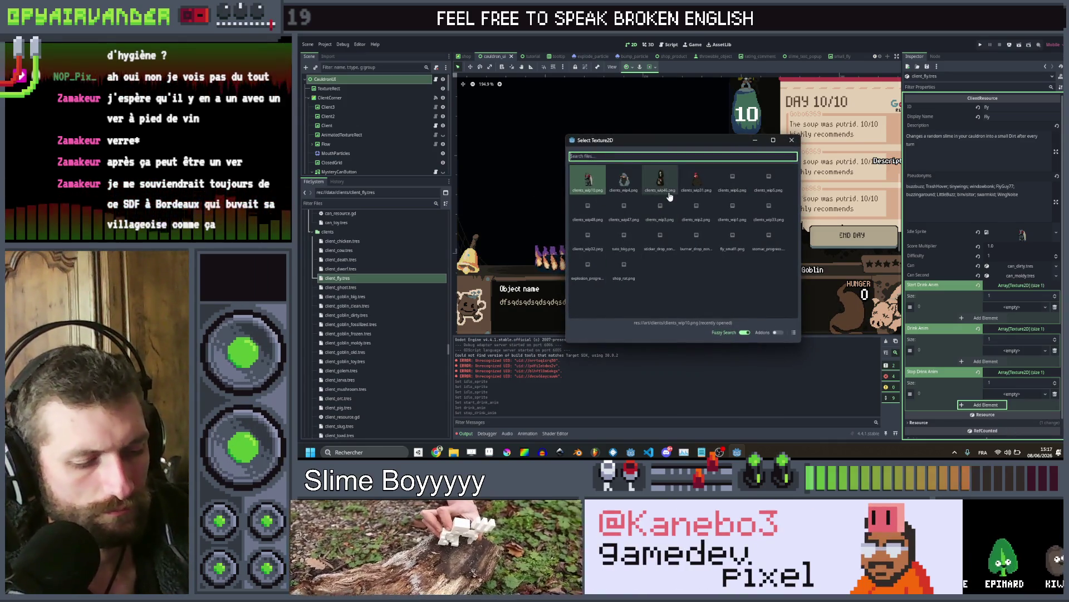
pyautogui.write('f')
pyautogui.press('BackSpace')
pyautogui.write('clie')
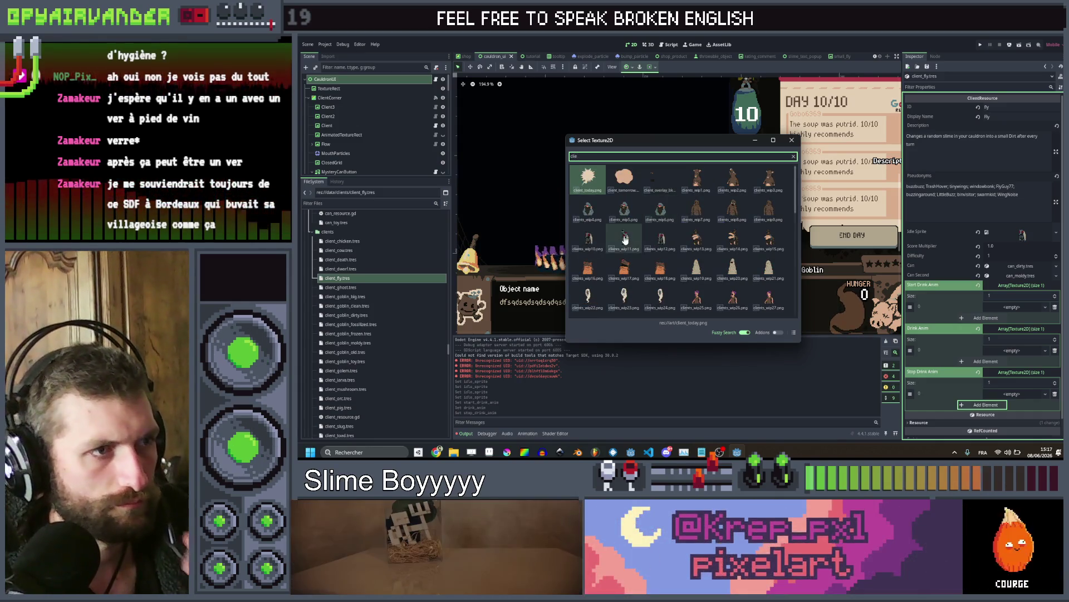
pyautogui.doubleClick(593, 244)
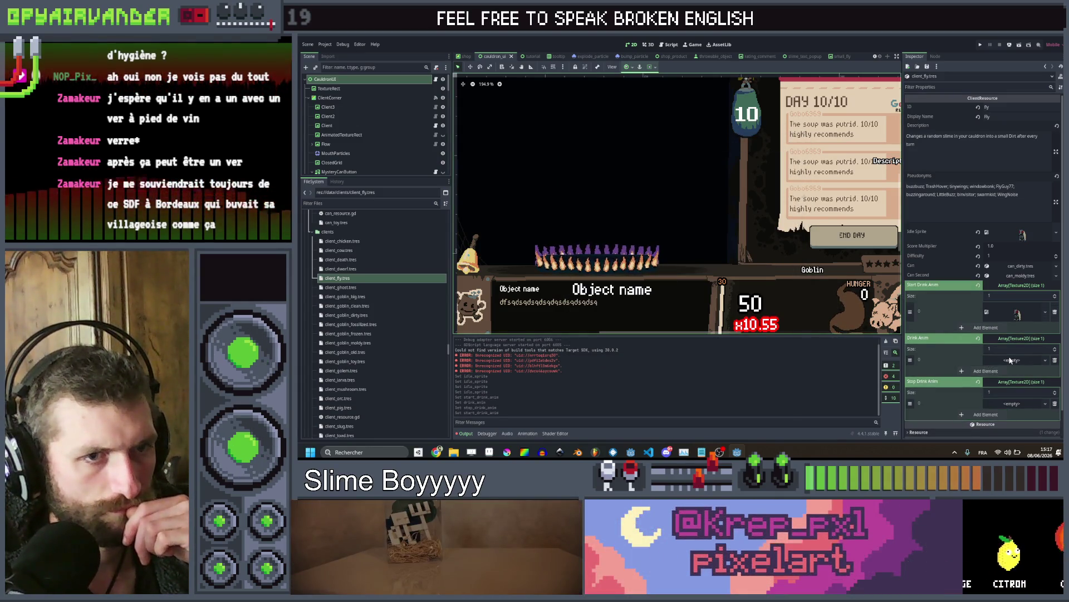
# Fill the drink frame with clients_wip11 and the stop-drink frame with a client sprite
pyautogui.click(1011, 360)
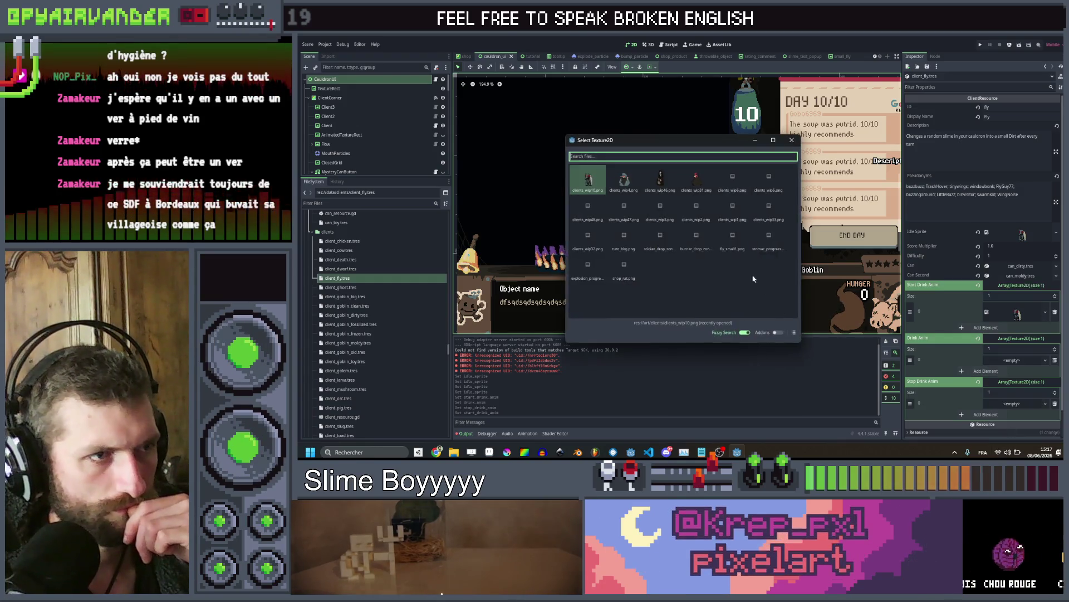
pyautogui.write('cl')
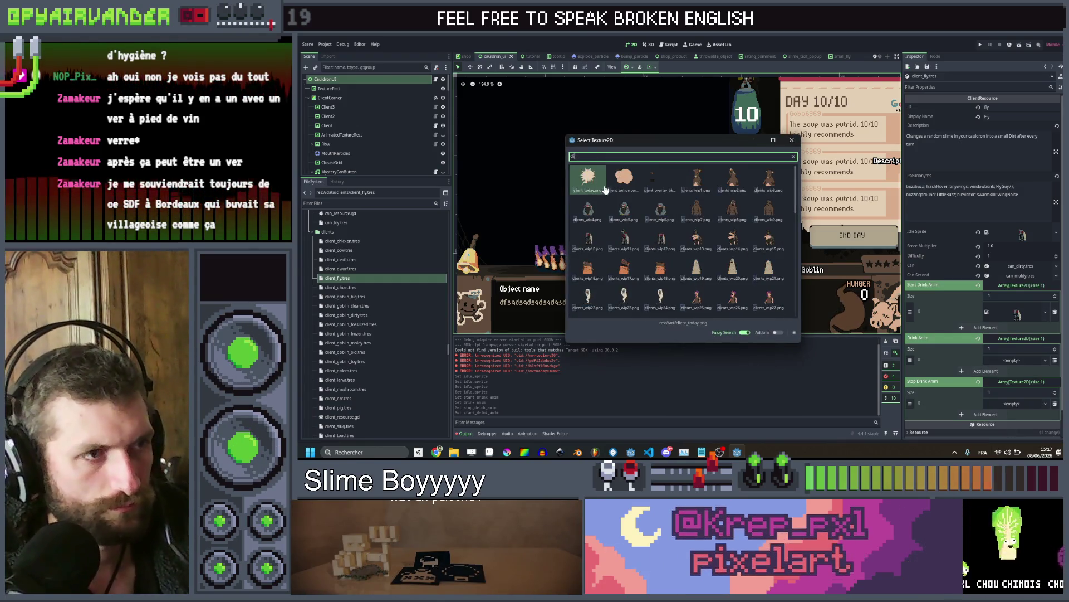
pyautogui.doubleClick(636, 238)
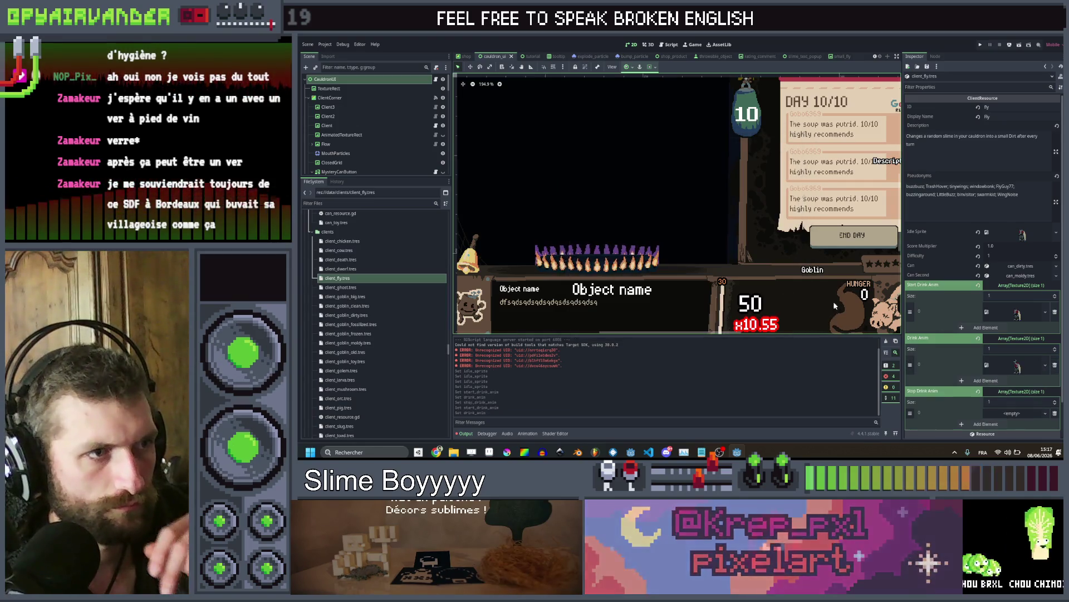
pyautogui.click(1023, 413)
pyautogui.click(1030, 430)
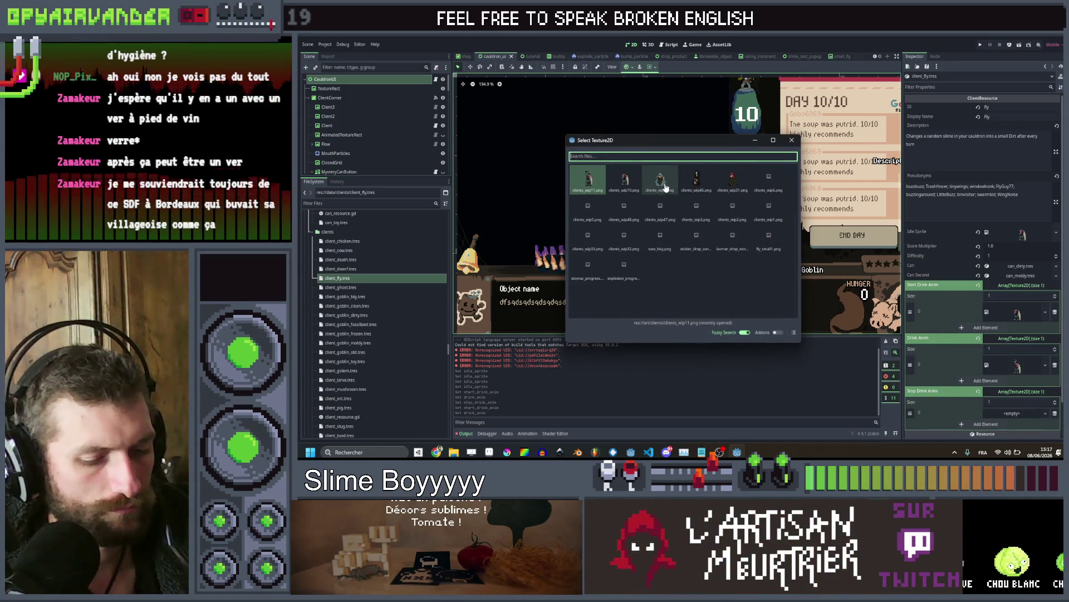
pyautogui.doubleClick(671, 245)
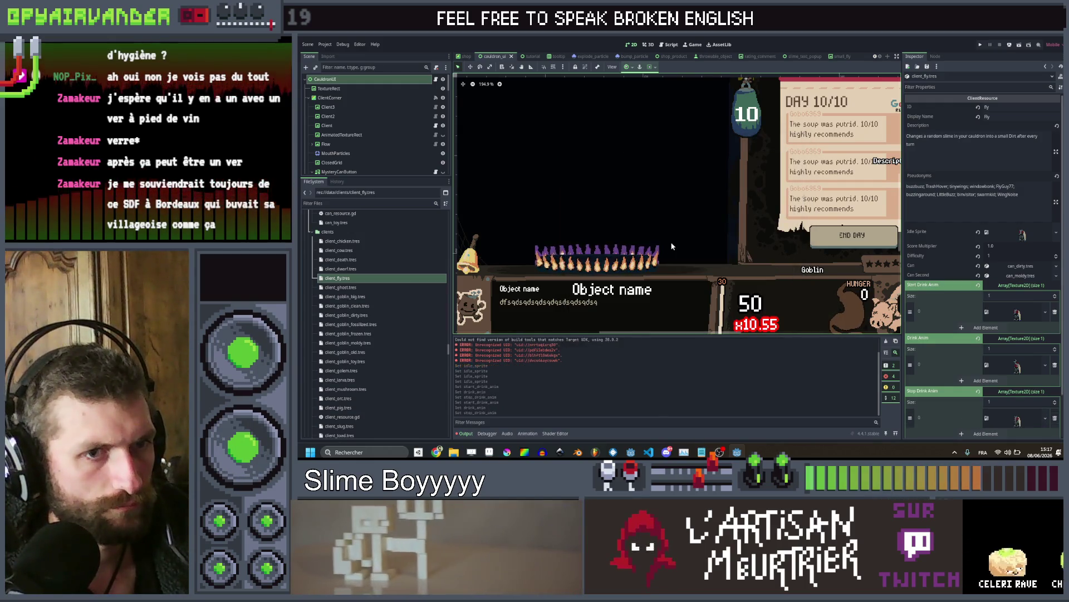
pyautogui.click(344, 288)
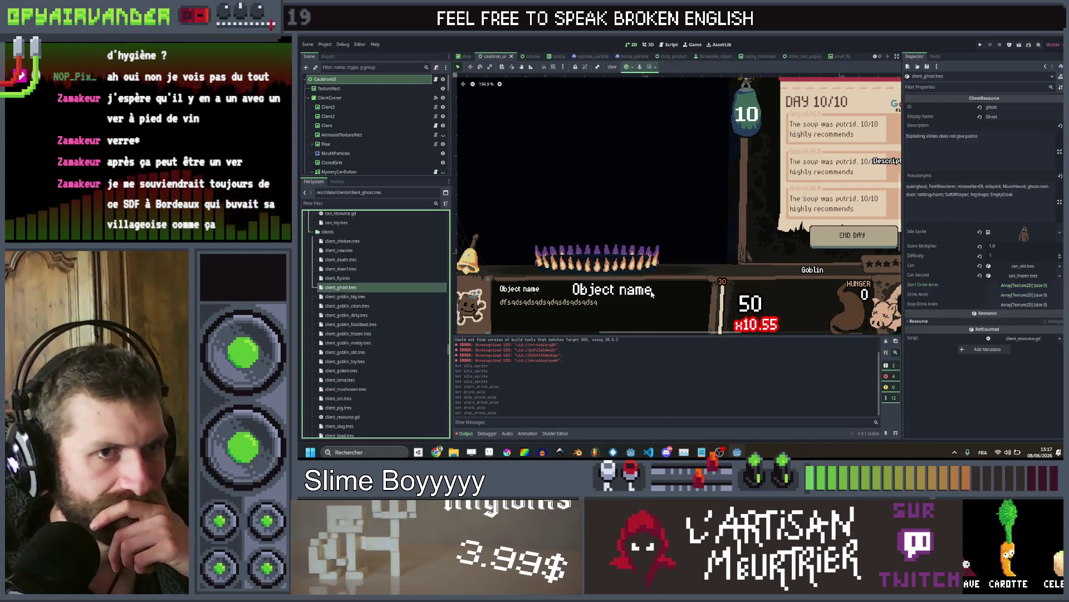
# Set clients_wip22 as the ghost's idle sprite and add a frame slot to each drink array
pyautogui.click(1059, 232)
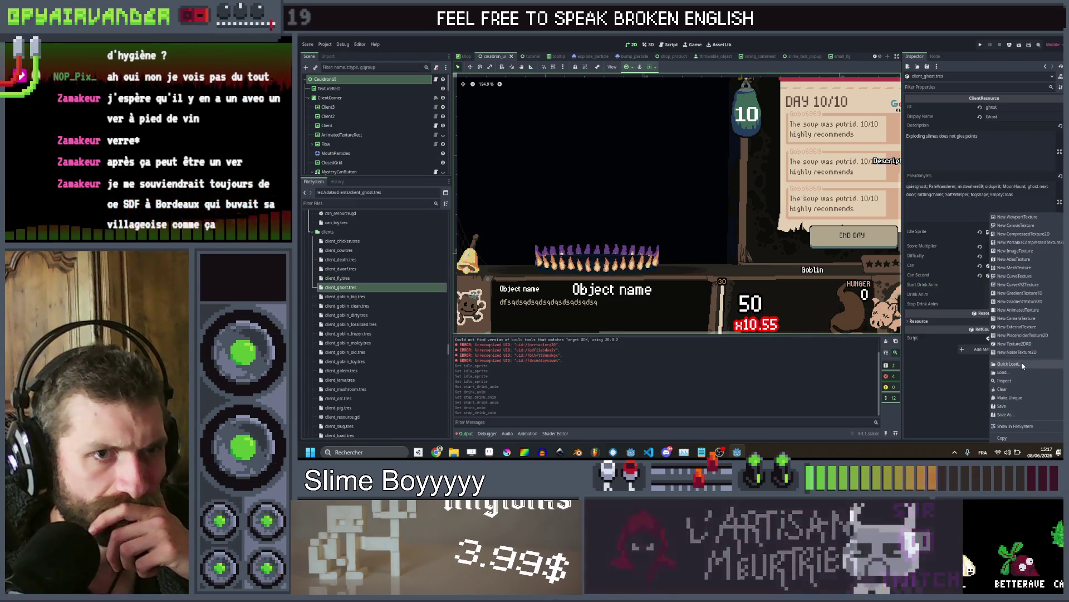
pyautogui.click(1003, 353)
pyautogui.write('cli')
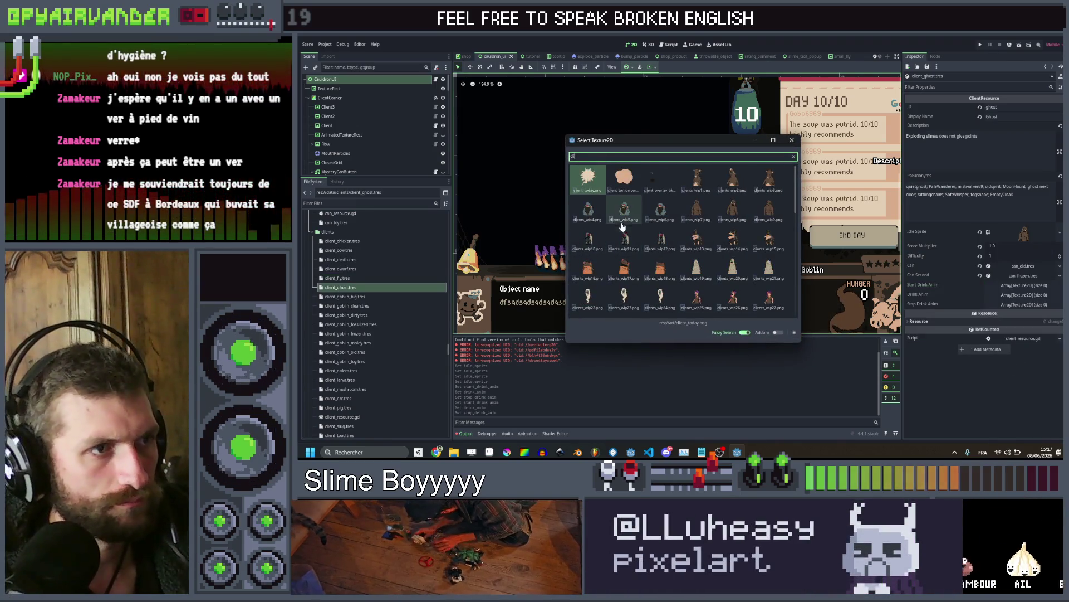
pyautogui.doubleClick(595, 305)
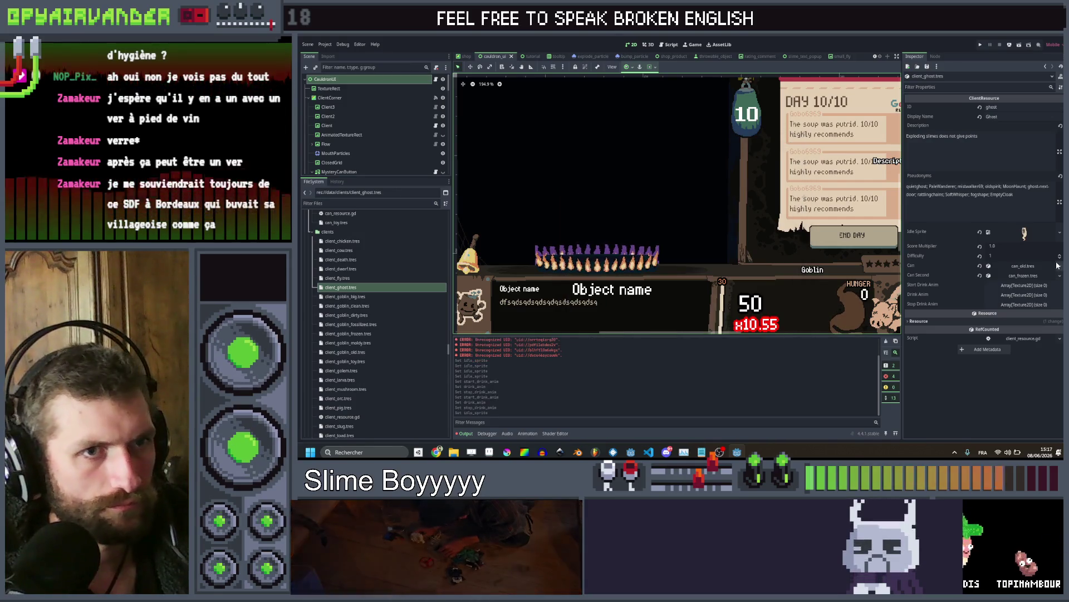
pyautogui.click(1034, 285)
pyautogui.click(1000, 306)
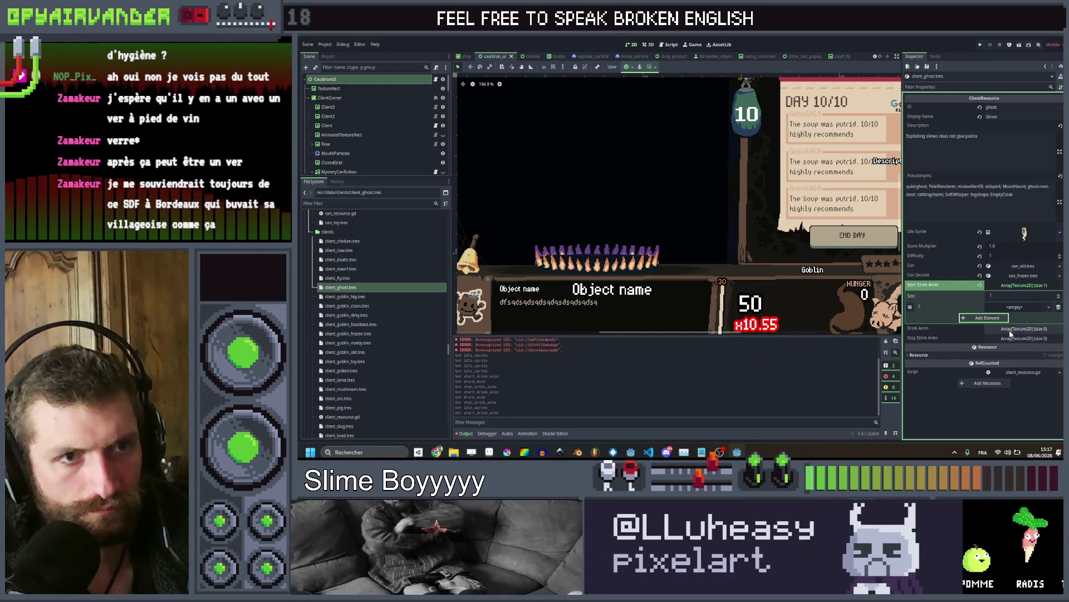
pyautogui.click(1025, 328)
pyautogui.click(997, 361)
pyautogui.click(999, 372)
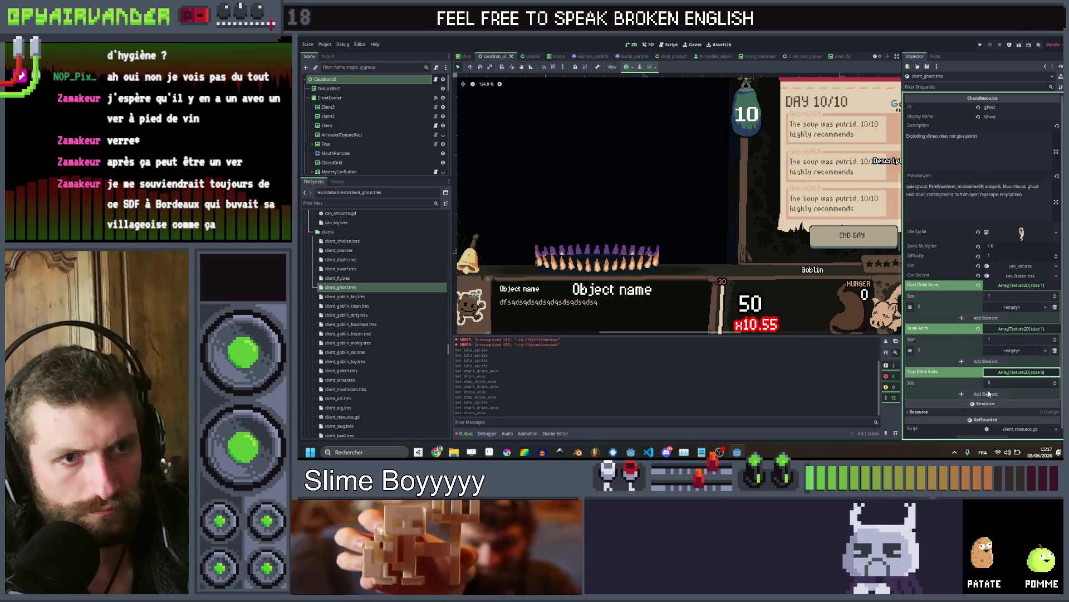
pyautogui.click(980, 404)
# Quick-load a client sprite into the ghost's start-drink frame
pyautogui.click(1014, 393)
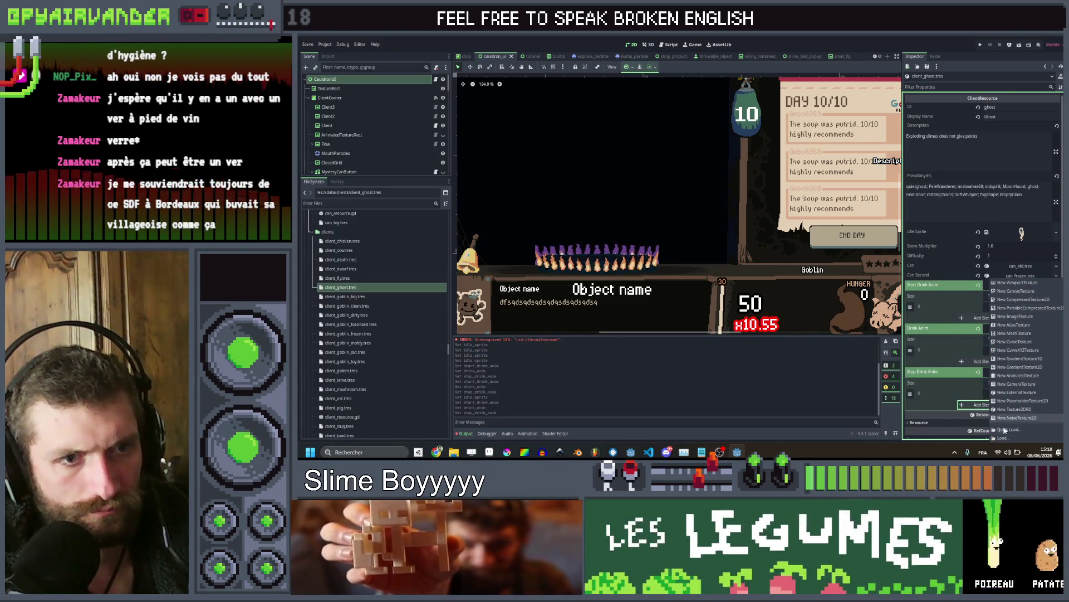
pyautogui.click(1004, 429)
pyautogui.write('clo')
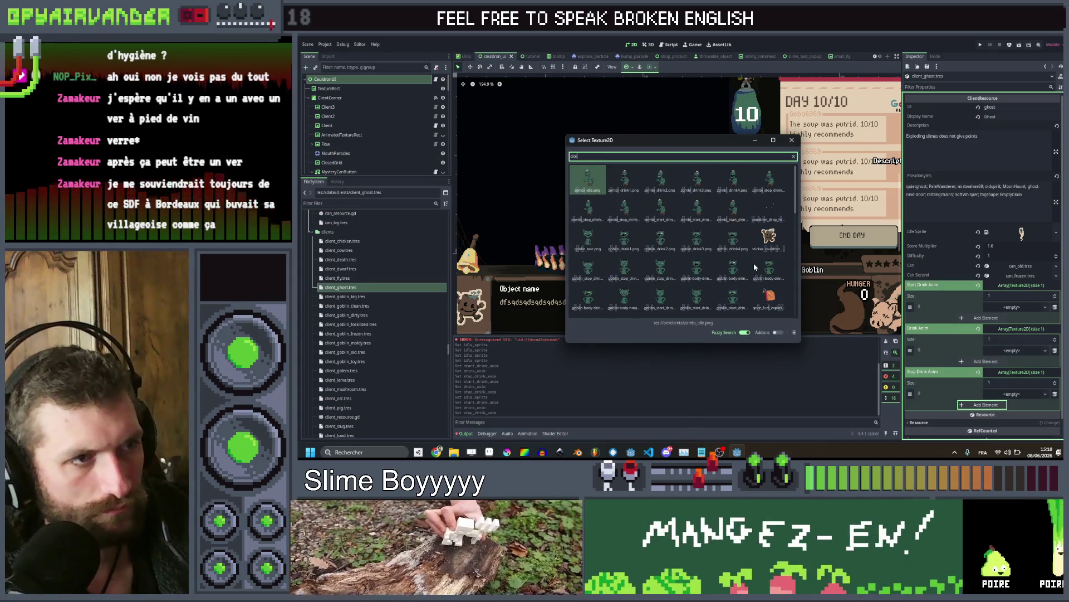
pyautogui.press('BackSpace')
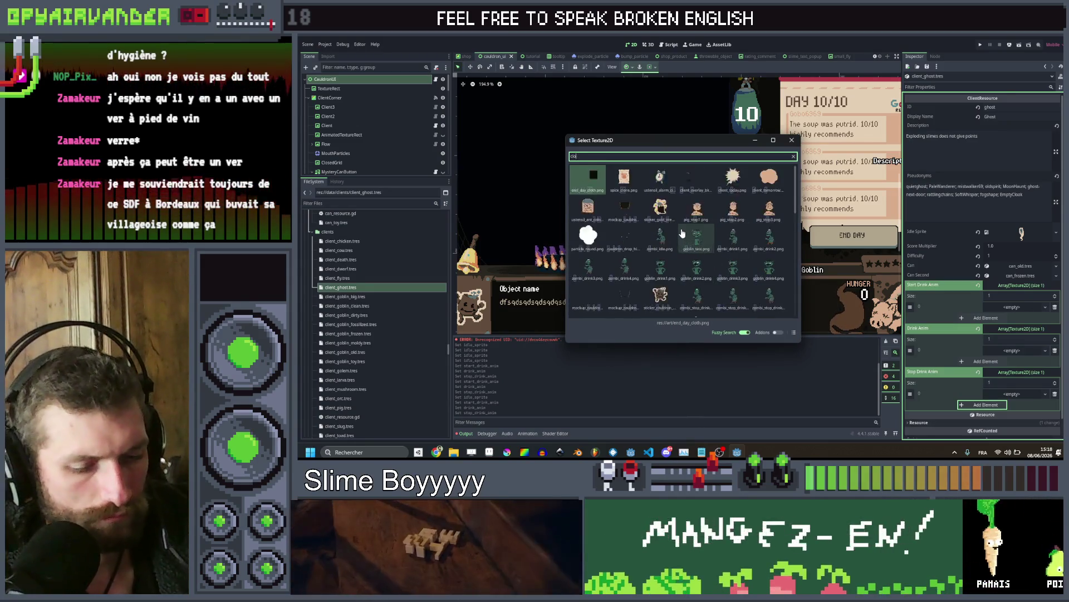
pyautogui.write('i')
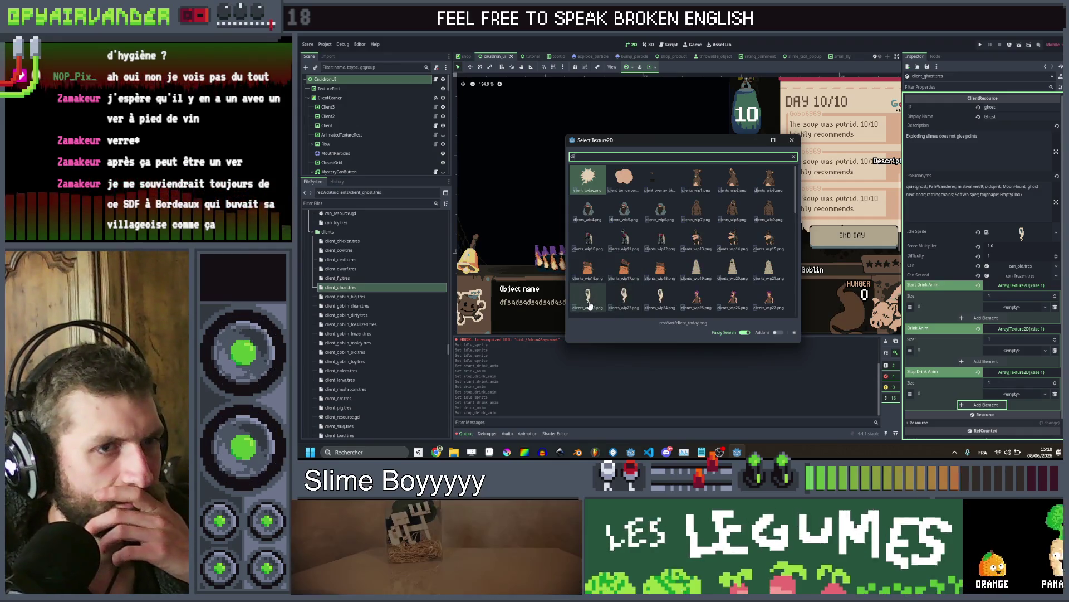
pyautogui.doubleClick(589, 304)
# Assign ghost drinking textures to the Drink Anim and Stop Drink Anim frames
pyautogui.click(1018, 362)
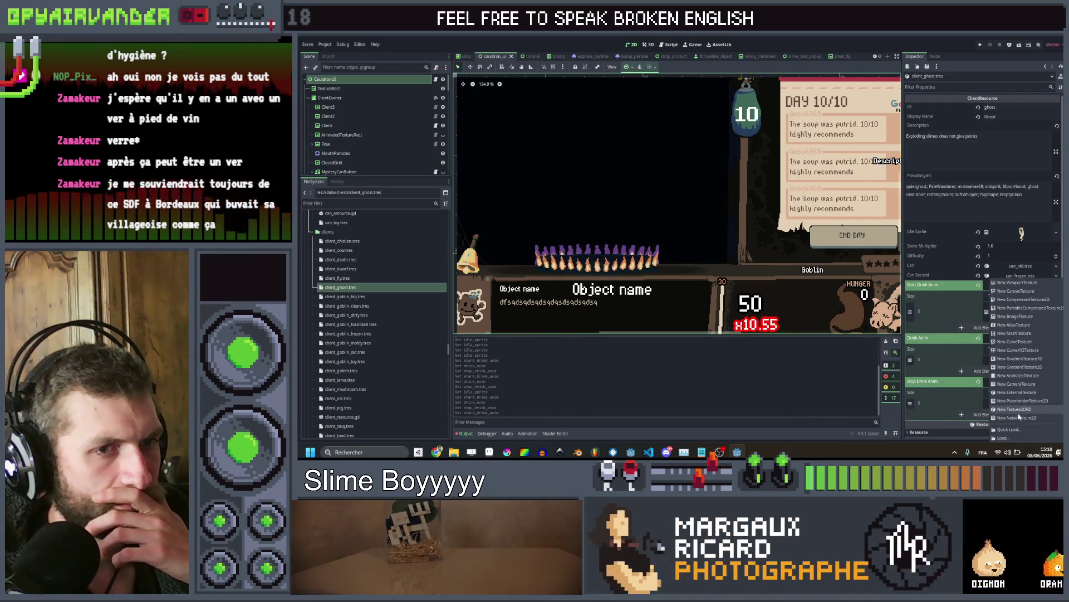
pyautogui.click(1015, 429)
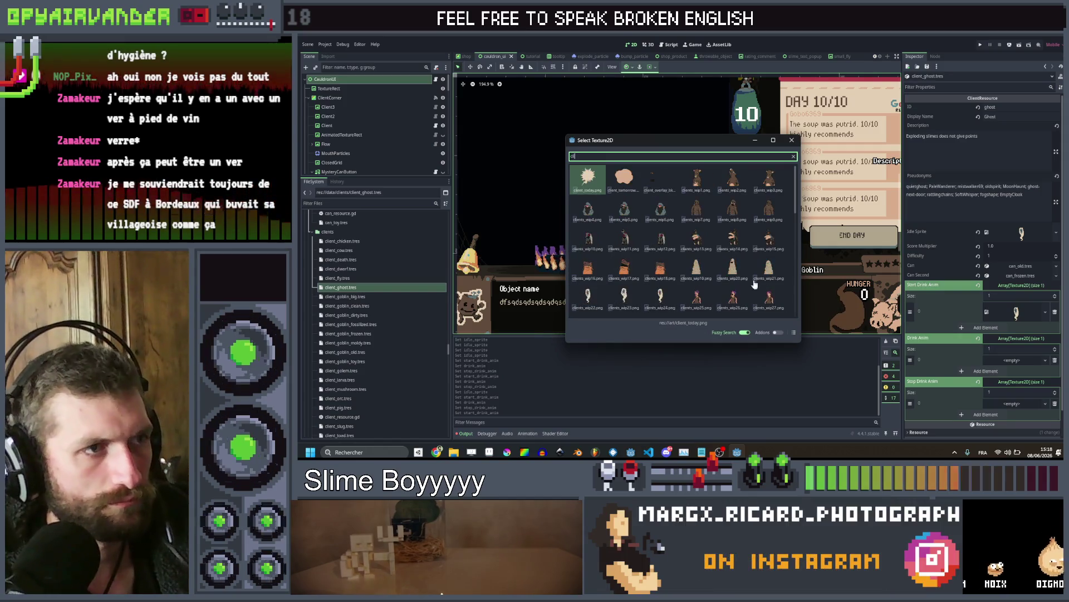
pyautogui.doubleClick(623, 281)
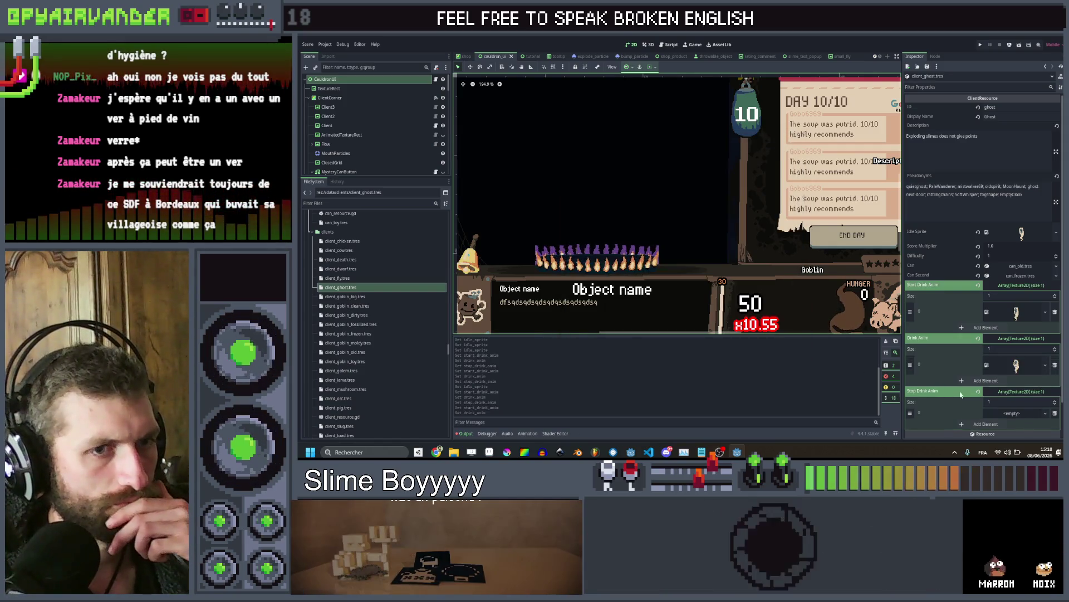
pyautogui.click(1021, 414)
pyautogui.click(1019, 430)
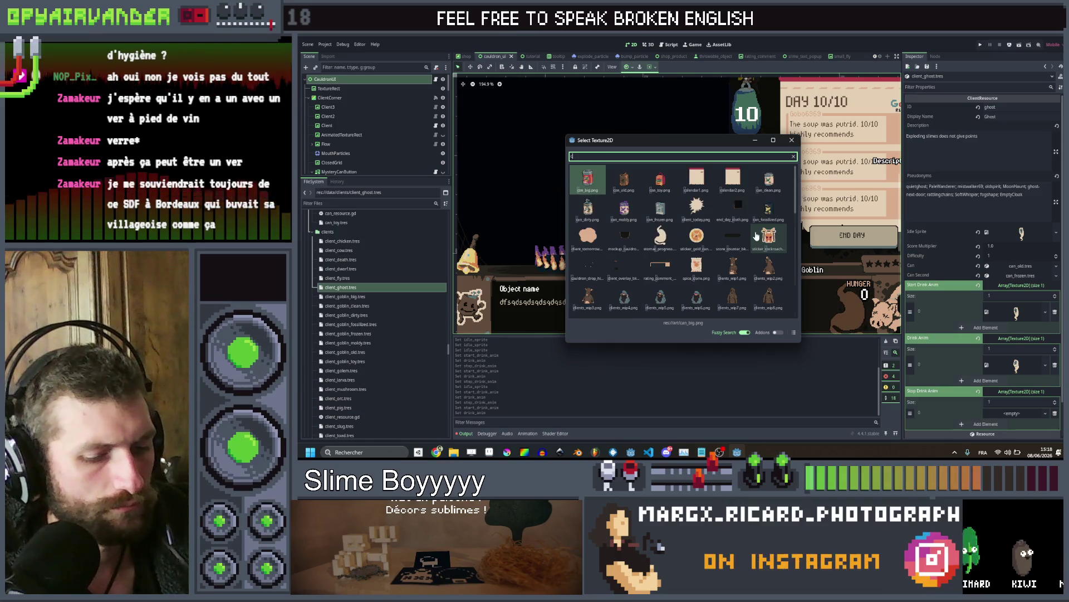
pyautogui.doubleClick(671, 299)
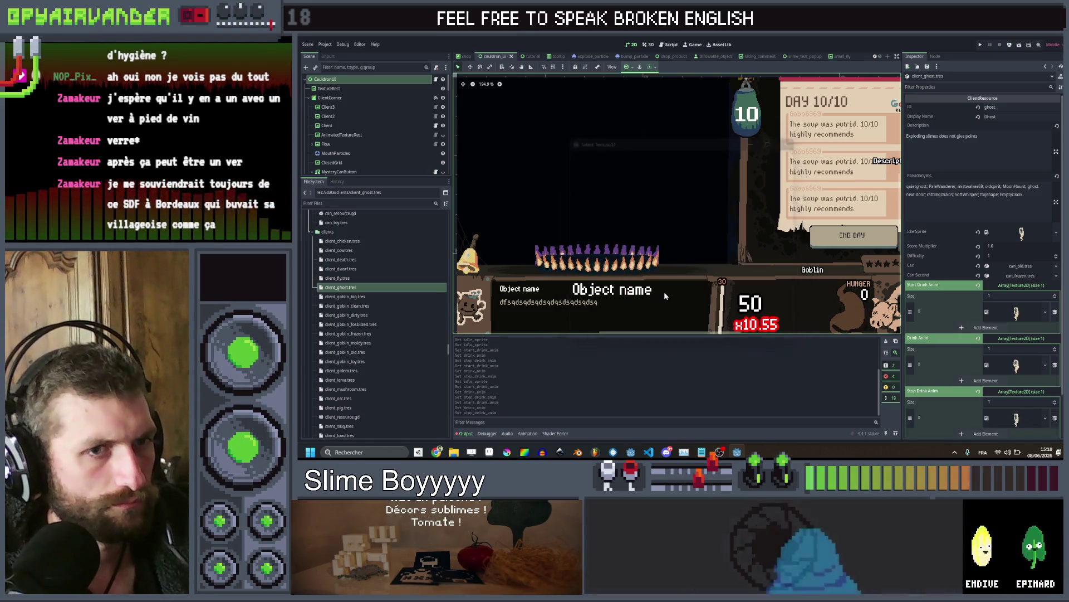
pyautogui.click(351, 298)
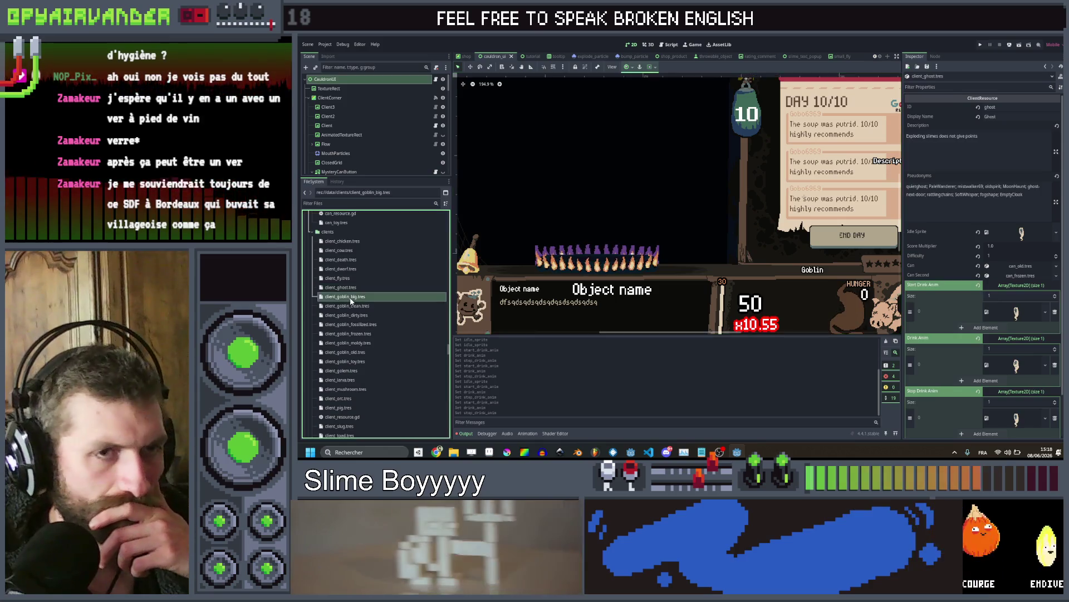
# Quick Load a goblin texture as the big goblin client's Idle Sprite
pyautogui.click(1019, 234)
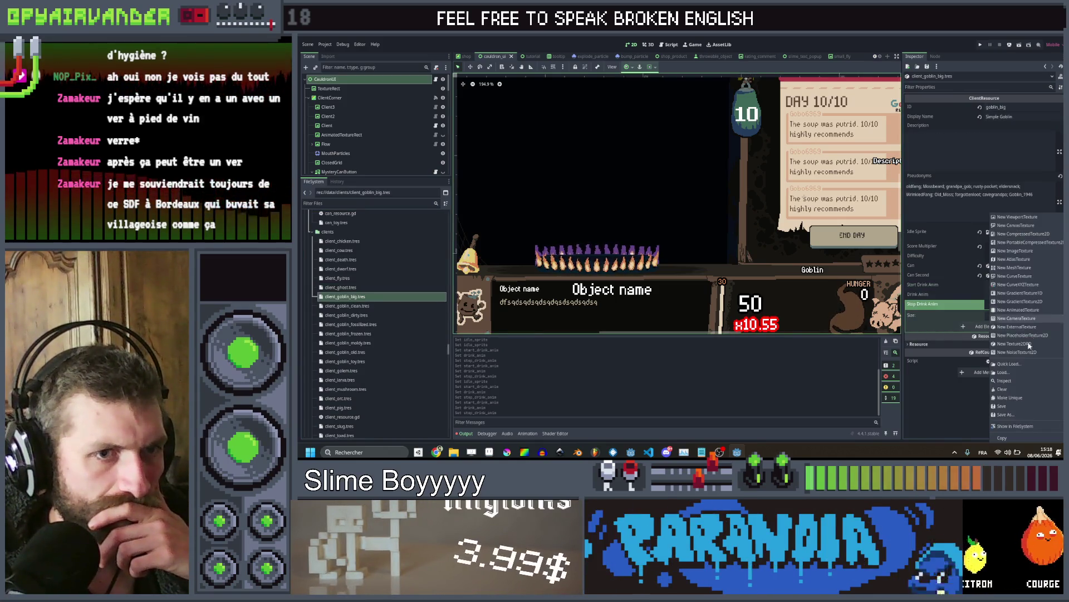
pyautogui.click(1019, 365)
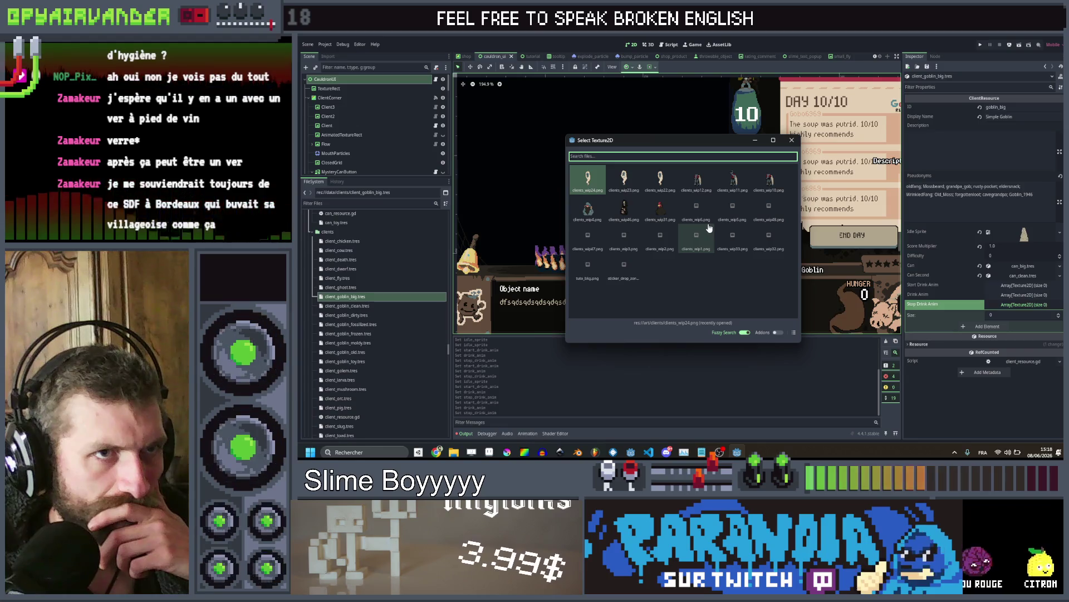
pyautogui.write('cli')
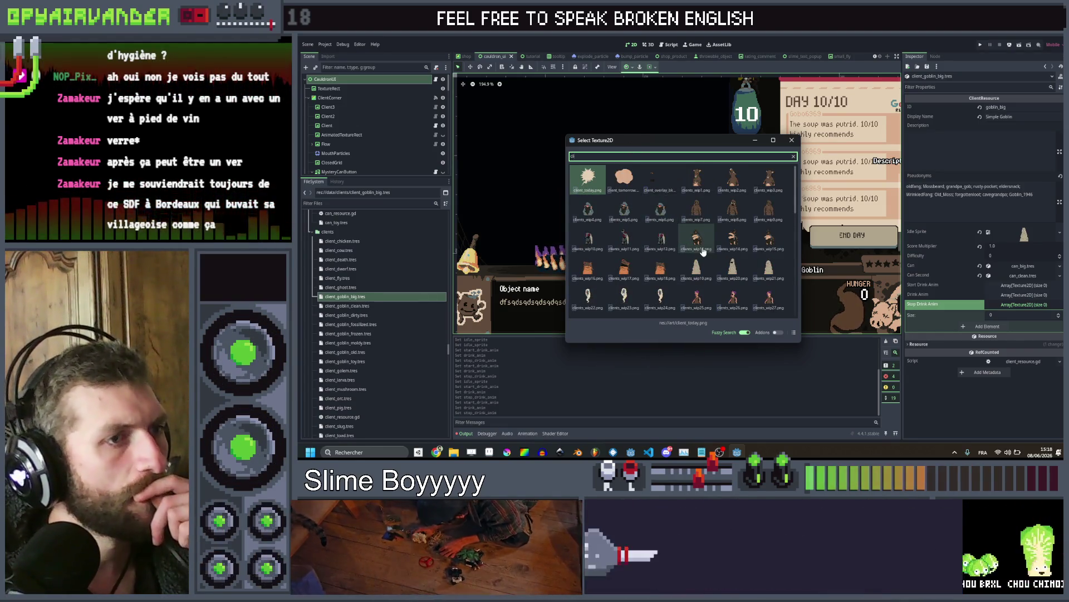
pyautogui.scroll(-5, 701, 223)
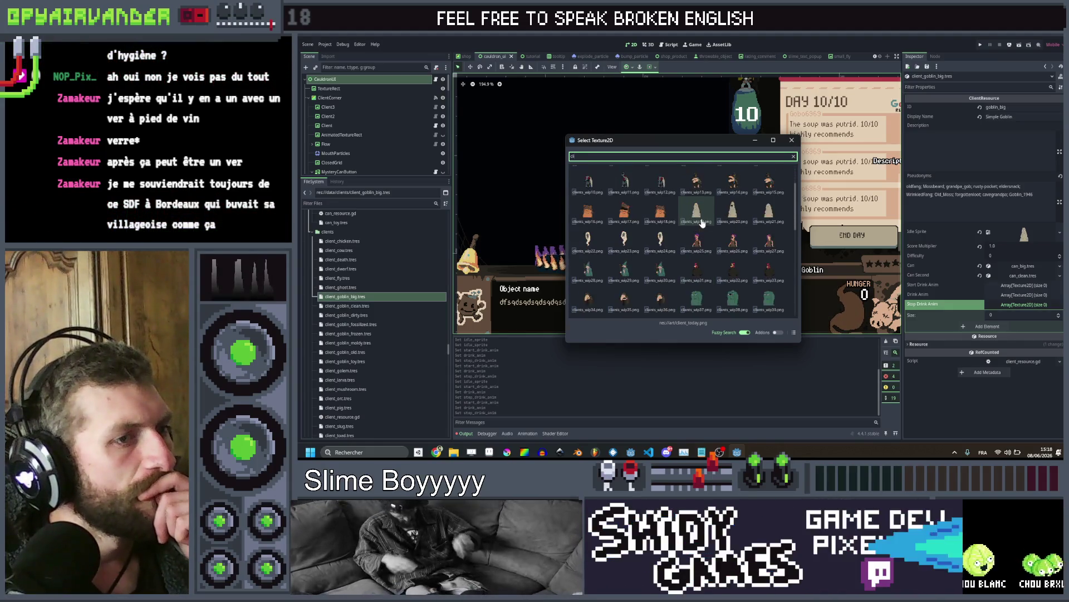
pyautogui.scroll(-1, 702, 223)
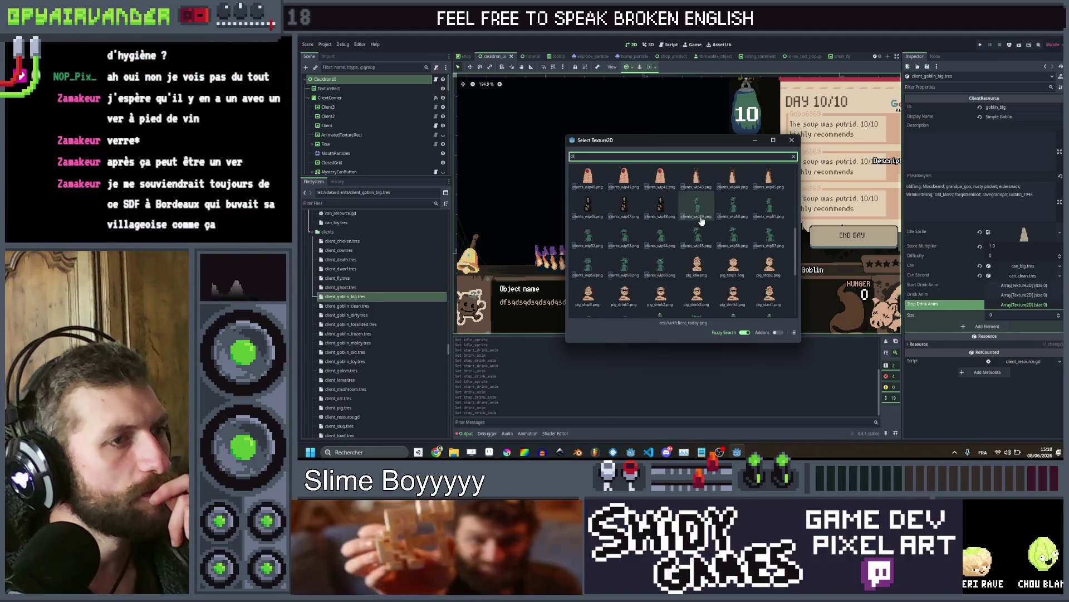
pyautogui.scroll(-3, 702, 221)
pyautogui.scroll(-2, 702, 222)
pyautogui.scroll(6, 701, 221)
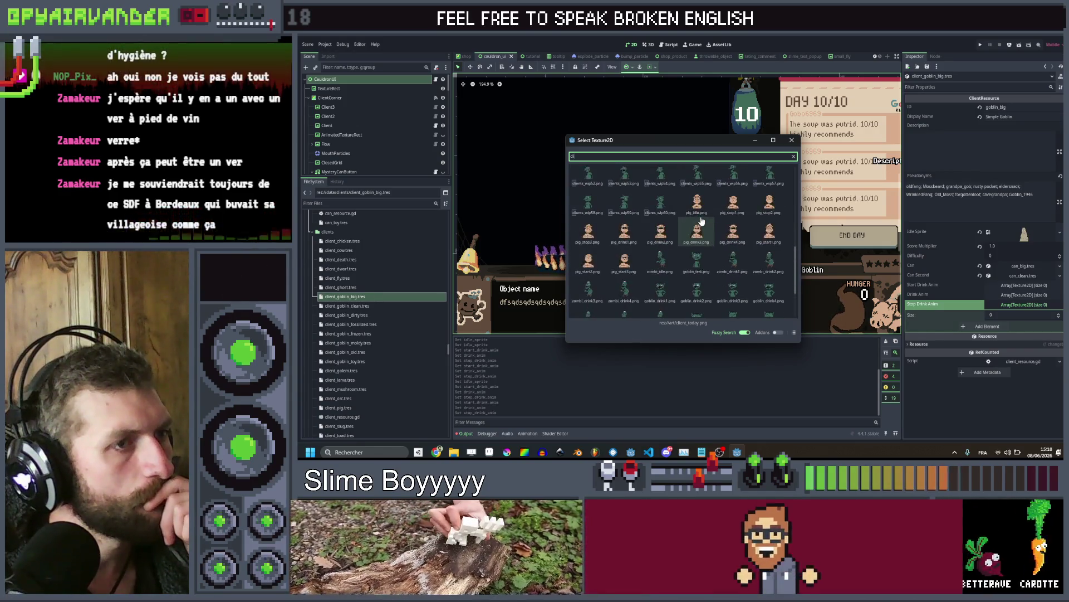
pyautogui.scroll(6, 701, 221)
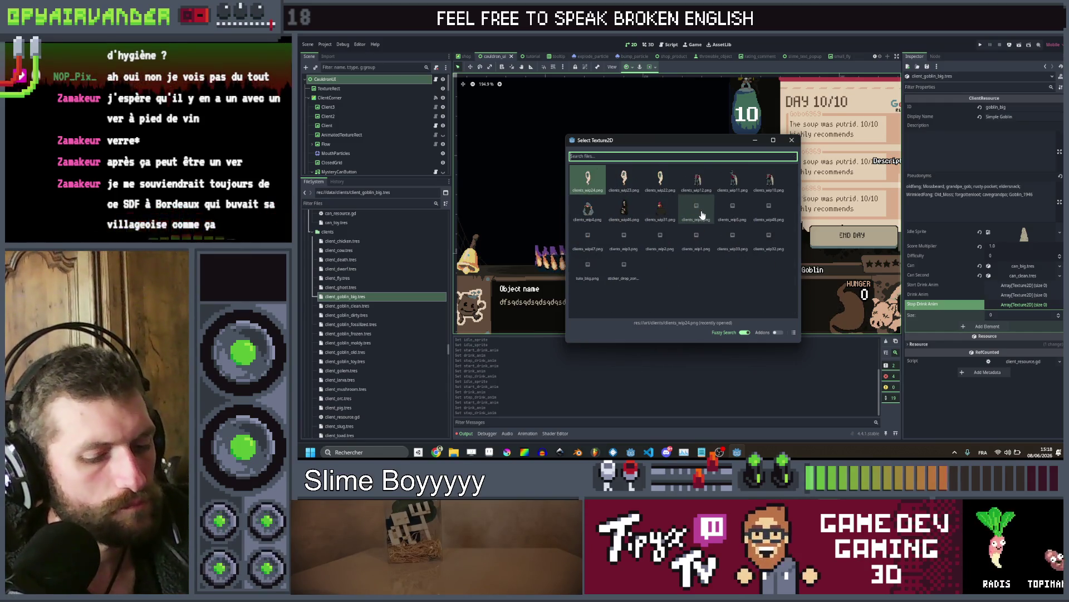
pyautogui.write('gobl')
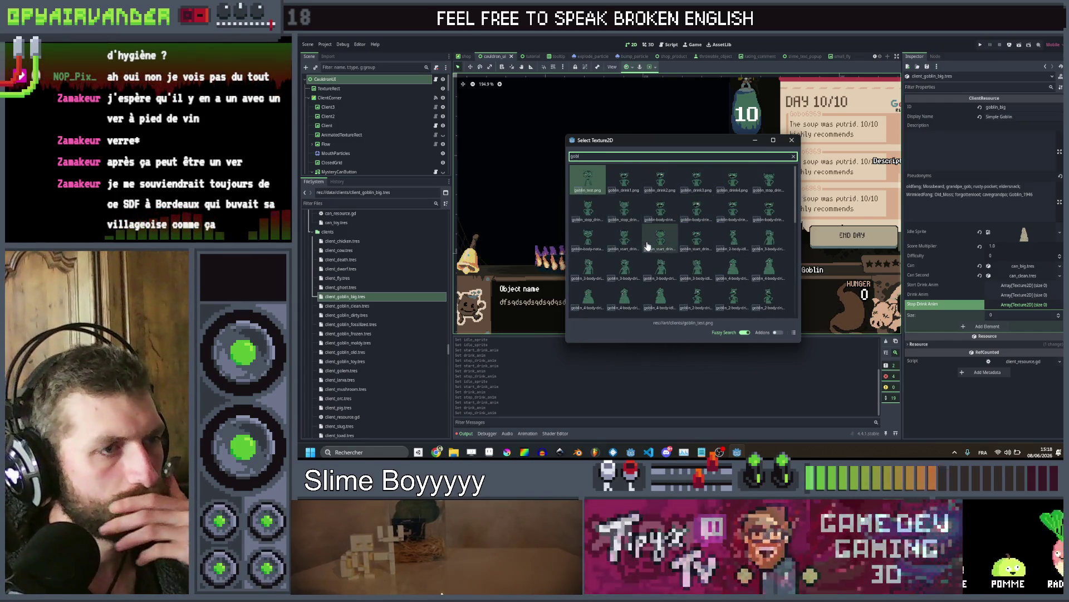
pyautogui.scroll(-1, 670, 264)
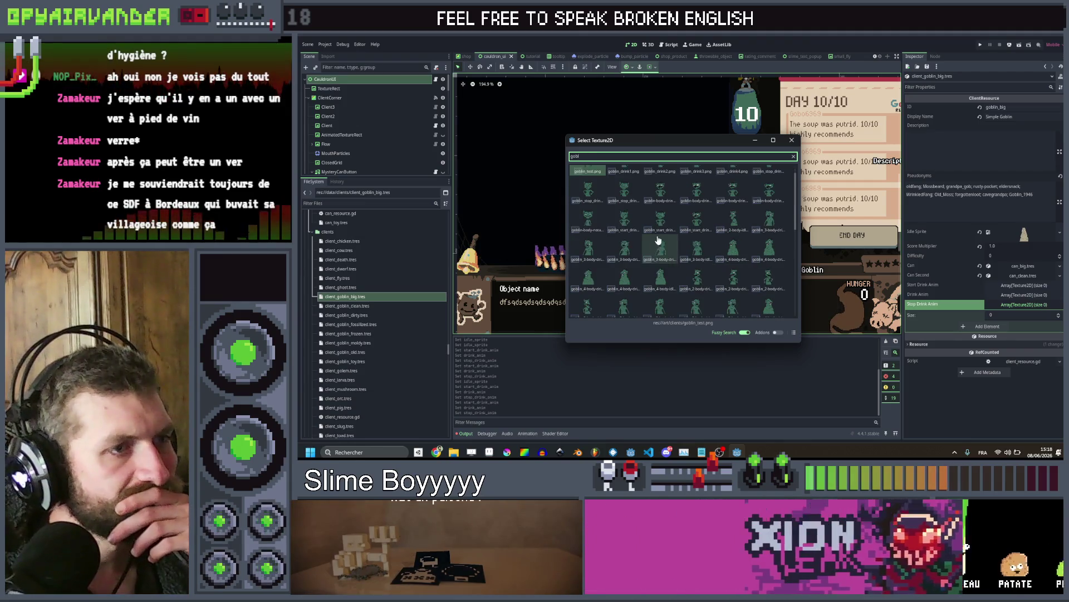
pyautogui.doubleClick(660, 249)
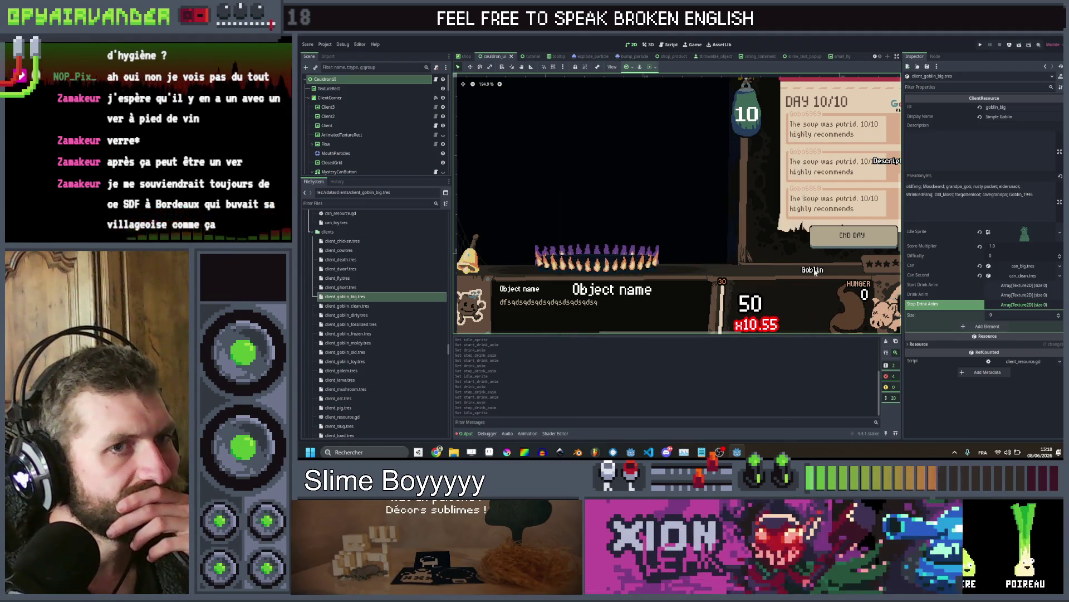
# Add an element to Start Drink Anim and Quick Load a goblin texture searched with 'gobl'
pyautogui.click(1012, 284)
pyautogui.click(1011, 324)
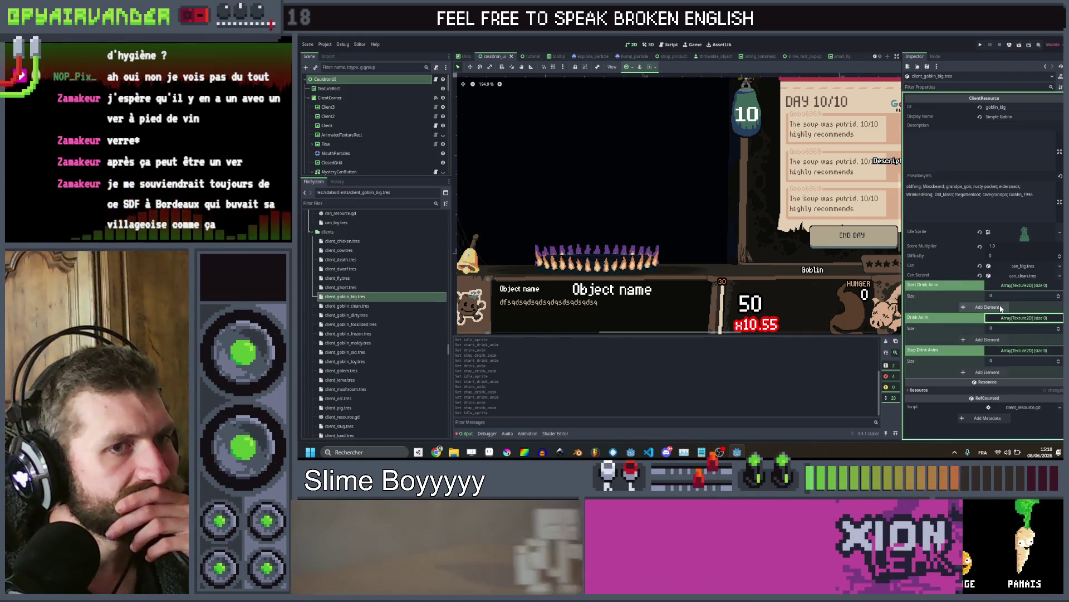
pyautogui.click(986, 307)
pyautogui.click(1006, 305)
pyautogui.click(1007, 428)
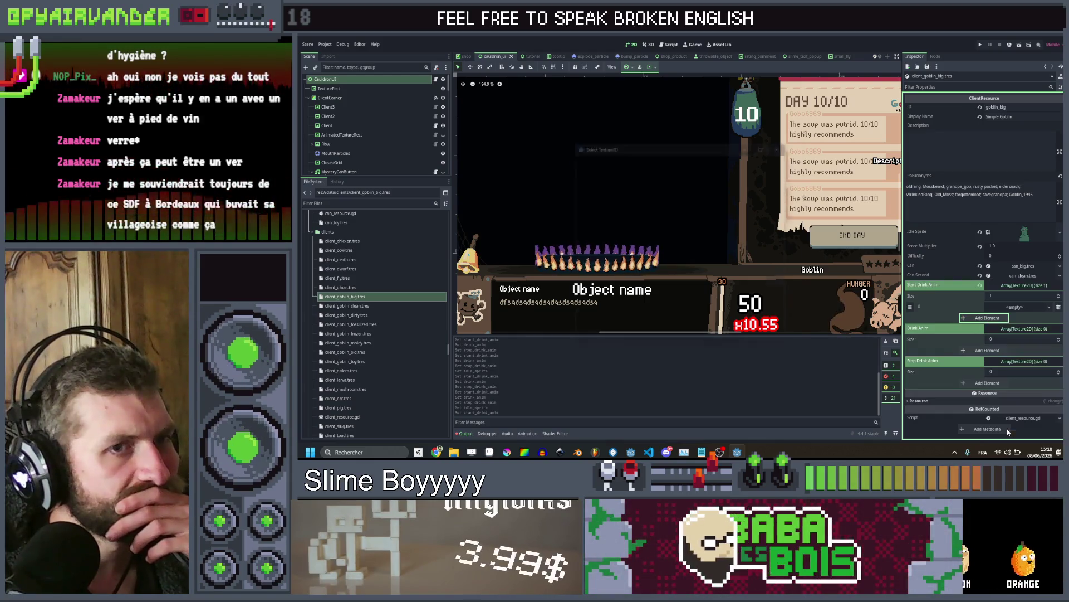
pyautogui.write('gobl')
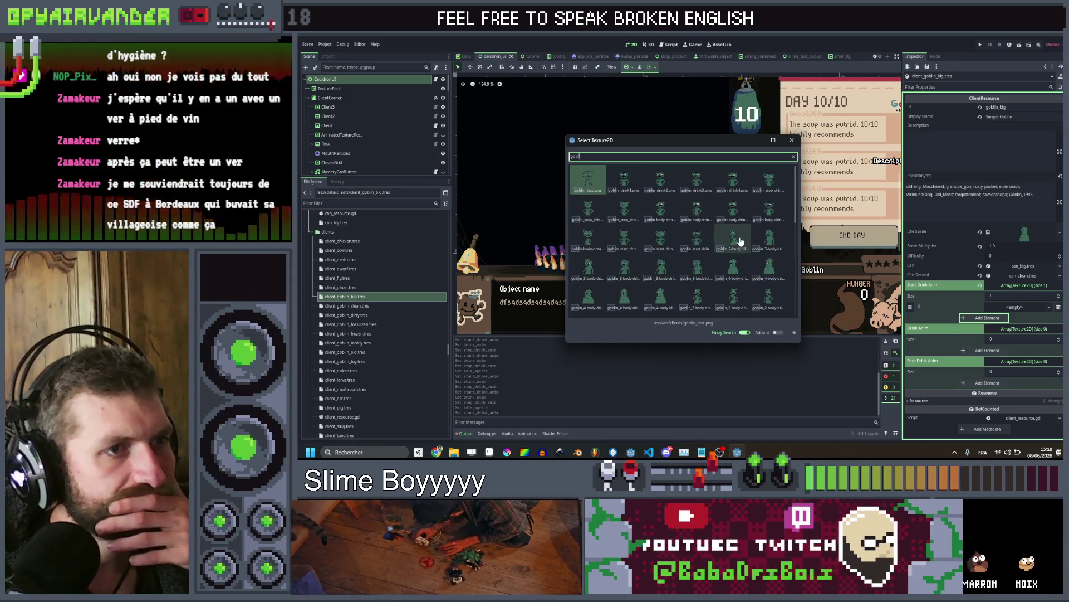
pyautogui.scroll(-1, 740, 239)
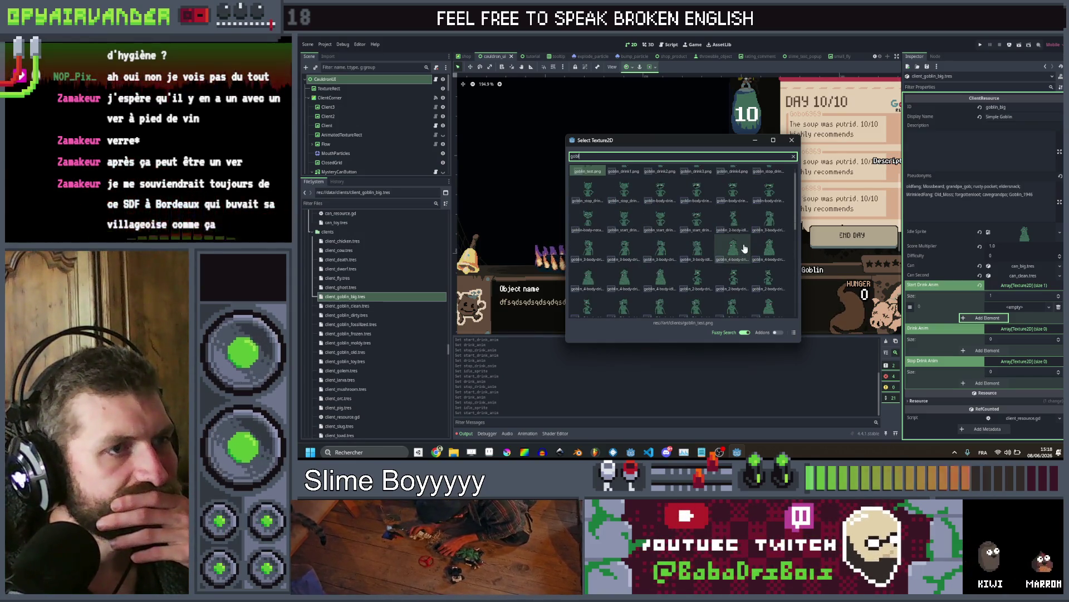
pyautogui.scroll(-2, 745, 248)
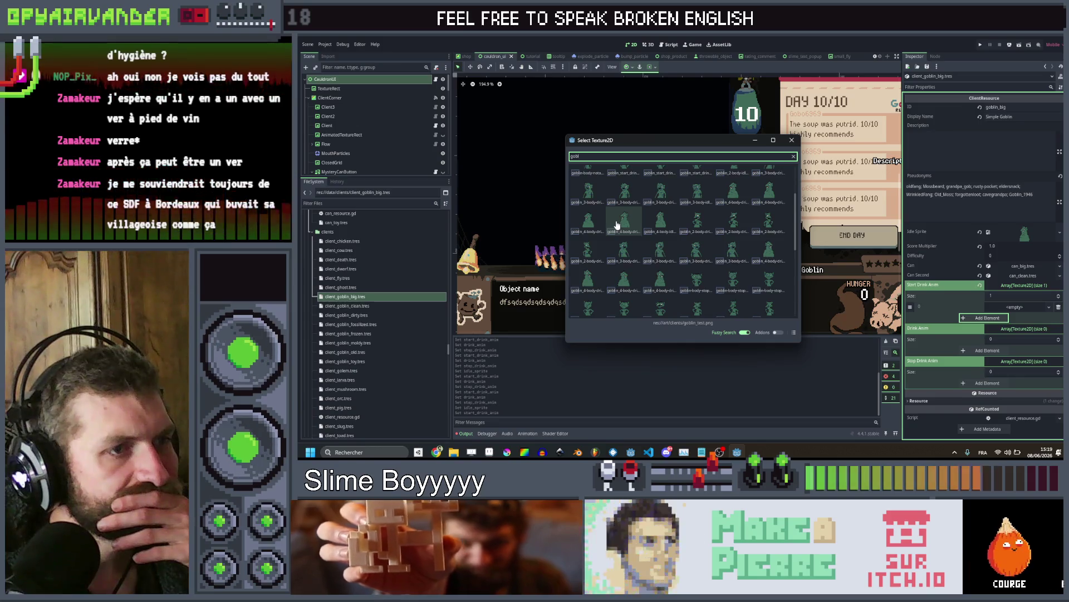
pyautogui.doubleClick(618, 225)
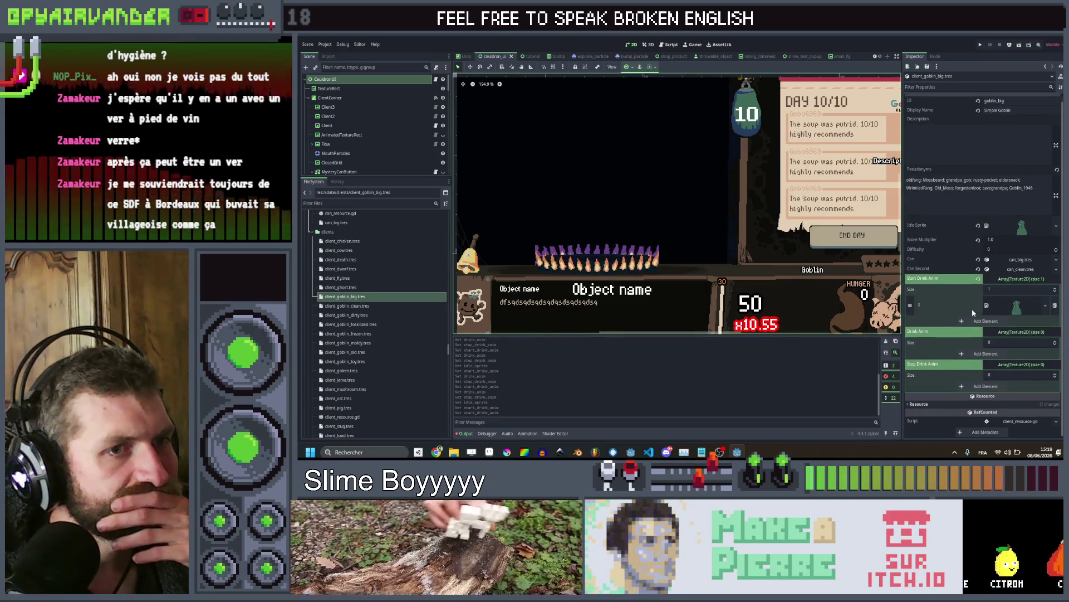
# Replace the Start Drink Anim element with a fresh one holding the goblin texture
pyautogui.click(1055, 306)
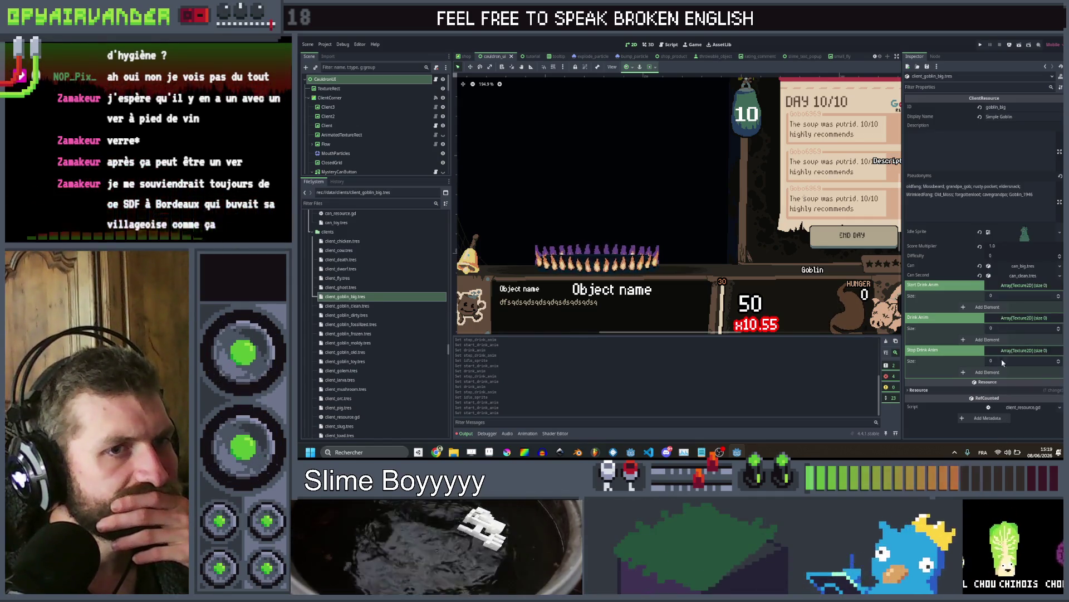
pyautogui.click(987, 307)
pyautogui.click(1002, 306)
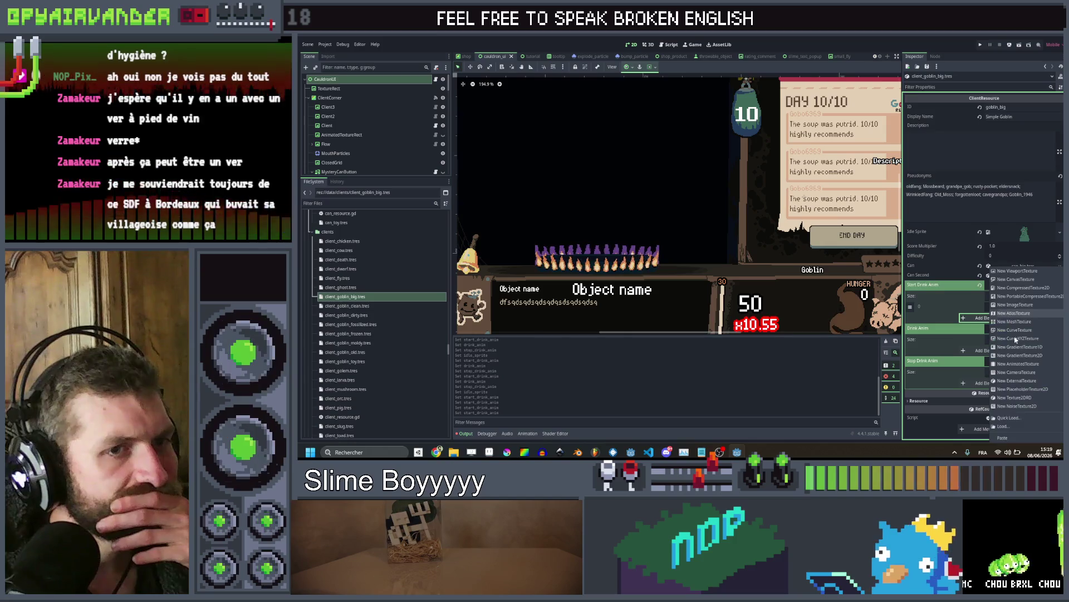
pyautogui.click(1009, 437)
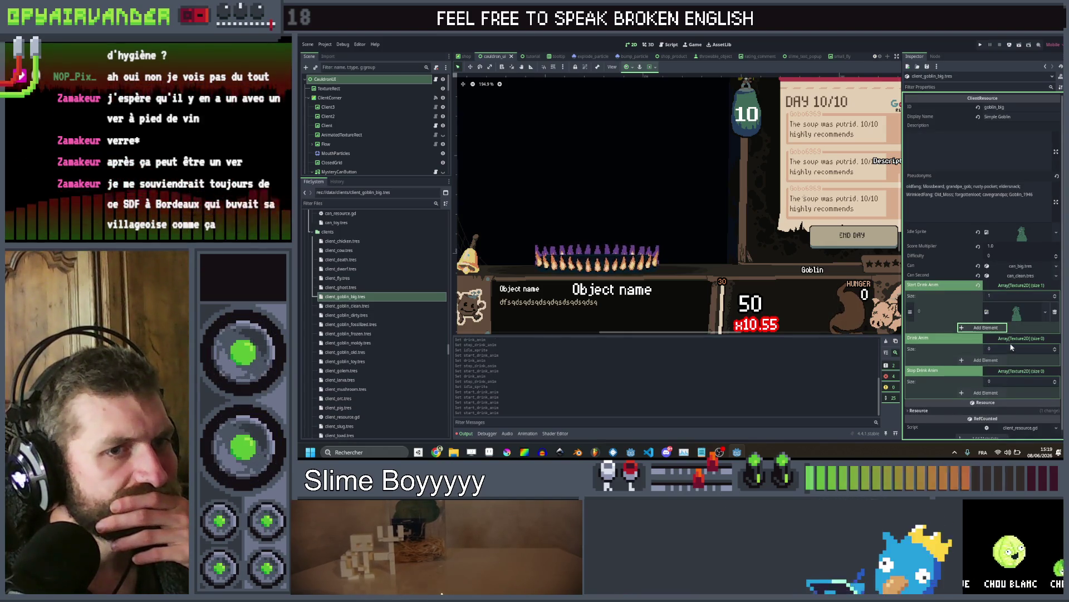
# Add a Drink Anim element and Quick Load a goblin drinking texture searched with 'gobl'
pyautogui.click(985, 360)
pyautogui.click(1002, 360)
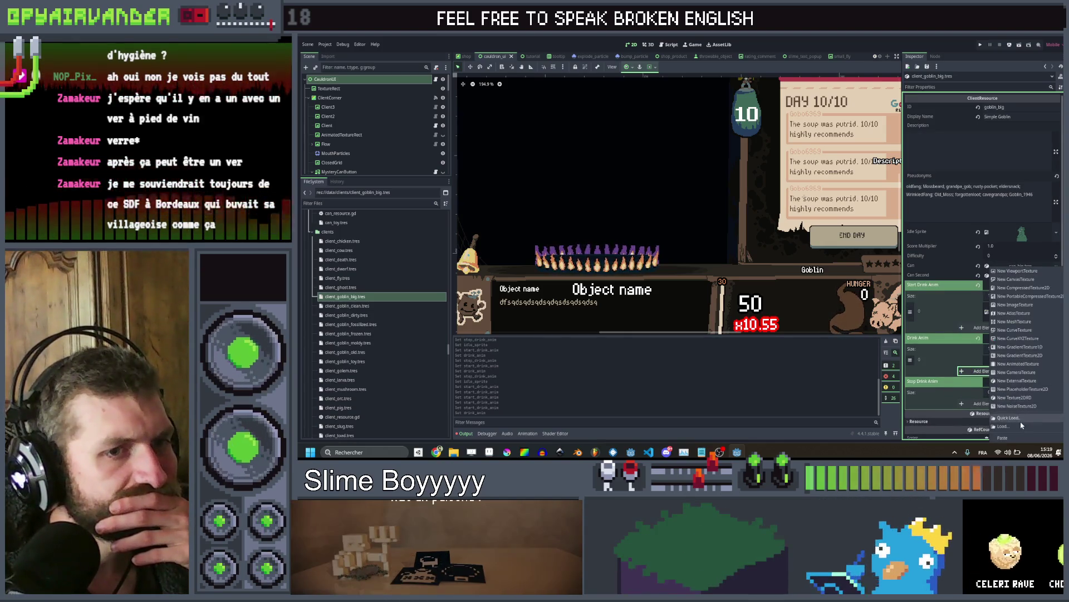
pyautogui.click(1021, 418)
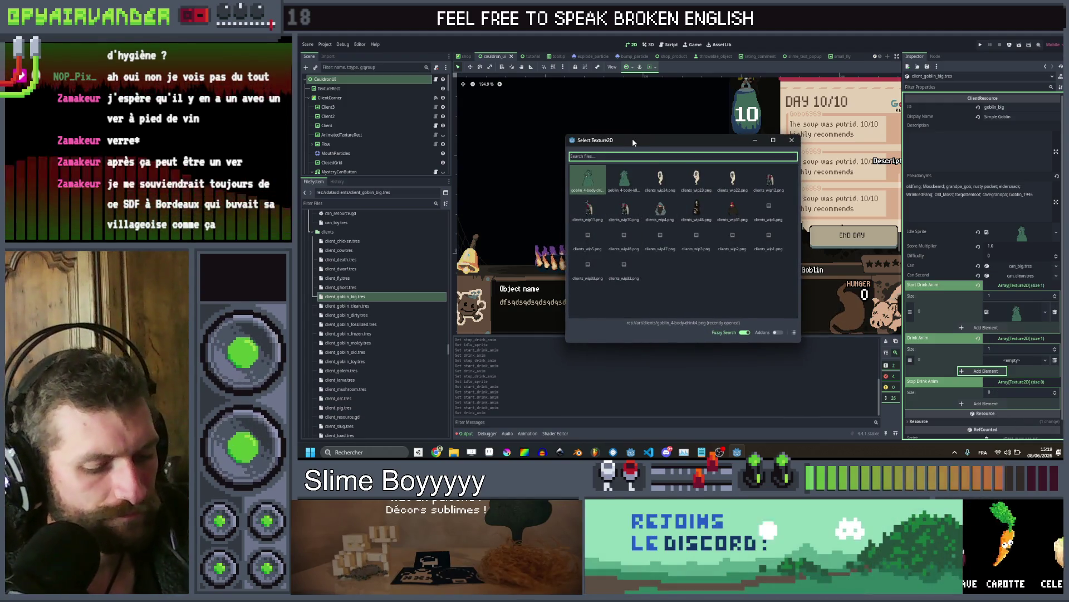
pyautogui.write('gobl')
pyautogui.scroll(-2, 661, 226)
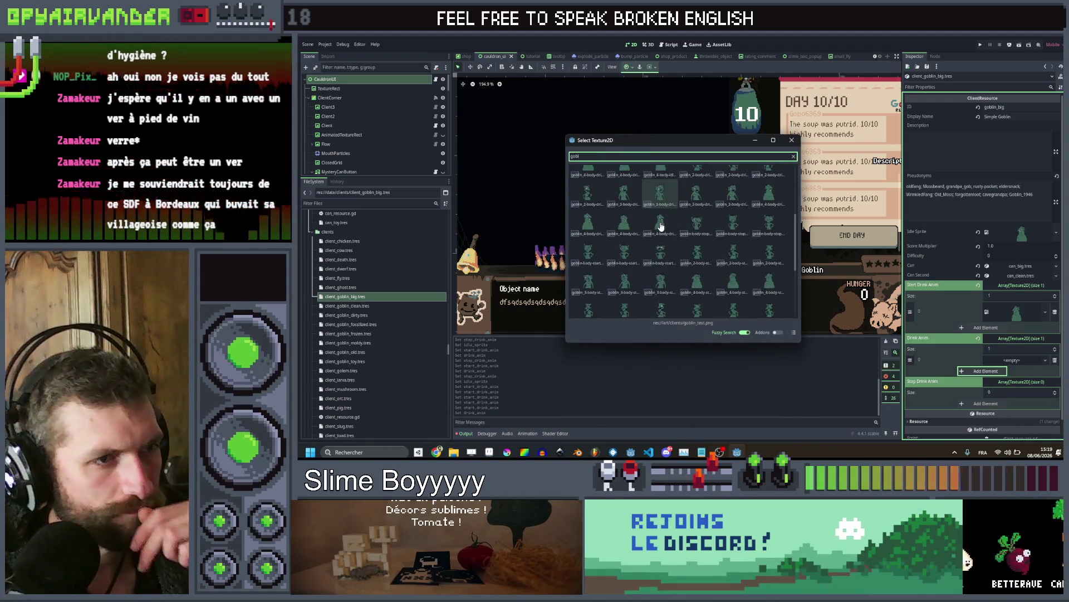
pyautogui.click(778, 285)
# Add a Stop Drink Anim element with a recent goblin texture, then open client_goblin_clean.tres
pyautogui.scroll(-2, 1007, 407)
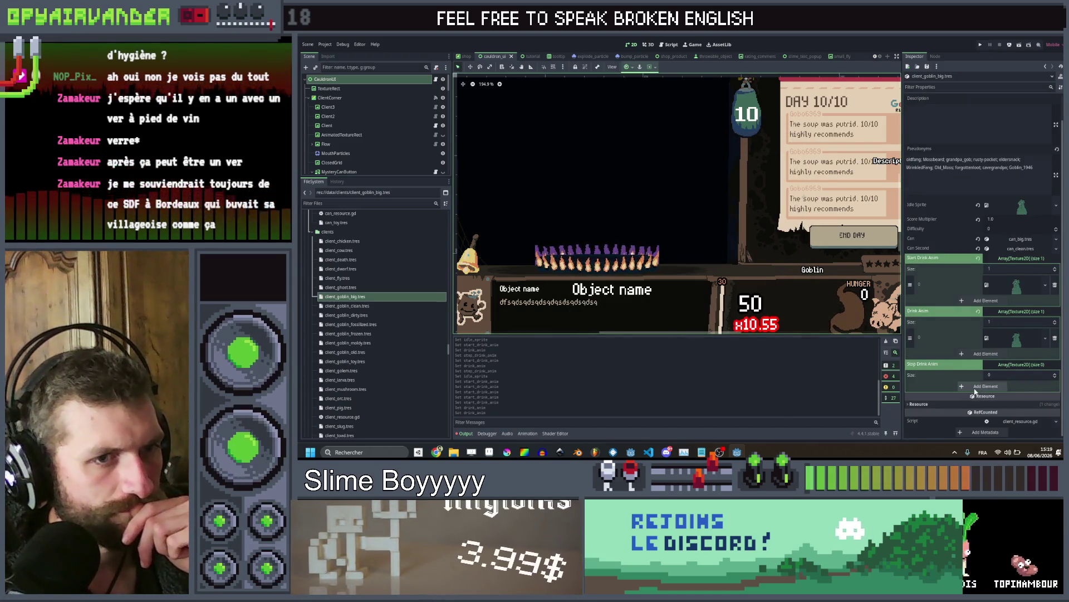
pyautogui.click(975, 389)
pyautogui.click(1022, 389)
pyautogui.click(1024, 413)
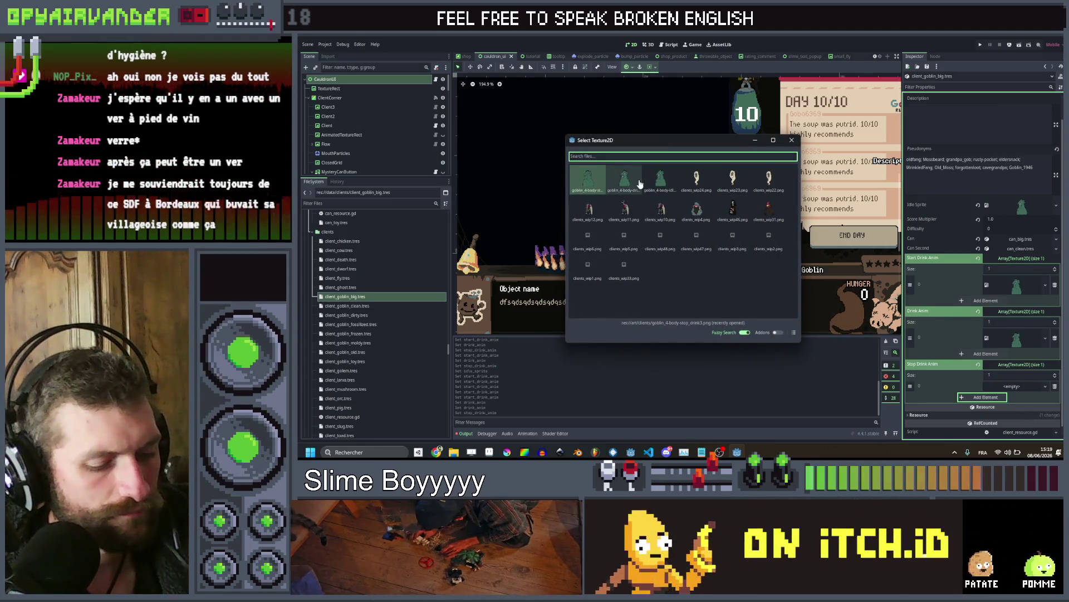
pyautogui.write('gobl')
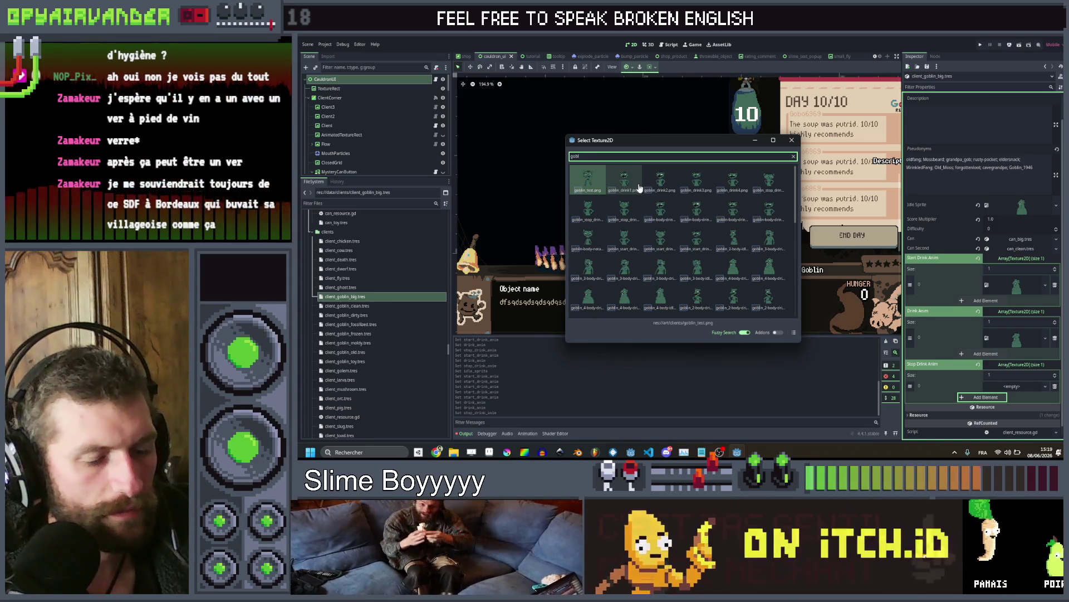
pyautogui.press('BackSpace')
pyautogui.press('BackSpace')
pyautogui.press('BackSpace')
pyautogui.doubleClick(587, 182)
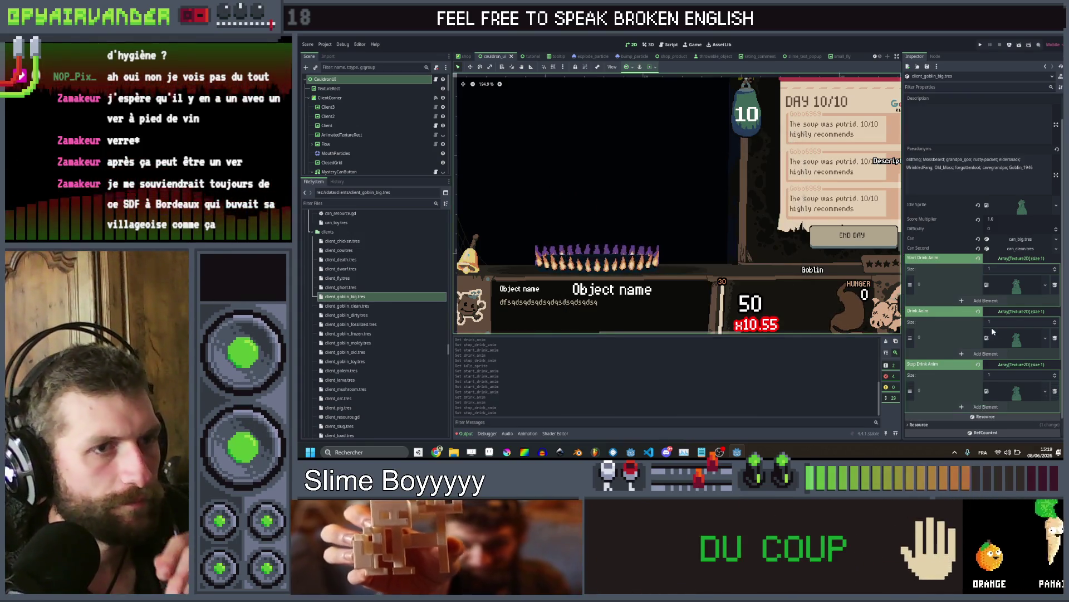
pyautogui.rightClick(1023, 379)
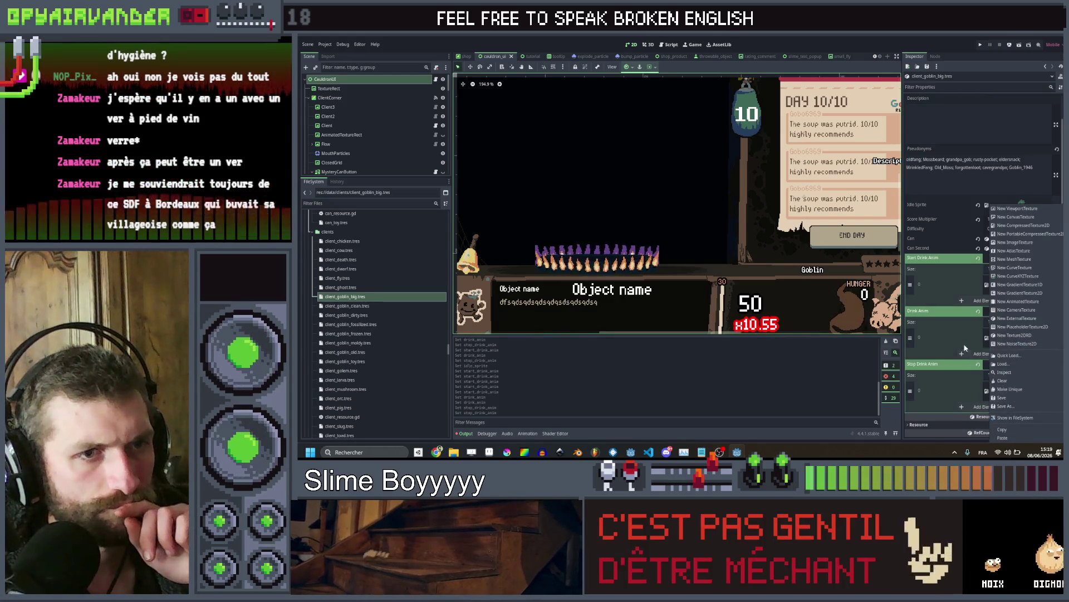
pyautogui.click(1006, 355)
pyautogui.press('Escape')
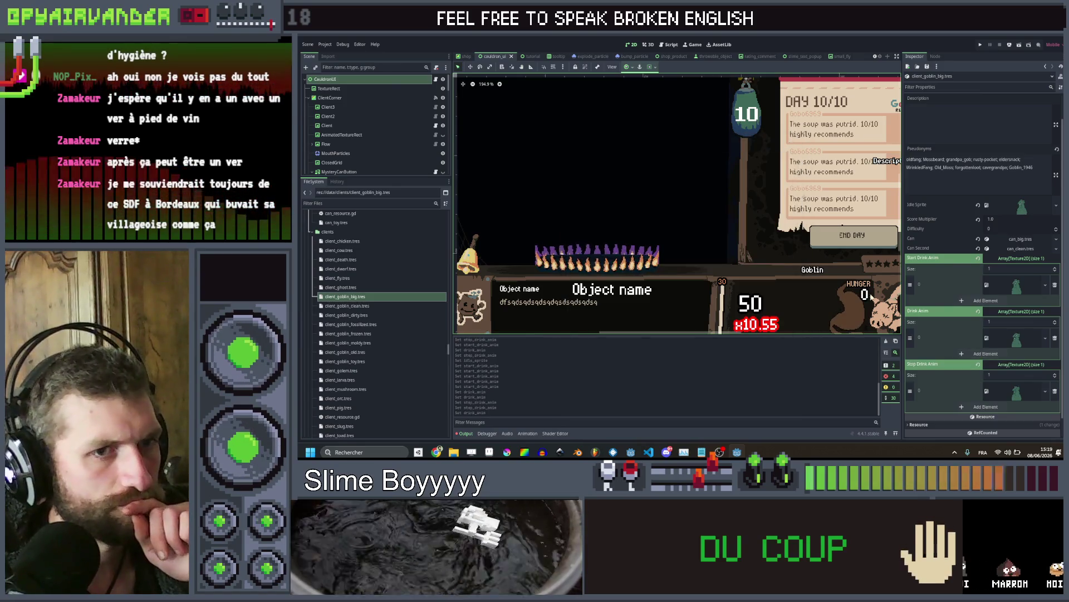
pyautogui.click(351, 307)
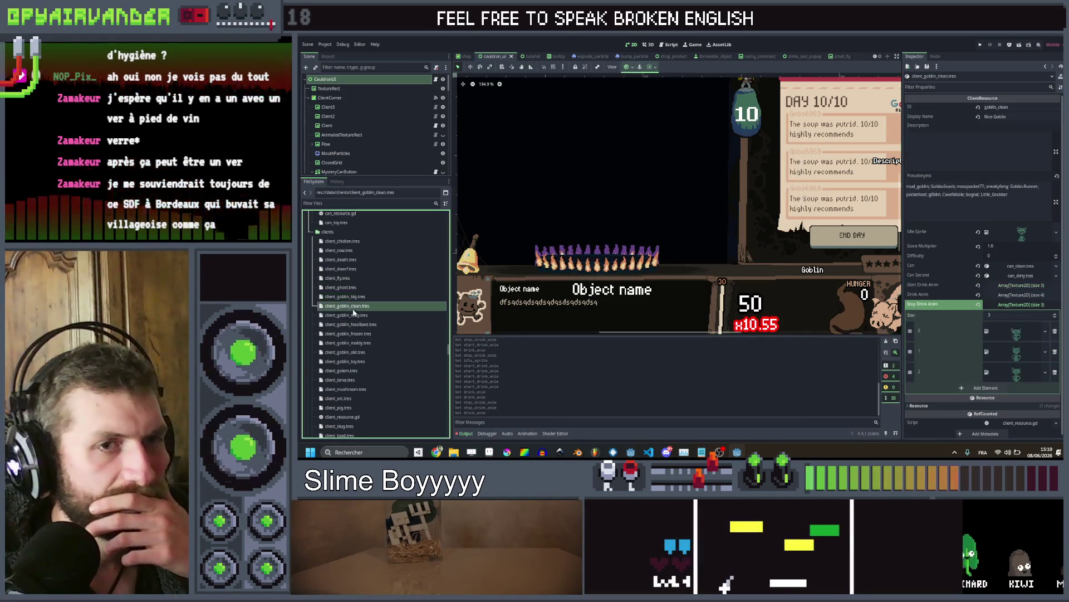
# Delete two Stop Drink Anim frames and three extra Drink Anim frames, leaving one each
pyautogui.click(1055, 332)
pyautogui.click(1056, 332)
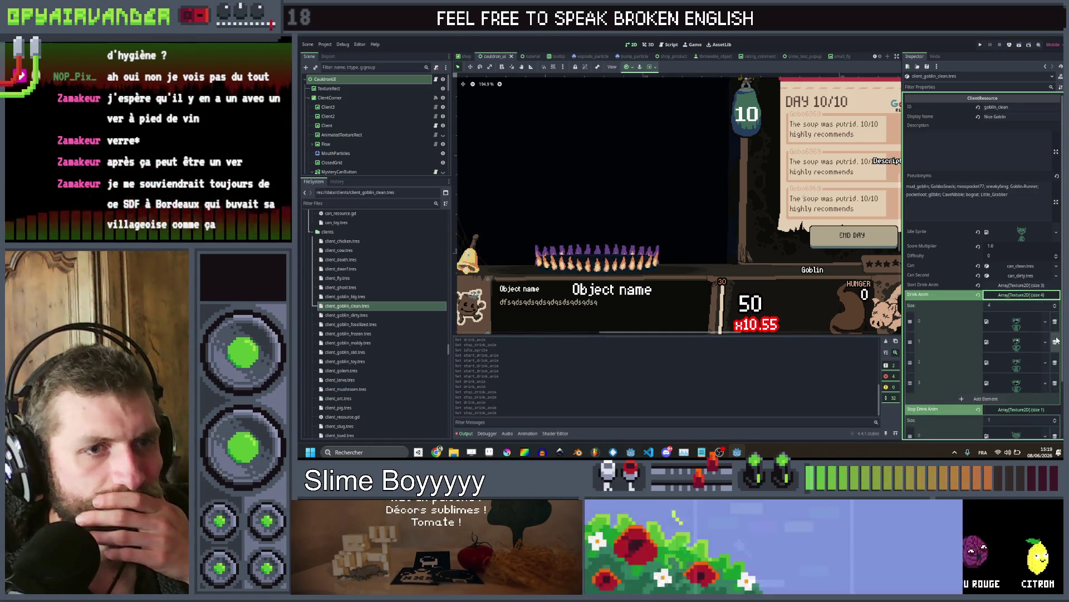
pyautogui.click(1055, 342)
pyautogui.click(1055, 341)
pyautogui.click(1055, 342)
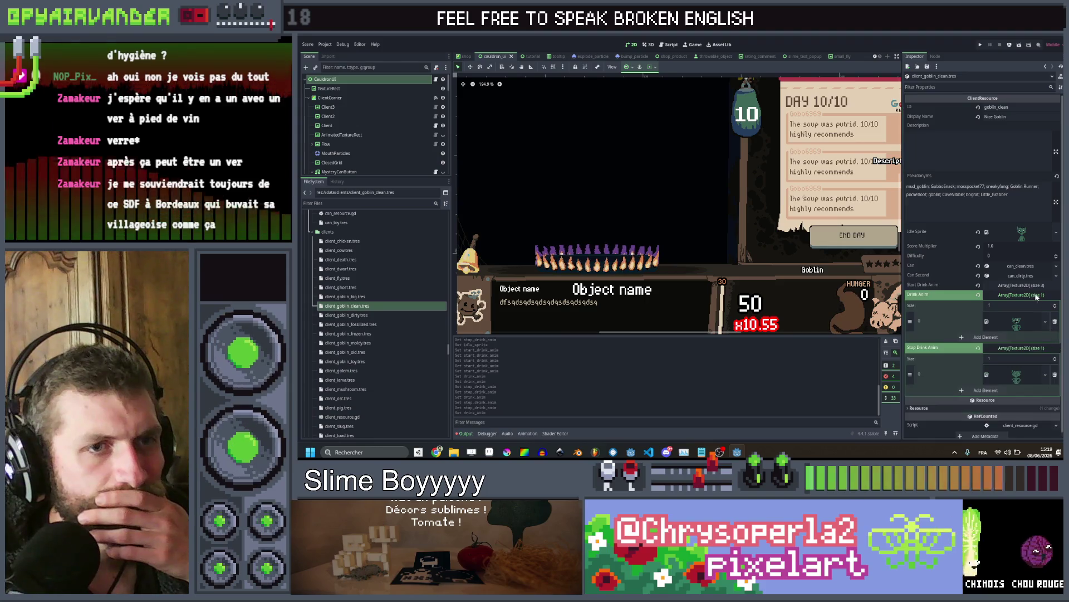
# Expand Start Drink Anim and review its three frames without changing them
pyautogui.click(1035, 285)
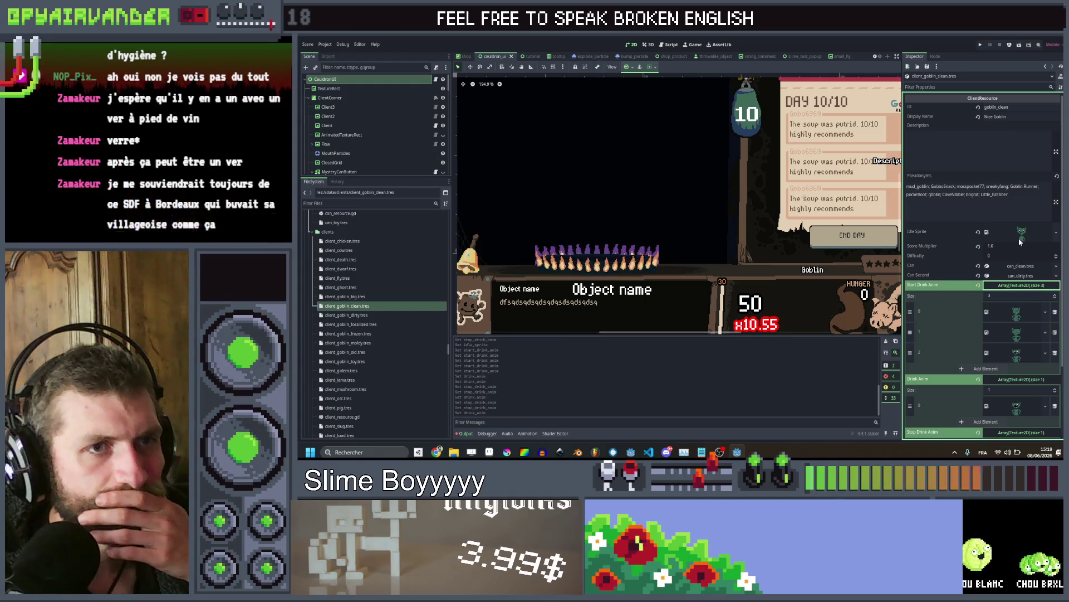
pyautogui.rightClick(1017, 352)
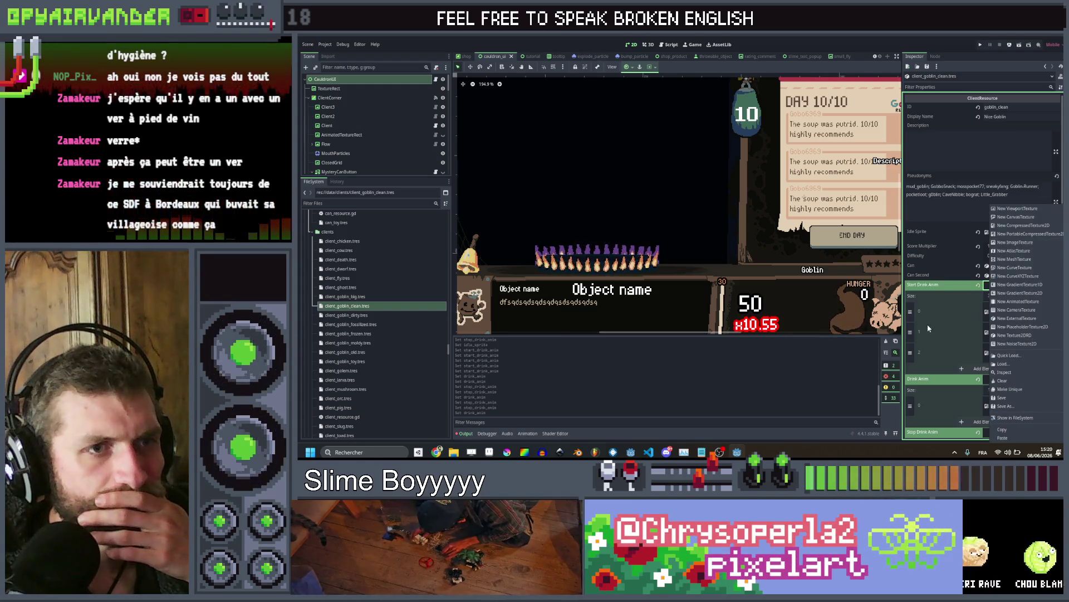
pyautogui.click(941, 323)
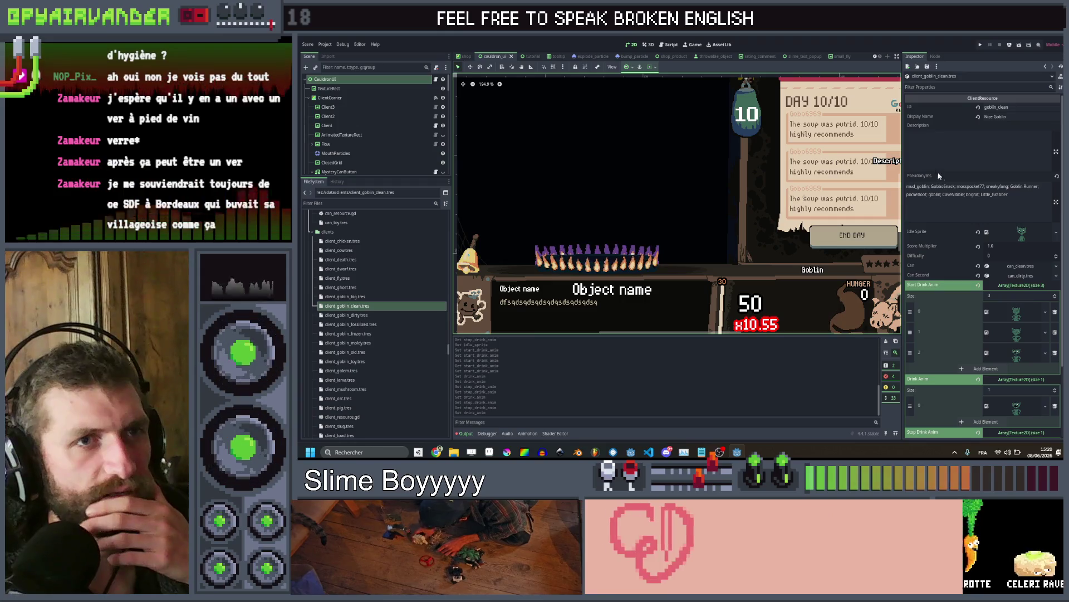
pyautogui.scroll(-3, 328, 286)
pyautogui.scroll(2, 329, 287)
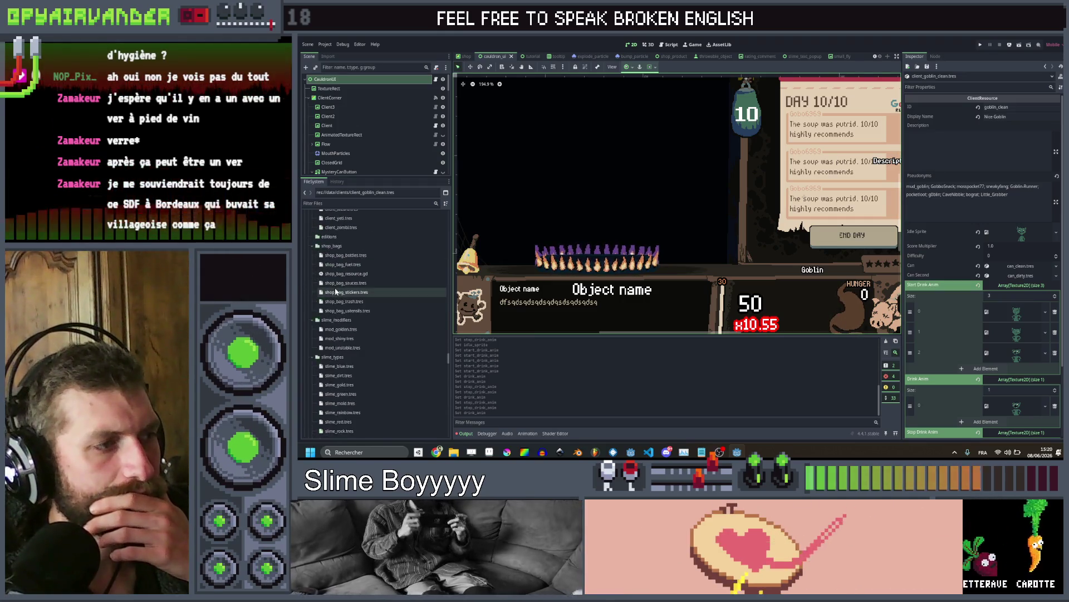
# Delete the start_drink_anim declaration from client_resource.gd and search all scripts for its uses
pyautogui.click(671, 44)
pyautogui.click(479, 149)
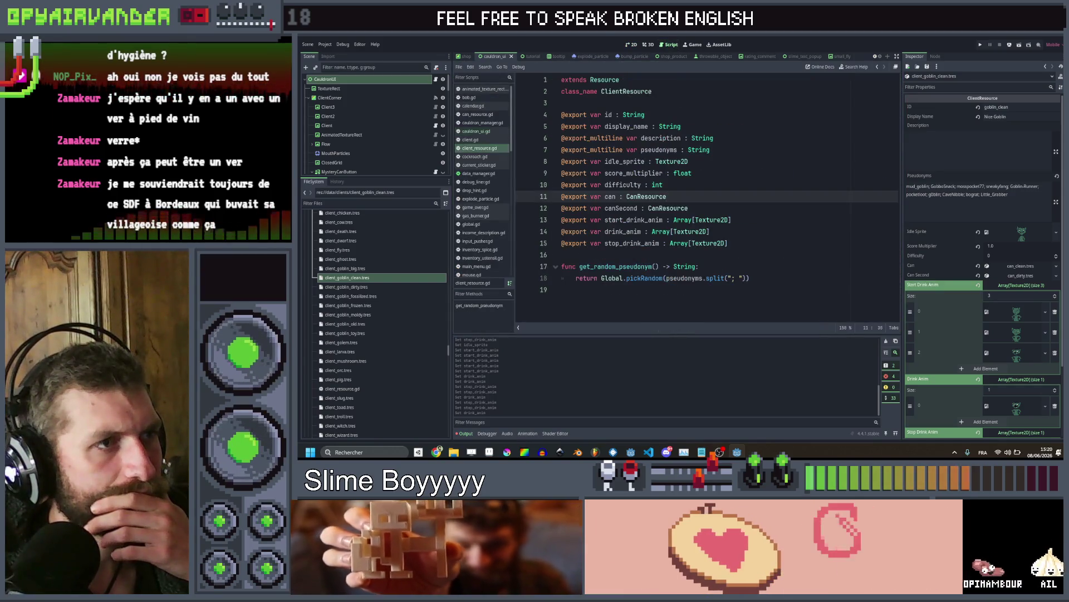
pyautogui.click(735, 220)
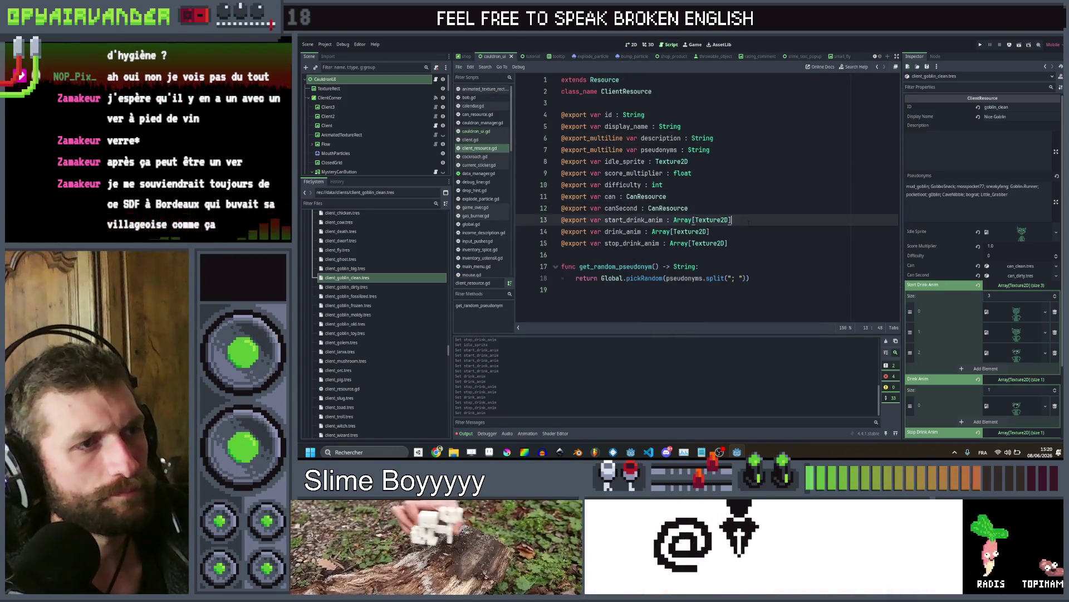
pyautogui.hotkey('ctrl', 'shift', 'k')
pyautogui.hotkey('ctrl', 'z')
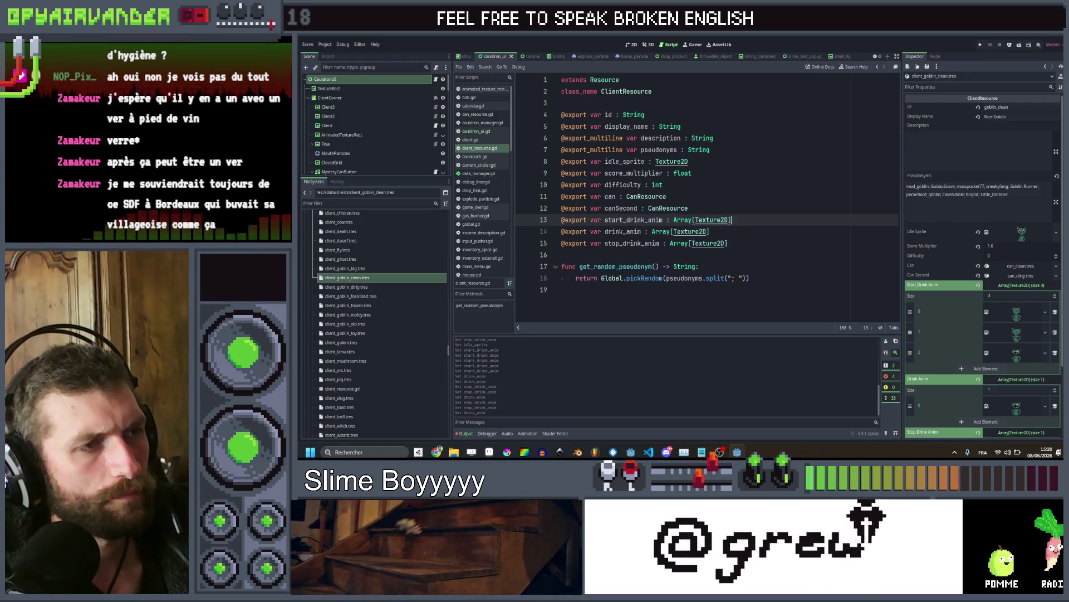
pyautogui.hotkey('ctrl', 'shift', 'f')
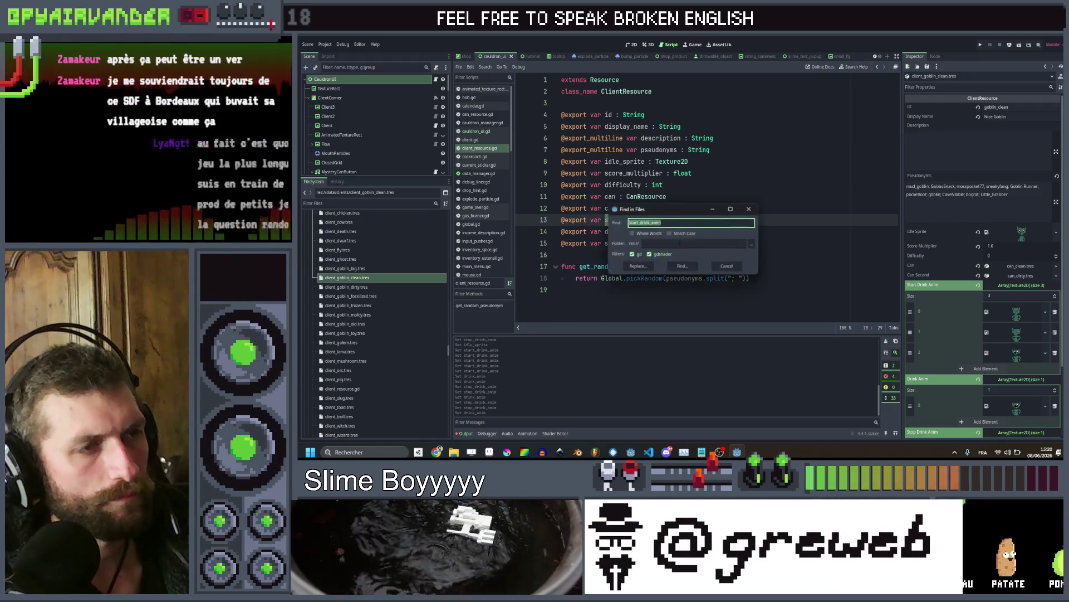
pyautogui.press('Return')
pyautogui.hotkey('ctrl', 'shift', 'k')
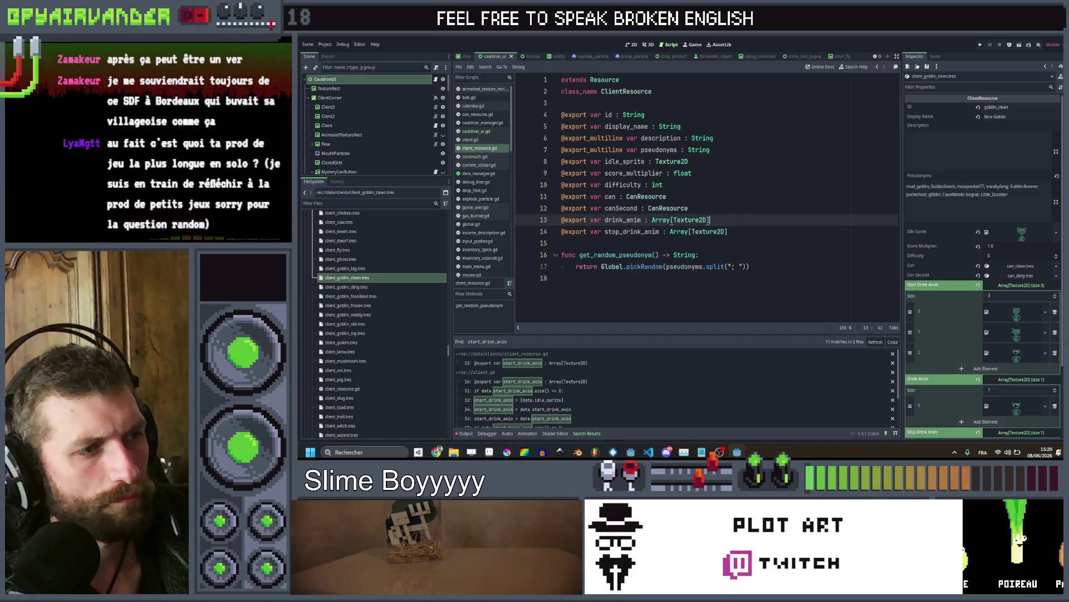
# Remove client.gd's start_drink_anim export and if/else so it uses [data.idle_sprite], then save
pyautogui.click(552, 383)
pyautogui.hotkey('ctrl', 'shift', 'k')
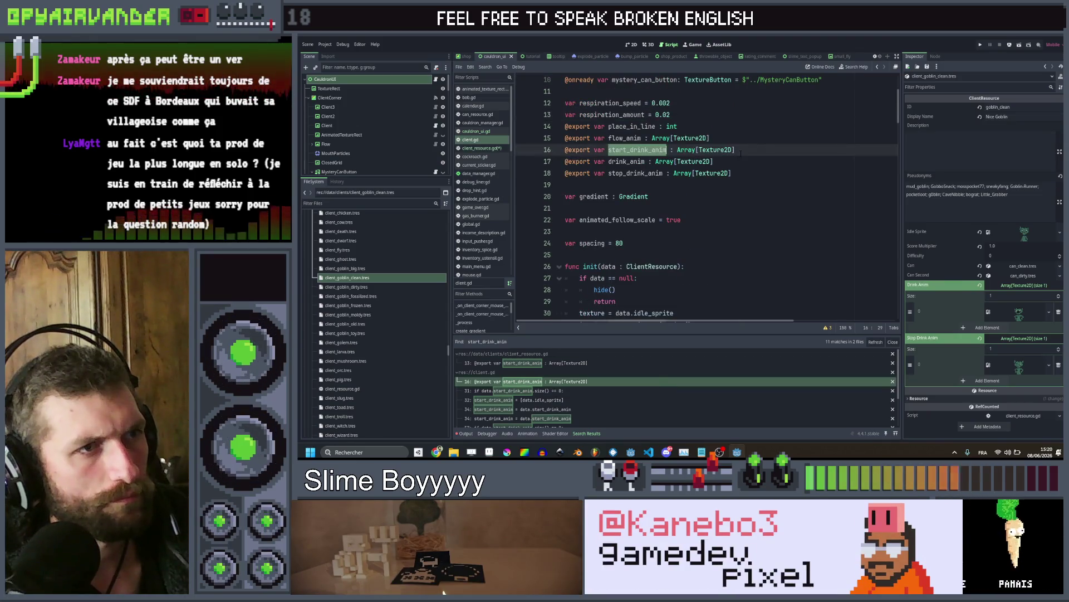
pyautogui.scroll(-4, 721, 206)
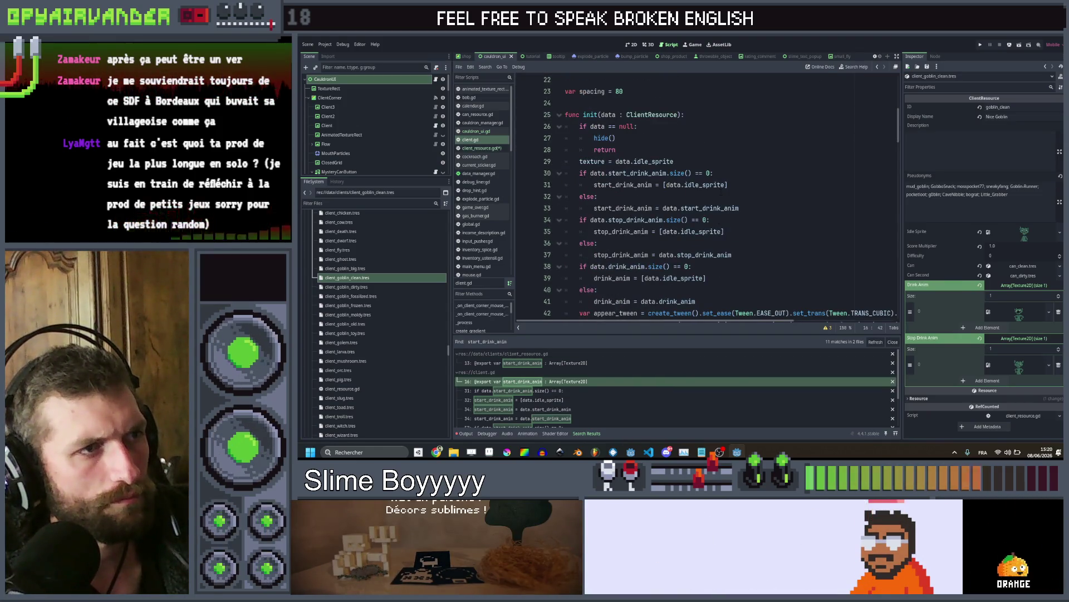
pyautogui.click(747, 184)
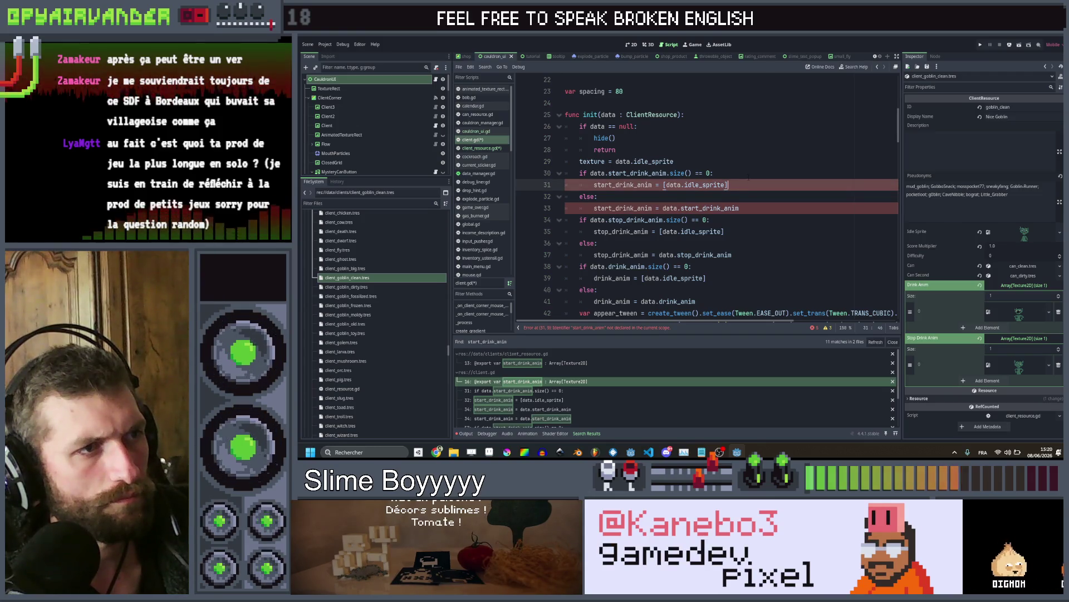
pyautogui.hotkey('ctrl', 'z')
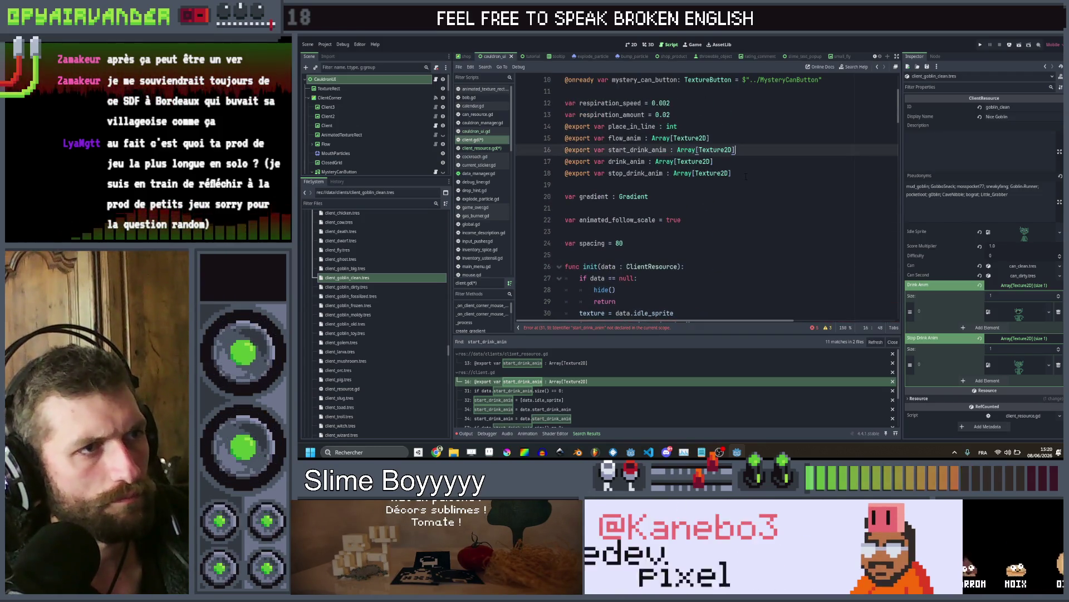
pyautogui.scroll(-3, 744, 167)
pyautogui.hotkey('ctrl', 'y')
pyautogui.hotkey('ctrl', 'y')
pyautogui.hotkey('ctrl', 'y')
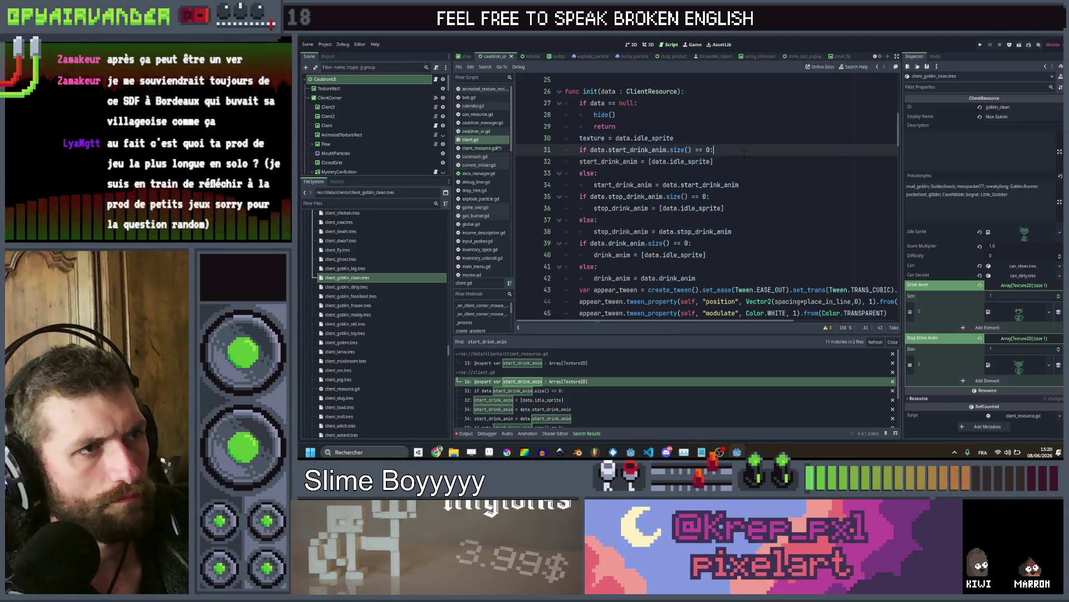
pyautogui.hotkey('ctrl', 'y')
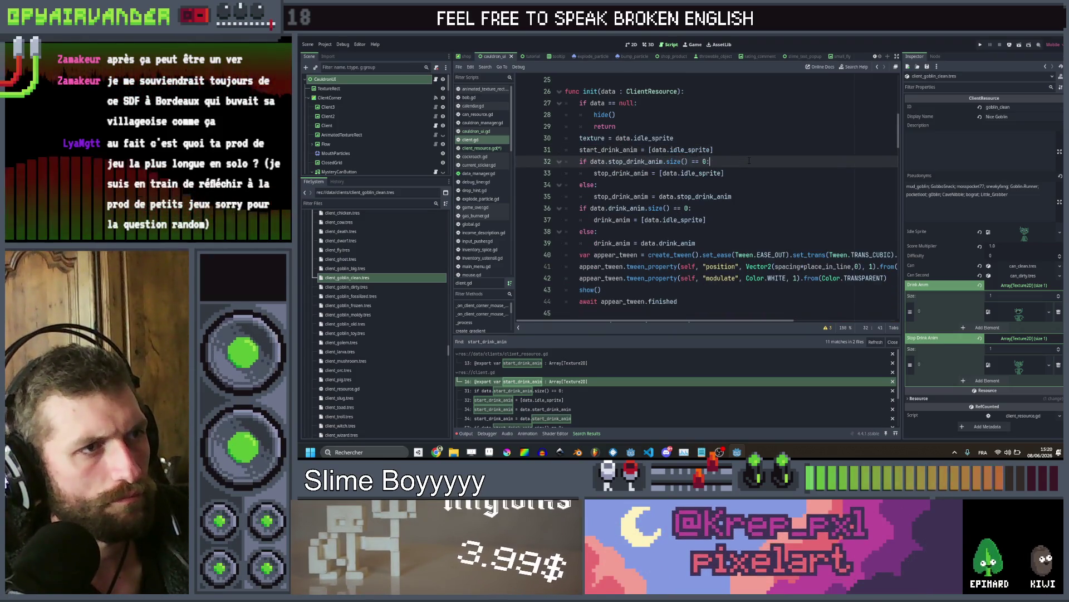
pyautogui.hotkey('ctrl', 's')
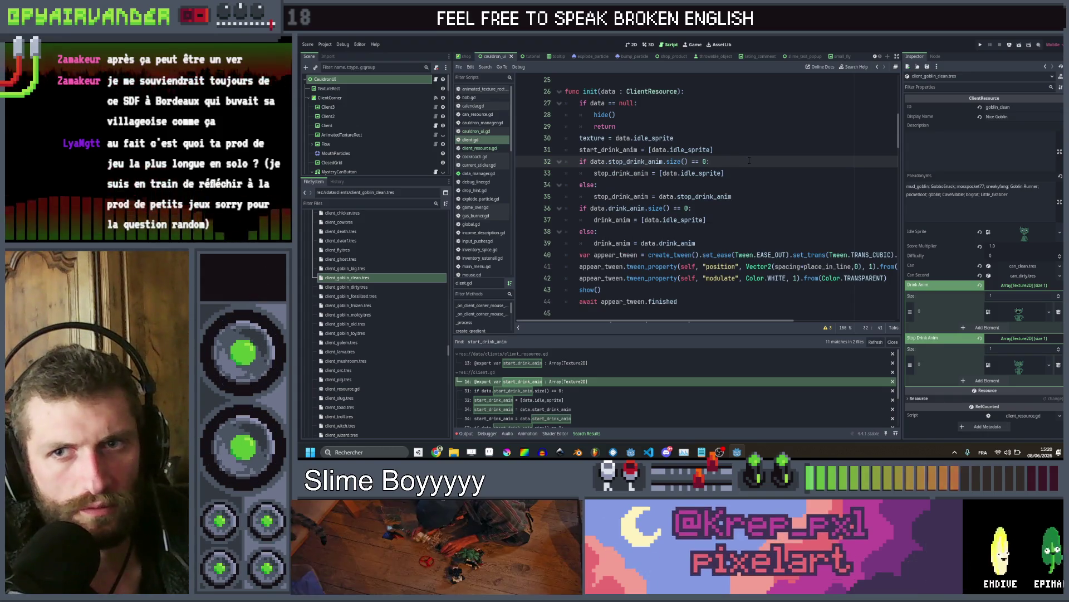
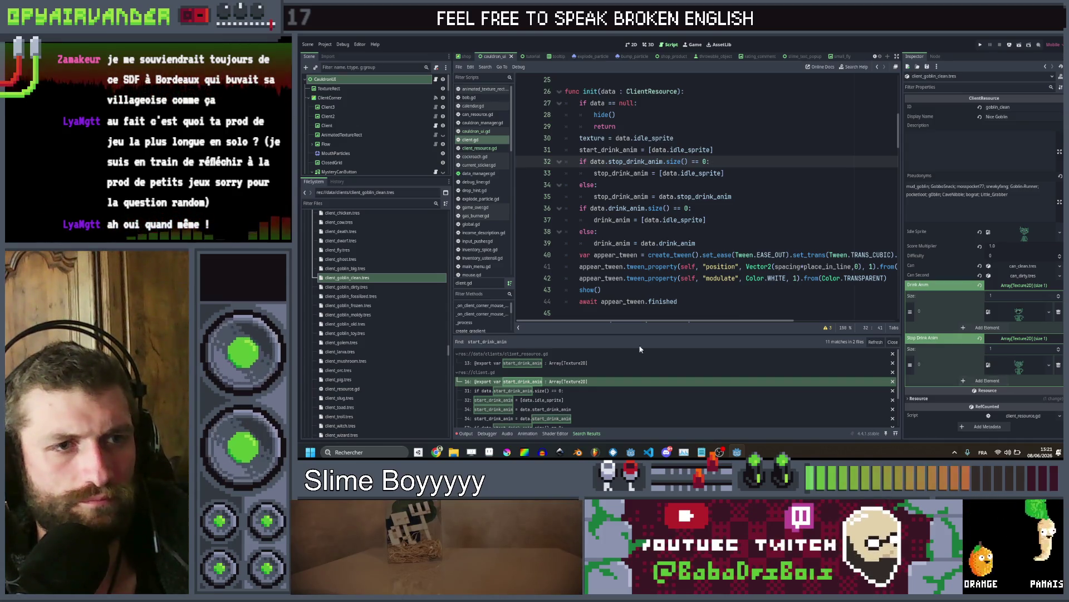
# Open the goblin client resource and jump to the start_drink_anim check in refresh()
pyautogui.click(348, 288)
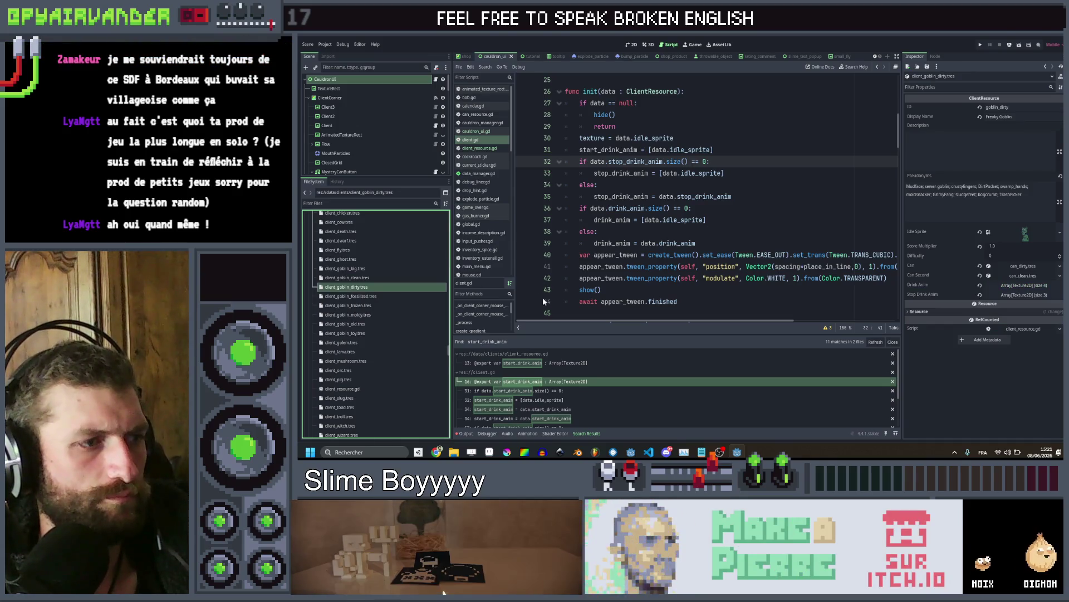
pyautogui.click(563, 410)
pyautogui.scroll(-3, 563, 410)
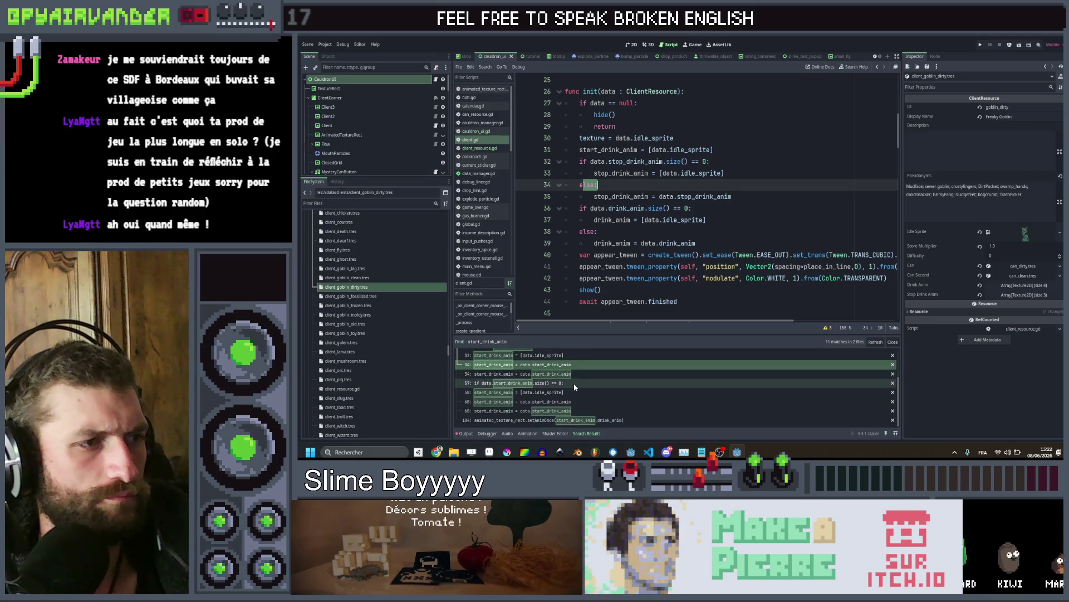
pyautogui.click(573, 383)
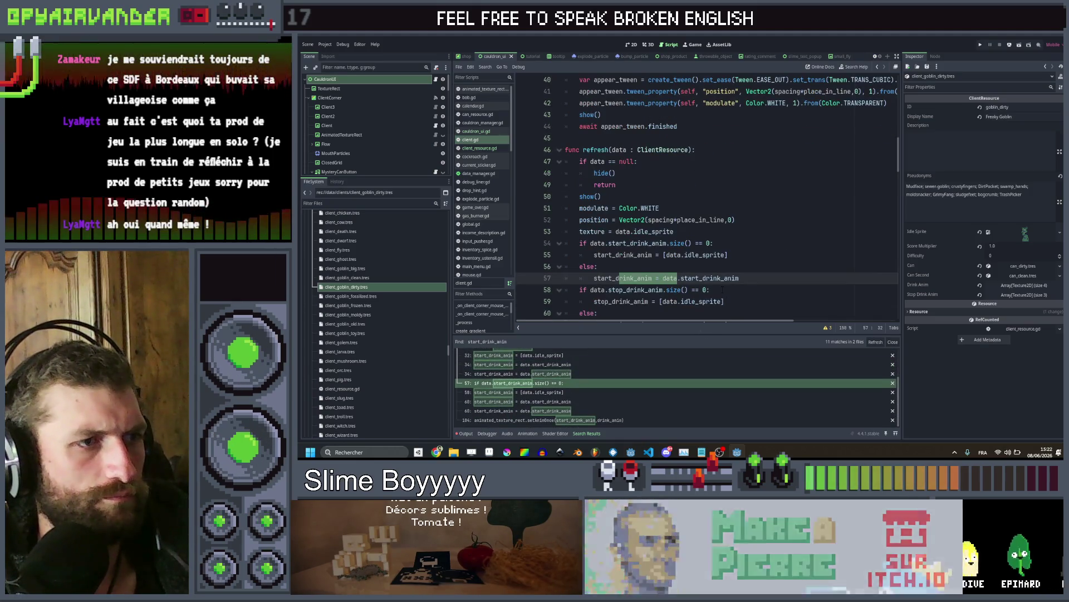
# Delete the empty-array if/else around start_drink_anim in refresh()
pyautogui.moveTo(725, 292); pyautogui.dragTo(595, 278)
pyautogui.click(625, 267)
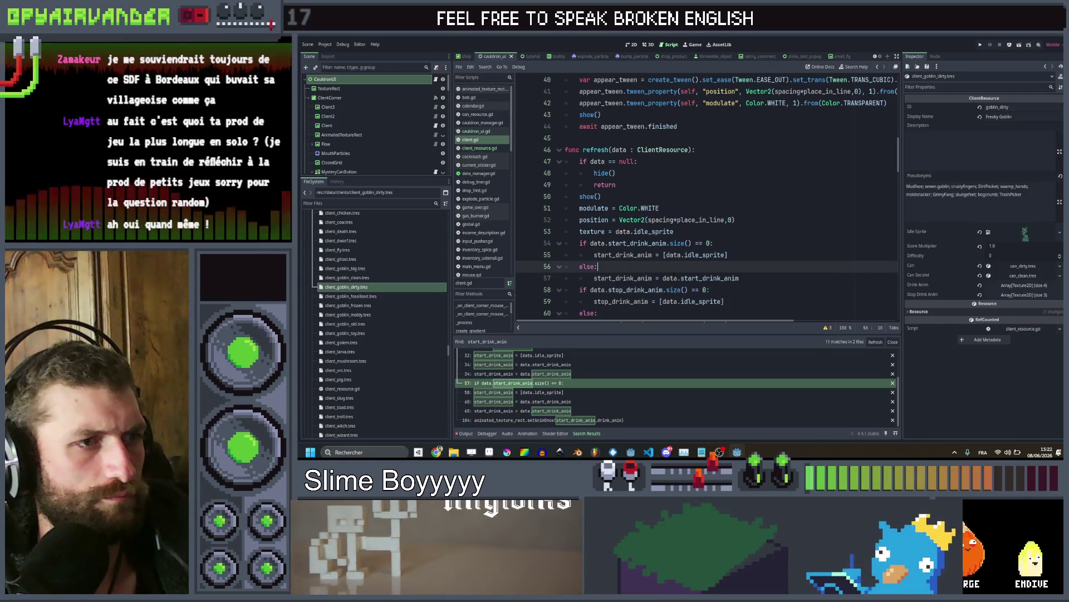
pyautogui.press('Home')
pyautogui.press('Home')
pyautogui.hotkey('shift', 'Down')
pyautogui.hotkey('shift', 'End')
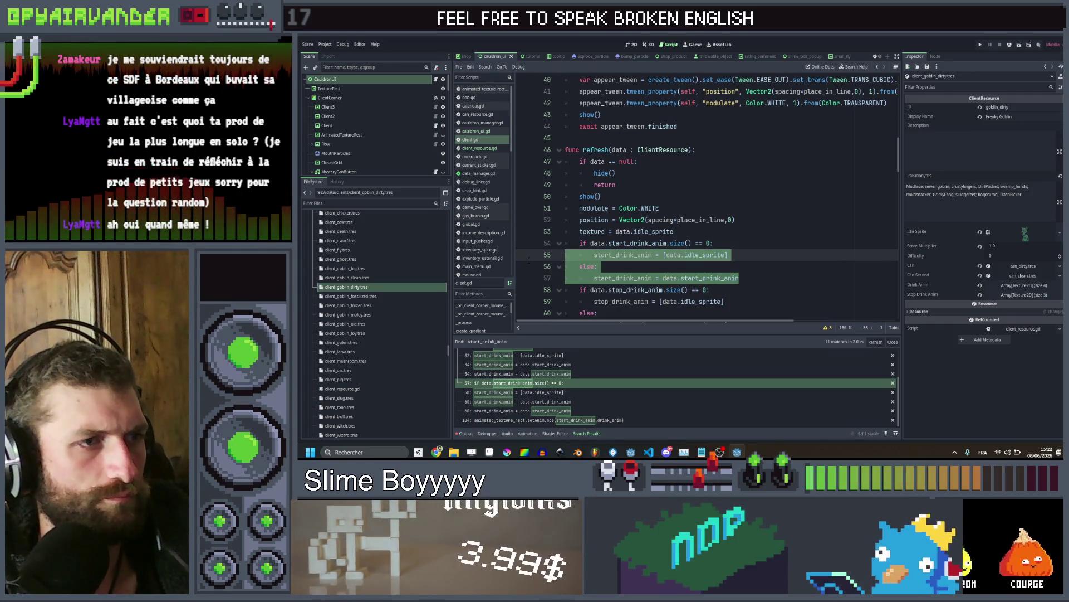
pyautogui.press('Delete')
pyautogui.press('BackSpace')
pyautogui.press('Up')
pyautogui.hotkey('shift', 'Home')
pyautogui.hotkey('shift', 'Home')
pyautogui.press('BackSpace')
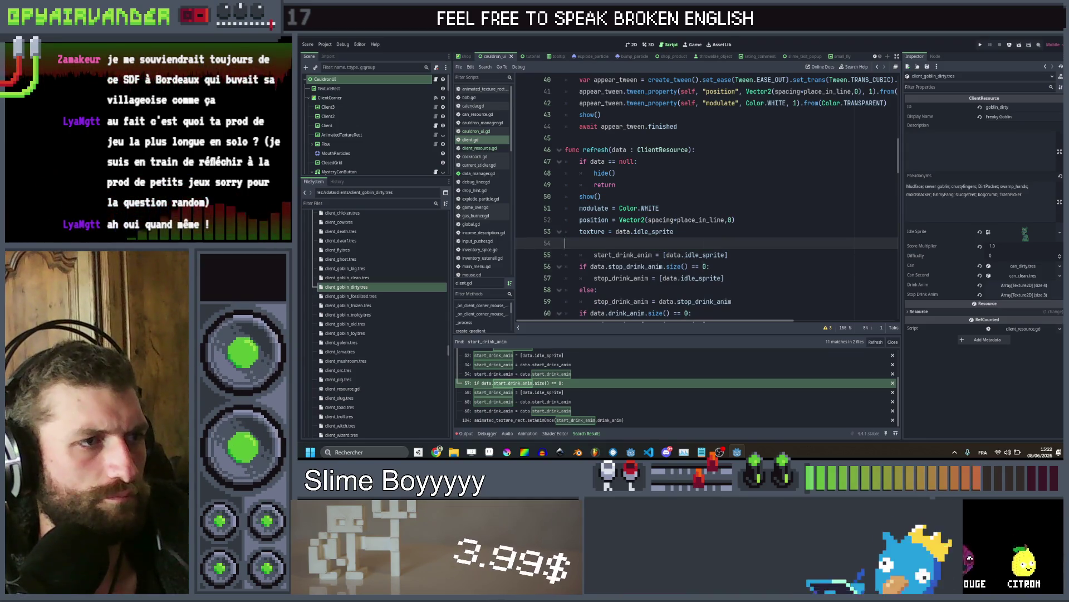
pyautogui.press('BackSpace')
# Dedent the remaining start_drink_anim idle-sprite assignment and save client.gd
pyautogui.click(738, 244)
pyautogui.hotkey('shift', 'Tab')
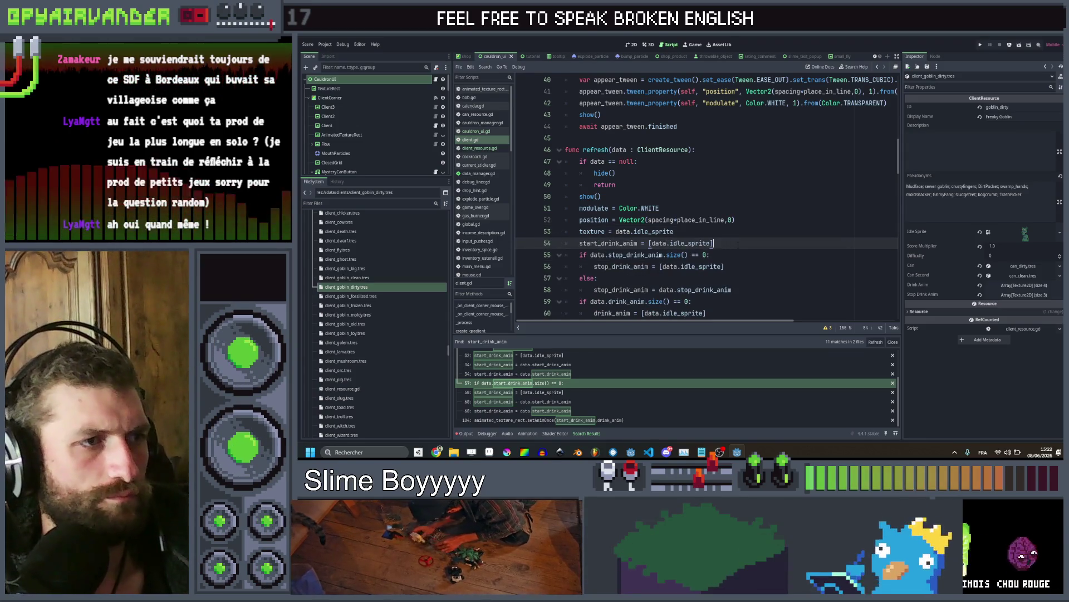
pyautogui.scroll(-2, 724, 256)
pyautogui.hotkey('ctrl', 's')
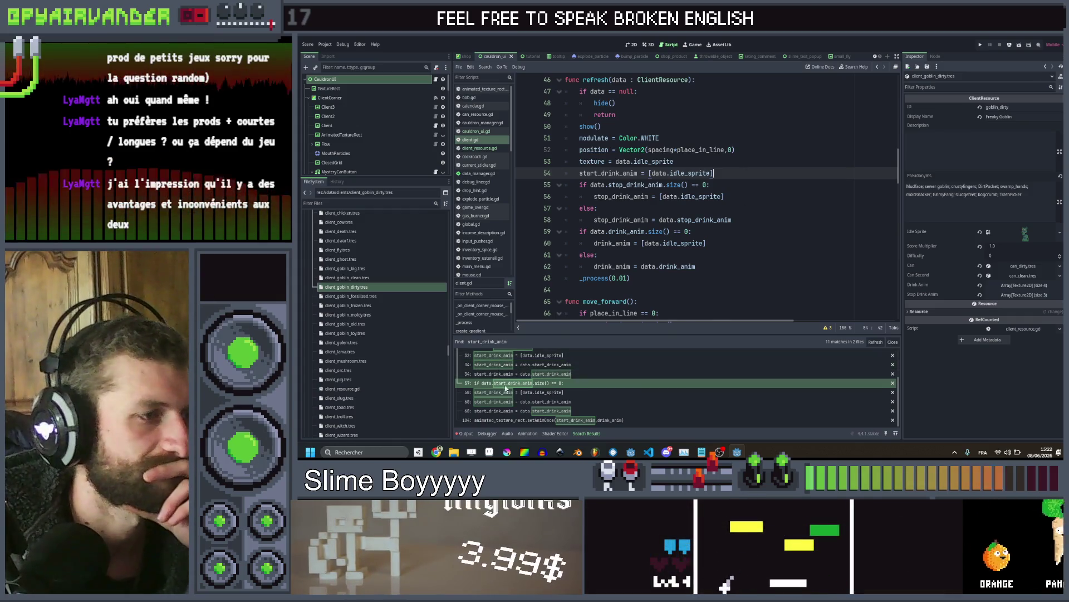
# Jump to the line 104 search match in client.gd
pyautogui.click(598, 420)
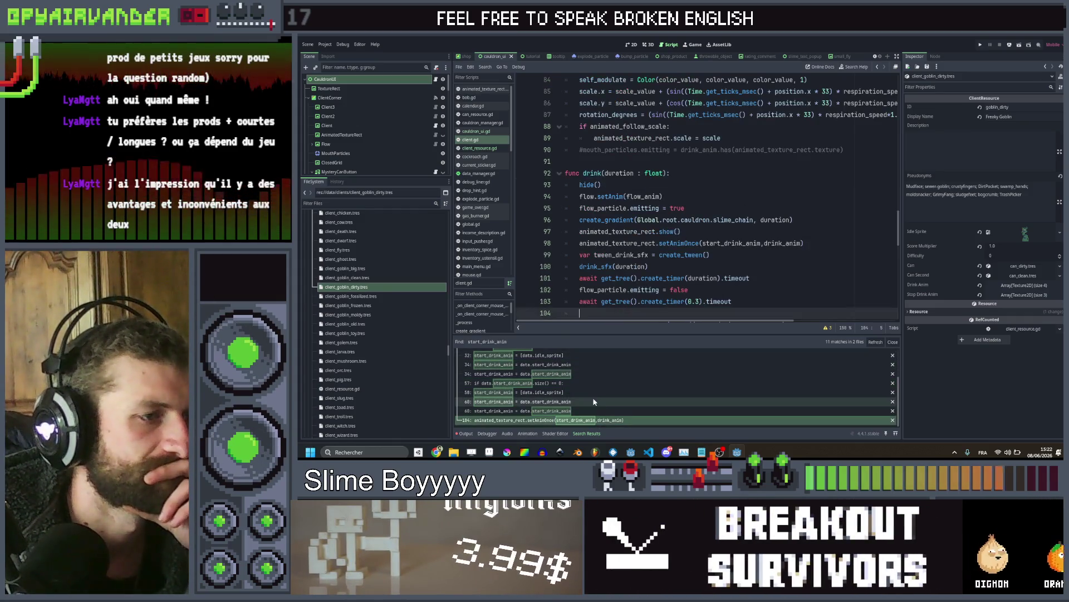
pyautogui.scroll(-3, 669, 234)
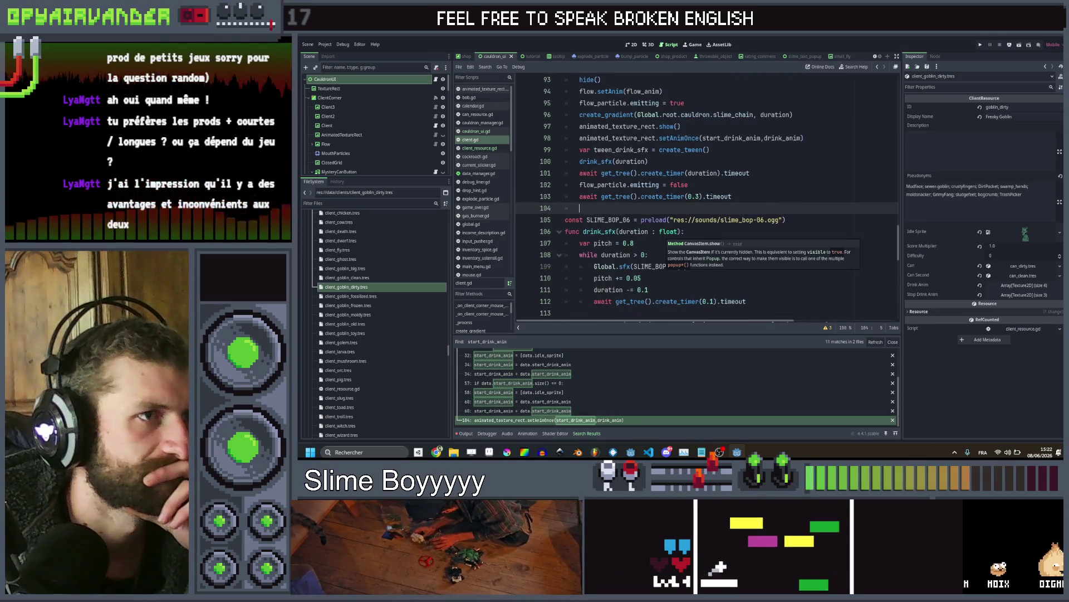
pyautogui.scroll(2, 718, 194)
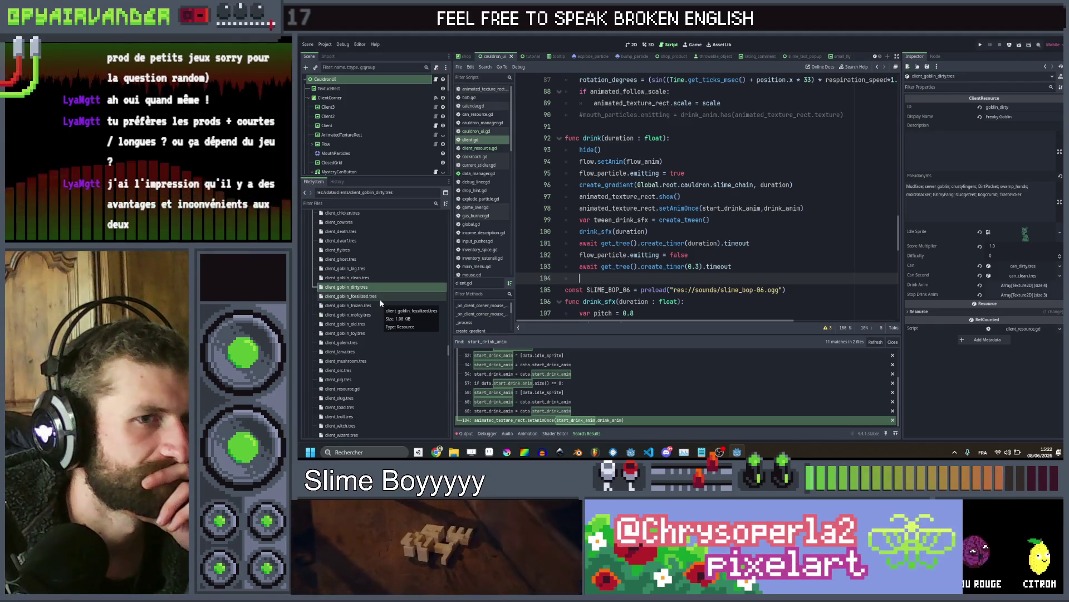
# Remove three extra Drink Anim textures and two extra Stop Drink Anim textures from the goblin client
pyautogui.click(1034, 286)
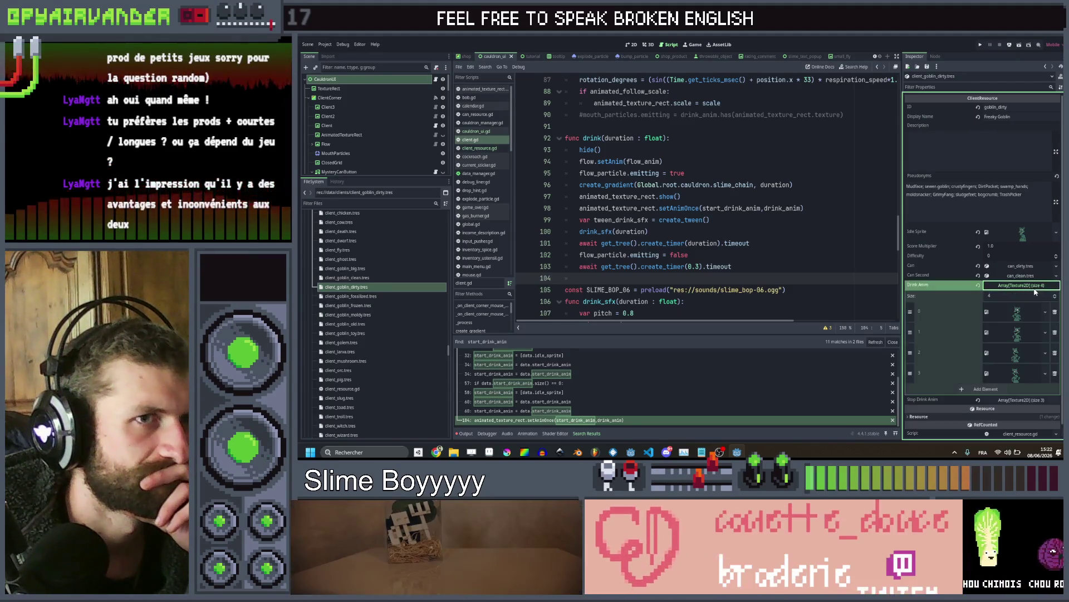
pyautogui.click(1056, 332)
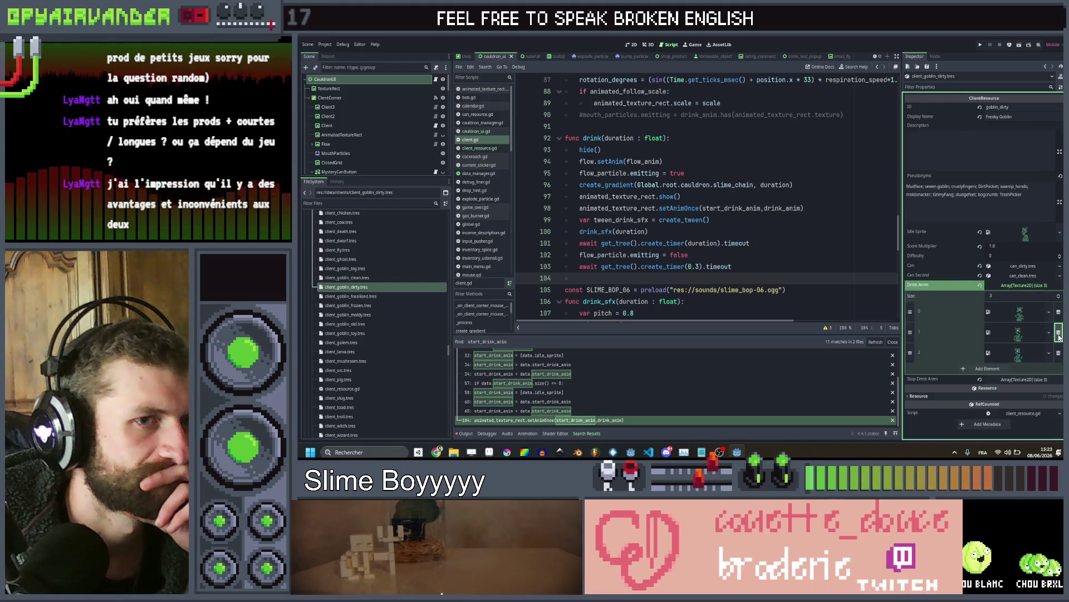
pyautogui.click(1055, 332)
pyautogui.click(1056, 332)
pyautogui.click(1047, 339)
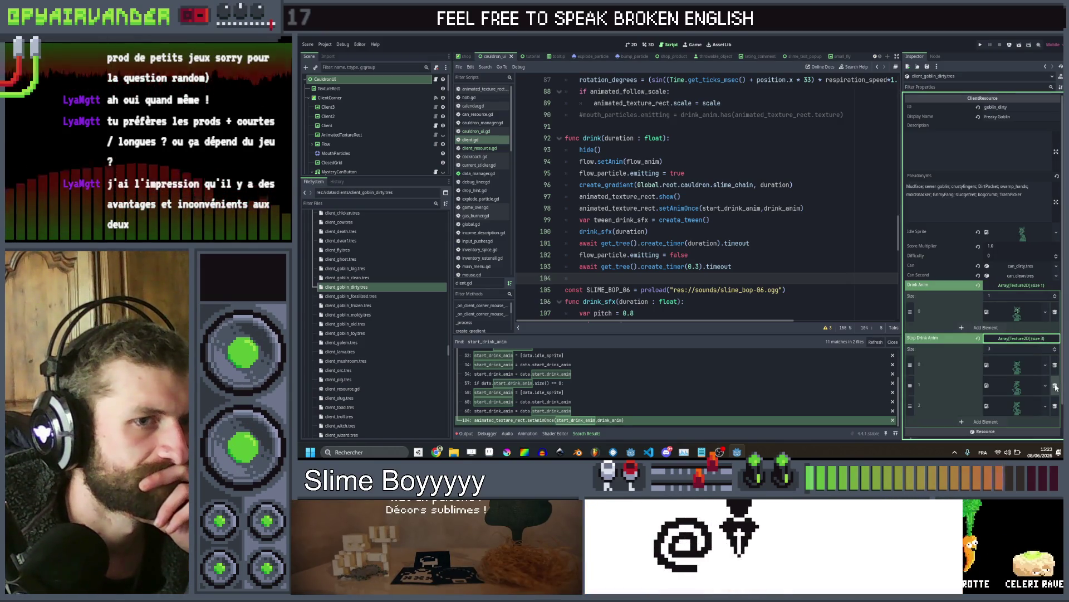
pyautogui.click(1056, 365)
pyautogui.click(1056, 365)
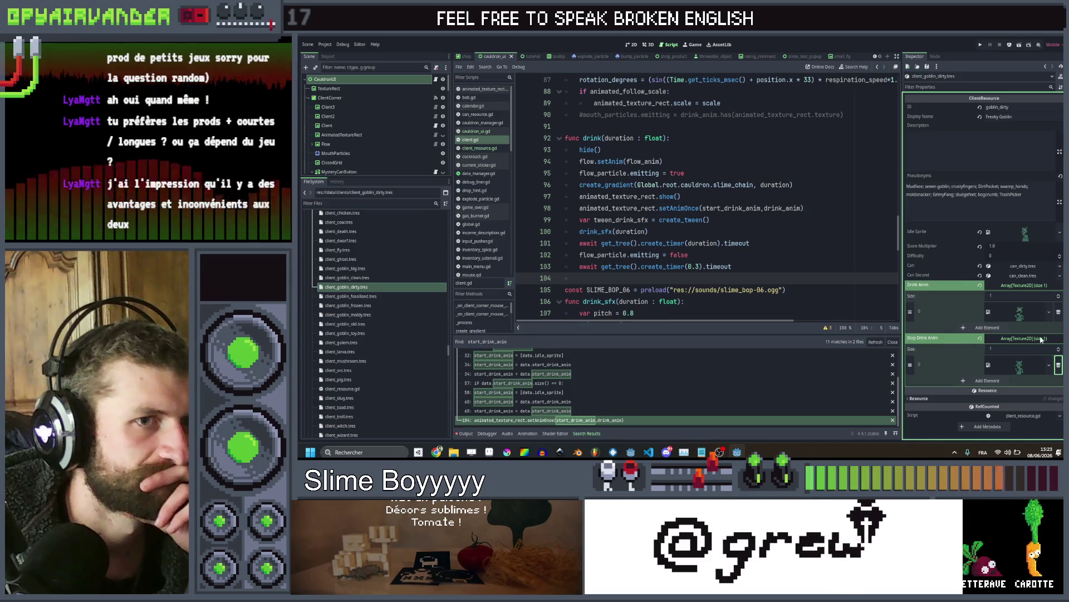
# Set the fossilized goblin client's idle sprite to the green goblin texture
pyautogui.click(371, 297)
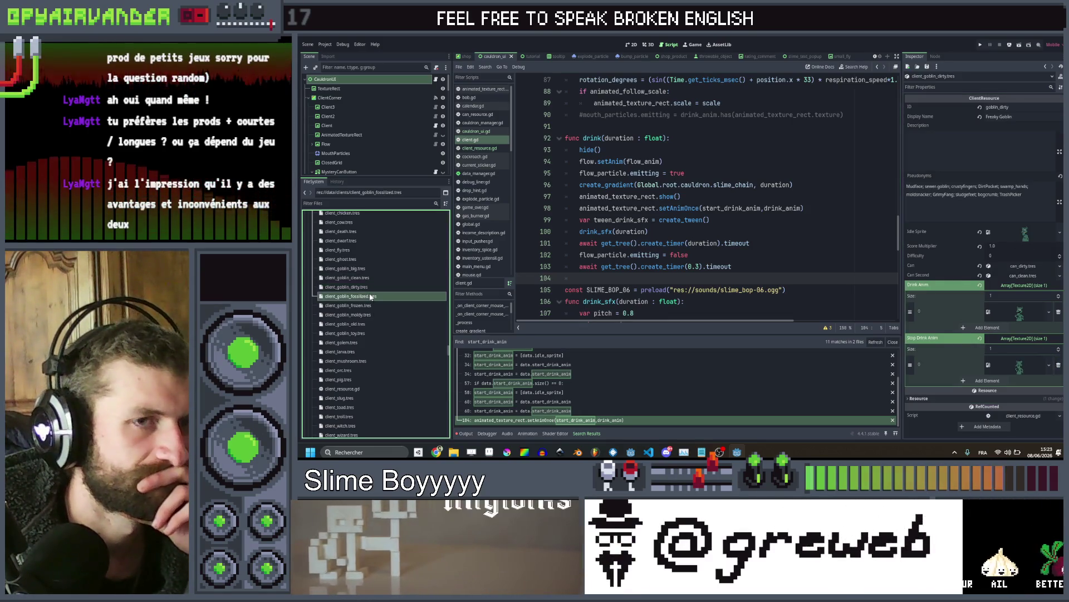
pyautogui.rightClick(1011, 234)
pyautogui.click(1018, 356)
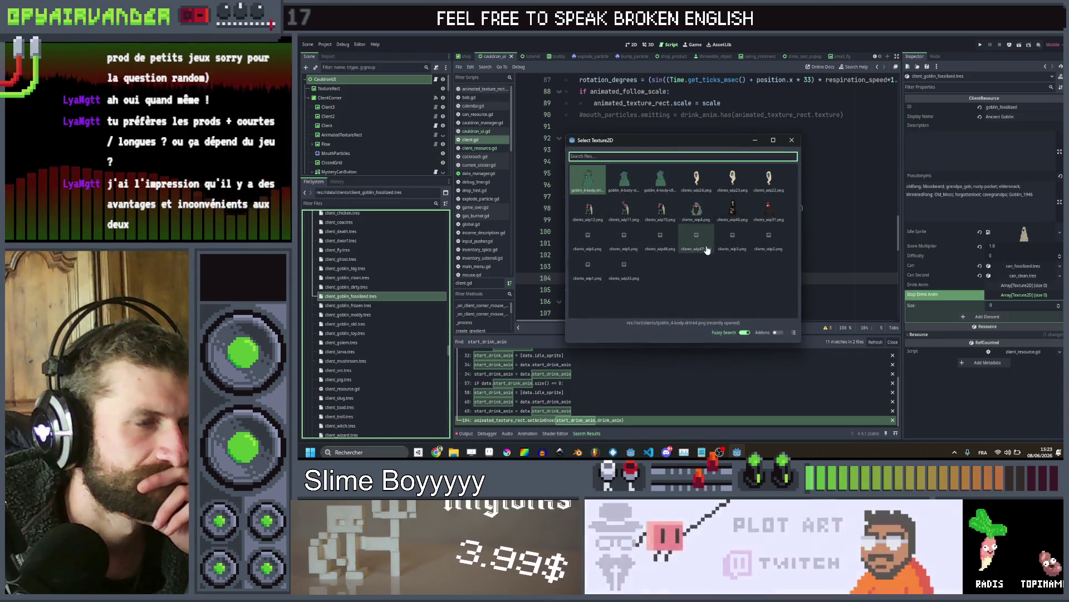
pyautogui.write('cl')
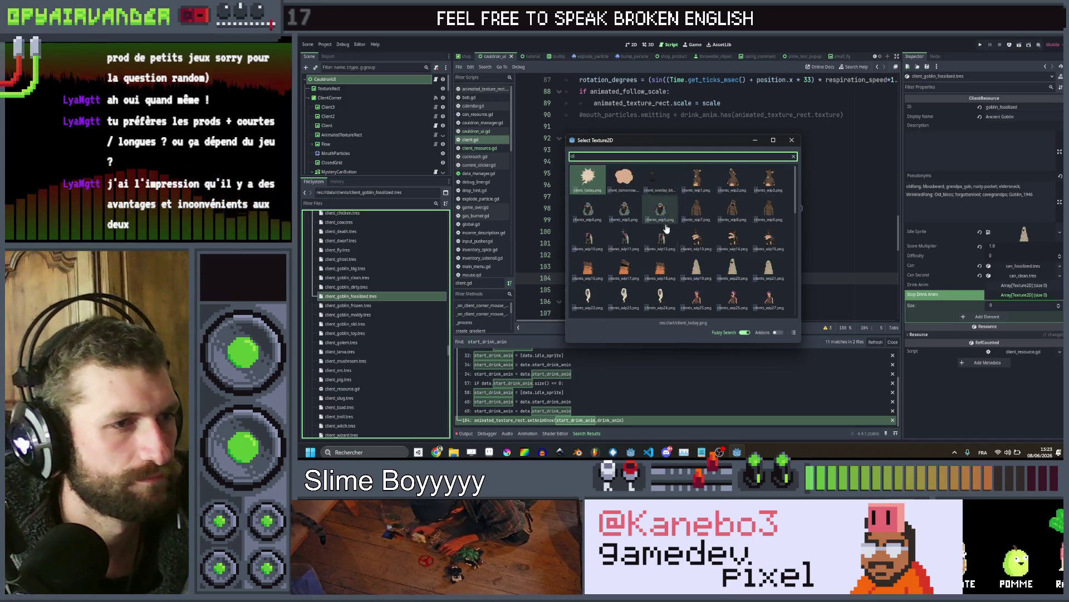
pyautogui.scroll(-7, 666, 228)
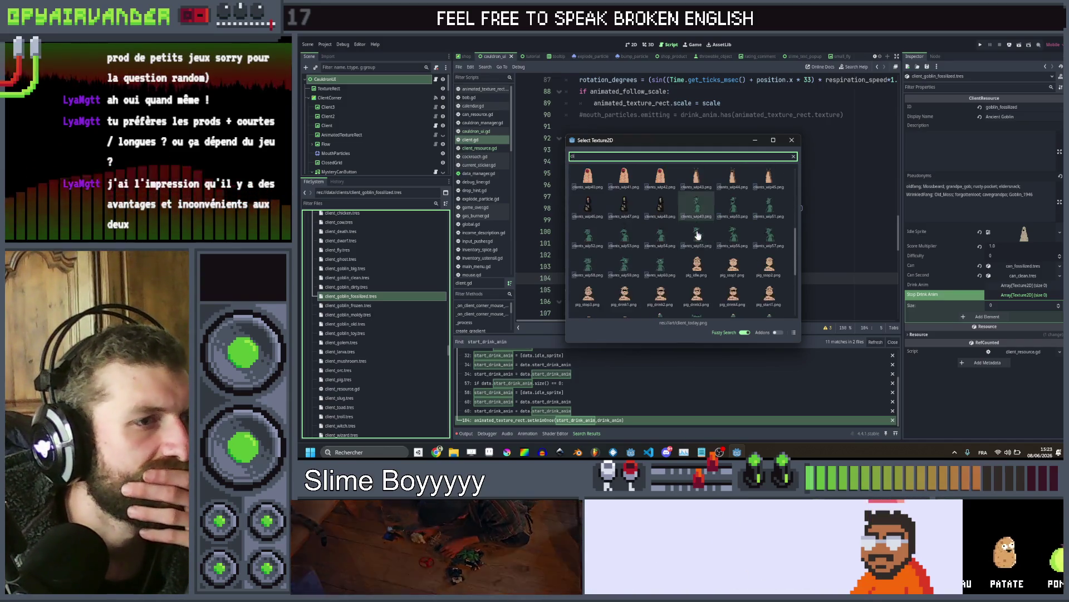
pyautogui.doubleClick(591, 274)
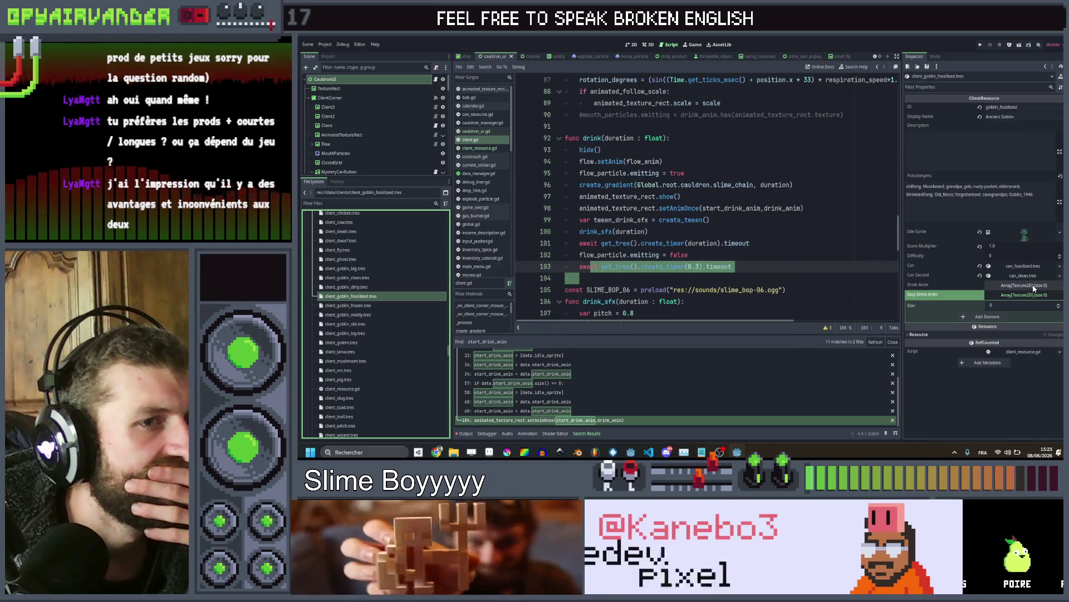
# Add one element to each animation array and fill Drink Anim with a goblin texture
pyautogui.click(1028, 285)
pyautogui.click(985, 307)
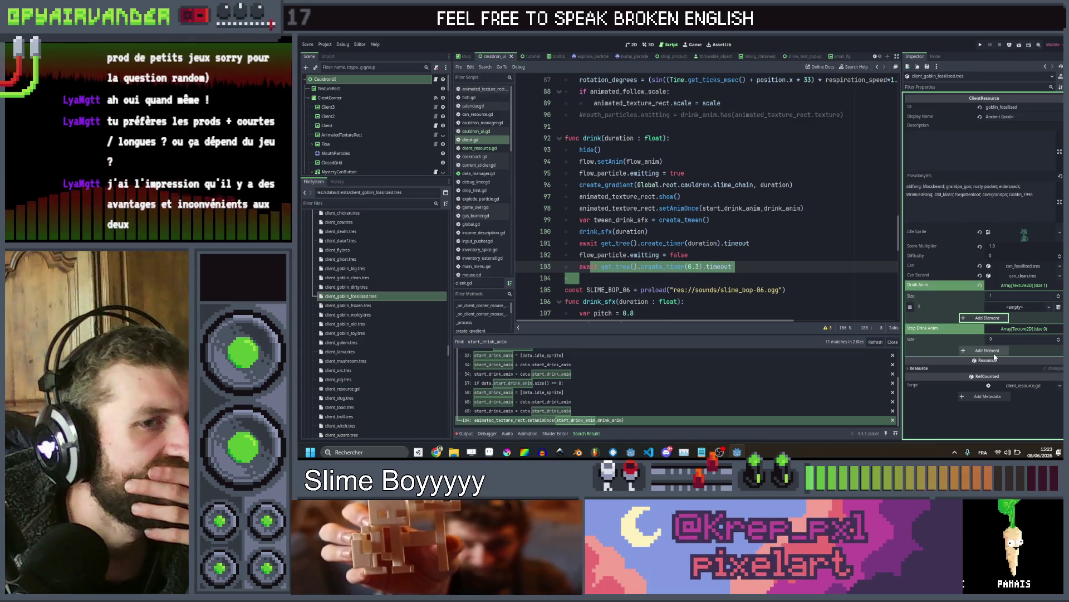
pyautogui.click(994, 352)
pyautogui.click(1004, 310)
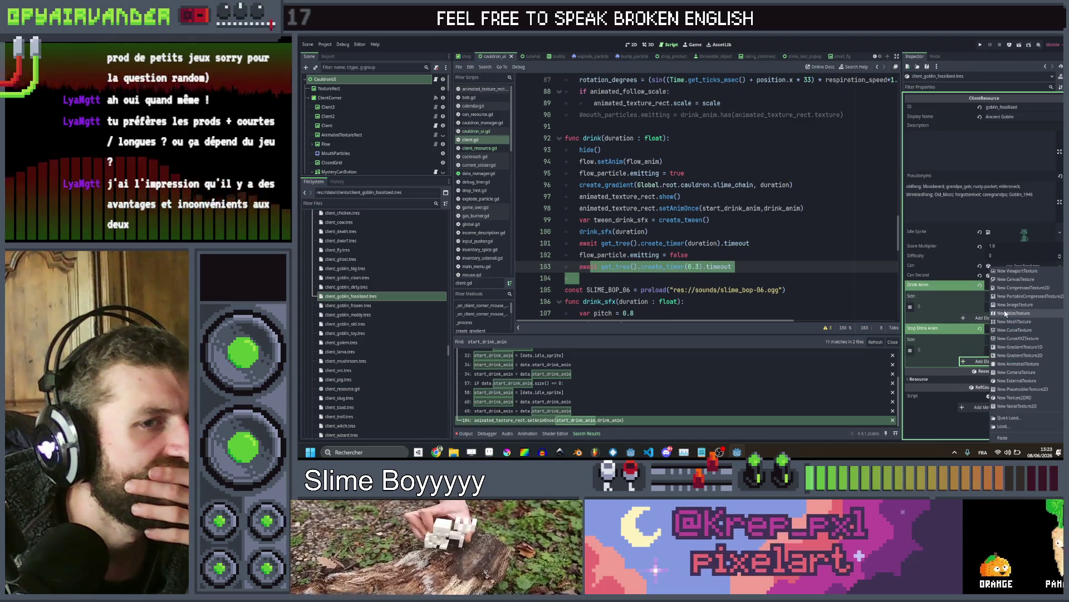
pyautogui.click(1008, 418)
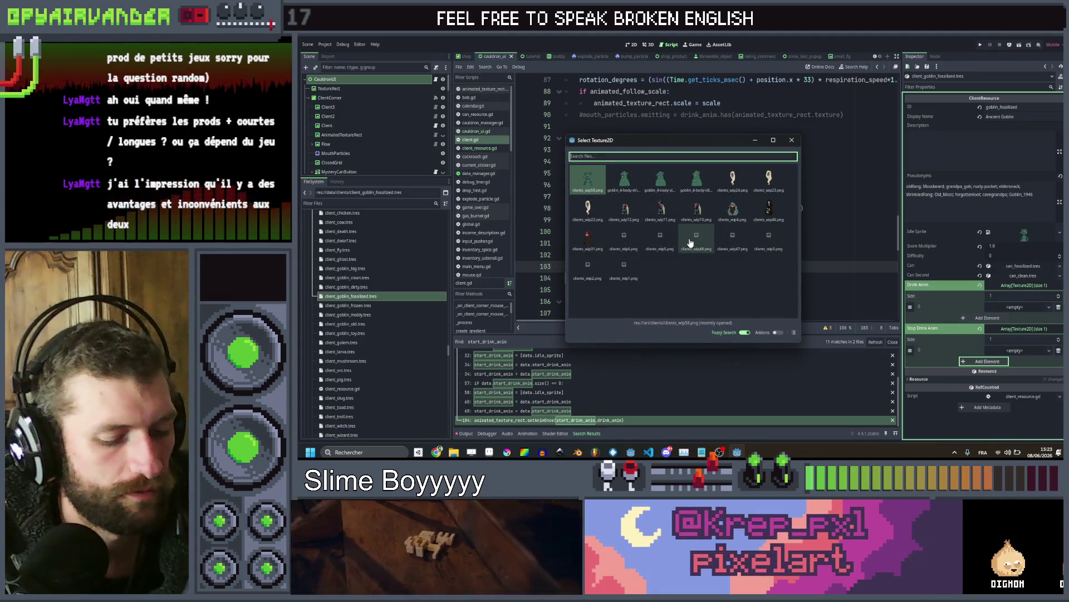
pyautogui.write('cli')
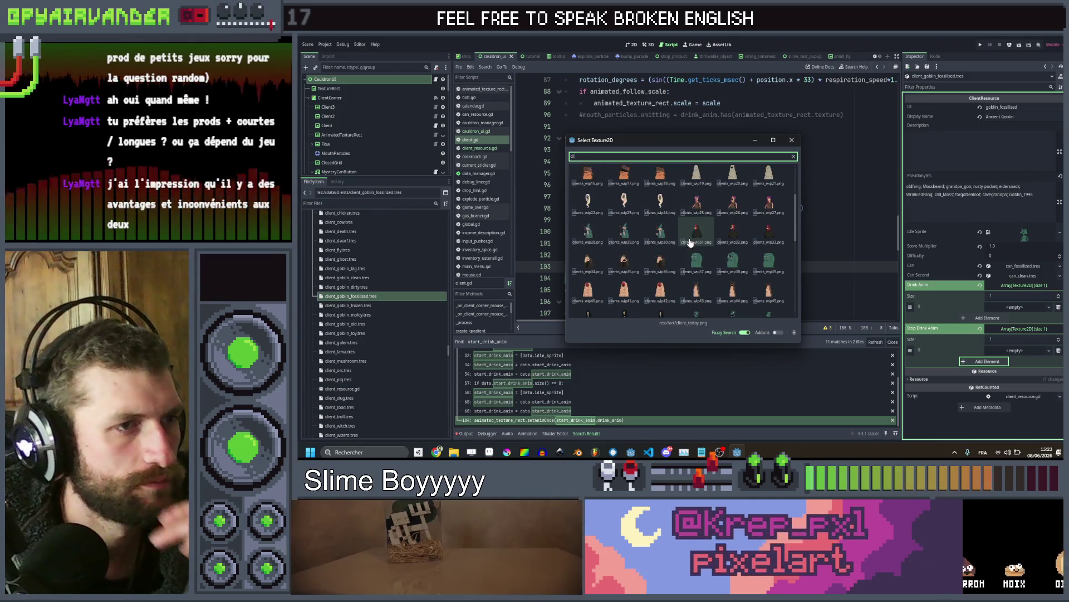
pyautogui.scroll(-1, 691, 242)
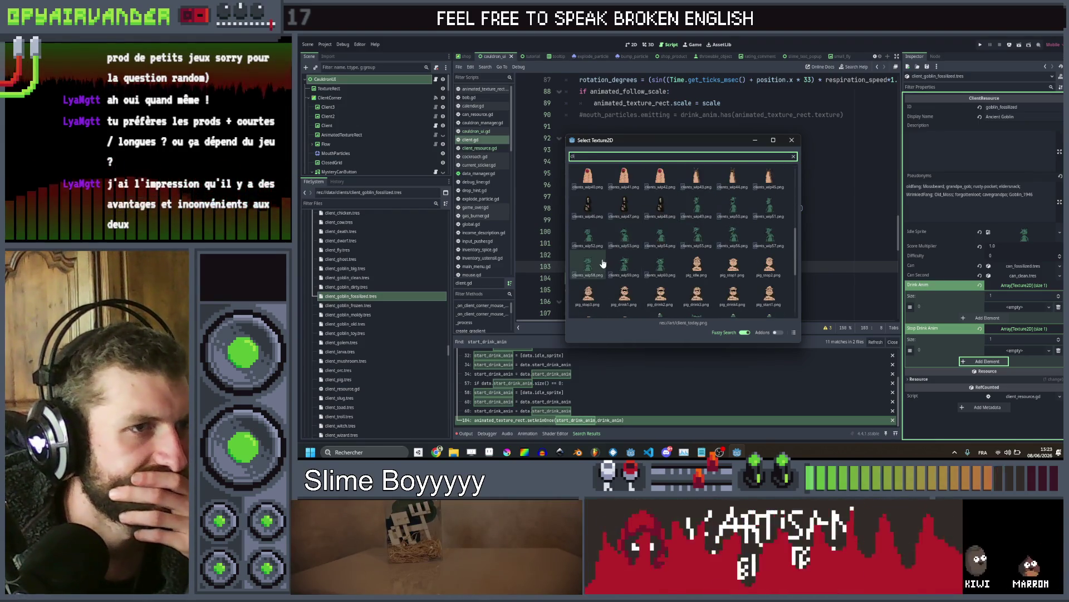
pyautogui.doubleClick(625, 266)
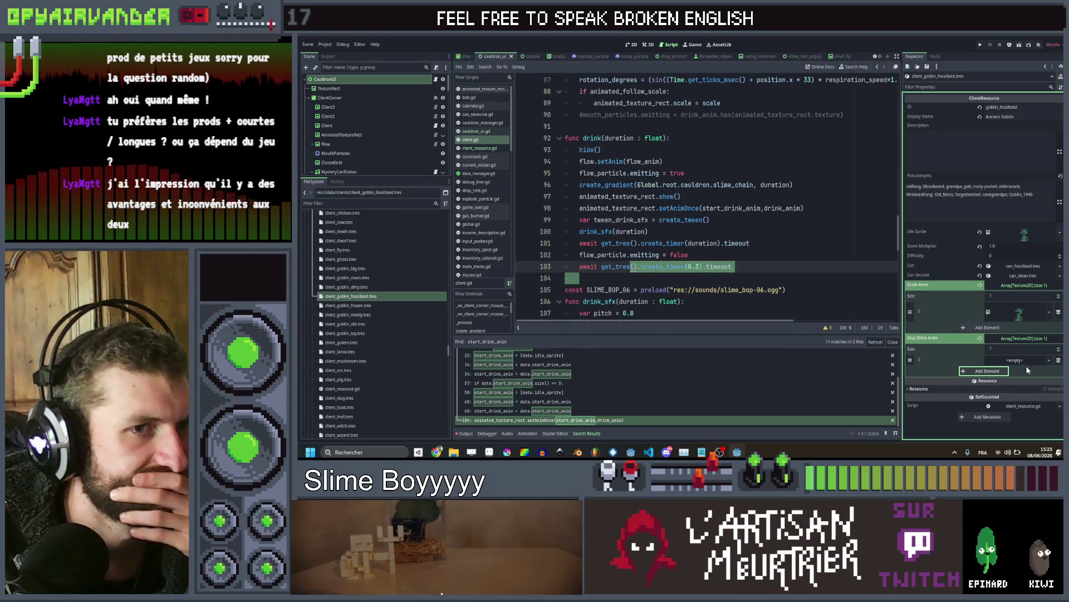
# Fill the Stop Drink Anim slot with the clients_wip60 texture, then open the frozen goblin resource
pyautogui.click(1011, 361)
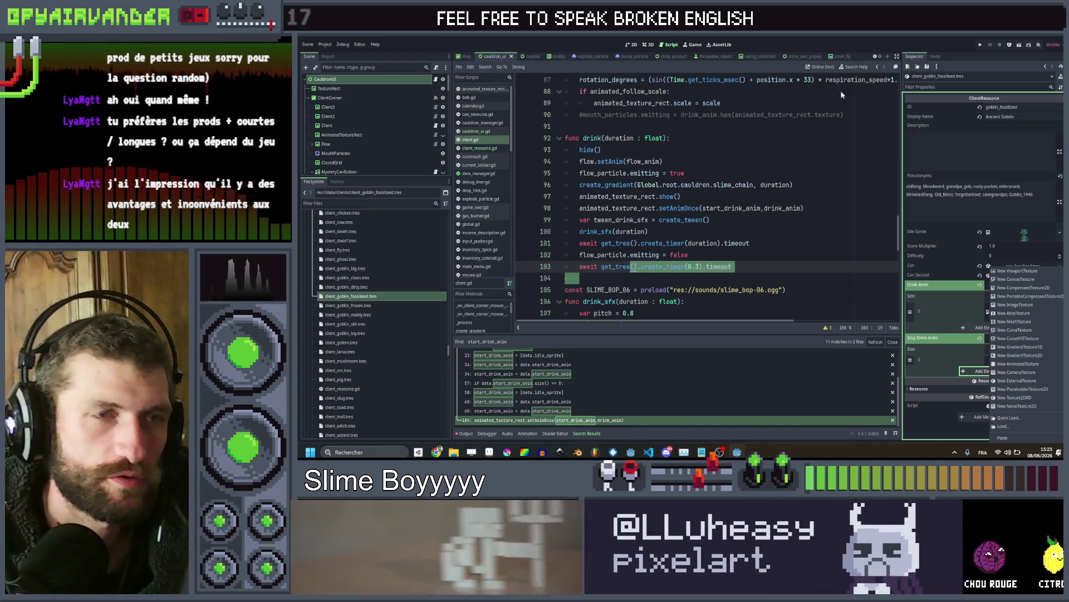
pyautogui.click(961, 363)
pyautogui.click(1017, 362)
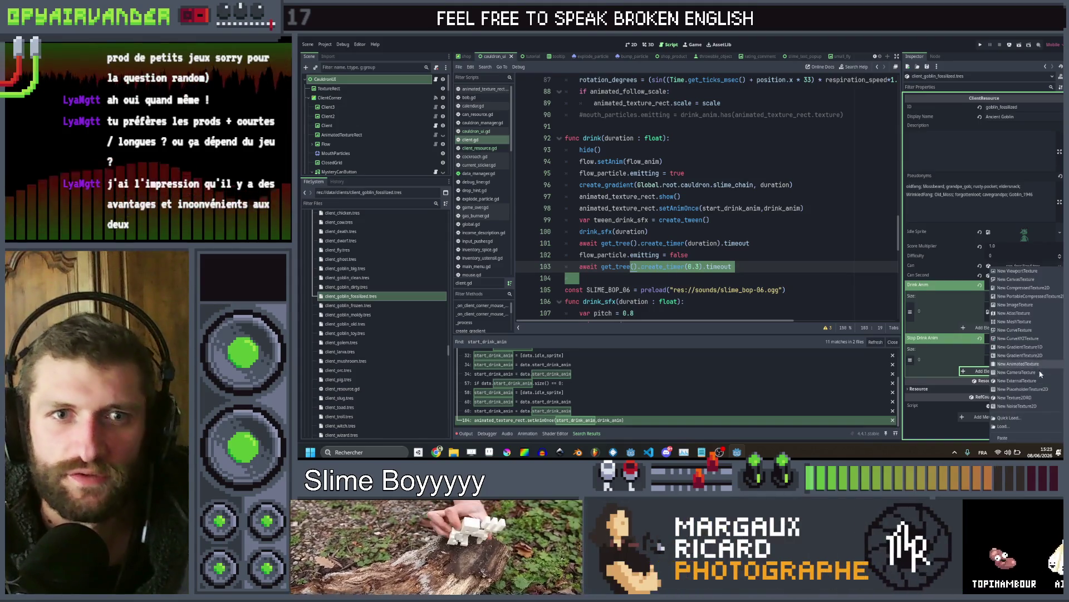
pyautogui.click(1030, 419)
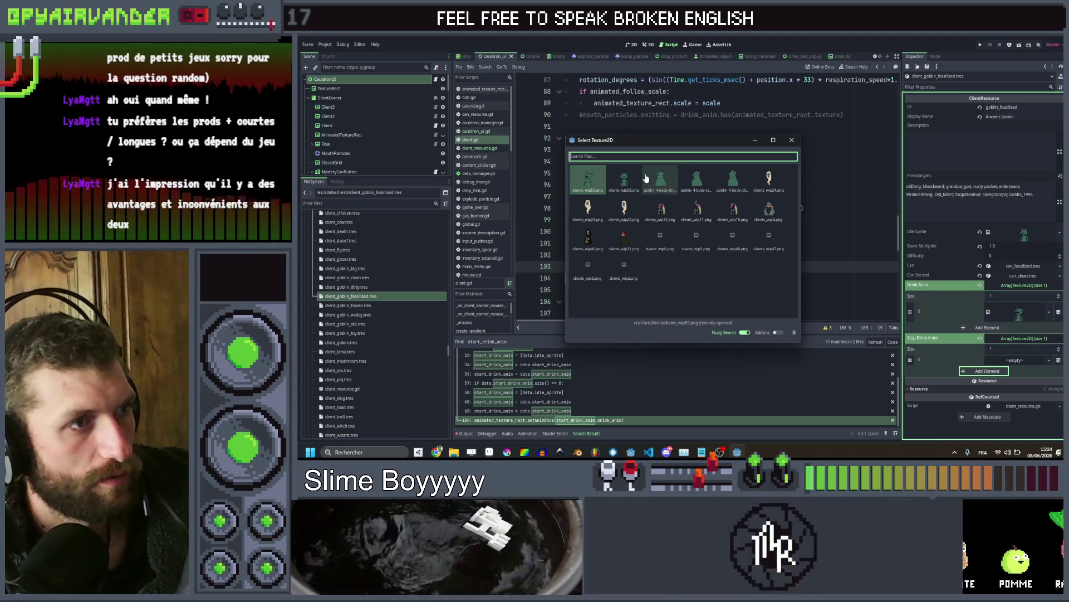
pyautogui.write('client')
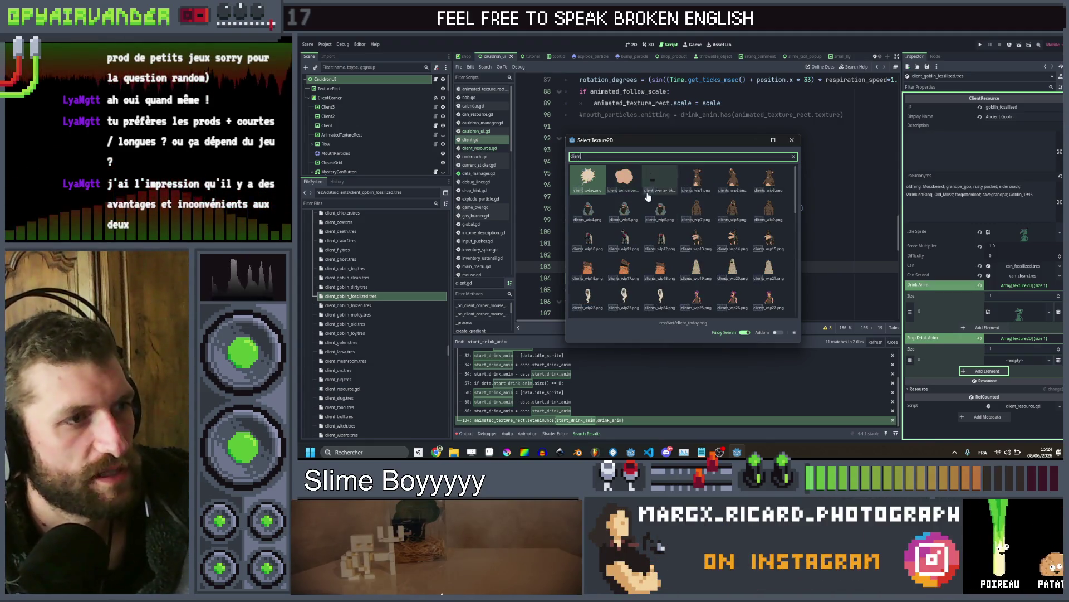
pyautogui.scroll(-6, 648, 196)
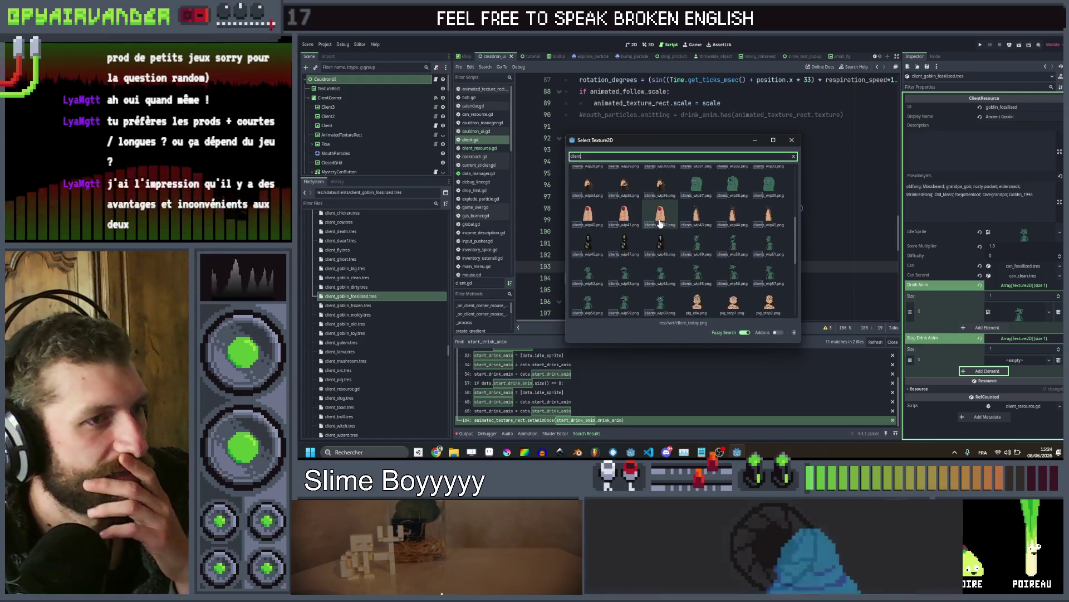
pyautogui.doubleClick(674, 285)
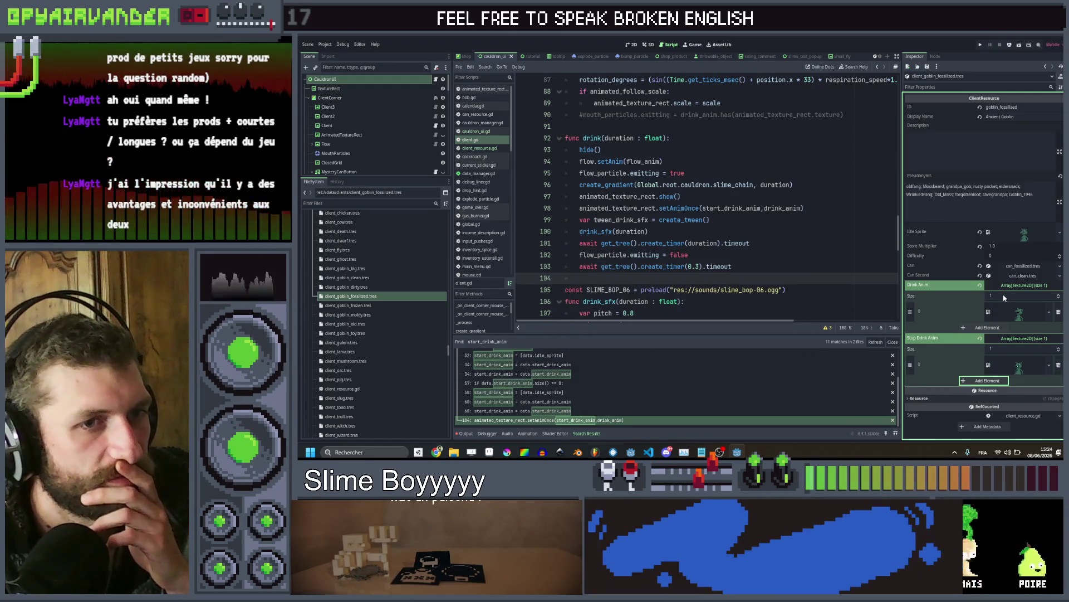
pyautogui.click(371, 305)
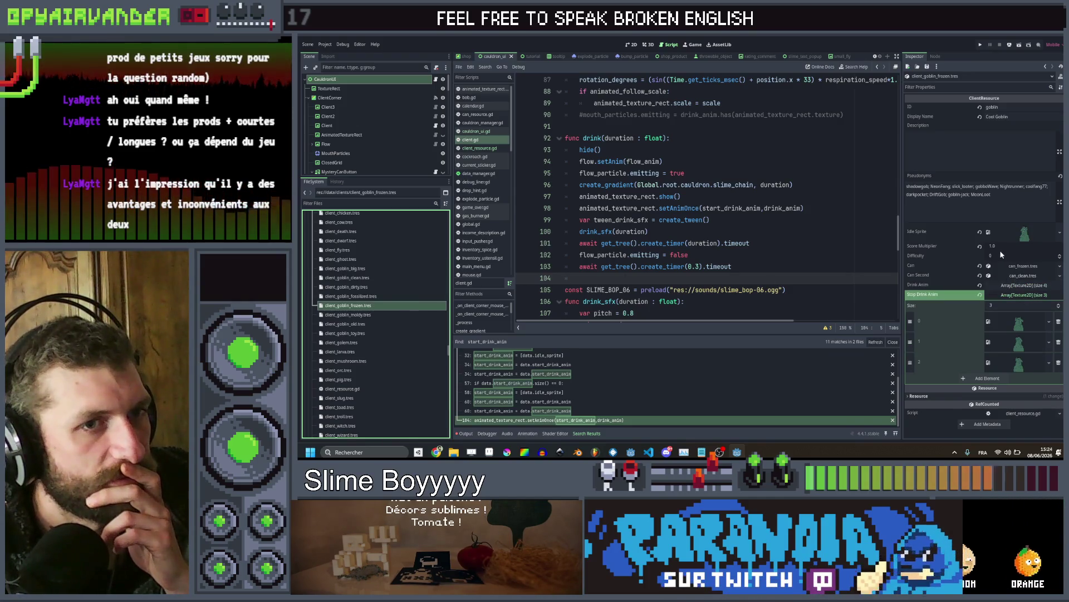
# Empty the three-texture Stop Drink Anim array and give the Cool Goblin a new goblin idle sprite
pyautogui.click(979, 293)
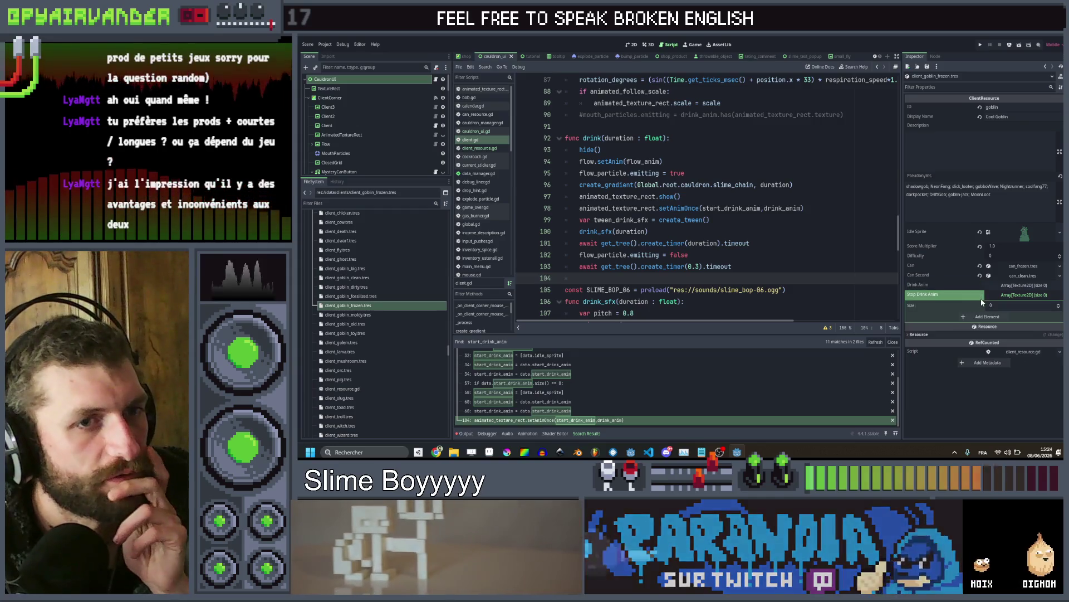
pyautogui.rightClick(1009, 231)
pyautogui.click(1004, 358)
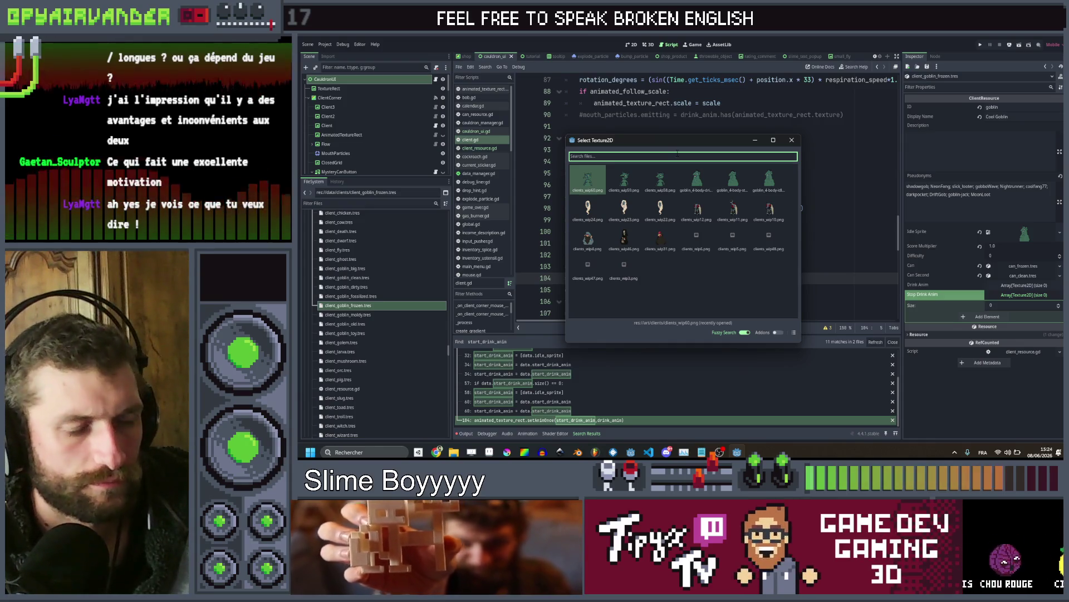
pyautogui.write('cl')
pyautogui.scroll(-5, 677, 243)
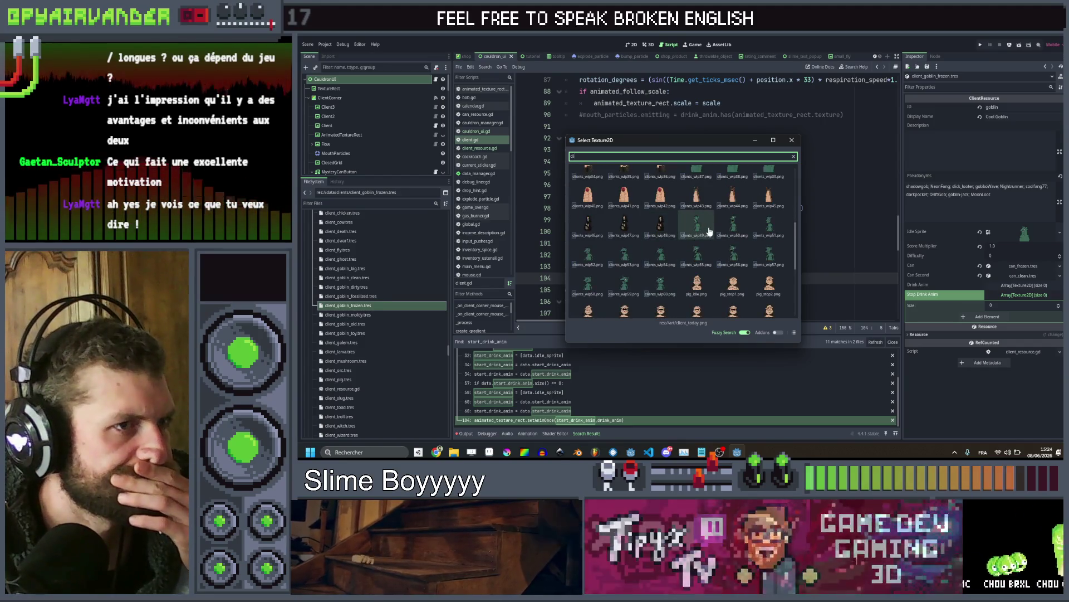
pyautogui.doubleClick(697, 229)
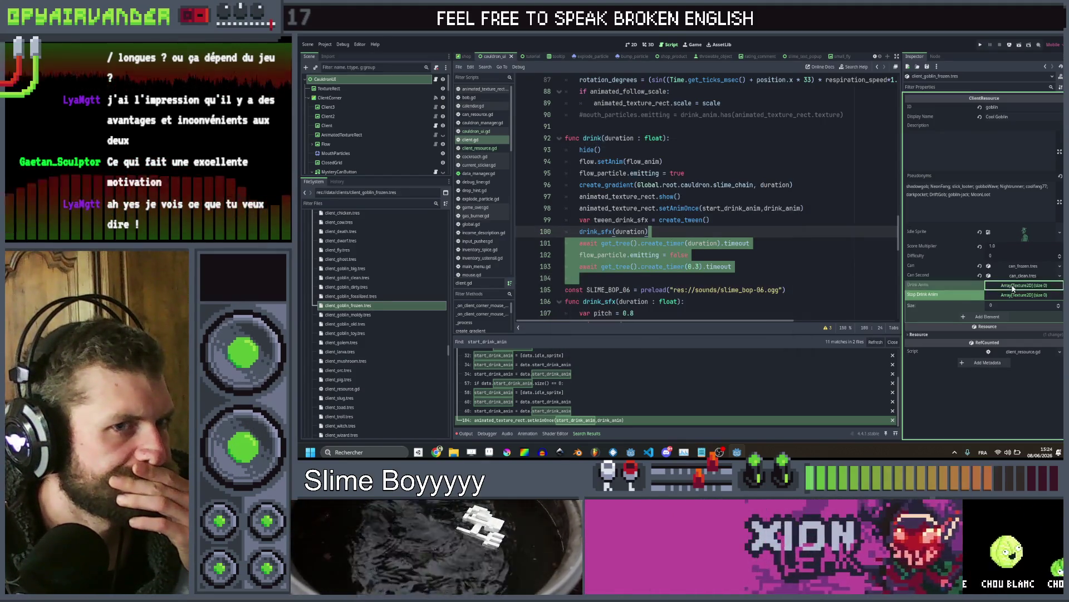
# Add one slot to each animation array and fill Drink Anim with a goblin texture
pyautogui.click(1024, 285)
pyautogui.click(987, 307)
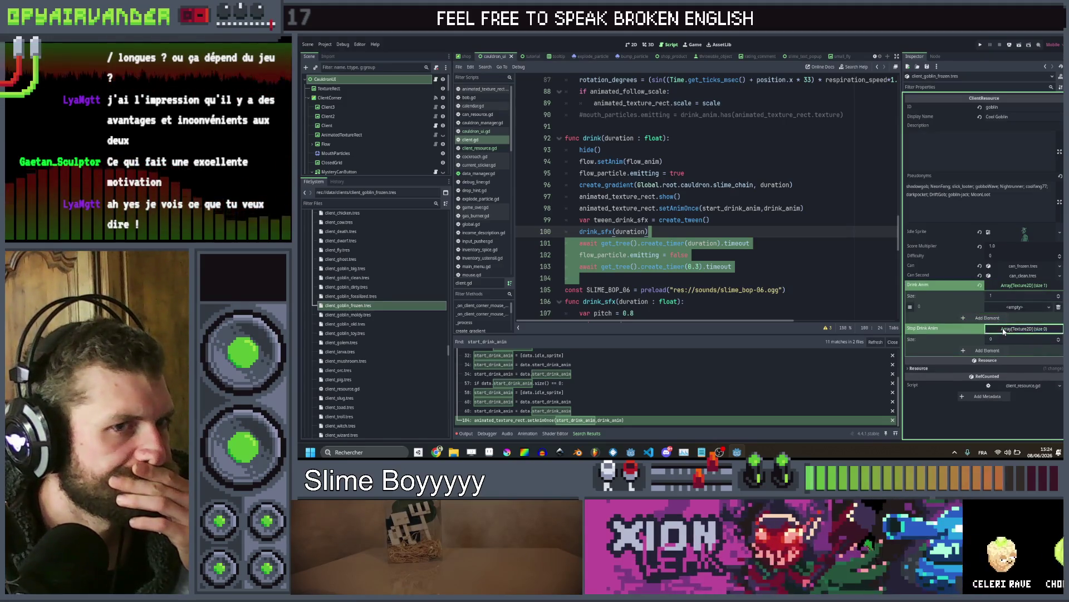
pyautogui.click(987, 350)
pyautogui.click(1001, 308)
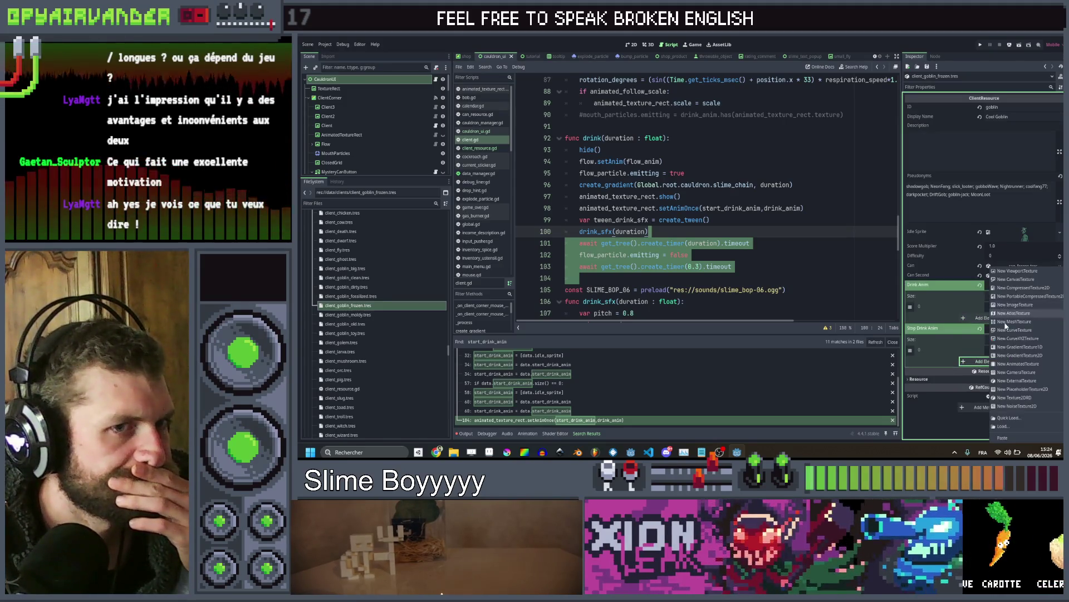
pyautogui.click(998, 413)
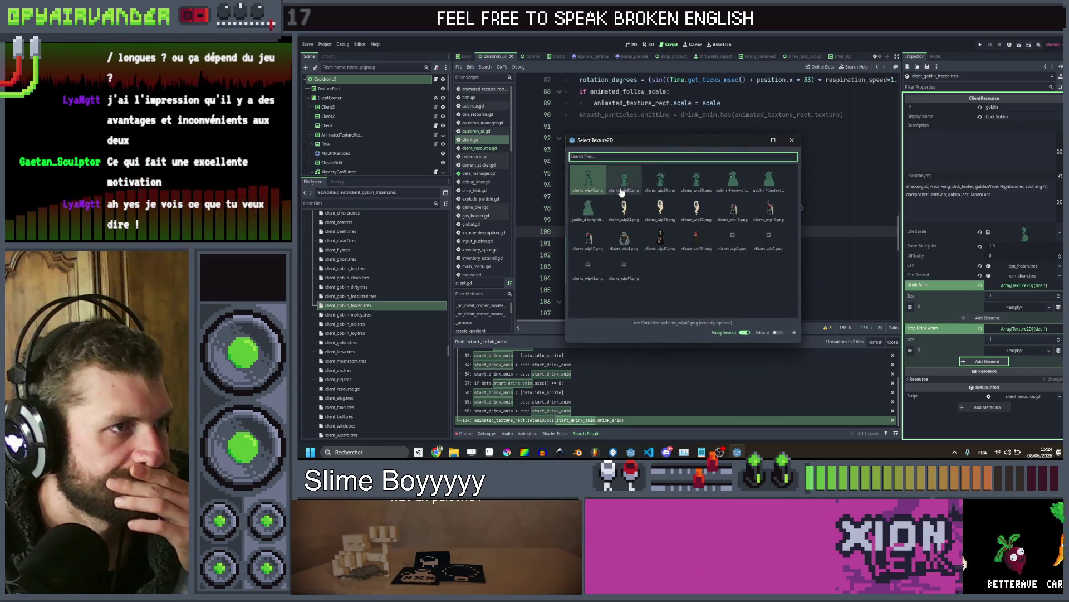
pyautogui.write('cli')
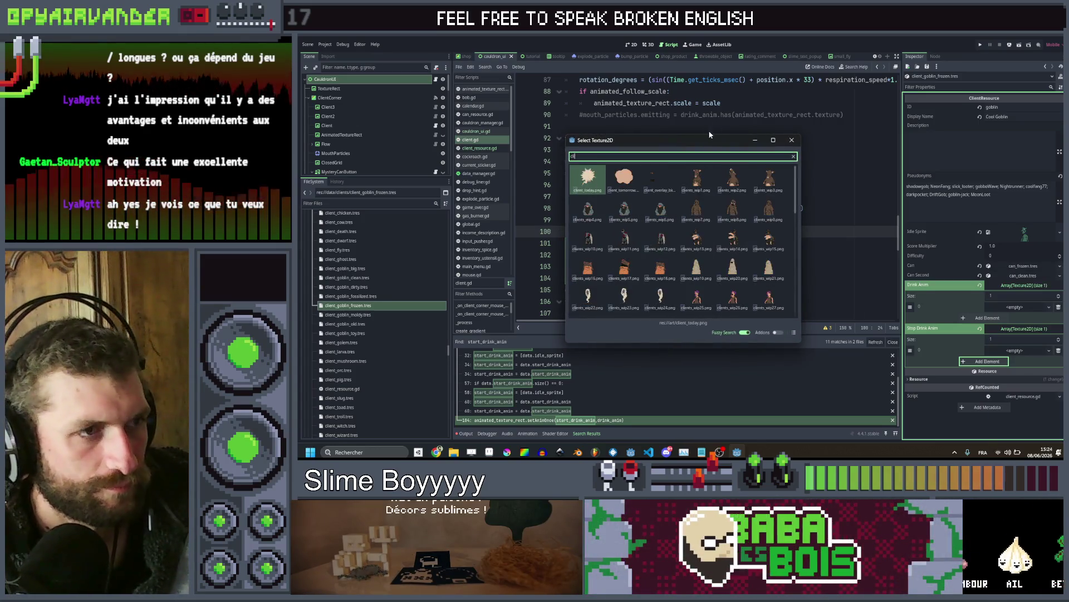
pyautogui.scroll(-5, 705, 204)
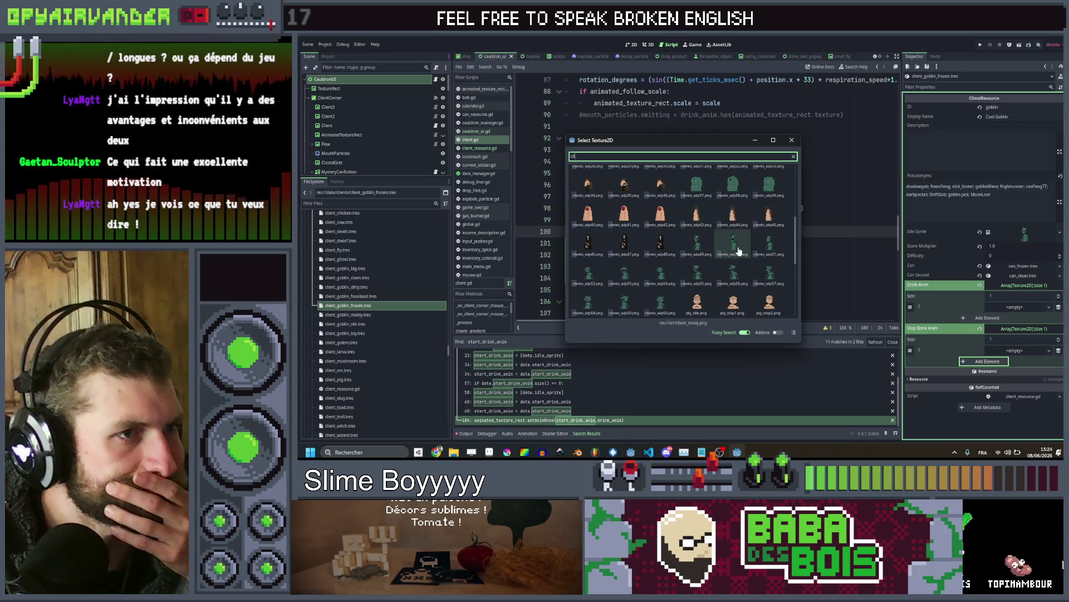
pyautogui.click(738, 251)
# Fill the Stop Drink Anim slot with the clients_wip51 goblin, then open the moldy goblin resource
pyautogui.click(1023, 361)
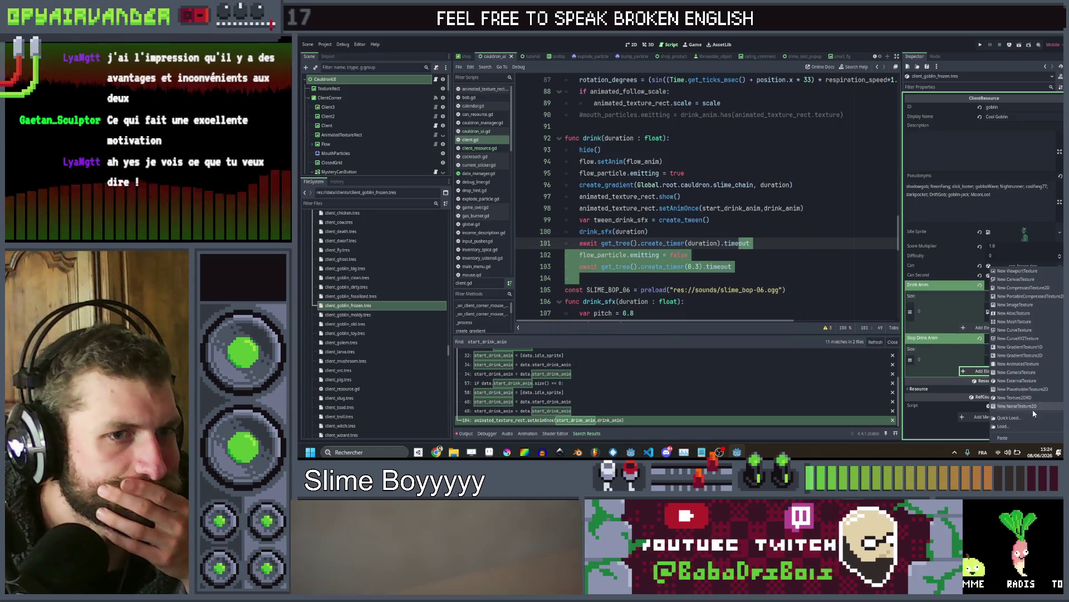
pyautogui.click(1031, 274)
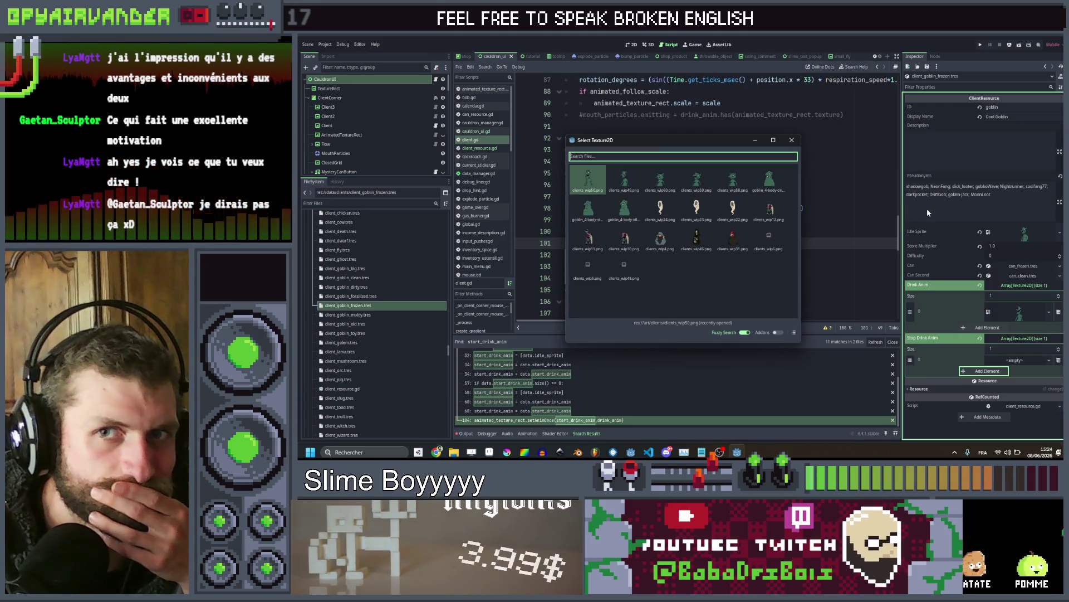
pyautogui.write('cli')
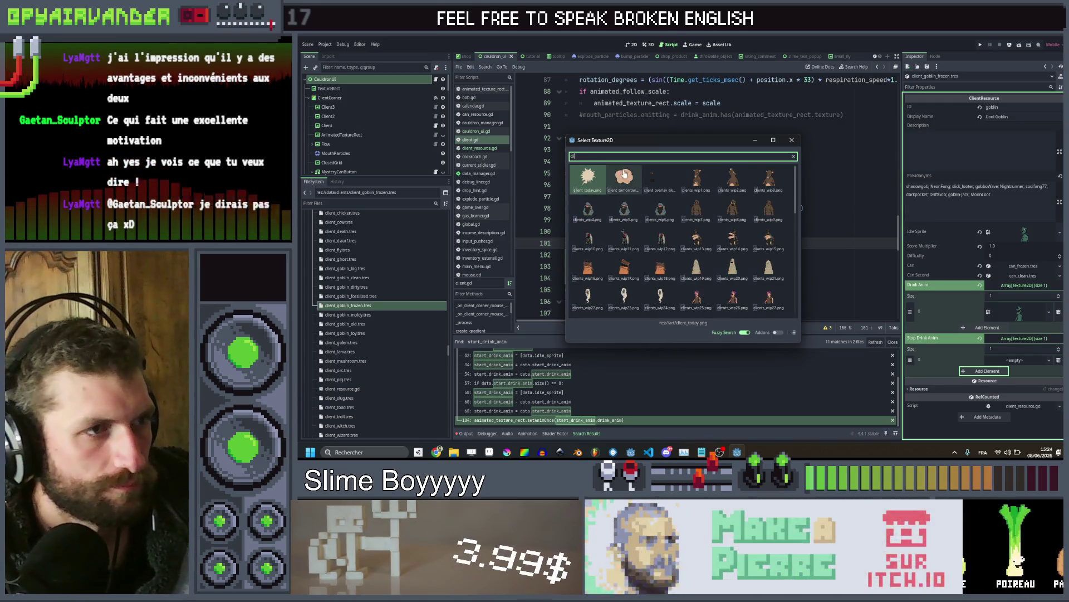
pyautogui.scroll(-5, 629, 184)
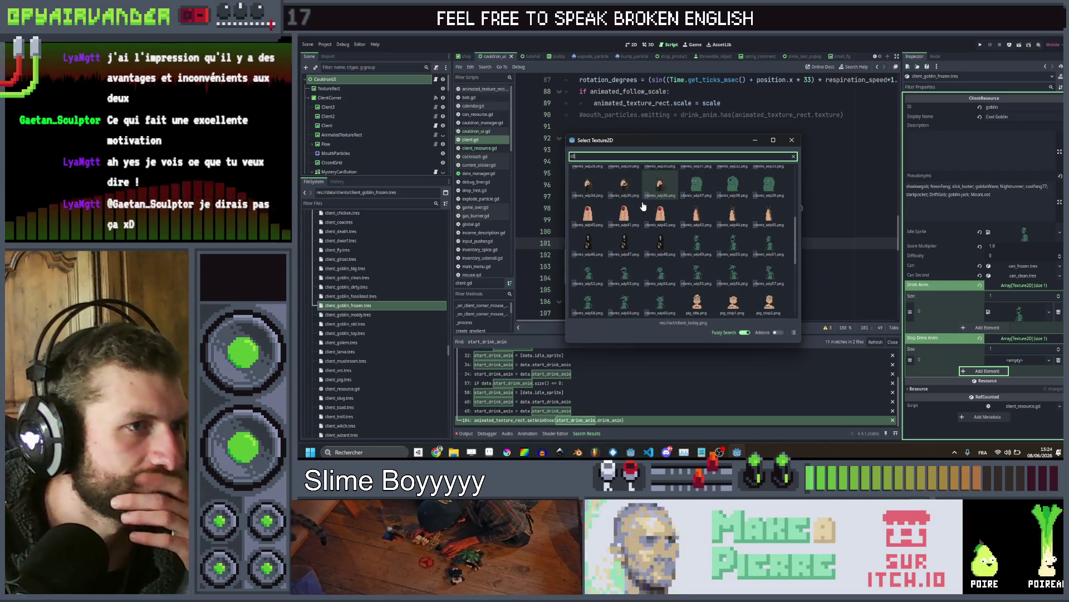
pyautogui.doubleClick(764, 252)
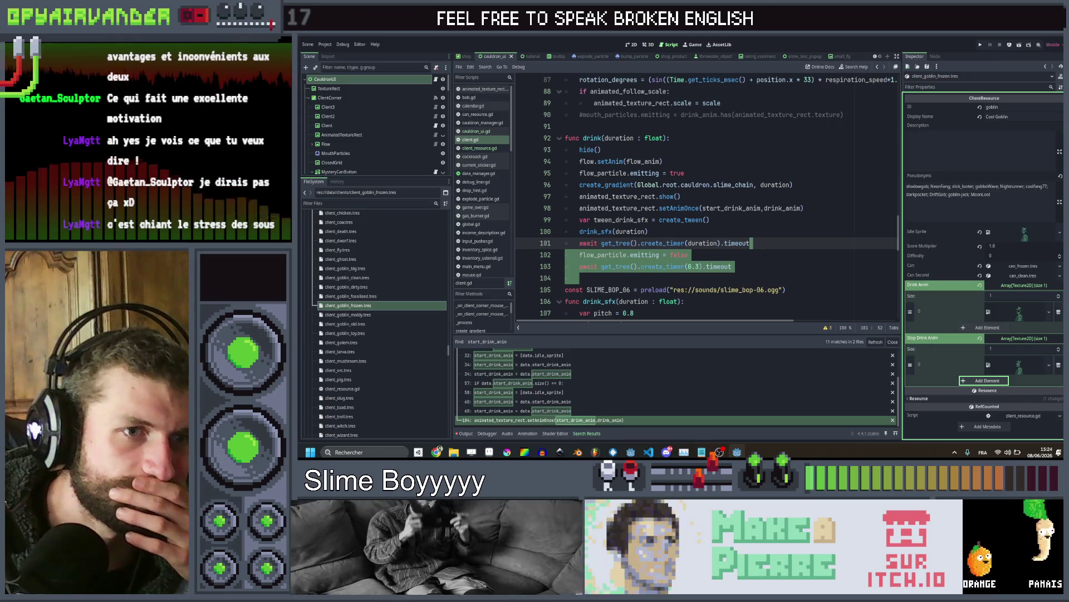
pyautogui.click(350, 314)
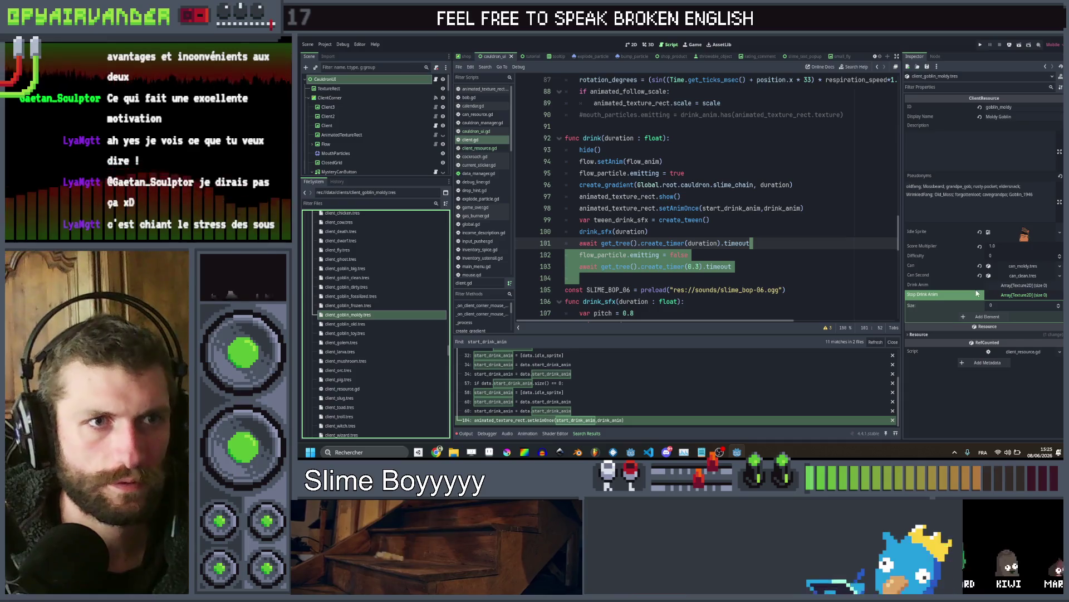
# Browse client textures for the Moldy Goblin's idle sprite, closing the picker without choosing
pyautogui.rightClick(1017, 238)
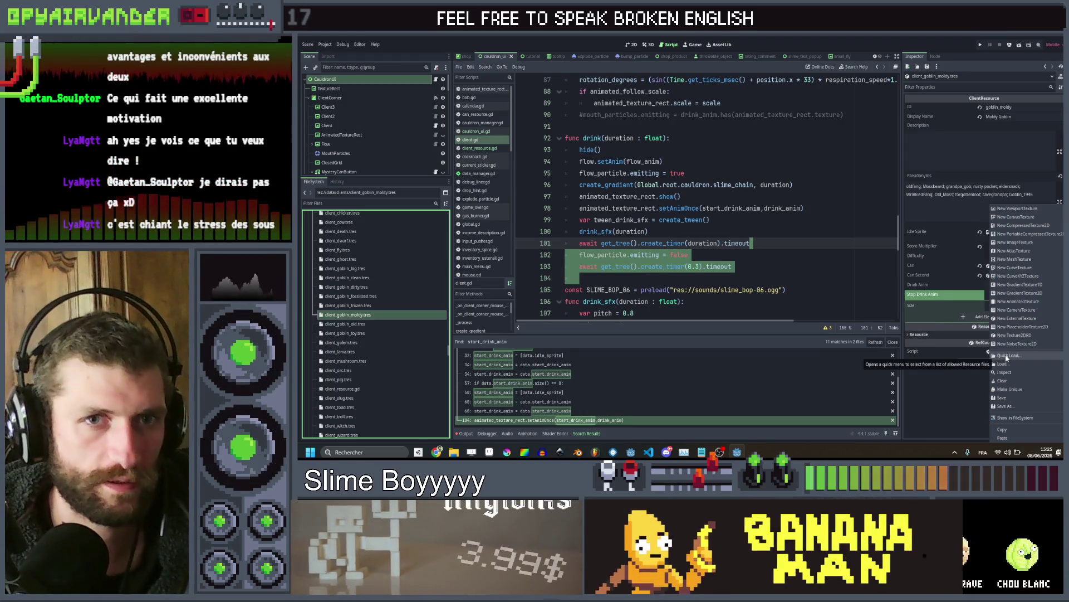
pyautogui.click(1024, 358)
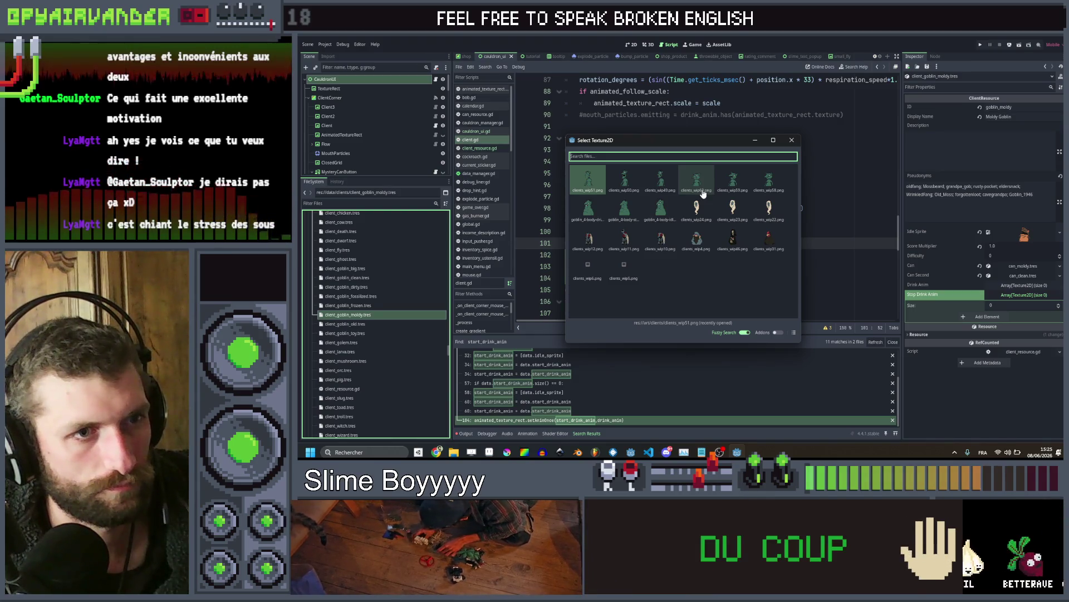
pyautogui.write('cli')
pyautogui.scroll(-3, 713, 250)
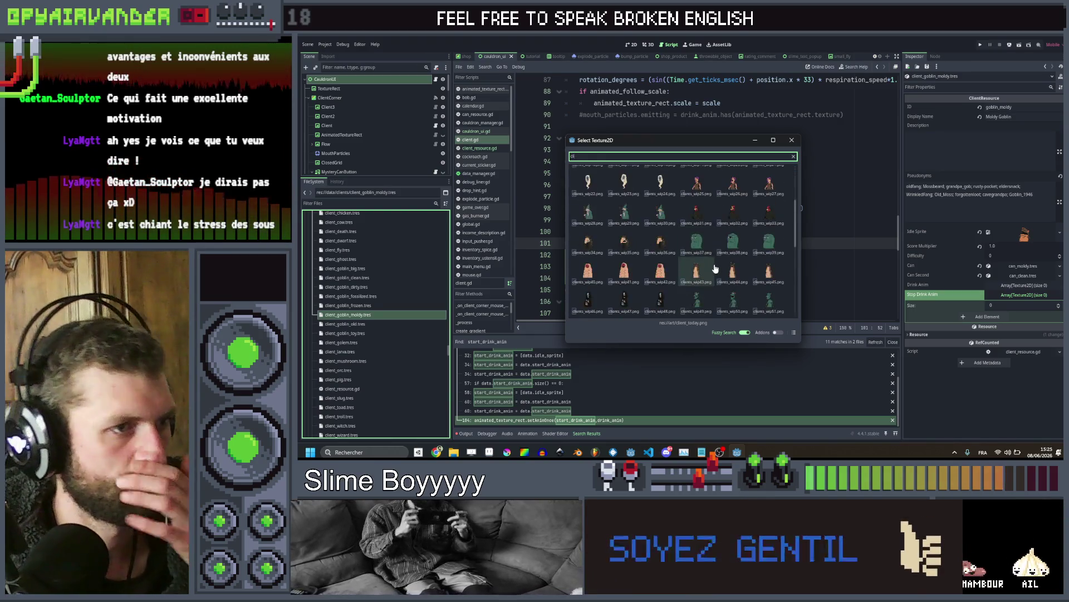
pyautogui.scroll(-3, 715, 269)
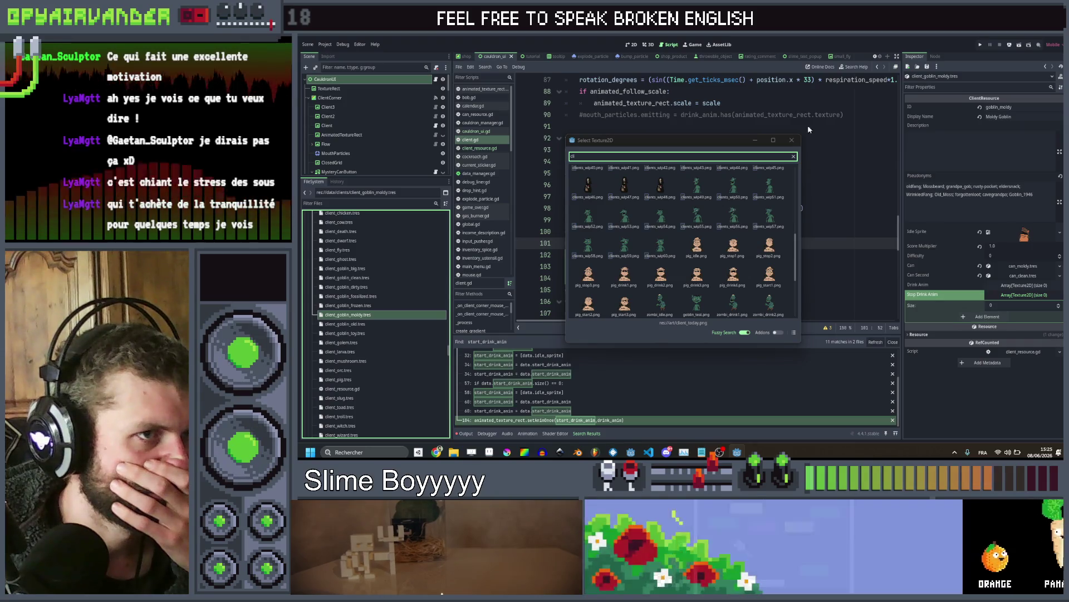
pyautogui.click(792, 141)
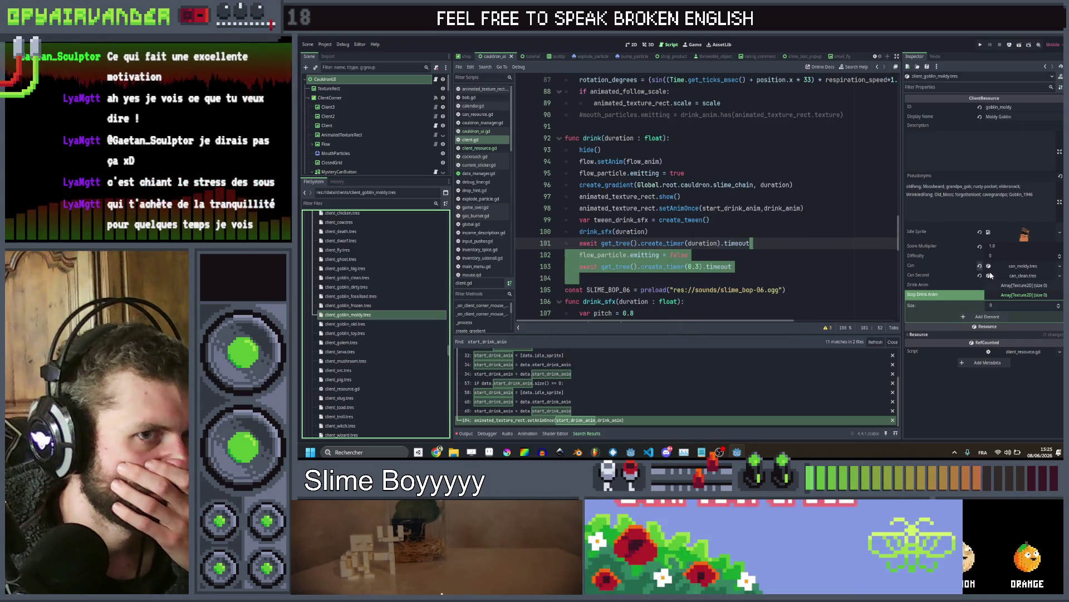
# Add an empty slot to both animation arrays and set a green goblin idle sprite
pyautogui.click(1024, 285)
pyautogui.click(998, 306)
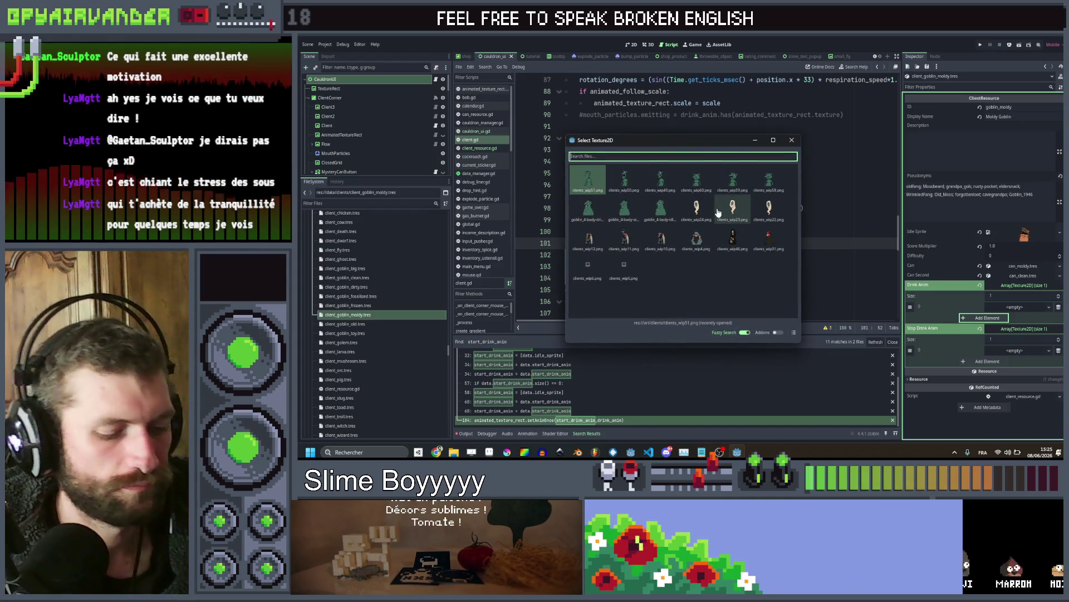
pyautogui.write('cli')
pyautogui.scroll(-5, 696, 233)
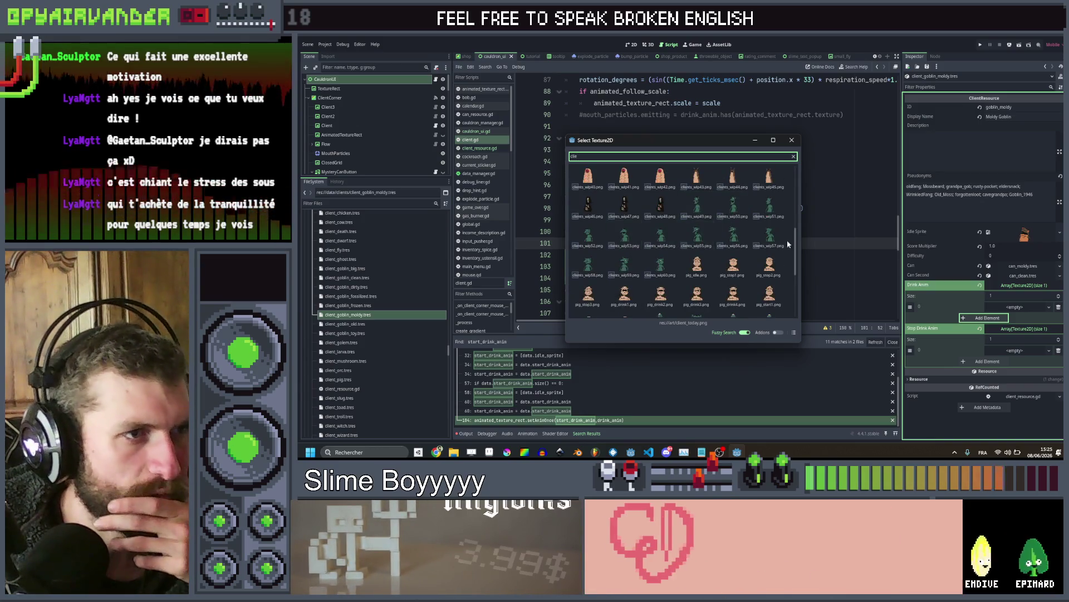
pyautogui.doubleClick(714, 238)
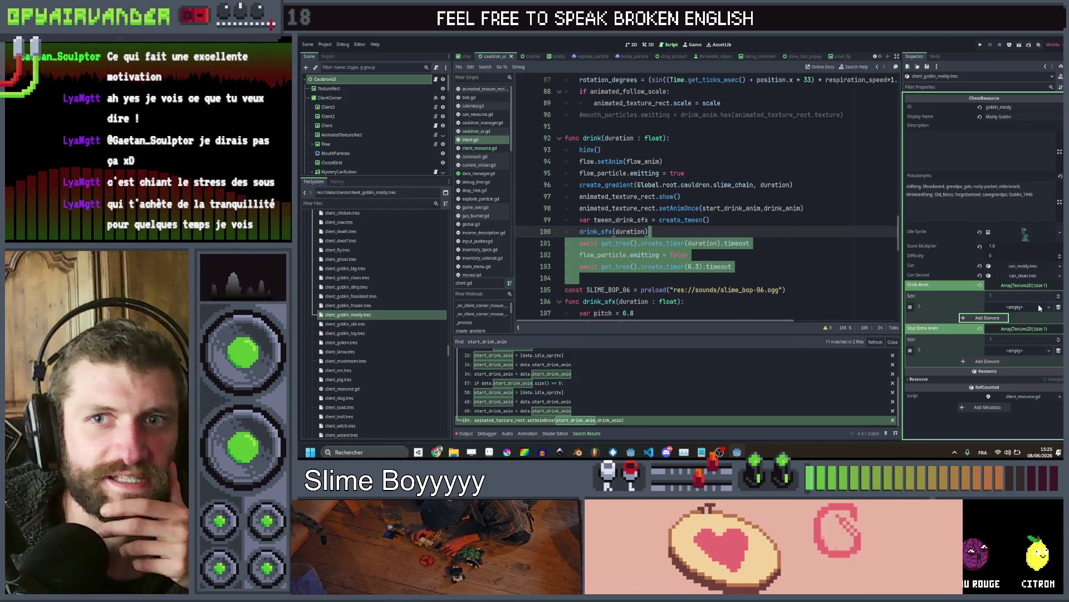
# Assign a goblin texture to the first Drink Anim frame
pyautogui.click(1009, 307)
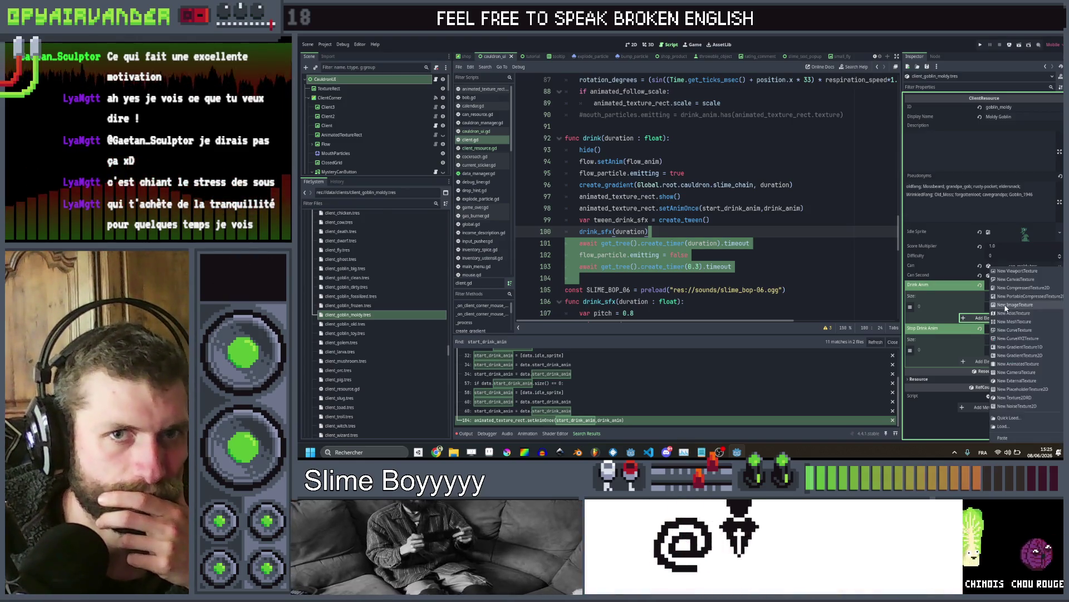
pyautogui.click(1015, 418)
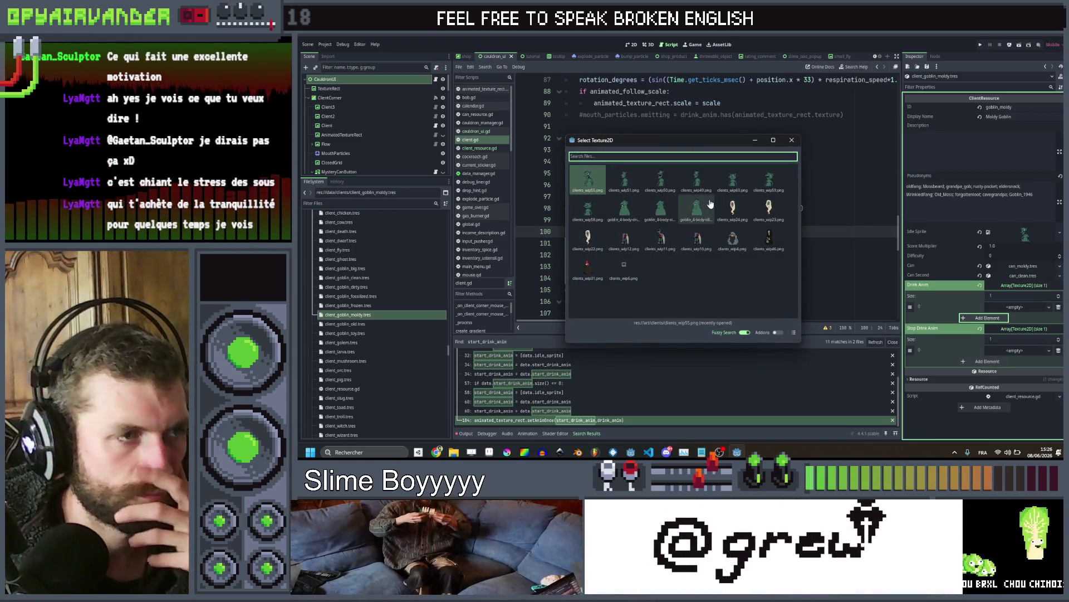
pyautogui.write('cli')
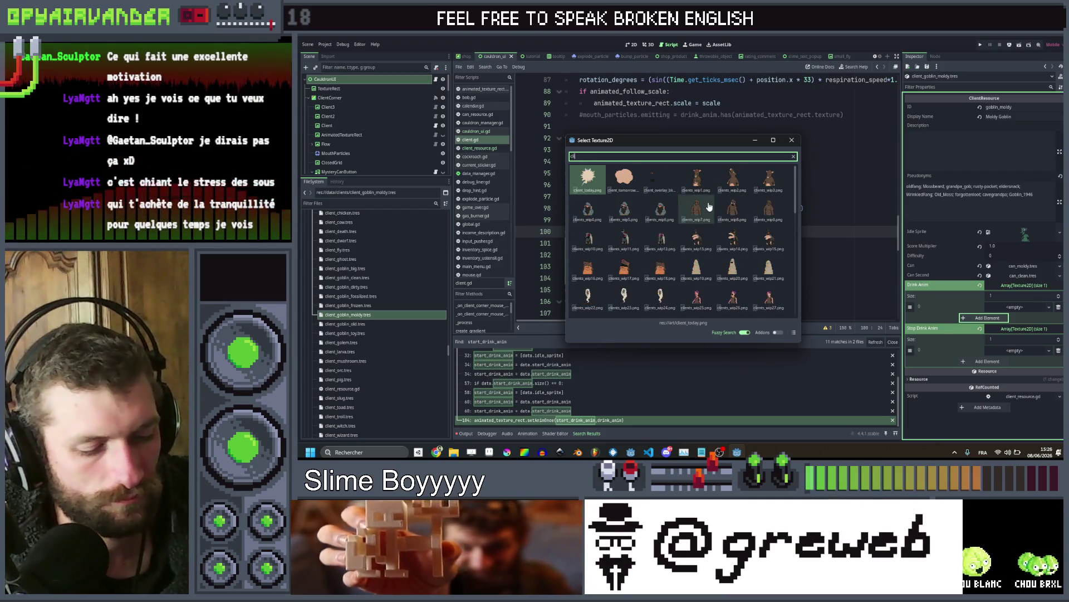
pyautogui.write('ent')
pyautogui.scroll(-5, 709, 207)
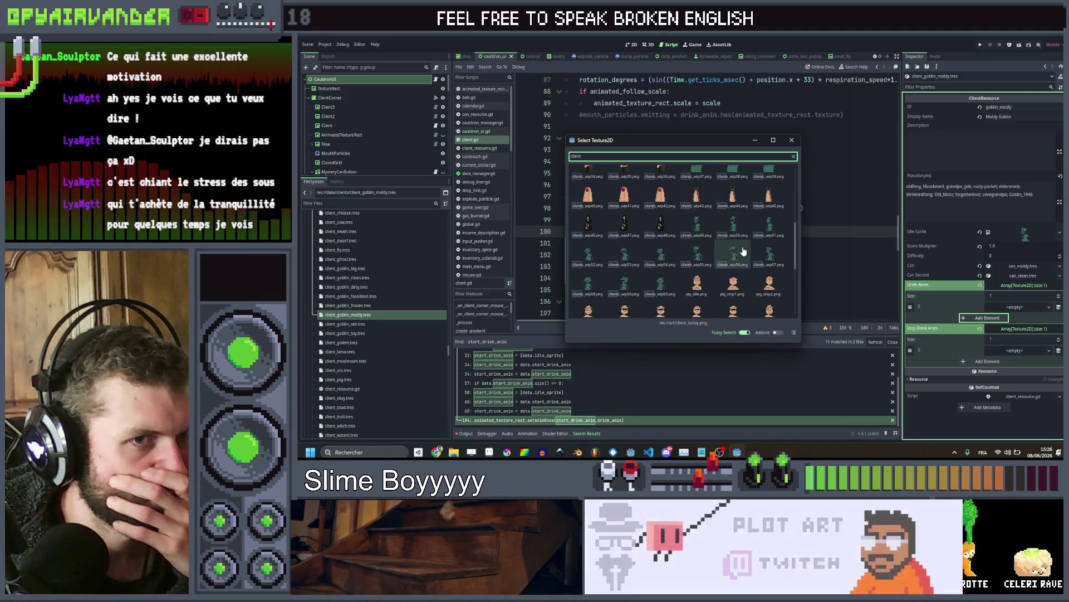
pyautogui.doubleClick(743, 252)
# Put a goblin texture in the Stop Drink Anim frame, then open the old goblin resource
pyautogui.click(1044, 360)
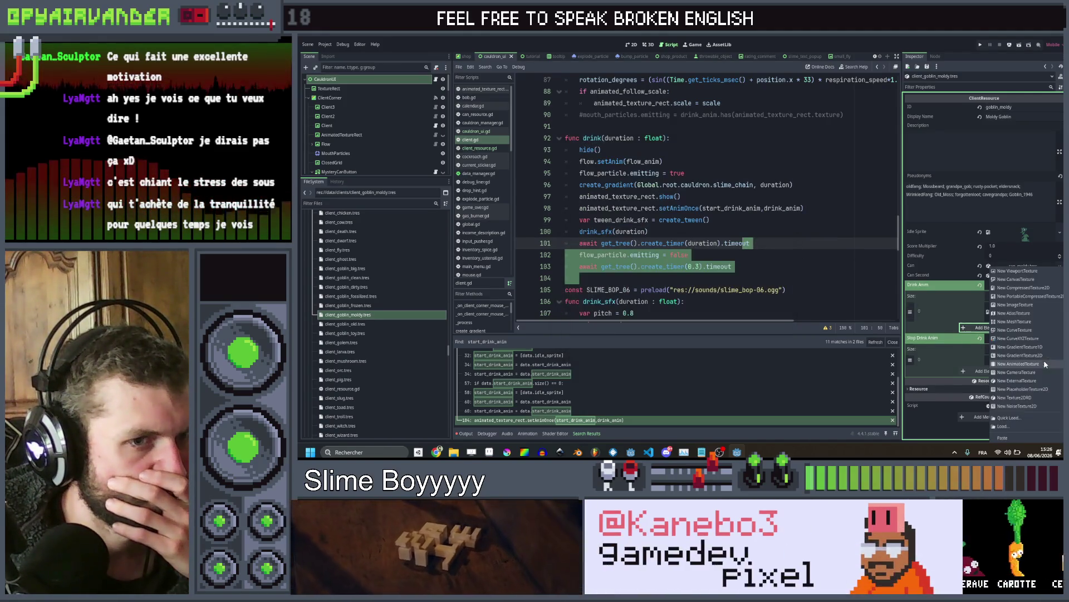
pyautogui.click(1027, 422)
pyautogui.write('client')
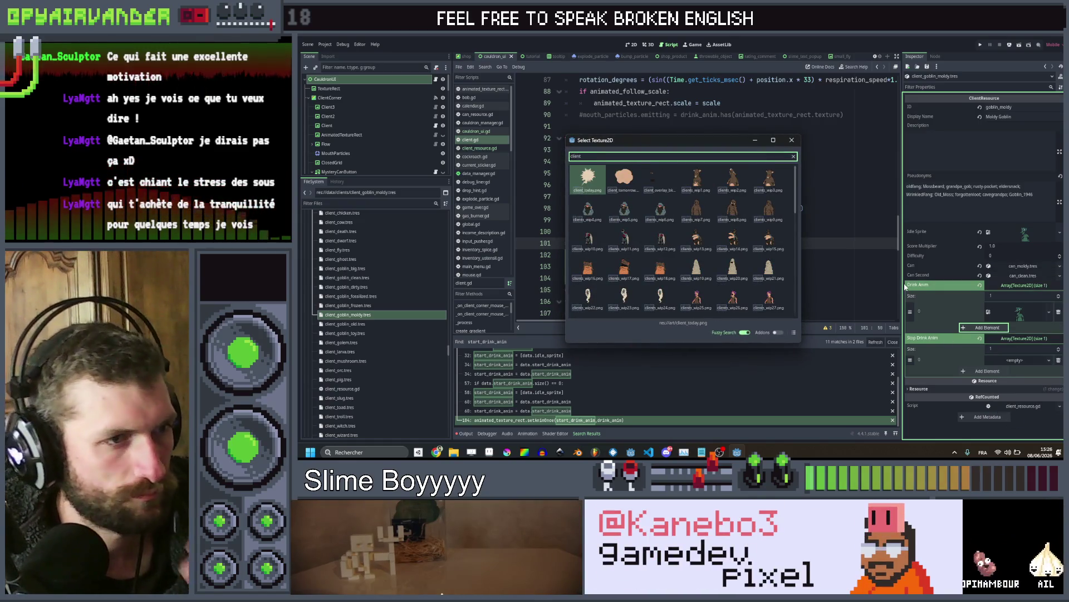
pyautogui.scroll(-5, 717, 245)
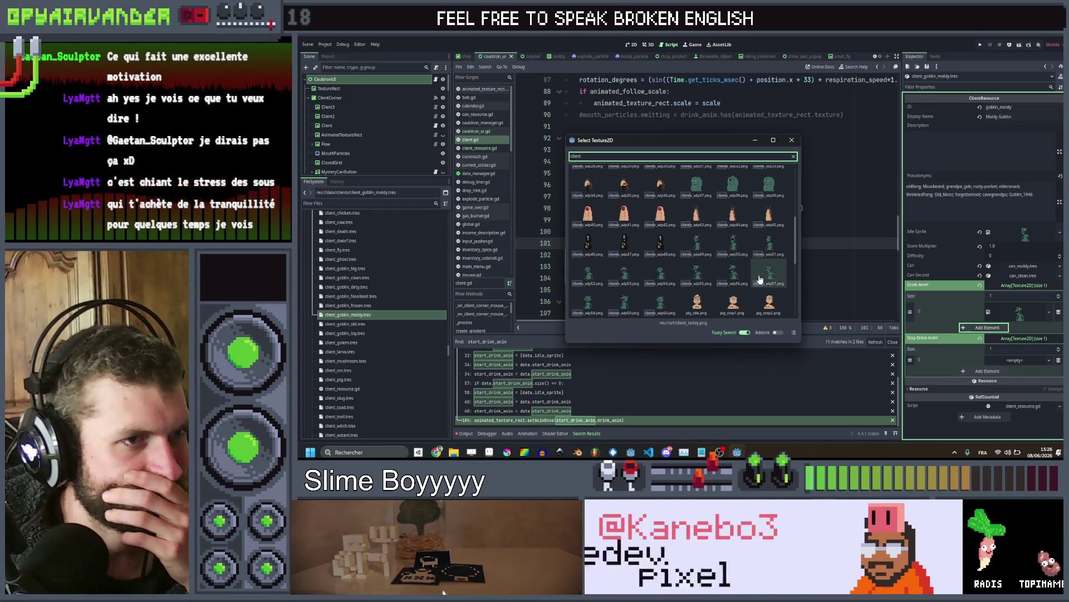
pyautogui.doubleClick(769, 274)
pyautogui.click(337, 325)
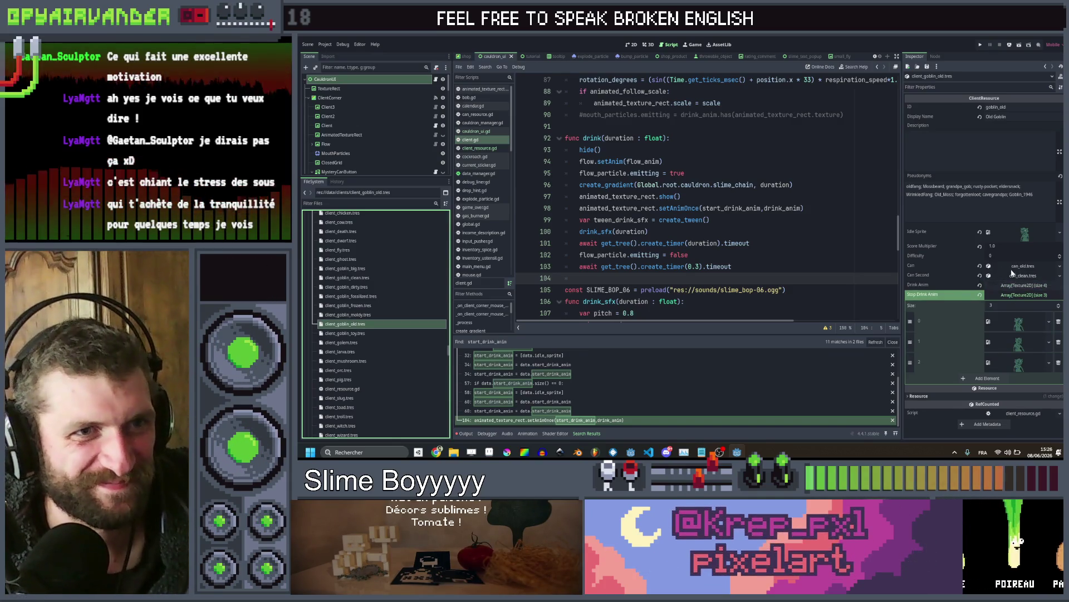
# Delete two extra frames each from the old goblin's Drink Anim and Stop Drink Anim arrays
pyautogui.click(1011, 285)
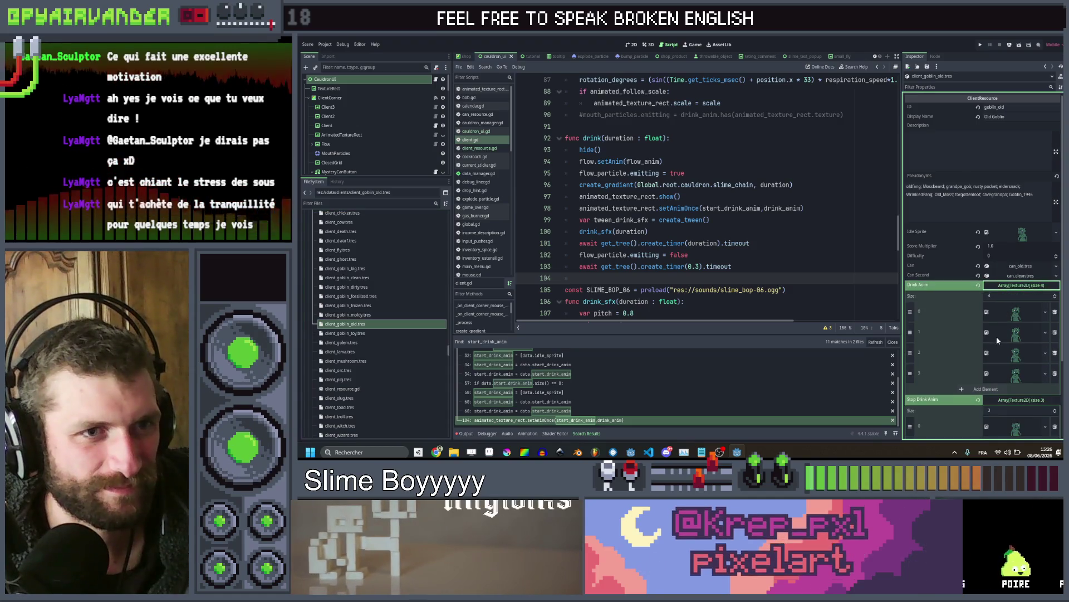
pyautogui.click(1055, 313)
pyautogui.click(1054, 312)
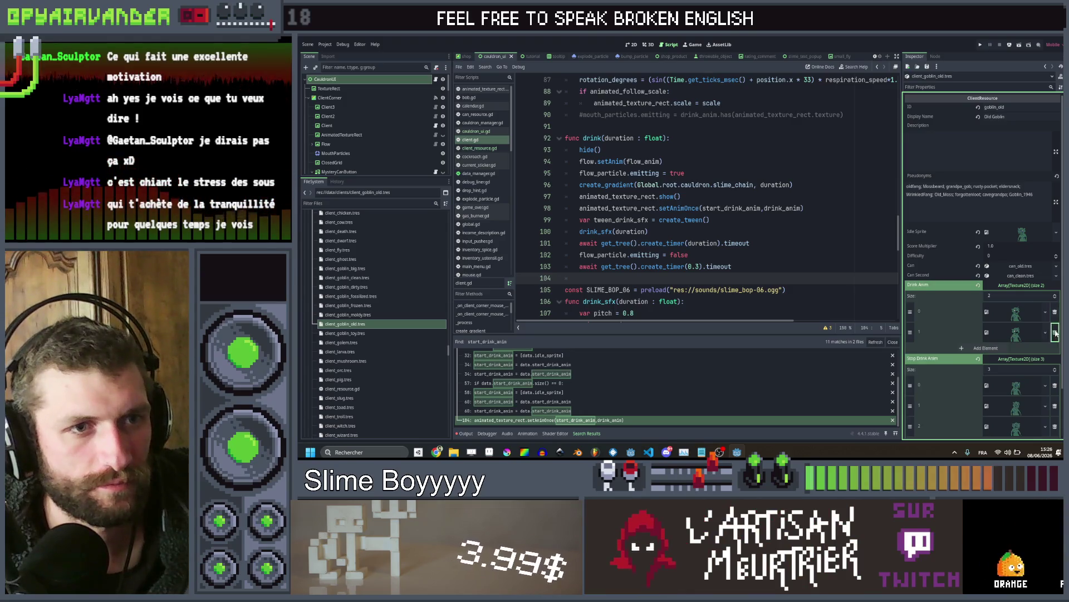
pyautogui.click(1055, 332)
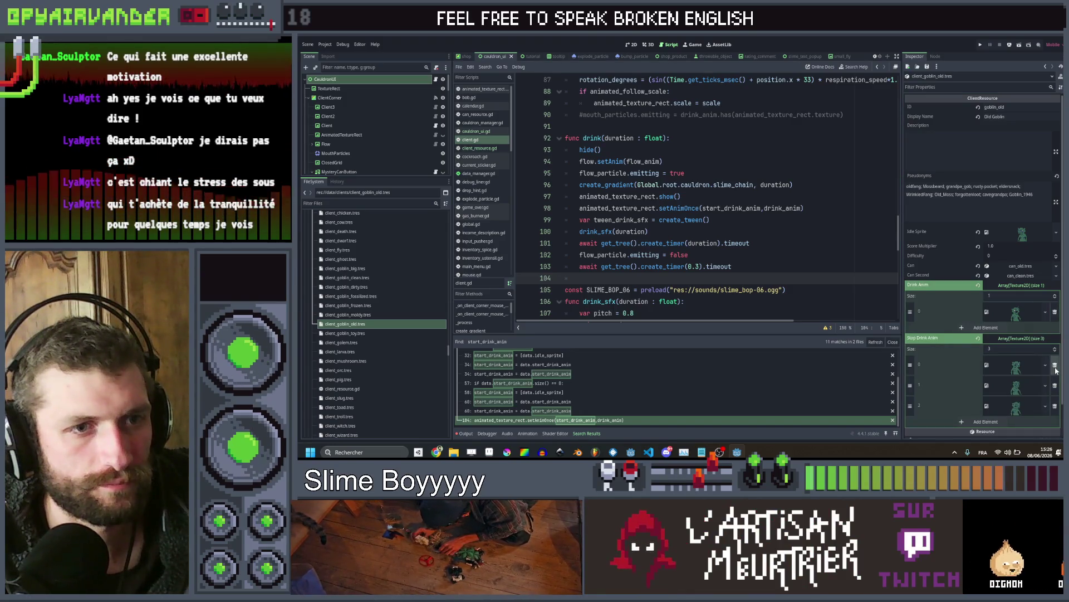
pyautogui.click(1055, 365)
pyautogui.click(1055, 365)
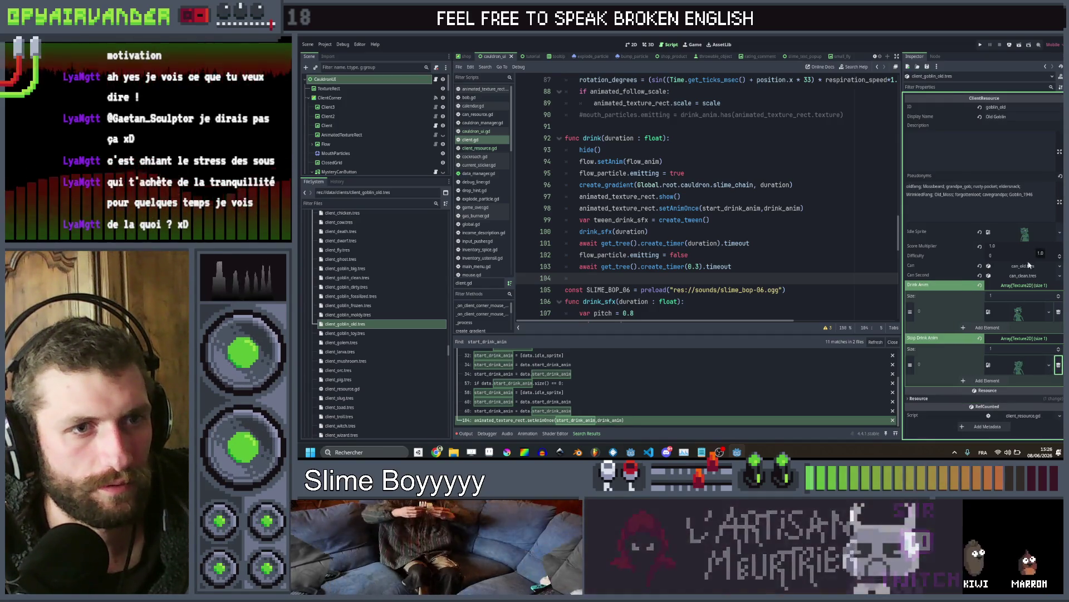
# Preview the remaining drink texture, then switch over to Aseprite
pyautogui.click(1021, 316)
pyautogui.click(1021, 316)
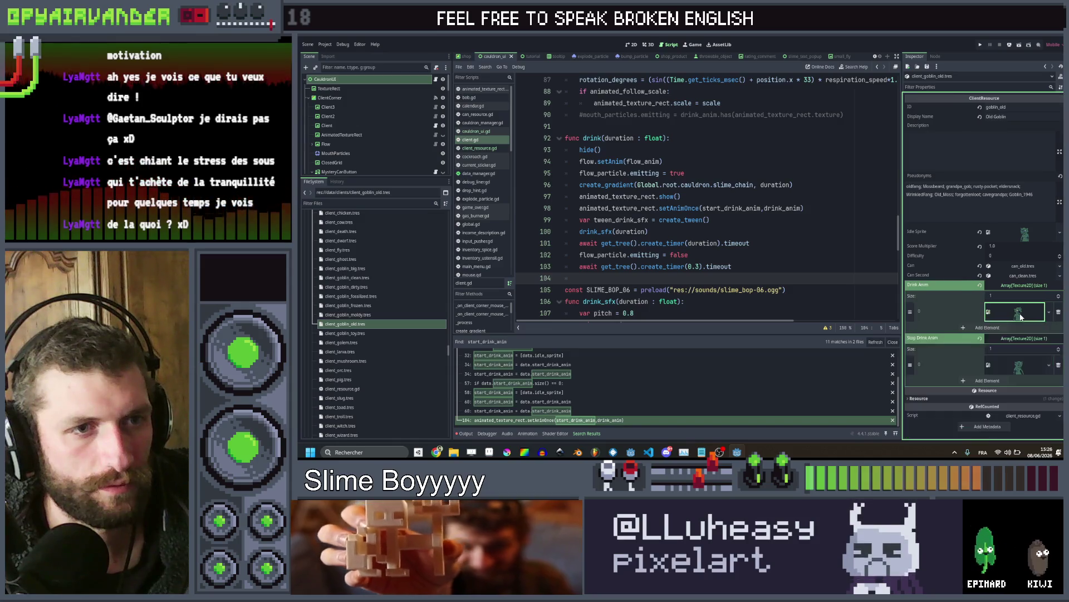
pyautogui.hotkey('alt', 'Tab')
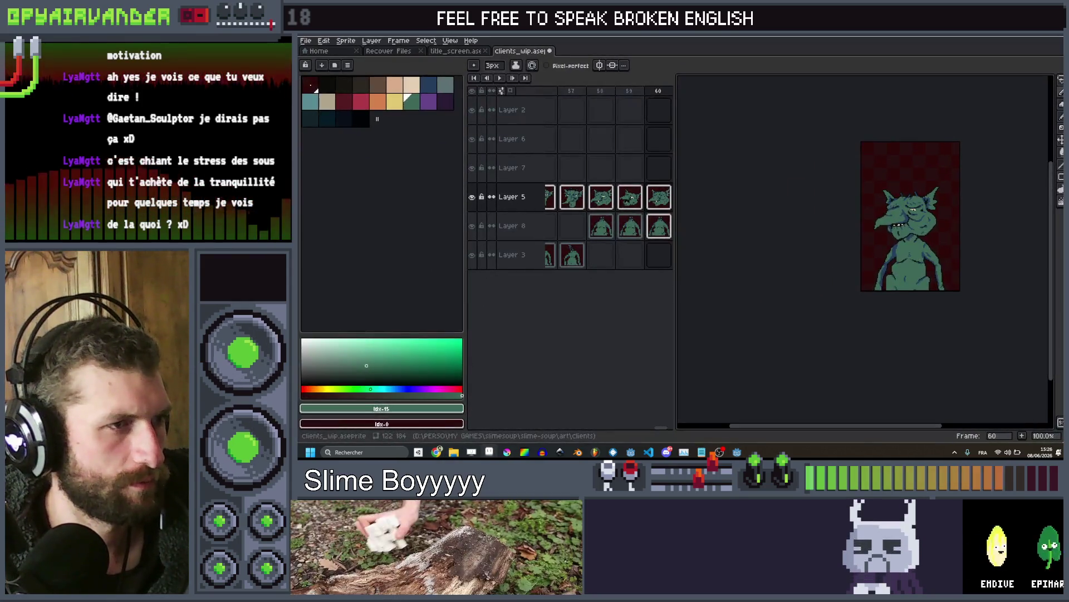
pyautogui.click(305, 40)
pyautogui.click(319, 63)
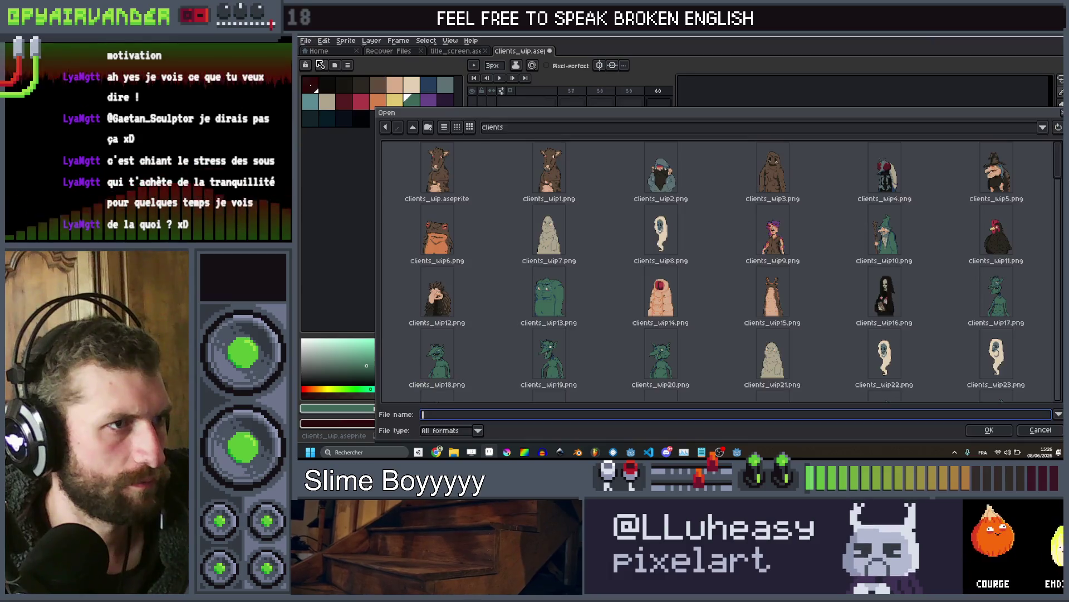
pyautogui.click(413, 127)
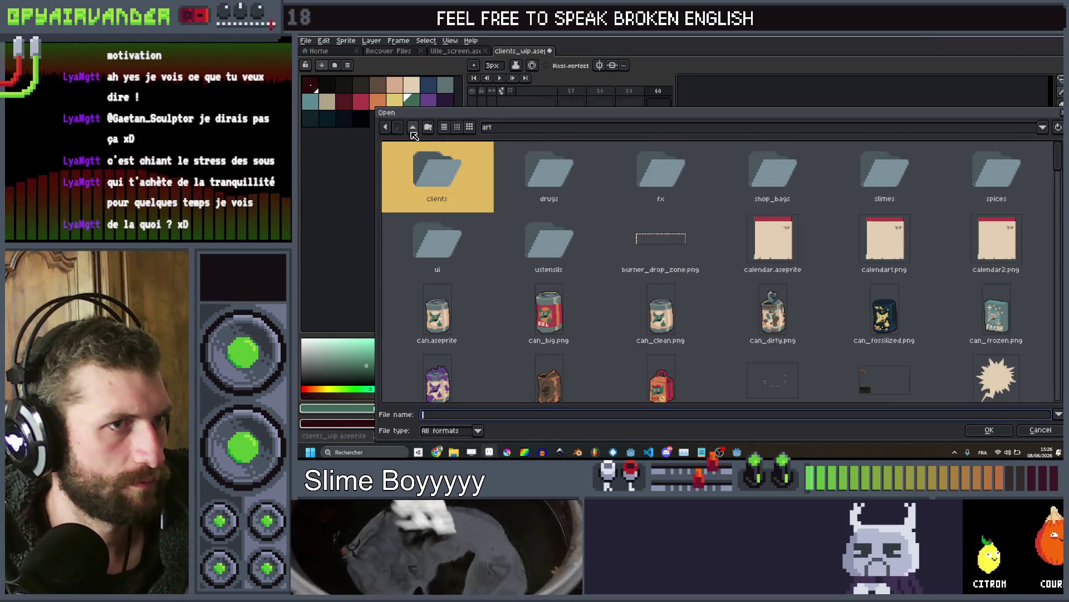
pyautogui.doubleClick(466, 165)
pyautogui.scroll(-8, 796, 265)
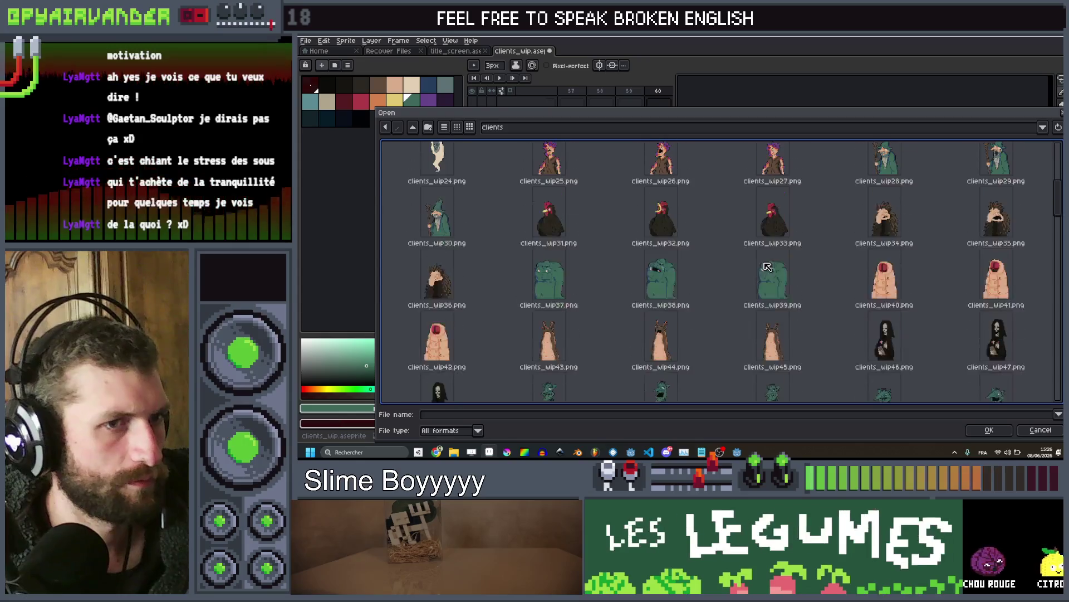
pyautogui.scroll(-3, 796, 265)
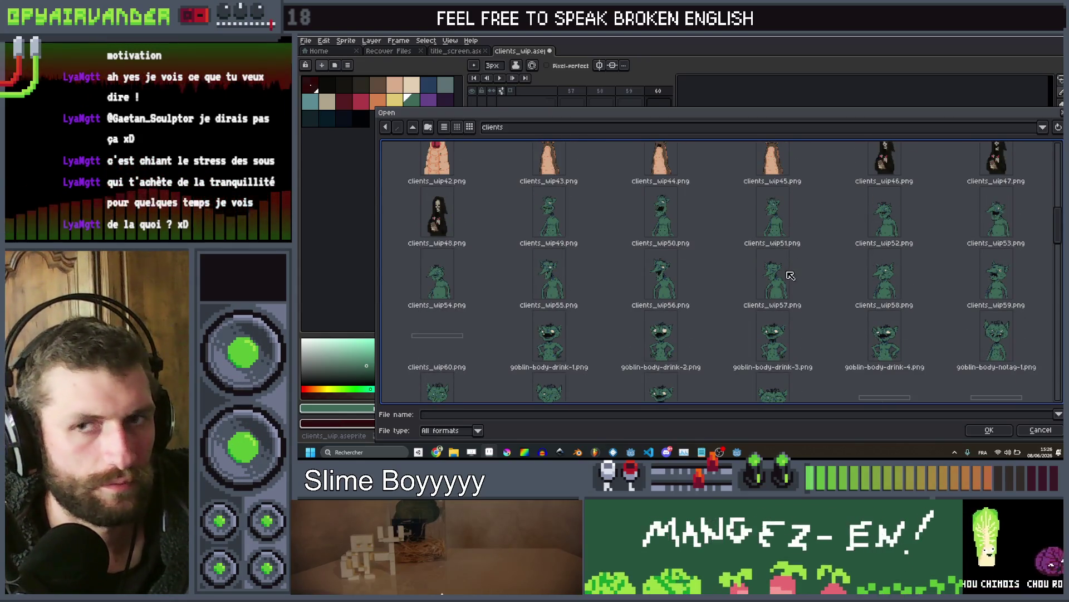
pyautogui.scroll(-10, 791, 275)
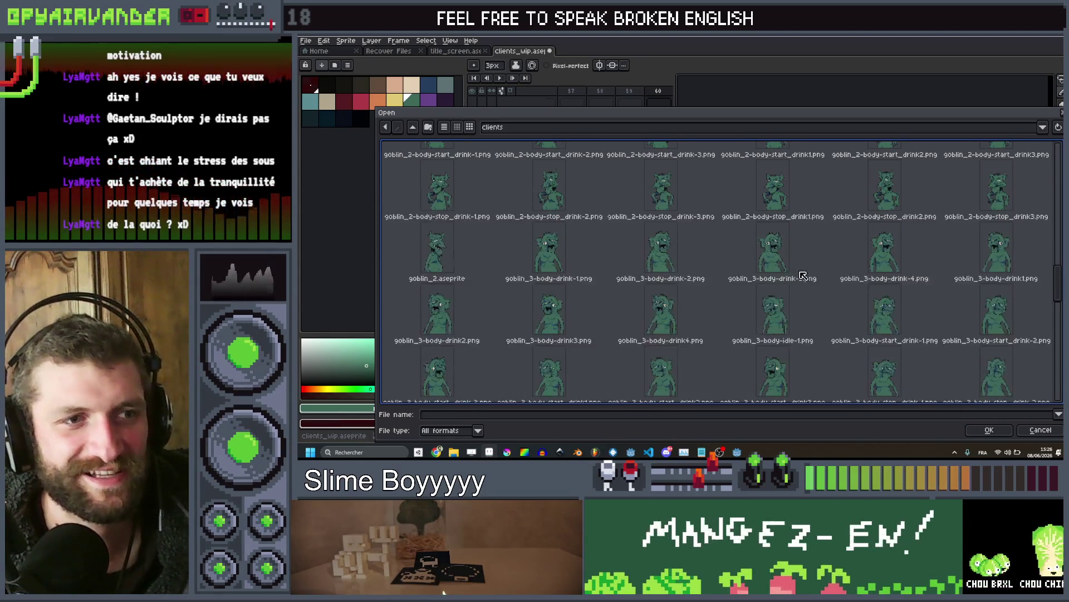
pyautogui.scroll(2, 791, 273)
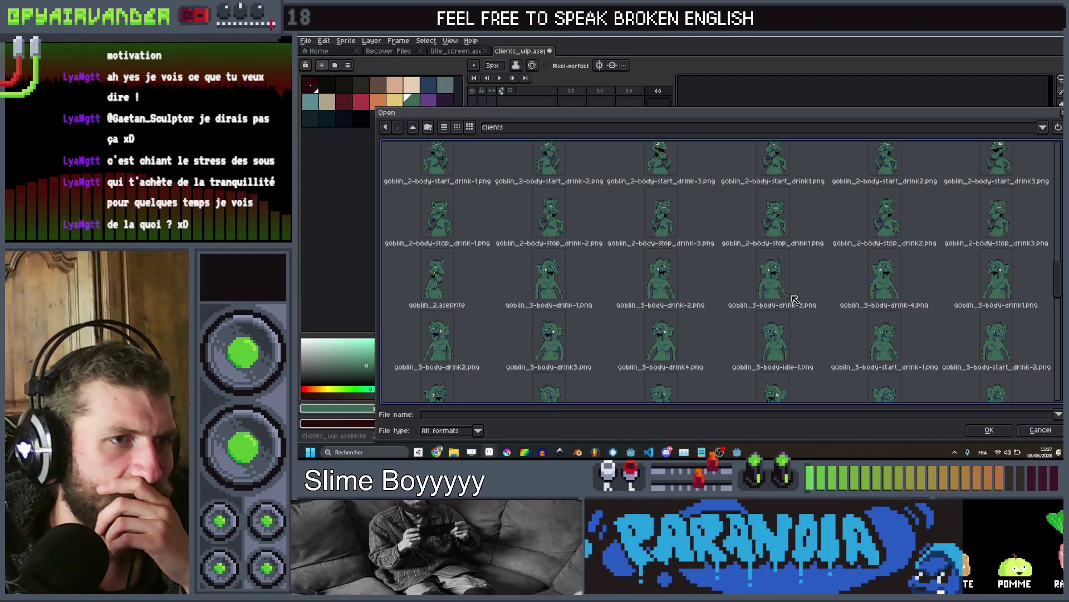
pyautogui.scroll(-1, 668, 323)
pyautogui.scroll(-2, 668, 323)
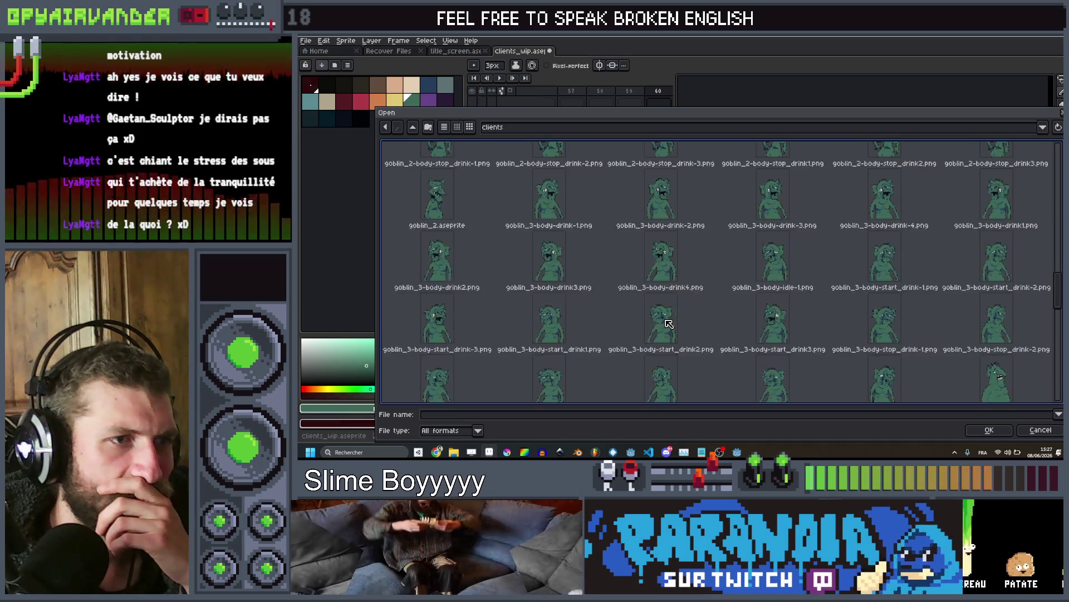
pyautogui.scroll(-2, 884, 316)
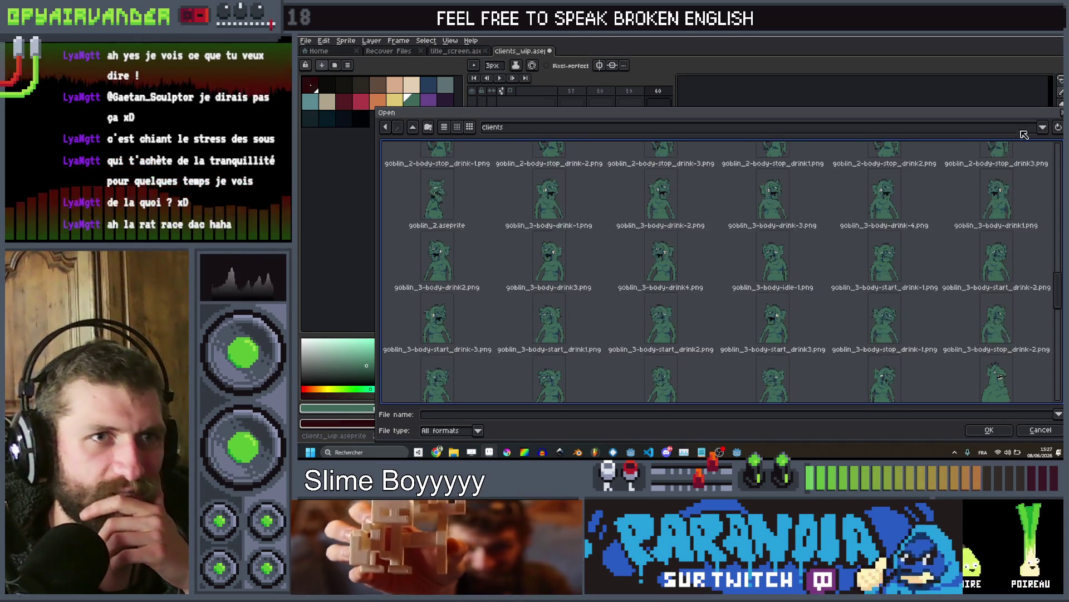
pyautogui.press('Escape')
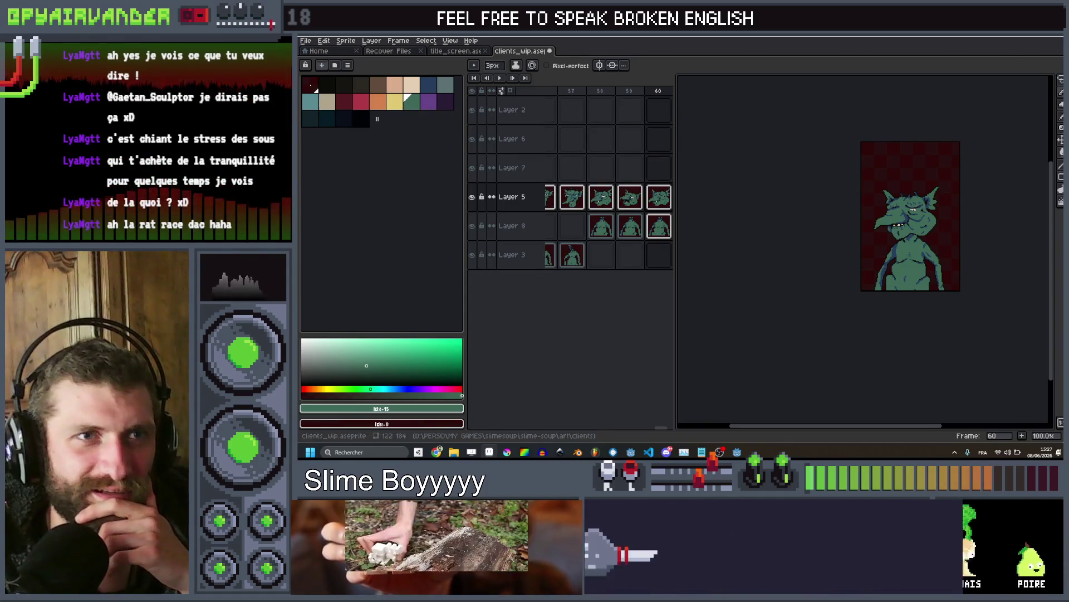
pyautogui.hotkey('alt', 'Tab')
# Fill the old goblin's Drink Anim slot with a goblin texture
pyautogui.click(988, 311)
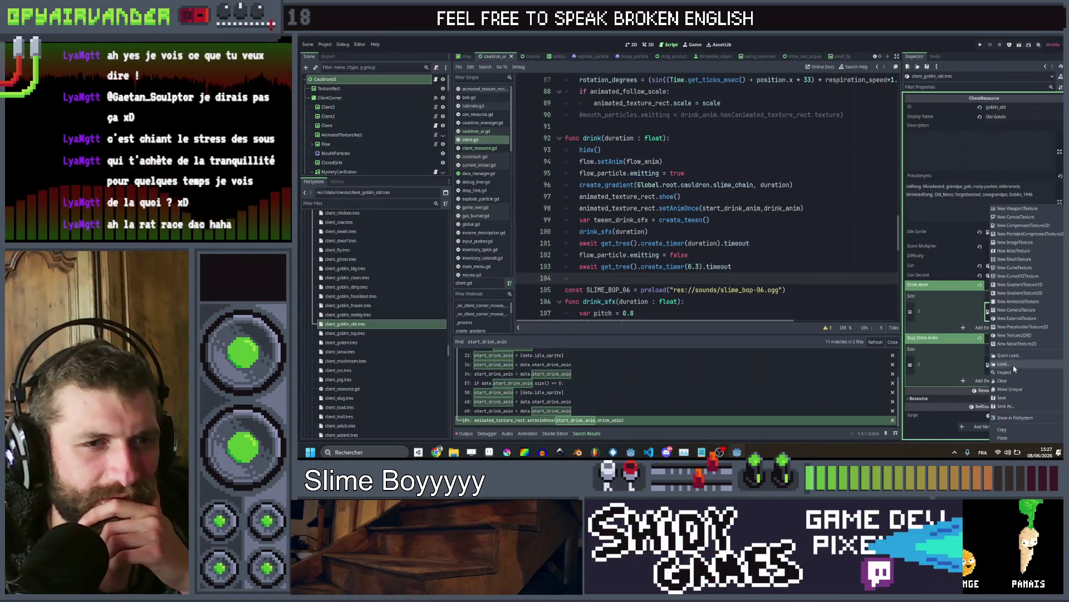
pyautogui.click(1016, 355)
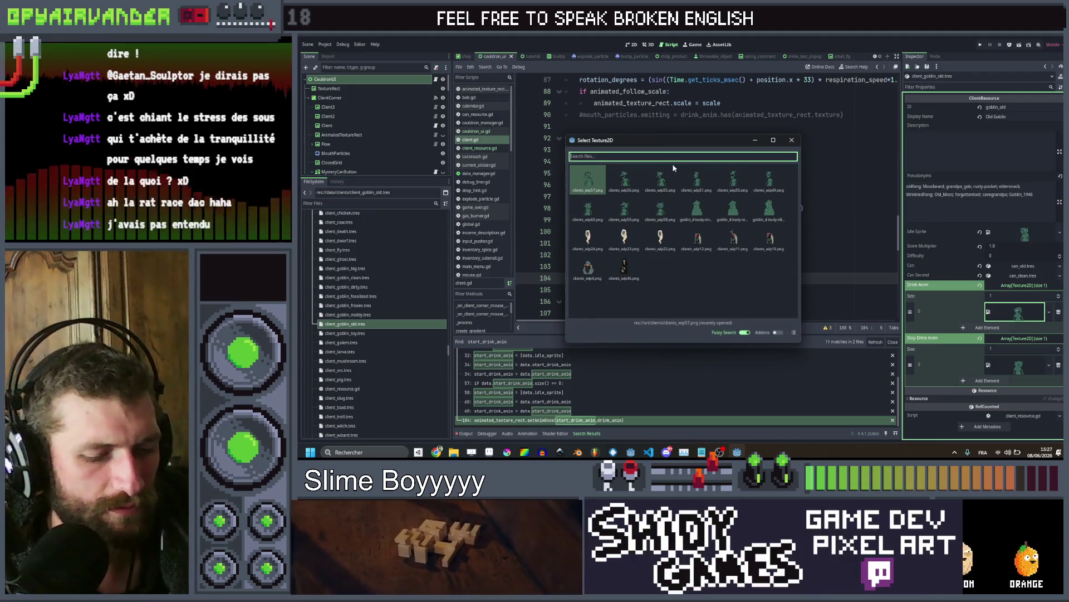
pyautogui.write('gobli')
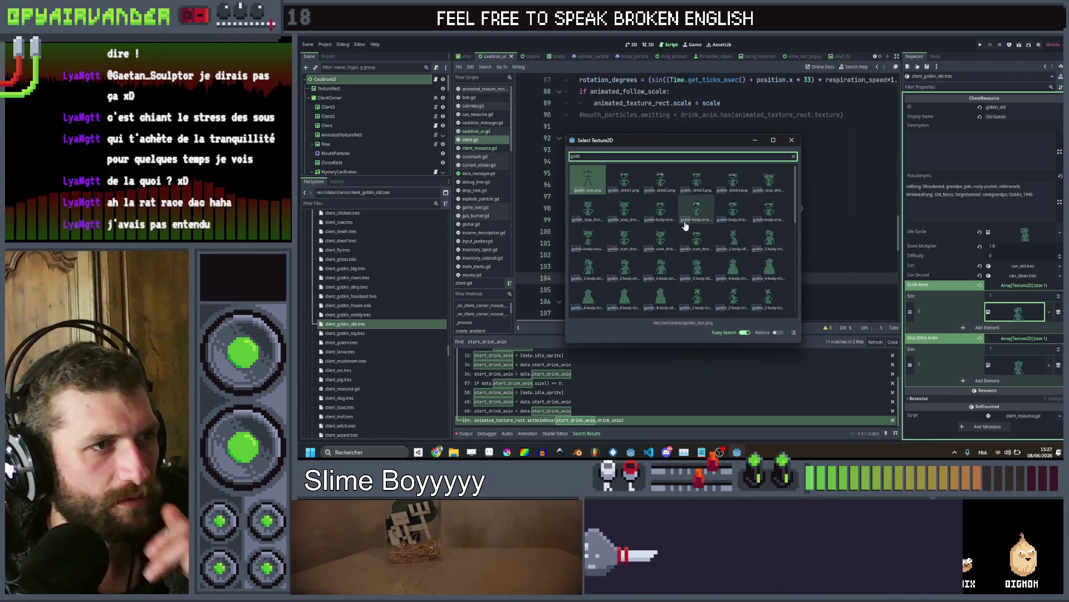
pyautogui.scroll(-4, 683, 229)
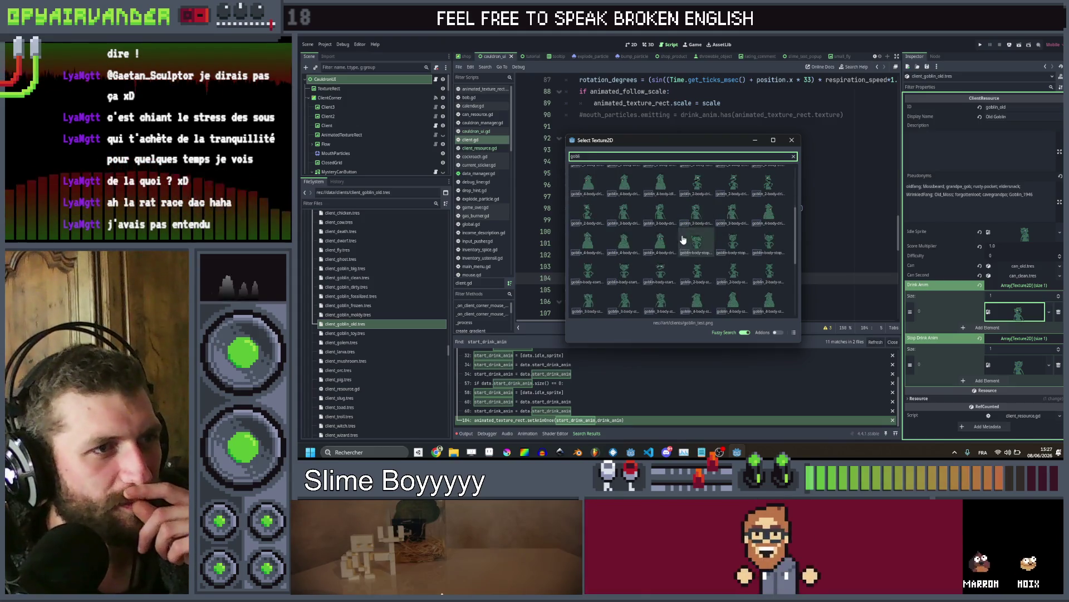
pyautogui.scroll(5, 709, 207)
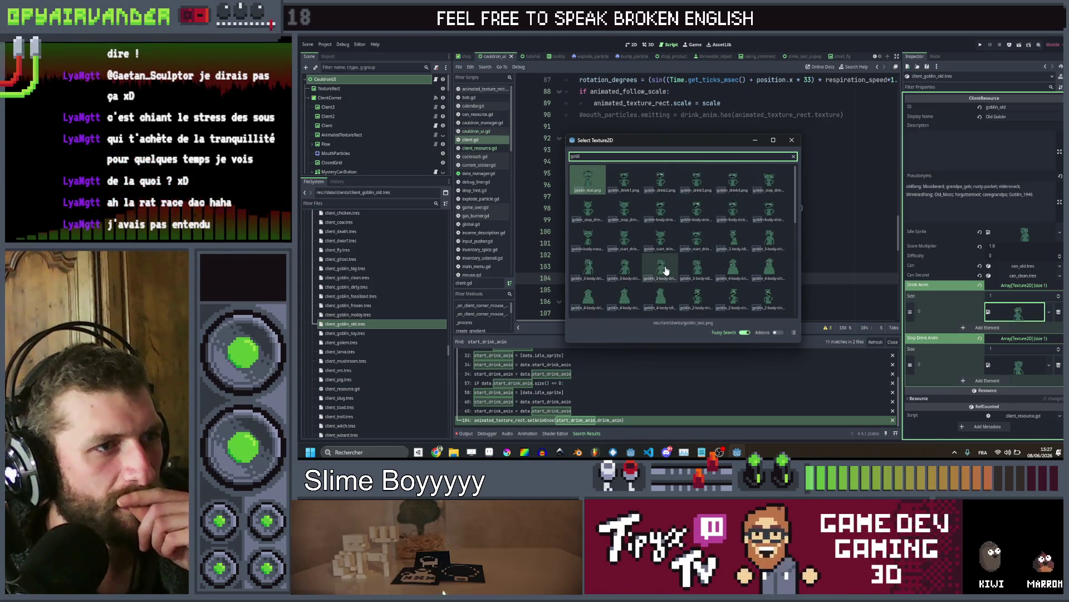
pyautogui.doubleClick(666, 270)
# Fill the Stop Drink Anim slot with a goblin texture, then open the toy goblin resource
pyautogui.click(1050, 311)
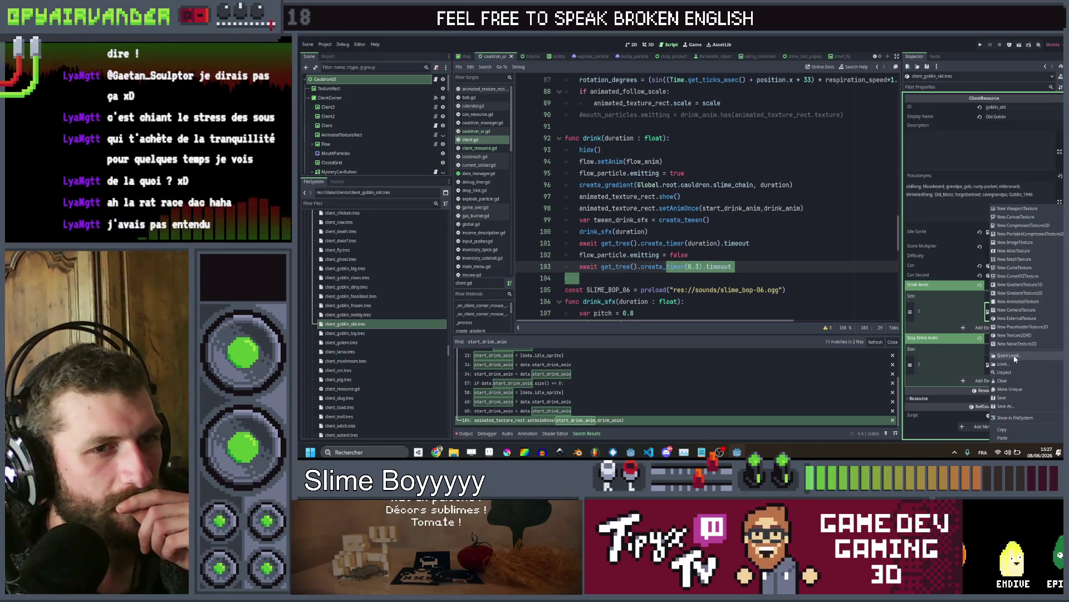
pyautogui.click(1013, 357)
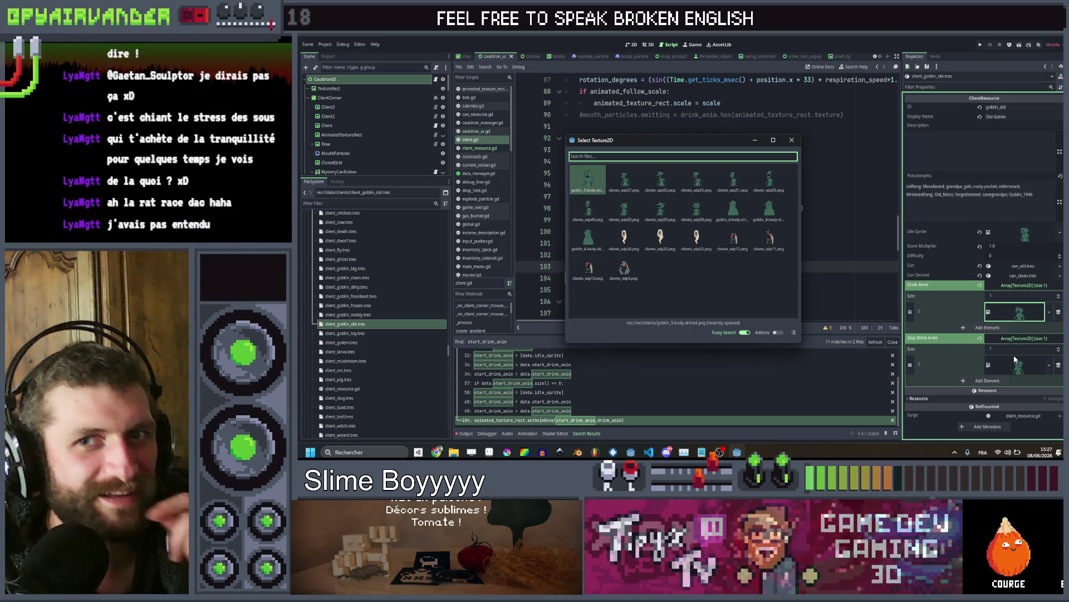
pyautogui.write('gobli')
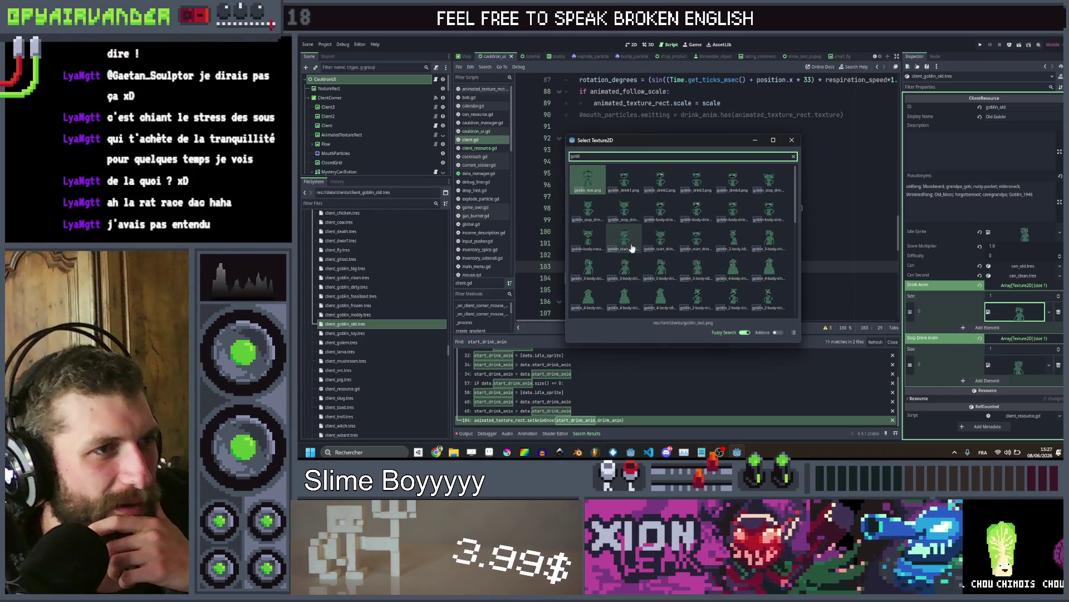
pyautogui.scroll(-3, 676, 232)
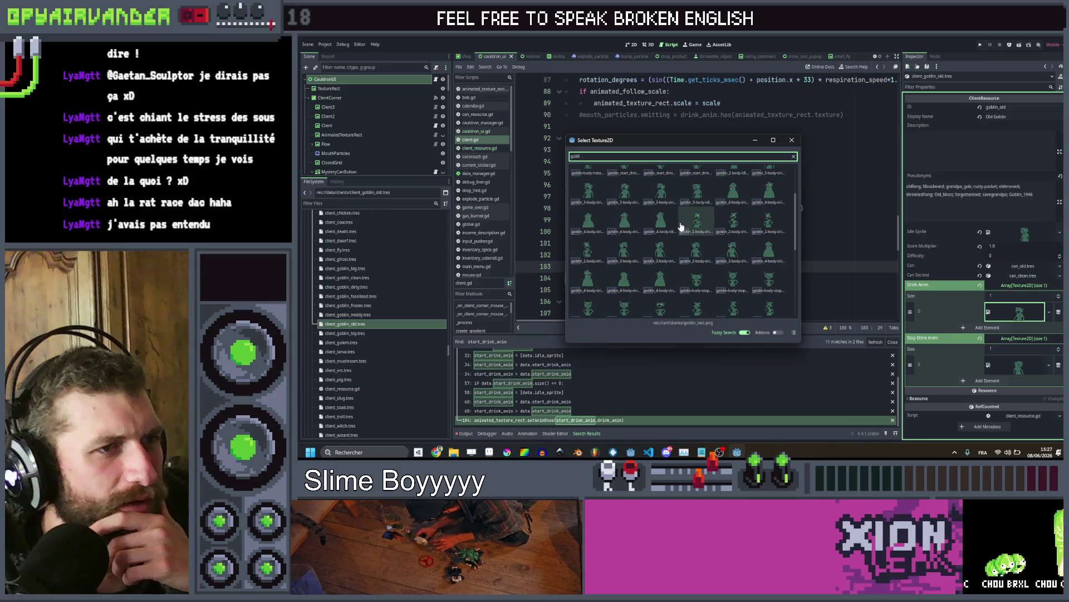
pyautogui.scroll(-3, 681, 226)
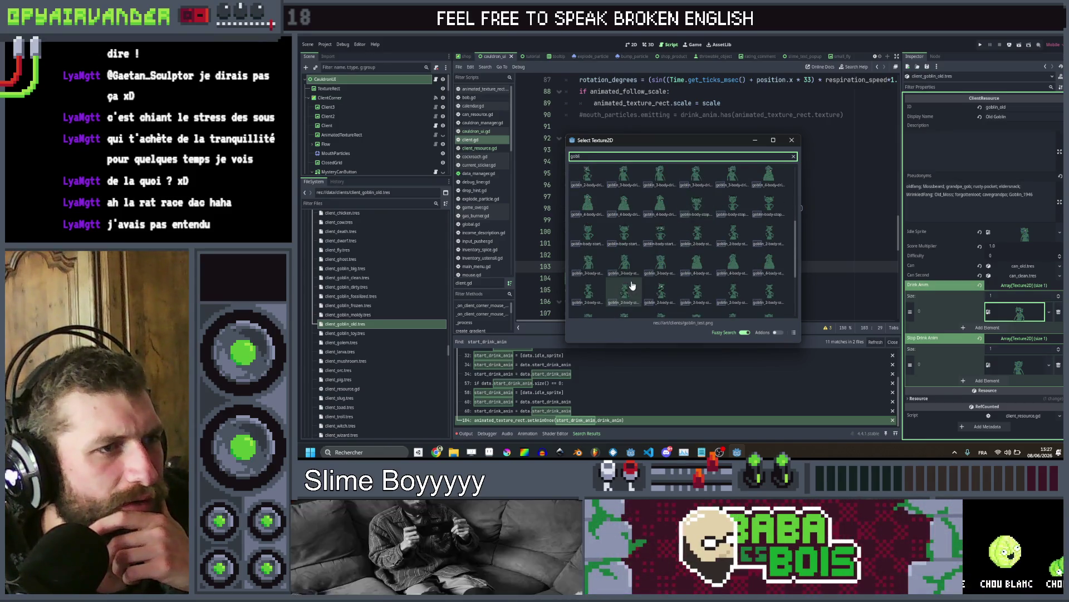
pyautogui.doubleClick(659, 266)
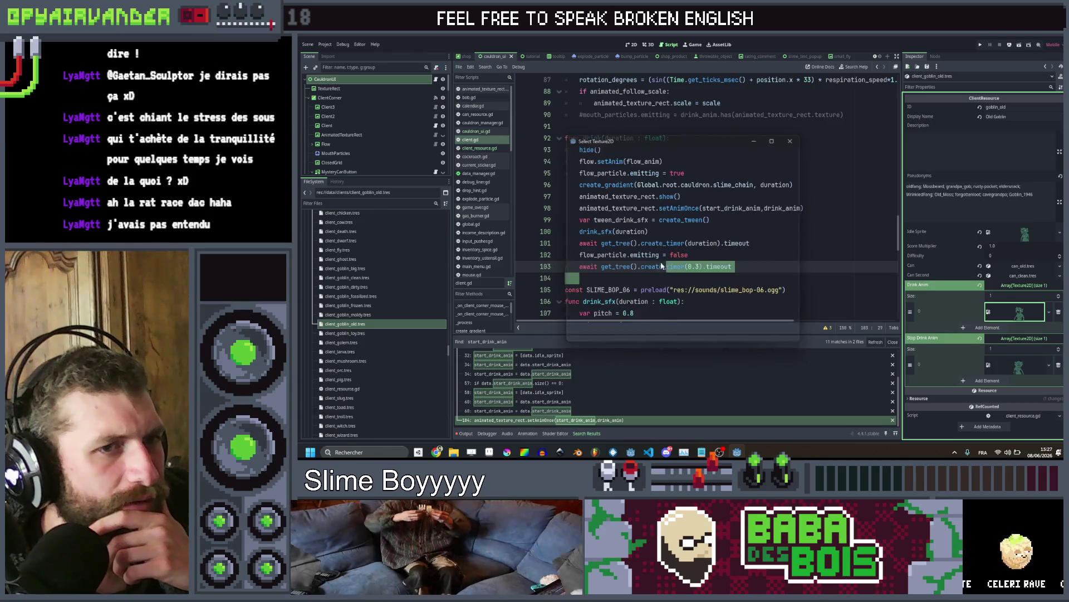
pyautogui.click(407, 333)
# Set the toy goblin's idle sprite to the green goblin texture
pyautogui.click(1054, 246)
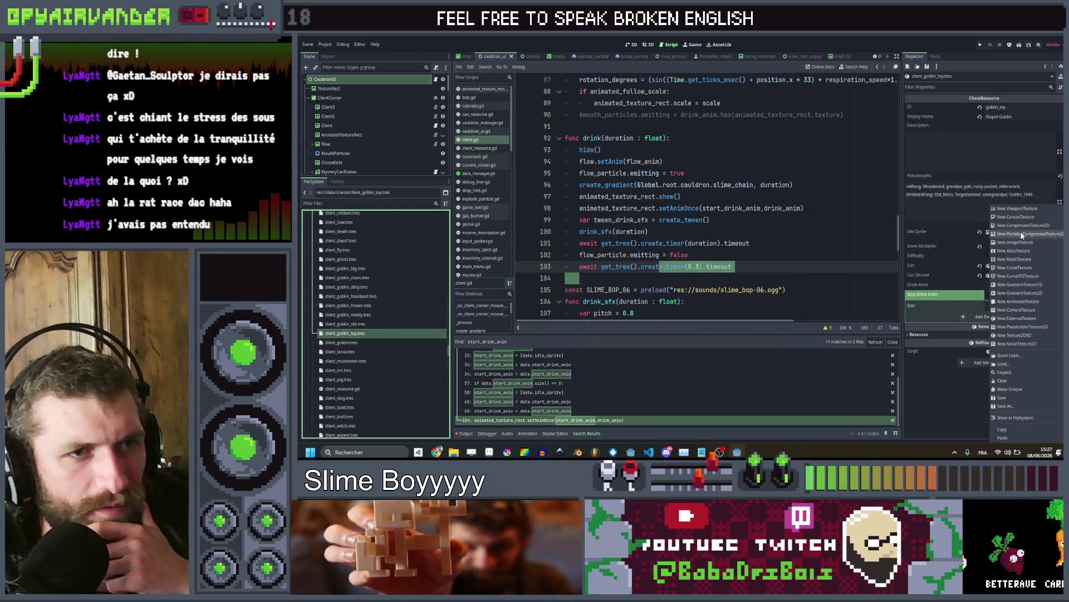
pyautogui.click(1022, 354)
pyautogui.write('client')
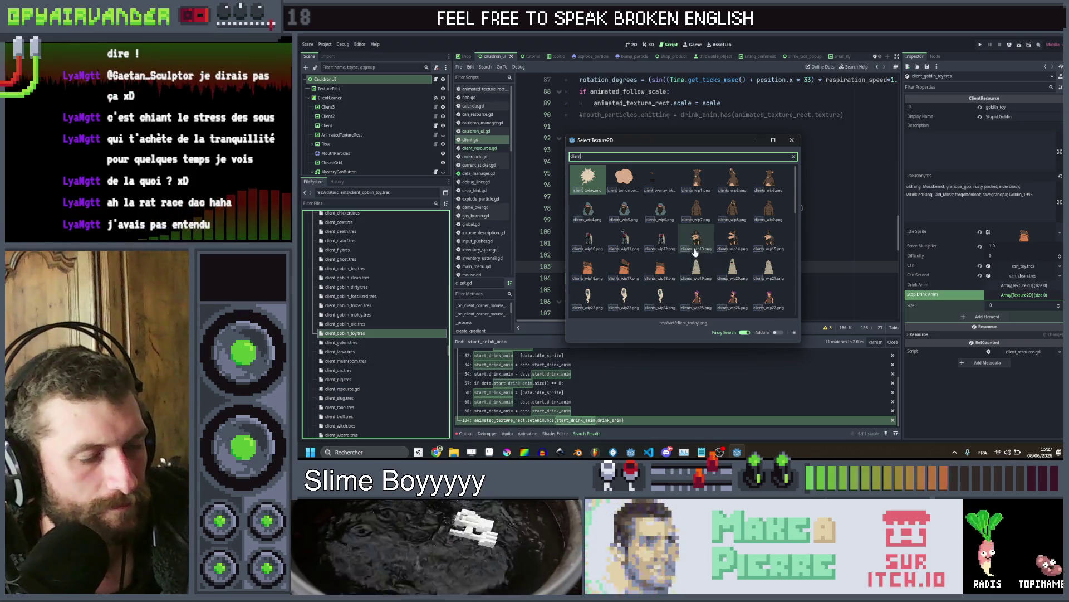
pyautogui.scroll(-7, 696, 252)
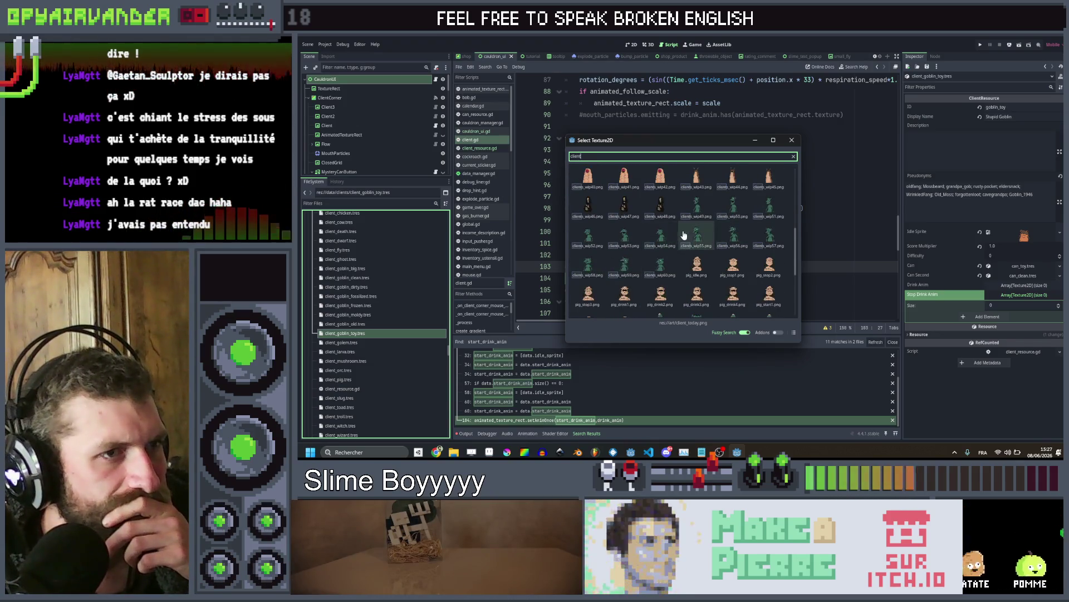
pyautogui.doubleClick(591, 241)
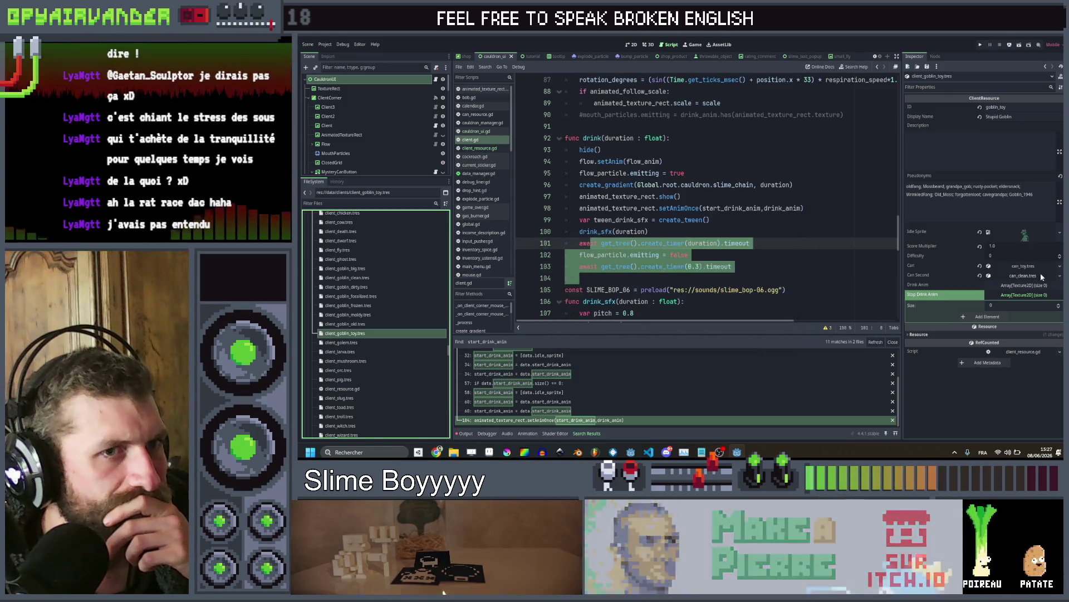
# Give Drink Anim size 1 holding the green goblin texture
pyautogui.click(1024, 284)
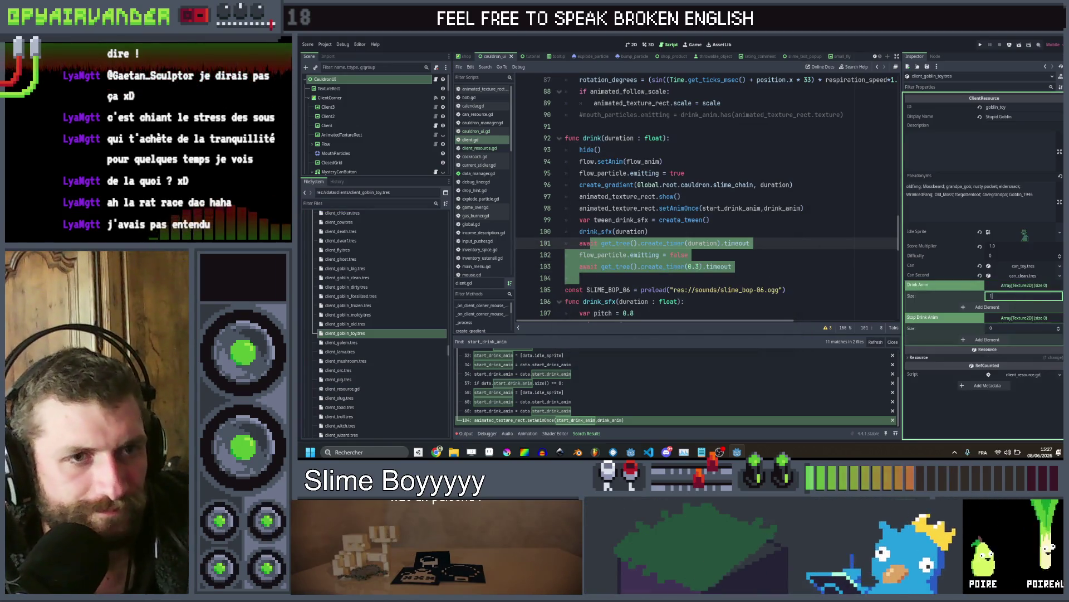
pyautogui.press('Return')
pyautogui.click(1022, 307)
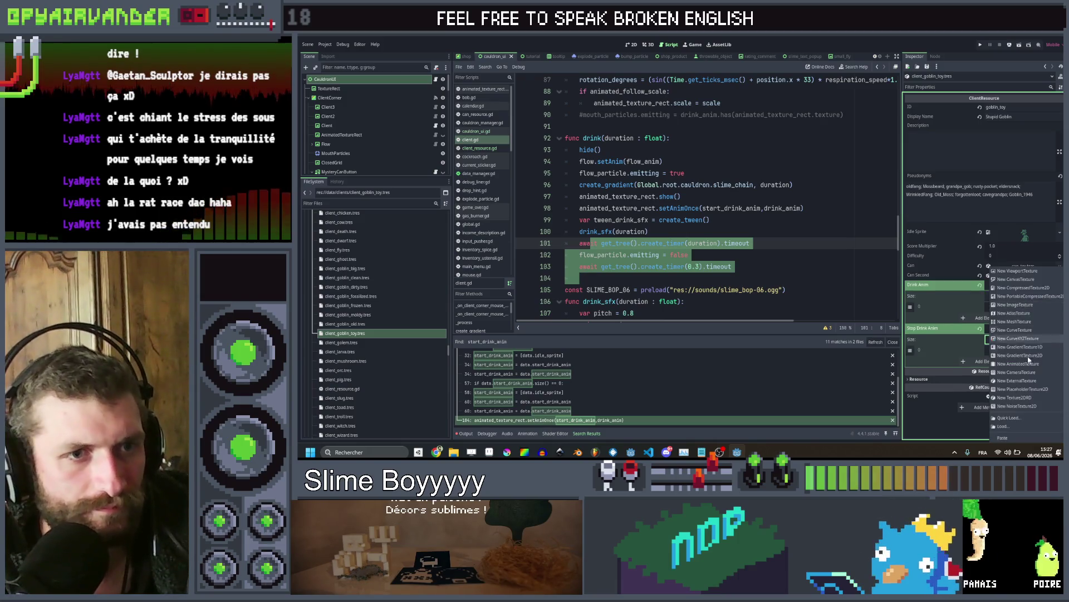
pyautogui.click(1012, 418)
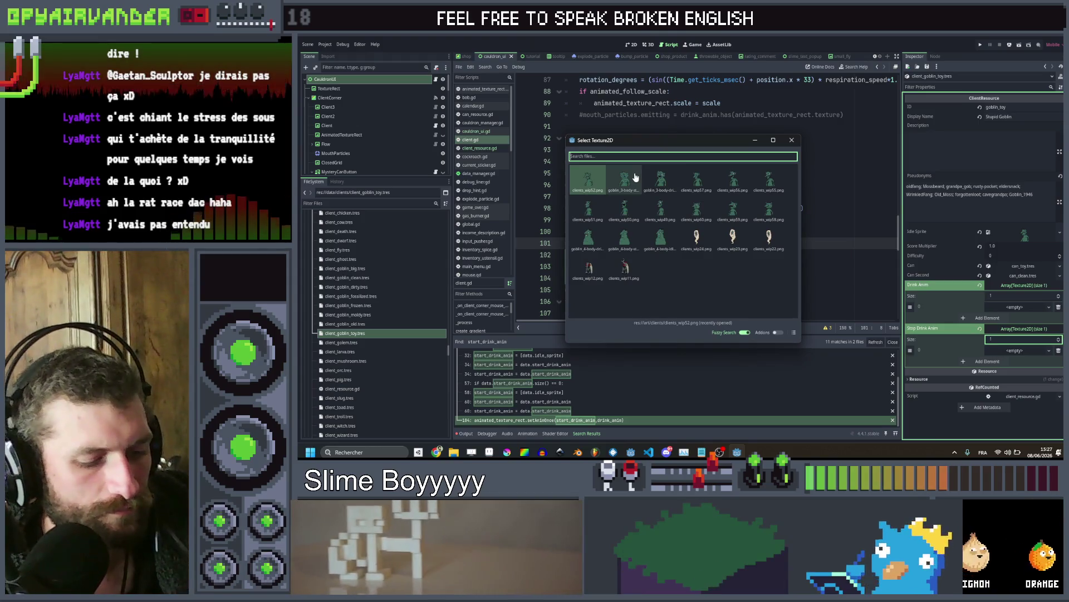
pyautogui.write('client')
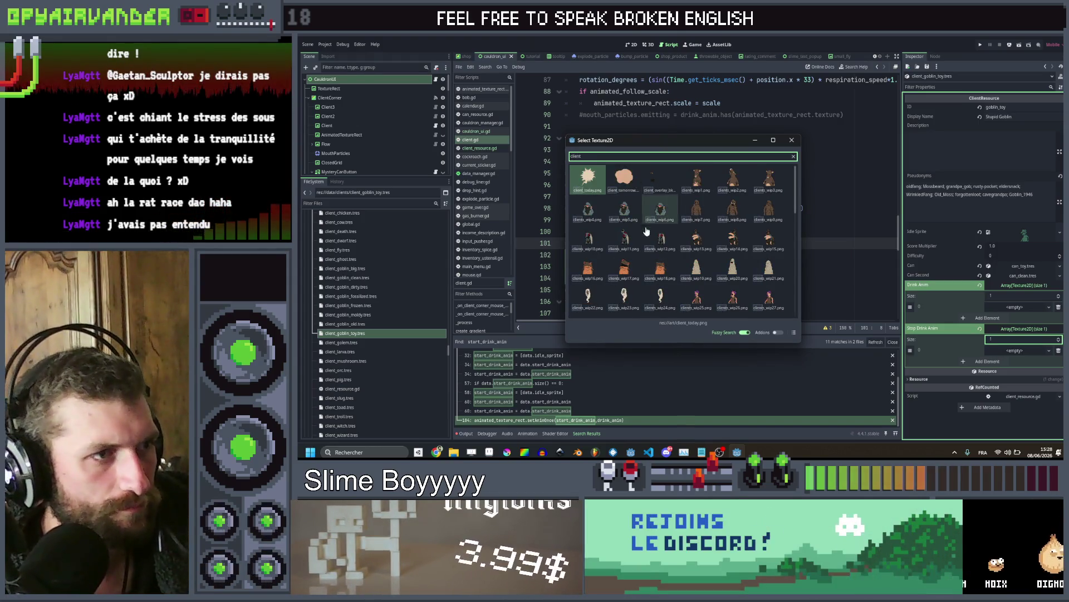
pyautogui.scroll(-5, 646, 232)
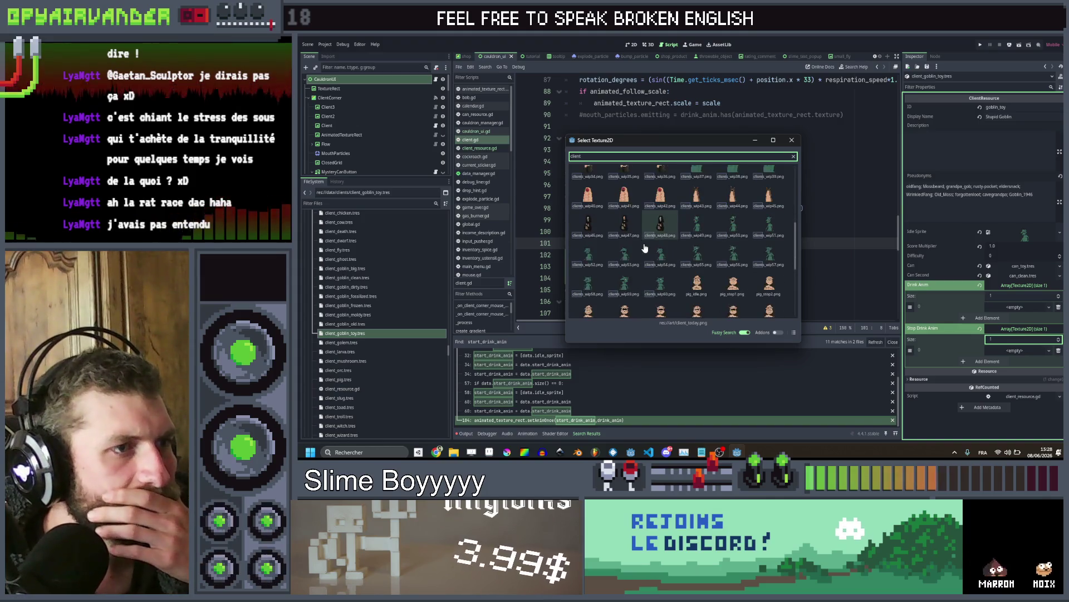
pyautogui.doubleClick(630, 250)
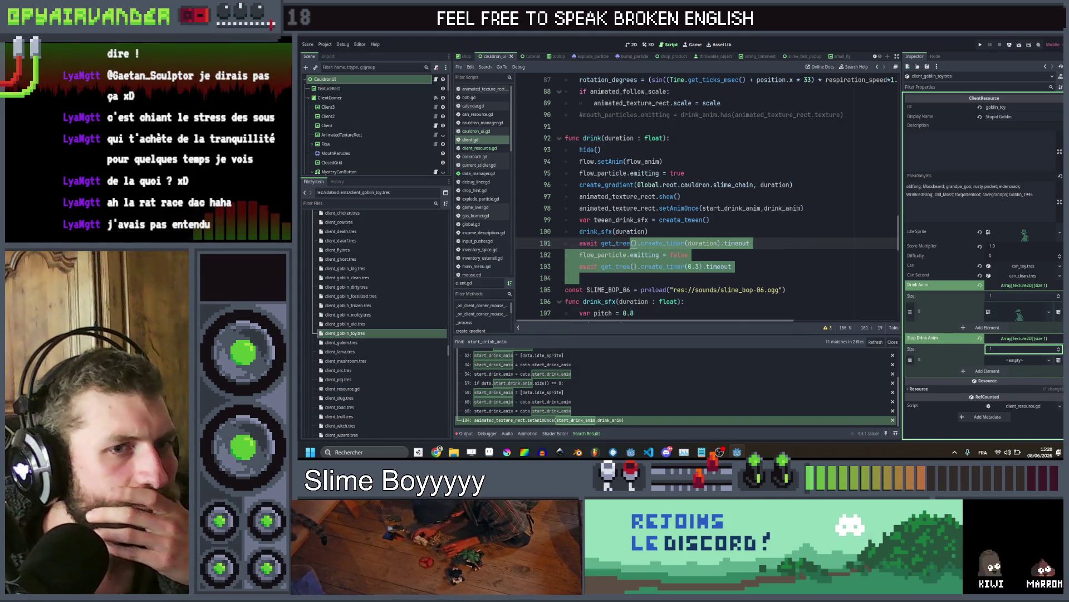
# Put the green goblin texture in Stop Drink Anim, then open the golem client resource
pyautogui.click(1027, 362)
pyautogui.click(1018, 416)
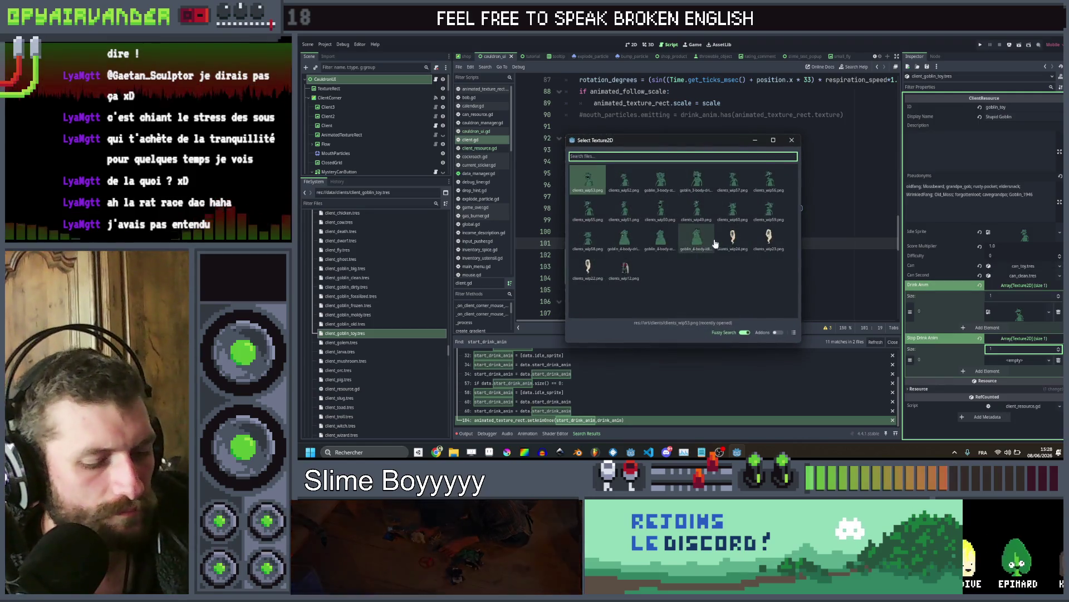
pyautogui.write('clien')
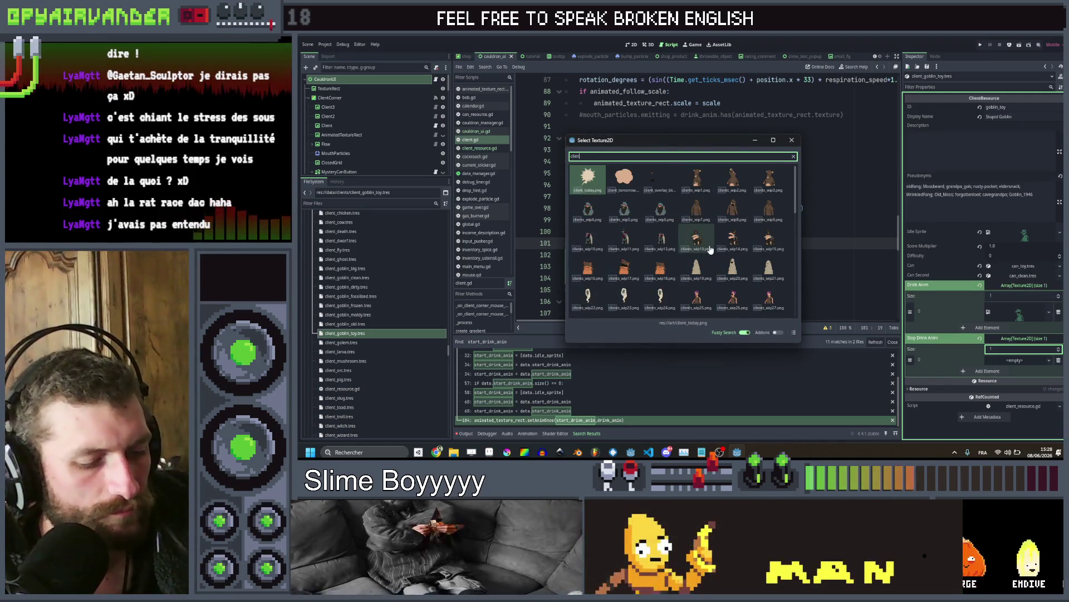
pyautogui.write('t')
pyautogui.scroll(-5, 696, 256)
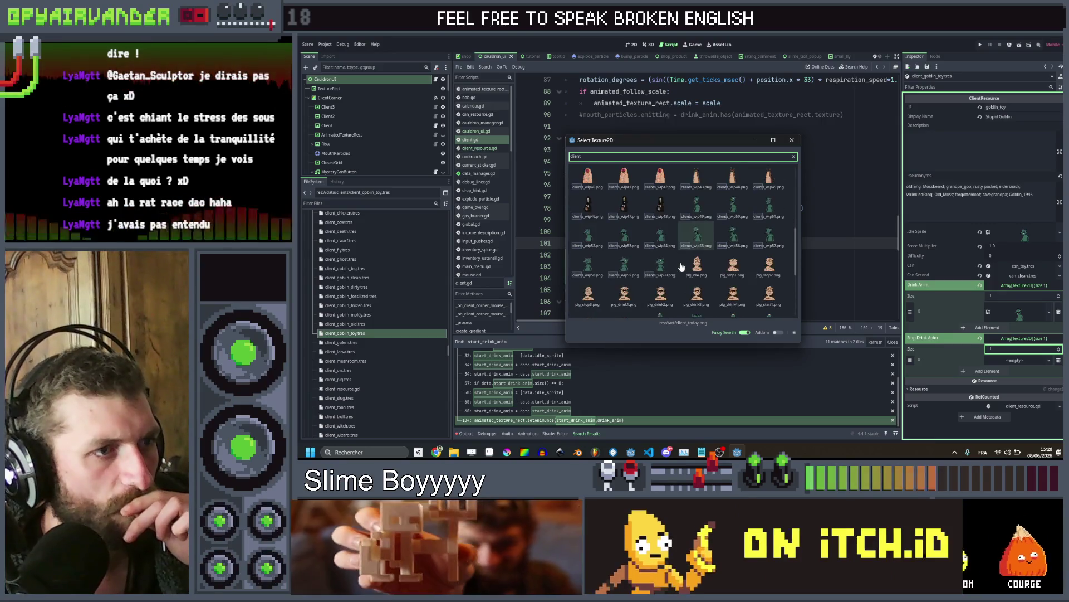
pyautogui.doubleClick(670, 238)
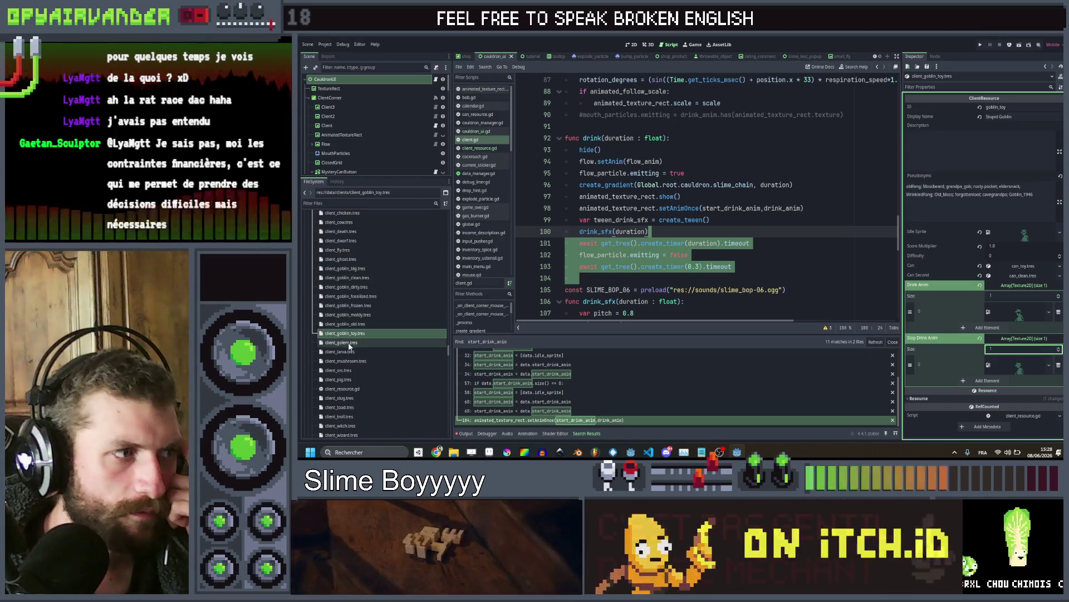
pyautogui.click(429, 342)
# Quick Load a brown client texture as the golem's Idle Sprite
pyautogui.rightClick(1020, 236)
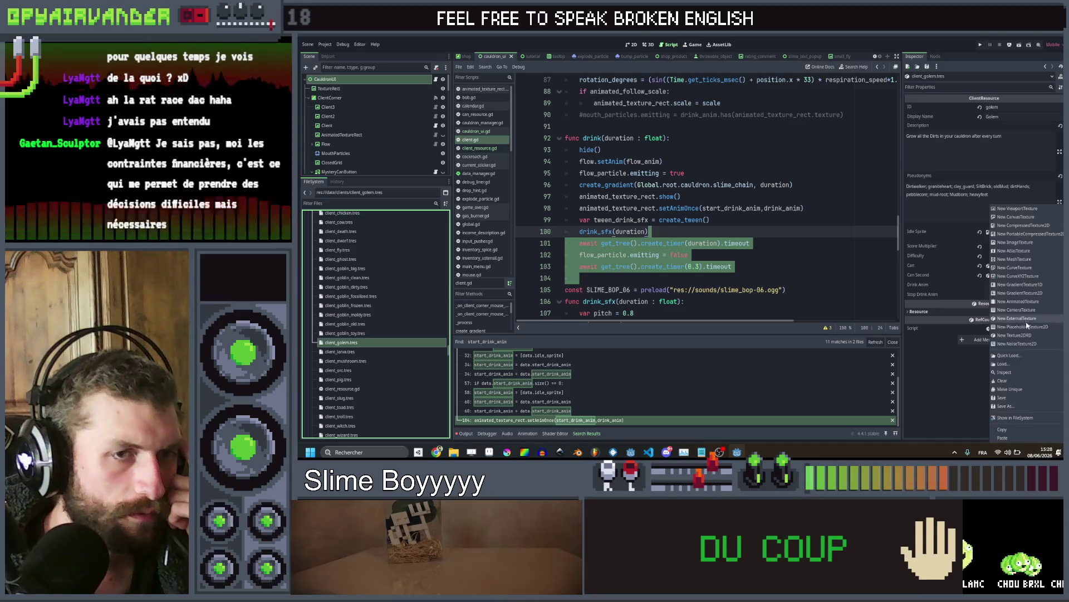
pyautogui.click(1008, 355)
pyautogui.write('c')
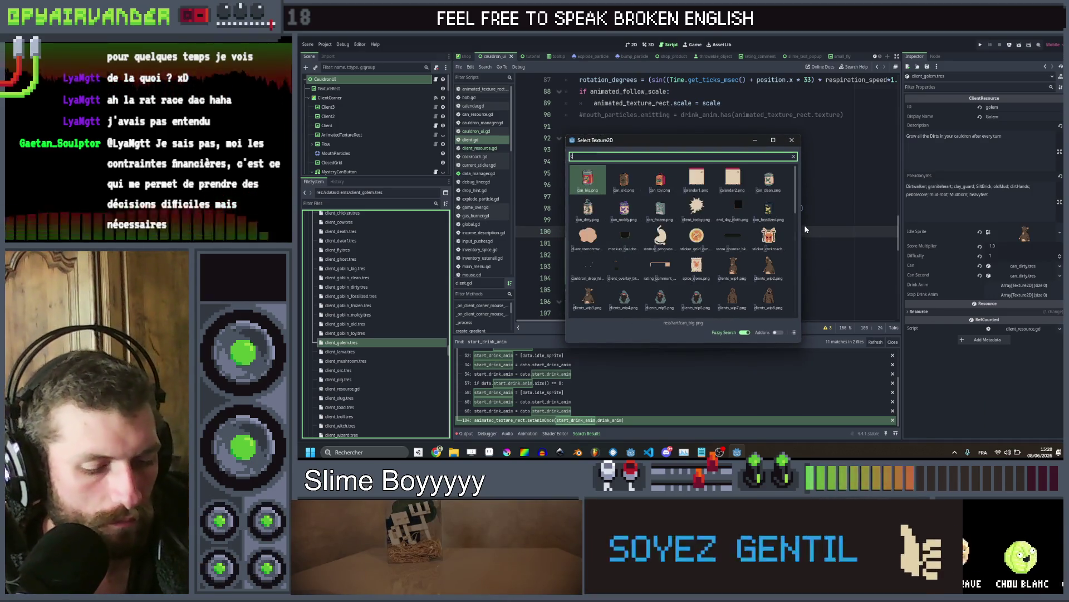
pyautogui.write('lient')
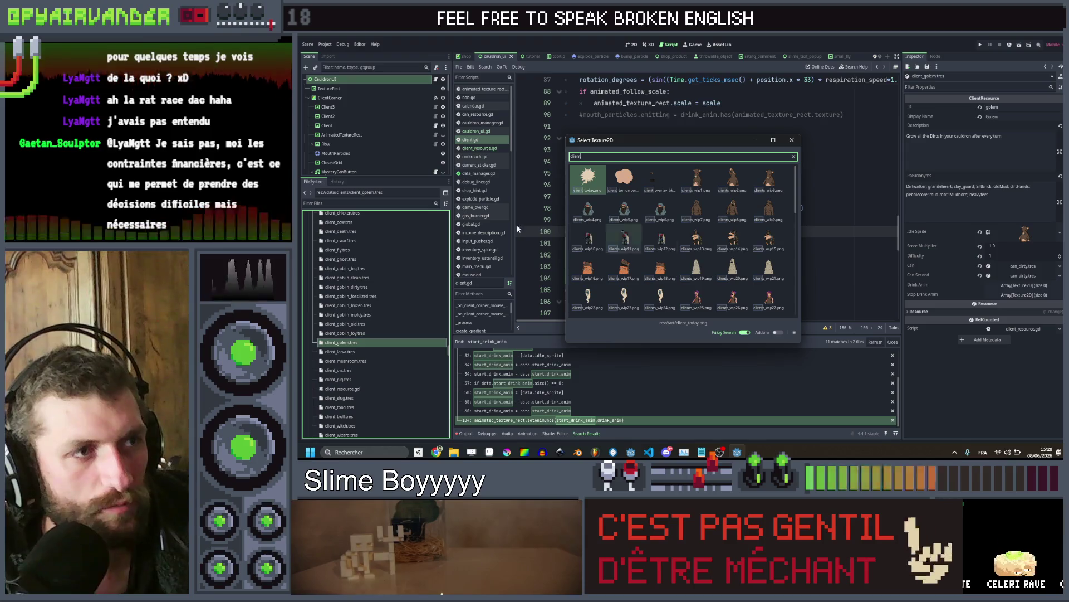
pyautogui.click(733, 210)
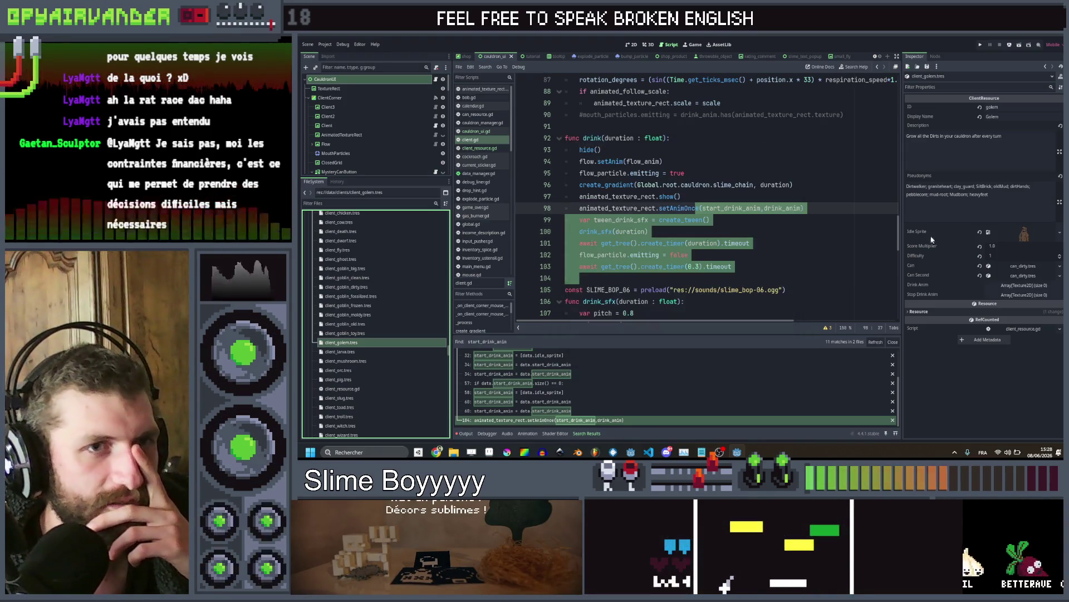
# Give the golem's Drink Anim and Stop Drink Anim arrays one element each
pyautogui.click(1011, 284)
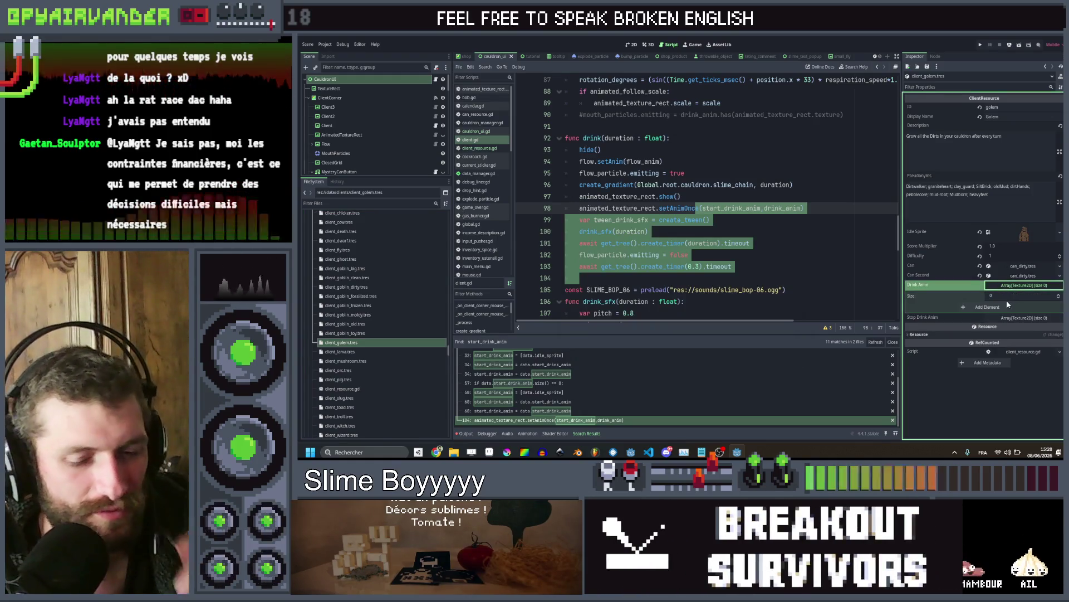
pyautogui.click(1012, 296)
pyautogui.write('1')
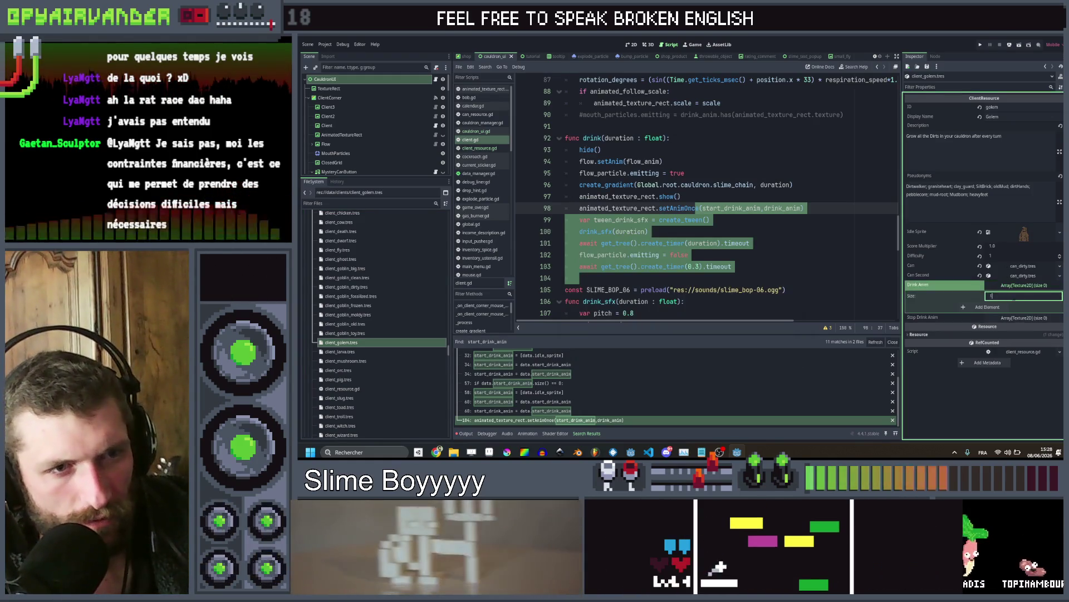
pyautogui.press('Return')
pyautogui.click(1013, 329)
pyautogui.click(987, 350)
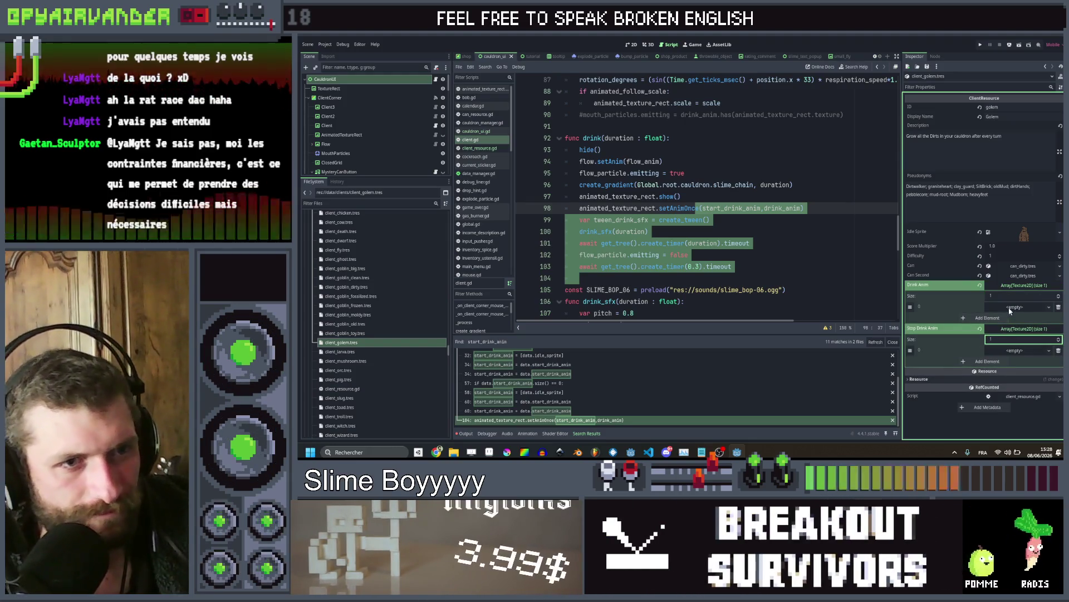
# Quick Load brown client textures into the drink and stop-drink slots, then select client_larva.tres
pyautogui.click(1015, 350)
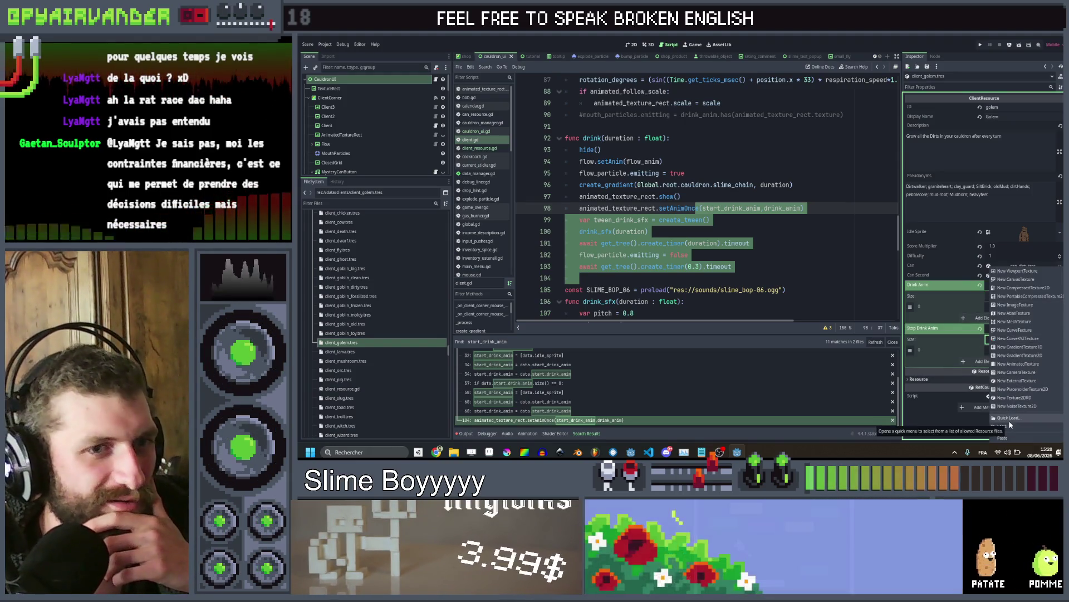
pyautogui.click(1007, 417)
pyautogui.write('client')
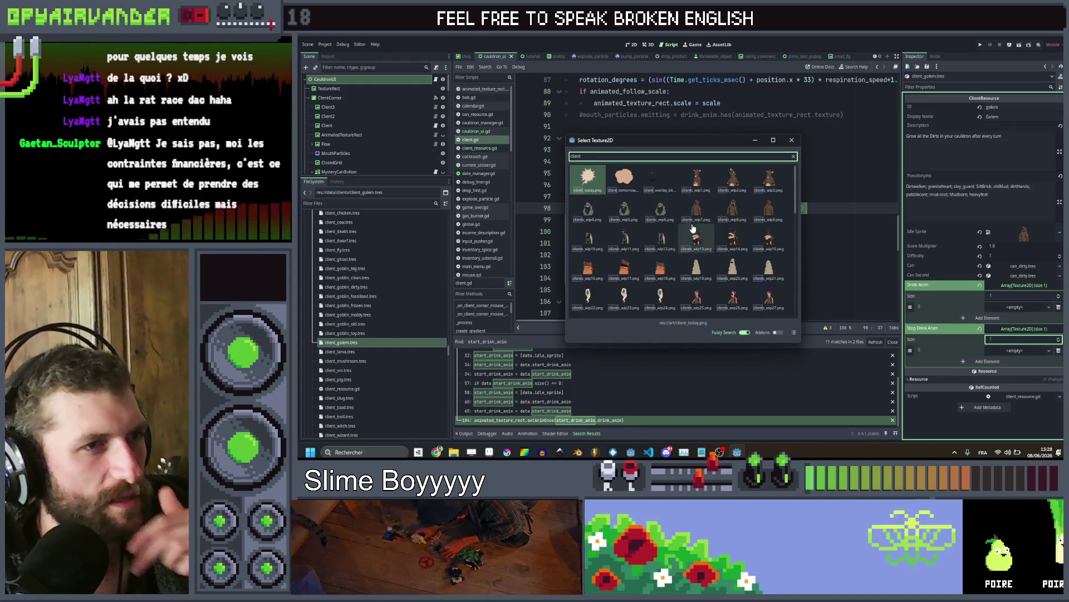
pyautogui.doubleClick(660, 210)
pyautogui.click(1034, 361)
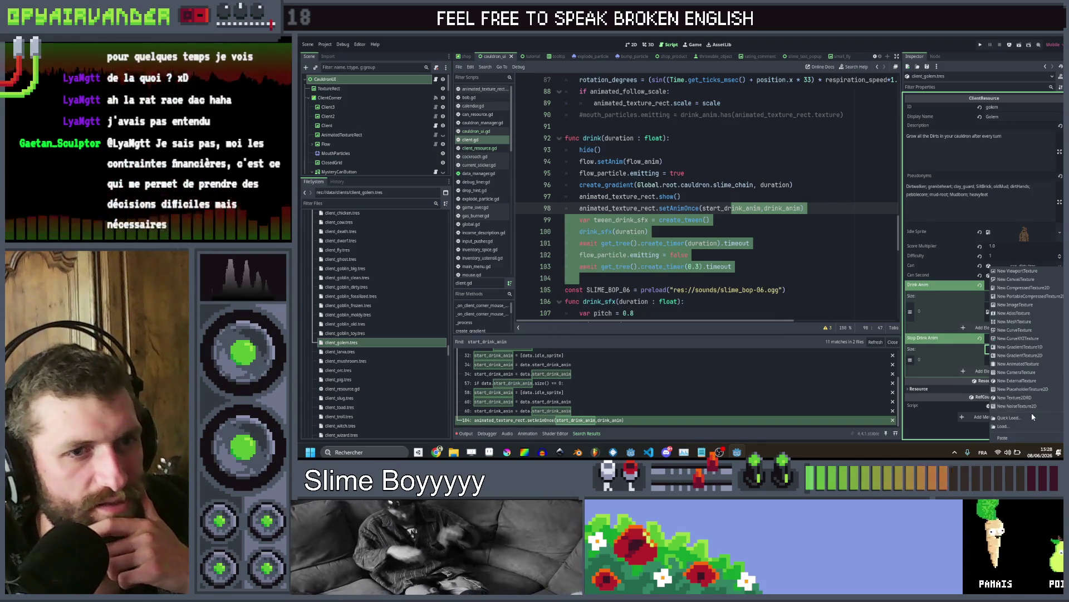
pyautogui.click(1032, 413)
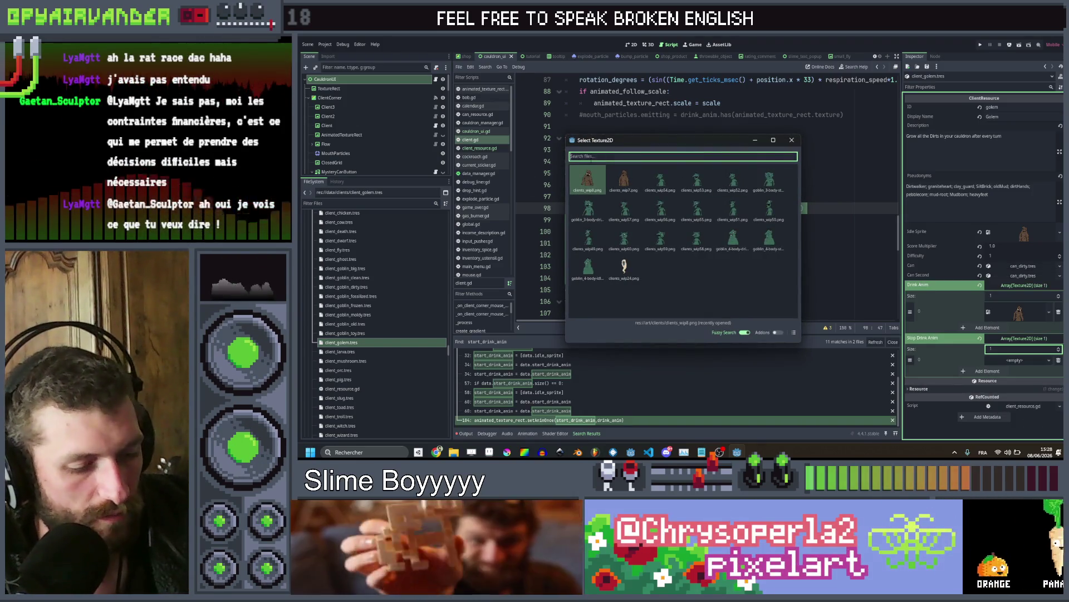
pyautogui.write('client')
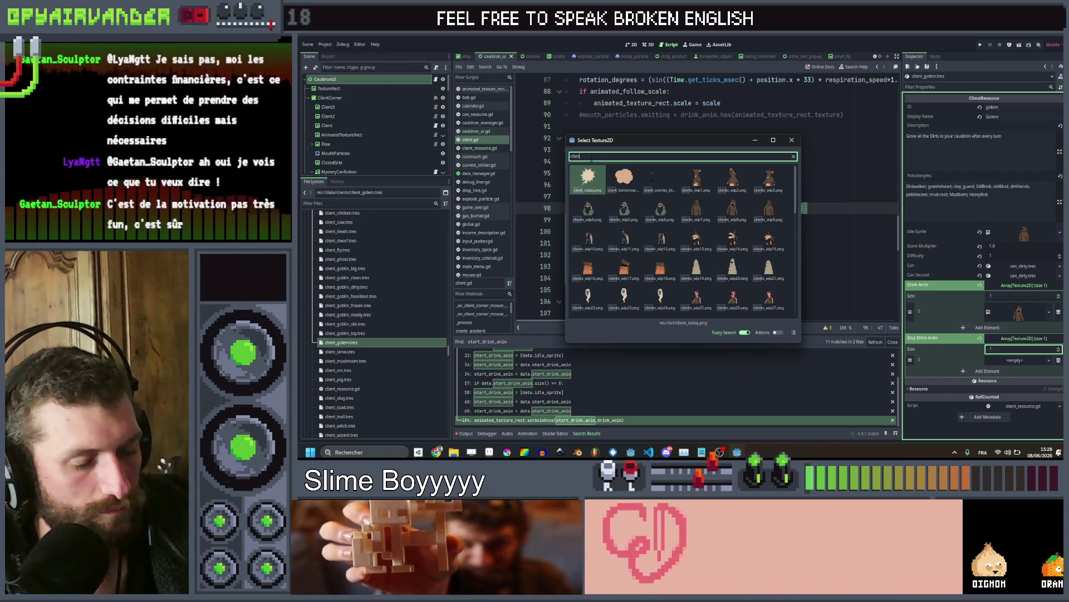
pyautogui.doubleClick(696, 210)
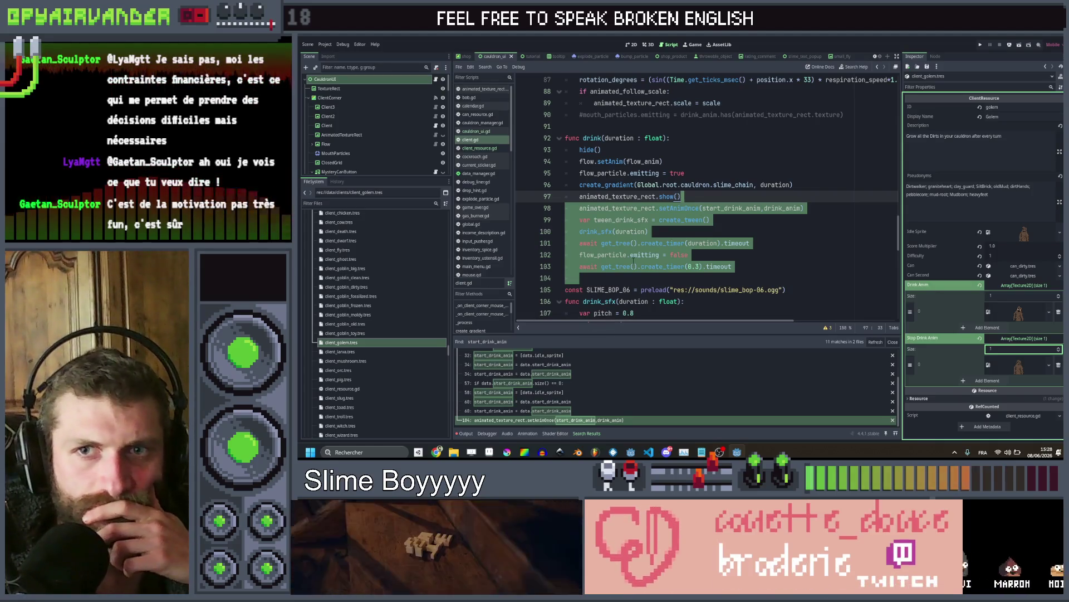
pyautogui.click(351, 352)
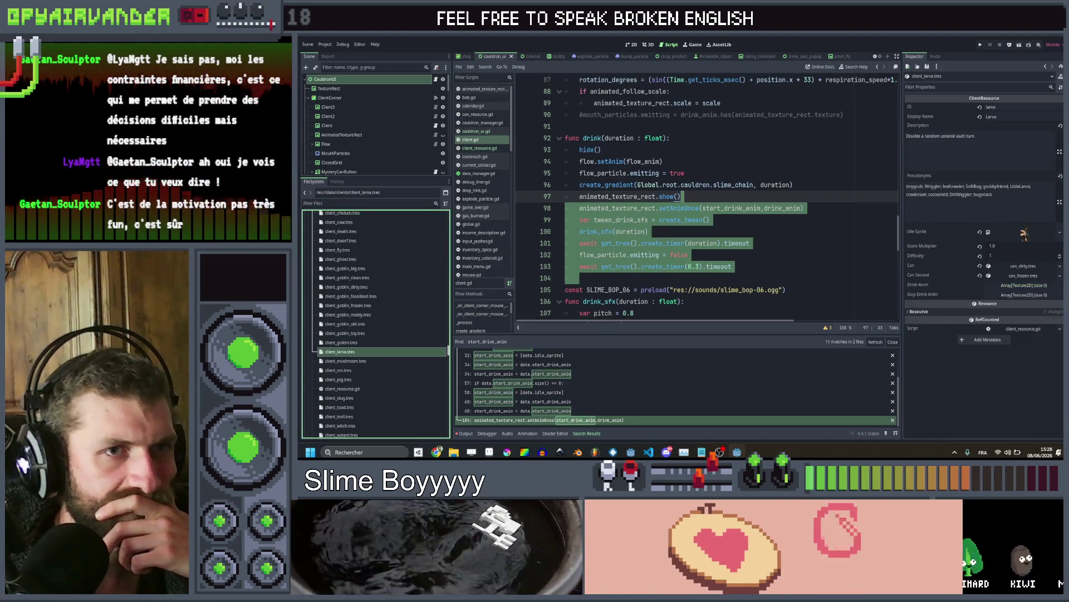
# Quick Load a client texture as the larva's Idle Sprite
pyautogui.rightClick(1024, 234)
pyautogui.click(1008, 356)
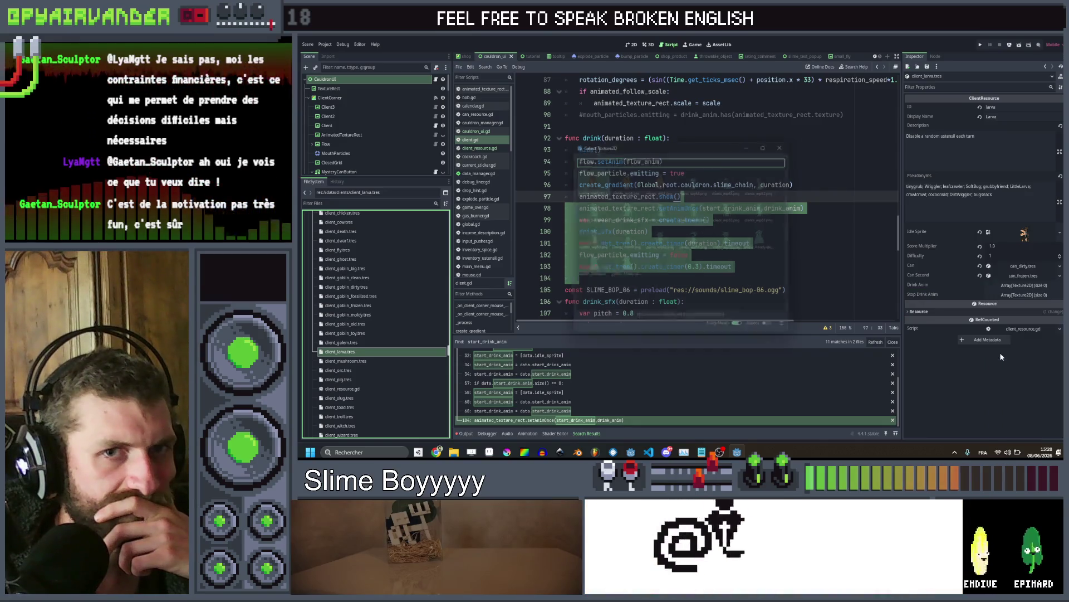
pyautogui.write('c')
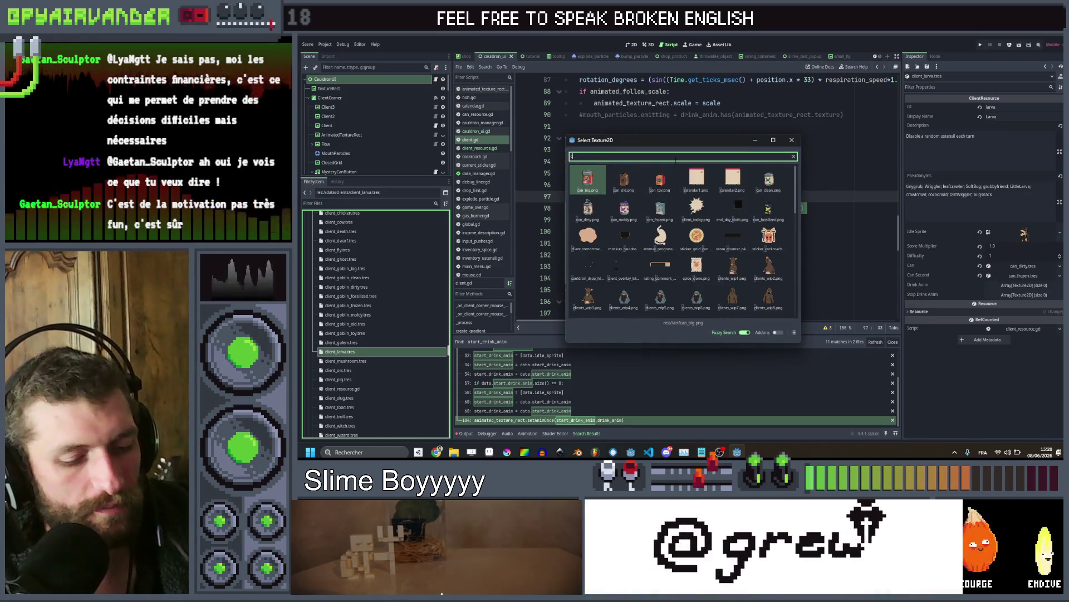
pyautogui.write('lient')
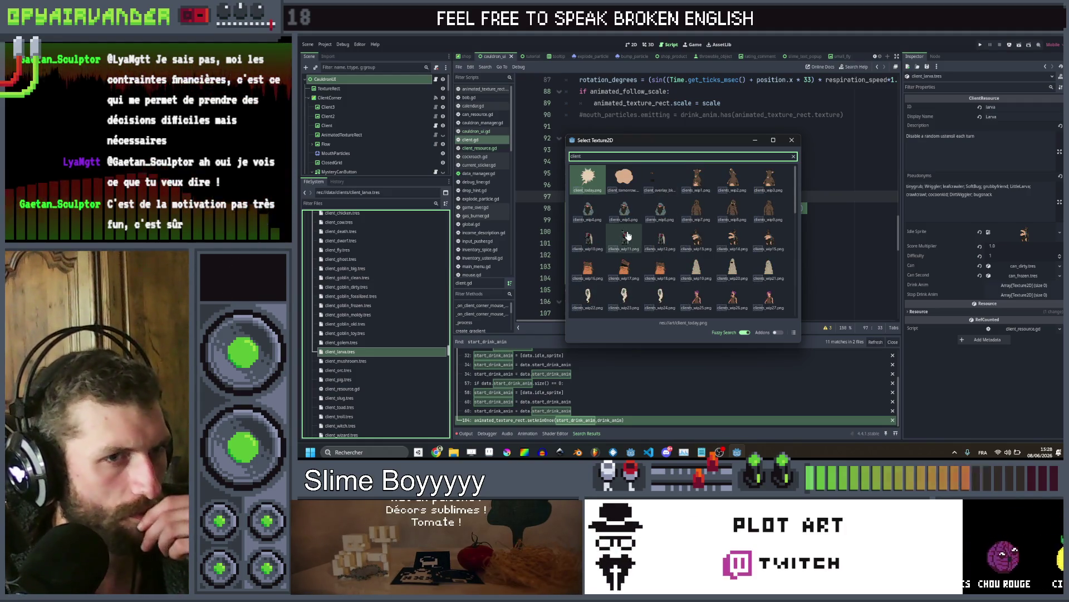
pyautogui.scroll(-2, 669, 239)
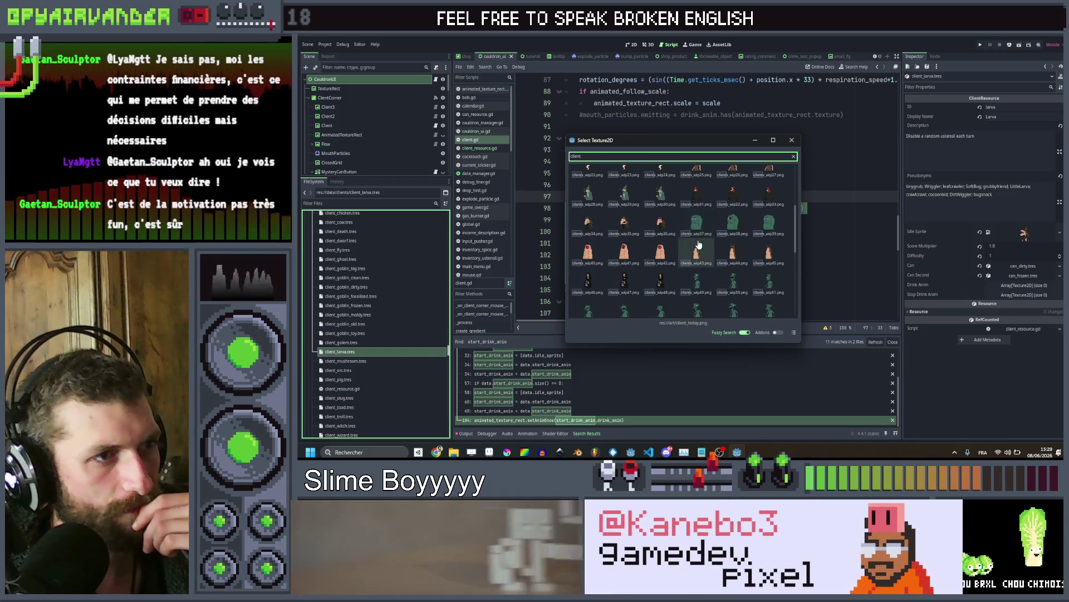
pyautogui.doubleClick(697, 243)
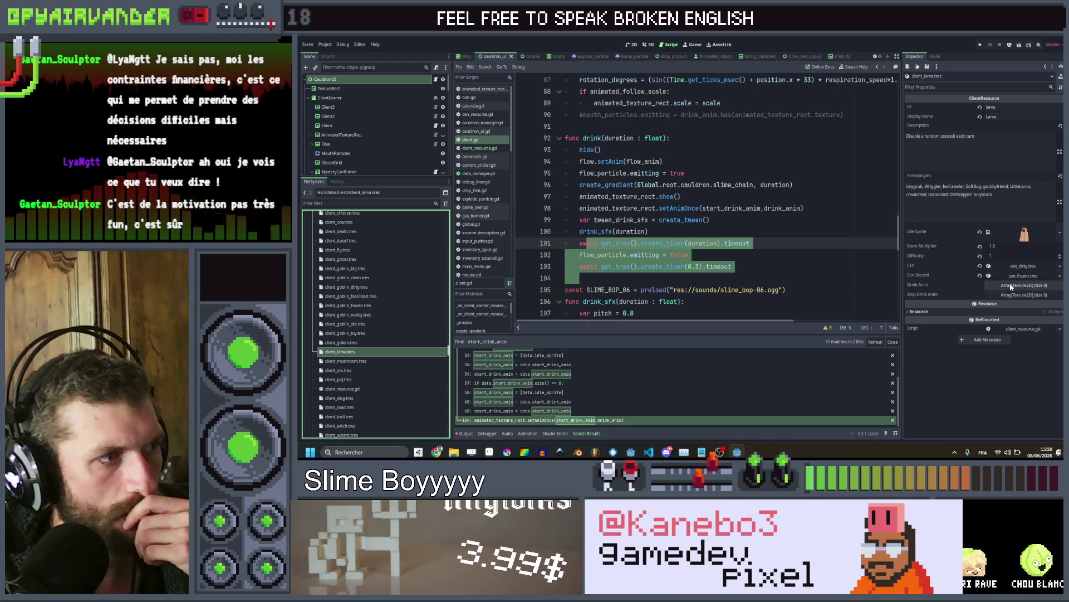
# After comparing the ghost and fly clients, give the larva's Drink Anim and Stop Drink Anim one element each
pyautogui.click(380, 259)
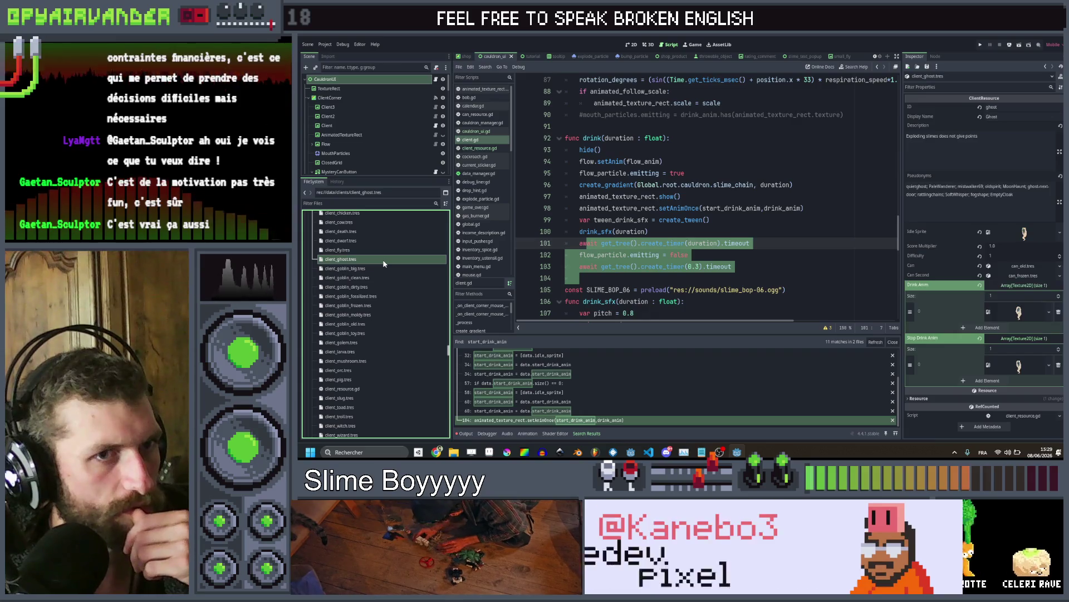
pyautogui.click(379, 251)
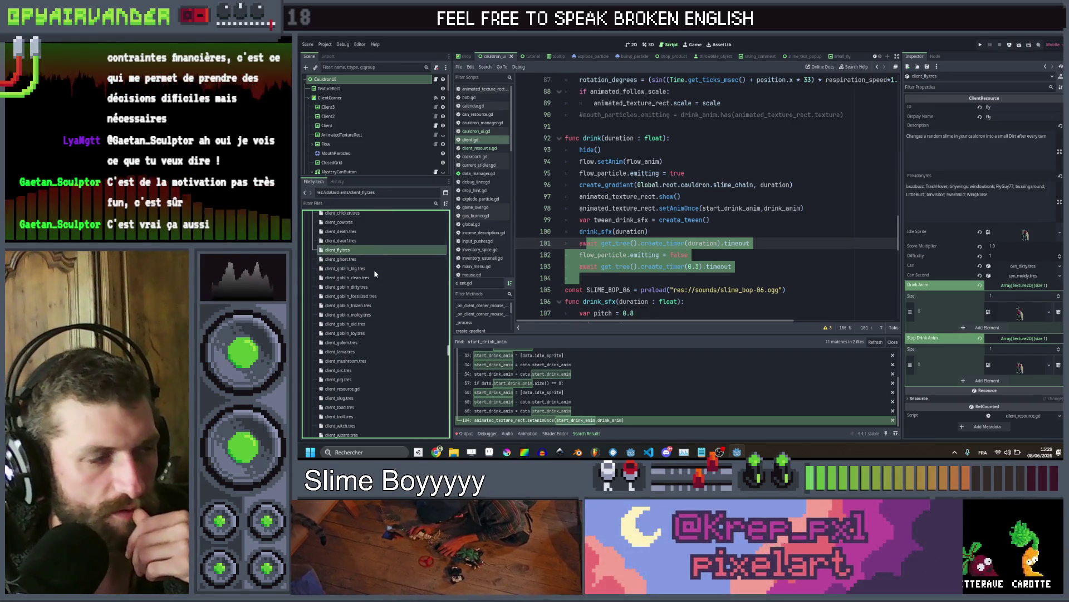
pyautogui.click(361, 351)
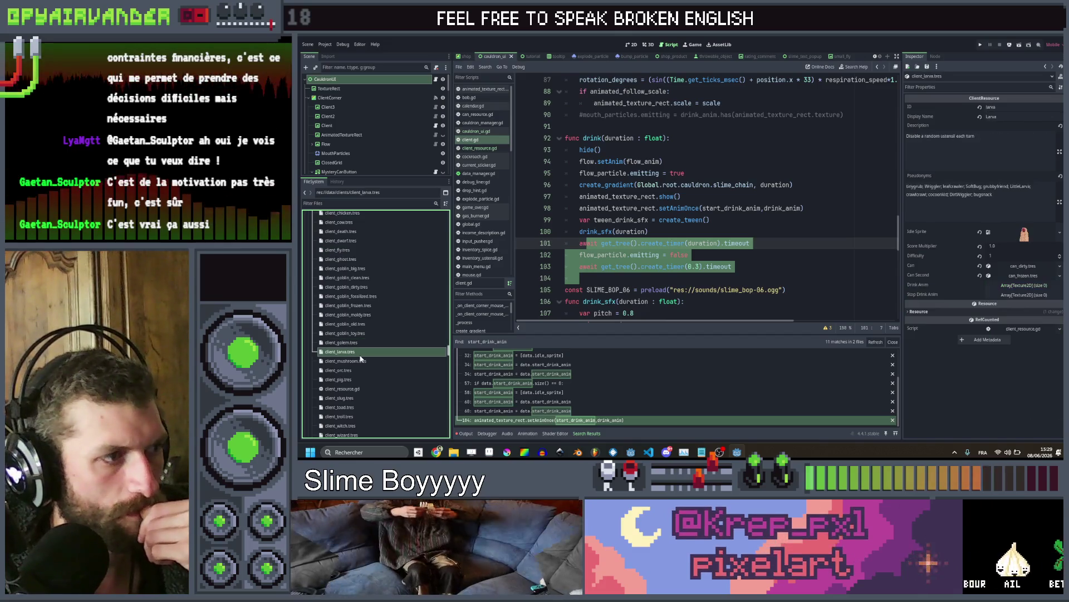
pyautogui.click(1012, 286)
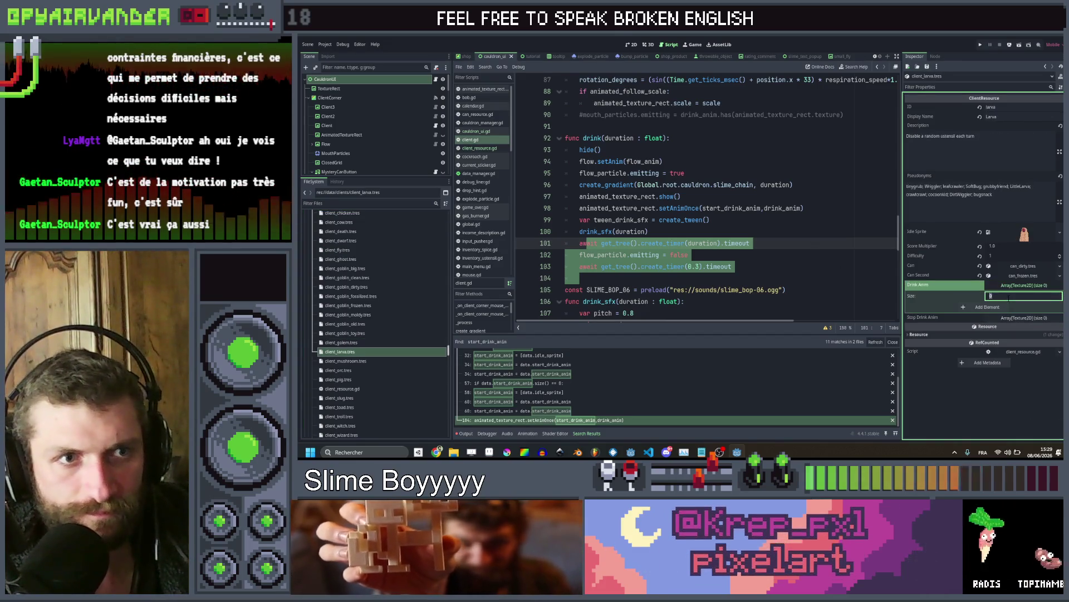
pyautogui.click(1003, 307)
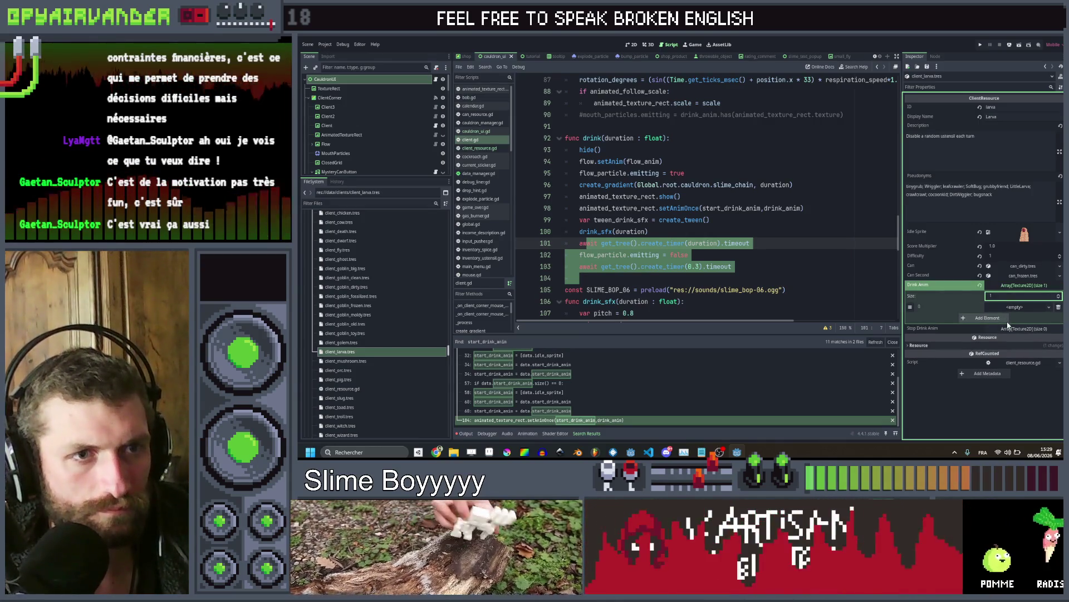
pyautogui.click(1009, 329)
pyautogui.moveTo(1006, 340); pyautogui.dragTo(1010, 326)
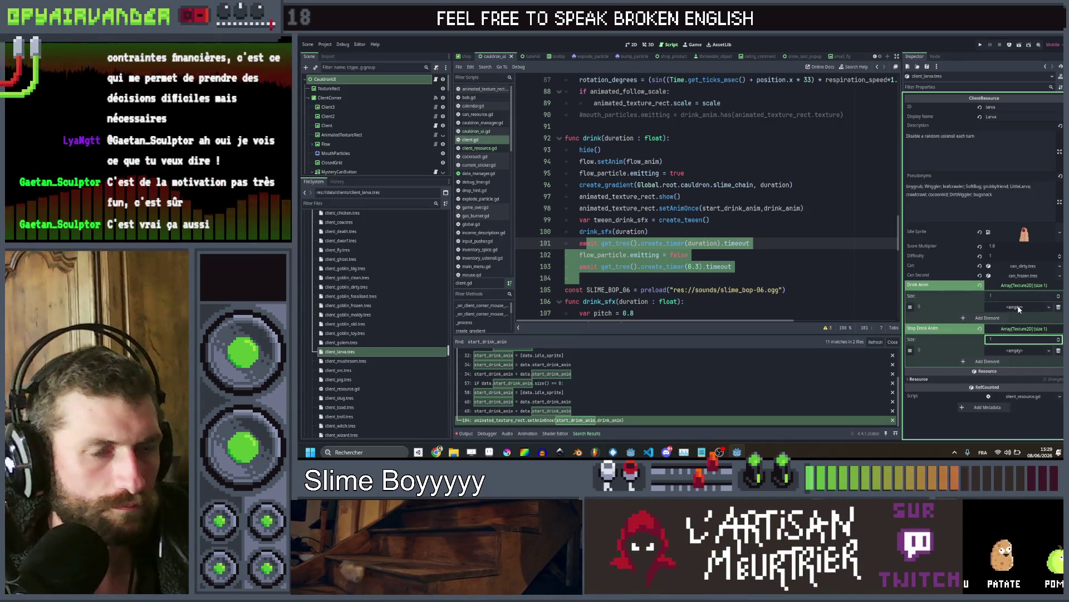
# Quick Load clients_wip40 into the larva's drink slot
pyautogui.click(1018, 307)
pyautogui.click(1008, 418)
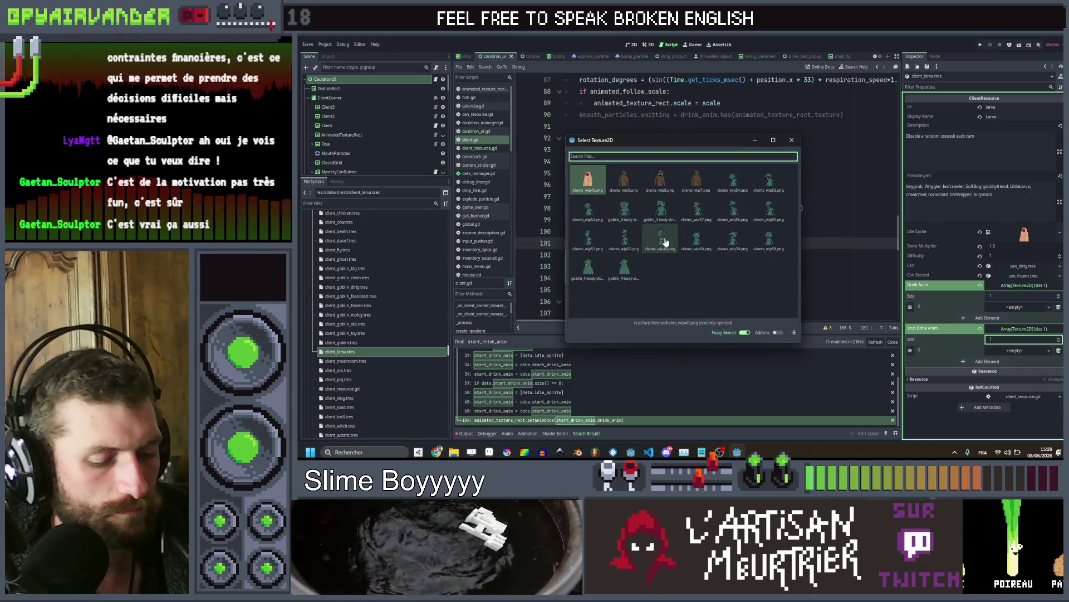
pyautogui.write('clie')
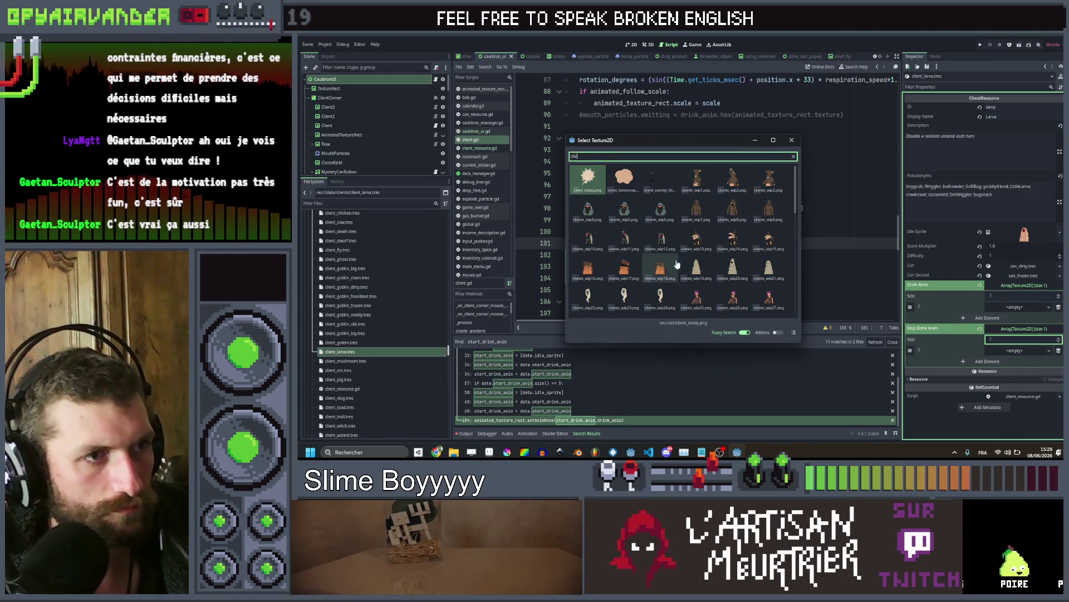
pyautogui.scroll(-3, 677, 264)
pyautogui.doubleClick(599, 277)
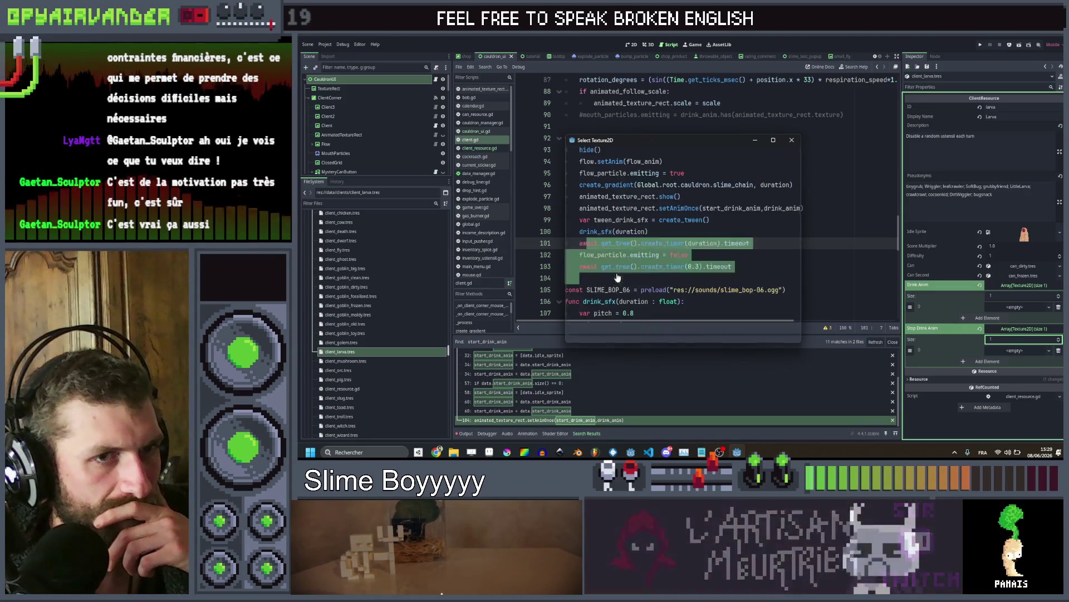
# Quick Load a client texture into the stop-drink slot, then select client_mushroom.tres
pyautogui.click(1014, 359)
pyautogui.click(1014, 419)
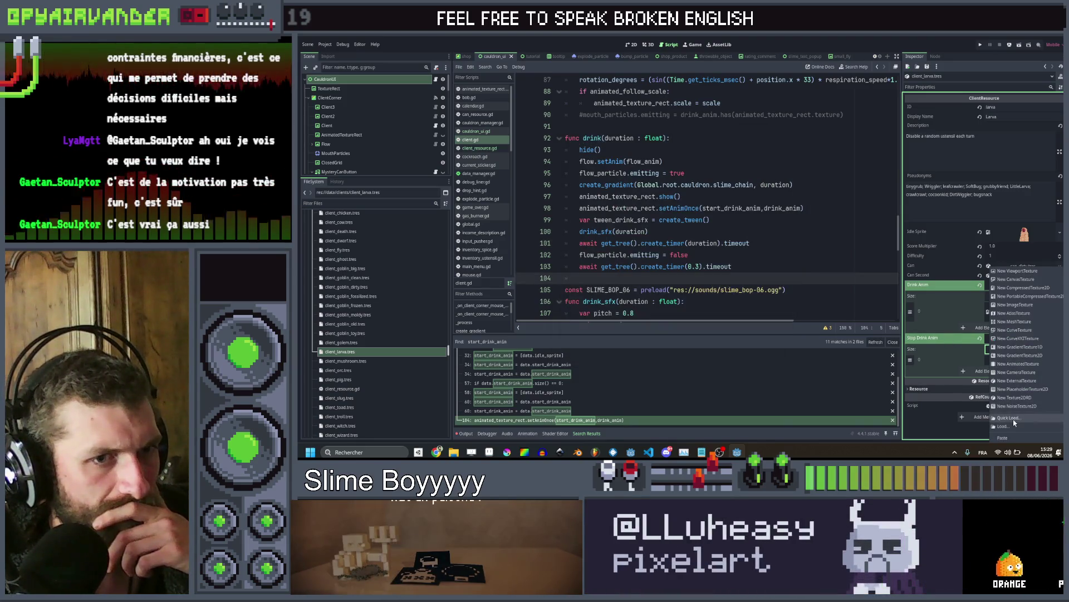
pyautogui.write('client')
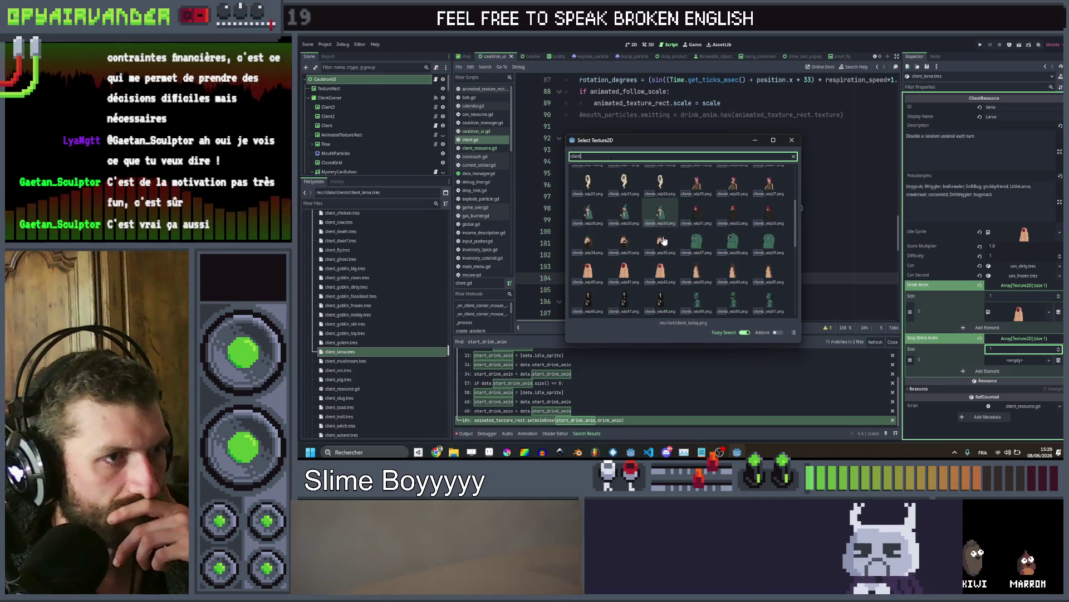
pyautogui.doubleClick(660, 268)
pyautogui.click(345, 361)
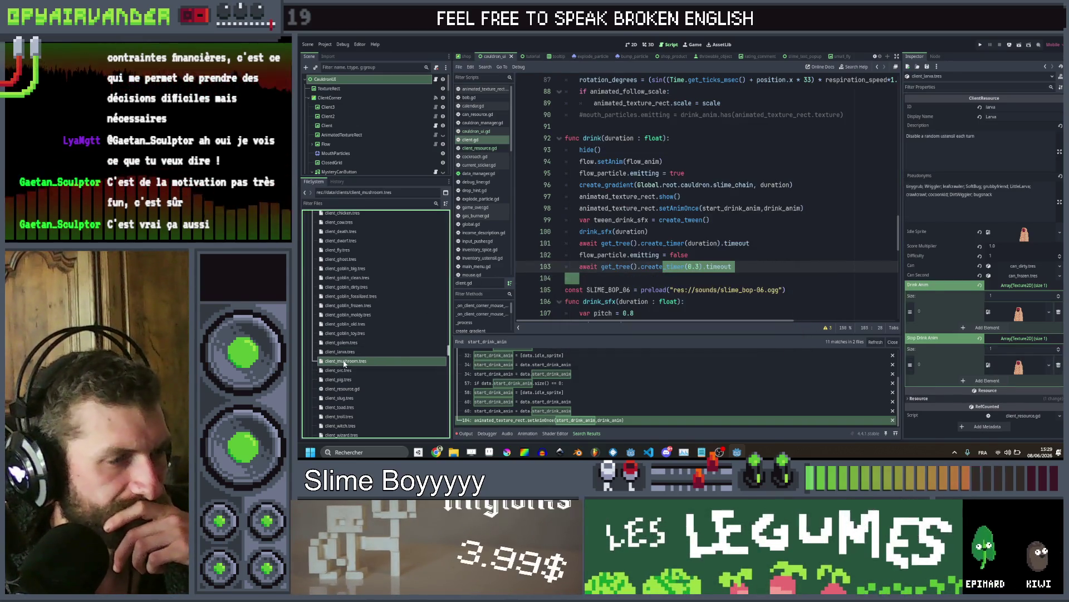
# Set clients_wip25 as the mushroom's Idle Sprite
pyautogui.rightClick(1034, 239)
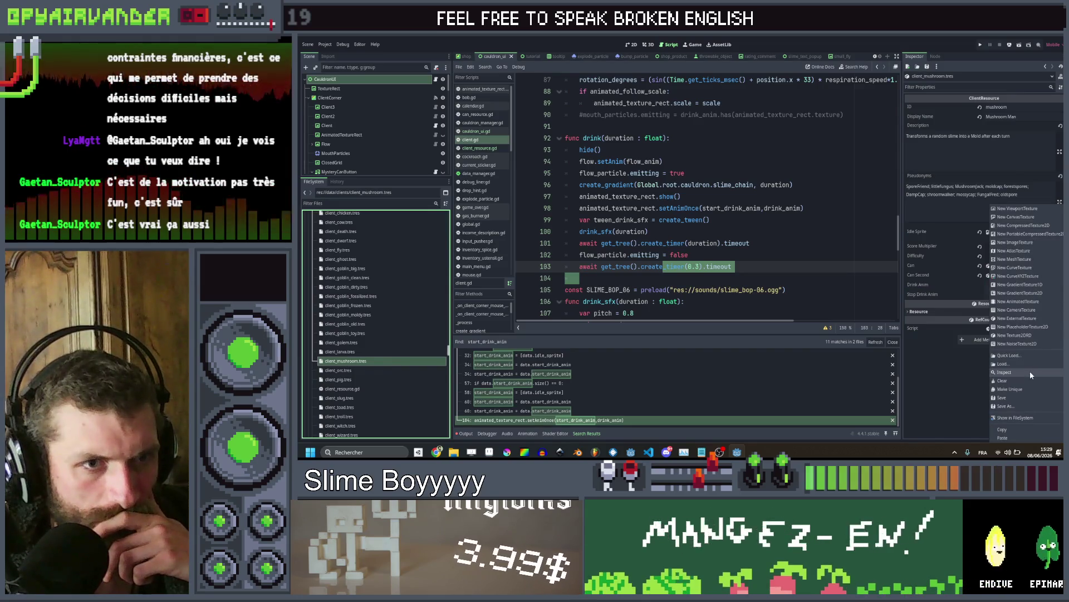
pyautogui.click(1027, 355)
pyautogui.write('c')
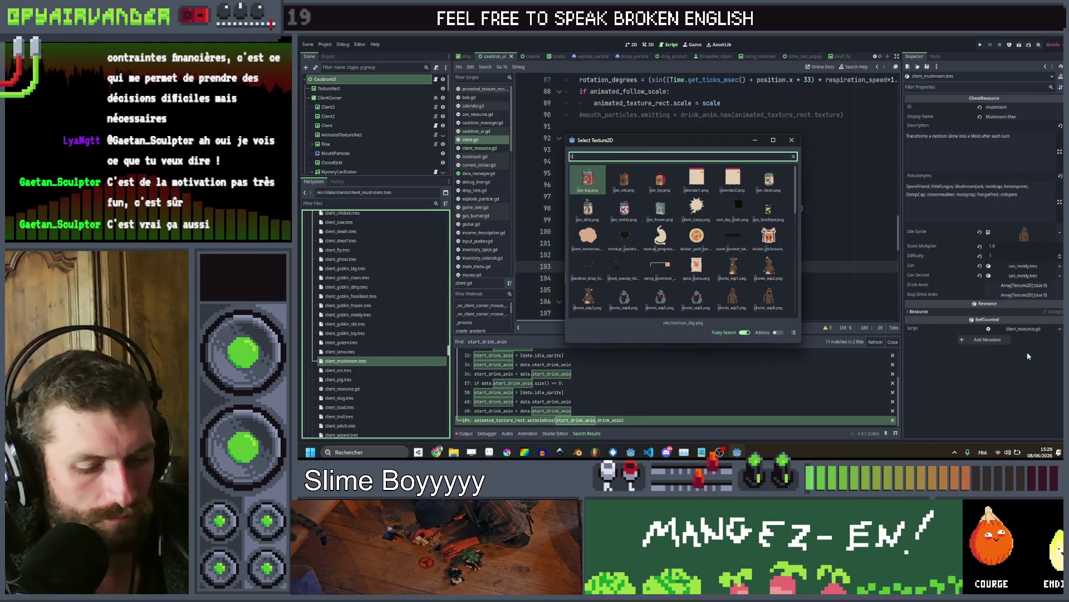
pyautogui.write('lient')
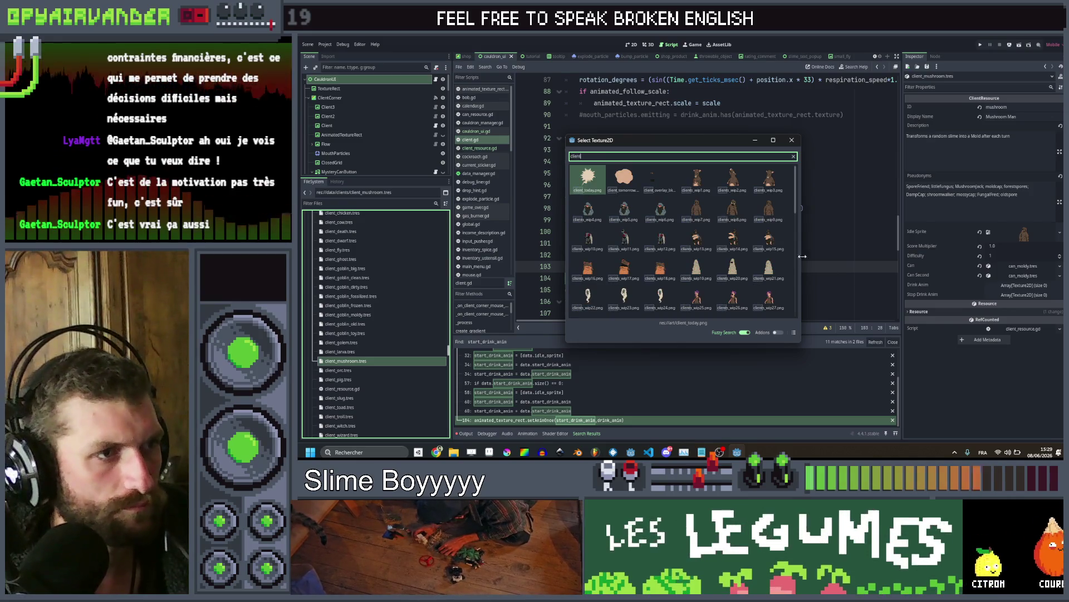
pyautogui.scroll(-2, 696, 246)
pyautogui.doubleClick(697, 245)
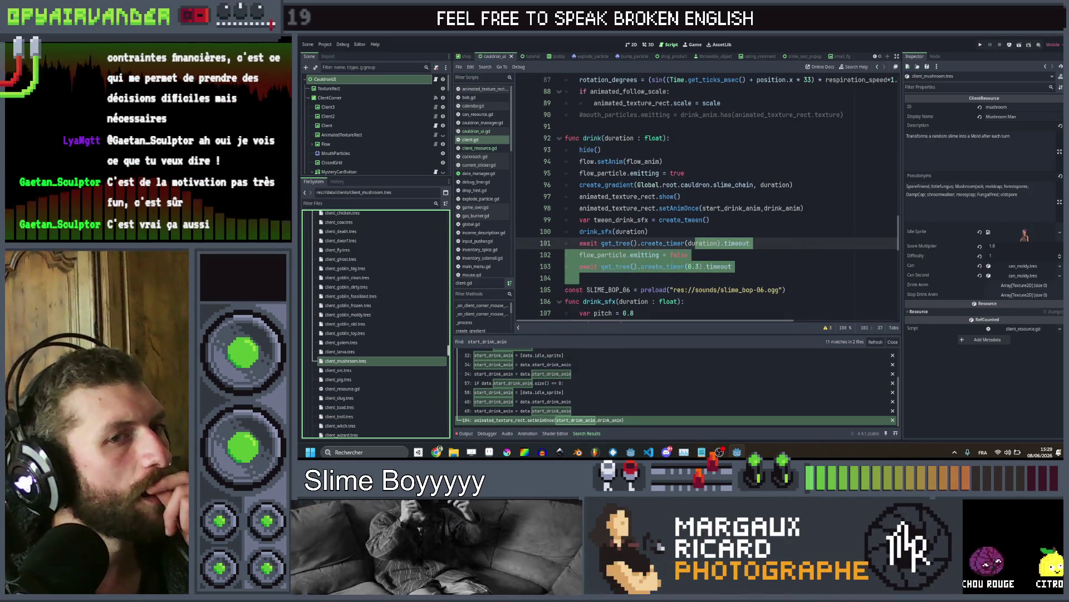
# Set the mushroom's Drink Anim and Stop Drink Anim array sizes to 1
pyautogui.click(1016, 287)
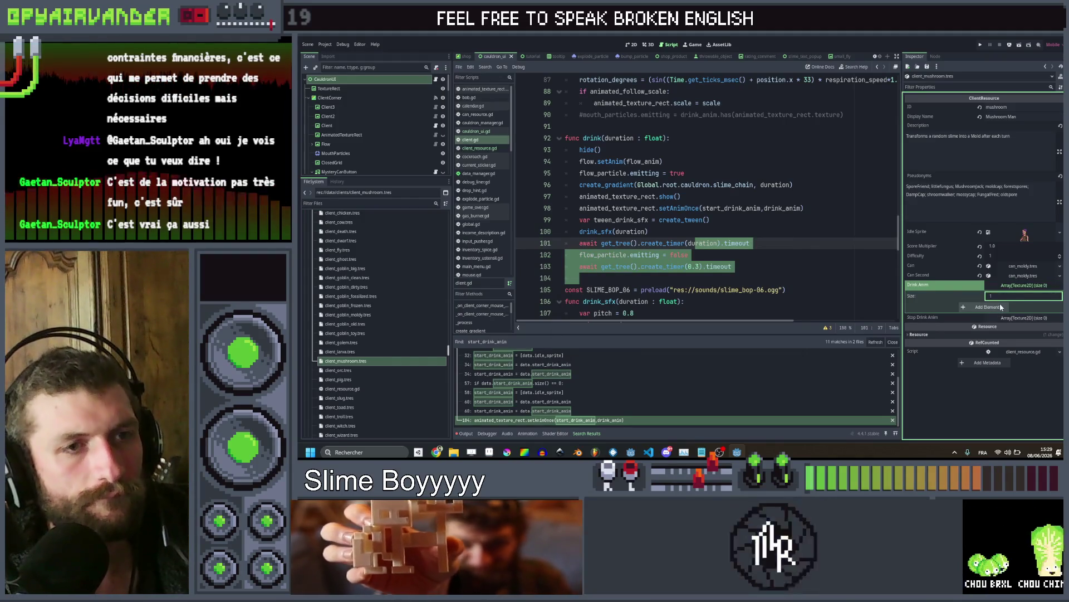
pyautogui.press('Return')
pyautogui.click(1009, 329)
pyautogui.click(1011, 338)
pyautogui.write('1')
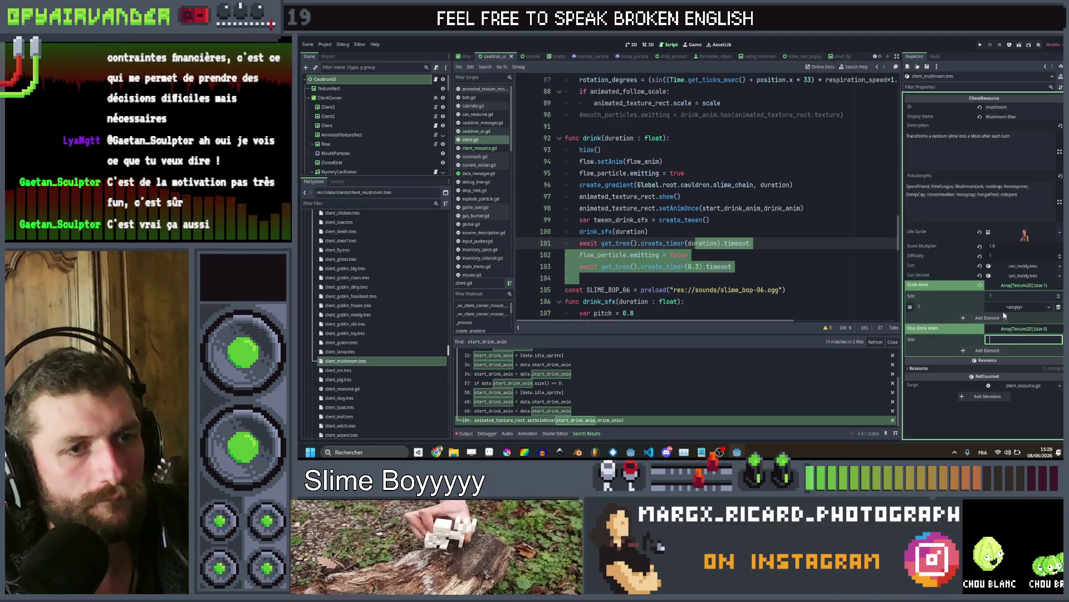
pyautogui.press('Return')
# Quick Load clients_wip26 into the drink slot
pyautogui.click(1015, 350)
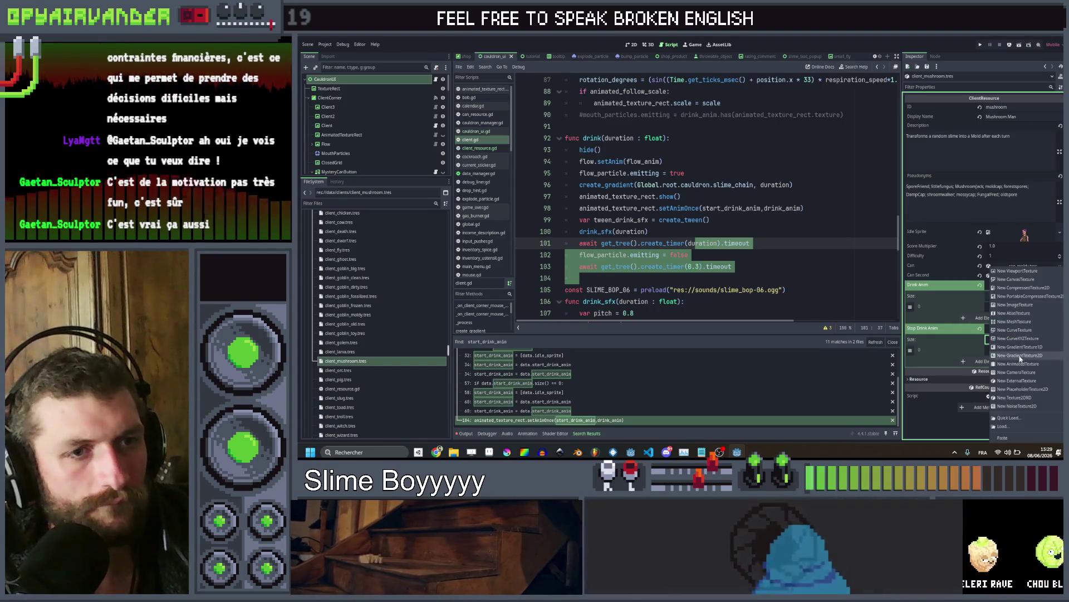
pyautogui.click(1008, 420)
pyautogui.write('cli')
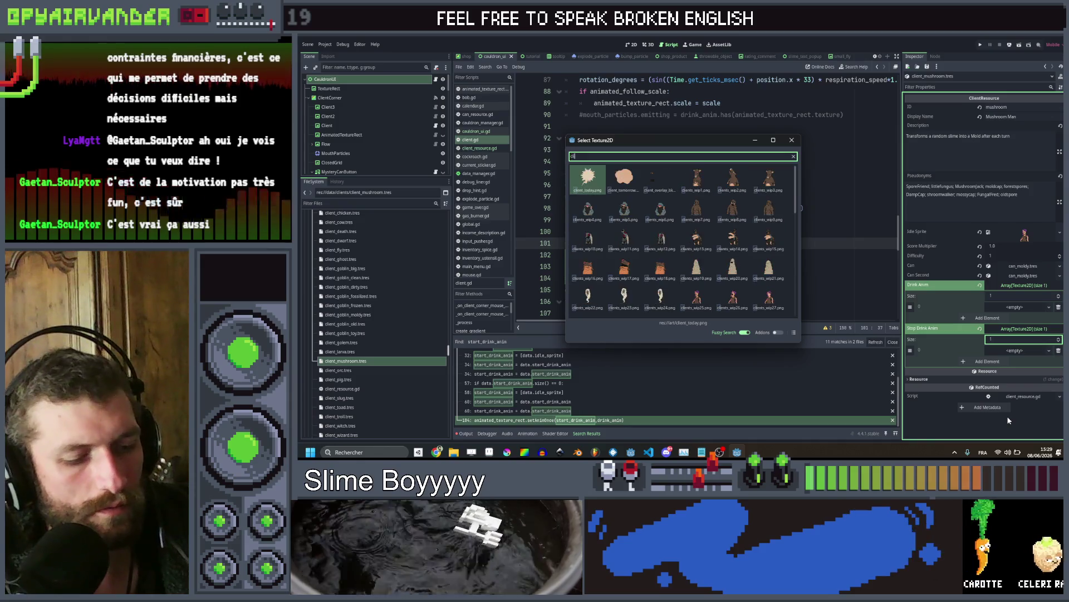
pyautogui.write('ent')
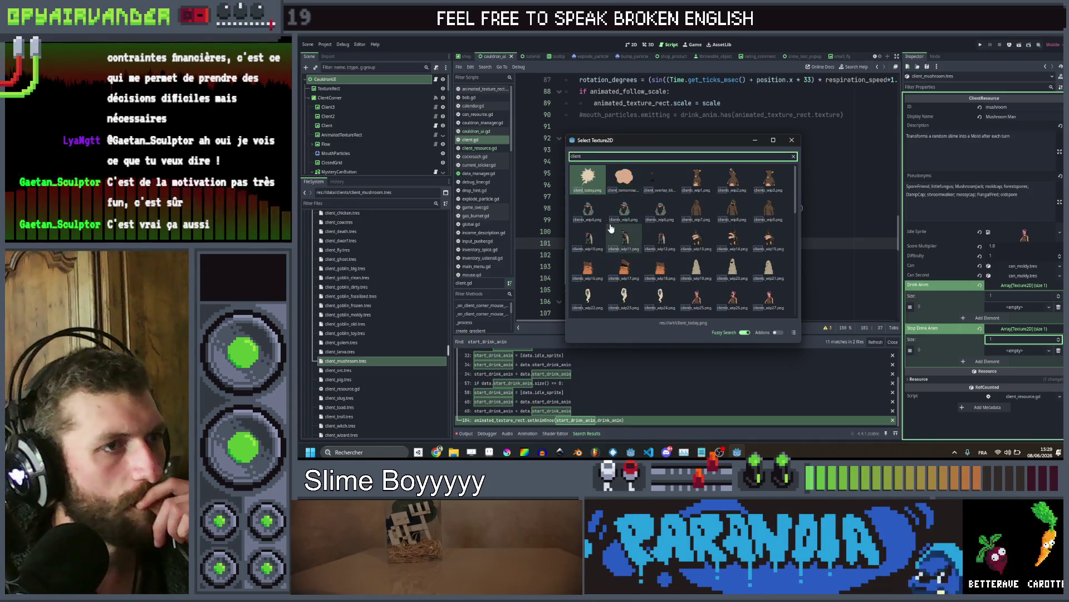
pyautogui.scroll(-3, 611, 229)
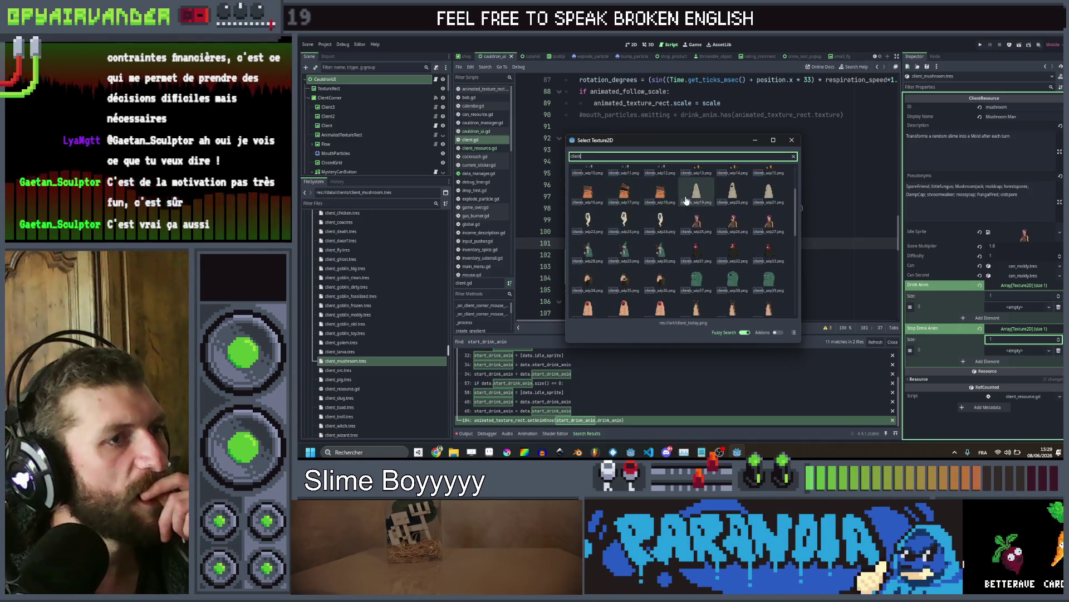
pyautogui.doubleClick(723, 223)
# Quick Load a slime texture into the stop-drink slot, then select client_orc.tres
pyautogui.click(1014, 360)
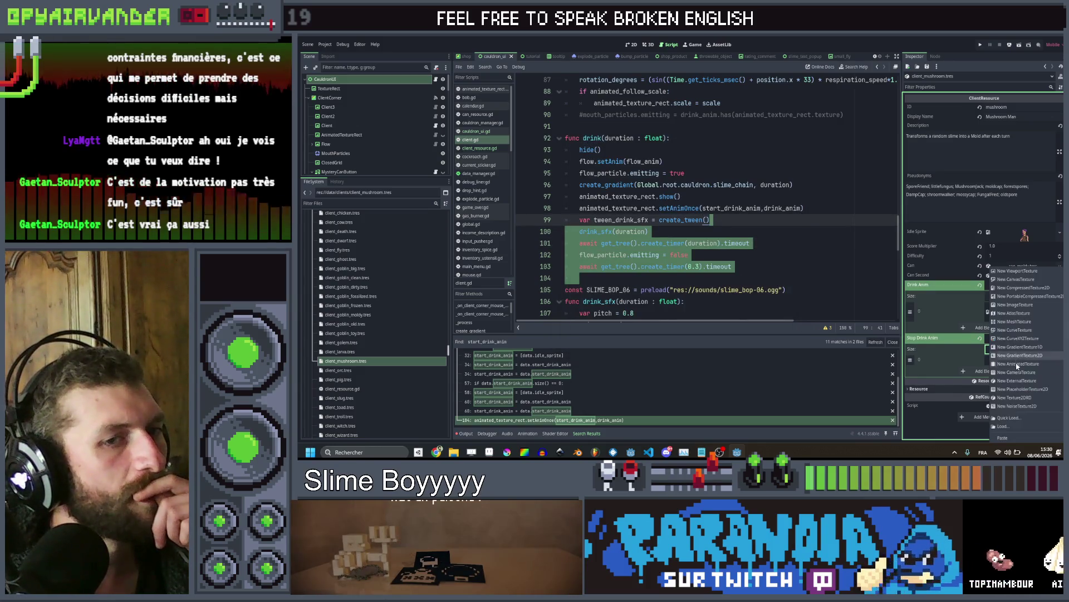
pyautogui.click(1025, 295)
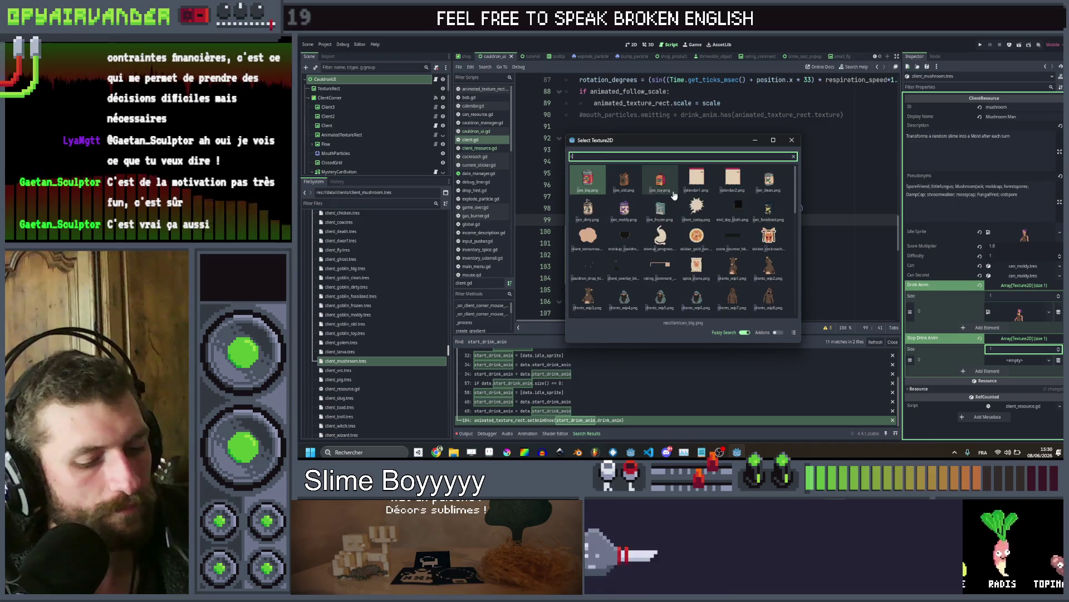
pyautogui.write('clie')
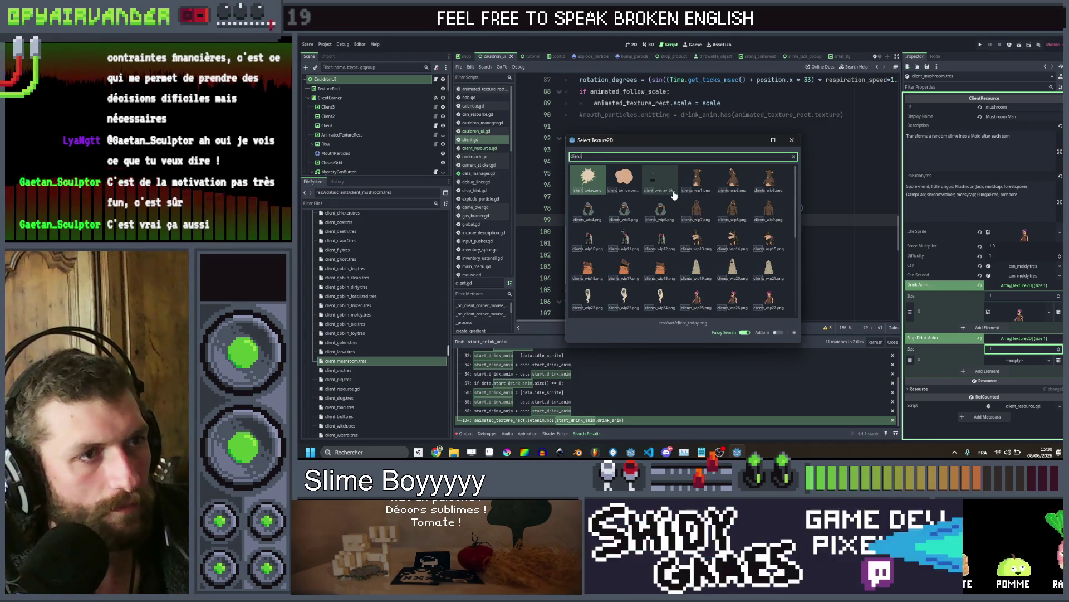
pyautogui.write('nt')
pyautogui.scroll(-2, 724, 234)
pyautogui.doubleClick(770, 241)
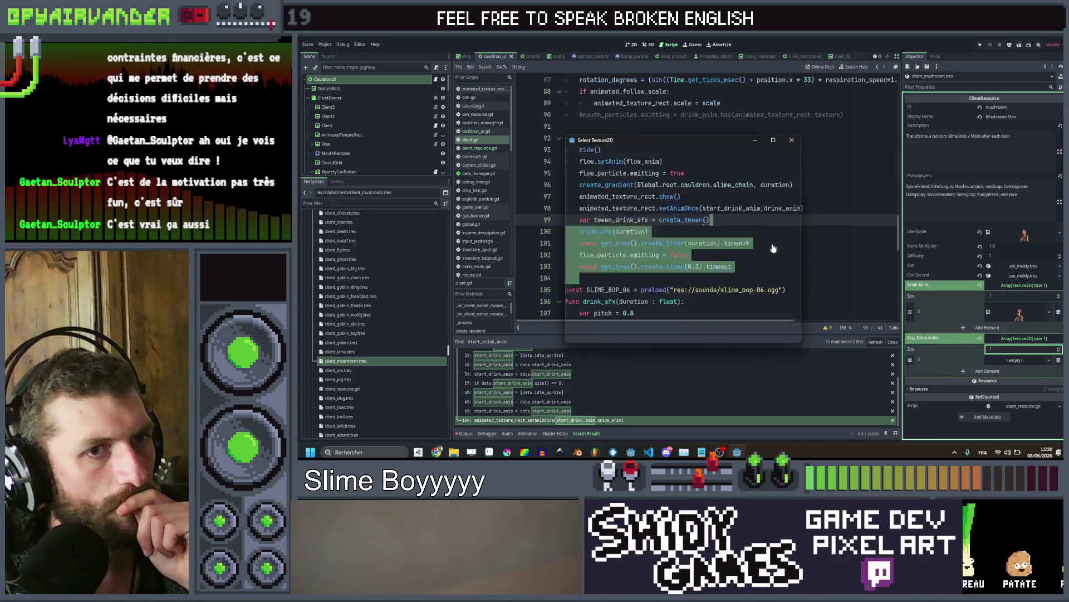
pyautogui.click(358, 370)
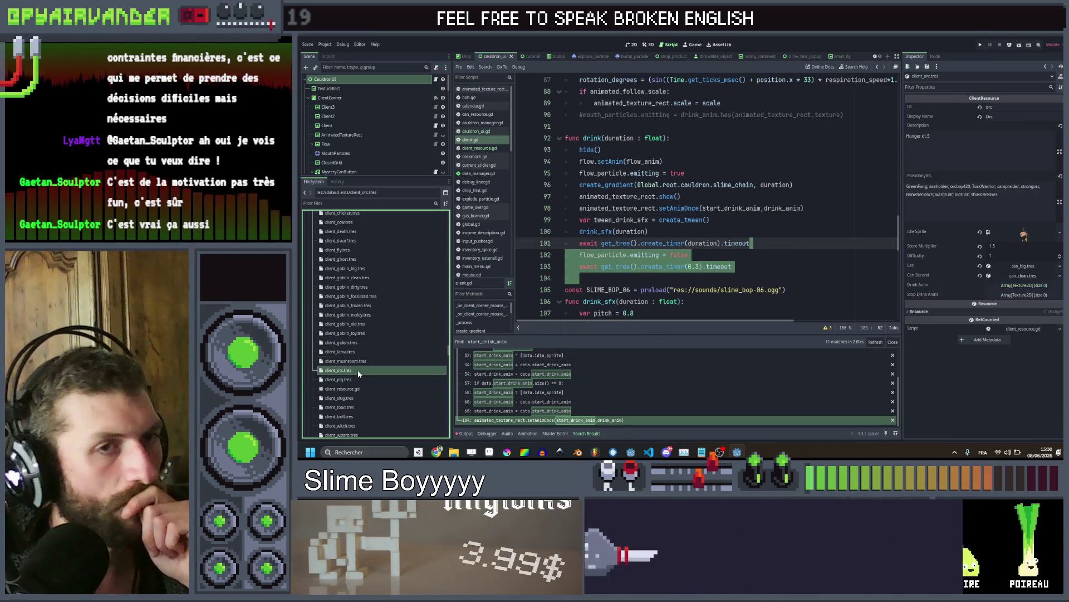
# Set the orc's Idle Sprite to the green slime client image
pyautogui.click(1039, 239)
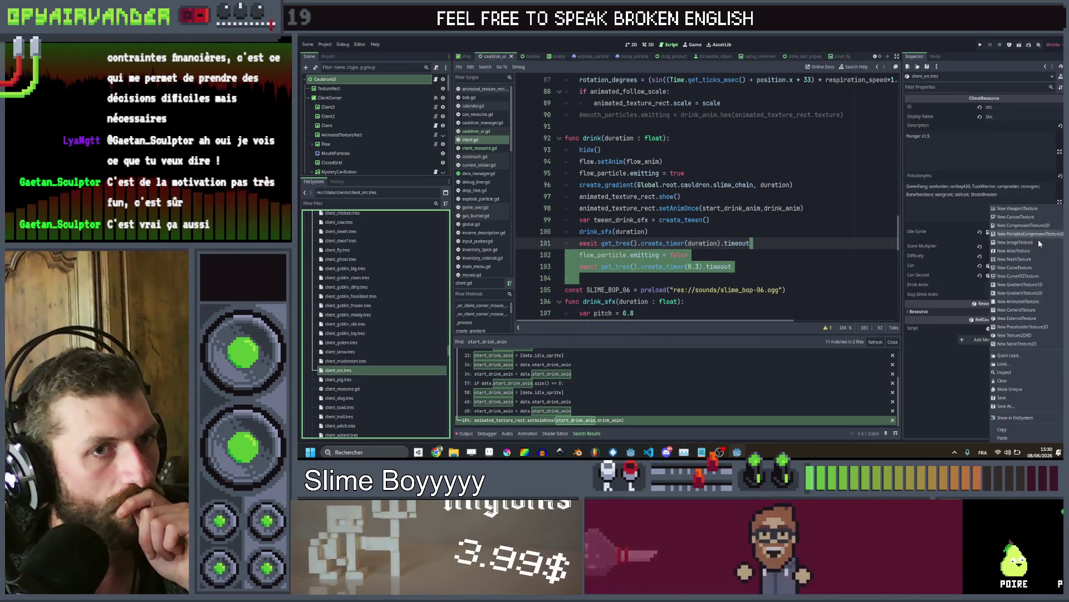
pyautogui.click(1037, 354)
pyautogui.write('clien')
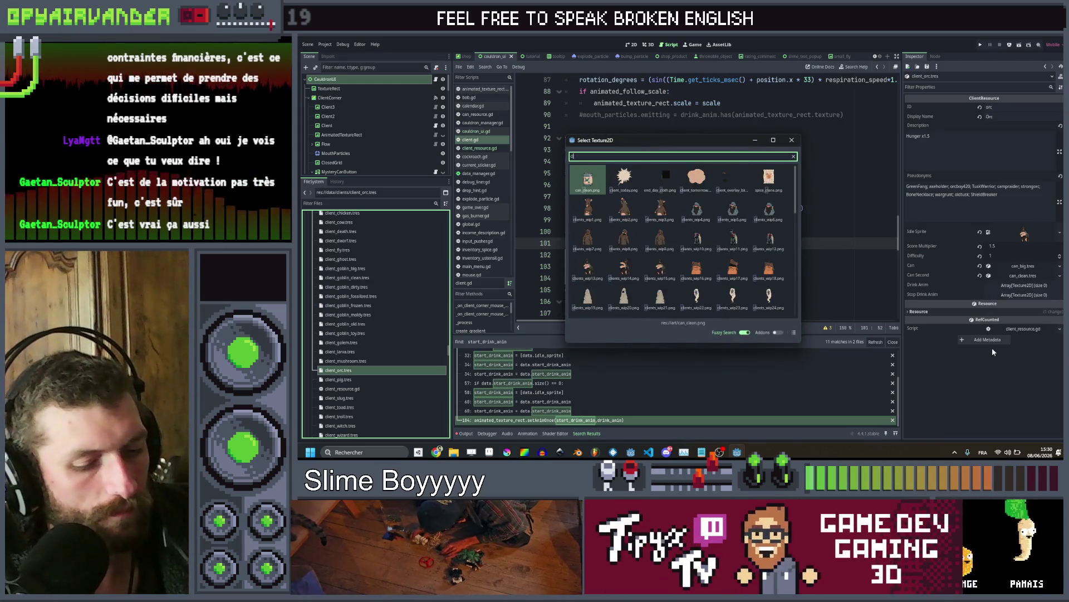
pyautogui.write('t')
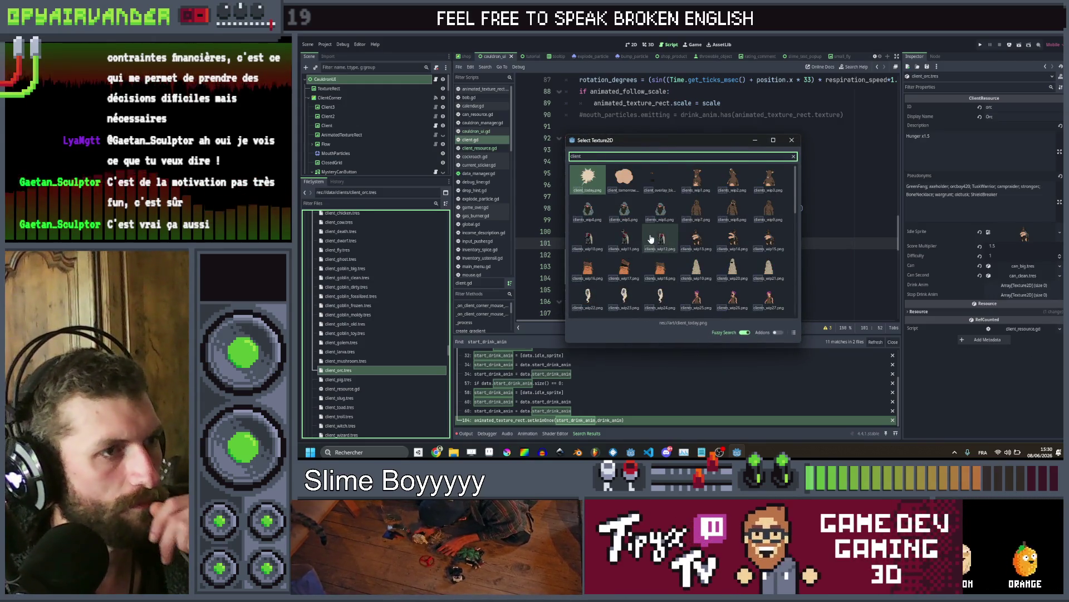
pyautogui.scroll(-3, 706, 282)
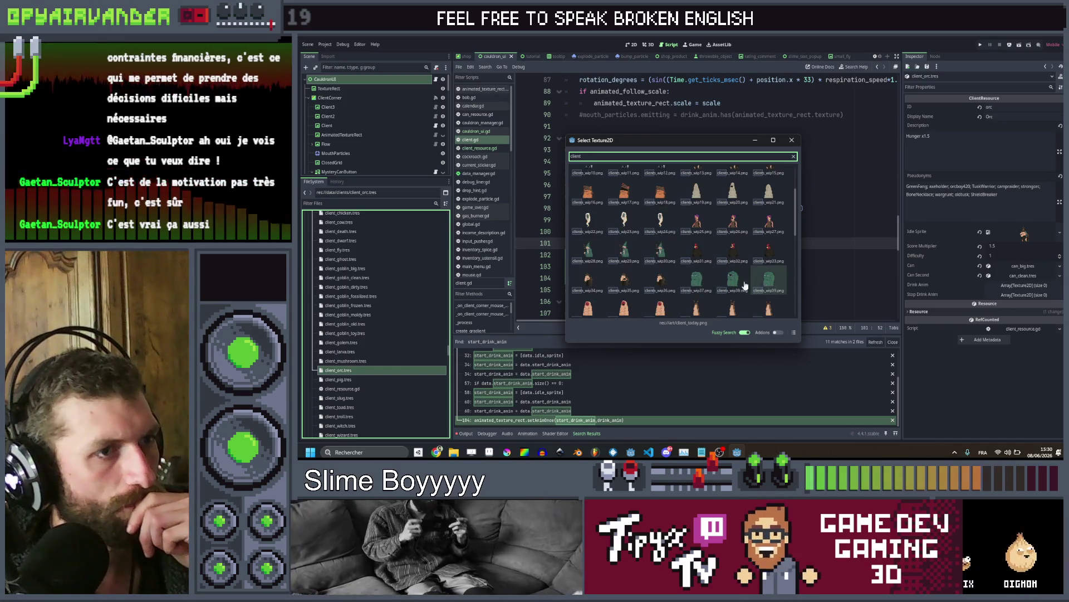
pyautogui.doubleClick(689, 289)
# Set the orc's Drink Anim and Stop Drink Anim sizes to 1
pyautogui.click(1026, 284)
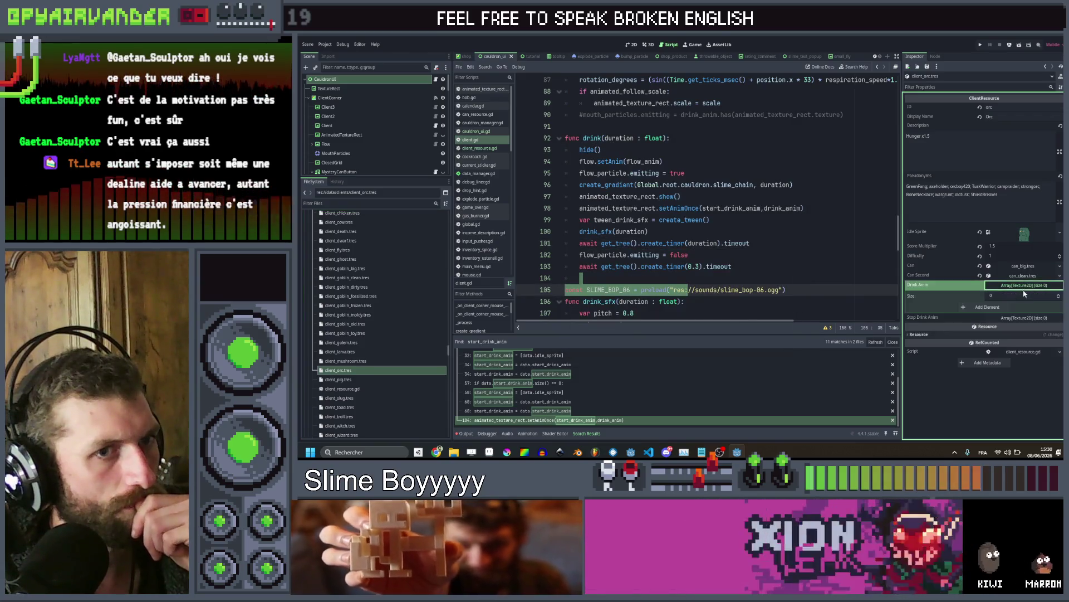
pyautogui.write('1')
pyautogui.press('Return')
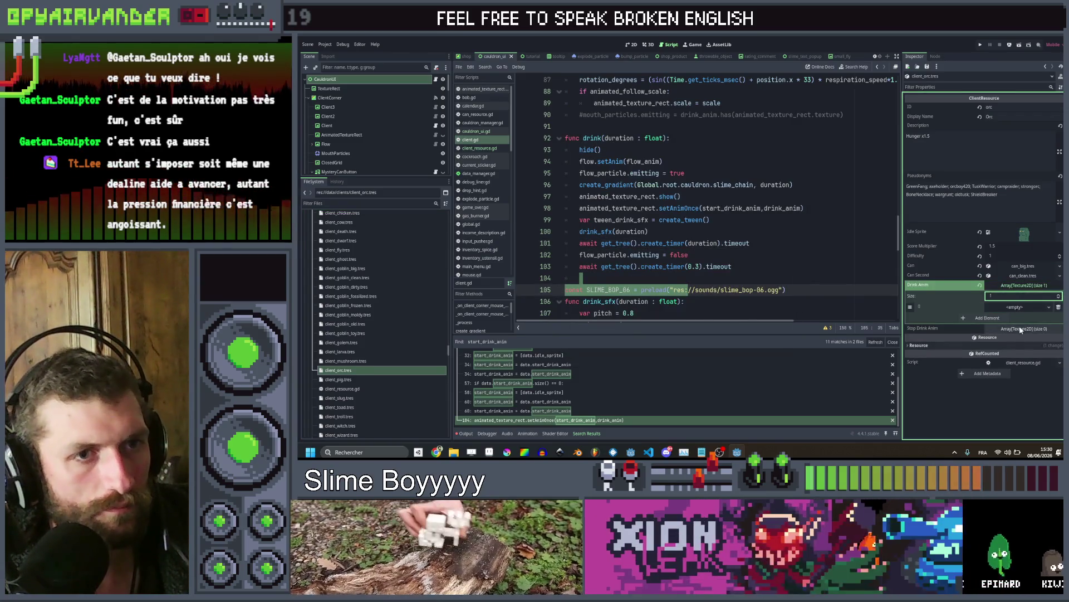
pyautogui.click(1017, 327)
pyautogui.write('1')
pyautogui.press('Return')
# Quick Load a client sprite into the orc's drink slot
pyautogui.click(1015, 307)
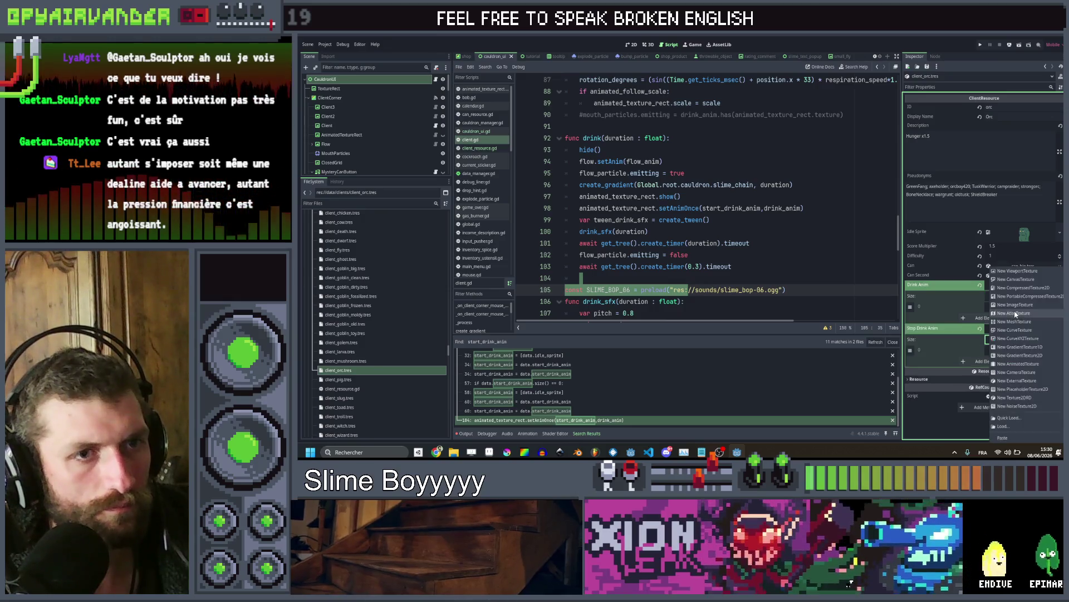
pyautogui.click(1018, 415)
pyautogui.write('client')
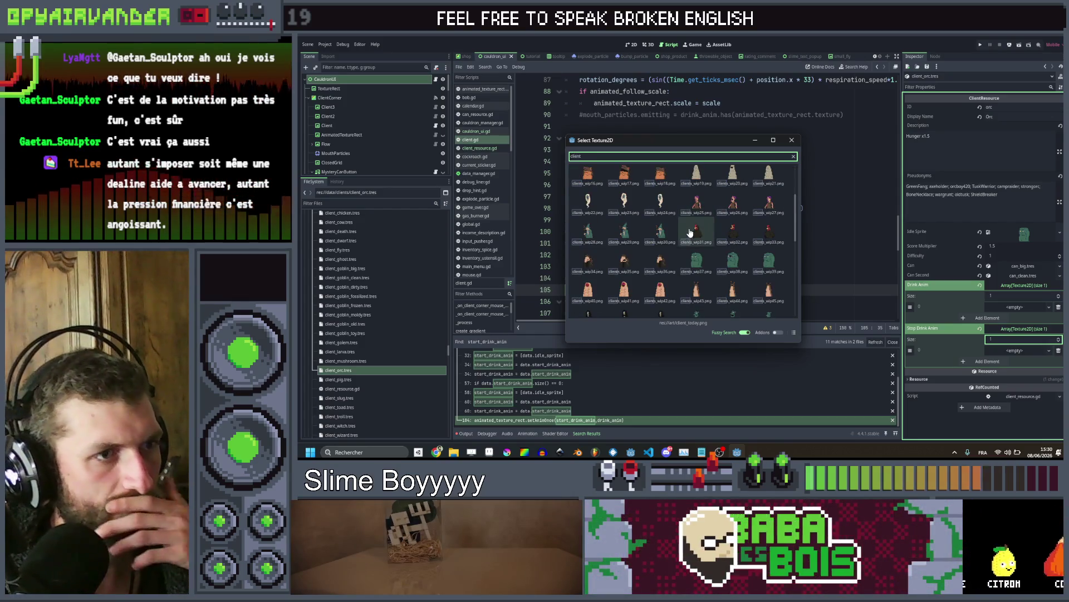
pyautogui.doubleClick(741, 266)
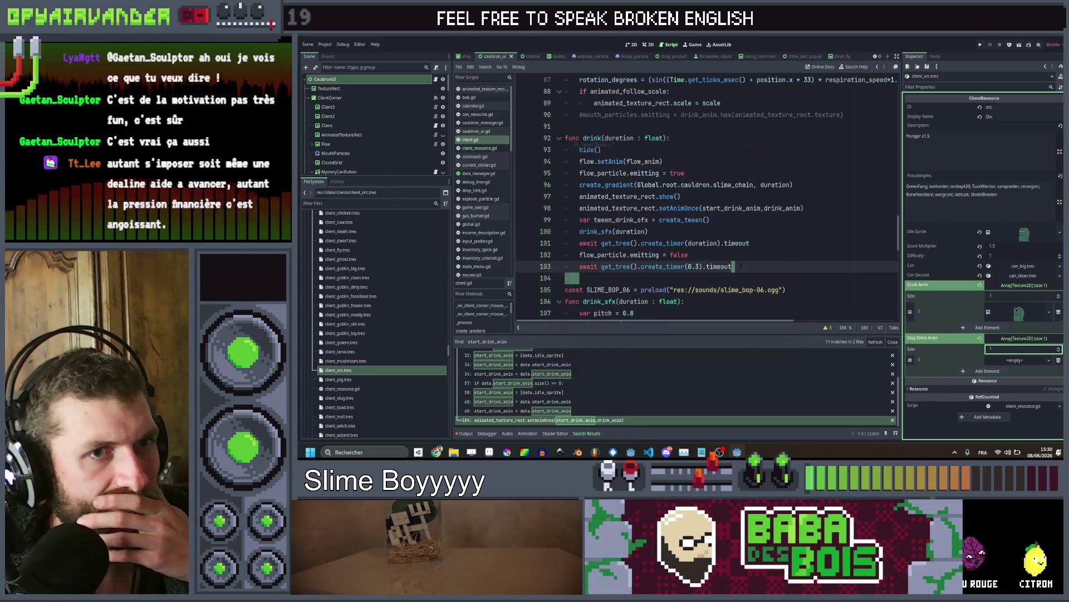
# Quick Load a client sprite into the stop-drink slot, then open client_pig.tres
pyautogui.click(1021, 363)
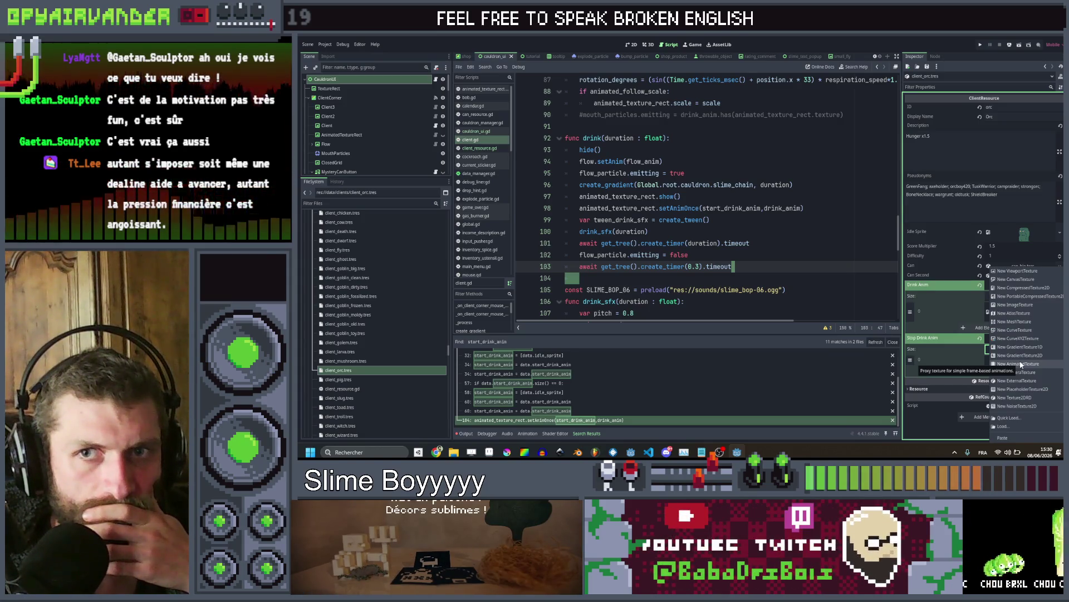
pyautogui.click(1009, 418)
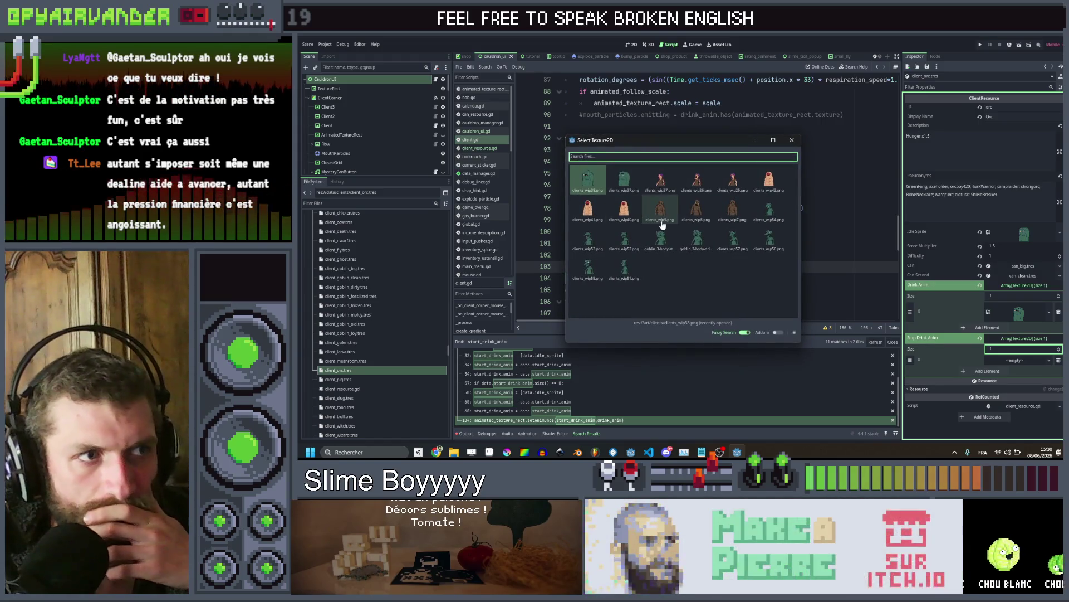
pyautogui.write('client')
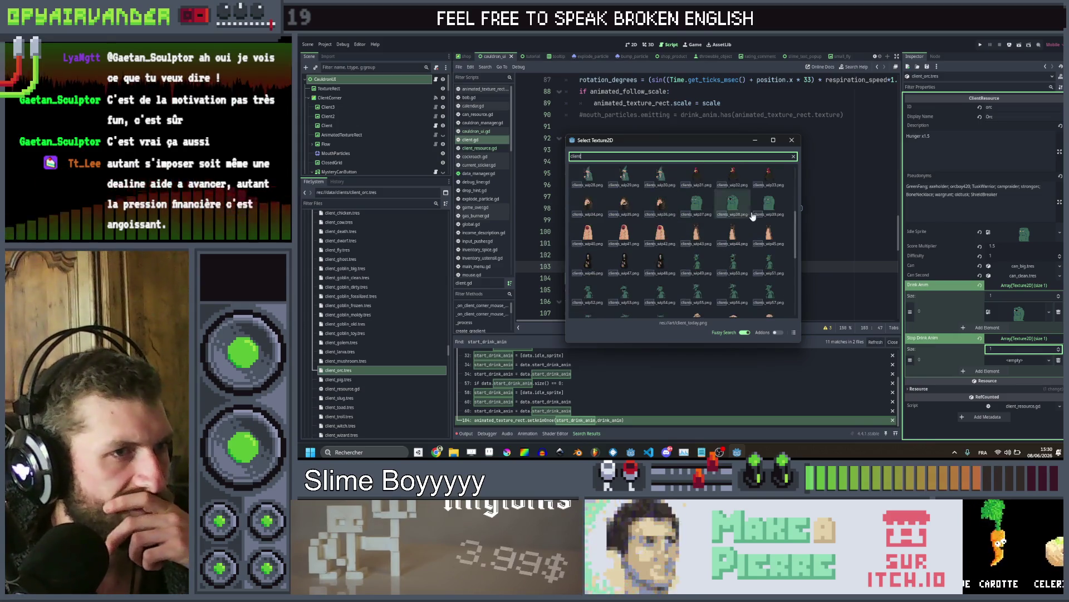
pyautogui.doubleClick(759, 208)
pyautogui.click(356, 382)
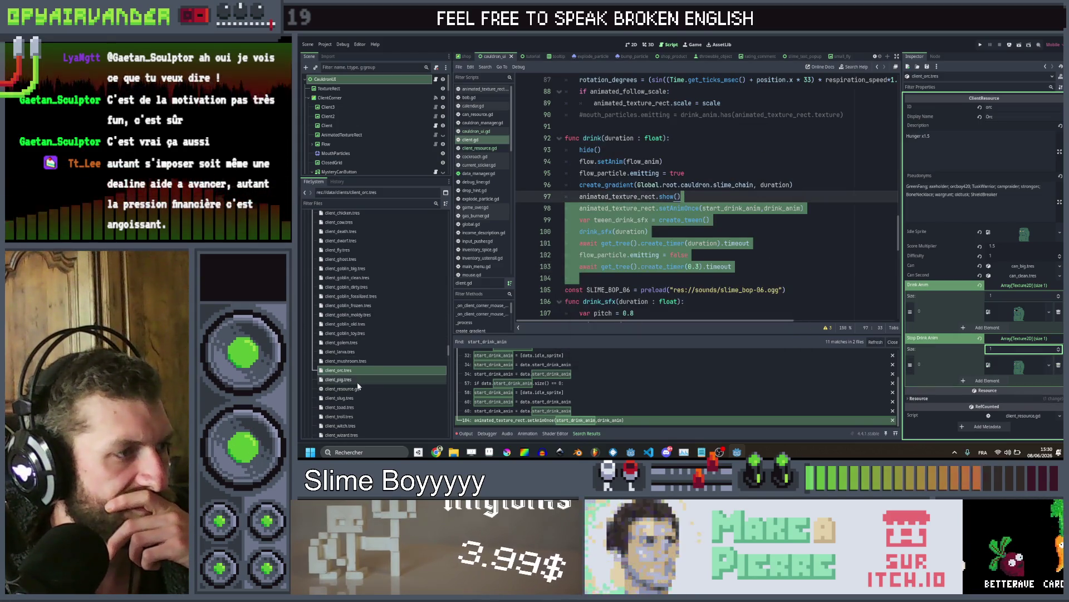
pyautogui.click(1024, 285)
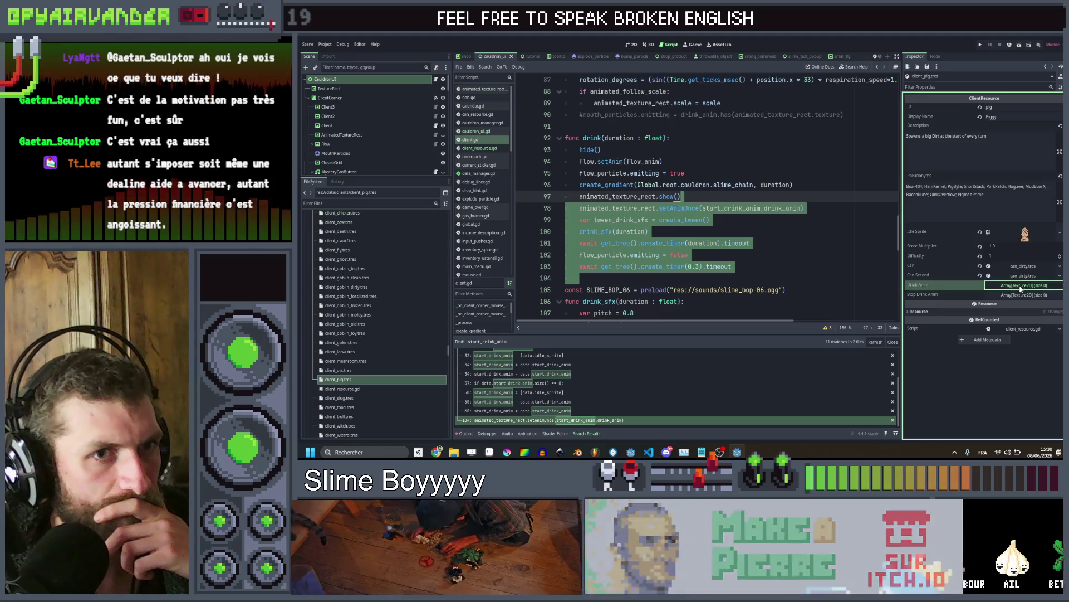
# Add one element to each pig array and Quick Load a pig sprite as the drink texture
pyautogui.click(1024, 318)
pyautogui.click(987, 307)
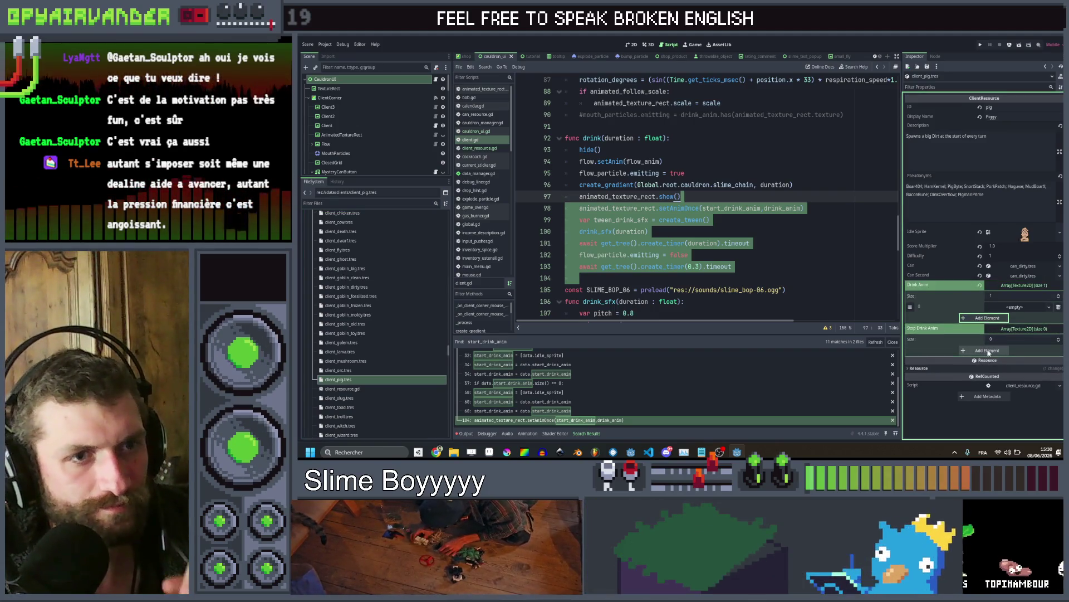
pyautogui.click(987, 349)
pyautogui.click(1025, 350)
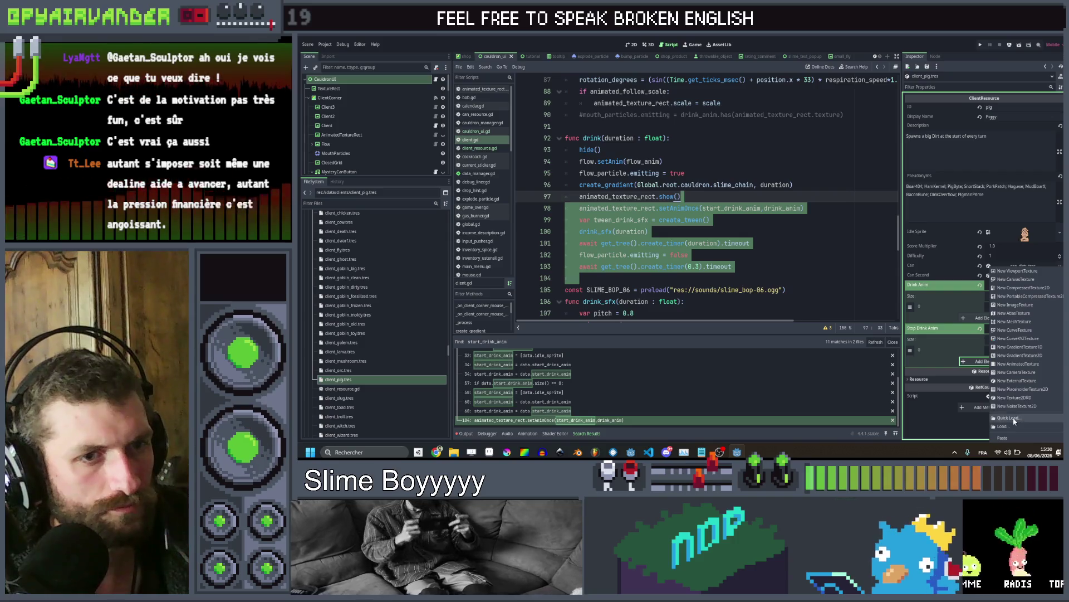
pyautogui.click(1007, 418)
pyautogui.write('pig')
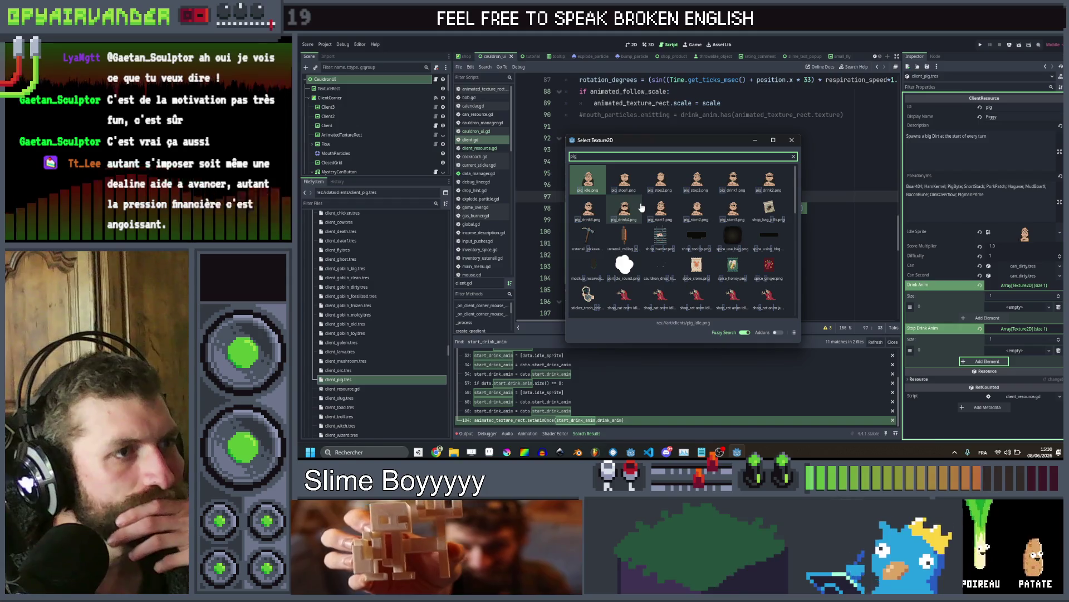
pyautogui.doubleClick(733, 179)
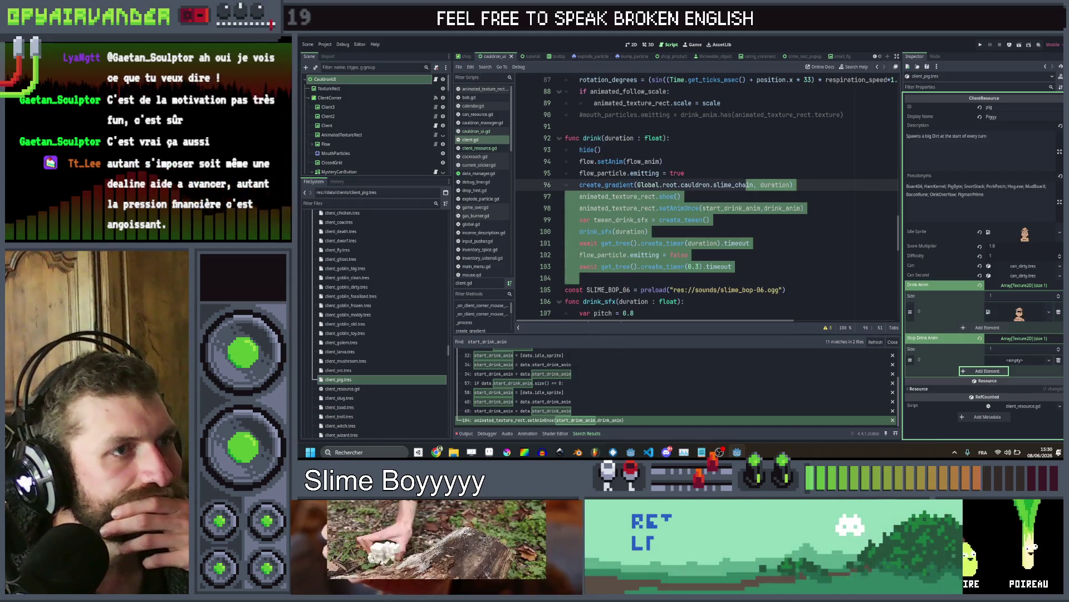
# Quick Load a pig sprite into the stop-drink slot, then select client_slug.tres
pyautogui.click(1028, 362)
pyautogui.click(1031, 415)
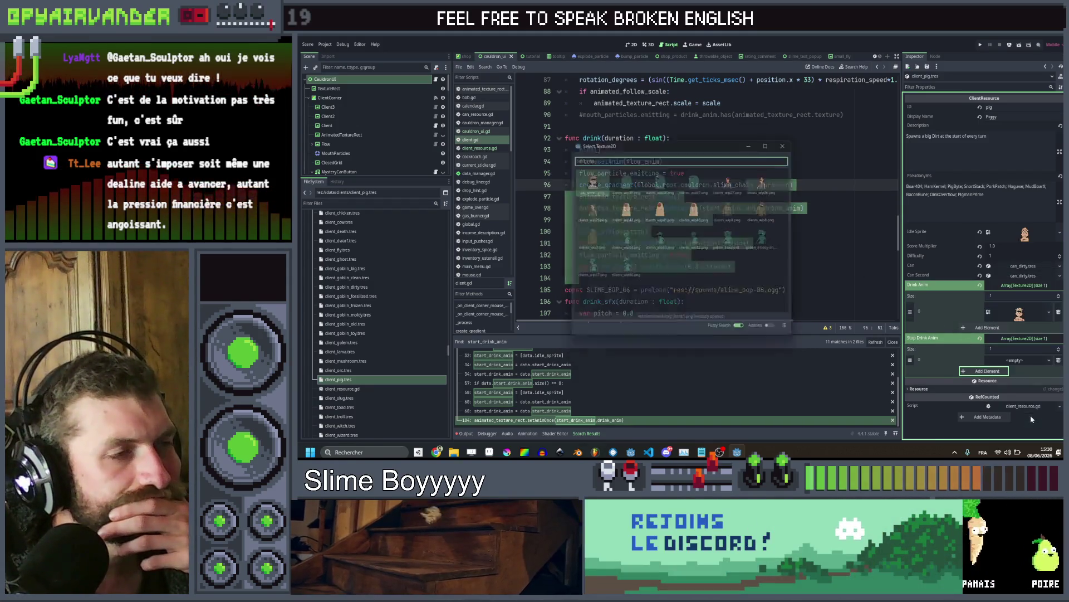
pyautogui.write('pig')
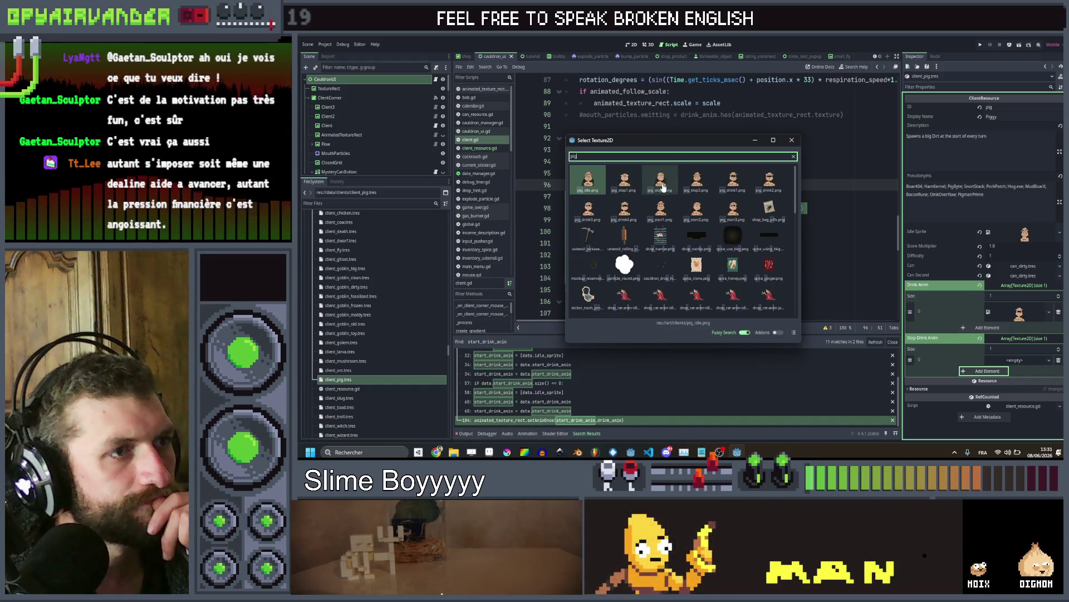
pyautogui.doubleClick(629, 180)
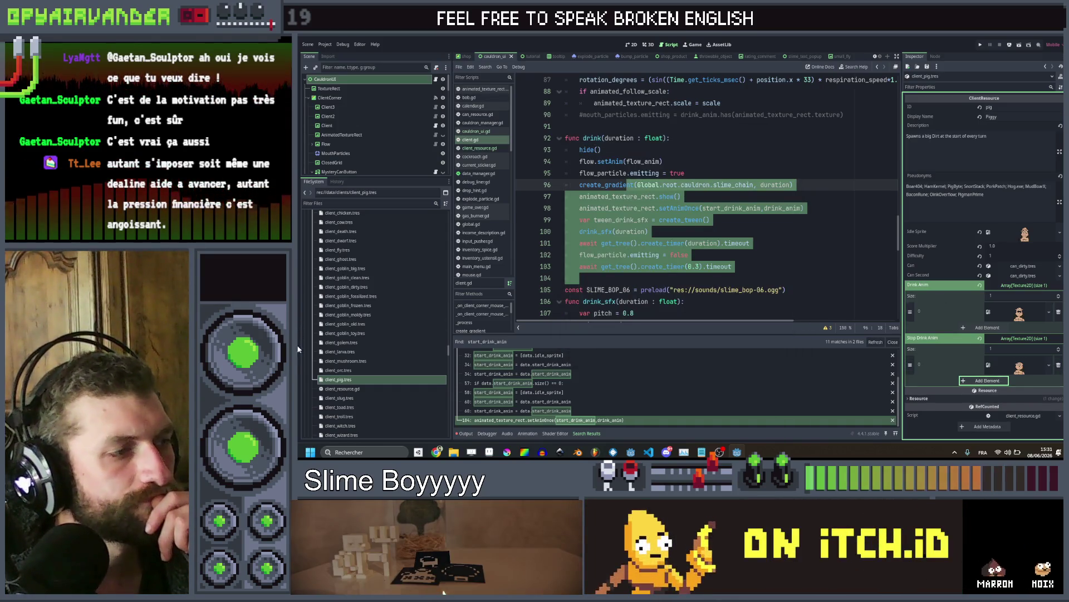
pyautogui.click(340, 398)
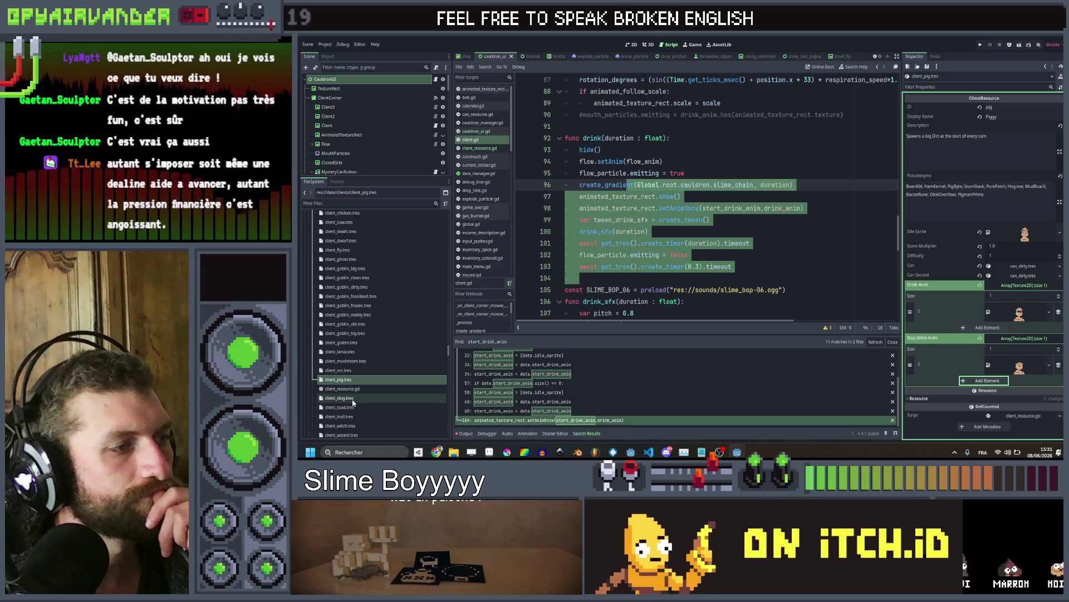
# Set the slug's Idle Sprite to the pale client image
pyautogui.rightClick(1021, 236)
pyautogui.click(1008, 356)
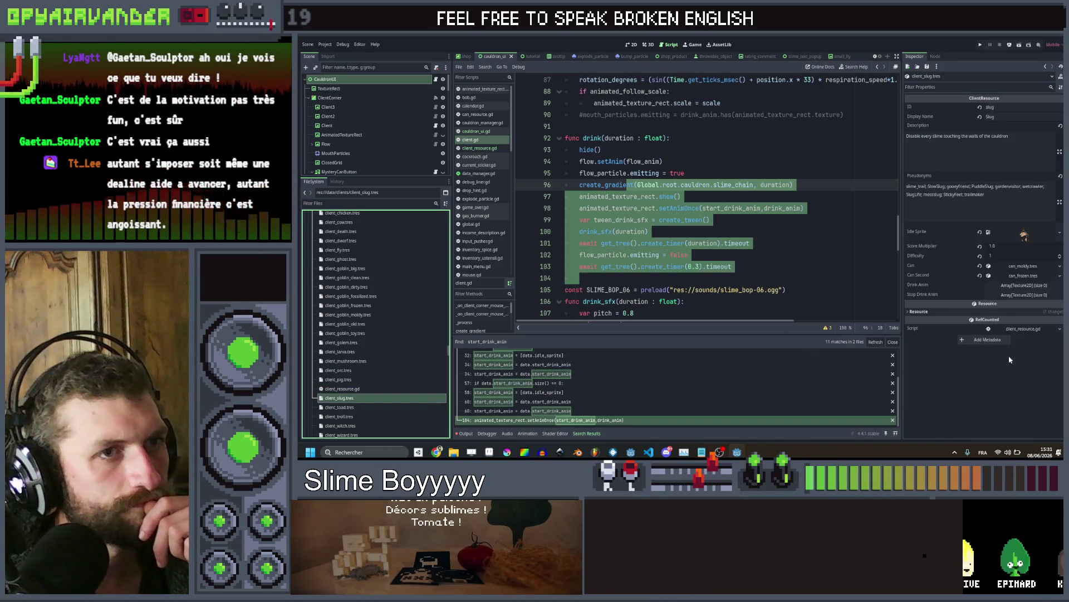
pyautogui.write('c')
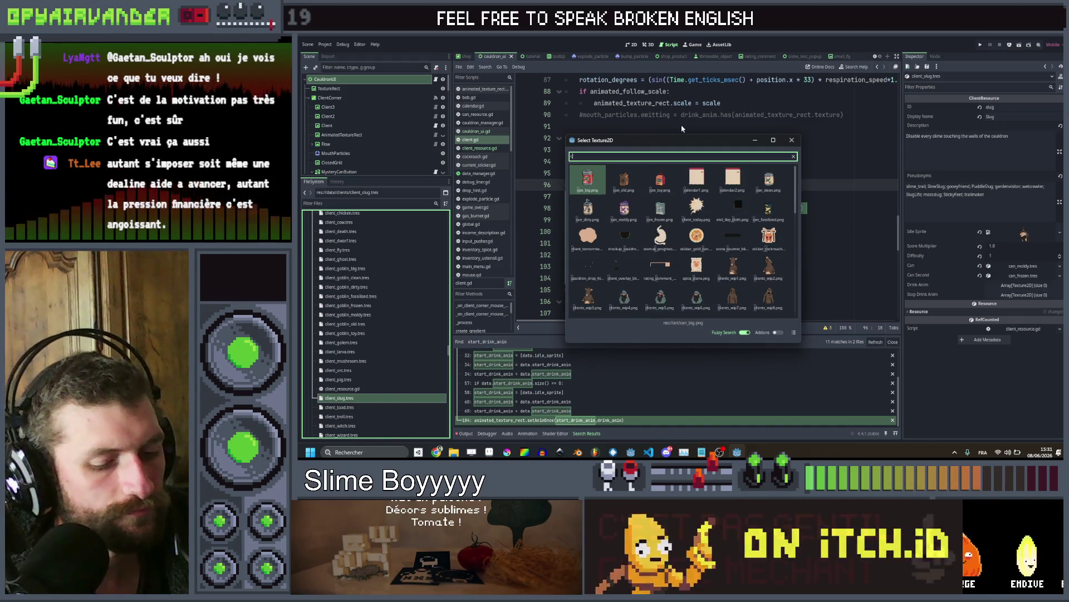
pyautogui.write('li')
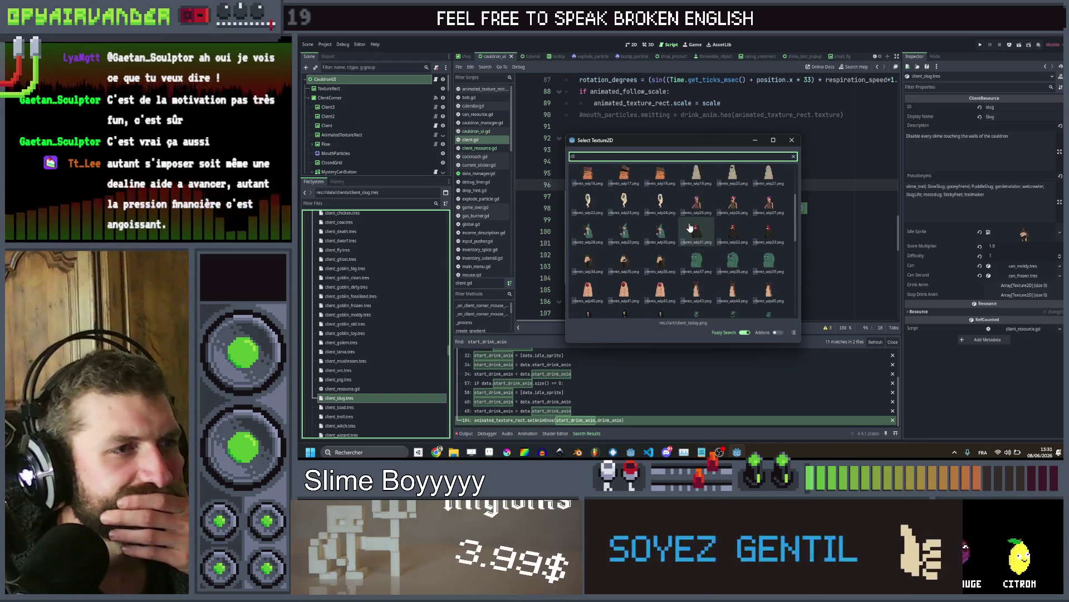
pyautogui.doubleClick(697, 227)
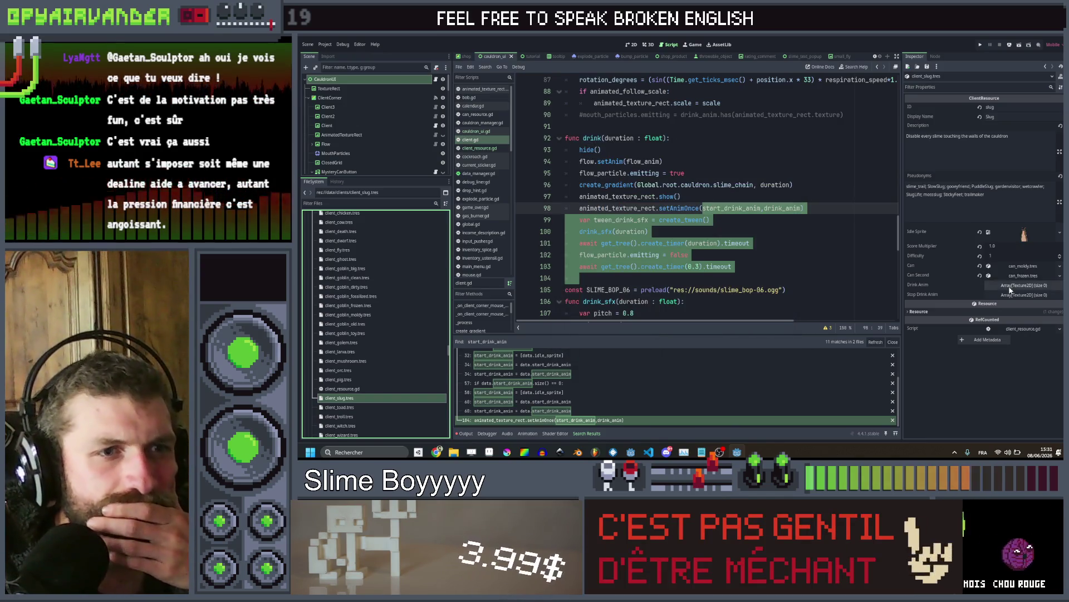
# Add one element each to the slug's Drink Anim and Stop Drink Anim arrays
pyautogui.click(1010, 287)
pyautogui.click(1008, 306)
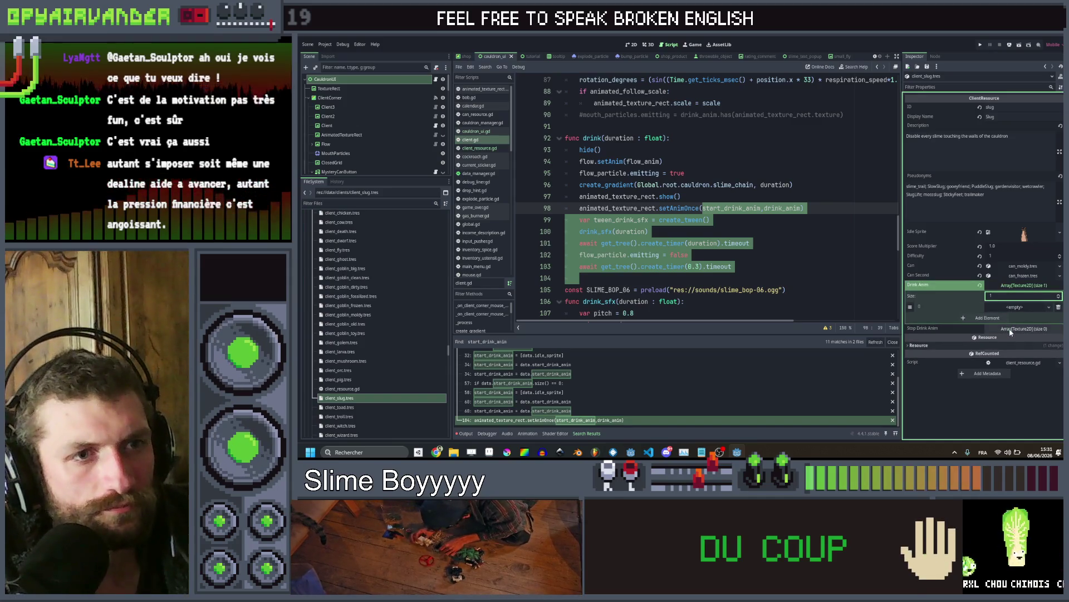
pyautogui.click(1010, 329)
pyautogui.click(997, 350)
# Quick Load clients_wip43 into Drink Anim element 0
pyautogui.click(1015, 349)
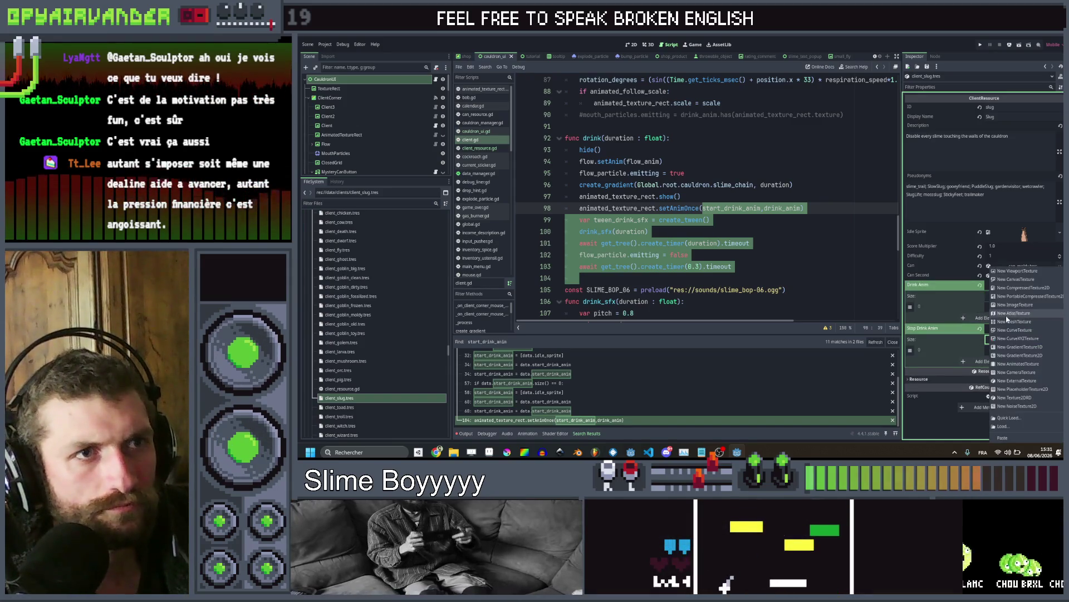
pyautogui.click(1021, 417)
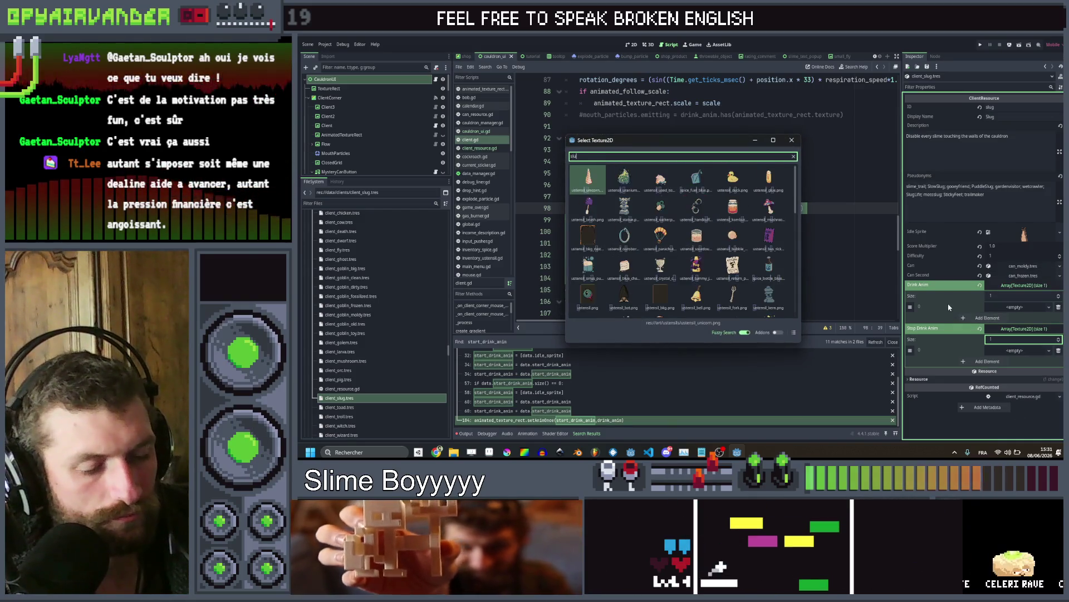
pyautogui.write('clie')
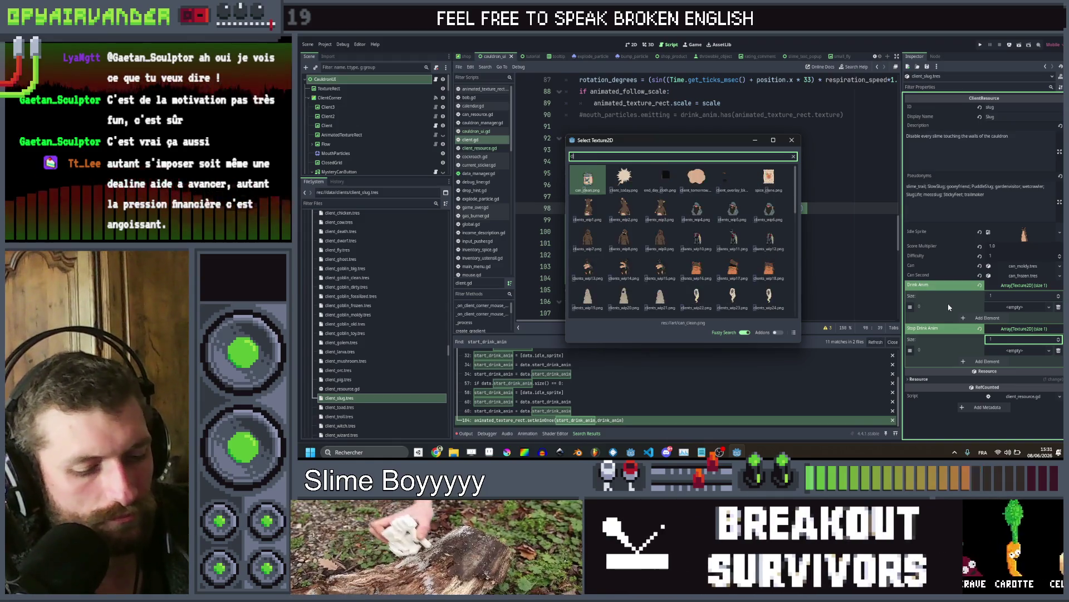
pyautogui.scroll(-5, 747, 232)
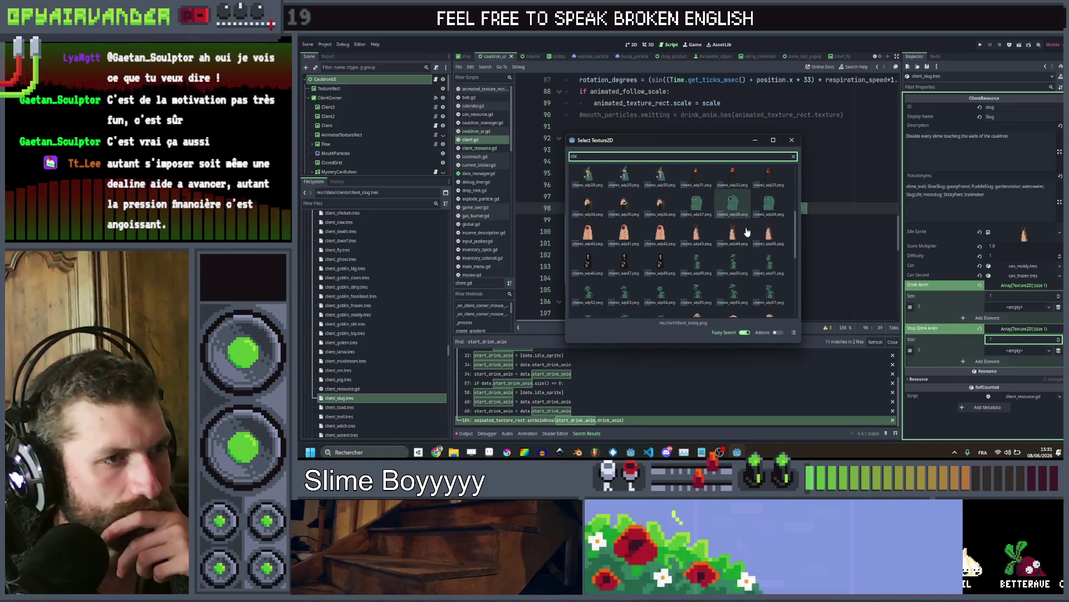
pyautogui.doubleClick(700, 241)
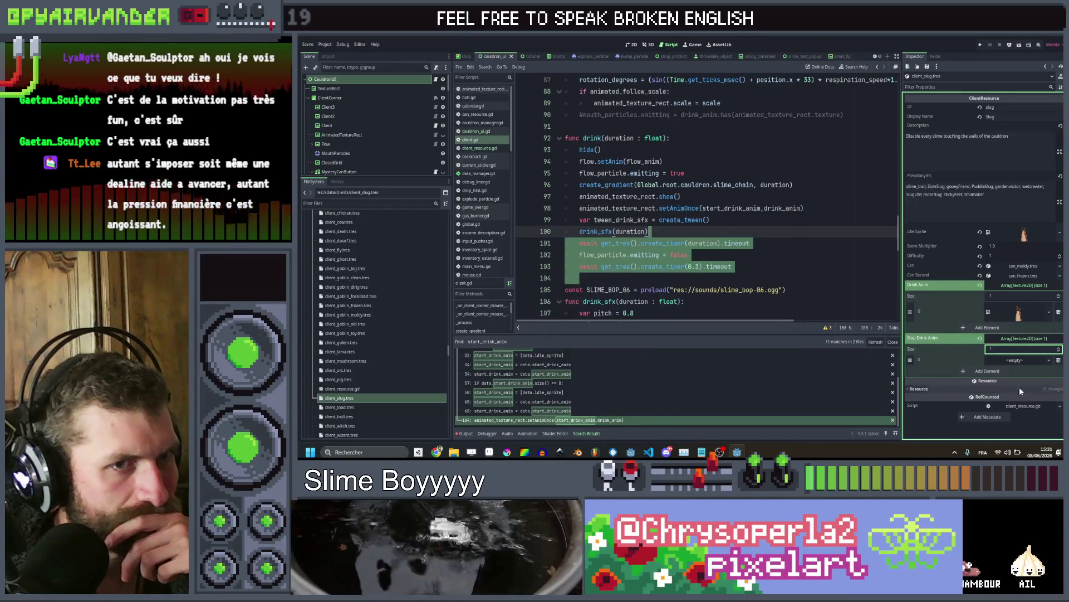
# Quick Load a client sprite into the Stop Drink Anim element
pyautogui.click(1023, 361)
pyautogui.click(1032, 414)
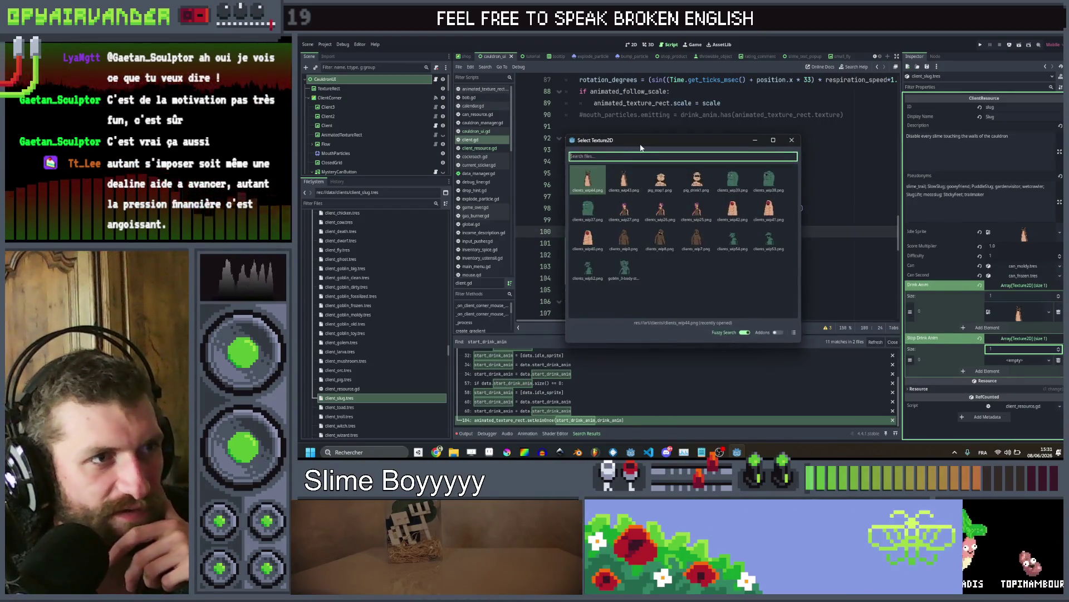
pyautogui.write('client')
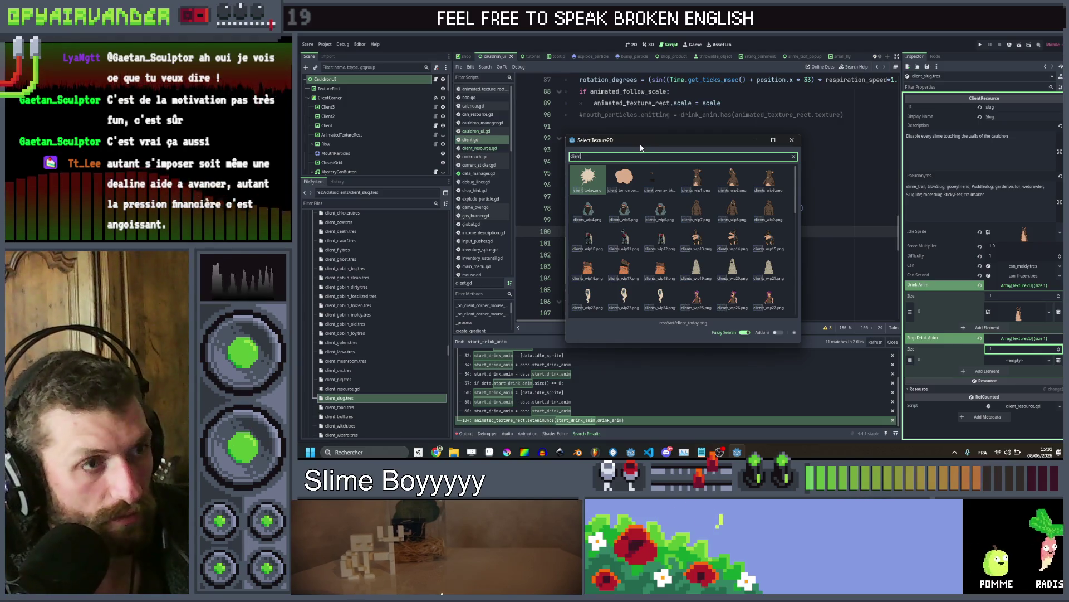
pyautogui.scroll(-5, 696, 239)
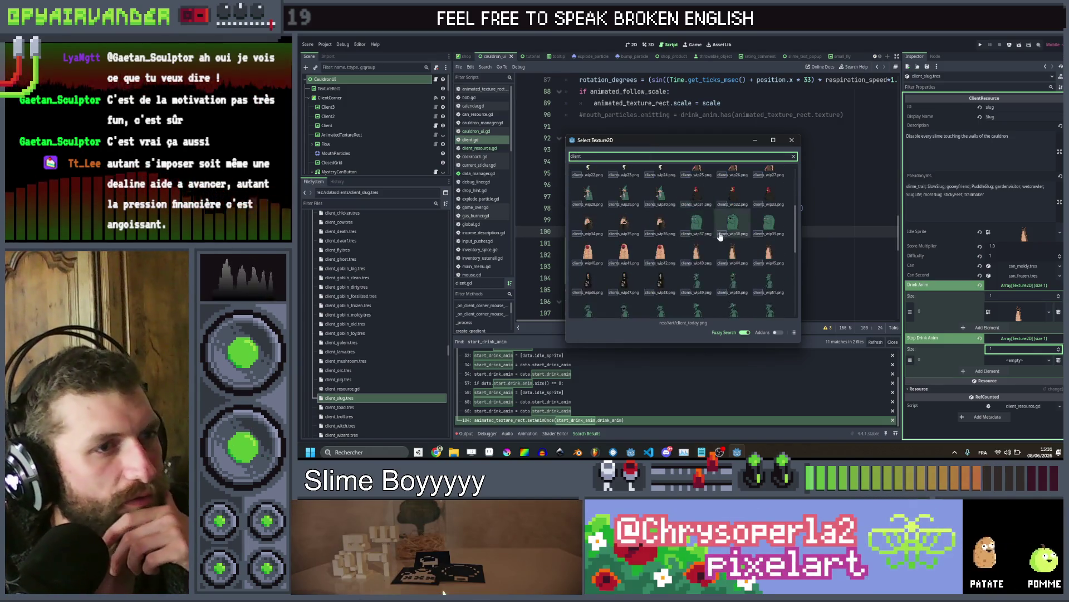
pyautogui.doubleClick(761, 260)
pyautogui.scroll(-3, 377, 375)
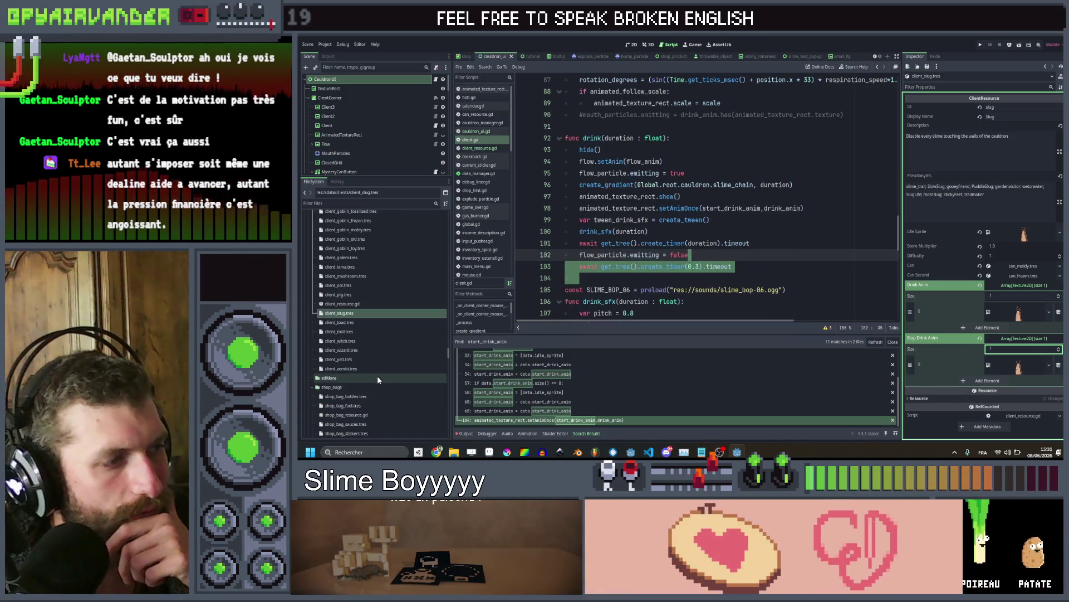
# Open client_toad.tres, add one Drink Anim element and Quick Load clients_wip5 into it
pyautogui.click(355, 322)
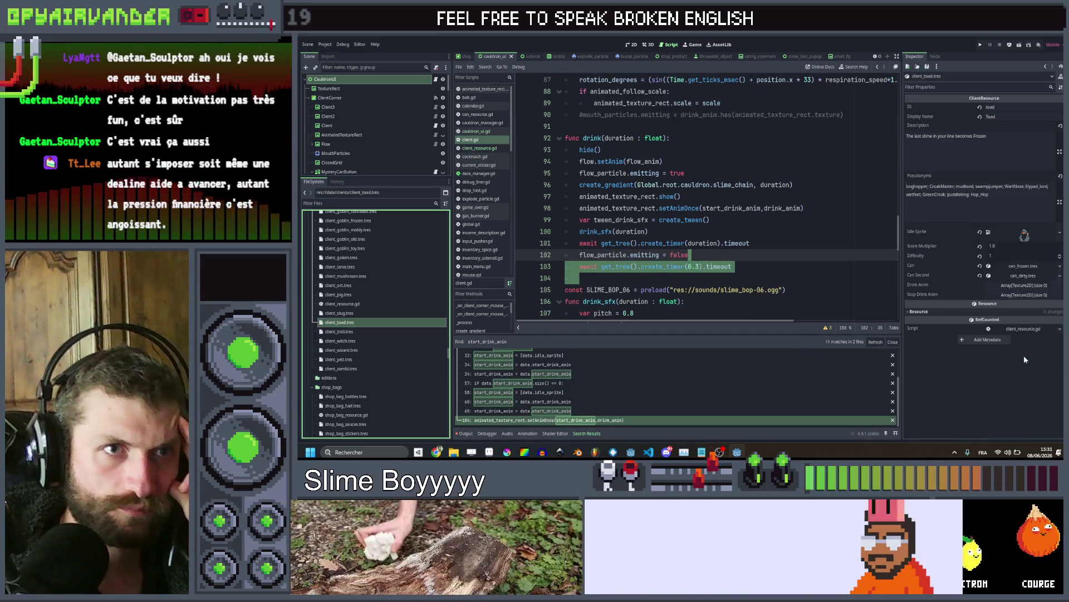
pyautogui.write('client')
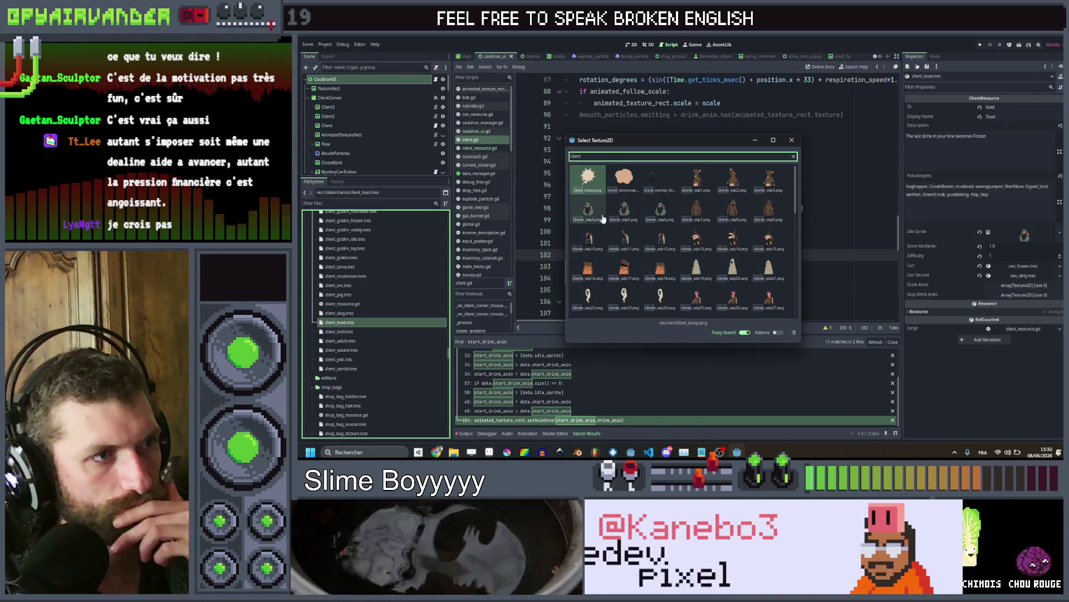
pyautogui.press('Escape')
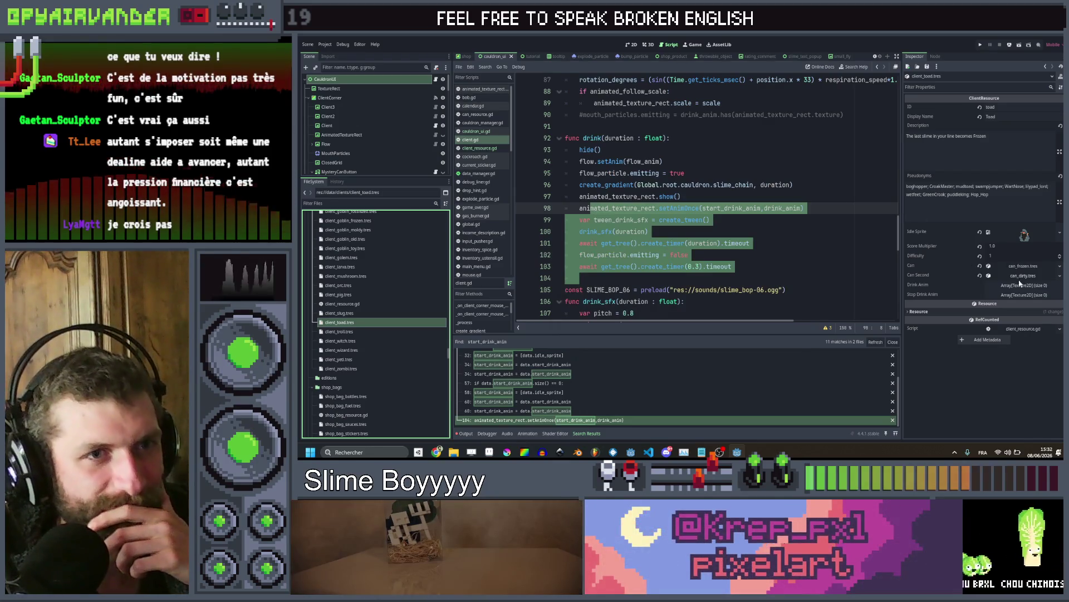
pyautogui.click(1021, 286)
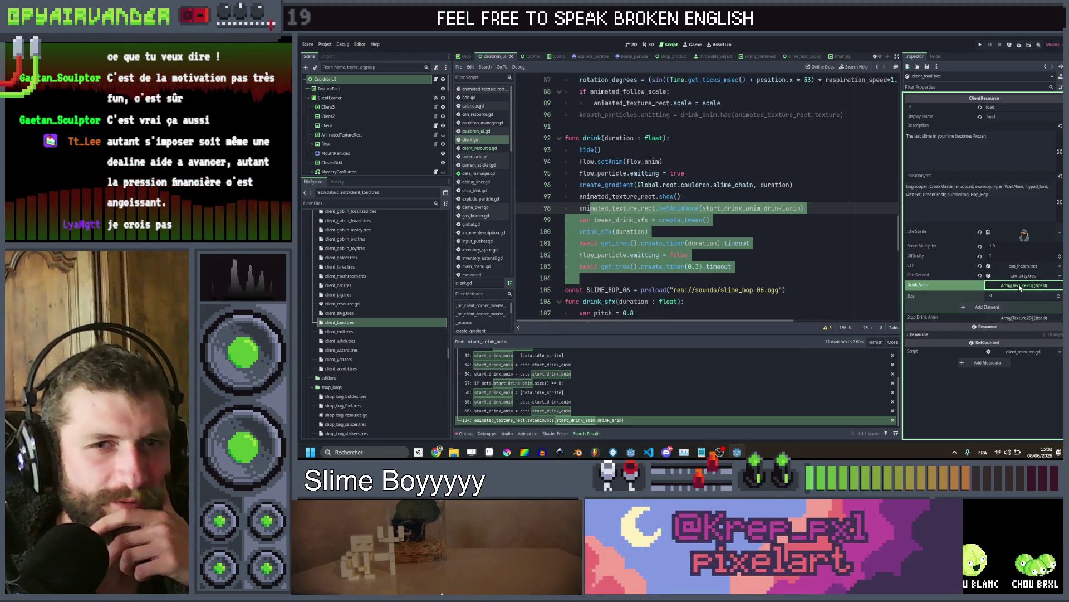
pyautogui.click(998, 307)
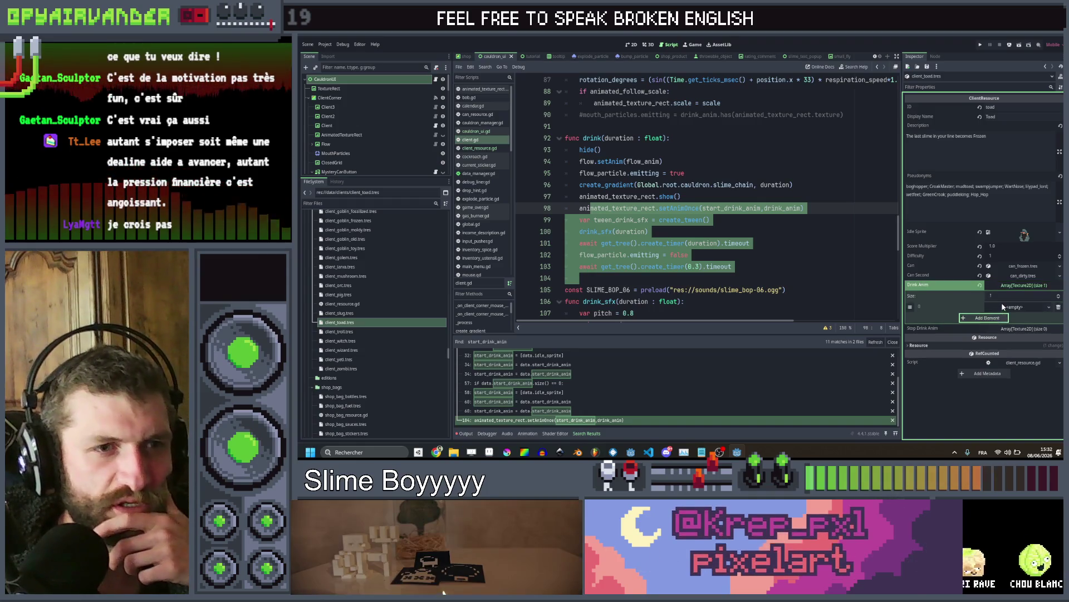
pyautogui.click(998, 307)
pyautogui.click(1017, 418)
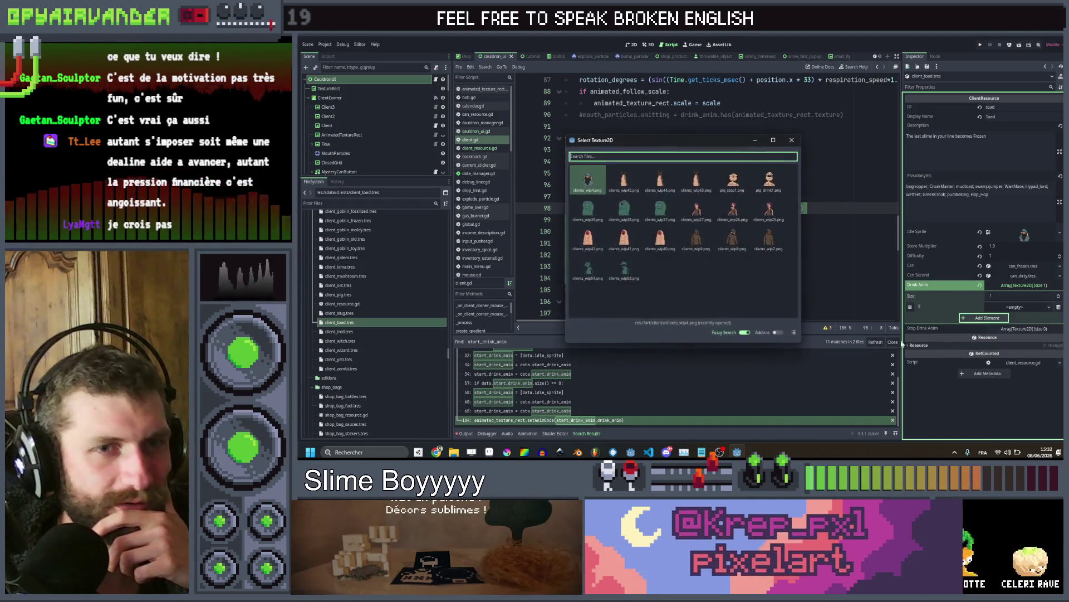
pyautogui.write('clie')
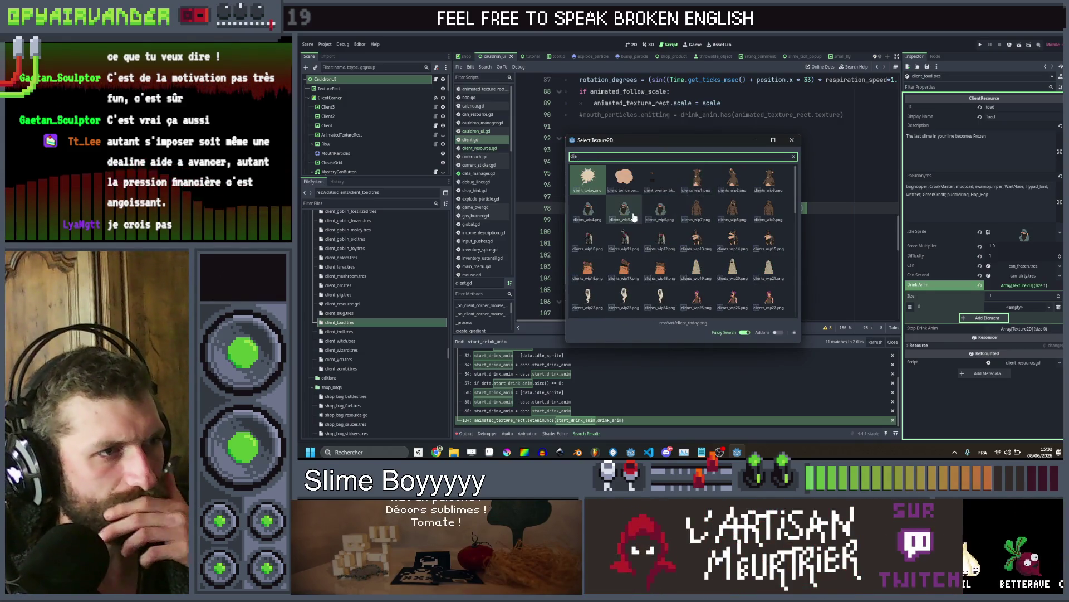
pyautogui.doubleClick(633, 216)
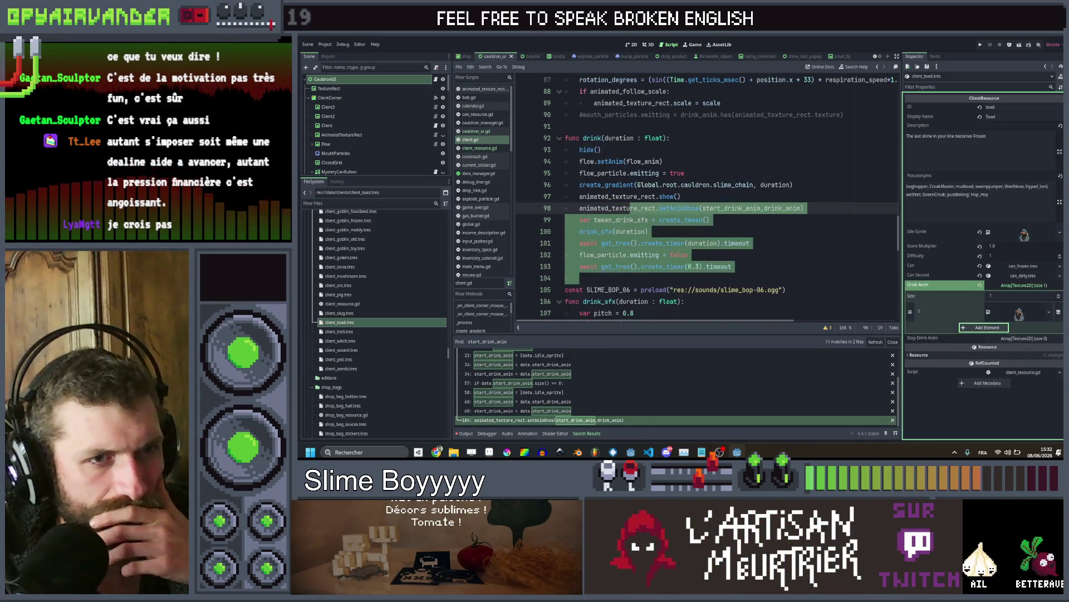
# Set Stop Drink Anim size 1 with the hooded client sprite, then select client_troll.tres
pyautogui.click(1045, 339)
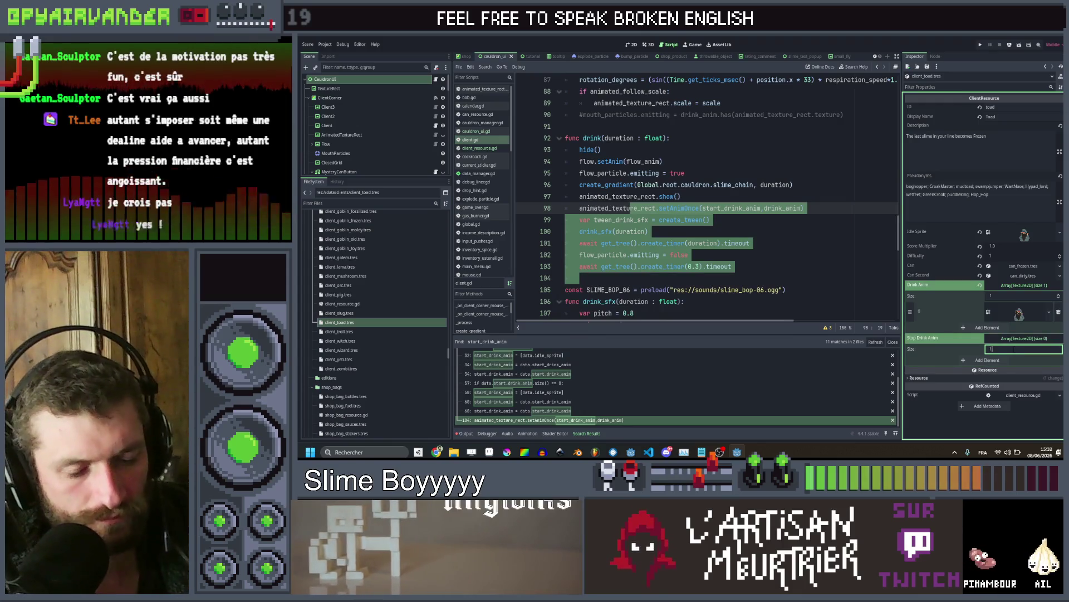
pyautogui.press('Return')
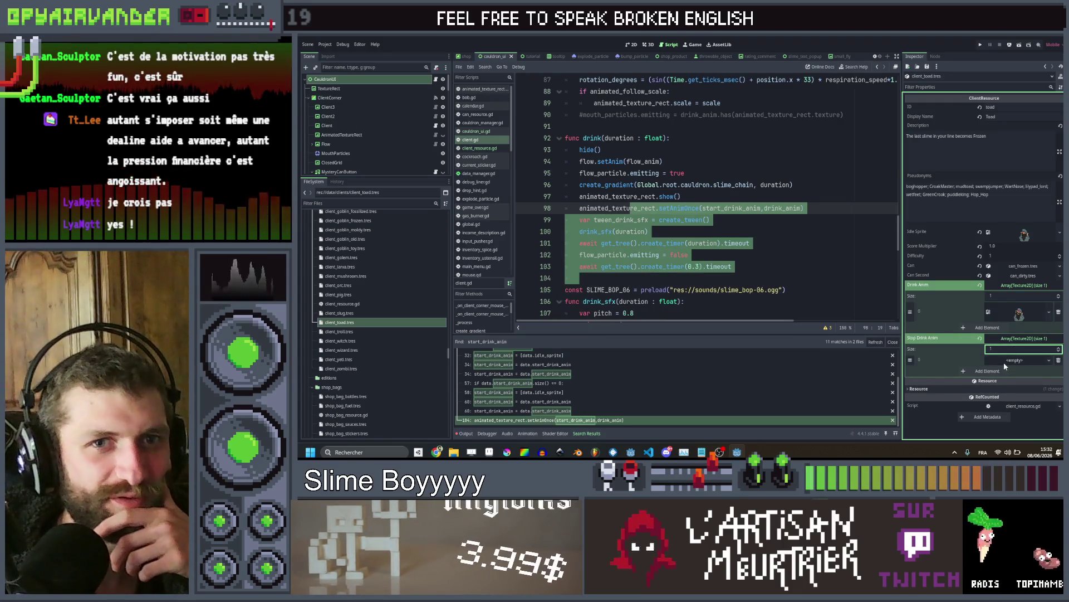
pyautogui.click(1003, 362)
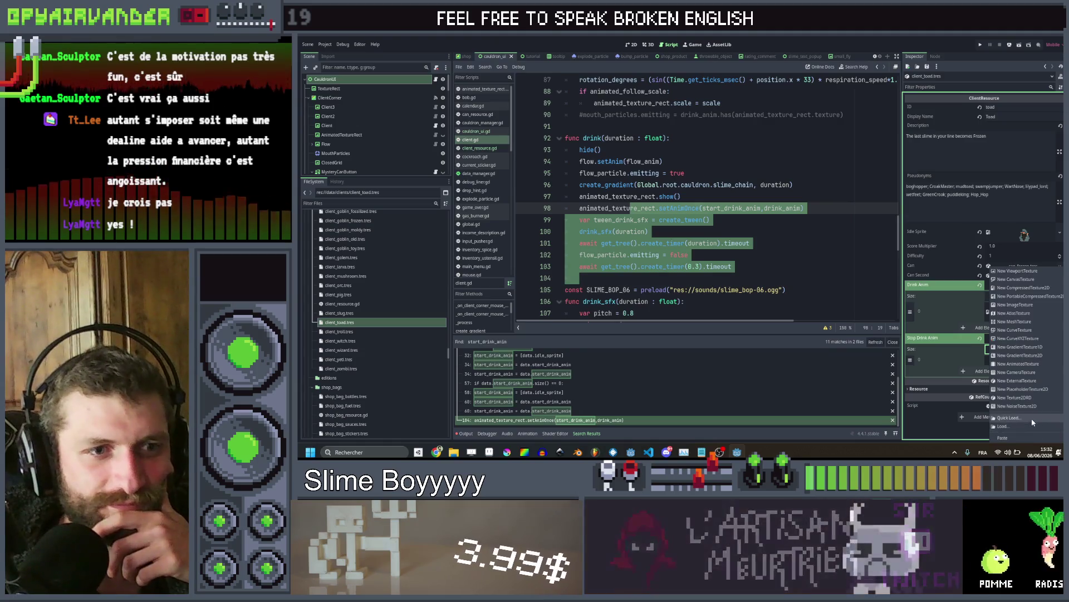
pyautogui.click(1030, 417)
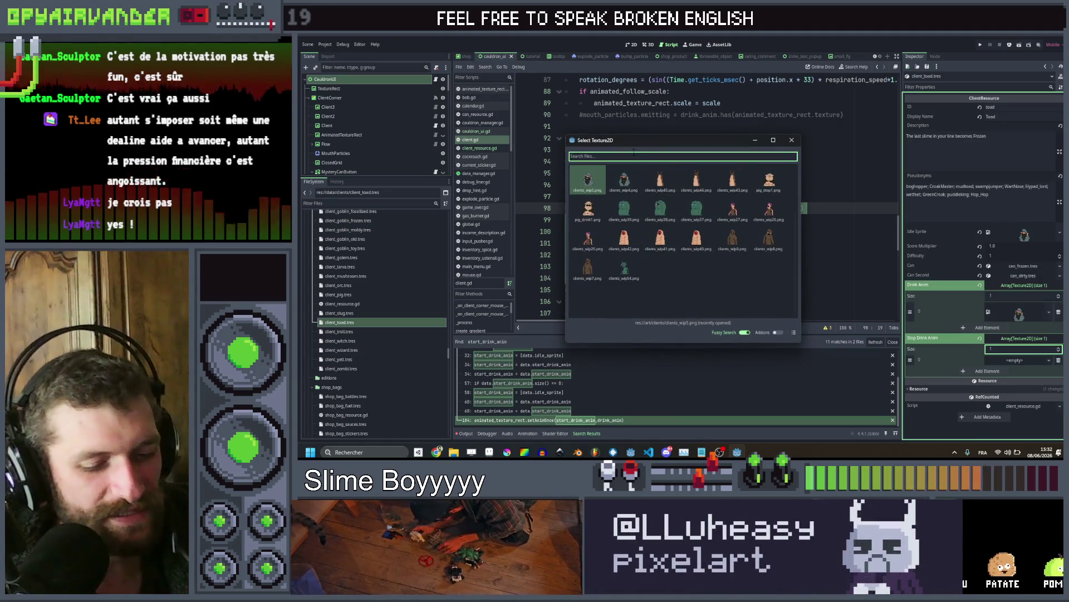
pyautogui.write('client')
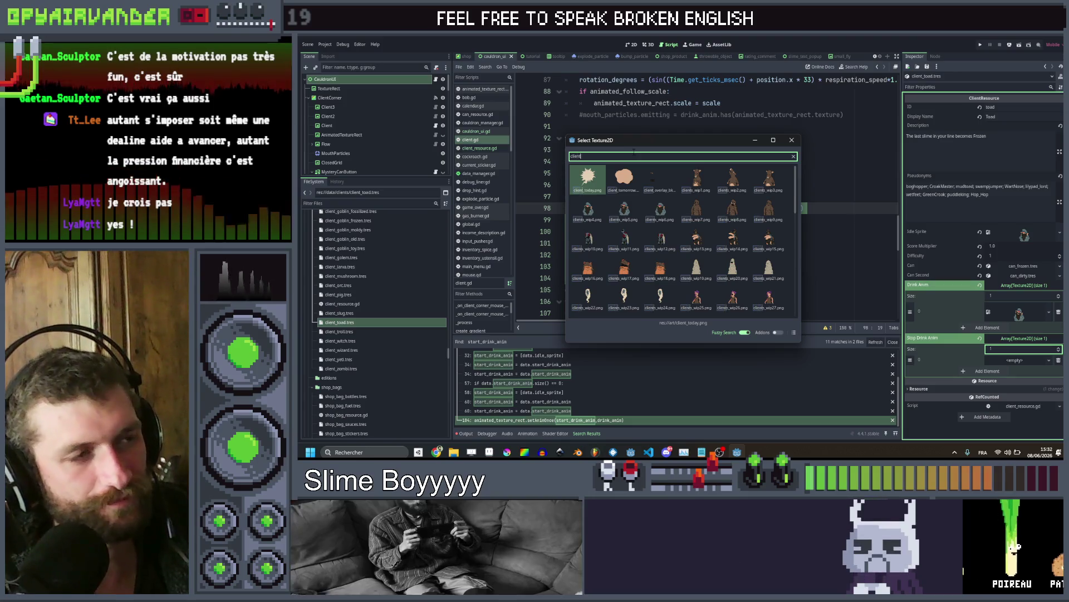
pyautogui.doubleClick(661, 209)
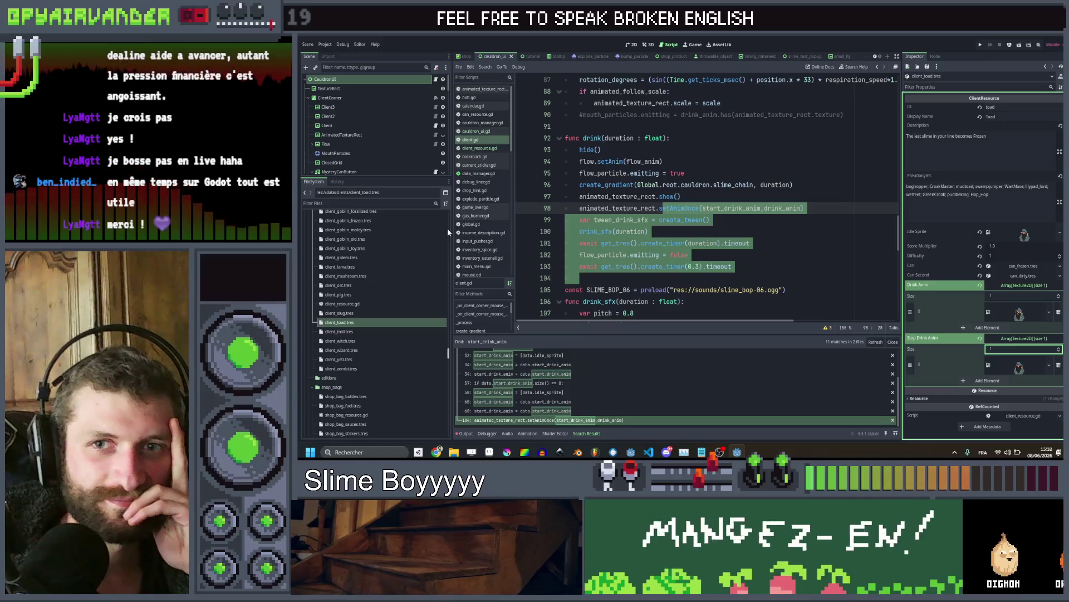
pyautogui.click(337, 333)
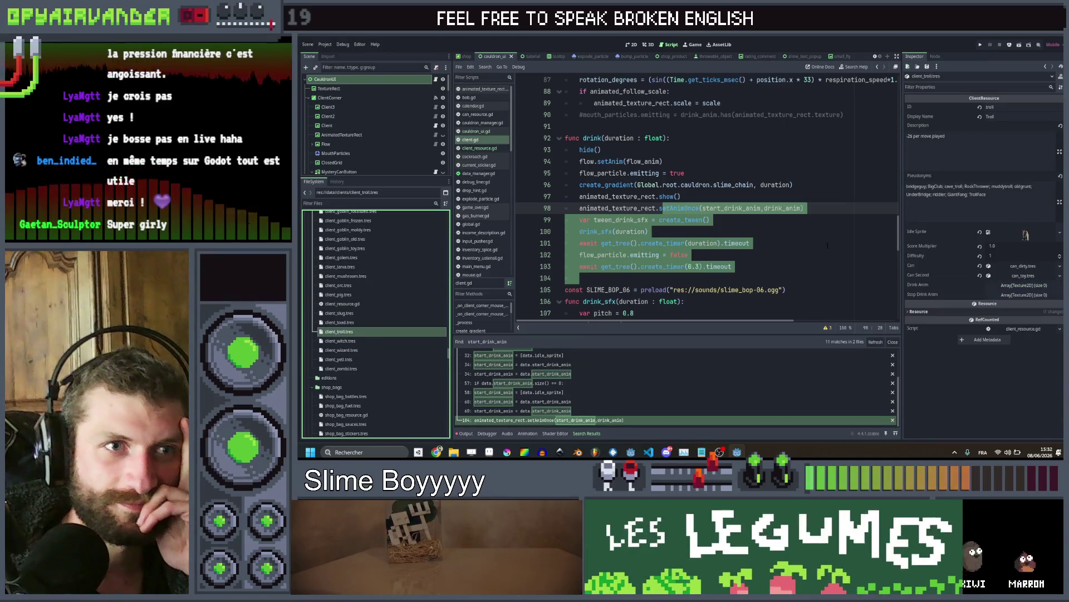
# Quick Load clients_wip34 as the troll client's idle sprite
pyautogui.rightClick(1027, 237)
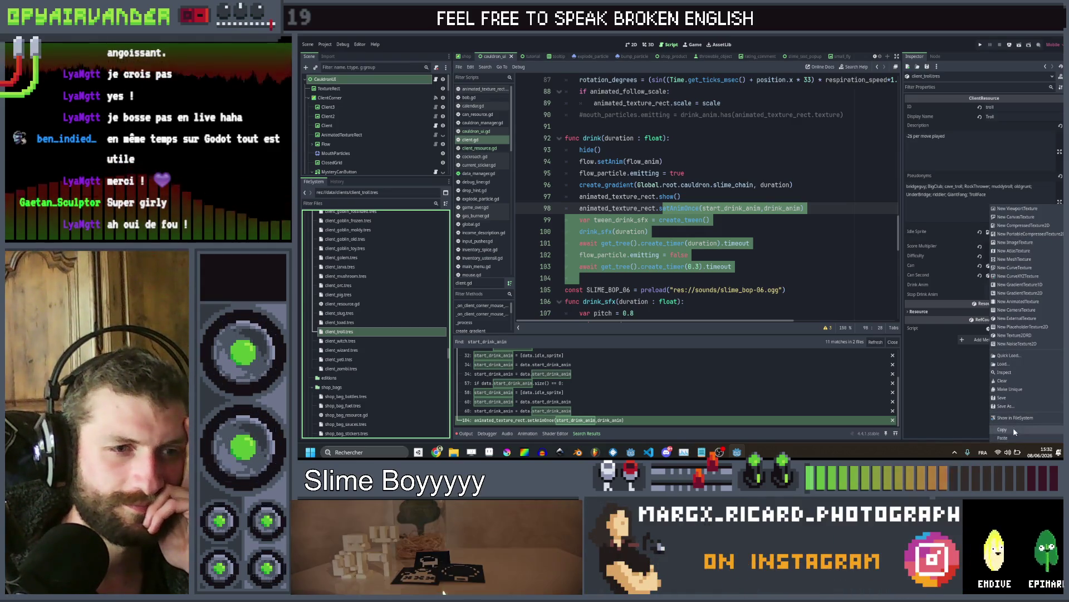
pyautogui.click(1005, 355)
pyautogui.write('clien')
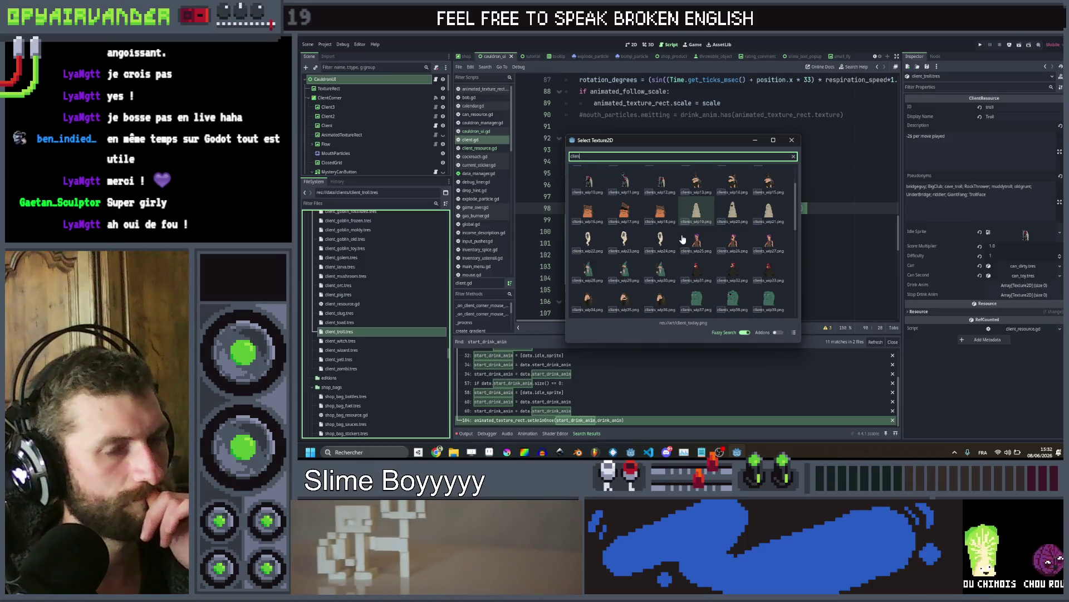
pyautogui.scroll(-2, 683, 240)
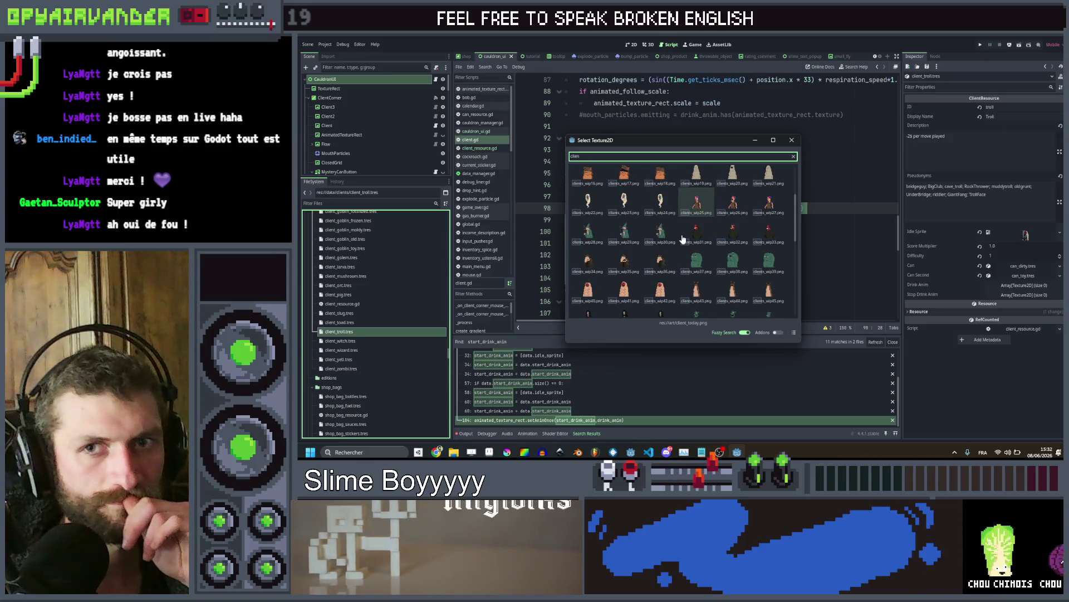
pyautogui.click(587, 267)
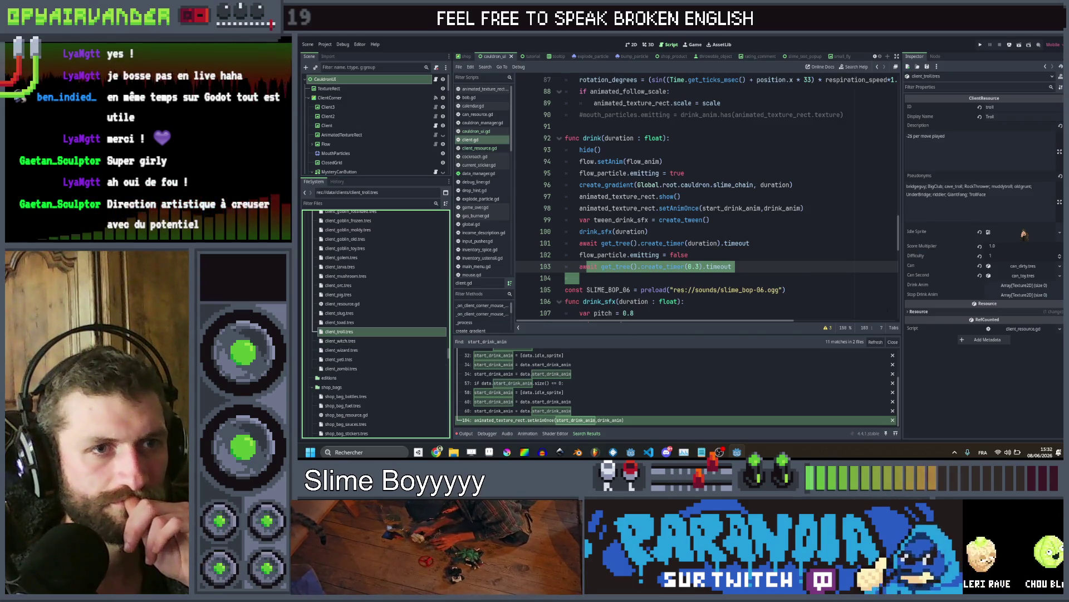
# Set the troll's Drink Anim and Stop Drink Anim array sizes to 1
pyautogui.click(1024, 286)
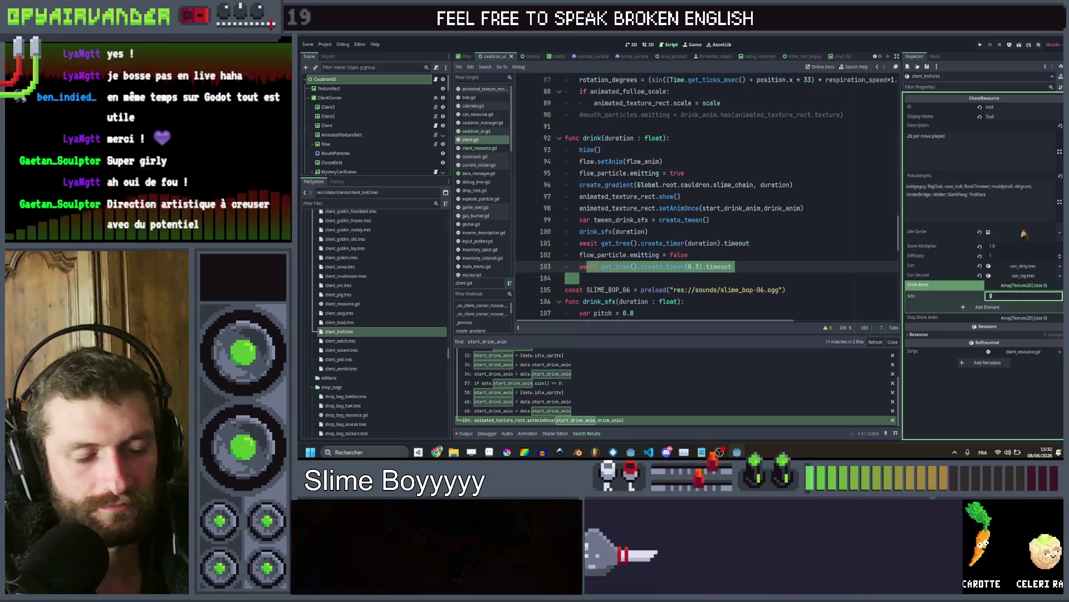
pyautogui.write('1')
pyautogui.press('Return')
pyautogui.click(1004, 331)
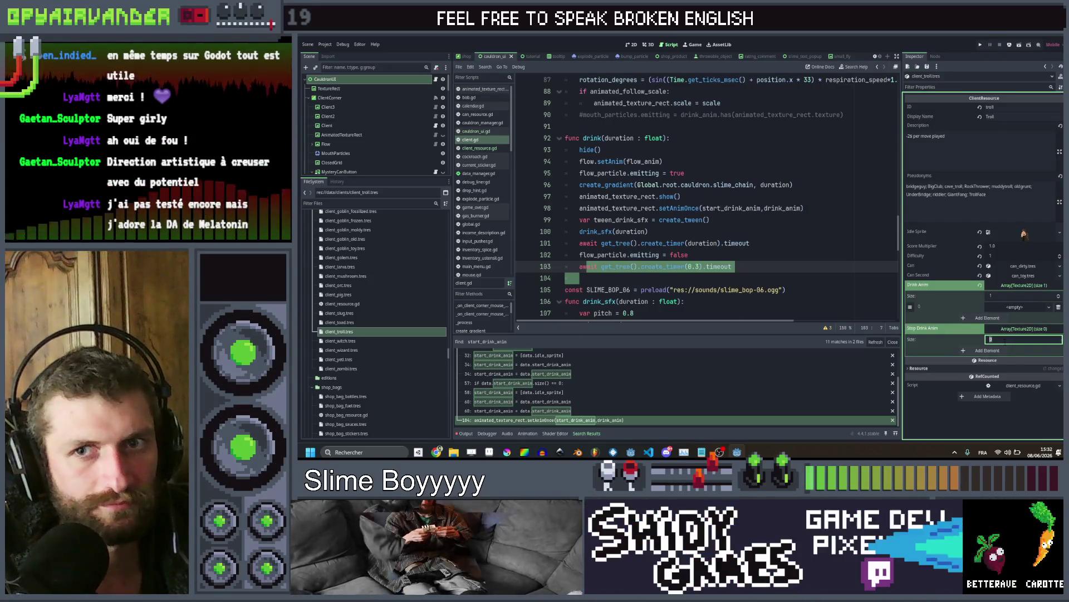
pyautogui.write('1')
pyautogui.press('Return')
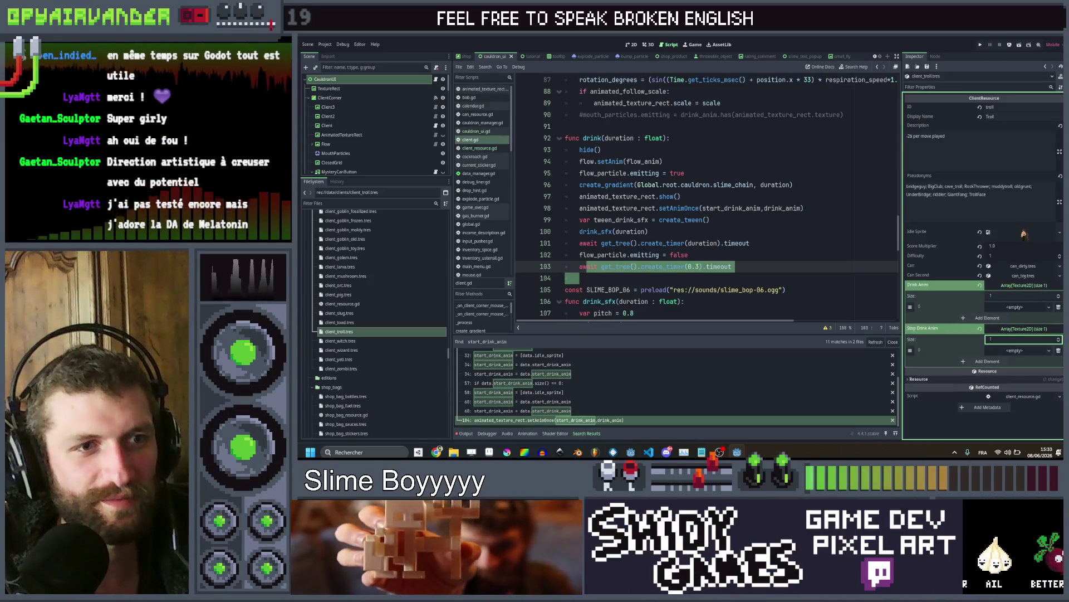
# Quick Load the troll texture into both element 0 slots, then open client_witch.tres
pyautogui.click(1025, 305)
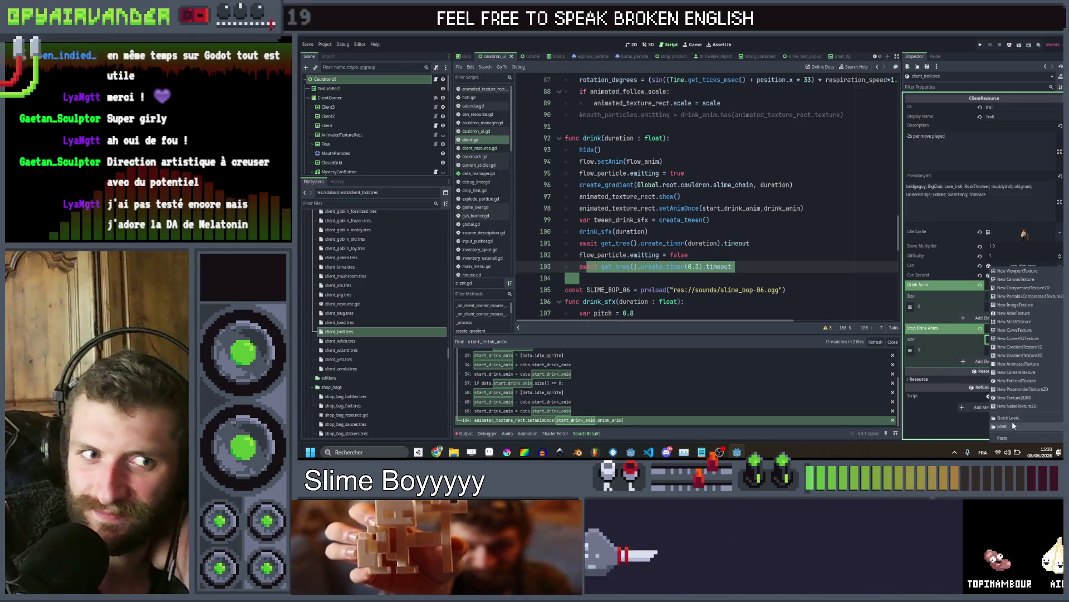
pyautogui.click(1012, 419)
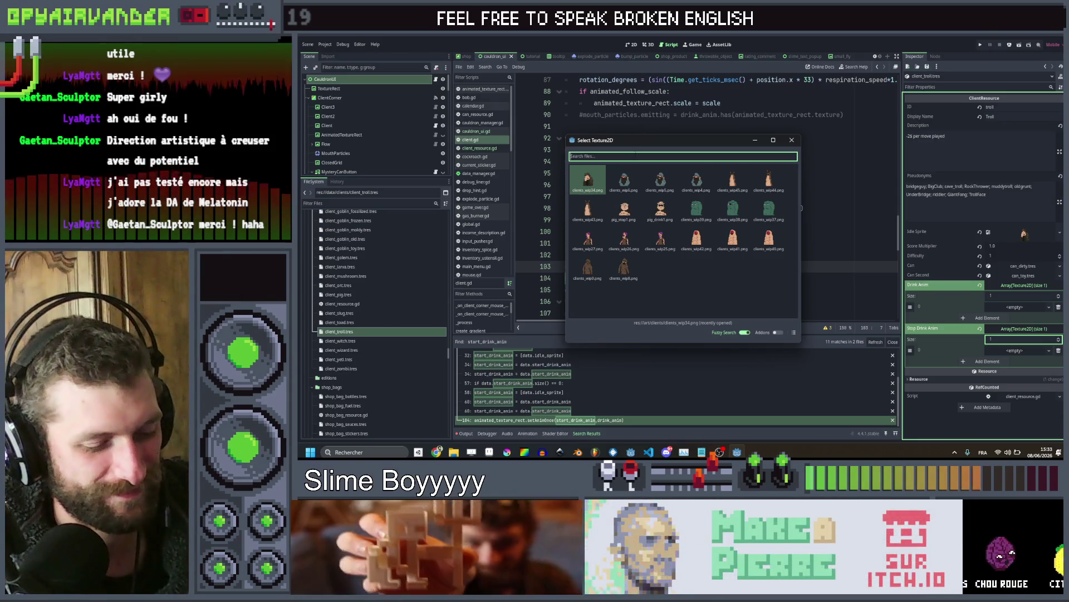
pyautogui.write('client')
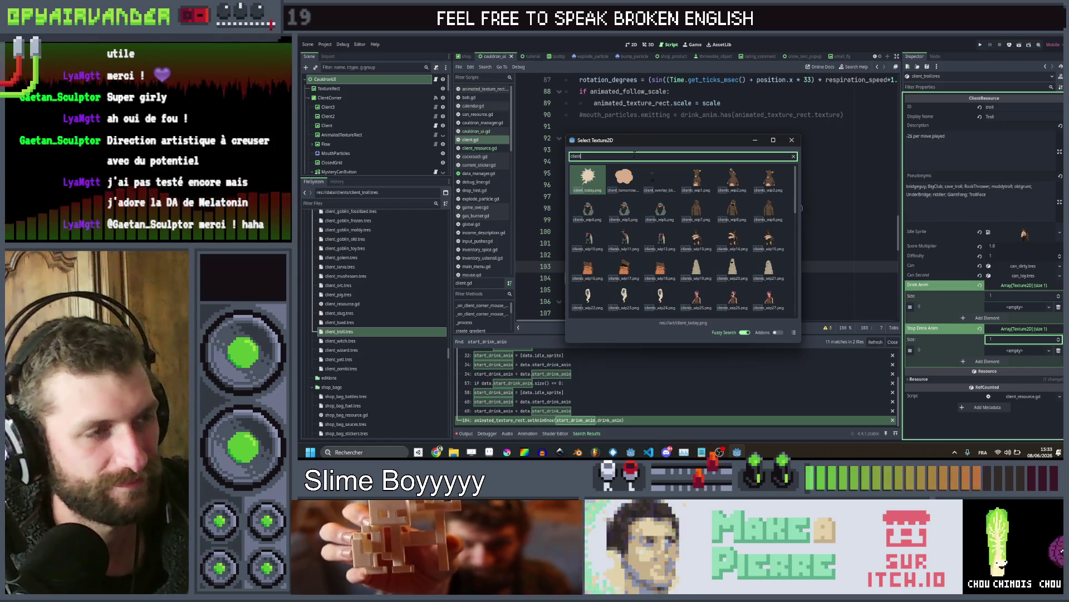
pyautogui.scroll(-3, 644, 236)
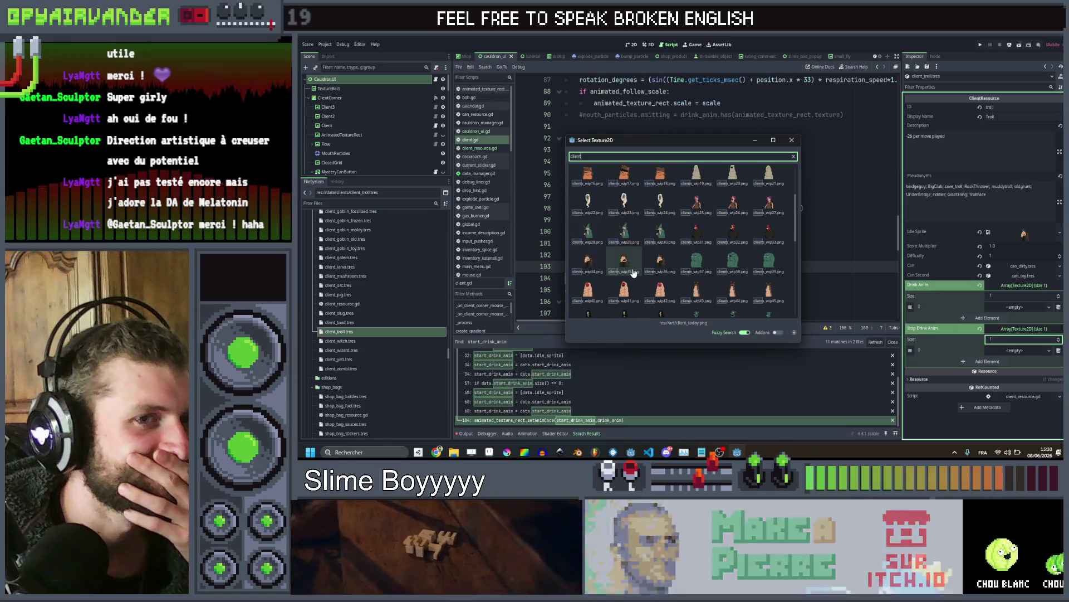
pyautogui.doubleClick(623, 259)
pyautogui.click(1038, 363)
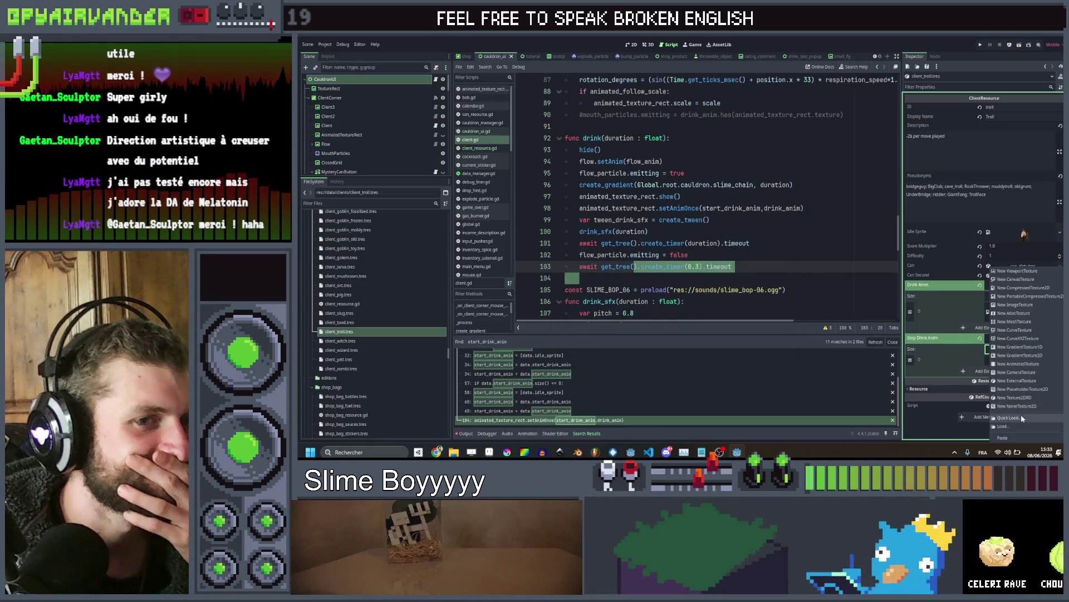
pyautogui.click(1021, 413)
pyautogui.write('clien')
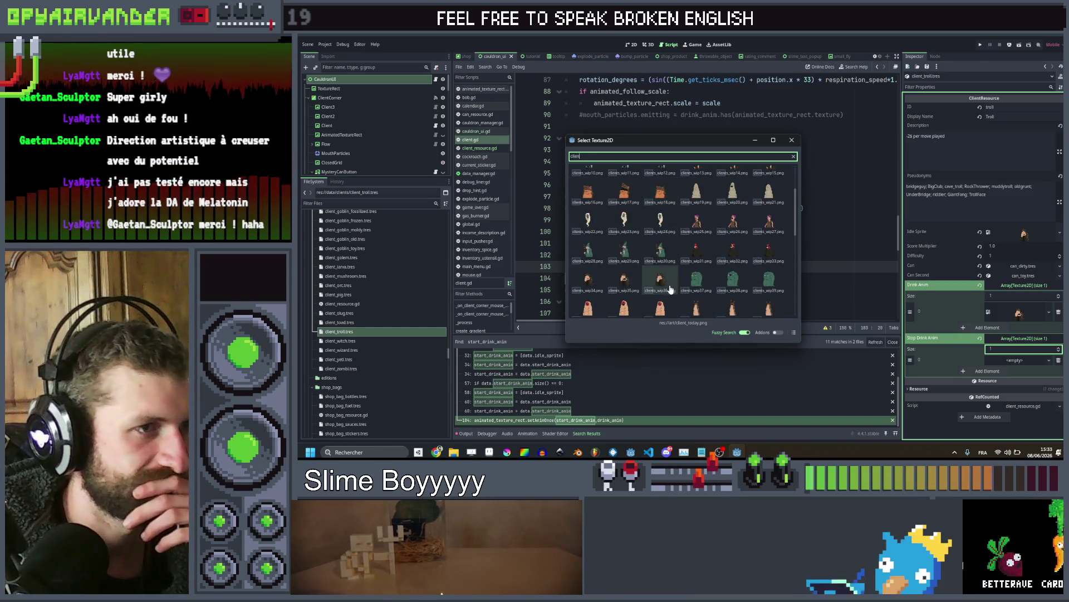
pyautogui.doubleClick(660, 209)
pyautogui.click(363, 340)
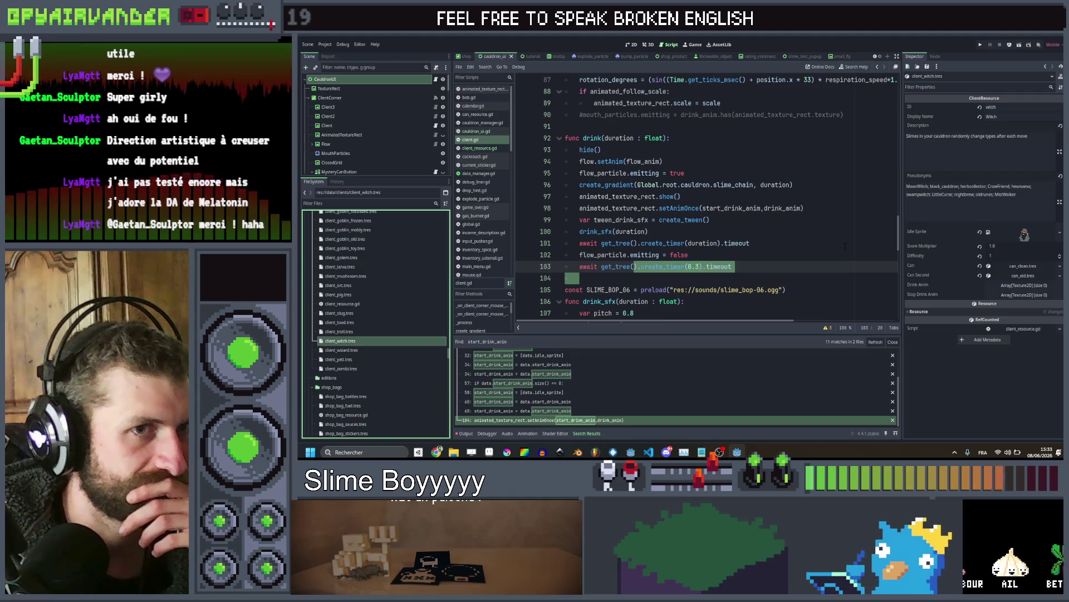
# Load the witch sprite texture as the witch client's idle sprite
pyautogui.click(1024, 233)
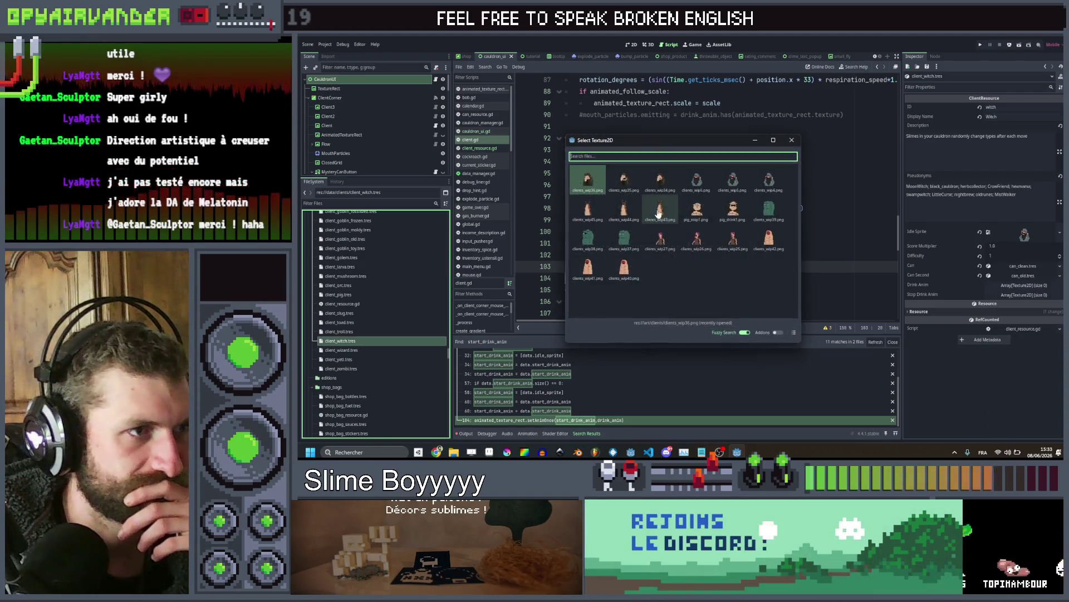
pyautogui.write('cli')
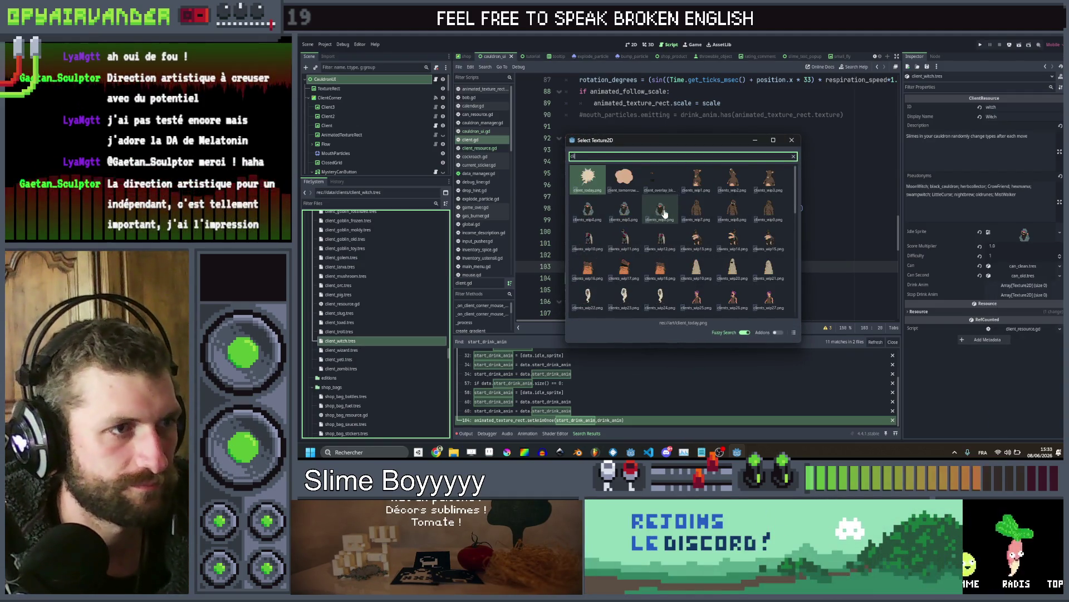
pyautogui.scroll(-1, 711, 213)
pyautogui.doubleClick(709, 218)
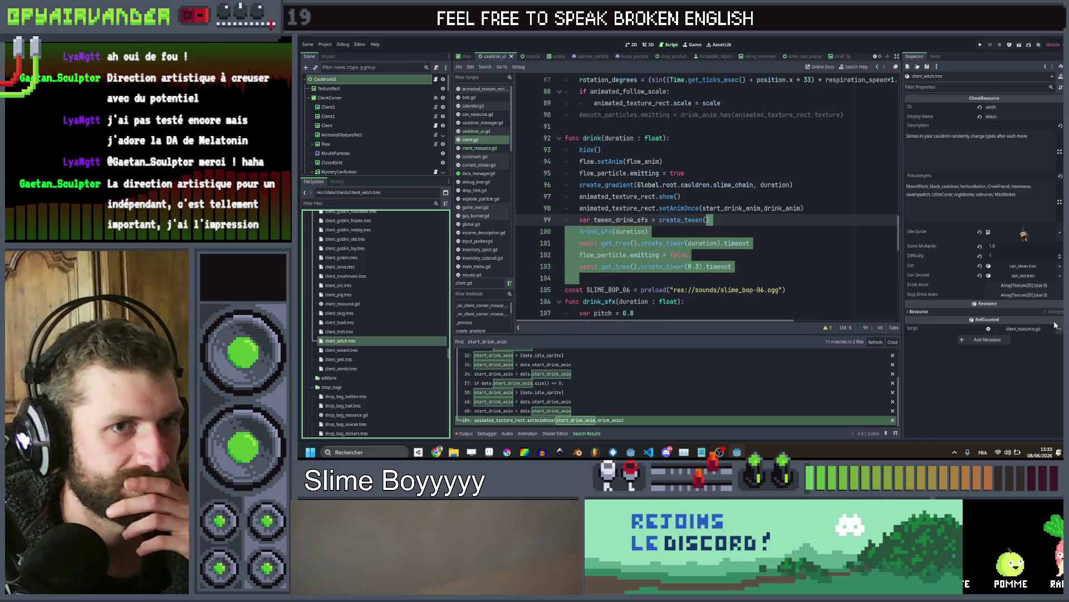
# Give the witch's Drink Anim and Stop Drink Anim arrays one slot each
pyautogui.click(1025, 285)
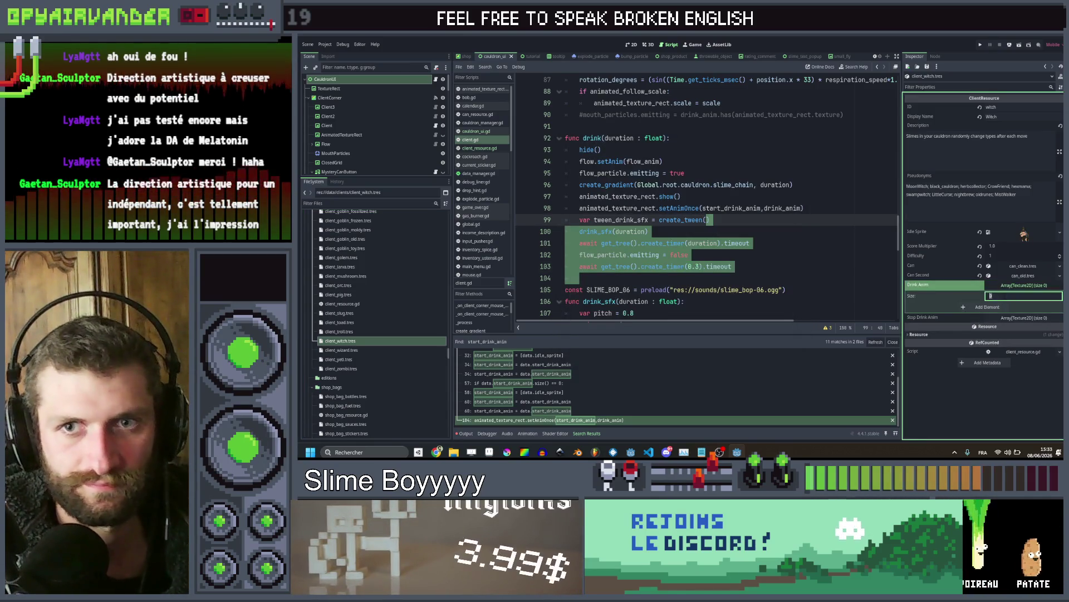
pyautogui.write('1')
pyautogui.press('Return')
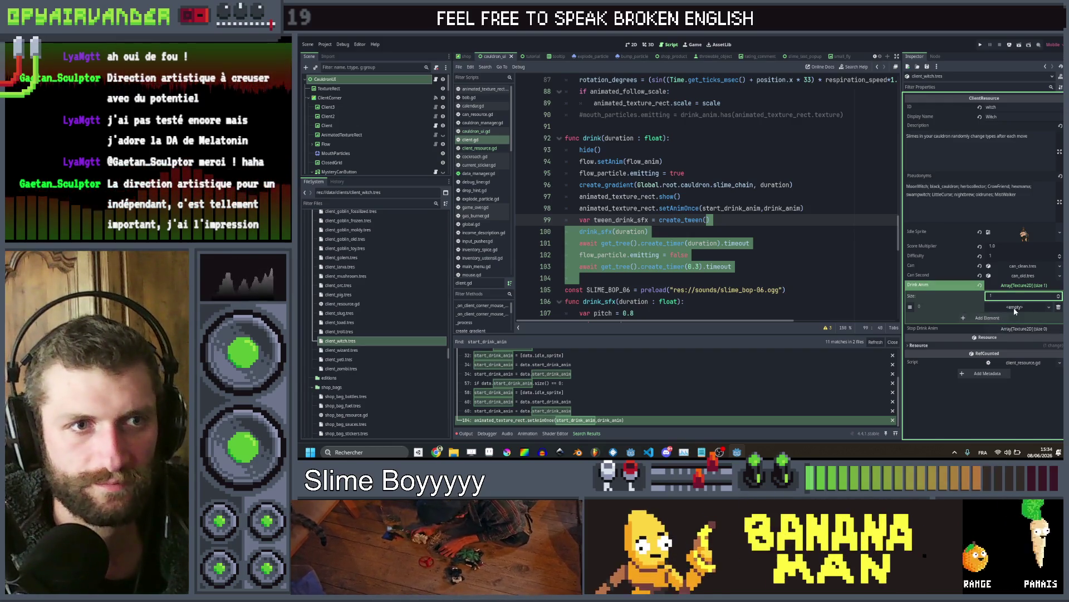
pyautogui.click(1023, 329)
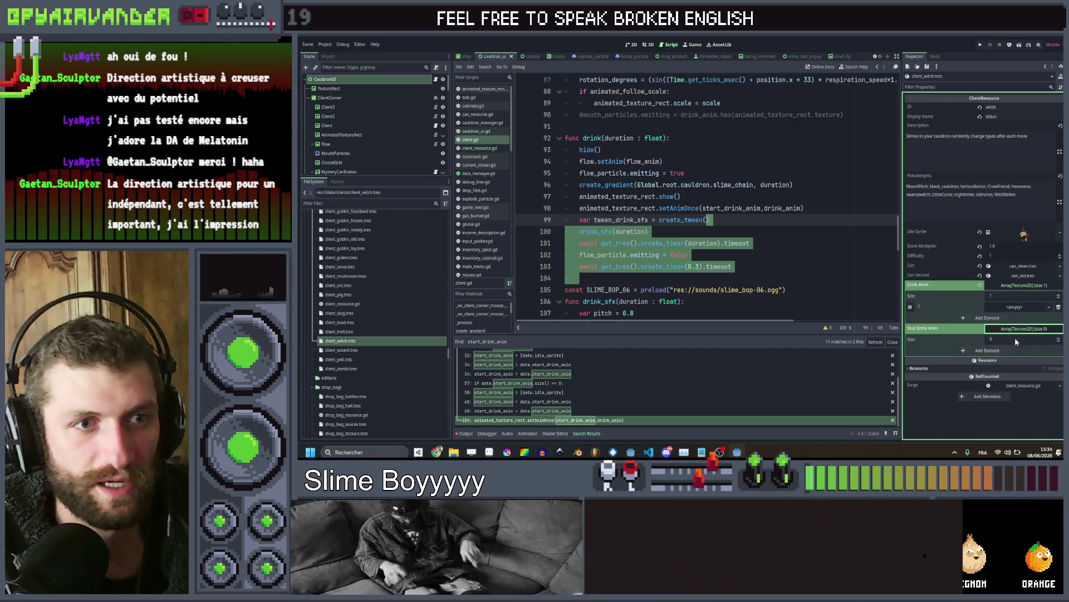
pyautogui.click(986, 350)
# Quick Load the witch sprite into both element 0 slots, then open the wizard client
pyautogui.click(1015, 350)
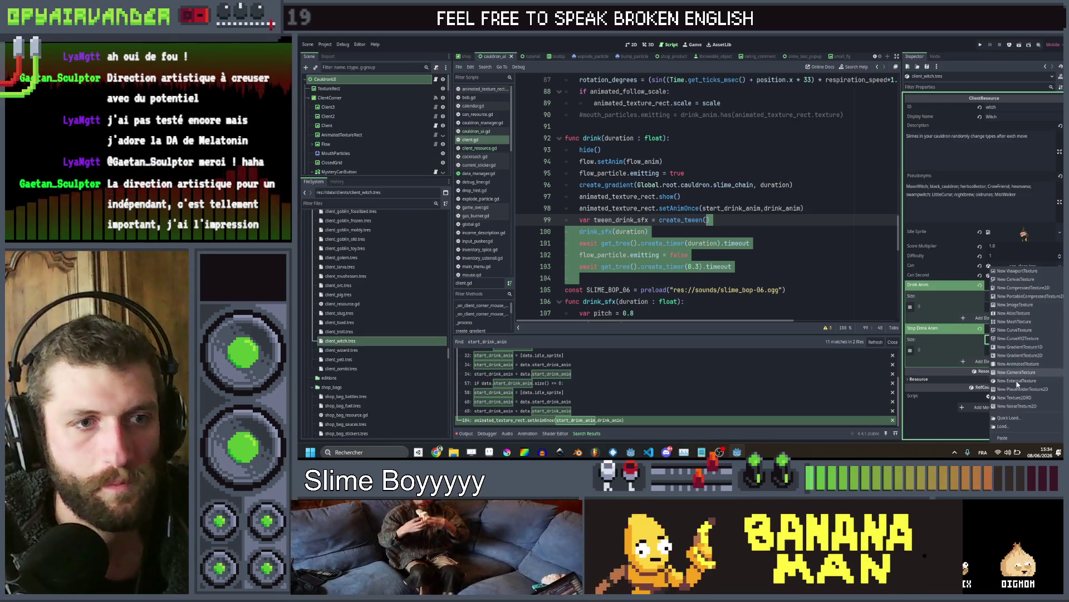
pyautogui.click(1010, 417)
pyautogui.write('cli')
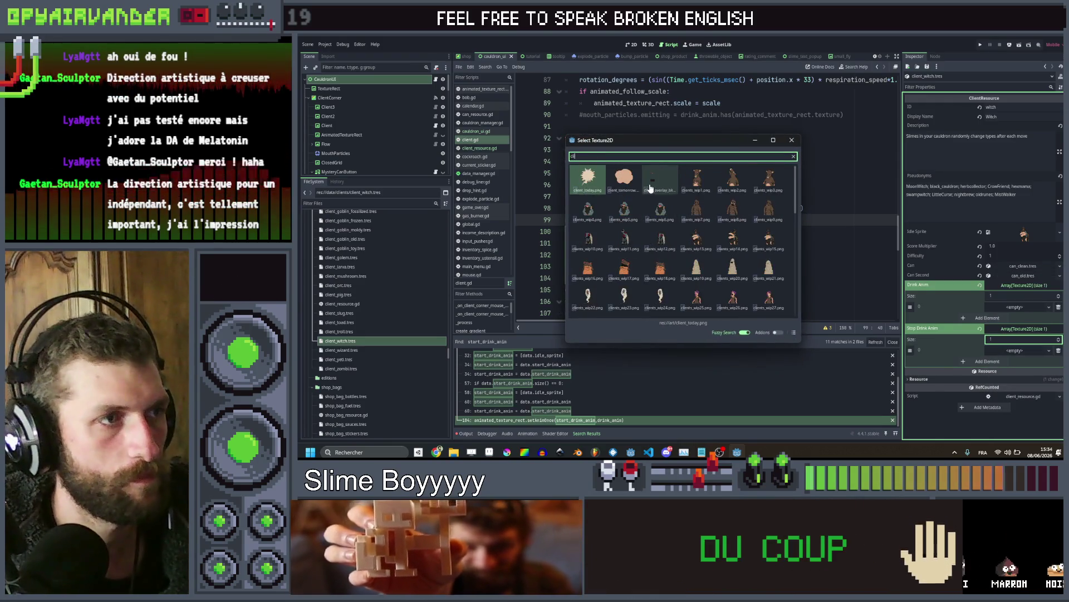
pyautogui.scroll(-4, 623, 223)
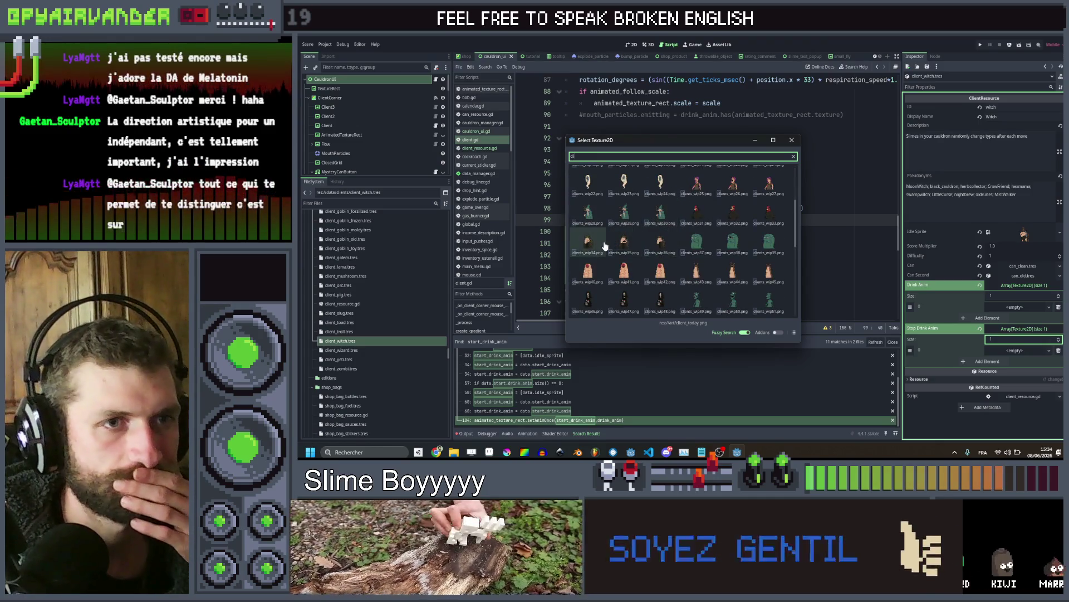
pyautogui.scroll(3, 605, 246)
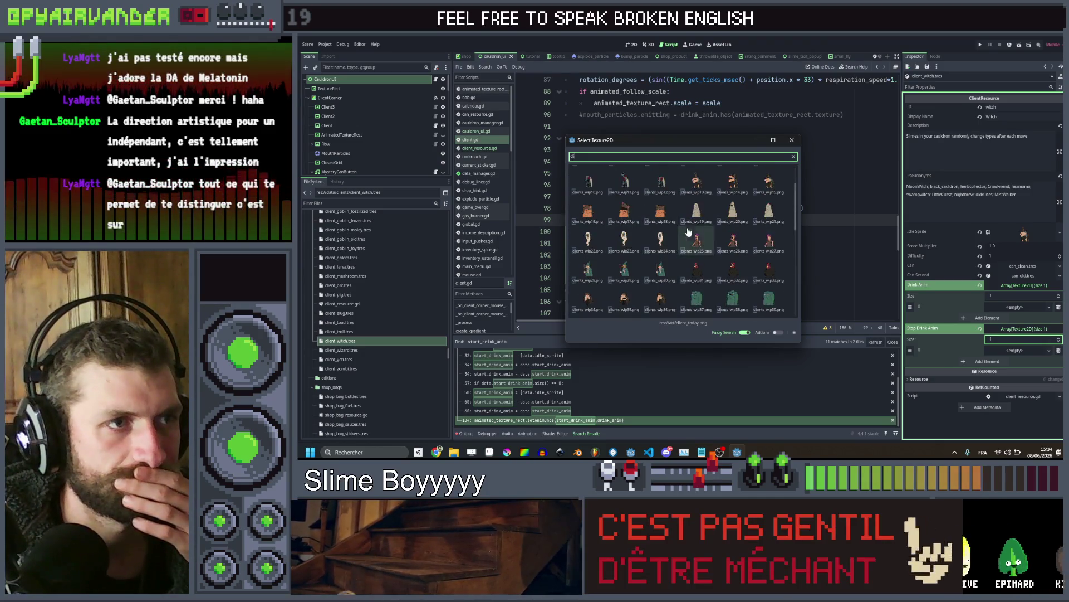
pyautogui.doubleClick(718, 195)
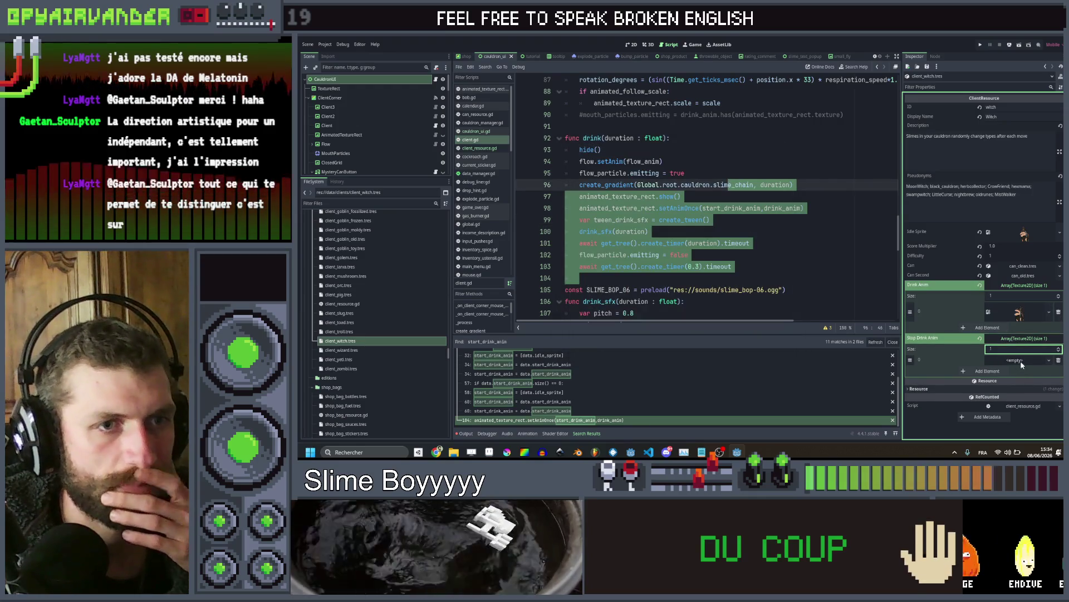
pyautogui.click(1020, 360)
pyautogui.click(1019, 417)
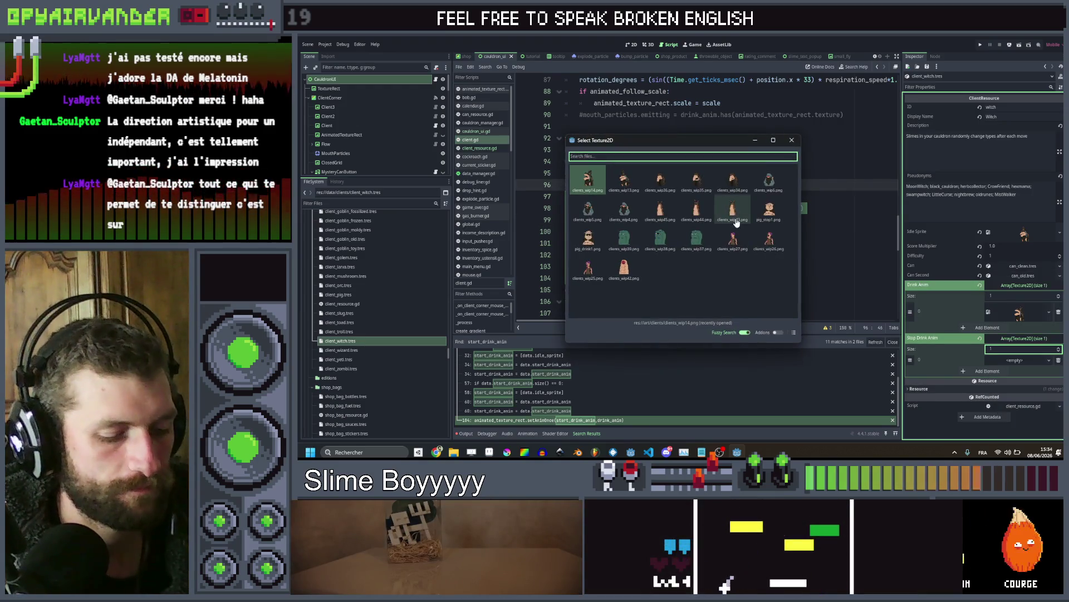
pyautogui.write('cli')
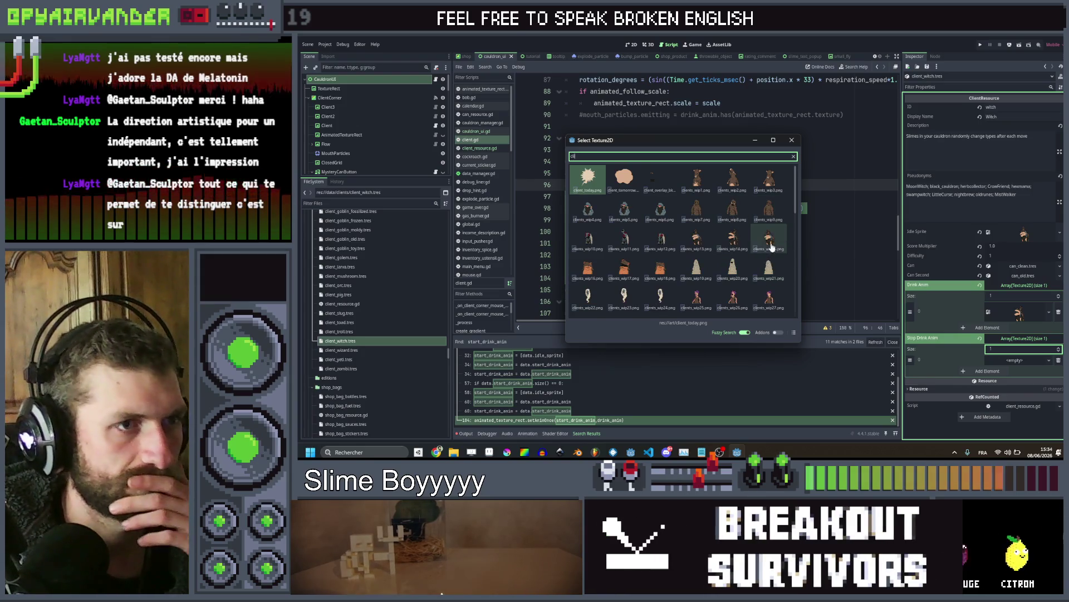
pyautogui.doubleClick(771, 244)
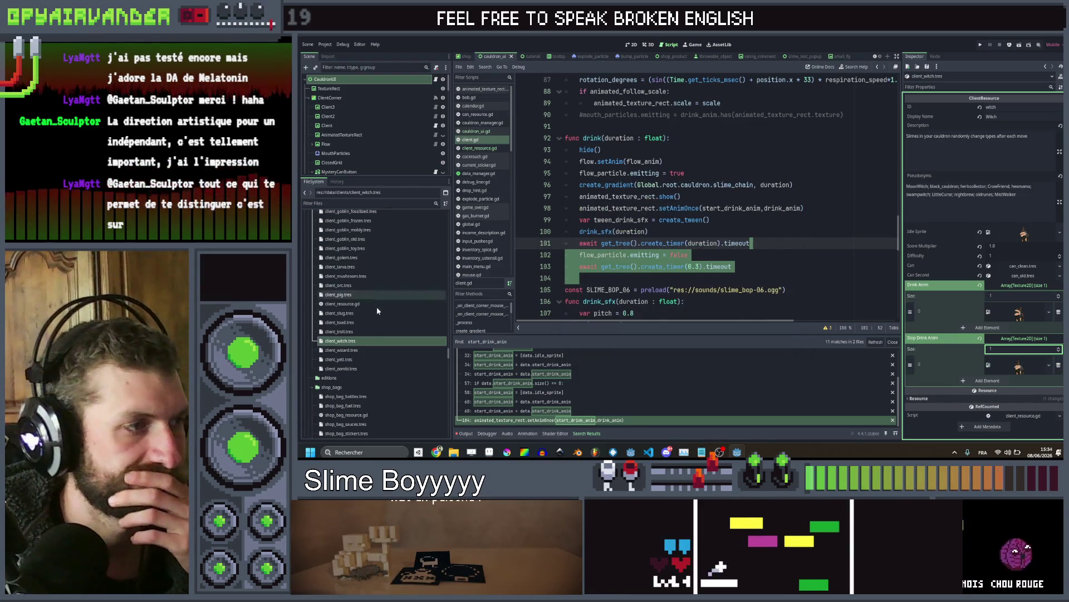
pyautogui.click(341, 350)
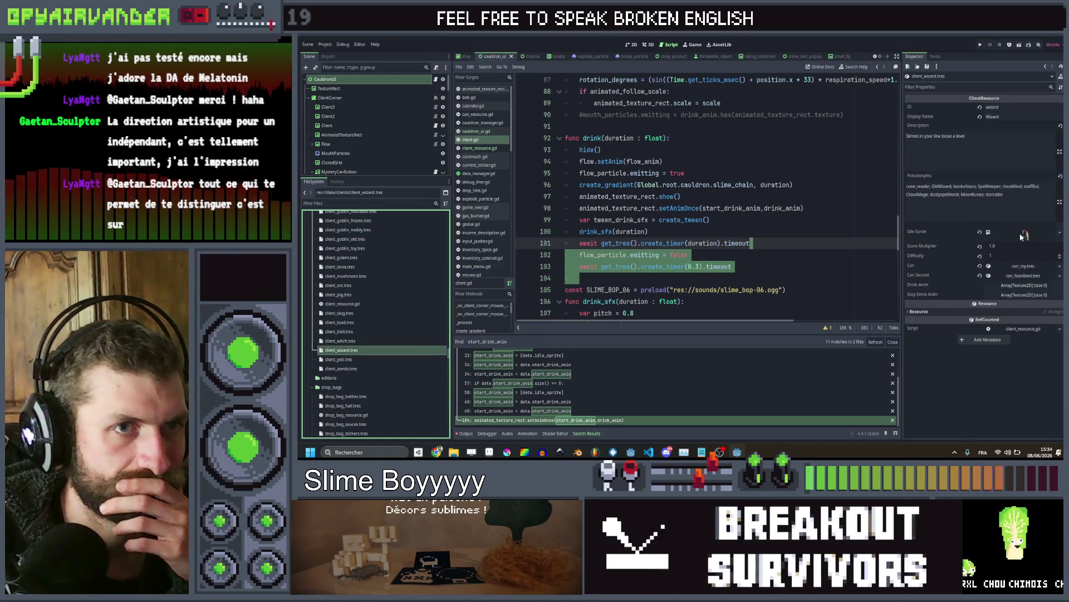
# Quick Load the wizard sprite from the client textures as the wizard's idle sprite
pyautogui.click(1060, 232)
pyautogui.click(1018, 355)
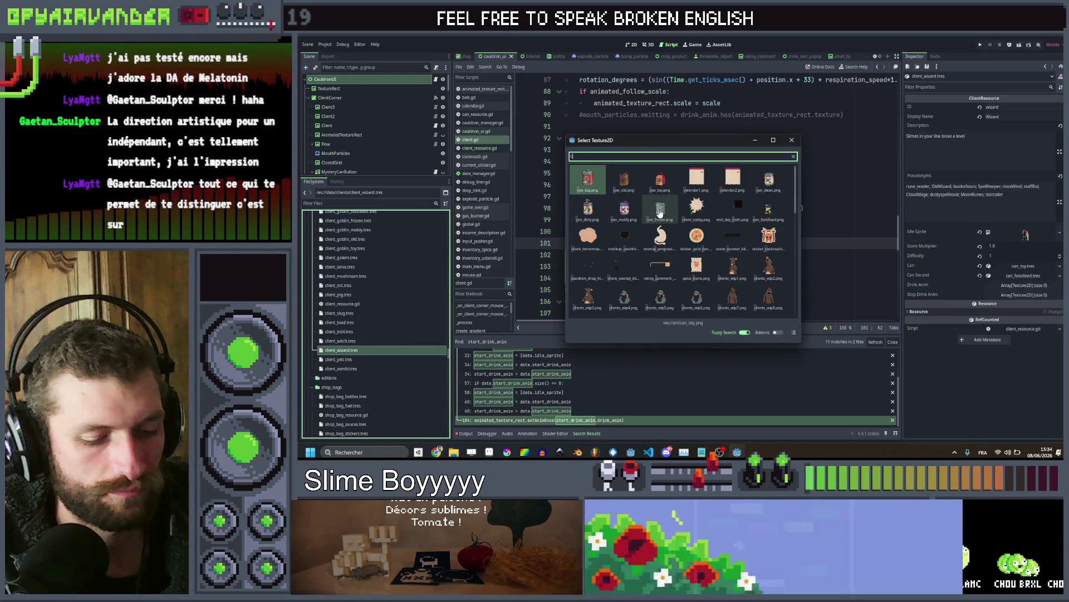
pyautogui.write('client')
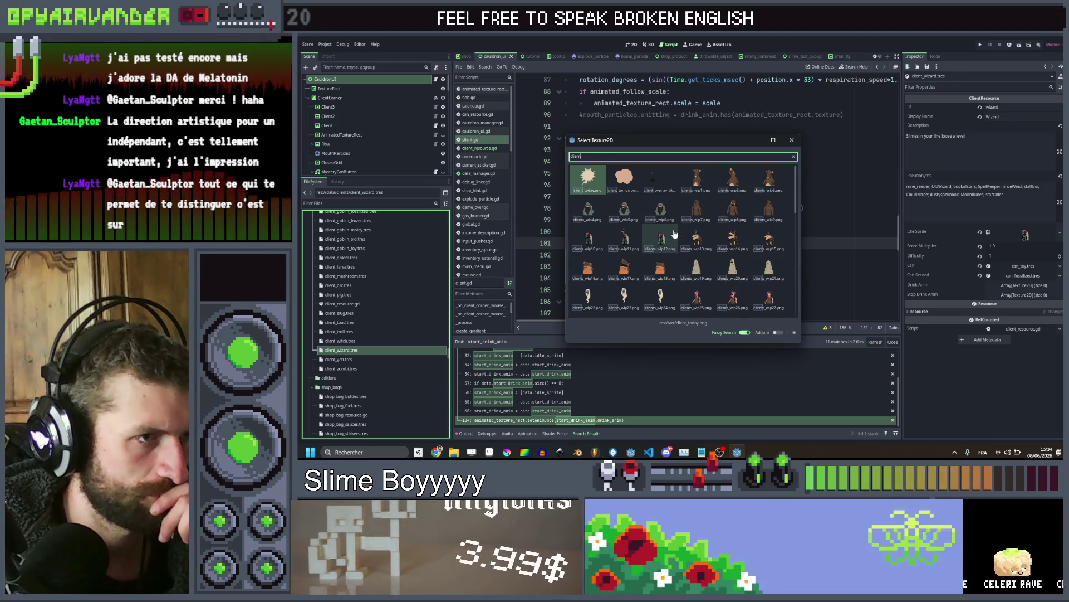
pyautogui.scroll(-5, 675, 229)
pyautogui.scroll(2, 675, 233)
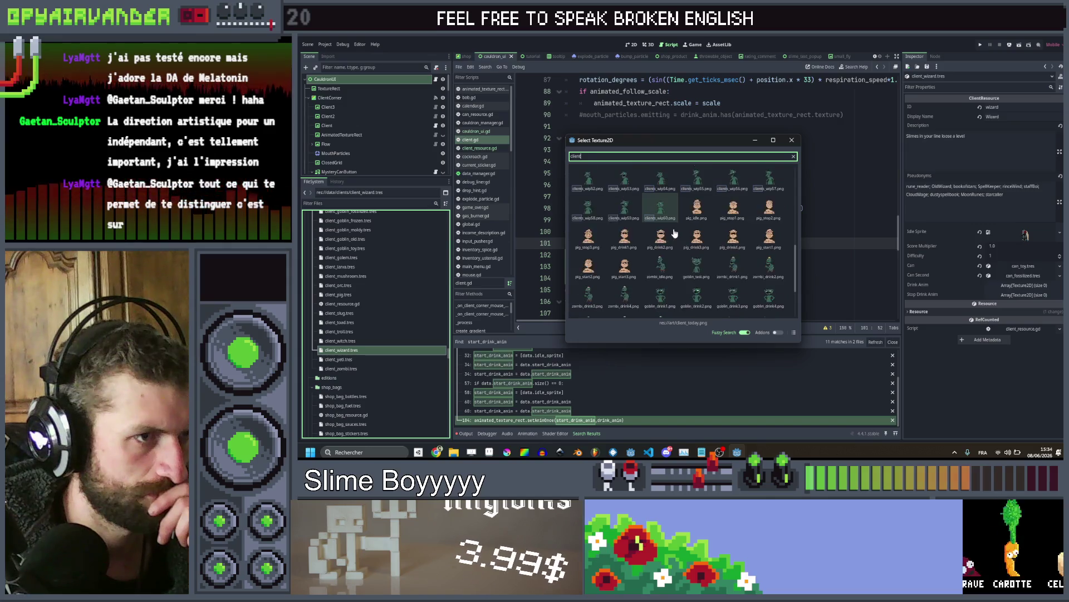
pyautogui.scroll(3, 691, 239)
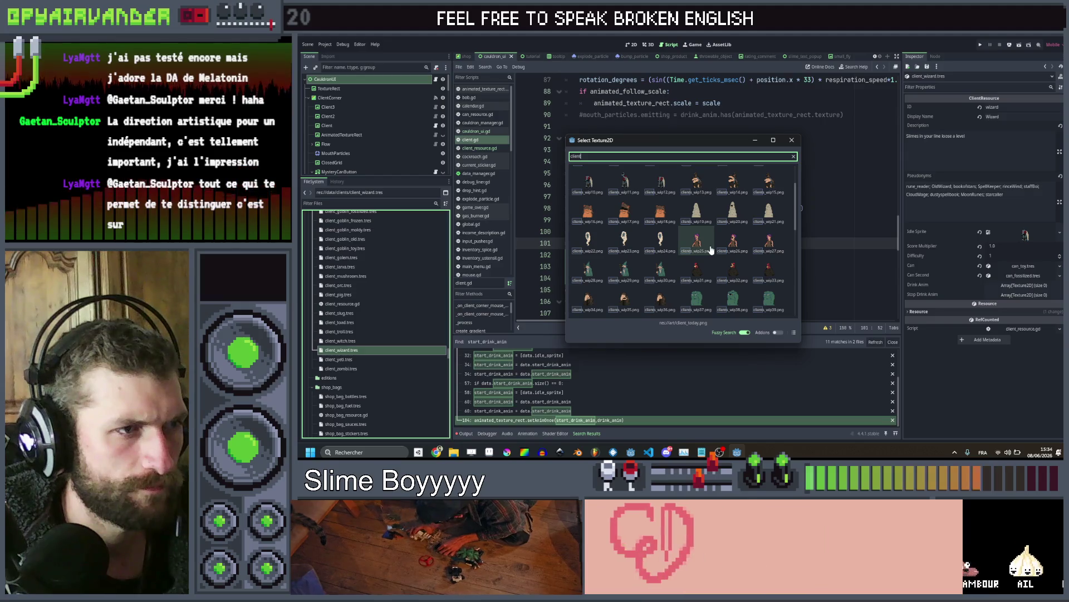
pyautogui.scroll(-1, 711, 247)
pyautogui.scroll(-10, 711, 248)
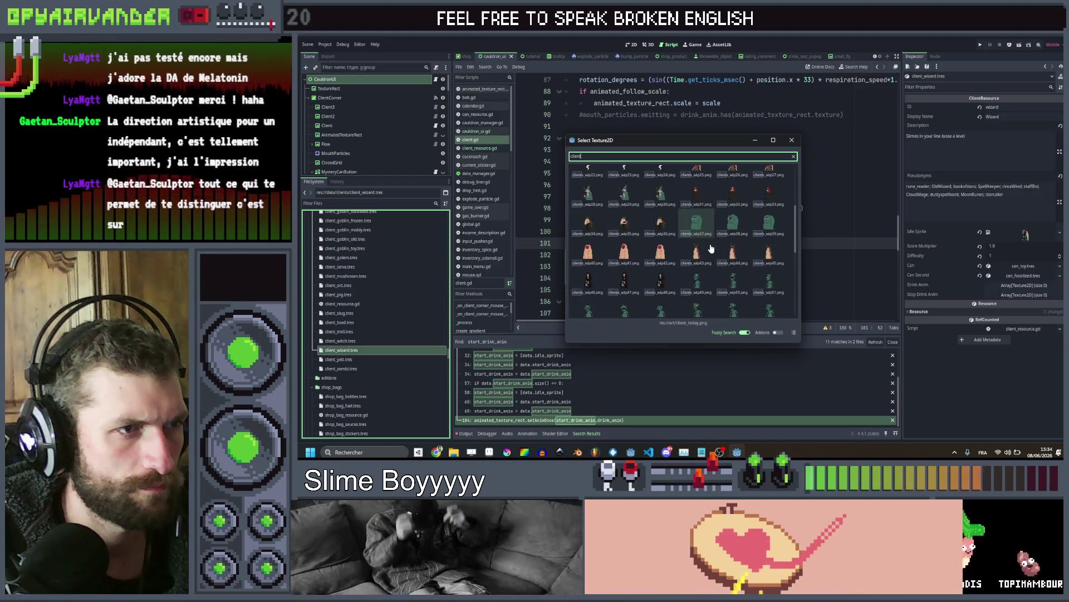
pyautogui.scroll(8, 711, 247)
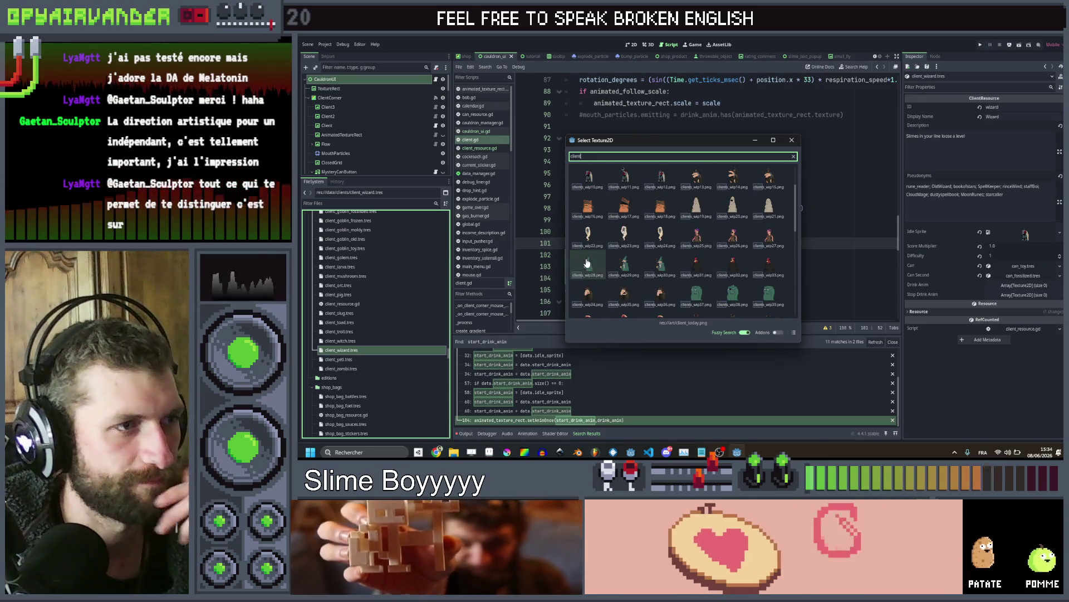
pyautogui.doubleClick(658, 263)
# Give the wizard's Drink Anim and Stop Drink Anim arrays one element each
pyautogui.click(1024, 284)
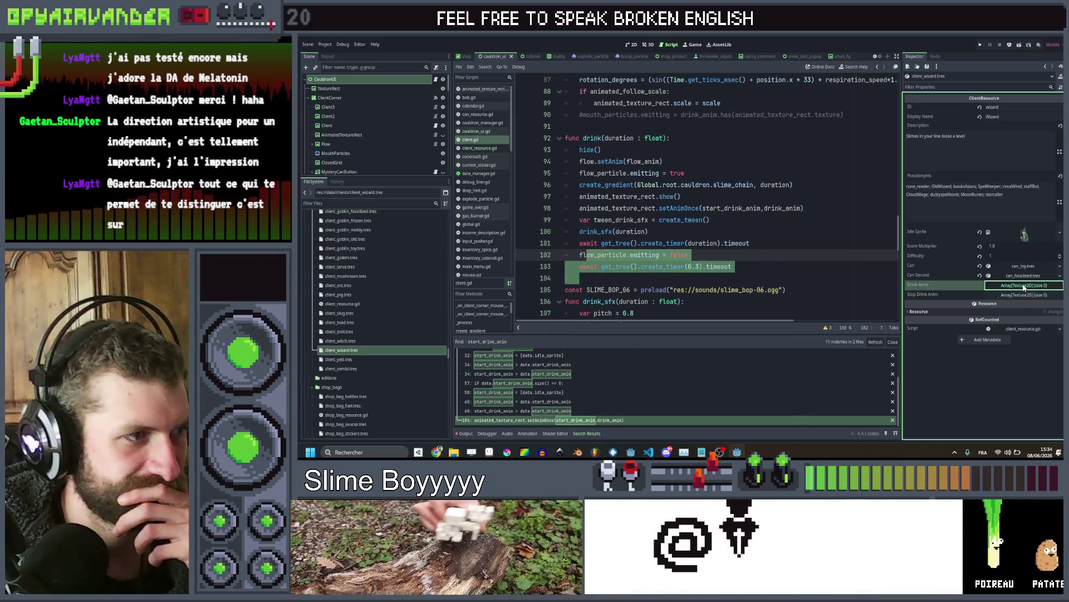
pyautogui.click(1027, 295)
pyautogui.write('1')
pyautogui.press('Return')
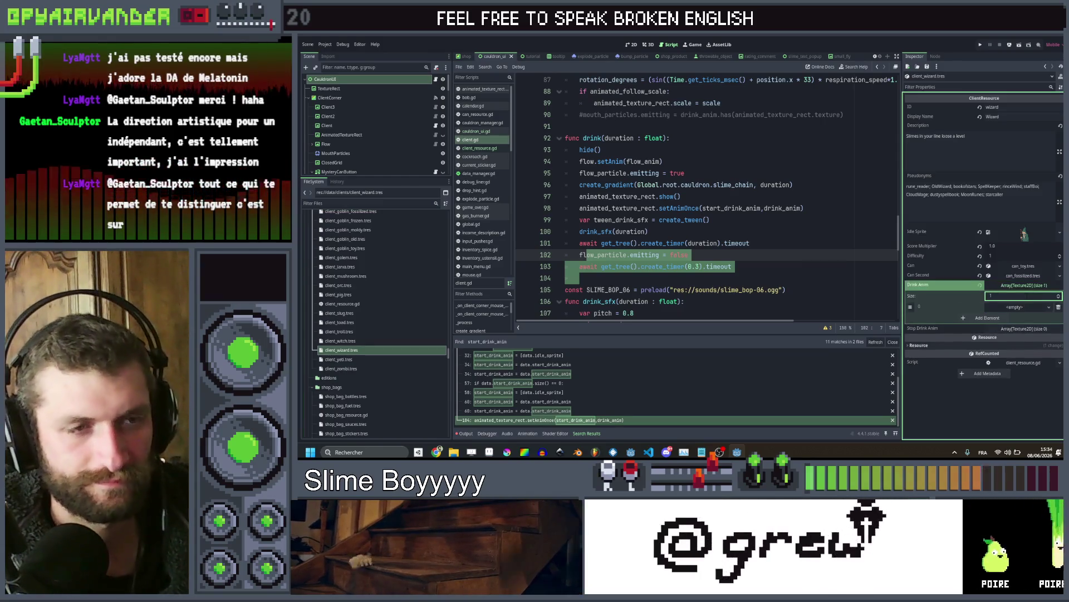
pyautogui.click(1016, 334)
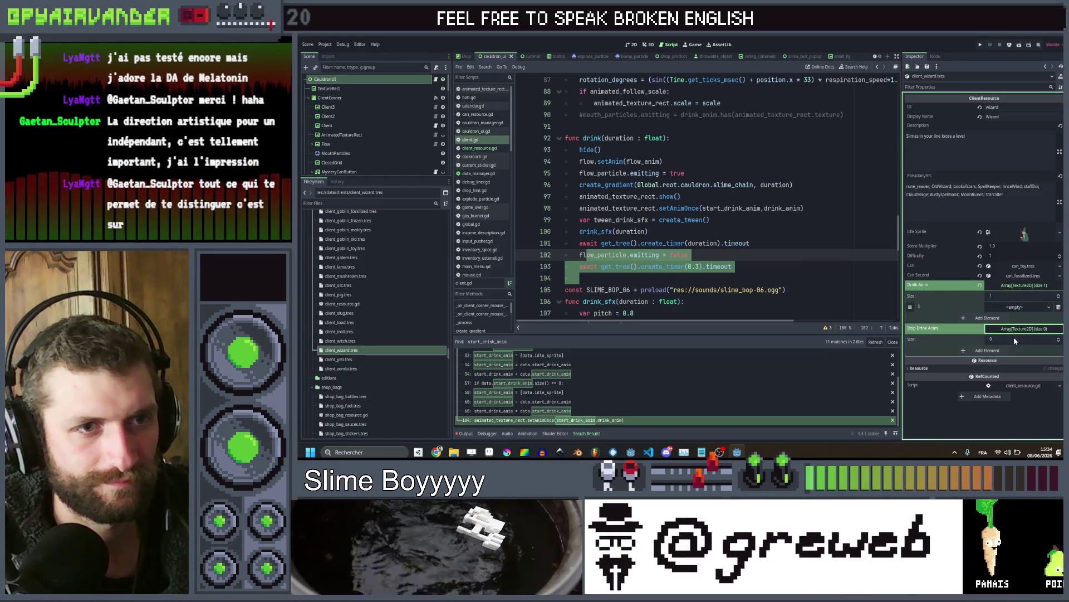
pyautogui.click(1014, 350)
# Quick Load a client texture into the wizard's Drink Anim element 0
pyautogui.click(1017, 350)
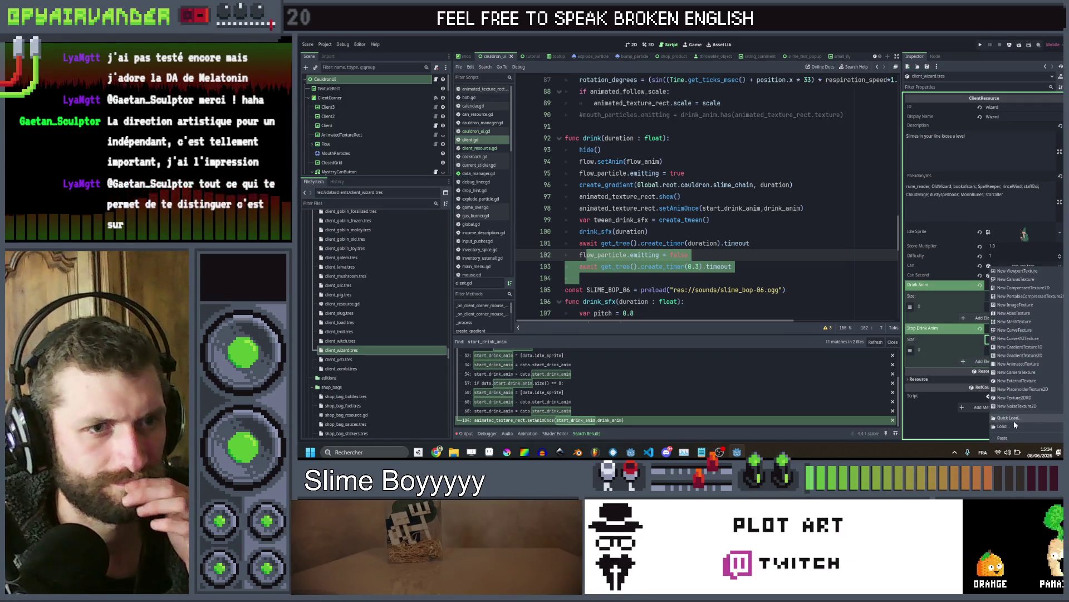
pyautogui.click(1014, 419)
pyautogui.write('clie')
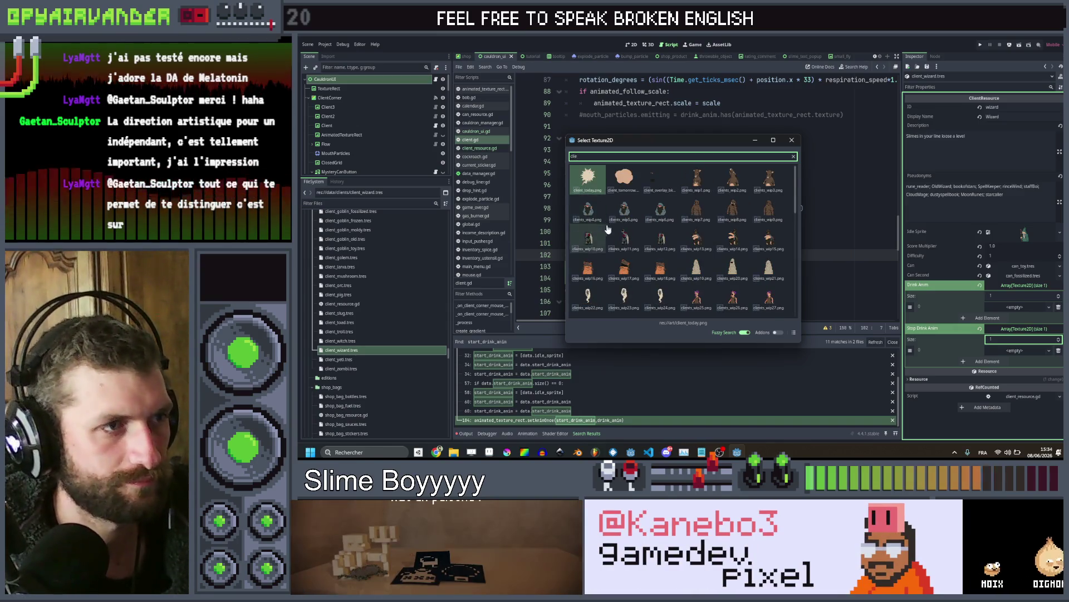
pyautogui.scroll(-2, 624, 223)
pyautogui.doubleClick(626, 273)
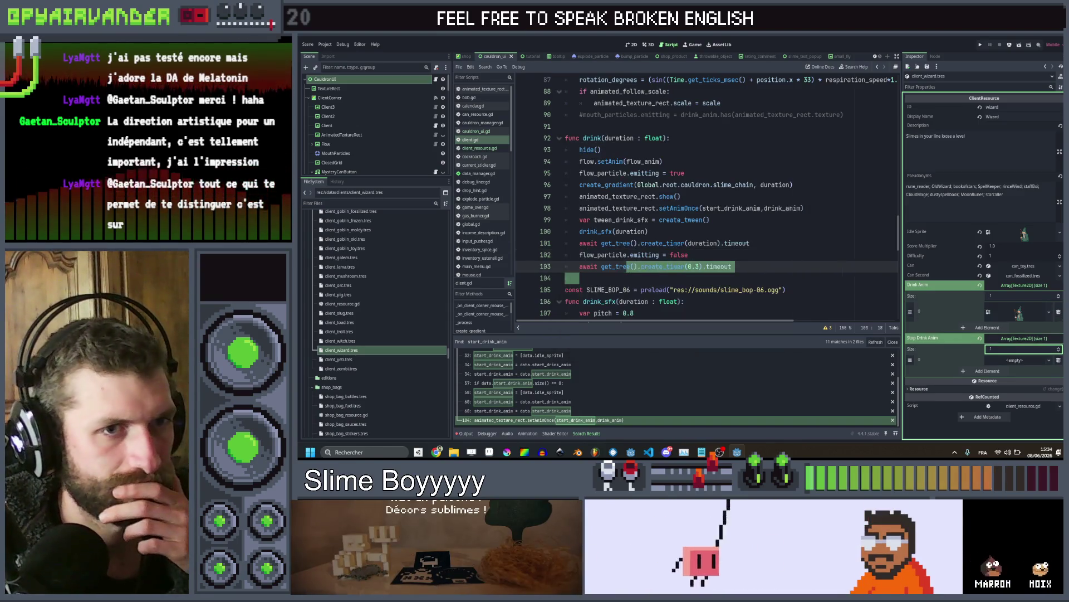
# Quick Load a client texture into Stop Drink Anim element 0, then open client_yeti.tres
pyautogui.click(1017, 362)
pyautogui.click(1018, 418)
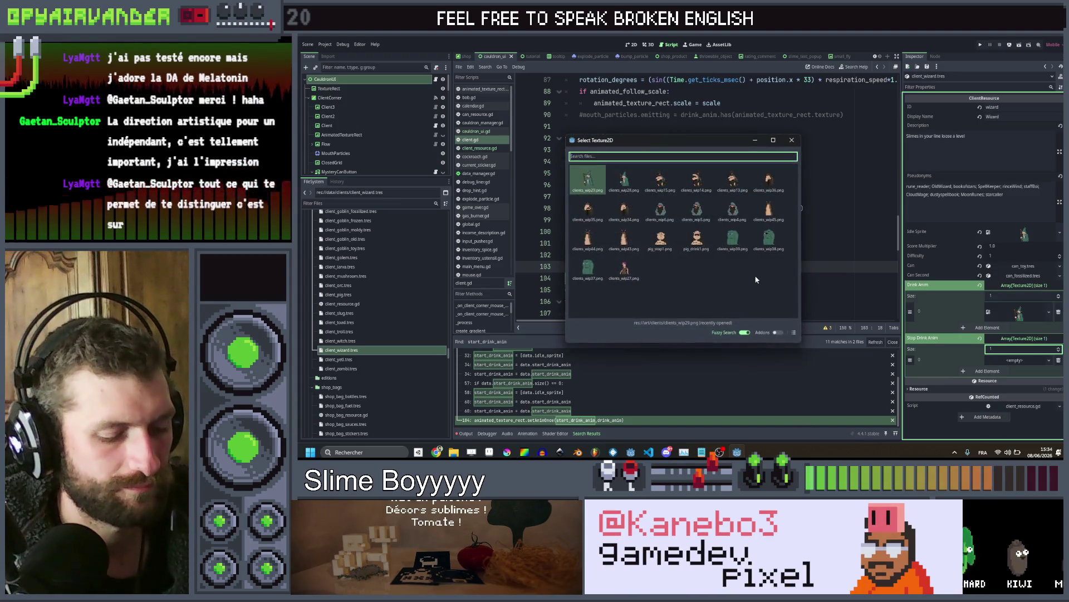
pyautogui.write('clie')
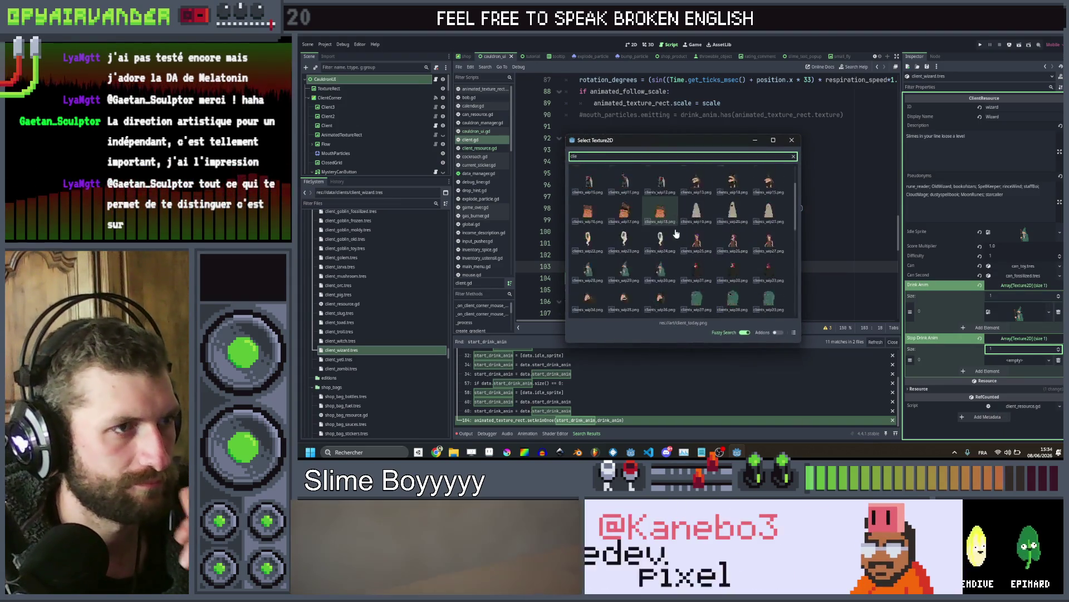
pyautogui.doubleClick(662, 211)
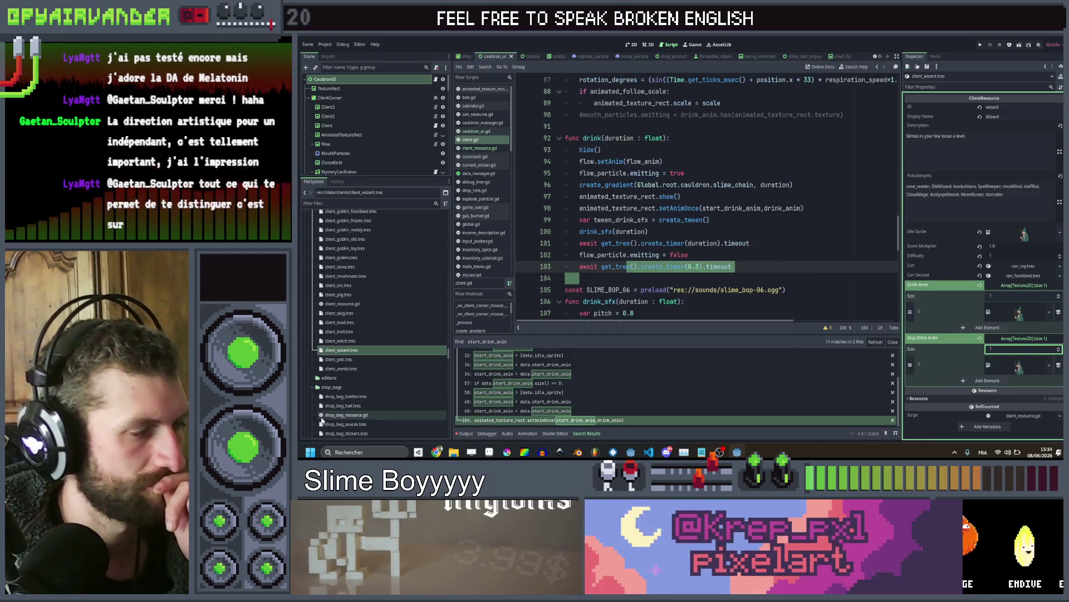
pyautogui.click(339, 359)
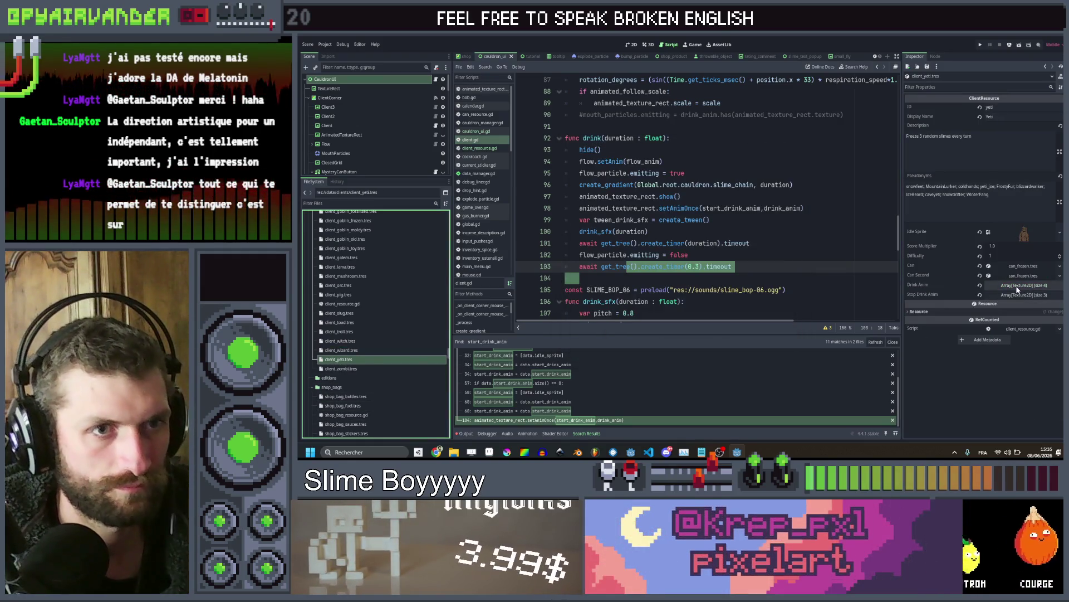
# Quick Load a client texture as the yeti client's idle sprite
pyautogui.click(1025, 285)
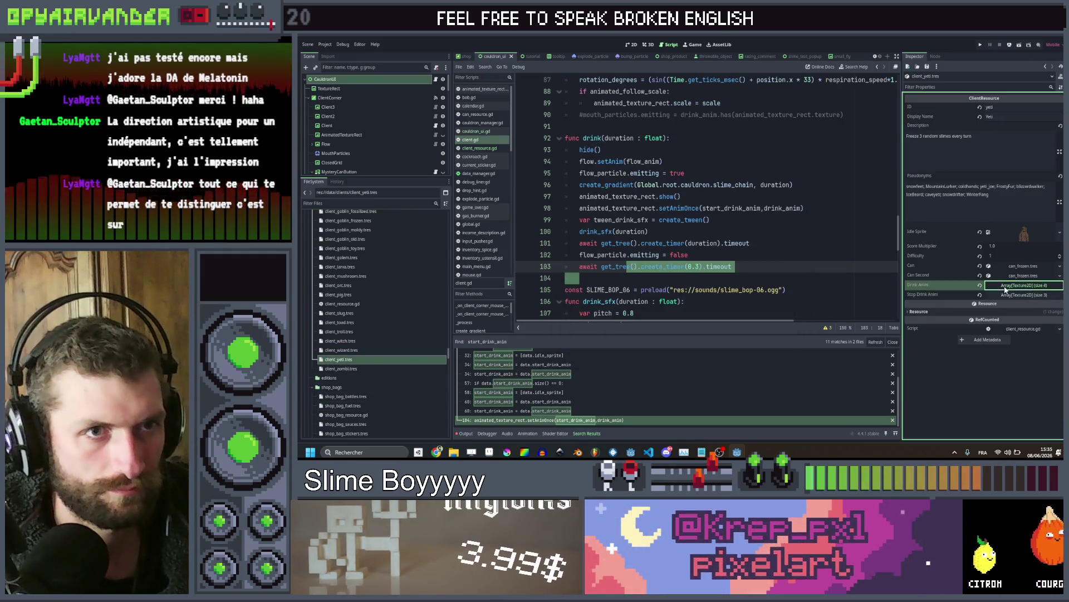
pyautogui.rightClick(1015, 236)
pyautogui.click(1019, 357)
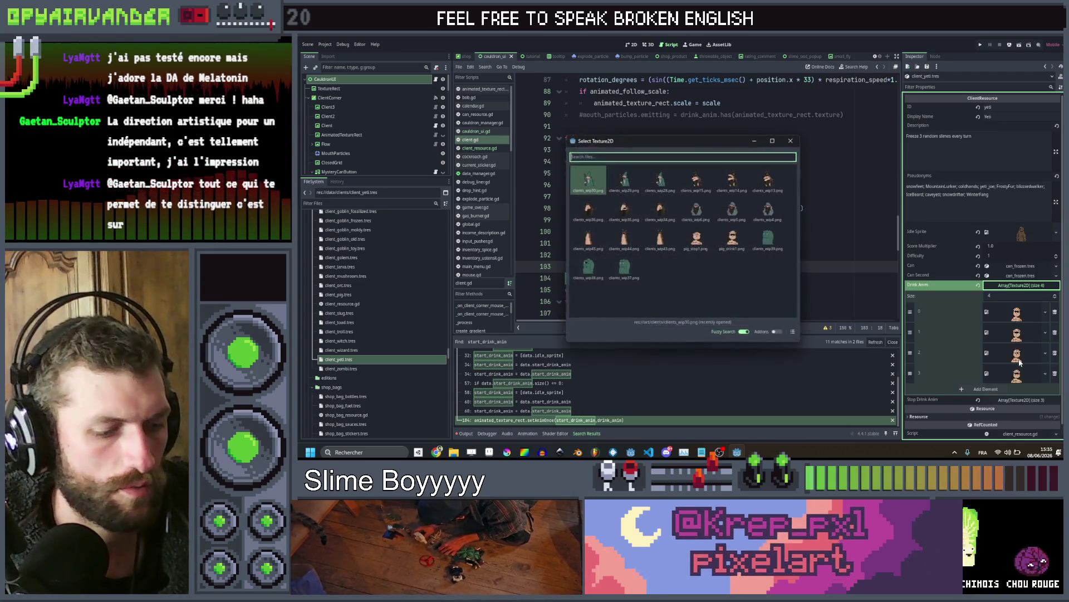
pyautogui.write('y')
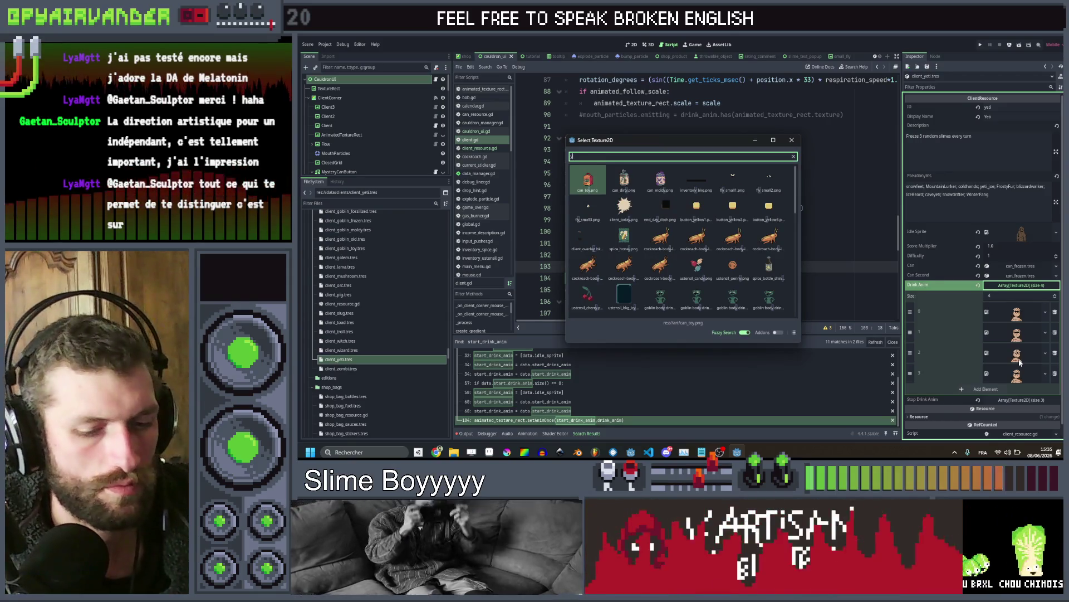
pyautogui.press('BackSpace')
pyautogui.write('clie')
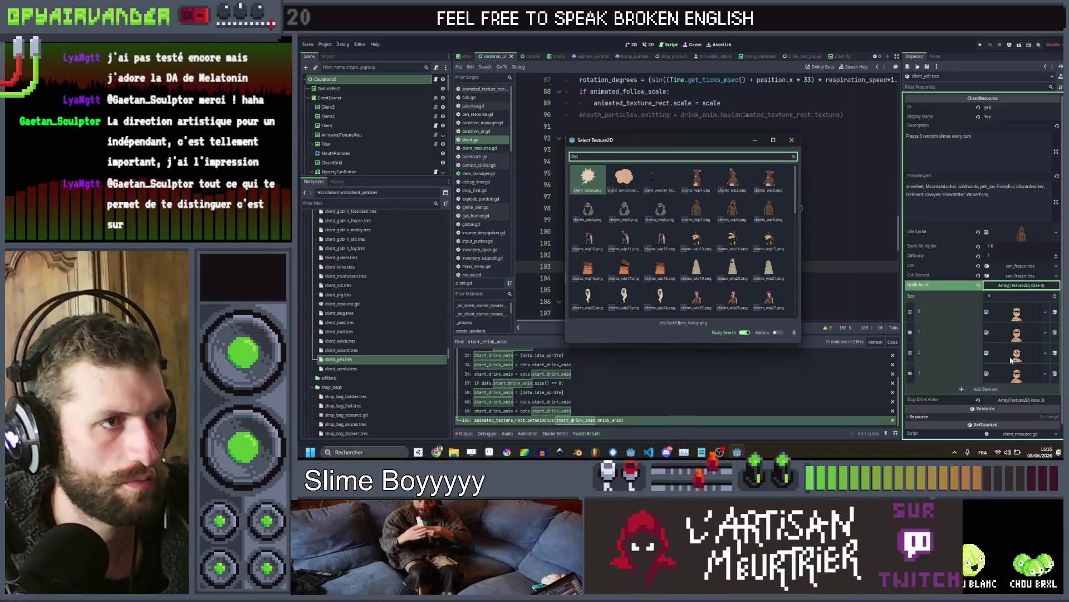
pyautogui.scroll(-2, 661, 241)
pyautogui.doubleClick(697, 211)
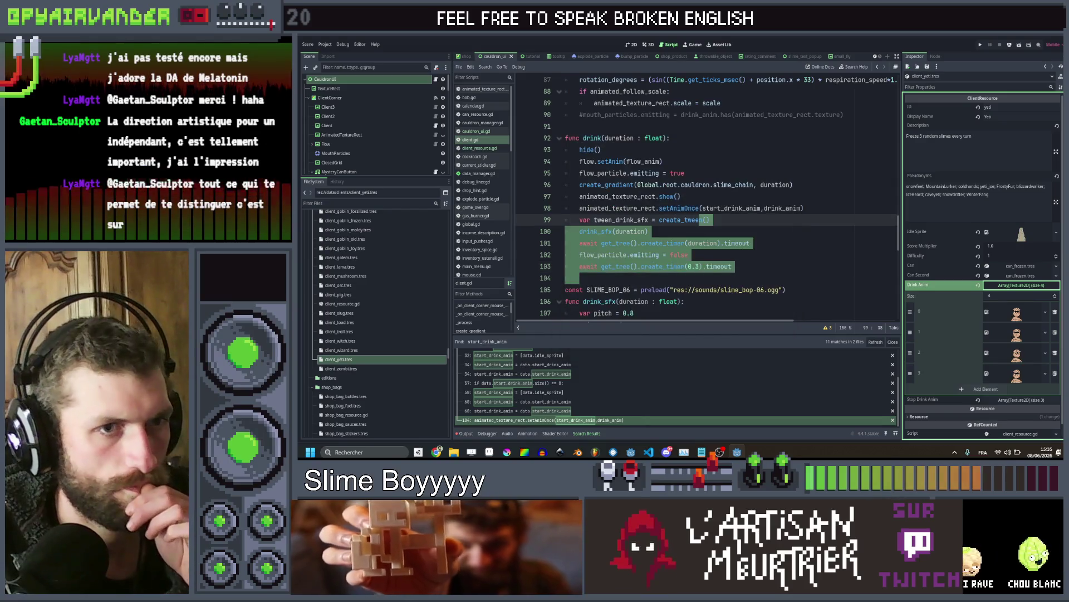
# Revert both yeti arrays to empty and load the hooded client texture as Drink Anim element 0
pyautogui.click(980, 286)
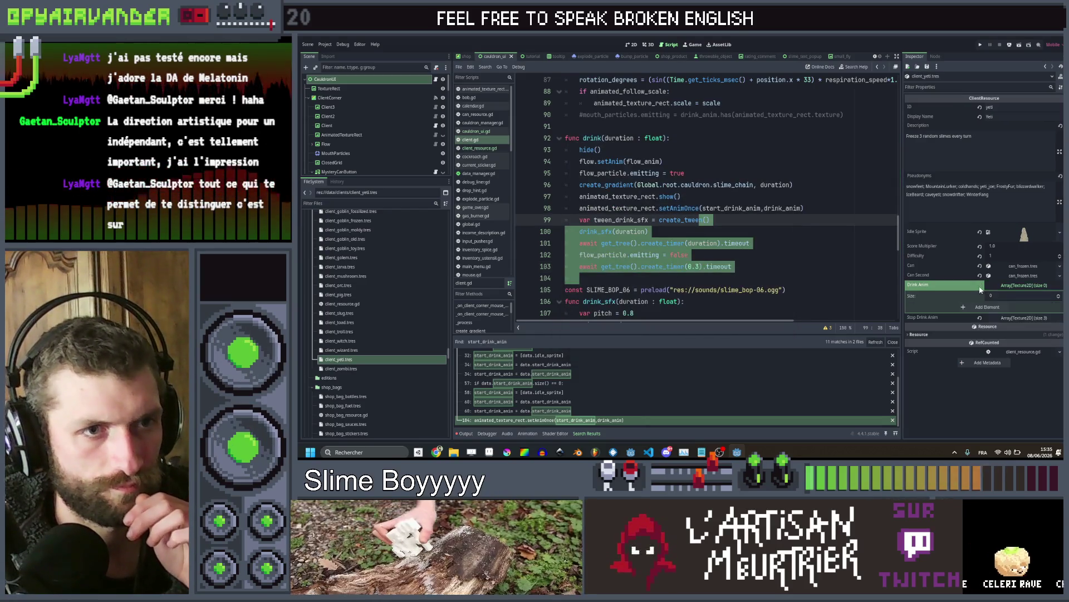
pyautogui.click(981, 317)
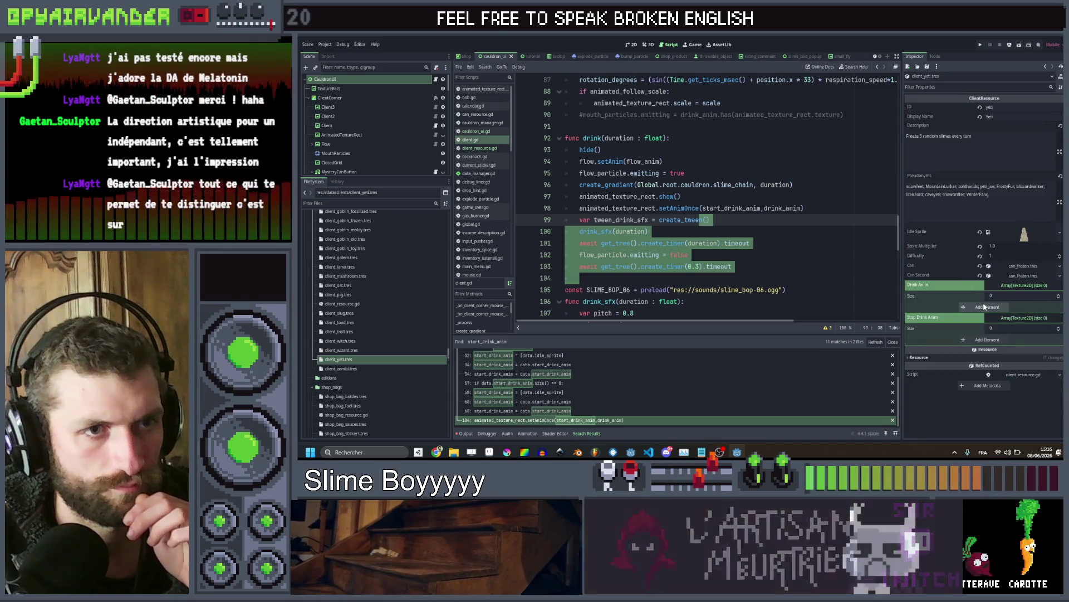
pyautogui.click(985, 306)
pyautogui.click(1013, 307)
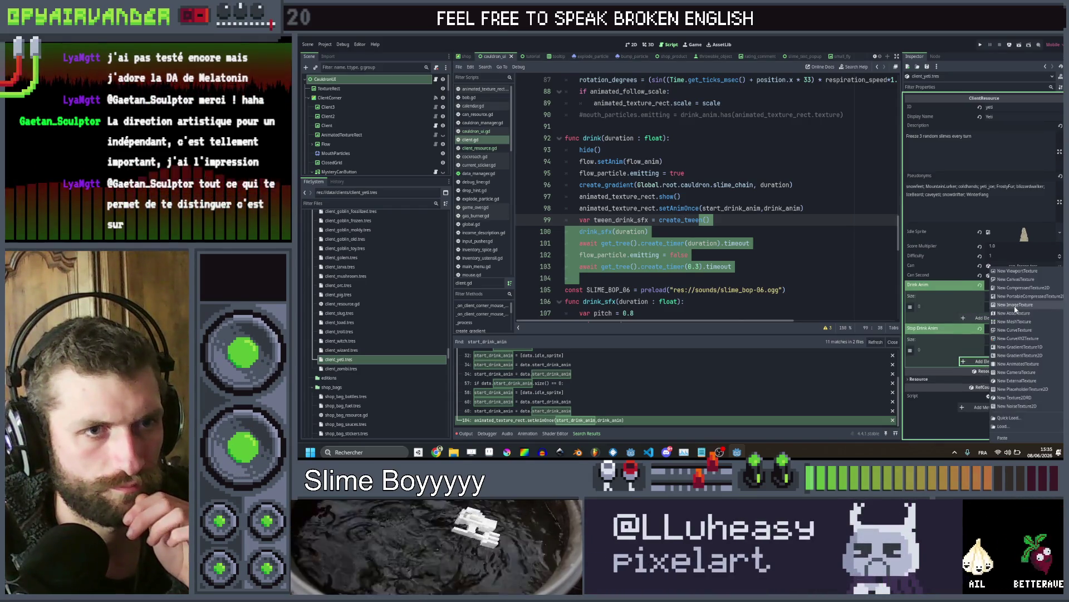
pyautogui.click(1014, 417)
pyautogui.write('clie')
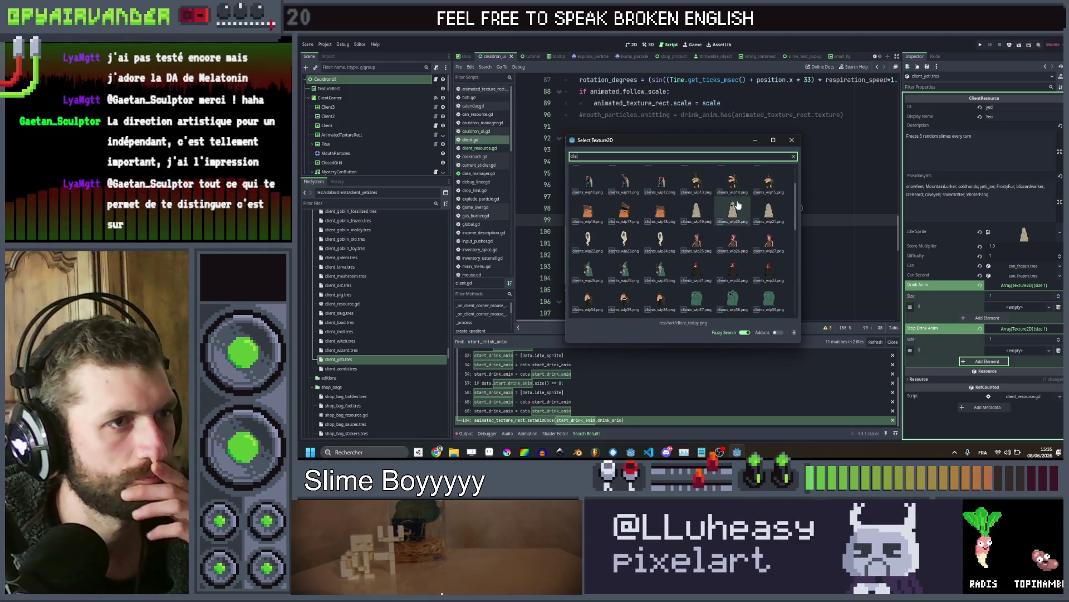
pyautogui.doubleClick(733, 269)
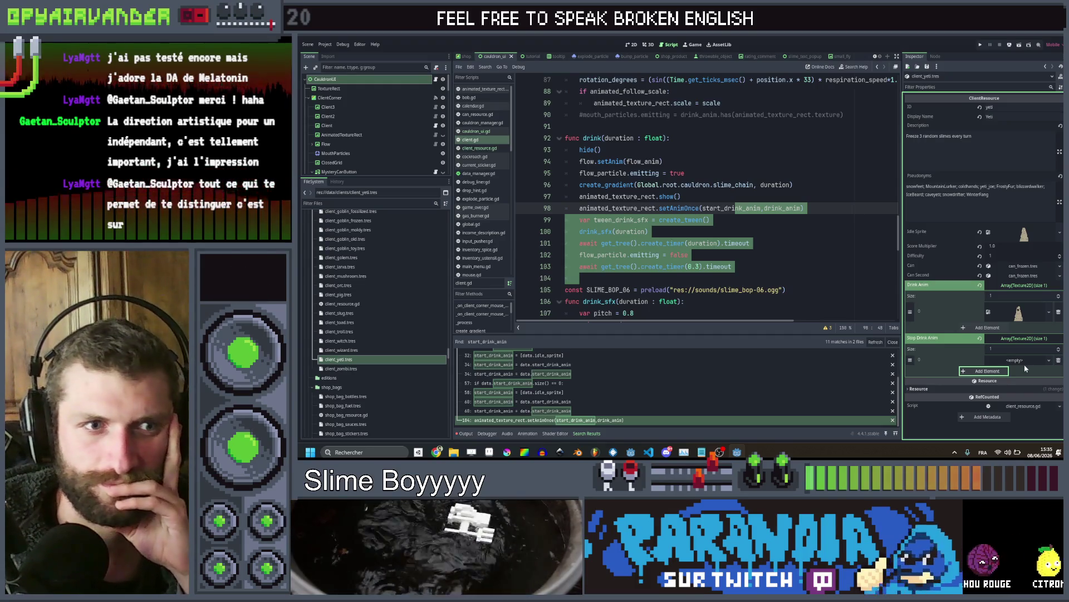
# Load clients_wip27 as Stop Drink Anim element 0, then open client_zombi.tres
pyautogui.click(1019, 361)
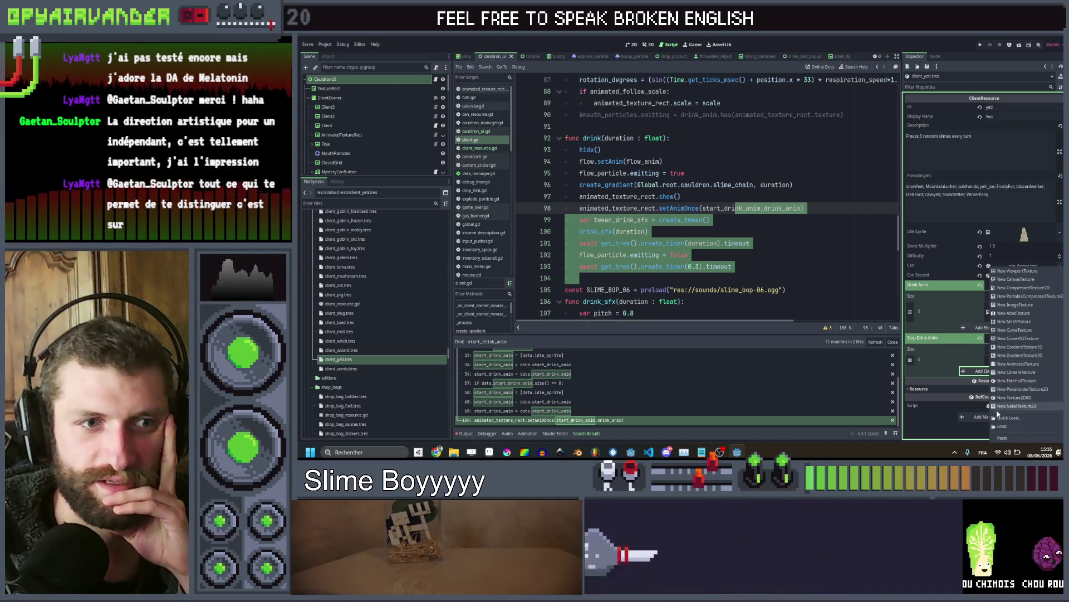
pyautogui.click(1005, 417)
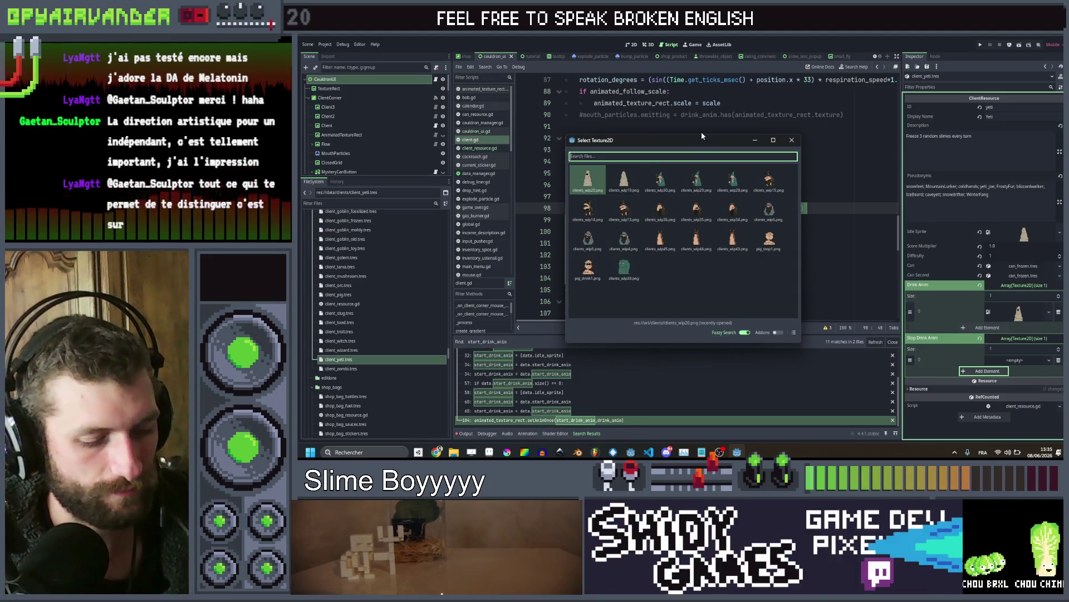
pyautogui.write('wip')
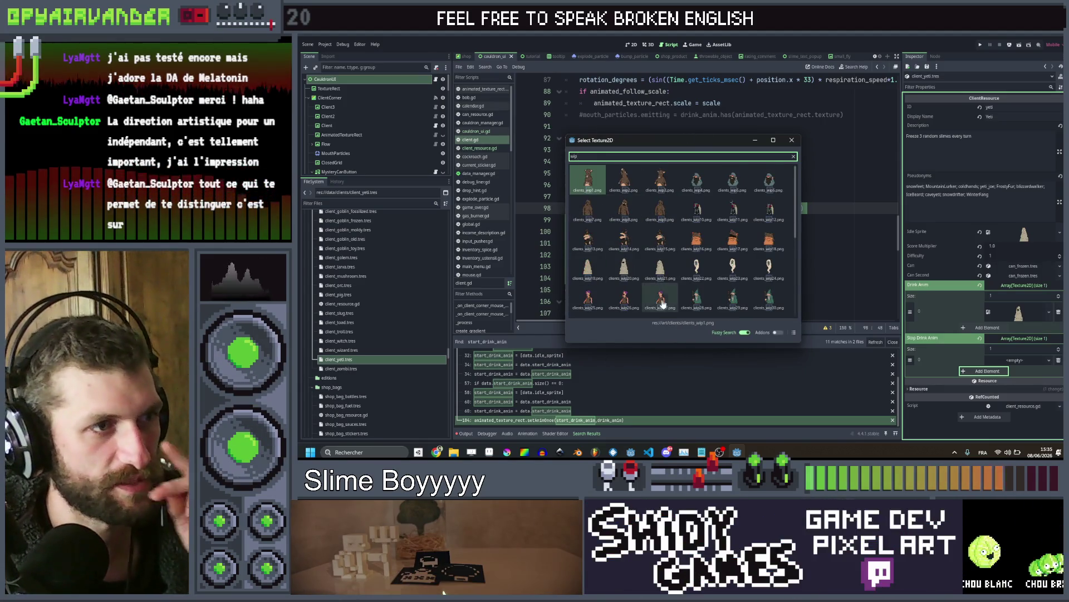
pyautogui.doubleClick(662, 302)
pyautogui.click(379, 370)
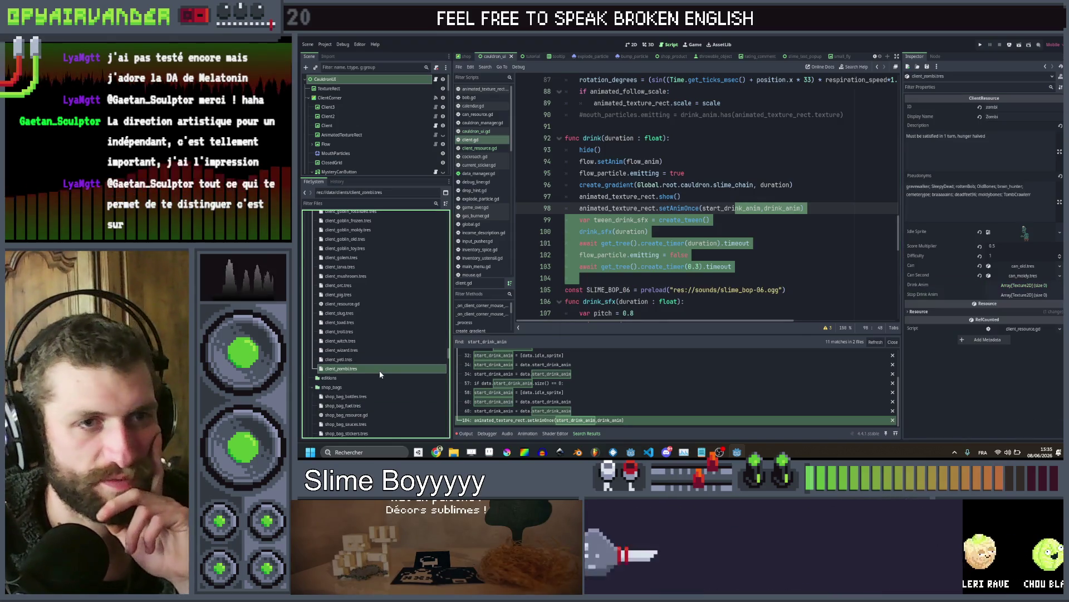
# Add one empty element to the zombie's Drink Anim and Stop Drink Anim, then start a Quick Load on the new slot
pyautogui.click(1029, 286)
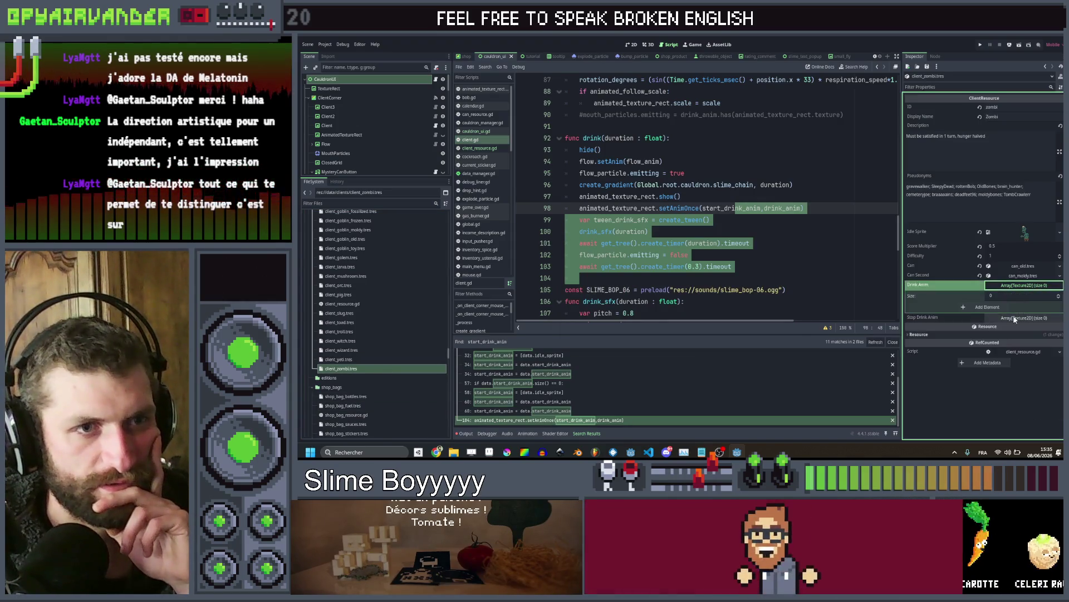
pyautogui.click(988, 307)
pyautogui.click(1014, 329)
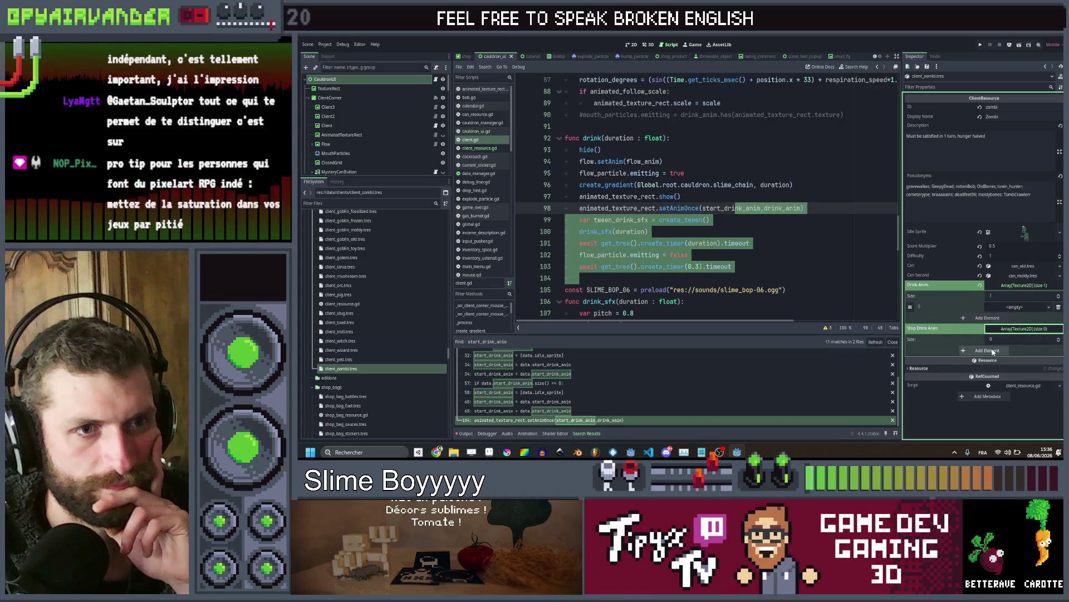
pyautogui.click(989, 350)
pyautogui.click(1011, 307)
pyautogui.click(1025, 419)
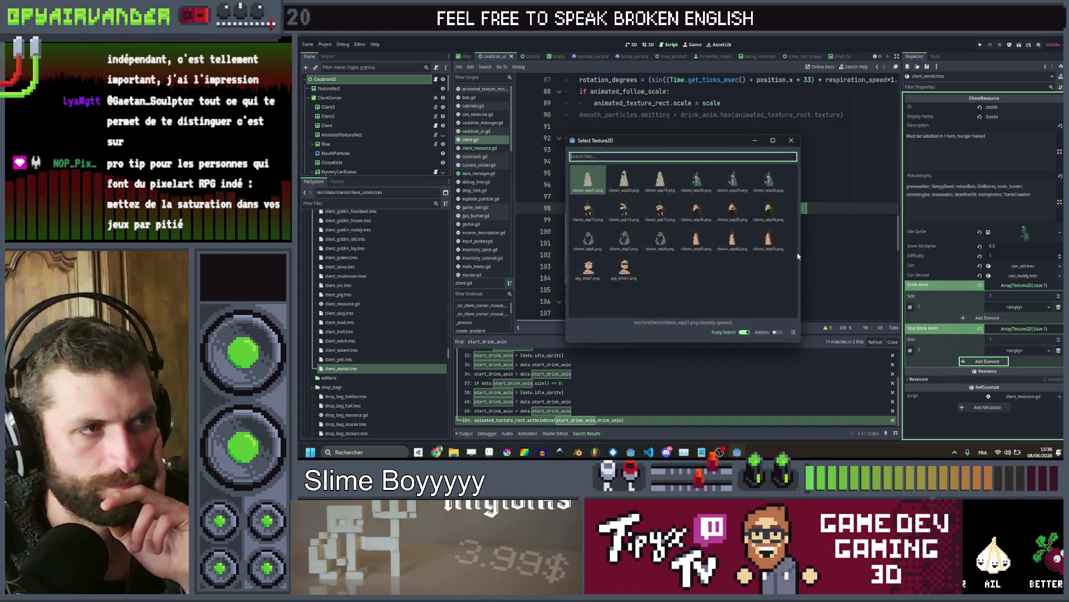
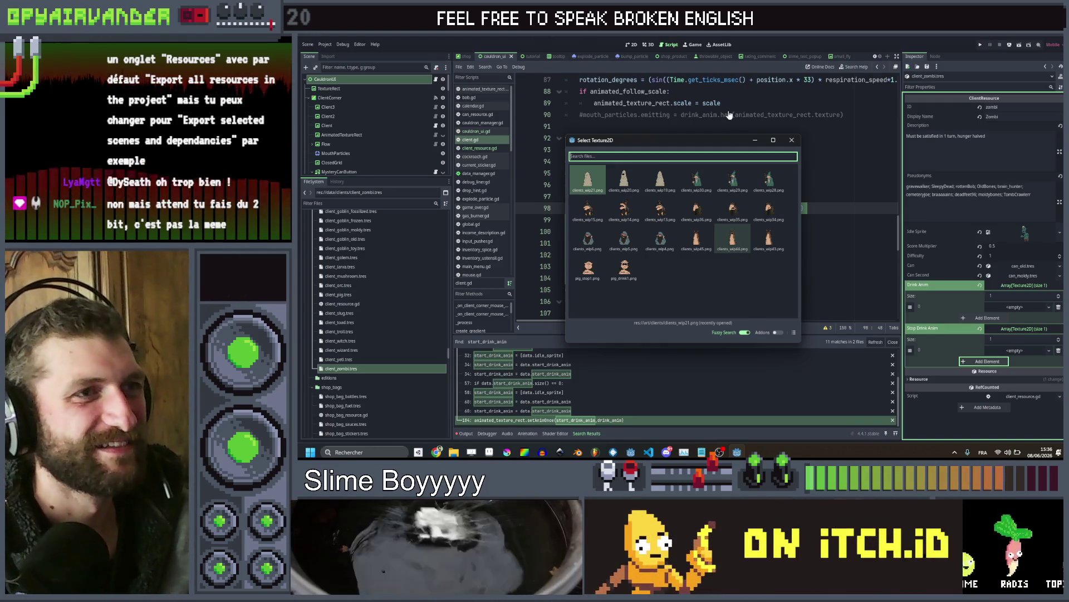
# Dismiss the Select Texture2D picker so the zombi drink slot stays empty, then minimize Godot
pyautogui.press('Escape')
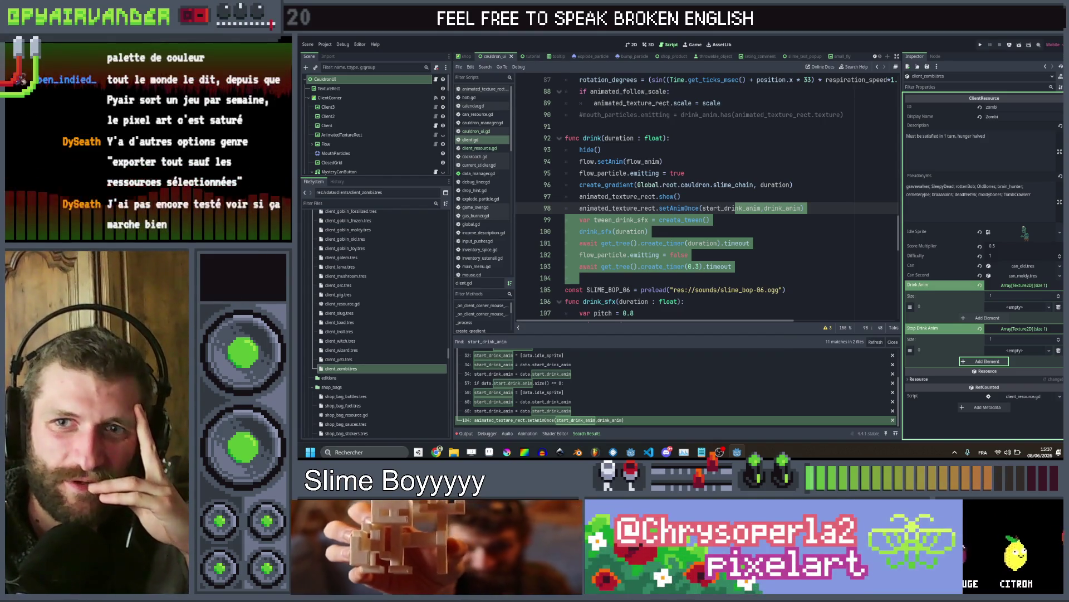
pyautogui.click(1017, 36)
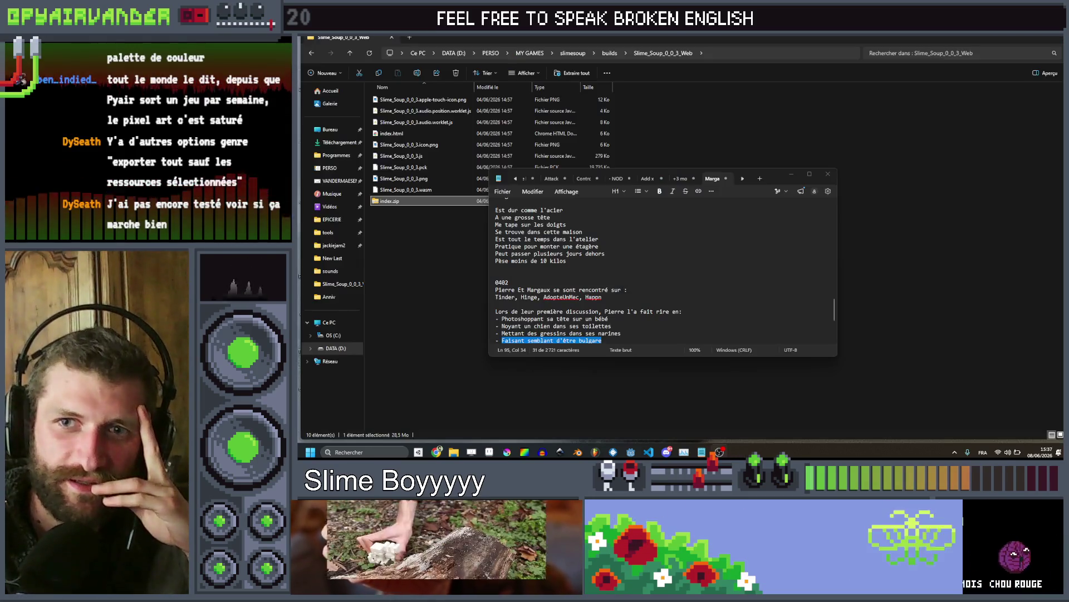
# Minimize the File Explorer and Notepad windows to uncover the desktop
pyautogui.click(1017, 36)
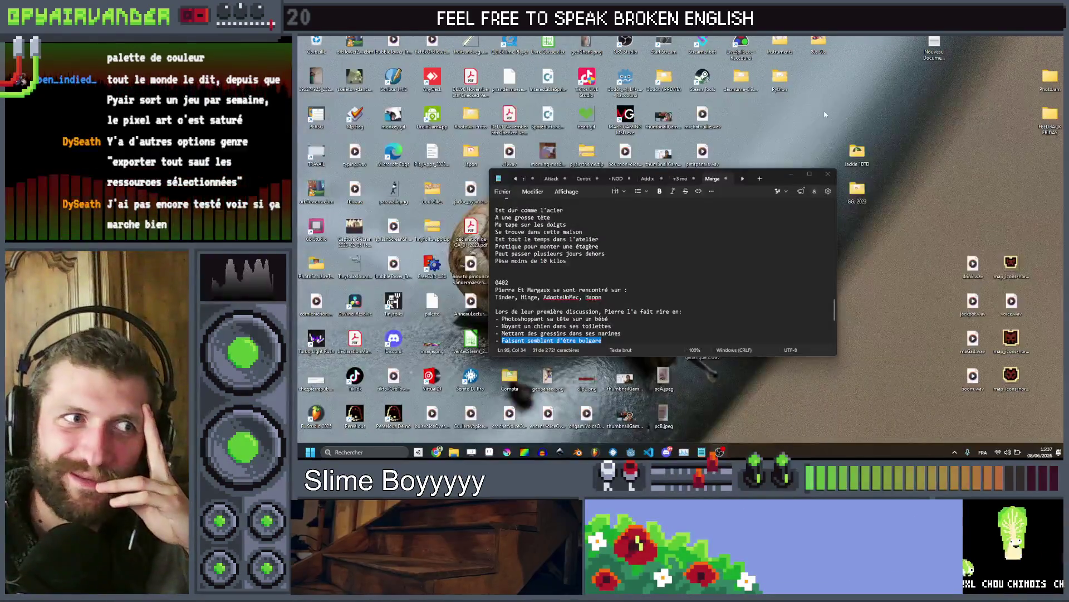
pyautogui.click(792, 172)
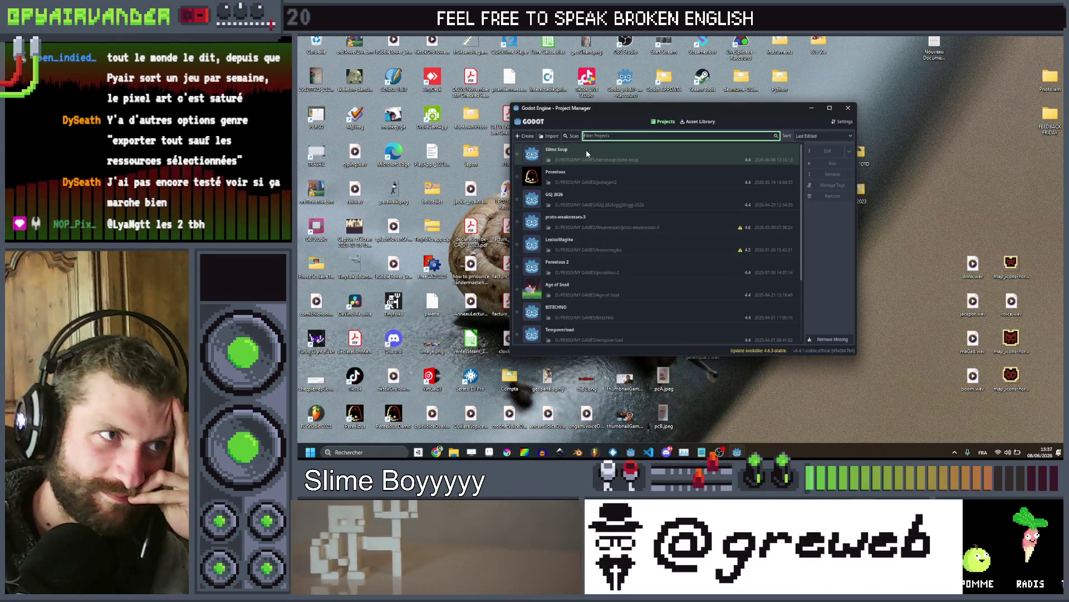
# Open the Slime Soup project from the Godot Project Manager
pyautogui.doubleClick(586, 149)
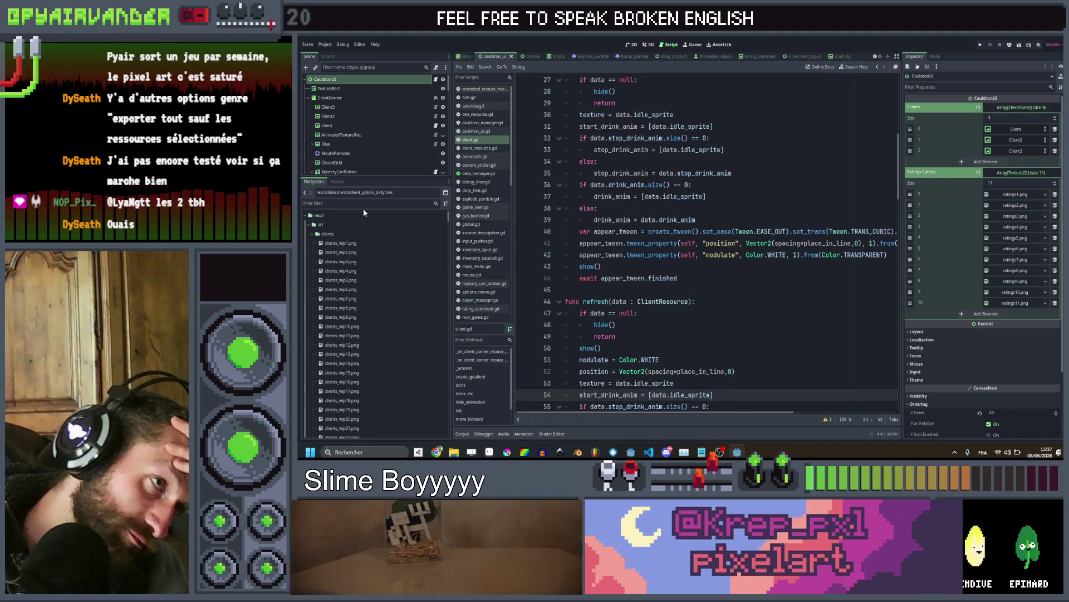
pyautogui.click(363, 203)
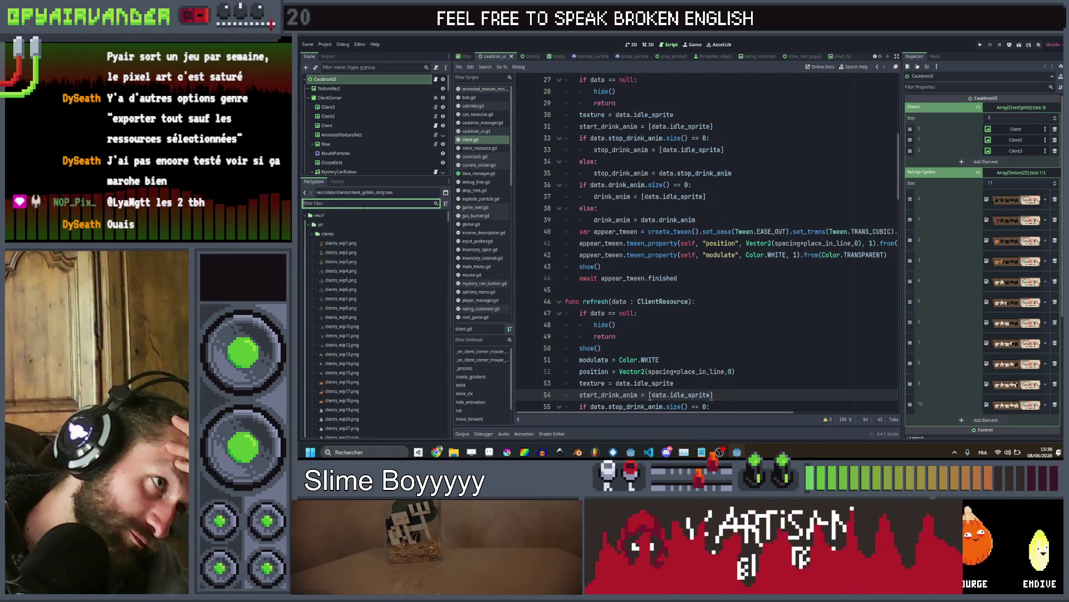
# Filter FileSystem for 'yeti', open client_yeti.tres, and expand its four-sprite Drink Anim array
pyautogui.write('yez')
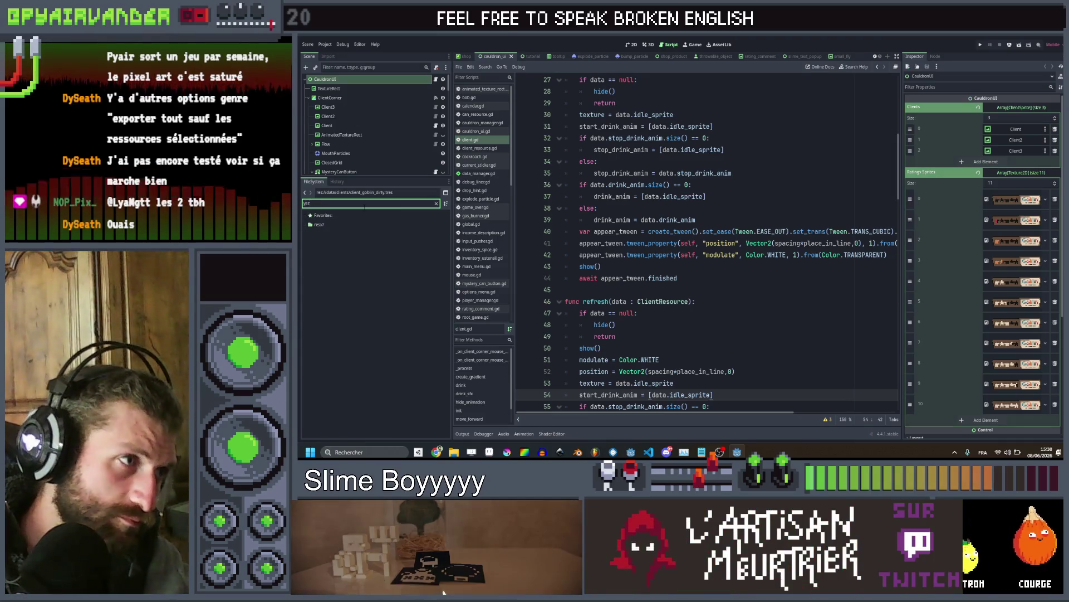
pyautogui.press('BackSpace')
pyautogui.write('ti')
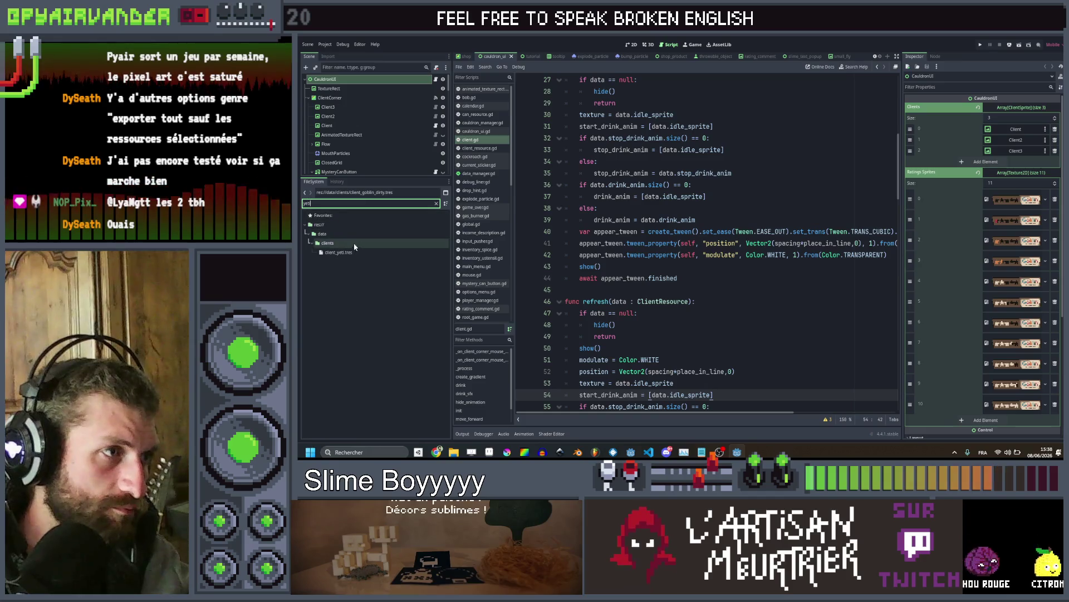
pyautogui.click(354, 253)
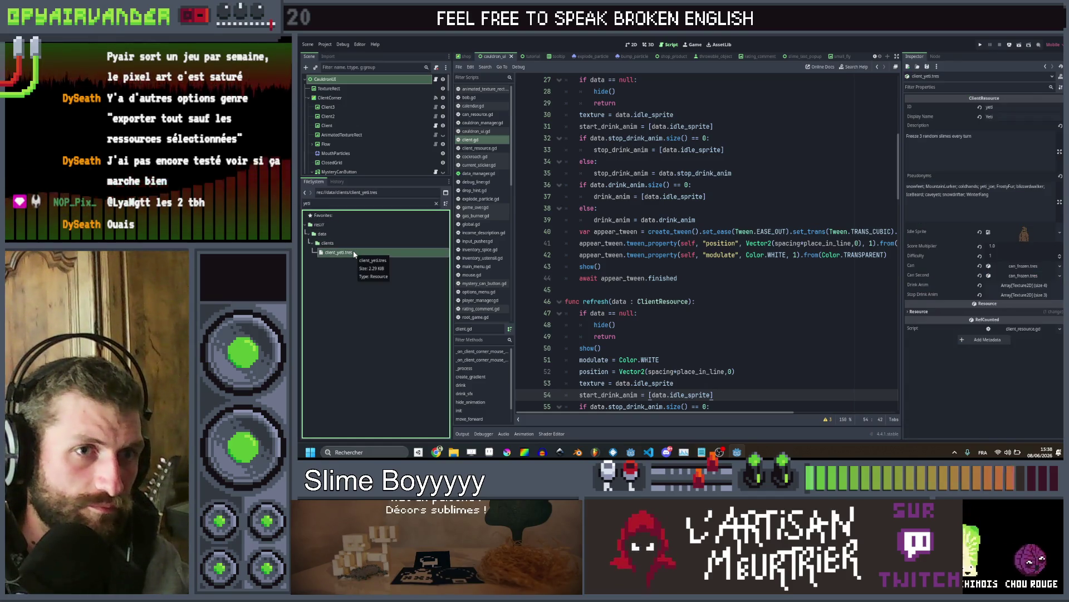
pyautogui.click(1029, 286)
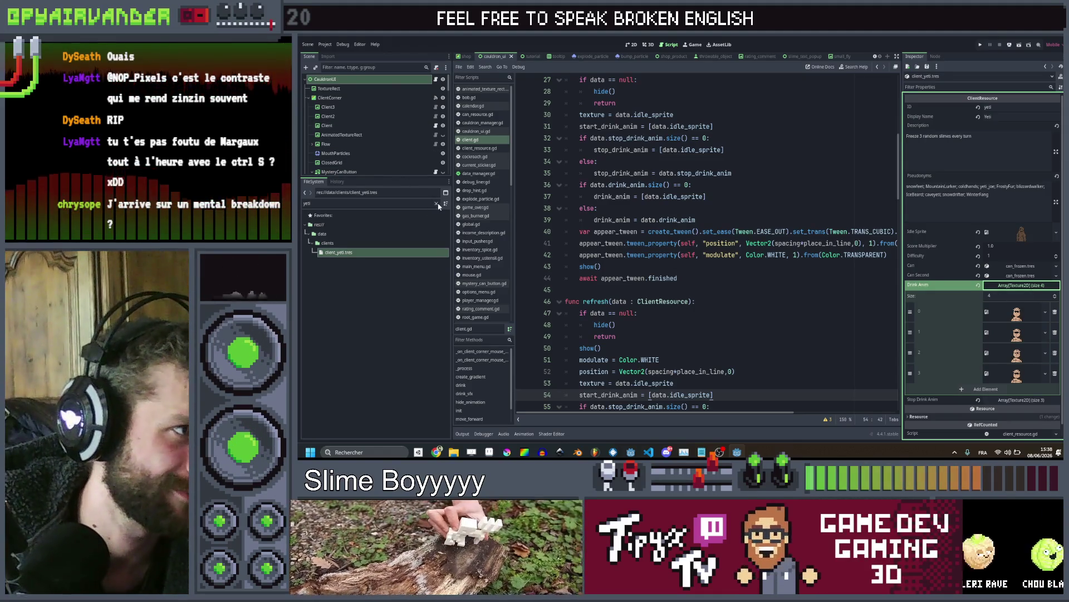
# Clear the filter, browse the goblin clients, and reset client_goblin_dirty.tres Drink Anim to empty
pyautogui.click(437, 204)
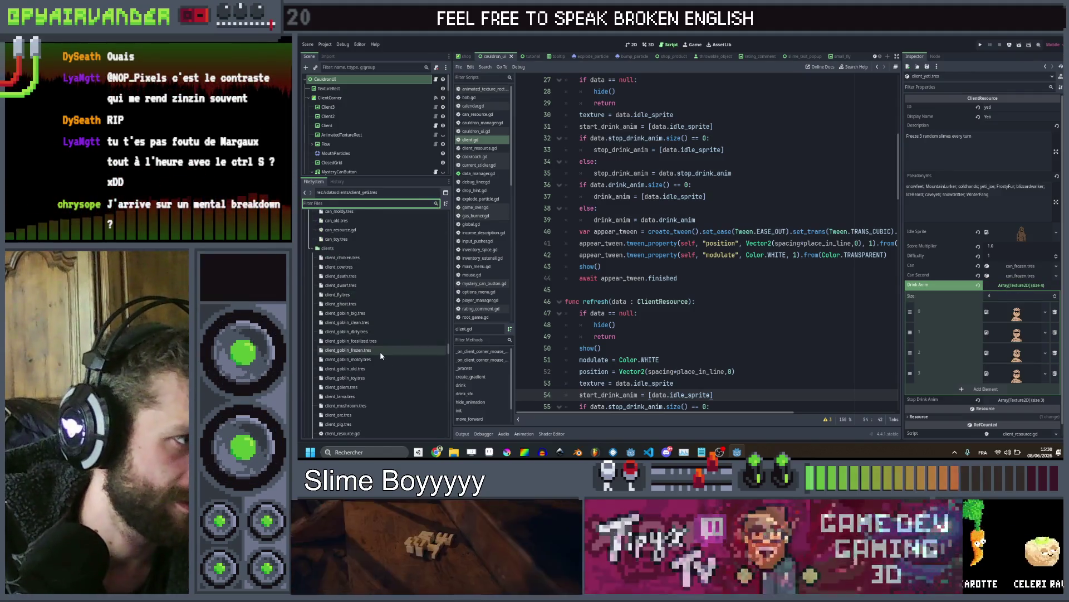
pyautogui.click(381, 351)
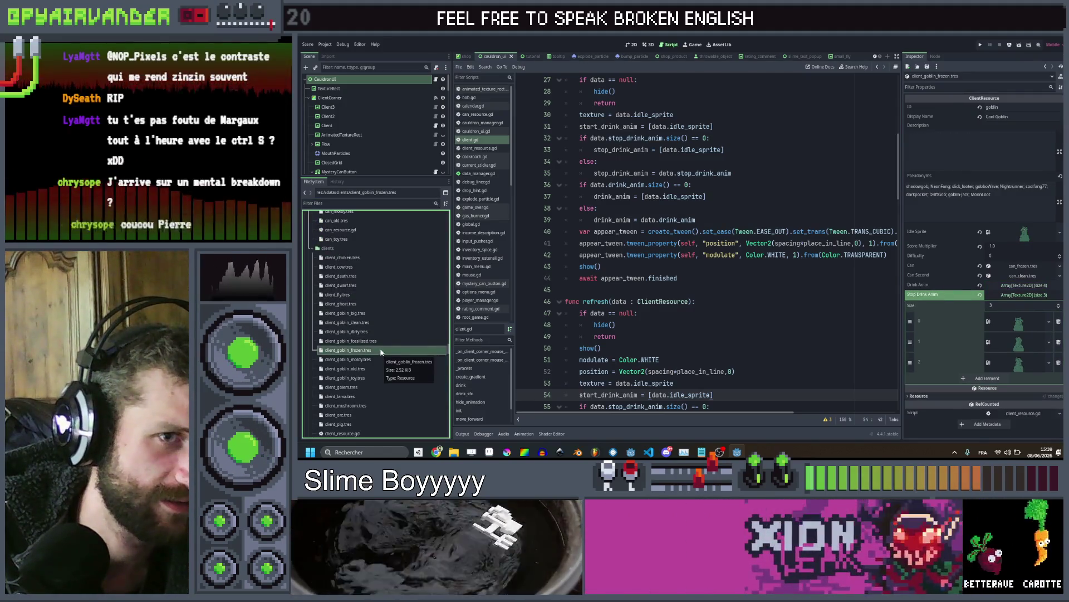
pyautogui.click(381, 342)
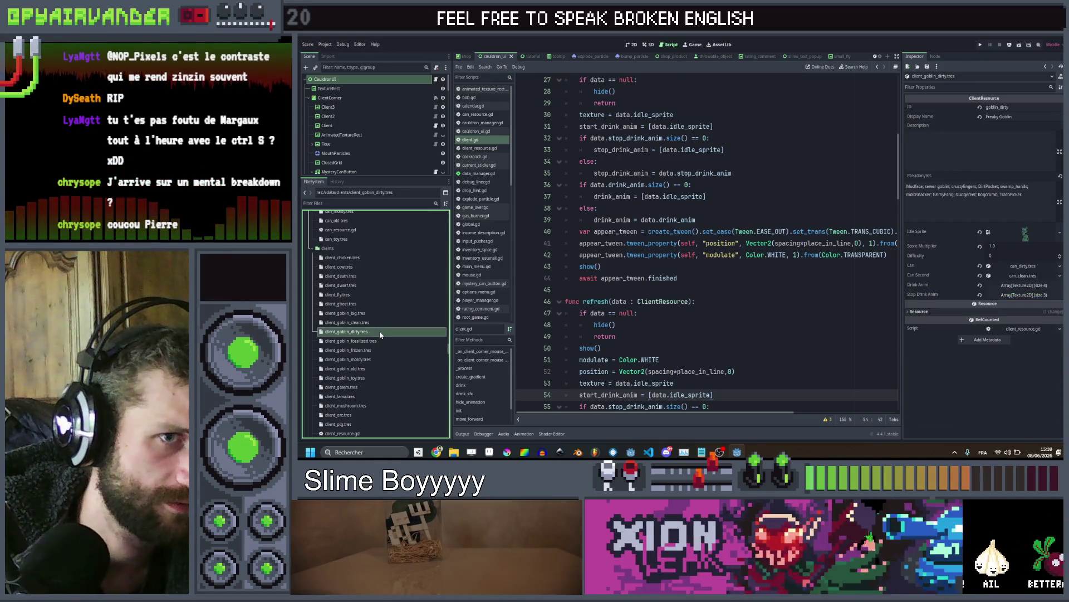
pyautogui.press('Up')
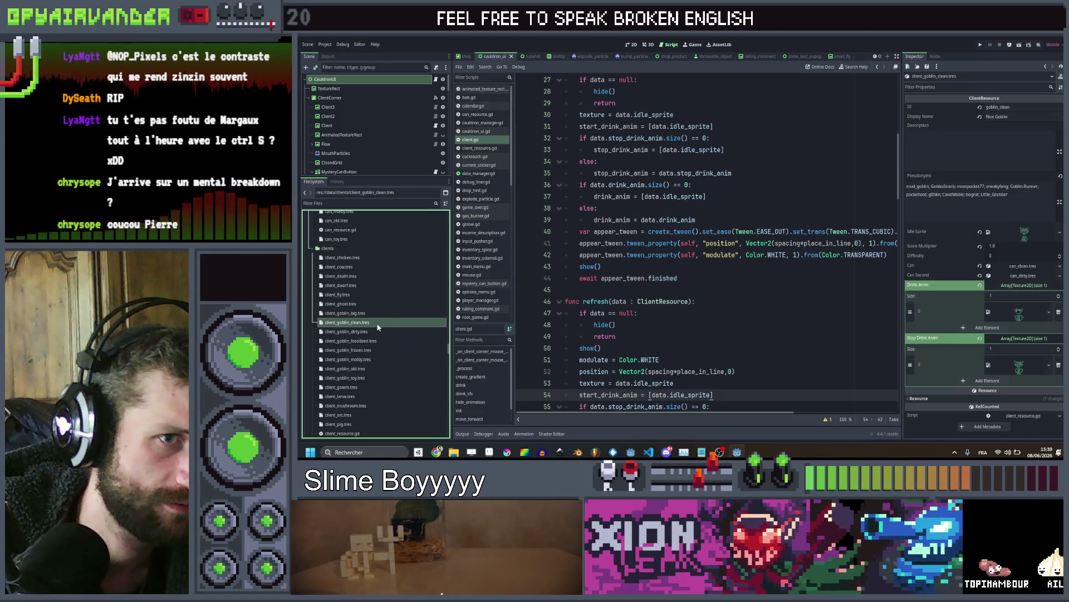
pyautogui.press('Down')
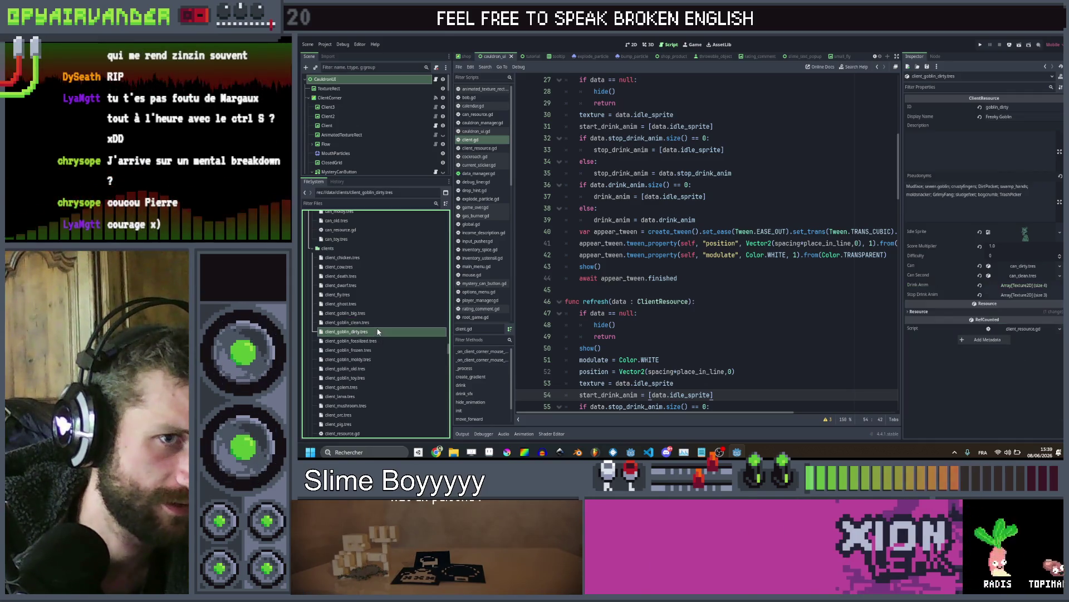
pyautogui.scroll(-1, 388, 321)
pyautogui.scroll(-1, 389, 321)
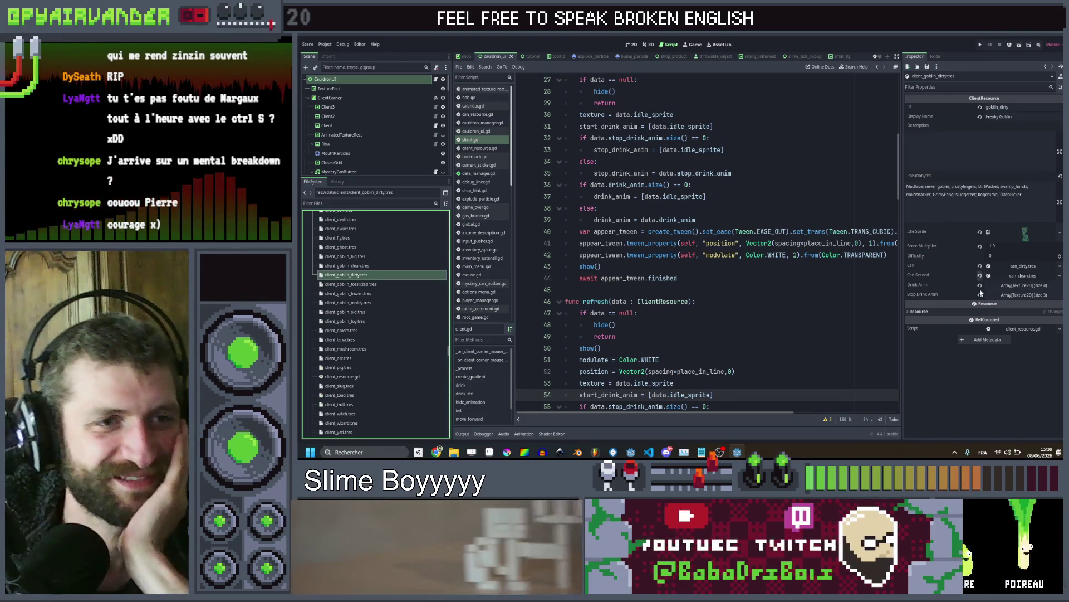
pyautogui.click(980, 285)
# Add one element each to Drink Anim and Stop Drink Anim, and quick-load a goblin sprite into Drink Anim
pyautogui.click(1013, 286)
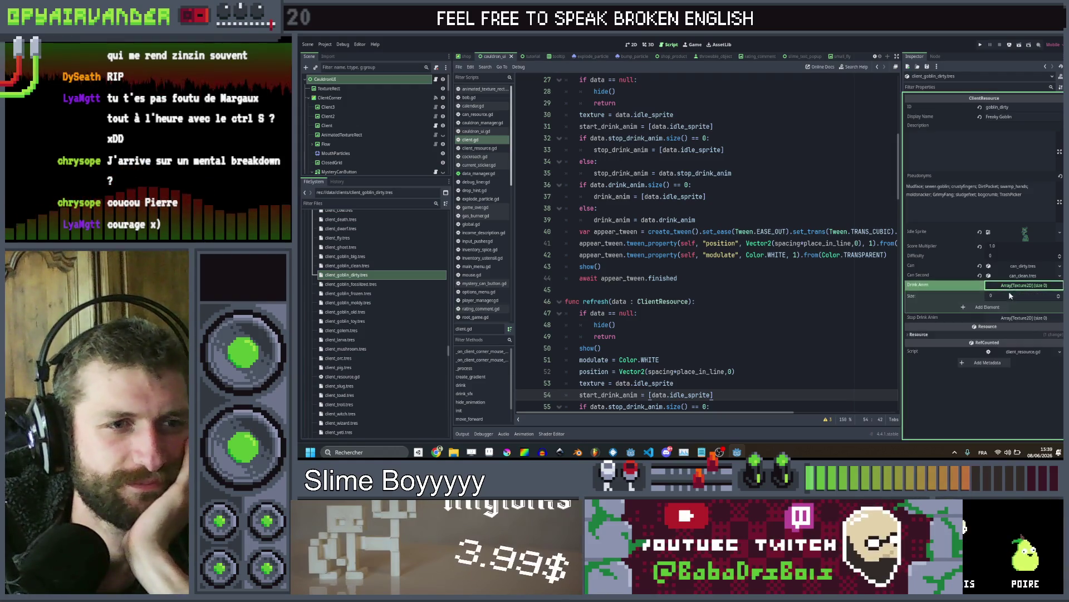
pyautogui.click(987, 307)
pyautogui.click(997, 328)
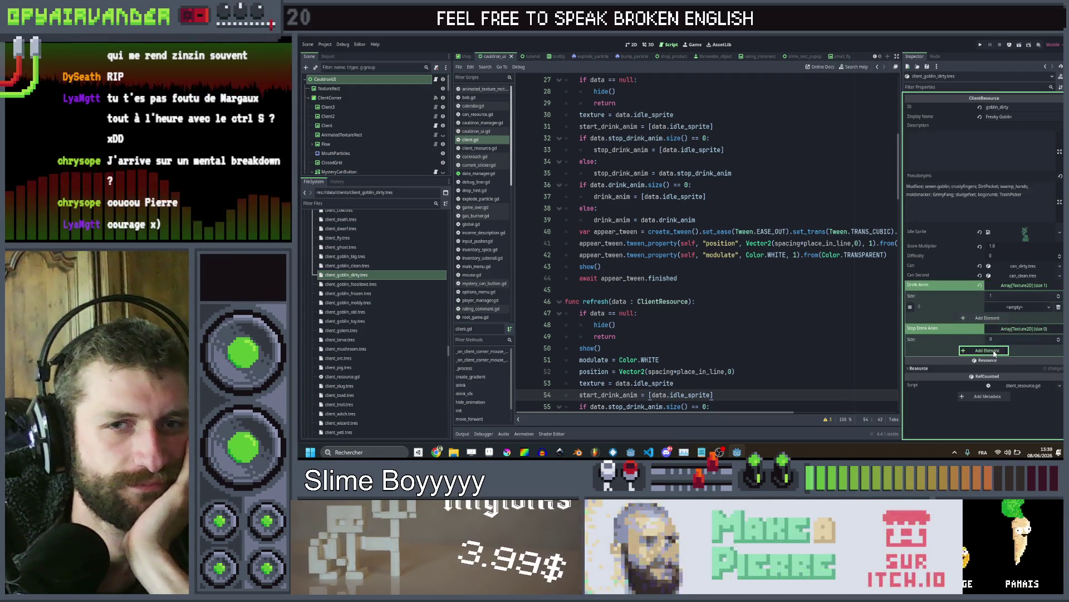
pyautogui.click(984, 350)
pyautogui.click(1007, 307)
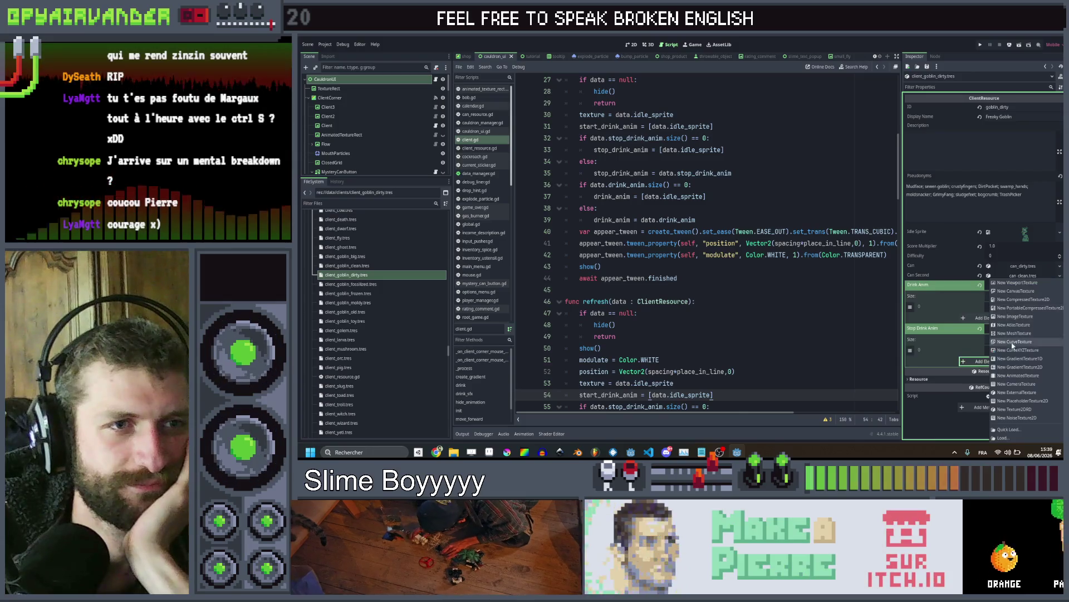
pyautogui.click(1009, 430)
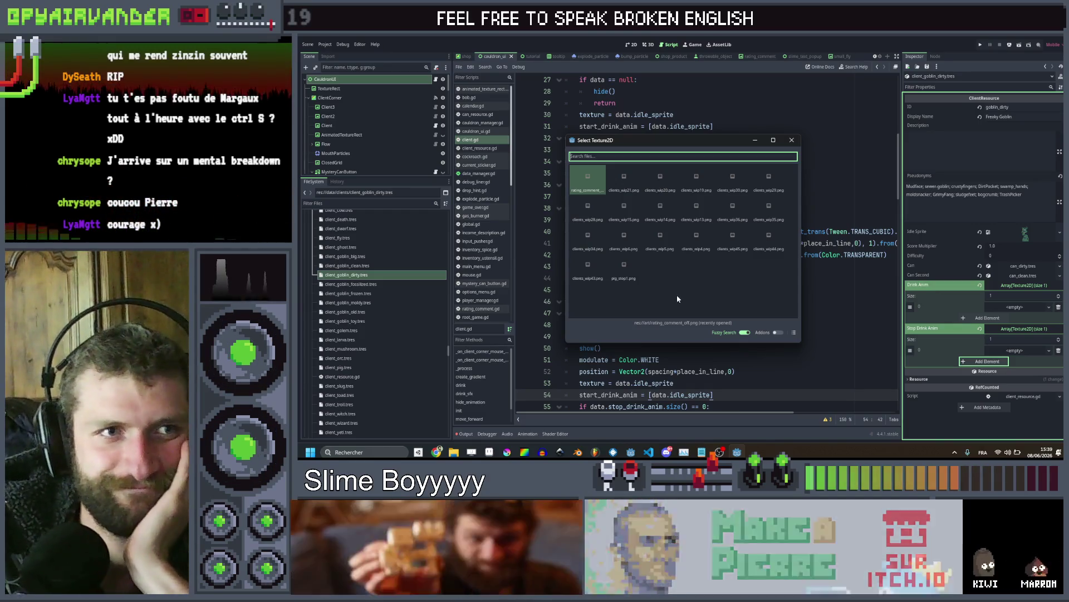
pyautogui.write('gobl')
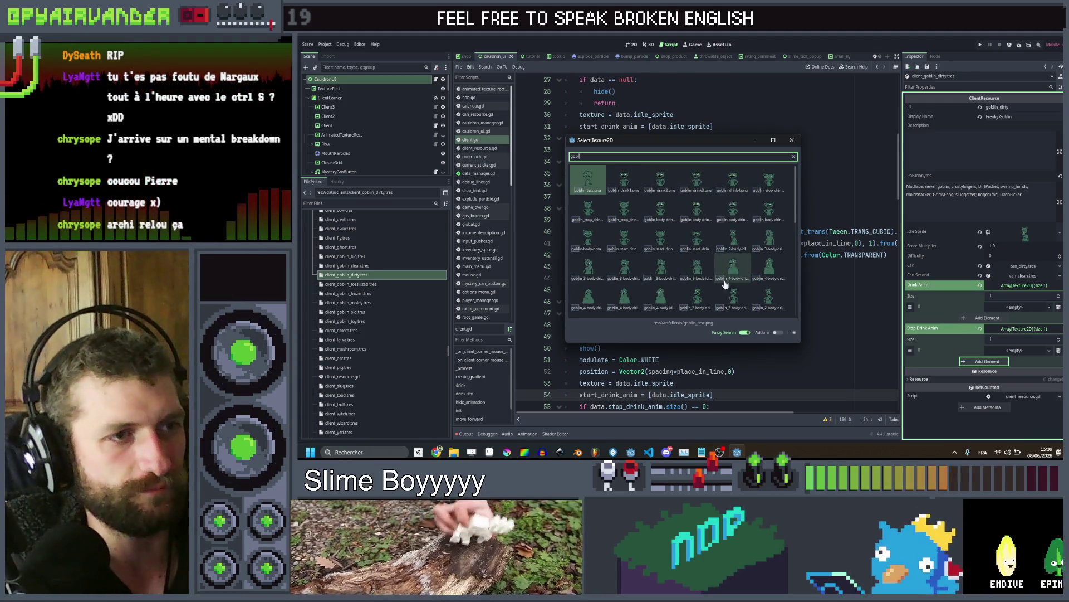
pyautogui.click(727, 276)
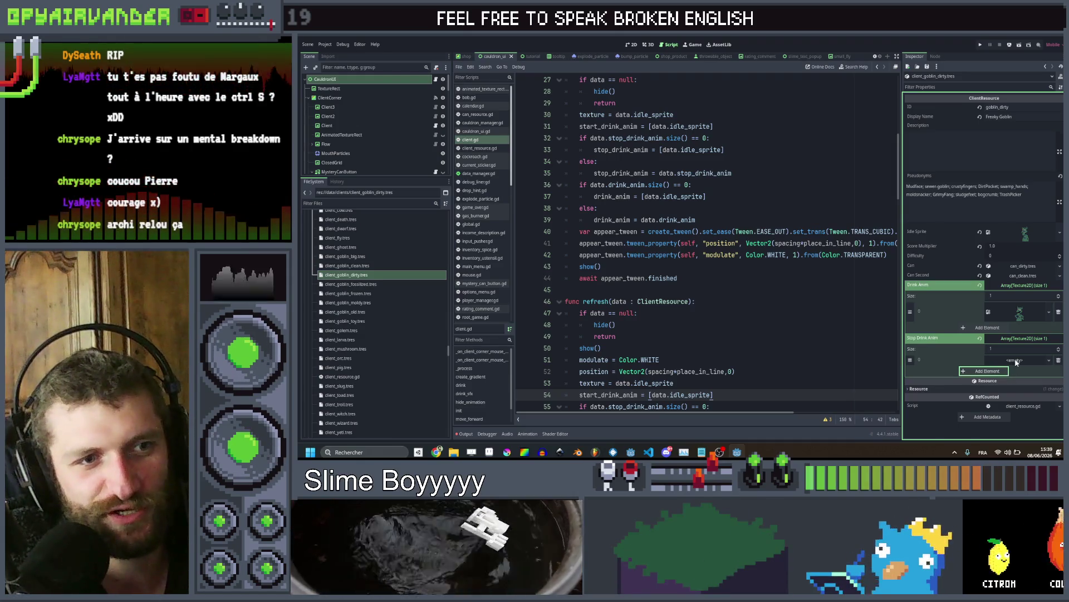
# Quick-load a goblin sprite into the dirty goblin's Stop Drink Anim slot
pyautogui.click(1014, 360)
pyautogui.click(1015, 429)
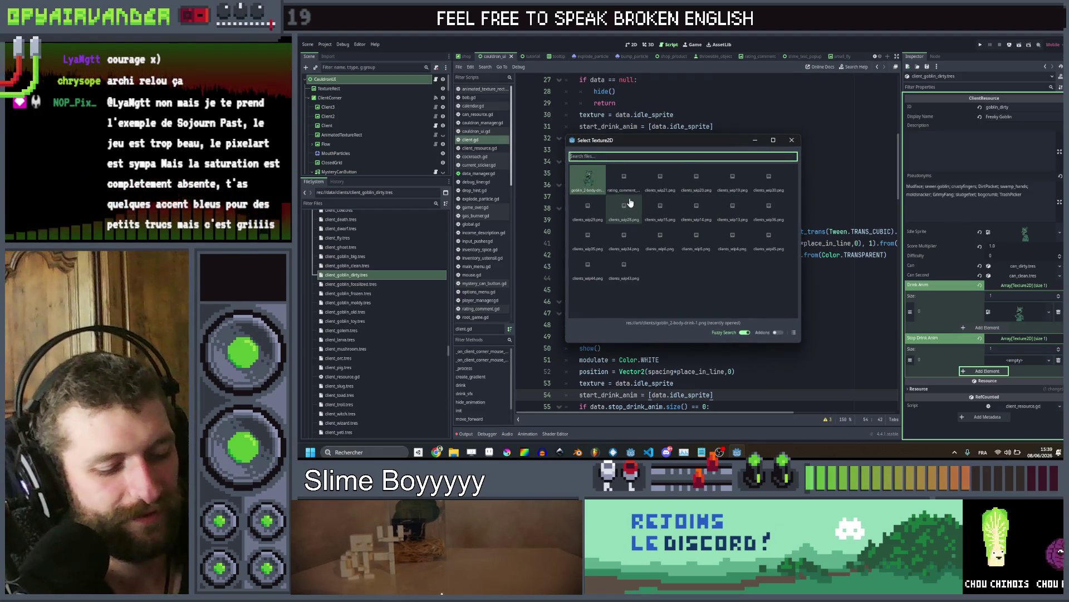
pyautogui.write('go')
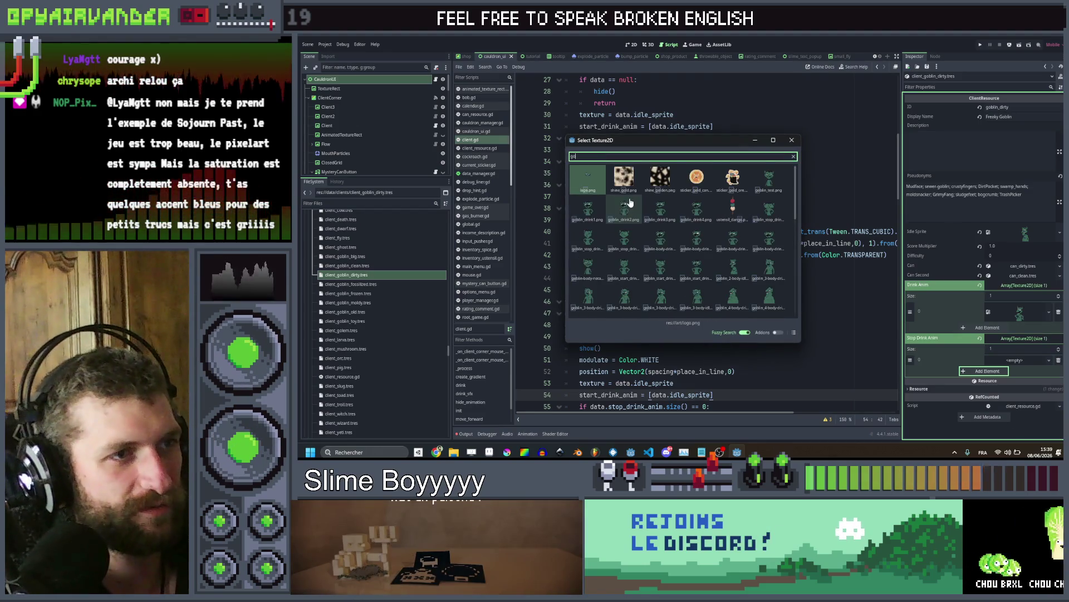
pyautogui.scroll(-5, 684, 210)
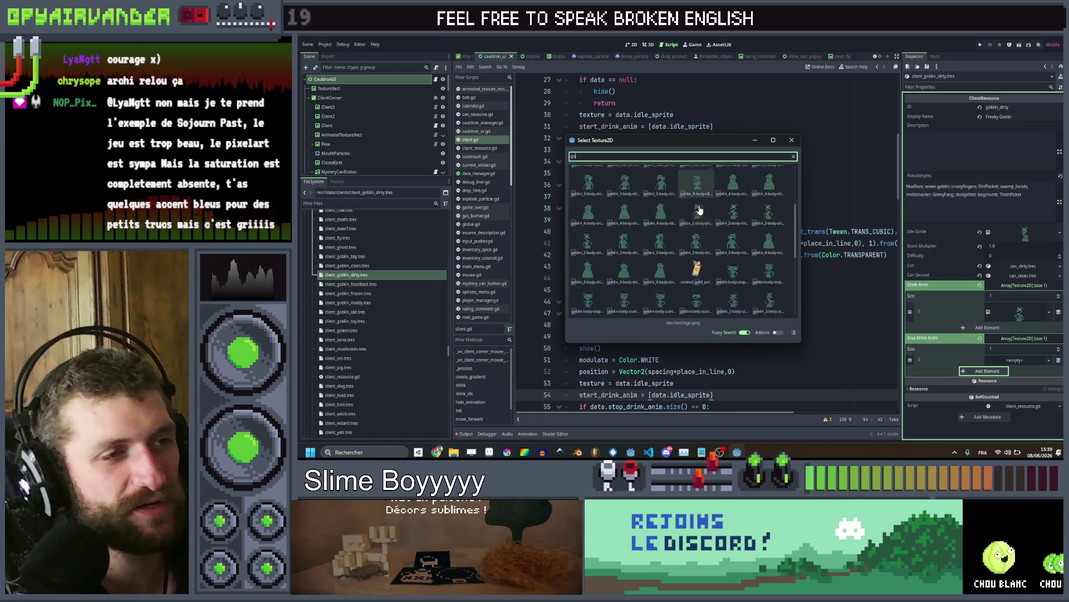
pyautogui.scroll(1, 712, 213)
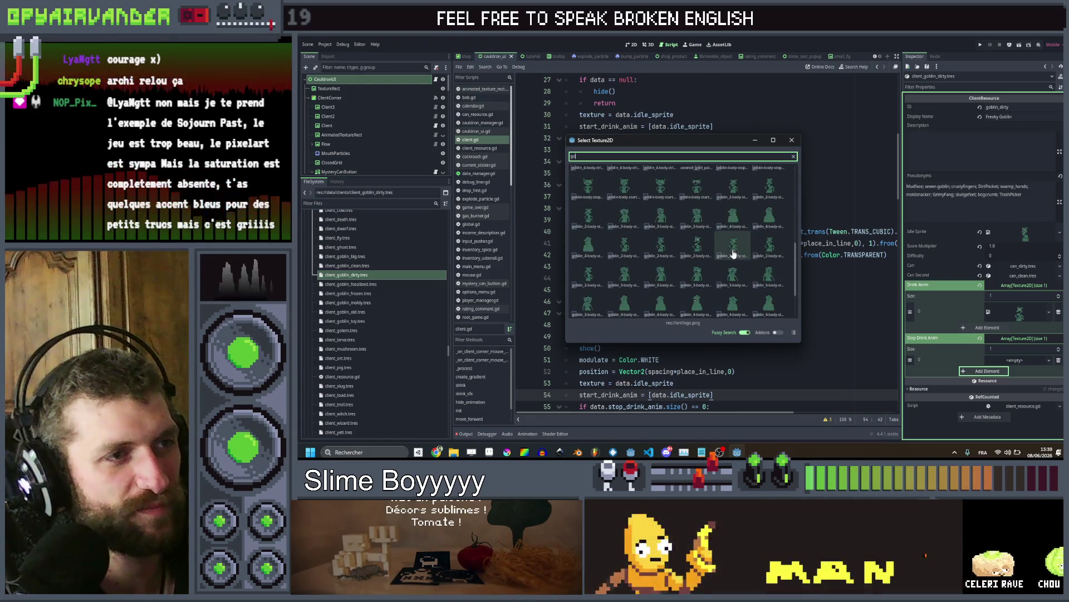
pyautogui.doubleClick(596, 284)
pyautogui.click(350, 284)
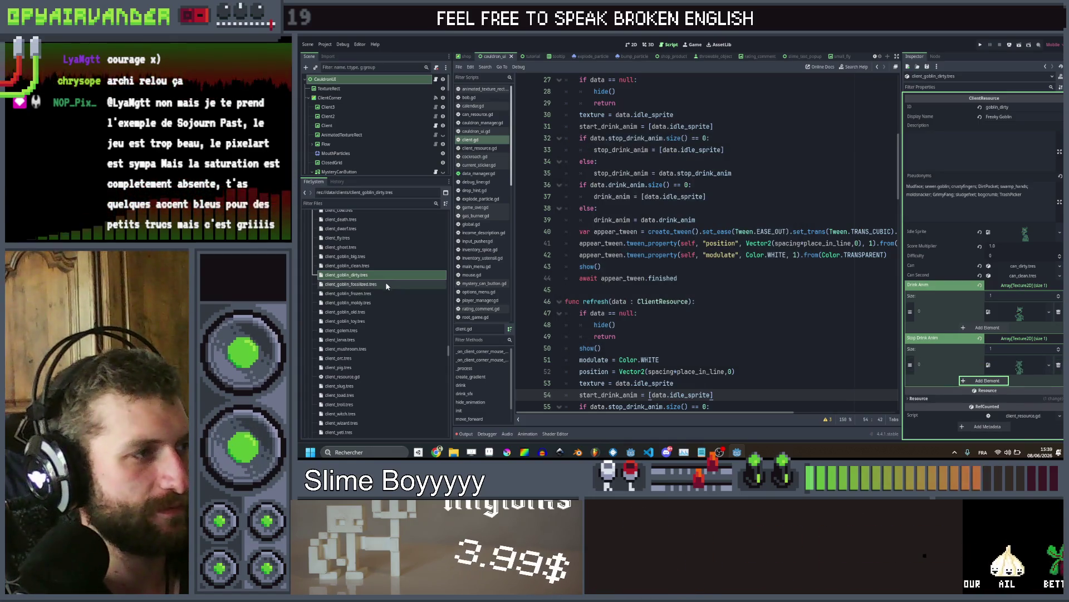
# Set the fossilized goblin's Idle Sprite to a goblin client sprite via Quick Load
pyautogui.click(1058, 231)
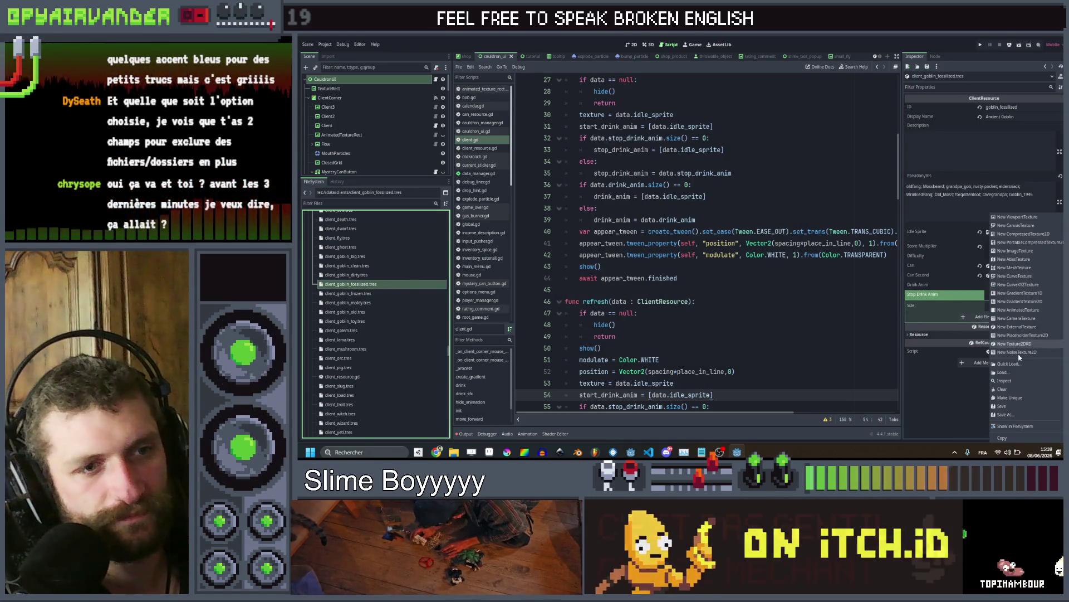
pyautogui.click(1011, 366)
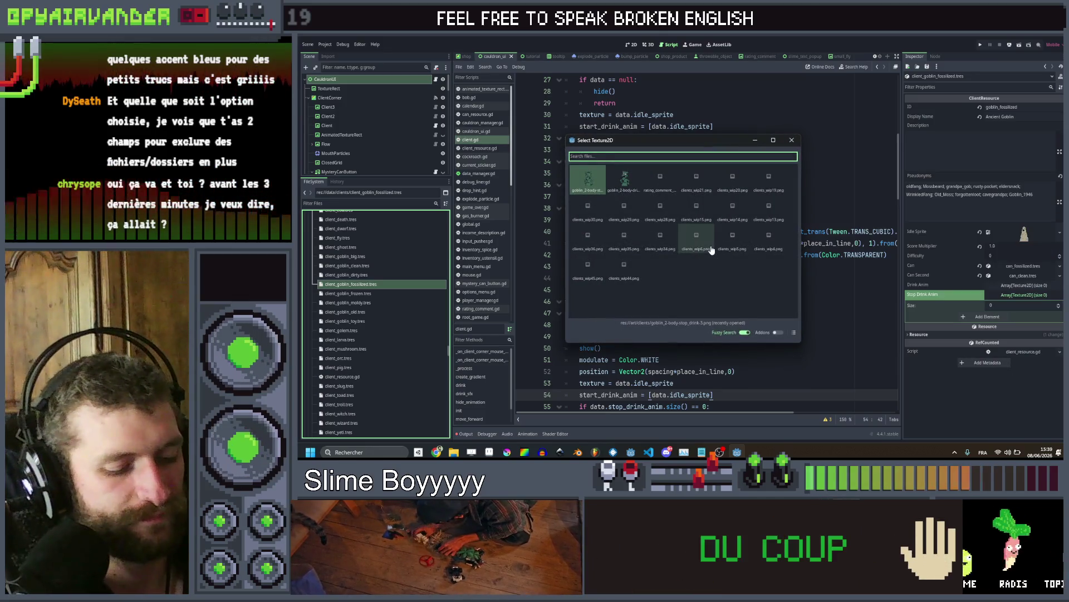
pyautogui.write('gob')
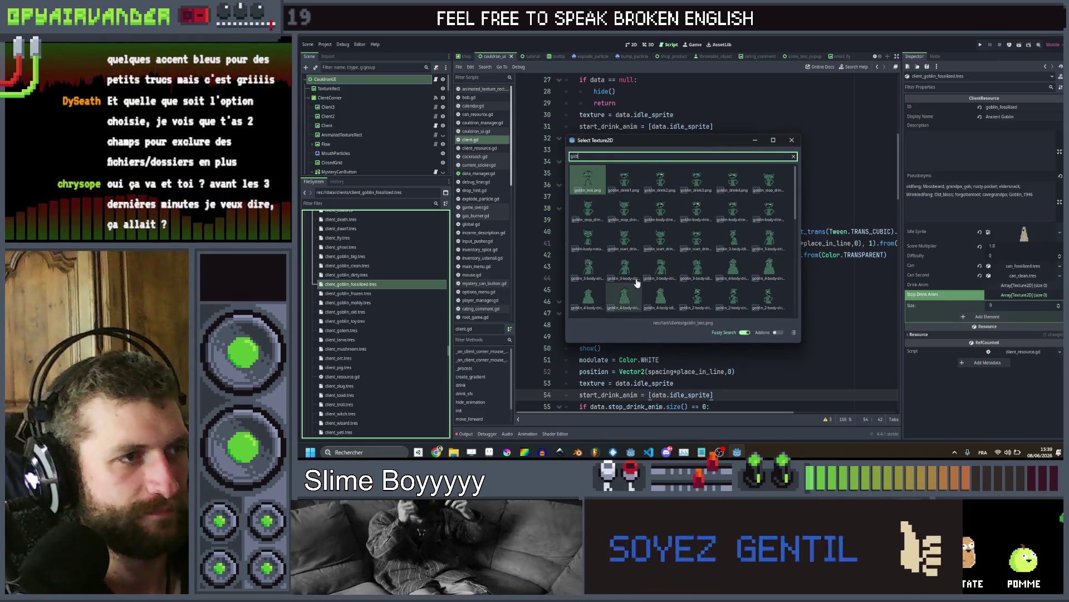
pyautogui.press('BackSpace')
pyautogui.press('BackSpace')
pyautogui.press('BackSpace')
pyautogui.write('clien')
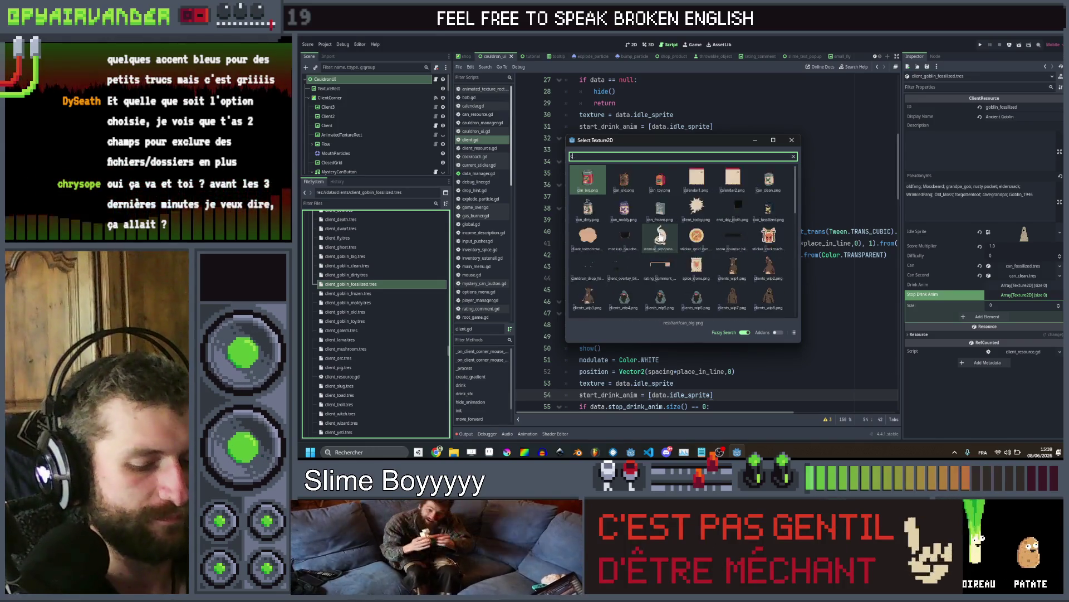
pyautogui.scroll(-5, 660, 234)
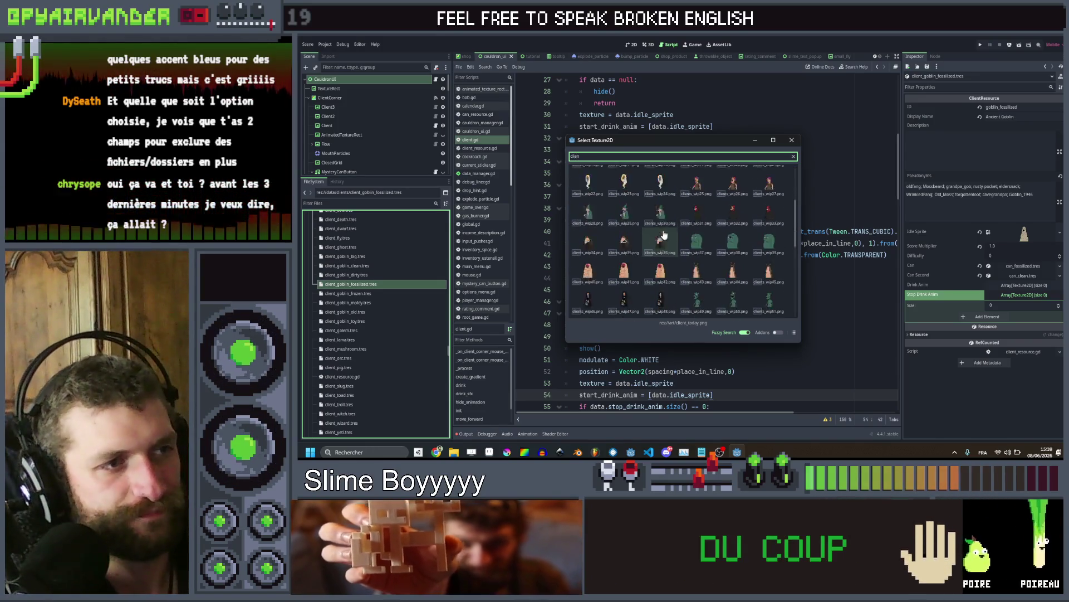
pyautogui.doubleClick(594, 244)
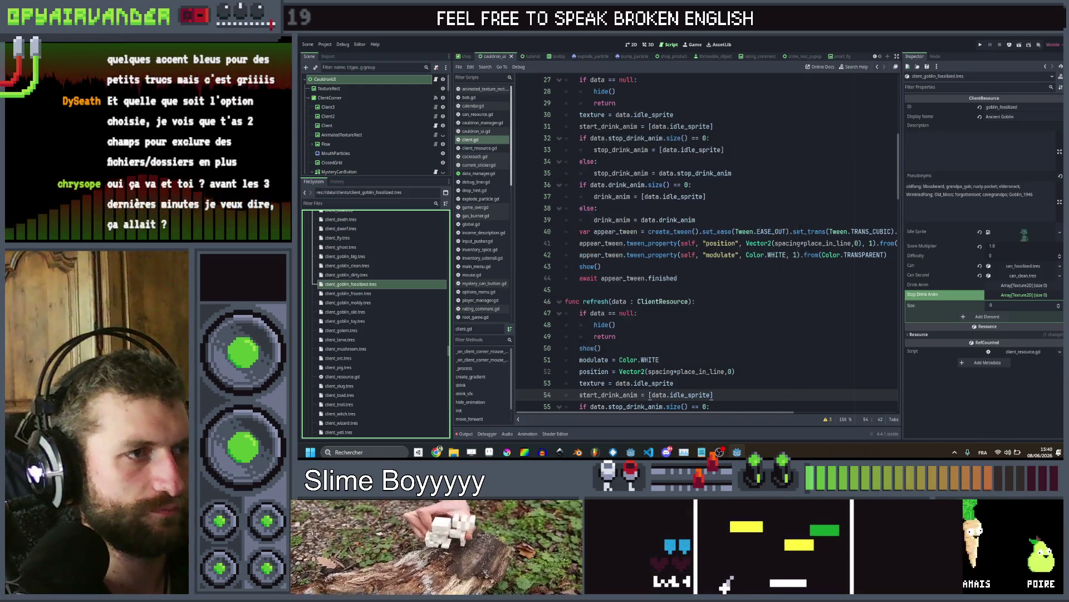
# Add one element each to Drink Anim and Stop Drink Anim, loading green goblin clients_wip59 into Drink Anim
pyautogui.click(1022, 286)
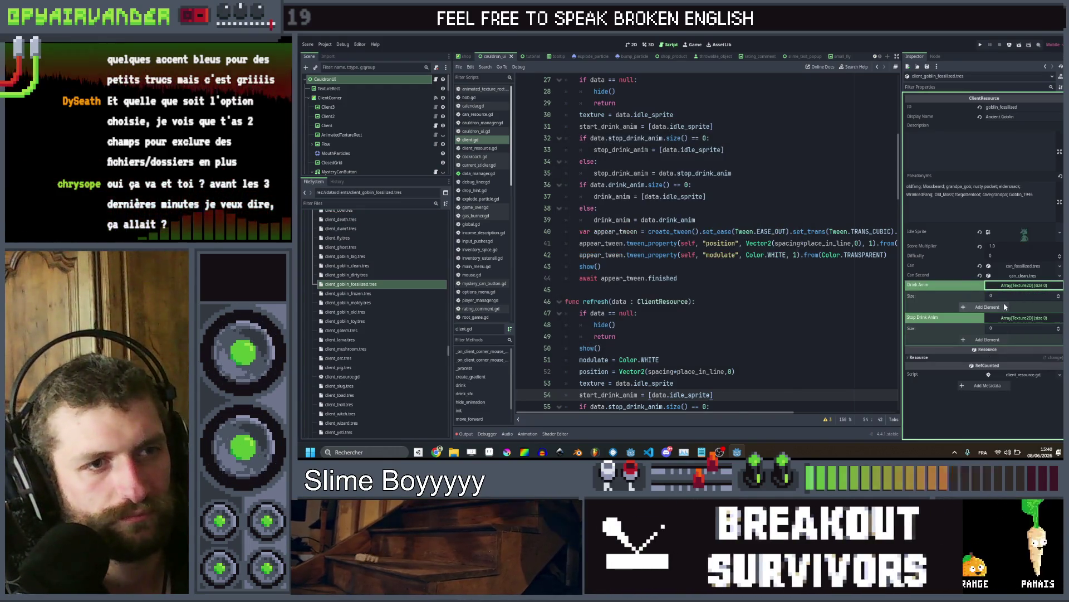
pyautogui.click(989, 307)
pyautogui.click(986, 351)
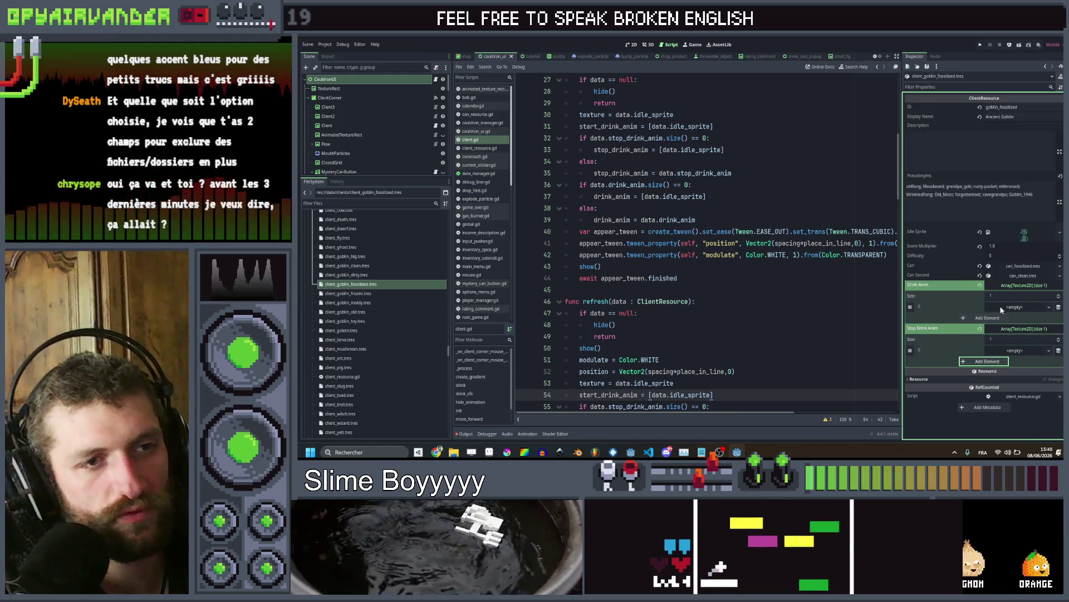
pyautogui.click(1005, 350)
pyautogui.click(1008, 429)
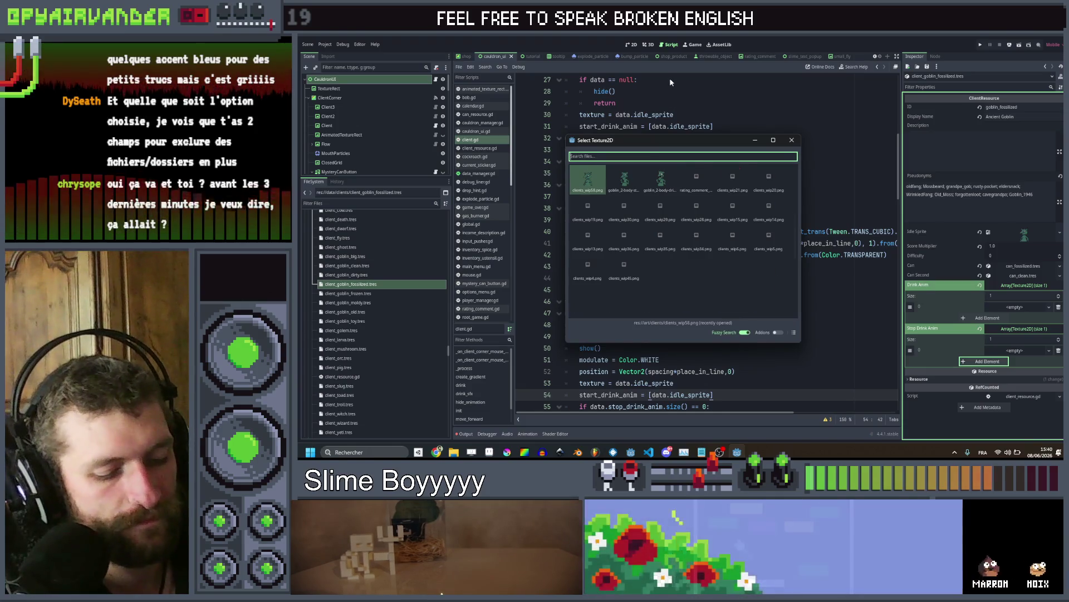
pyautogui.write('clie')
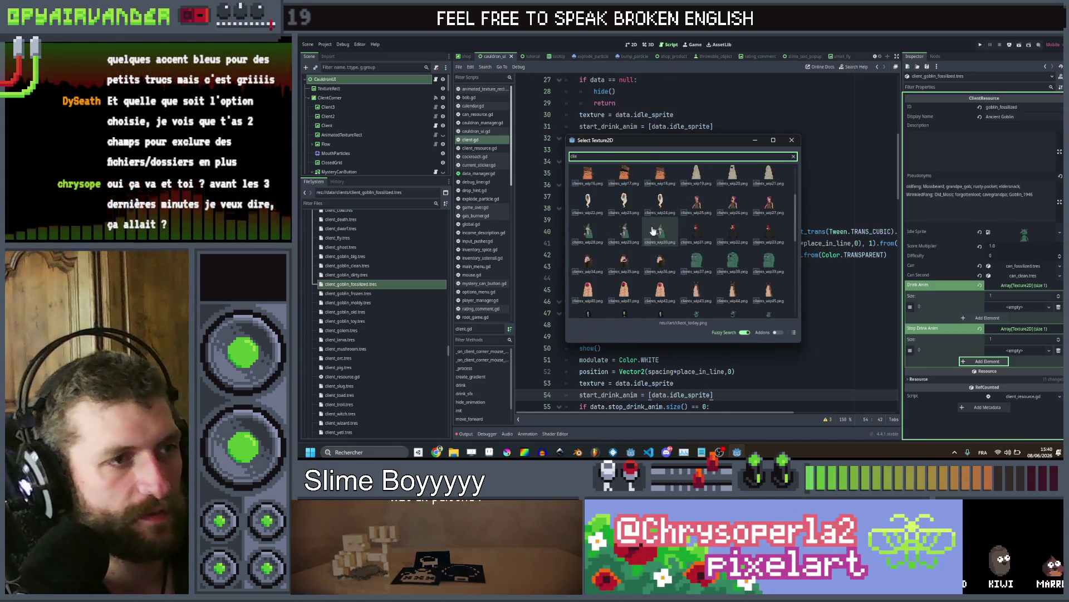
pyautogui.scroll(-3, 653, 250)
pyautogui.scroll(-3, 654, 250)
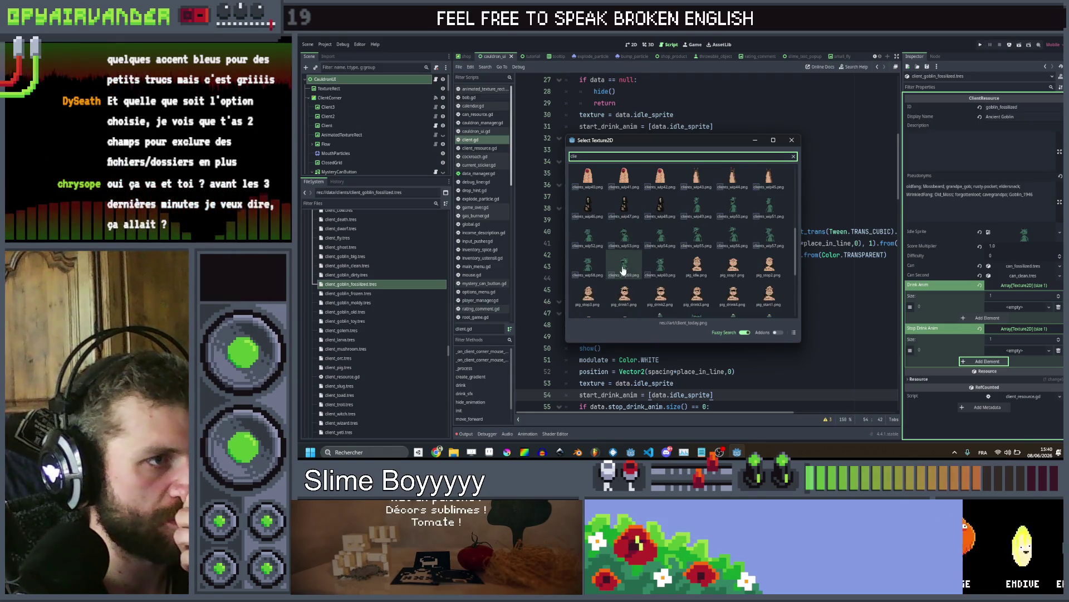
pyautogui.doubleClick(623, 270)
# Quick-load the clients_wip54 goblin sprite into the Stop Drink Anim slot
pyautogui.click(1031, 361)
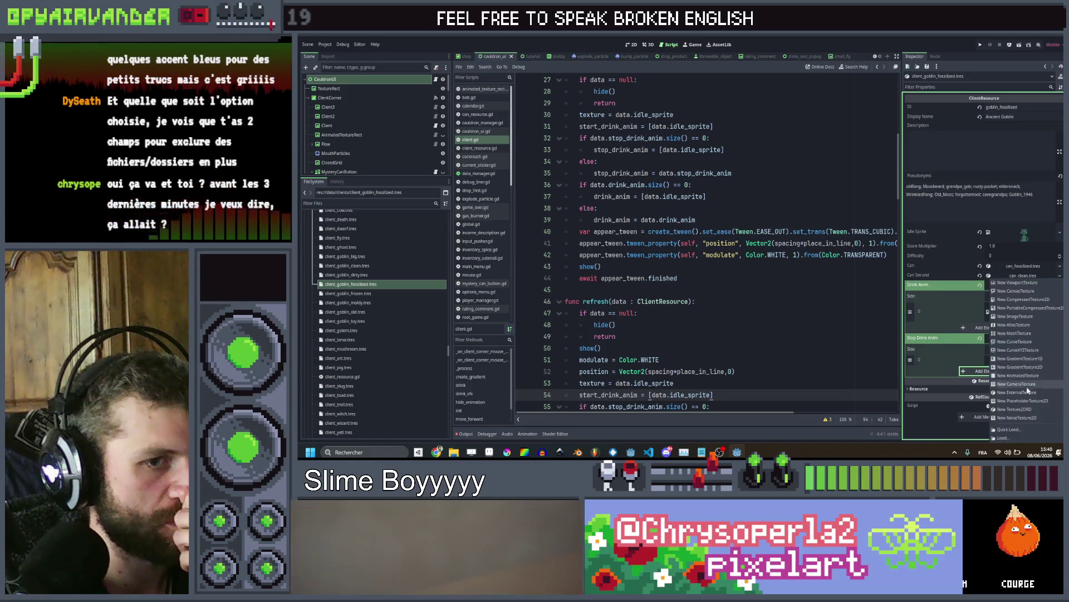
pyautogui.write('c')
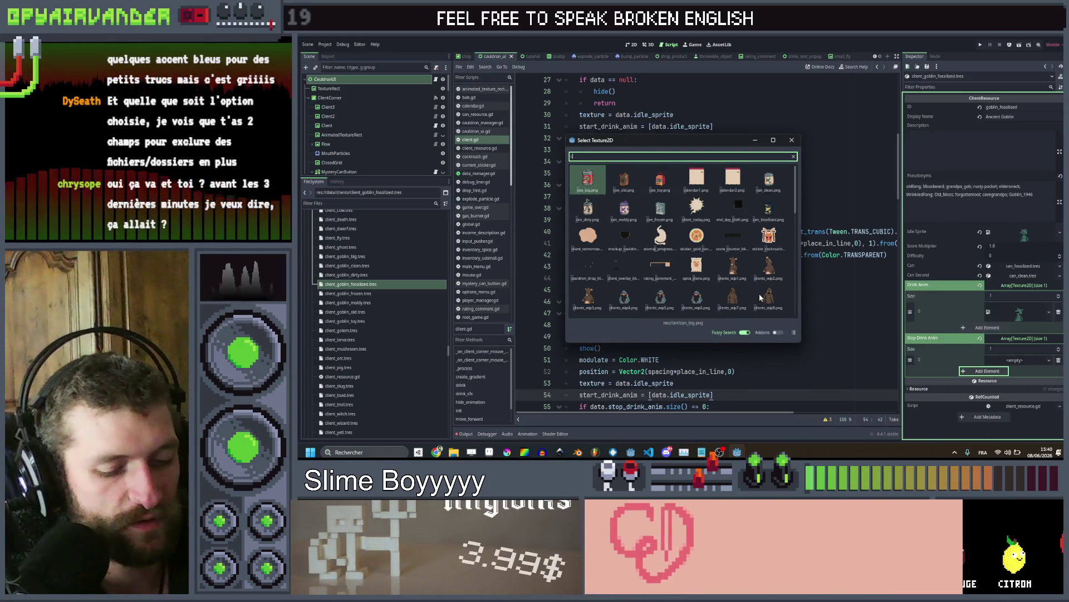
pyautogui.write('lien')
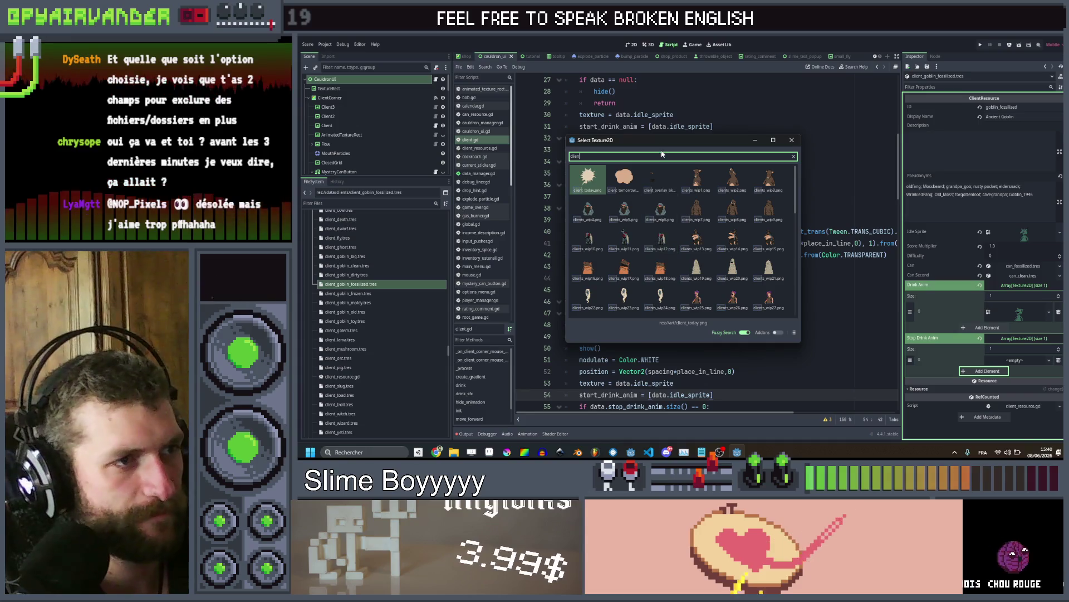
pyautogui.scroll(-5, 659, 259)
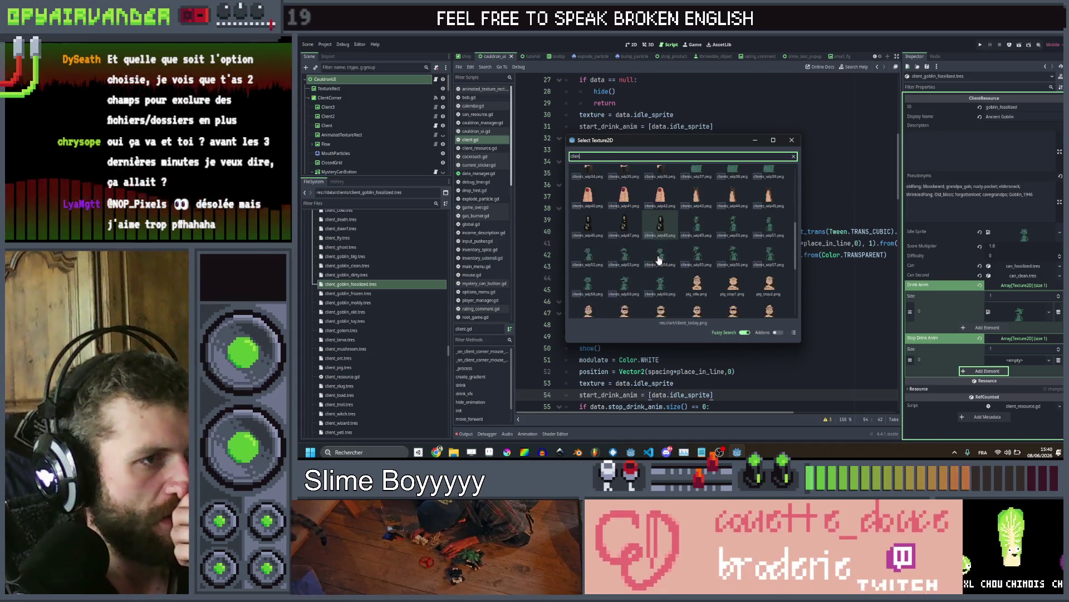
pyautogui.click(659, 259)
pyautogui.doubleClick(659, 259)
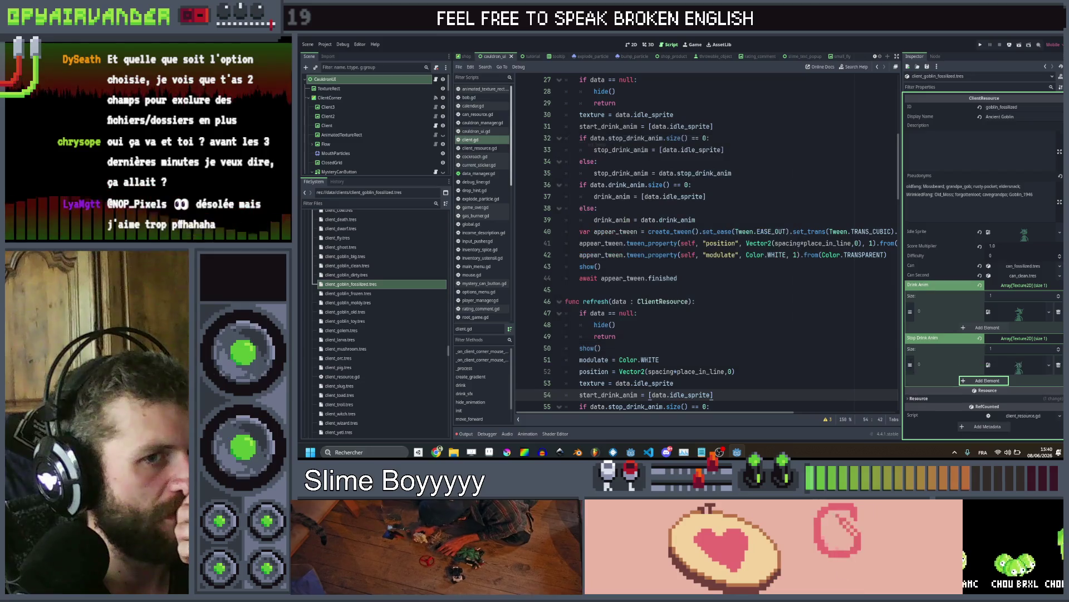
pyautogui.moveTo(652, 254)
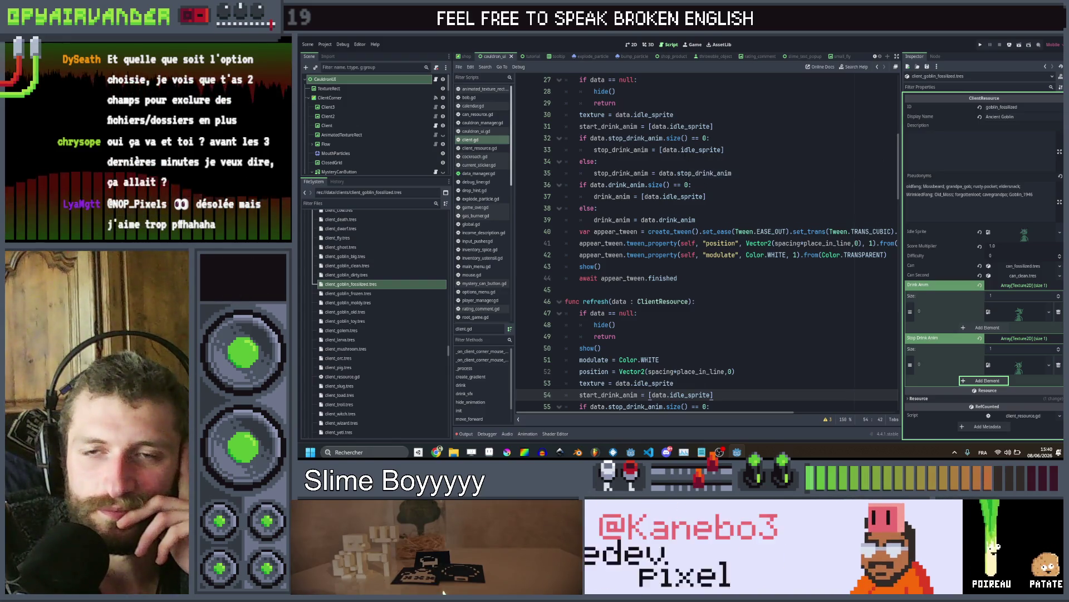
# Select client_goblin_frozen.tres in the FileSystem dock to load it in the Inspector
pyautogui.moveTo(693, 151)
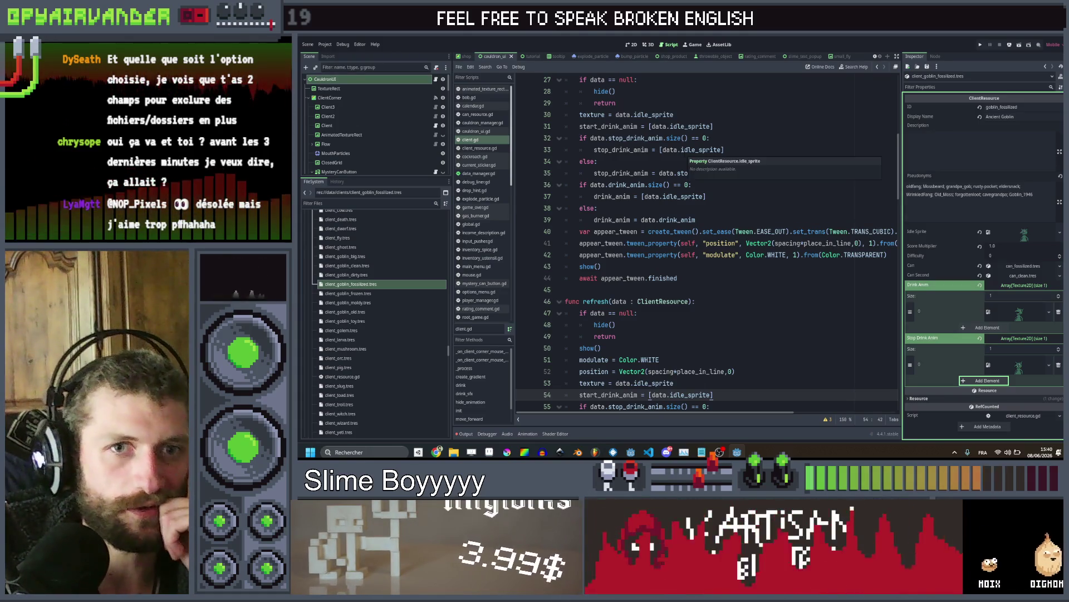
pyautogui.click(415, 293)
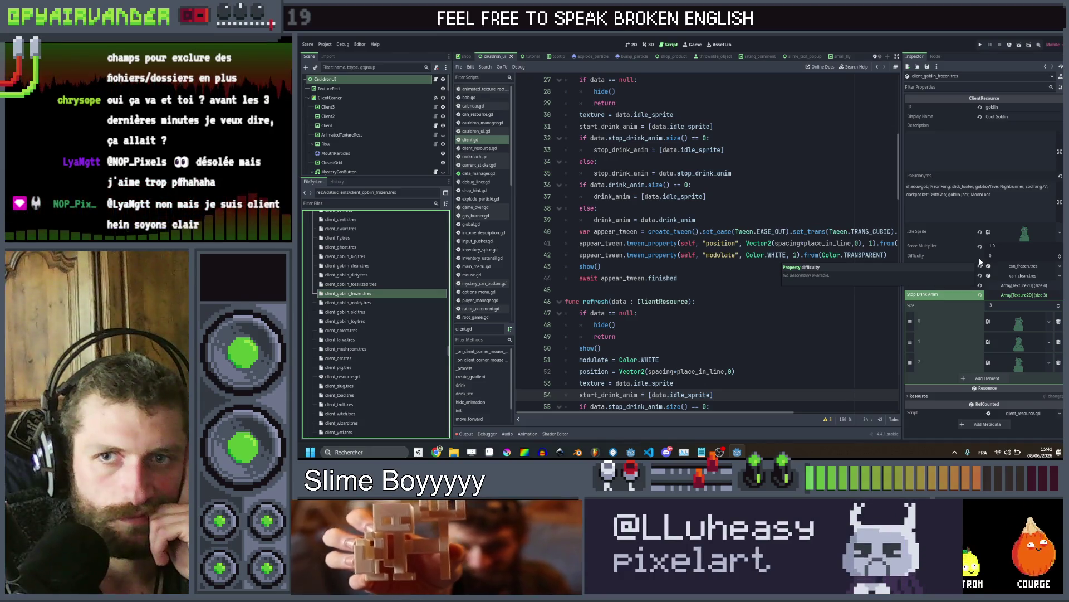
# Set the frozen goblin's Idle Sprite to a goblin client sprite via Quick Load
pyautogui.click(980, 294)
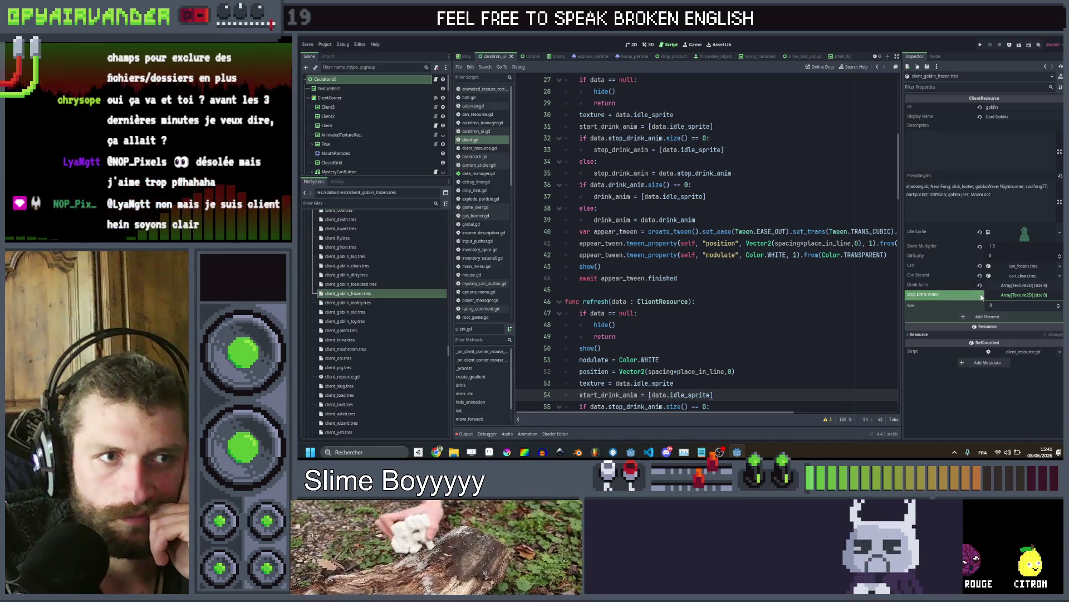
pyautogui.click(1060, 231)
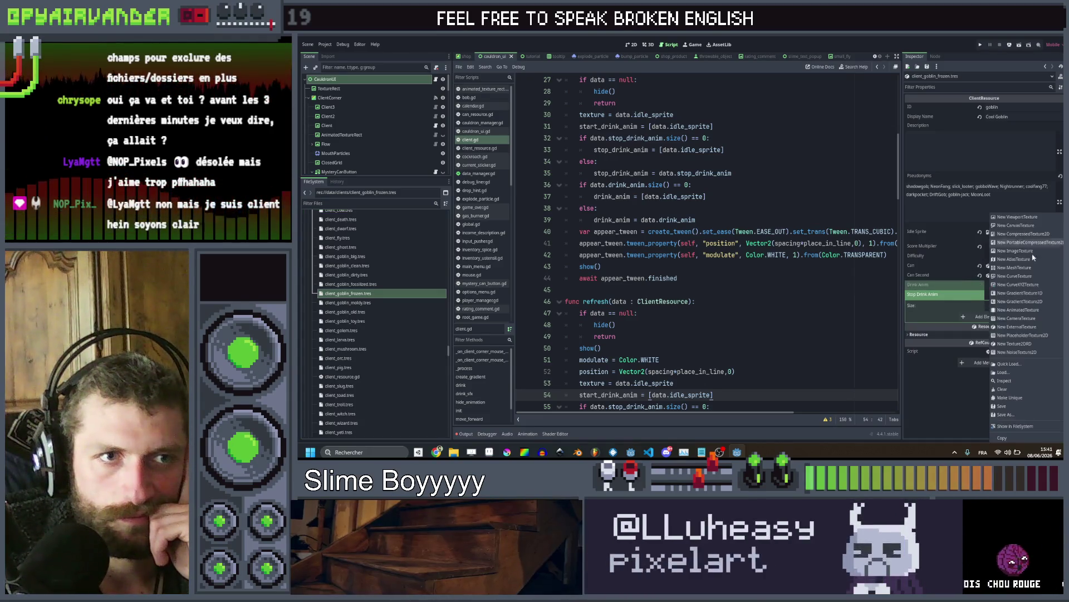
pyautogui.click(1008, 363)
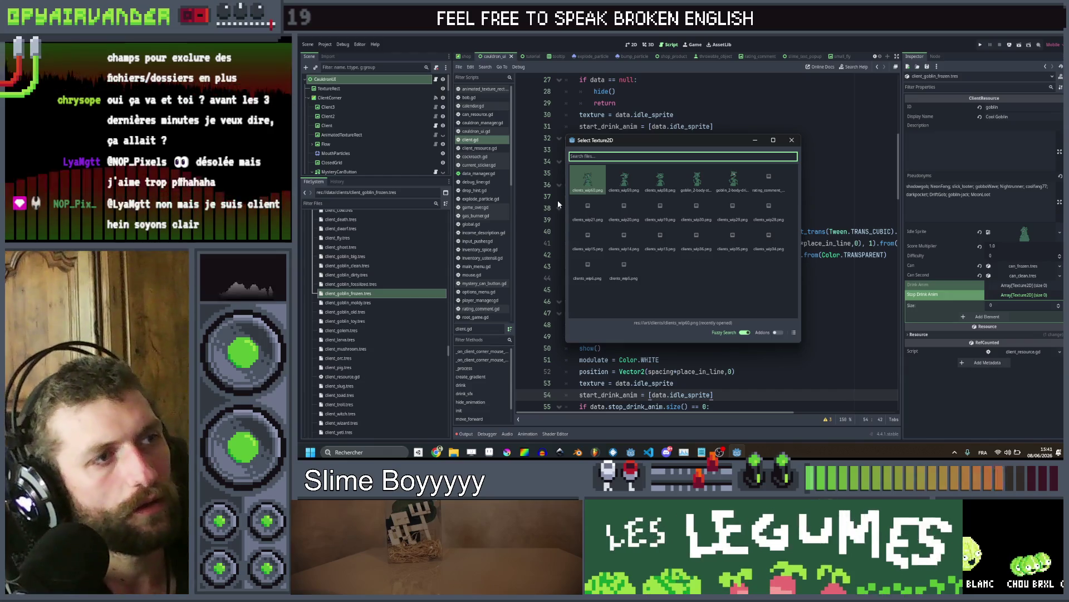
pyautogui.write('clien')
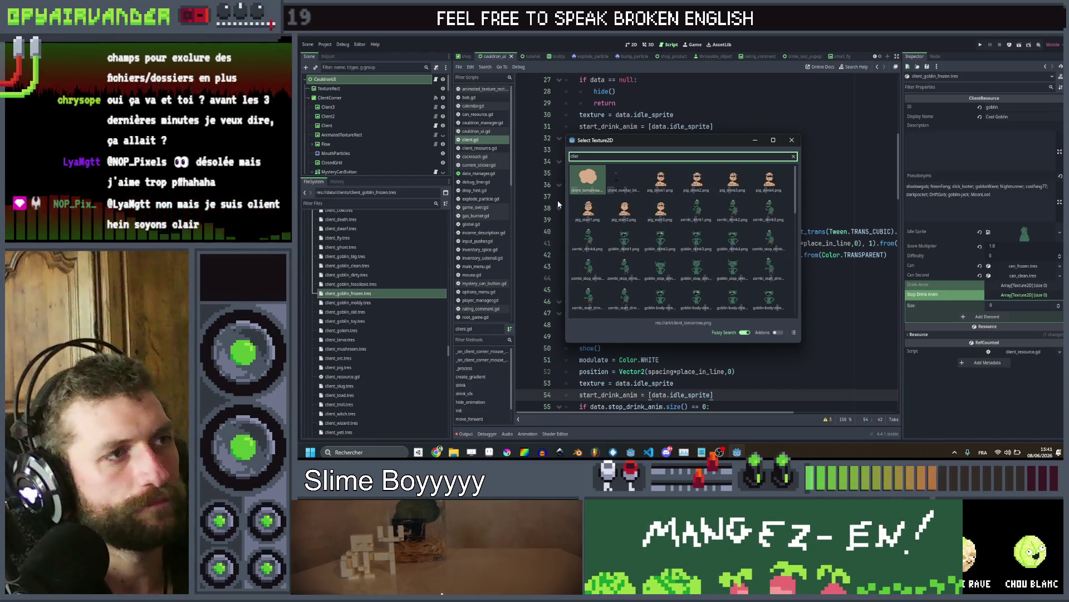
pyautogui.press('BackSpace')
pyautogui.scroll(-5, 697, 222)
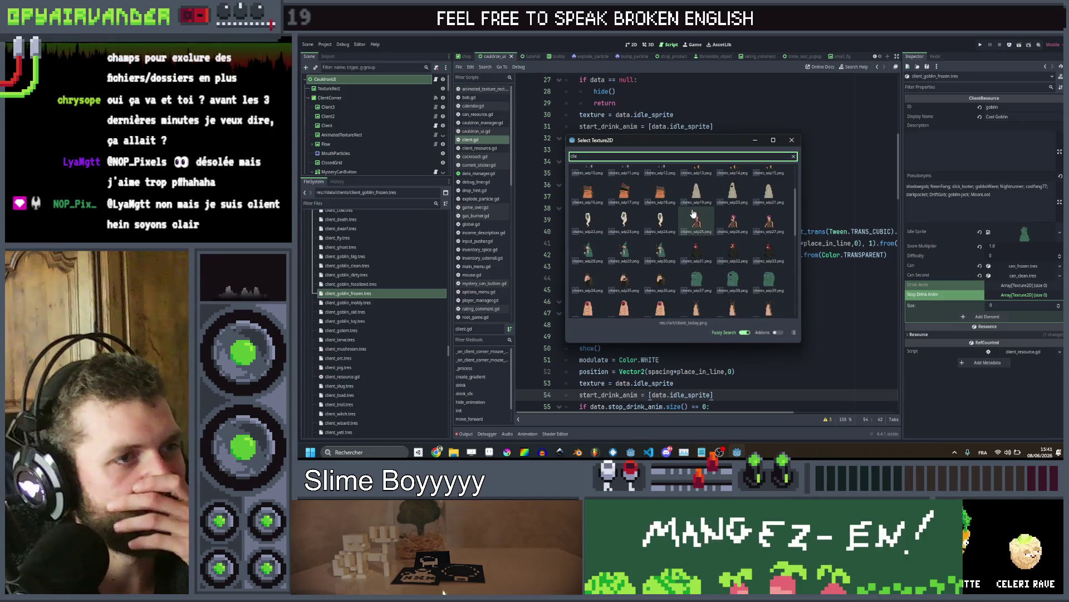
pyautogui.scroll(-1, 704, 262)
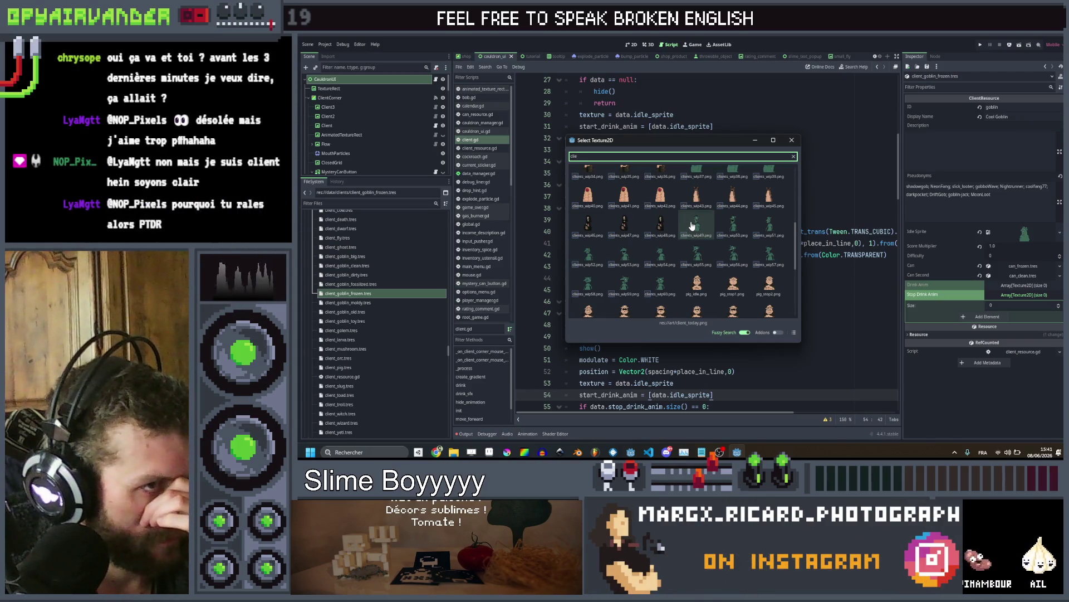
pyautogui.doubleClick(692, 225)
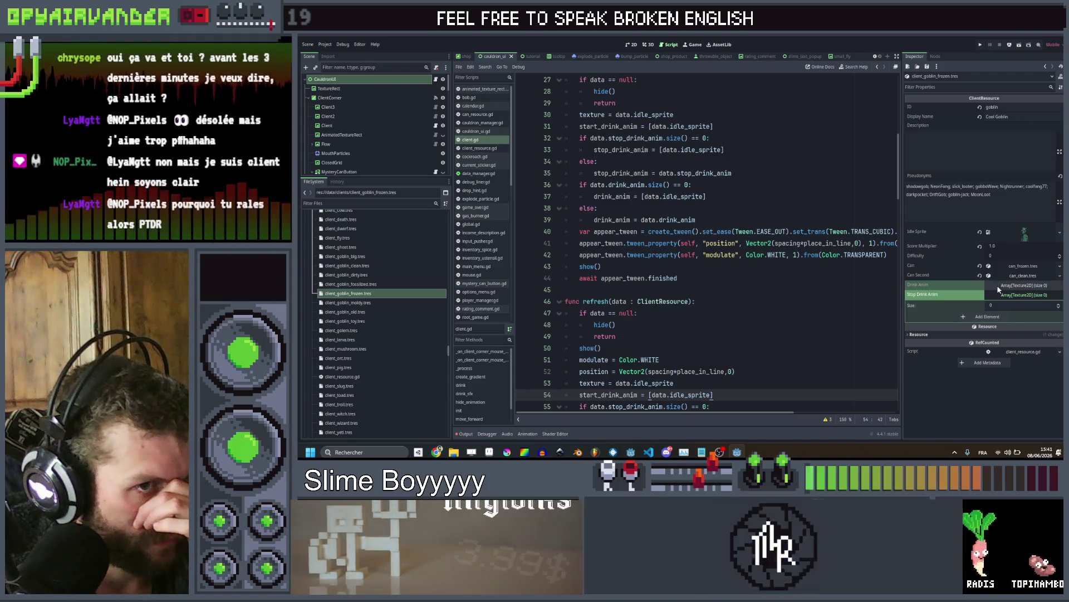
# Add one Drink Anim element and quick-load a goblin client sprite into it
pyautogui.click(998, 286)
pyautogui.click(979, 307)
pyautogui.click(1012, 308)
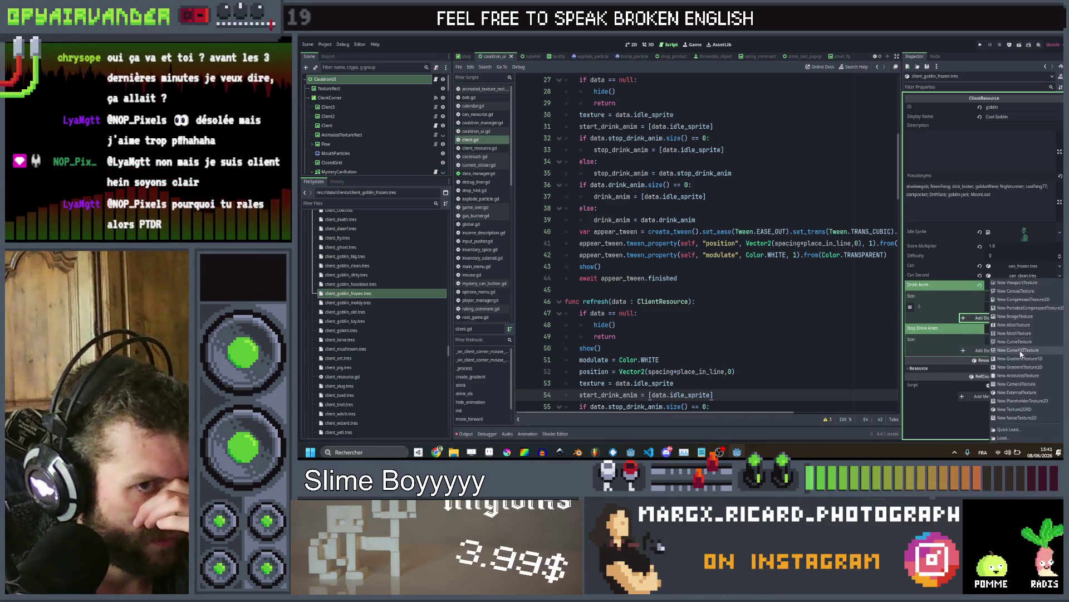
pyautogui.click(1022, 428)
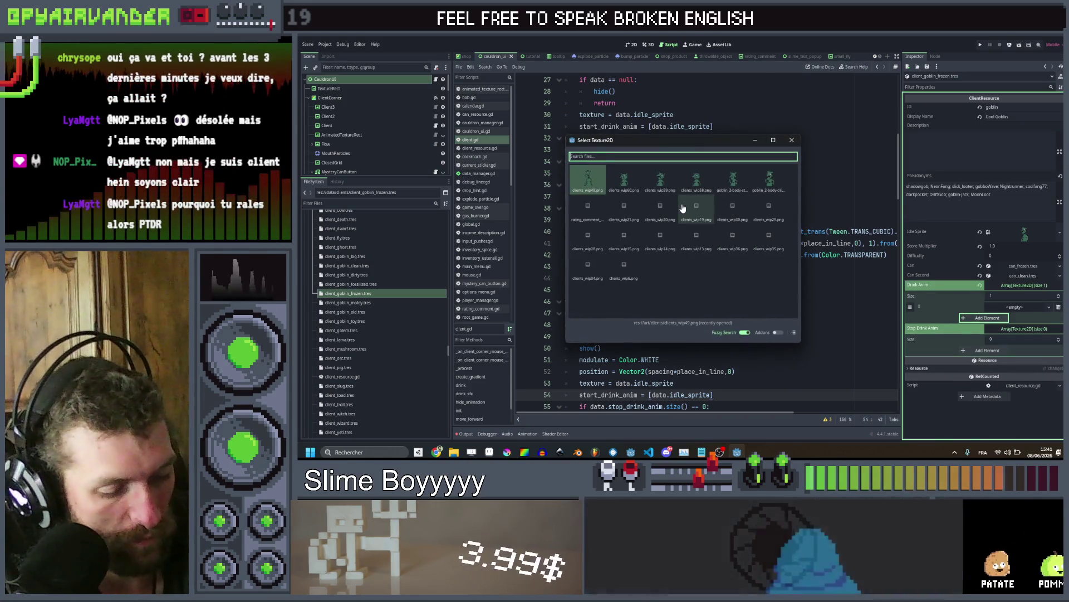
pyautogui.write('clien')
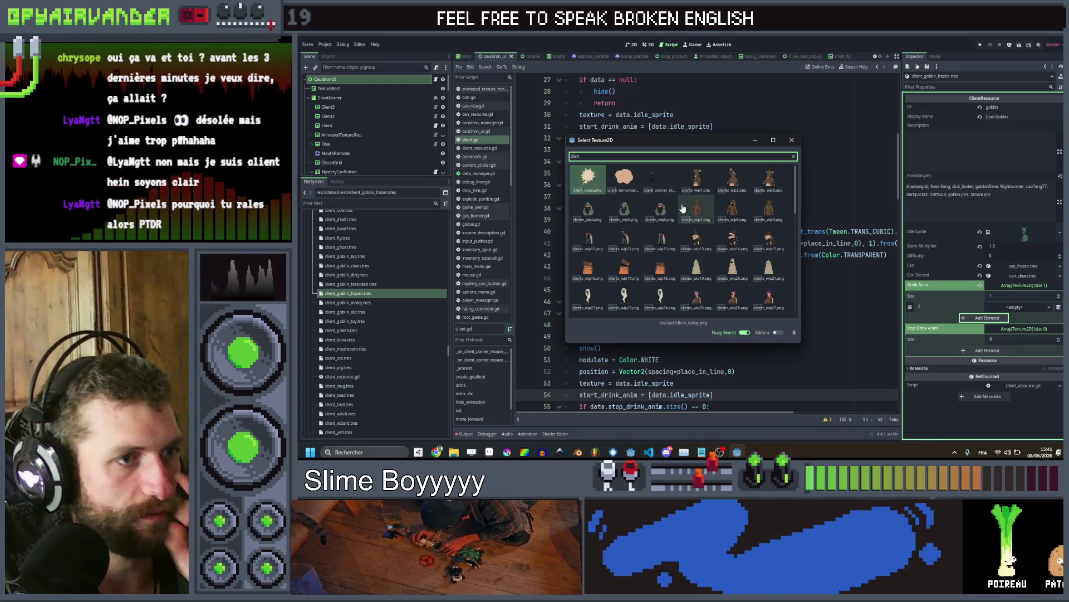
pyautogui.scroll(-5, 683, 207)
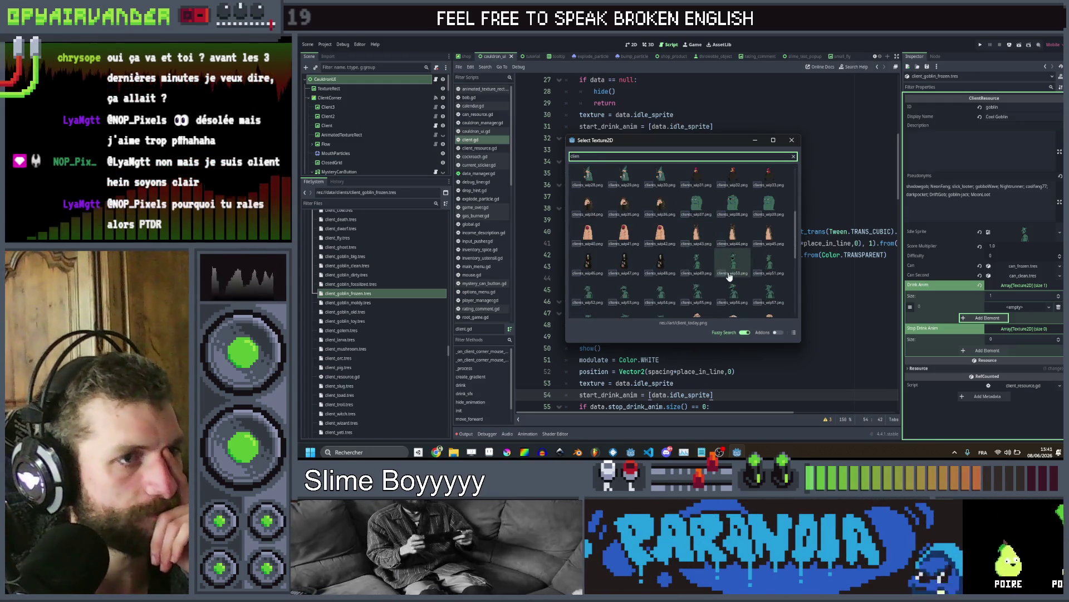
pyautogui.click(729, 276)
# Add a Stop Drink Anim element with a green goblin sprite, then open client_goblin_moldy.tres
pyautogui.click(987, 359)
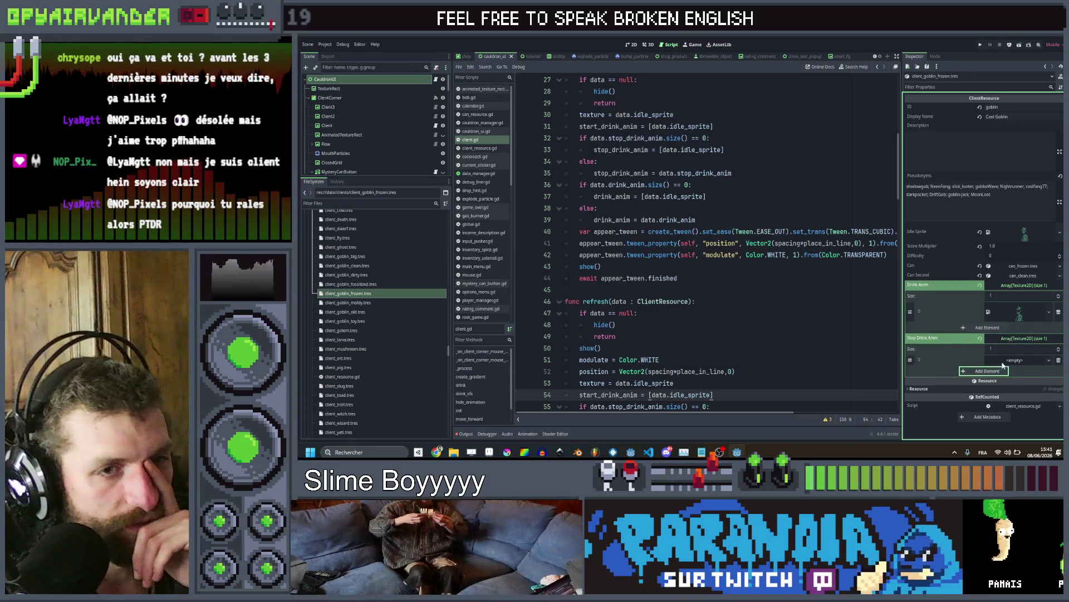
pyautogui.click(1014, 359)
pyautogui.click(1017, 429)
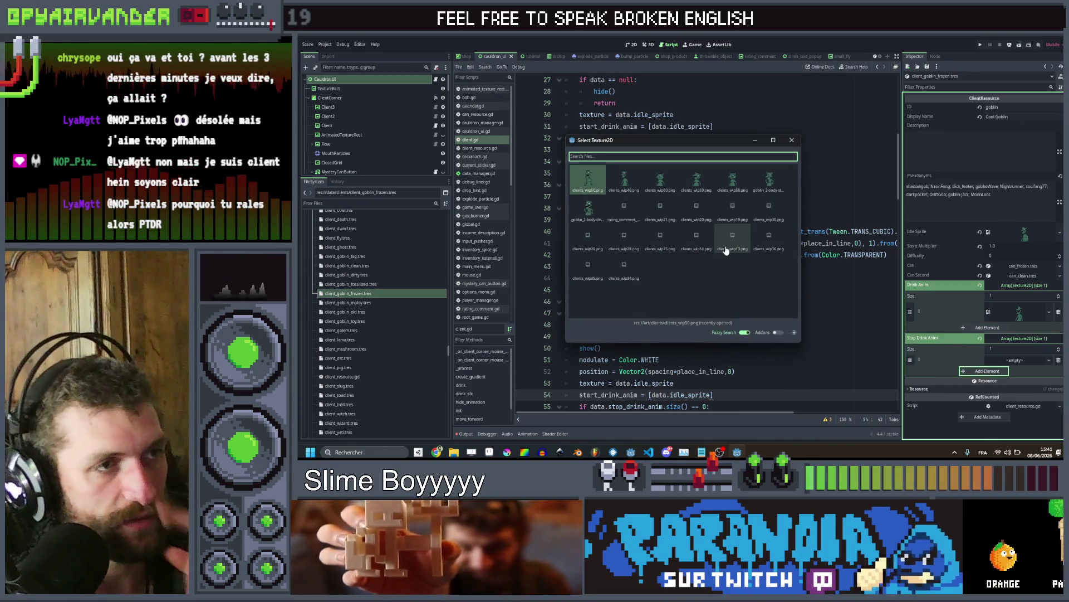
pyautogui.write('clien')
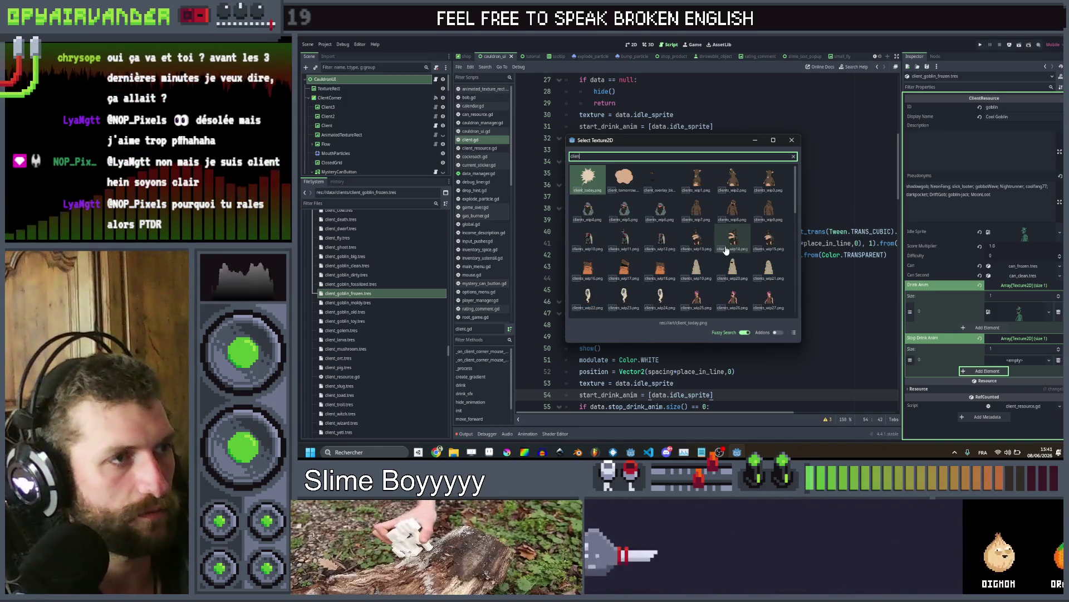
pyautogui.scroll(-3, 718, 250)
pyautogui.doubleClick(768, 223)
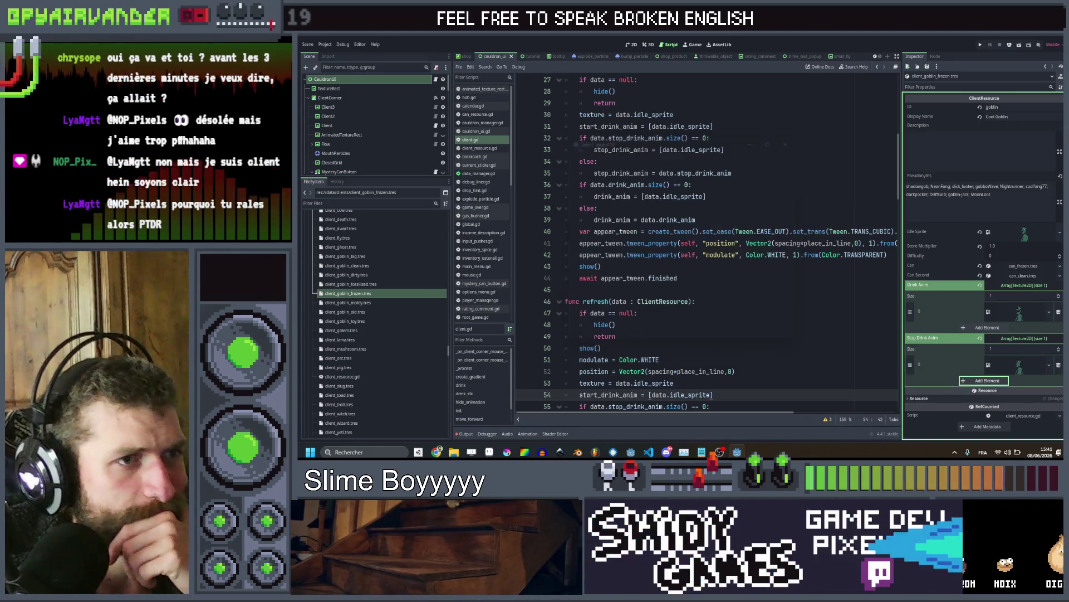
pyautogui.click(348, 302)
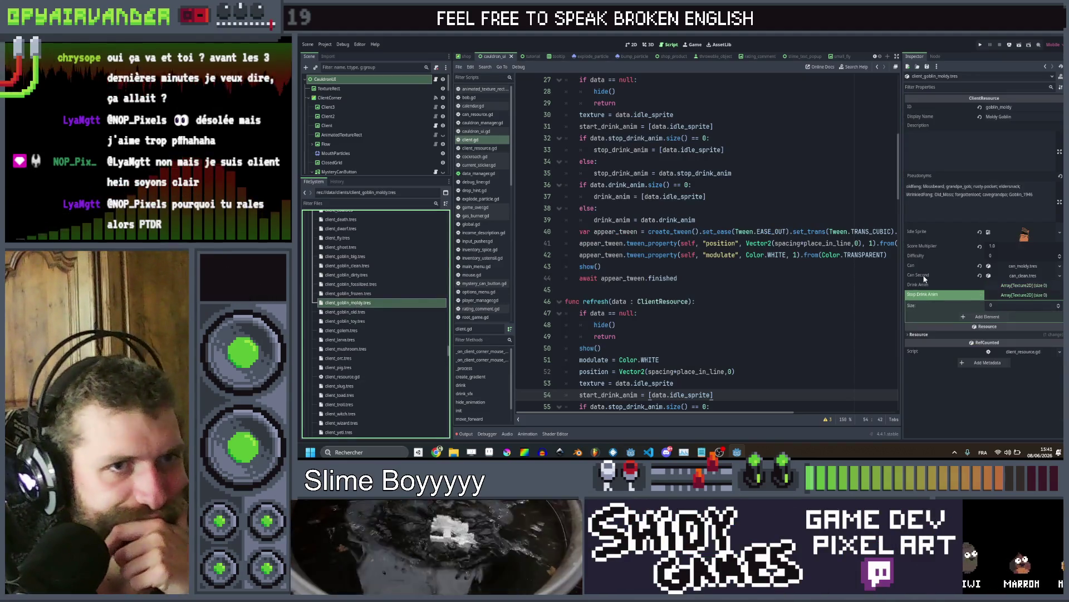
# Replace the moldy goblin's Idle Sprite with a green goblin client sprite
pyautogui.rightClick(1034, 234)
pyautogui.click(1009, 364)
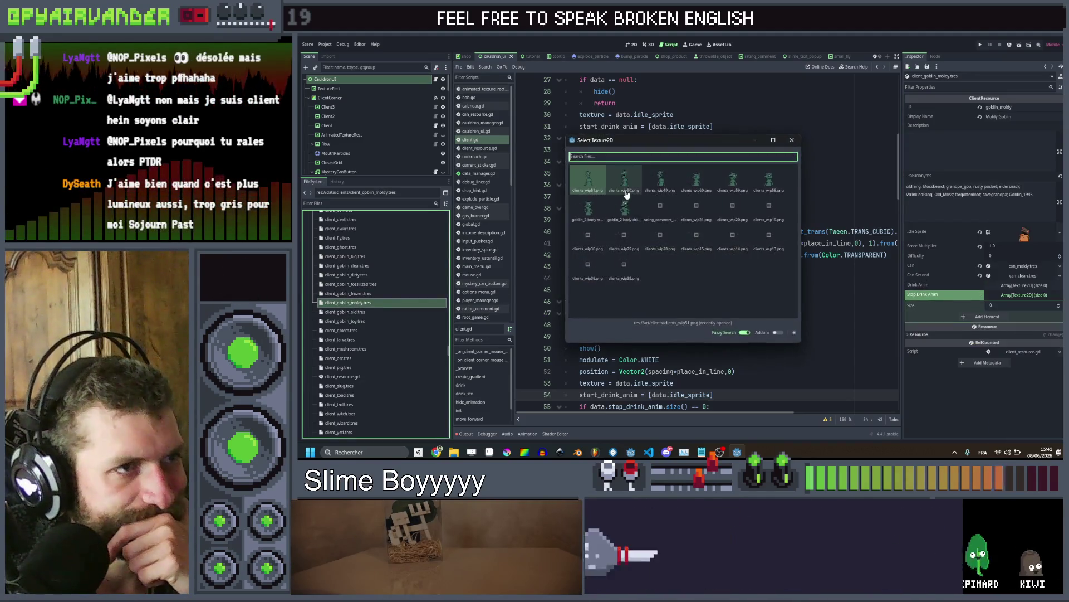
pyautogui.write('clien')
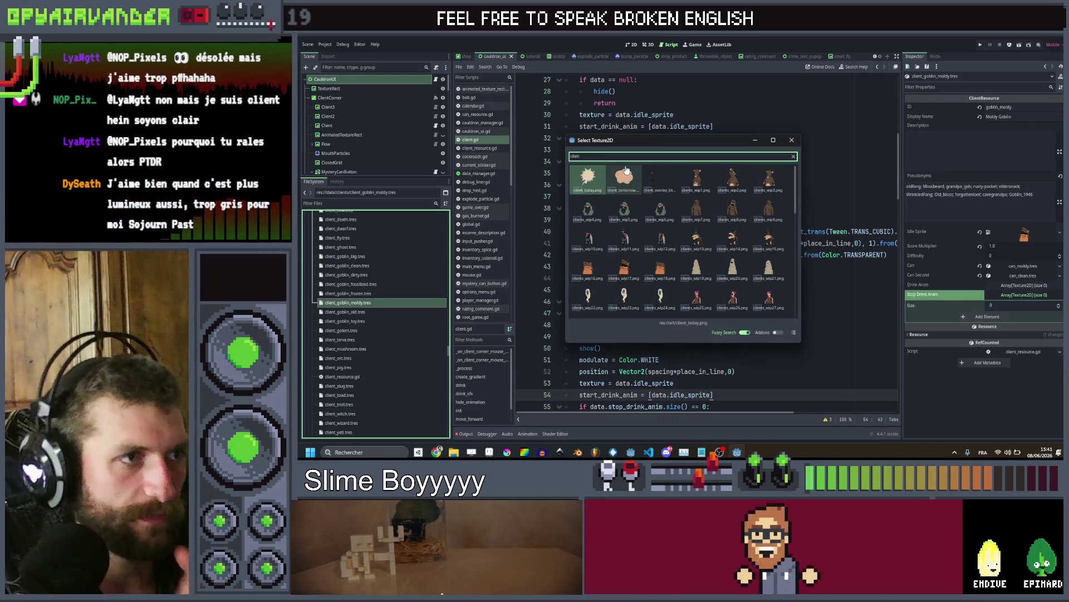
pyautogui.scroll(-5, 719, 233)
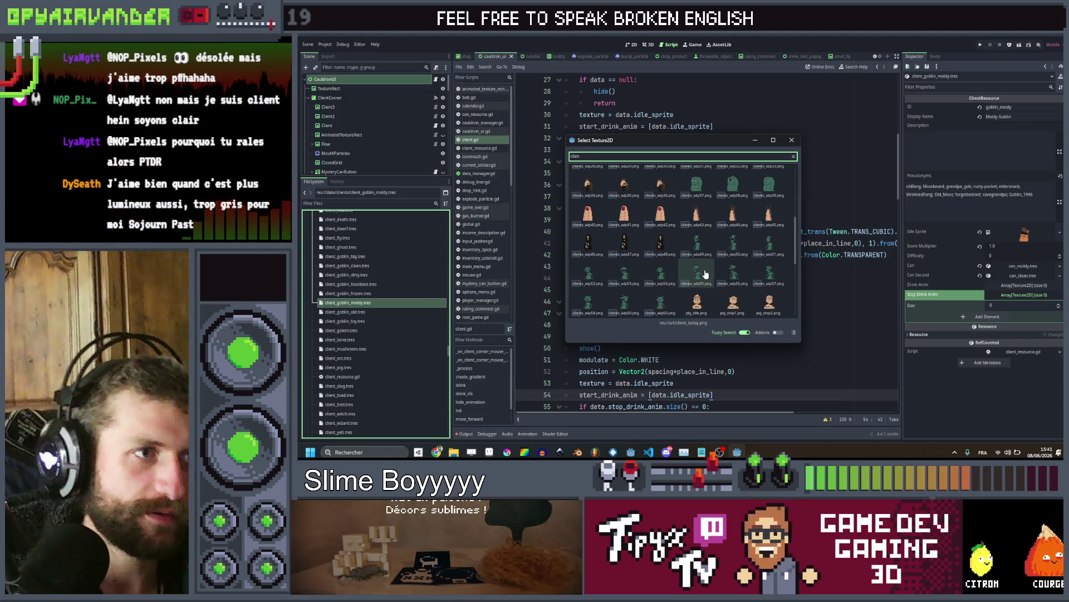
pyautogui.doubleClick(701, 285)
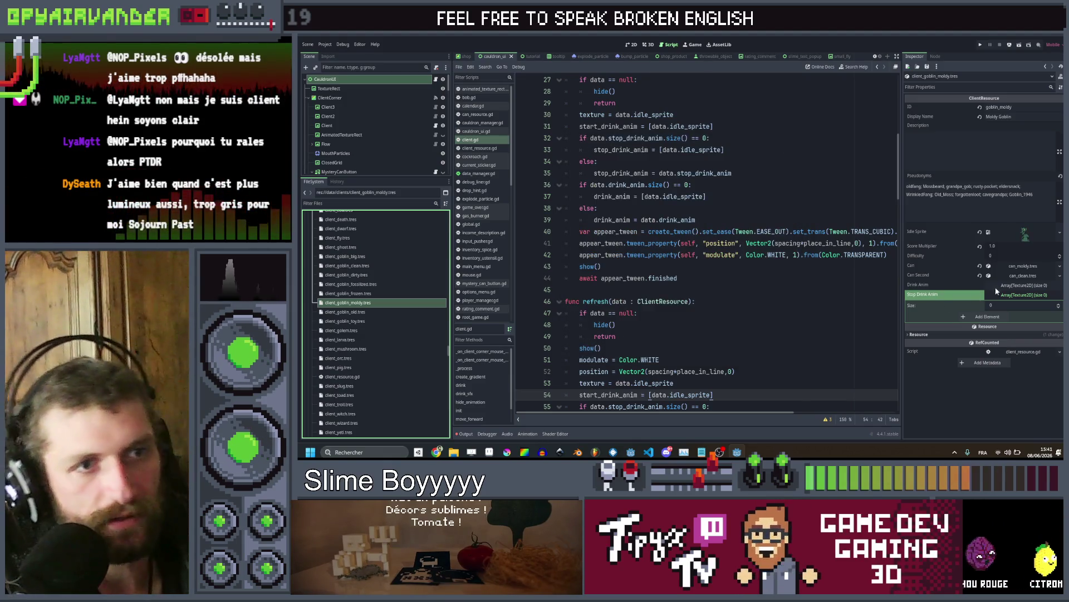
# Set both the Drink Anim and Stop Drink Anim array sizes to 1
pyautogui.click(999, 286)
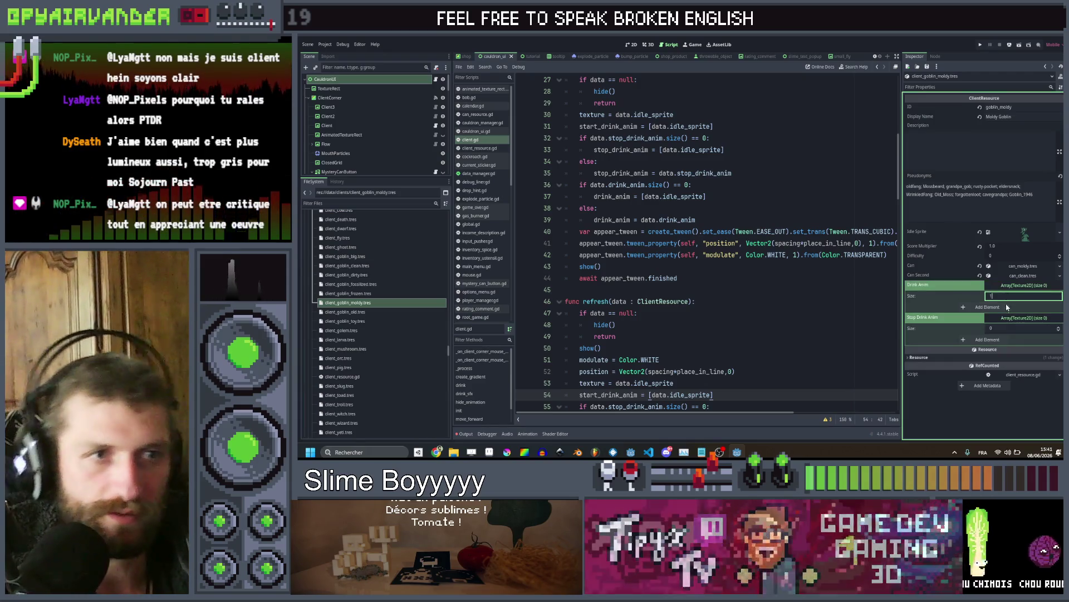
pyautogui.write('1')
pyautogui.press('Return')
pyautogui.click(1027, 340)
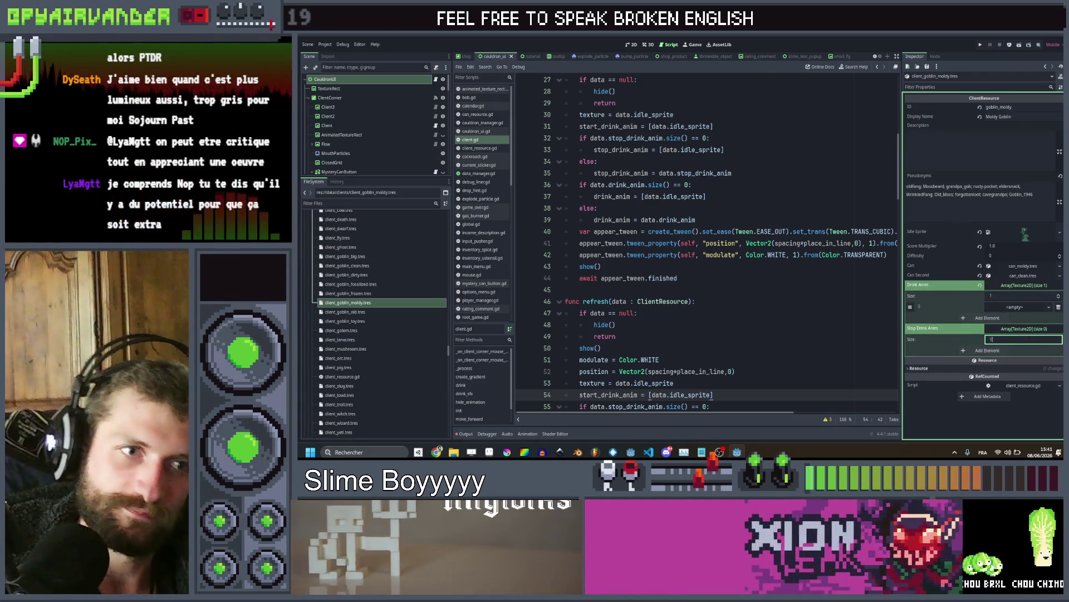
pyautogui.write('1')
pyautogui.press('Return')
# Quick-load a green goblin client sprite into the Drink Anim element
pyautogui.click(1013, 350)
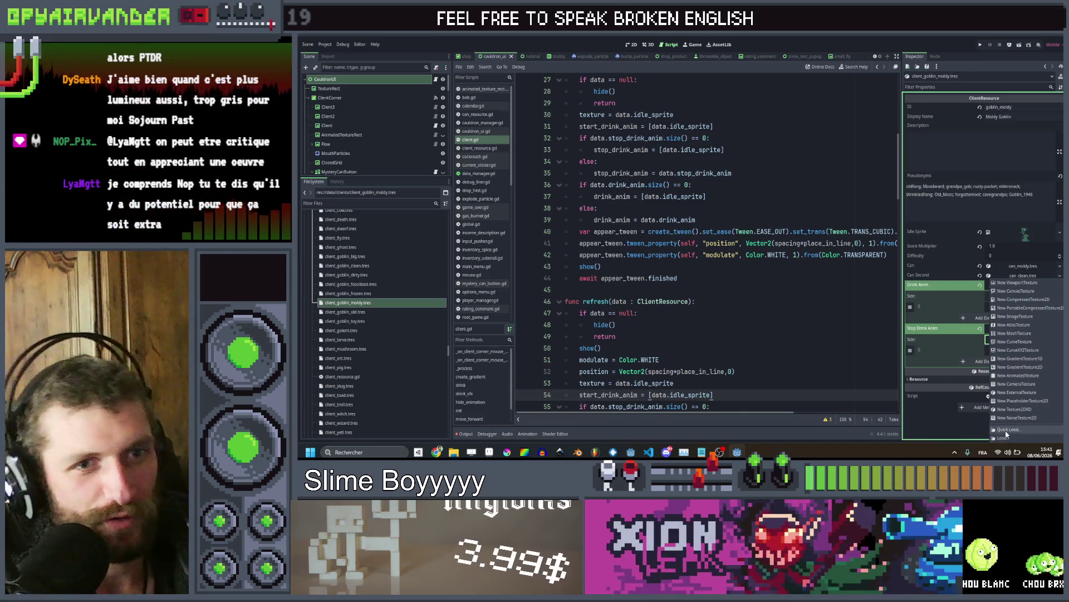
pyautogui.click(1006, 429)
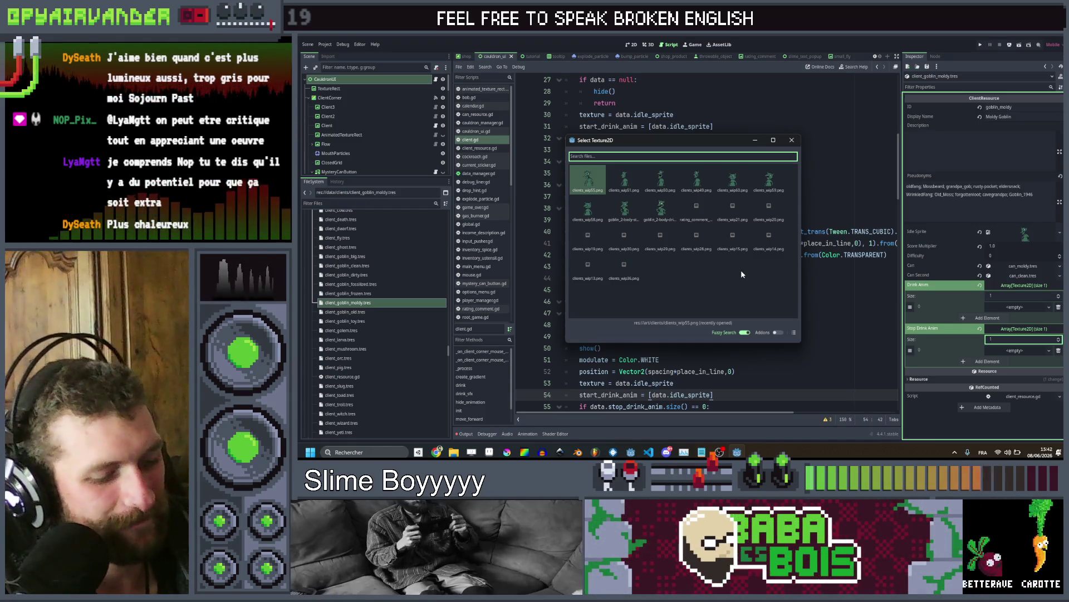
pyautogui.write('clien')
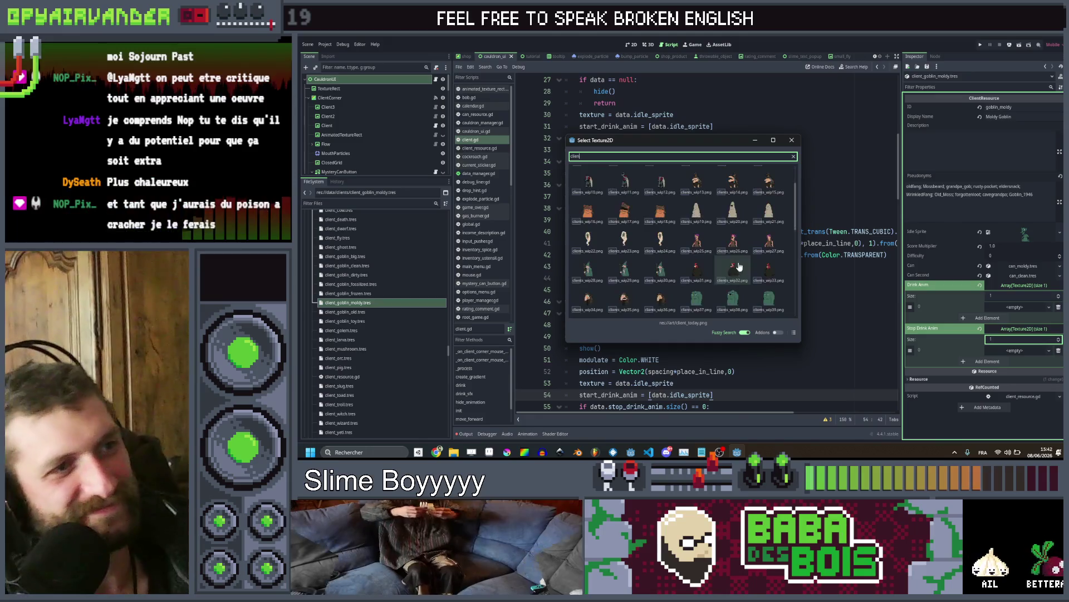
pyautogui.scroll(-5, 739, 267)
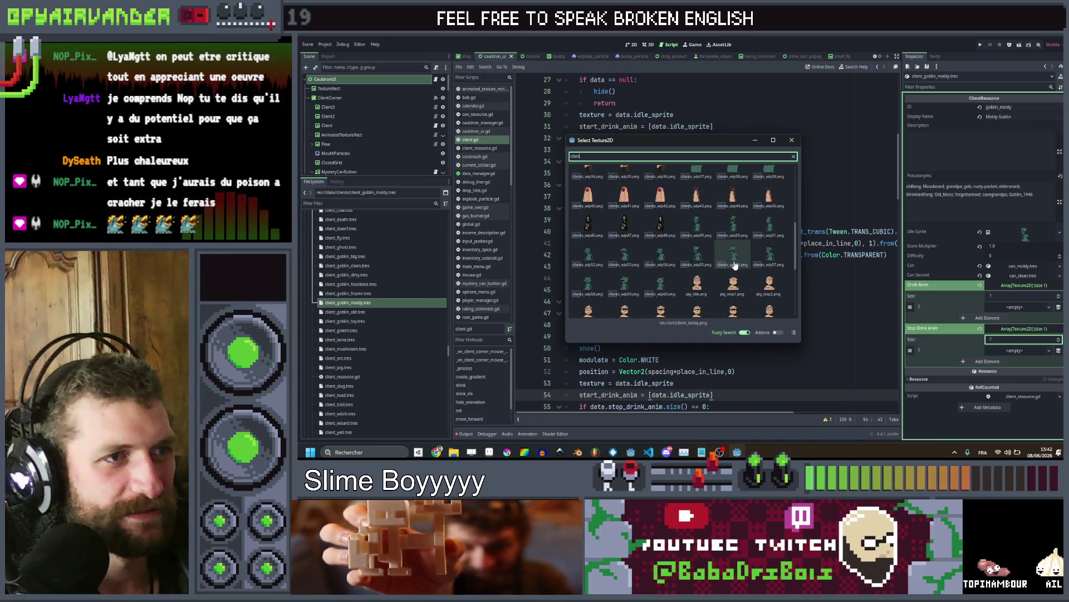
pyautogui.doubleClick(734, 265)
# Quick-load a green goblin sprite into Stop Drink Anim, then open client_goblin_old.tres
pyautogui.click(1008, 363)
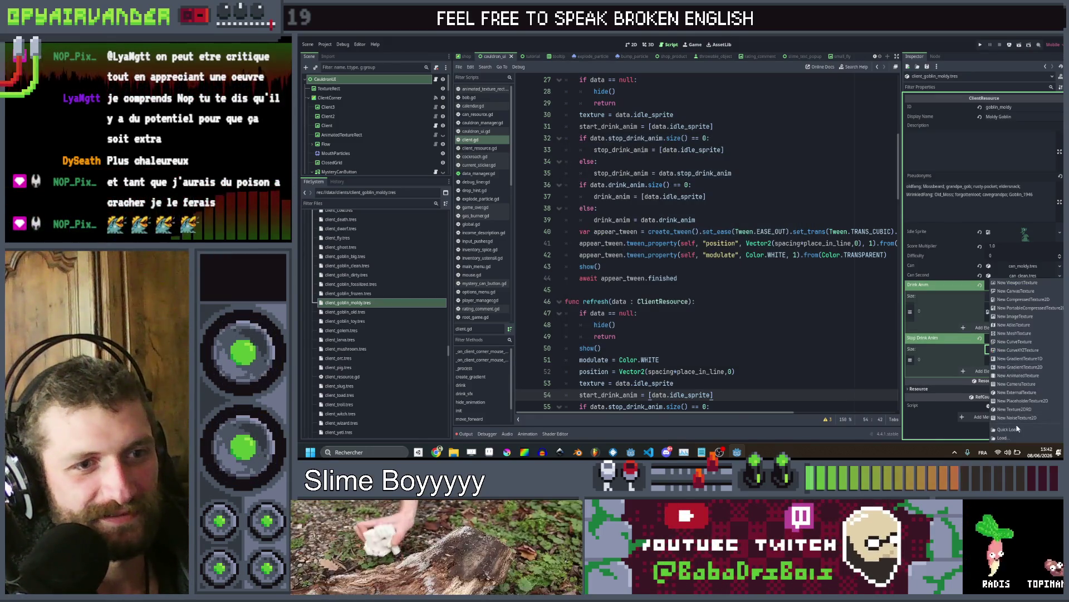
pyautogui.click(1008, 429)
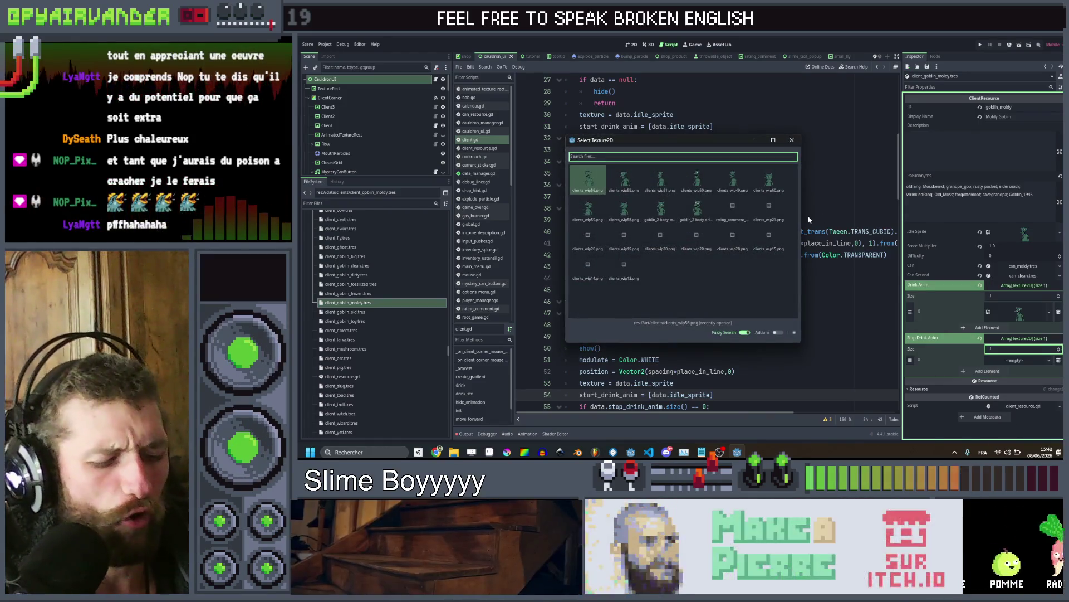
pyautogui.write('client')
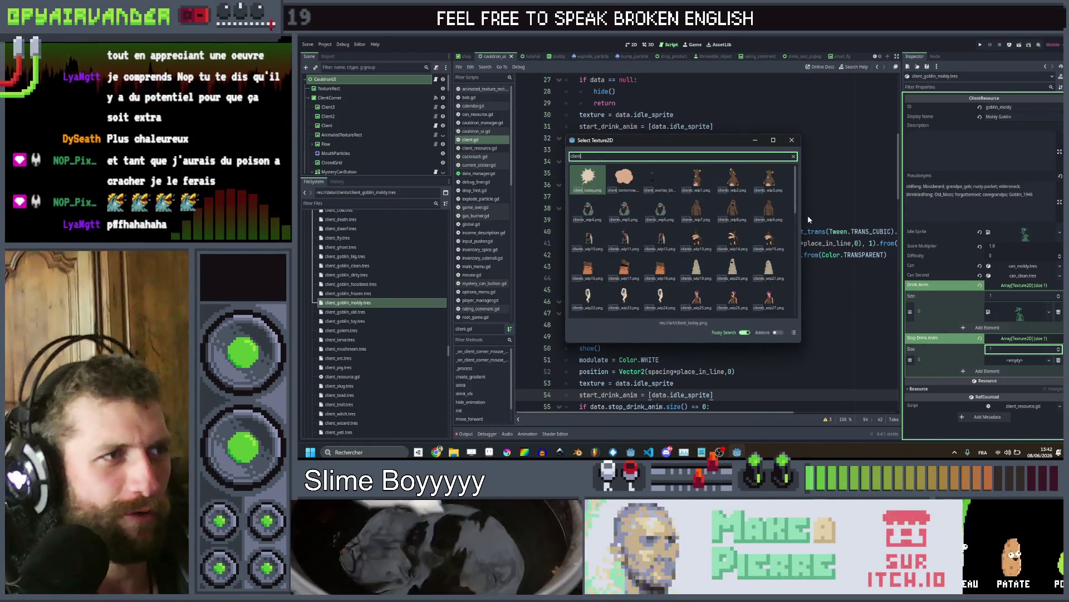
pyautogui.scroll(-3, 723, 259)
pyautogui.scroll(-2, 774, 287)
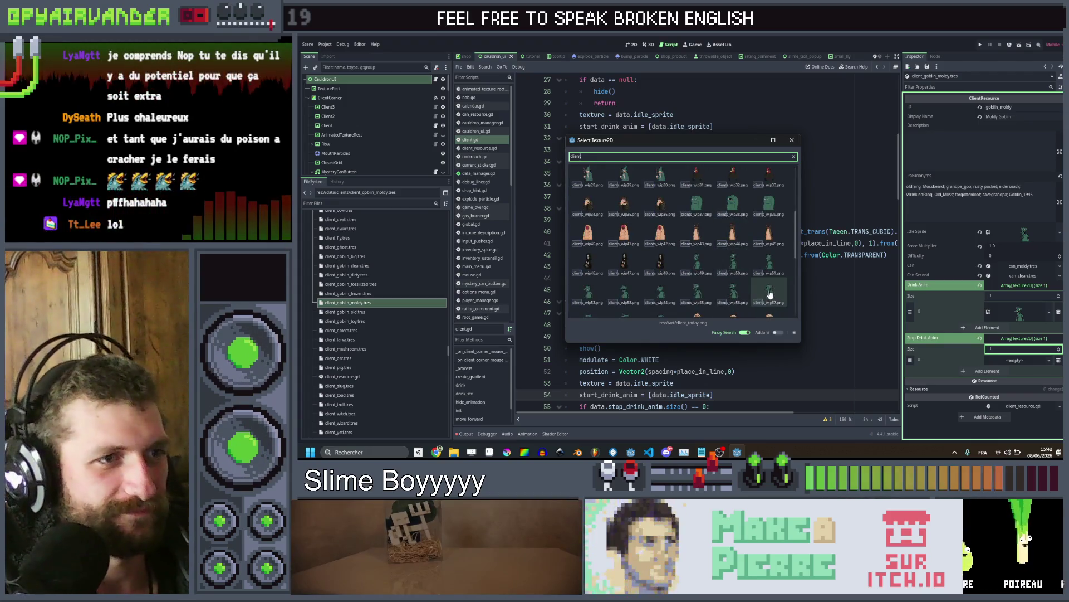
pyautogui.doubleClick(770, 294)
pyautogui.click(346, 312)
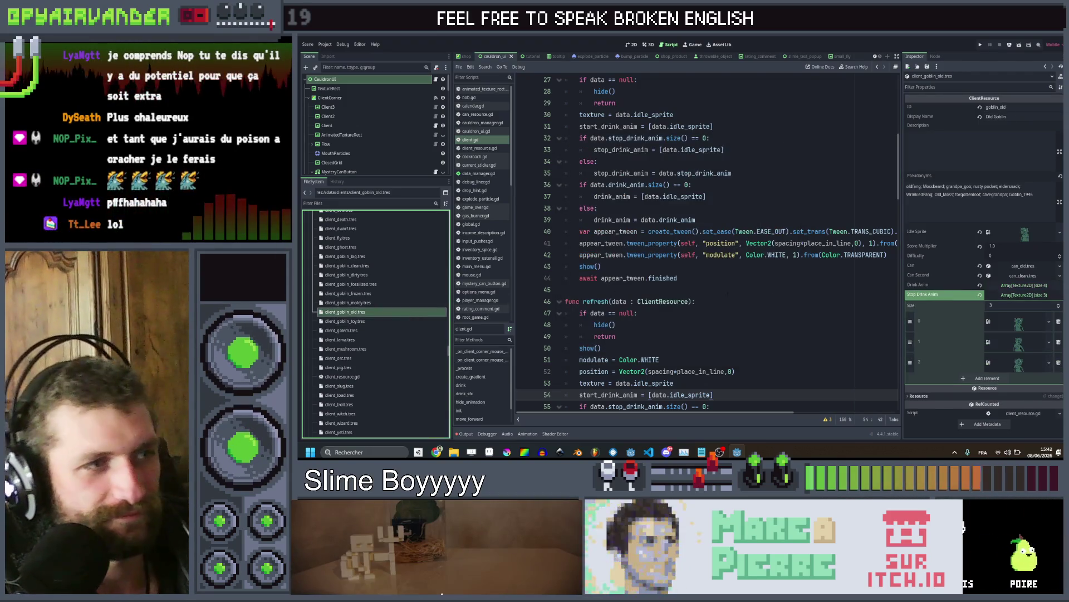
# Save the old goblin client resource with its four-sprite Stop Drink Anim array
pyautogui.hotkey('ctrl', 's')
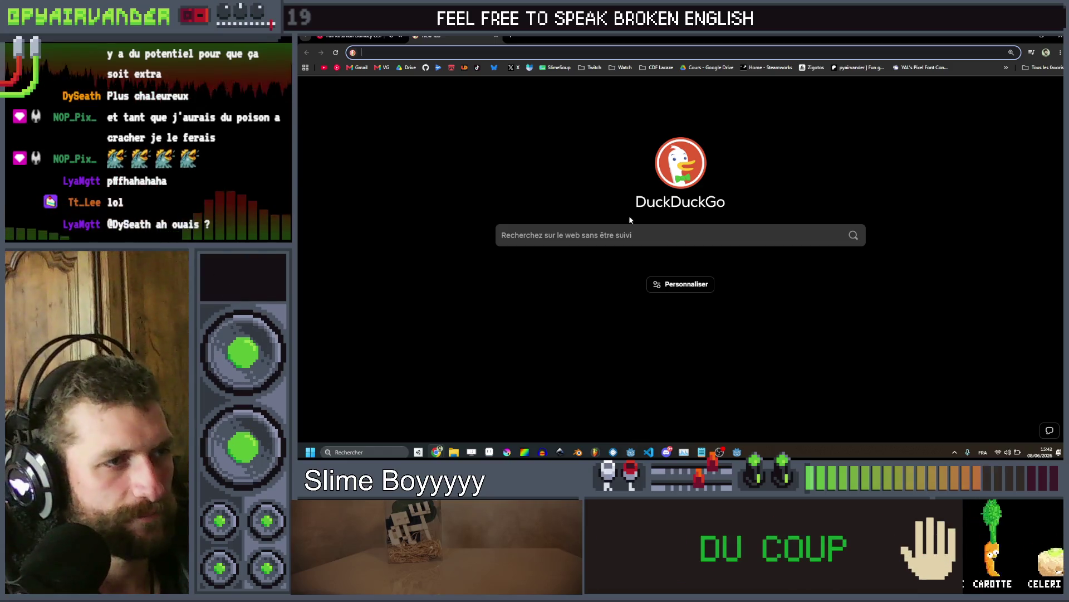
# Search DuckDuckGo for 'sojourn past' and open the game's Steam store page
pyautogui.write('sojou')
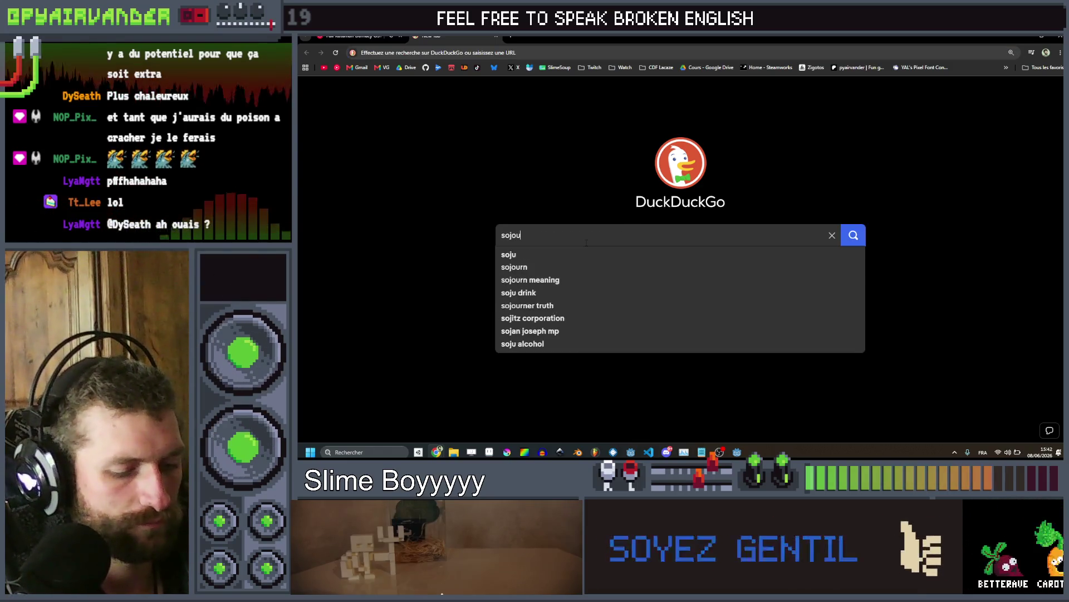
pyautogui.write('rn past')
pyautogui.press('Return')
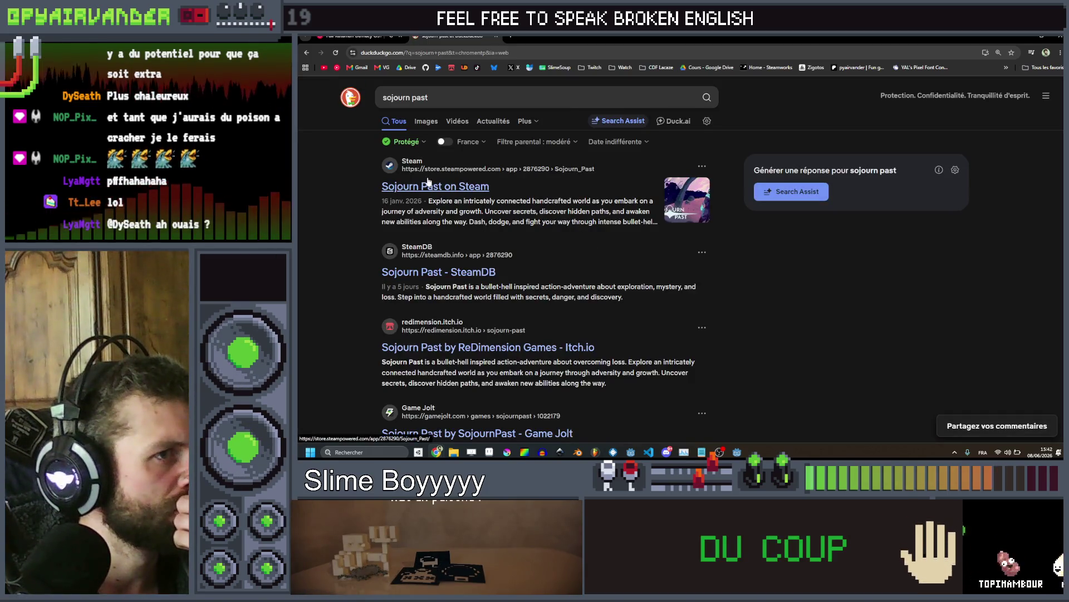
pyautogui.click(428, 190)
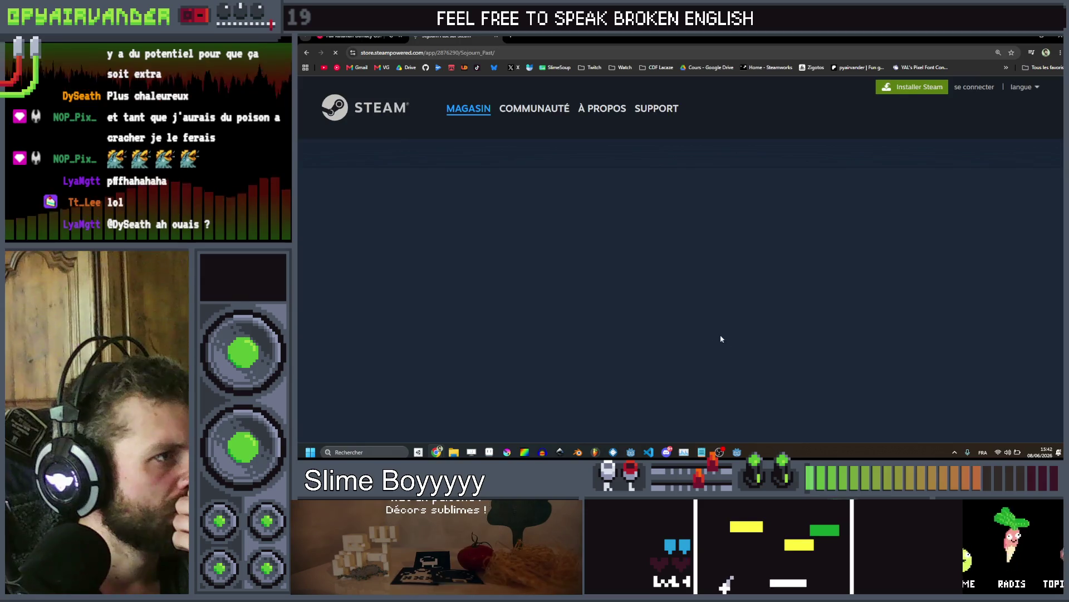
# Scroll down to the Sojourn Past trailer and play it full screen
pyautogui.scroll(-5, 759, 286)
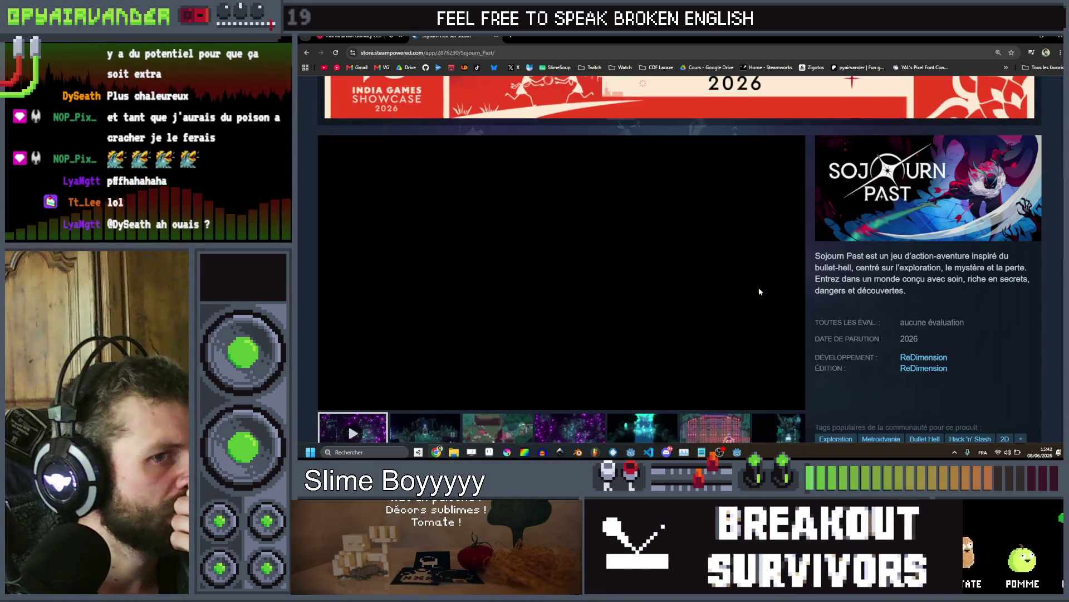
pyautogui.scroll(-1, 758, 291)
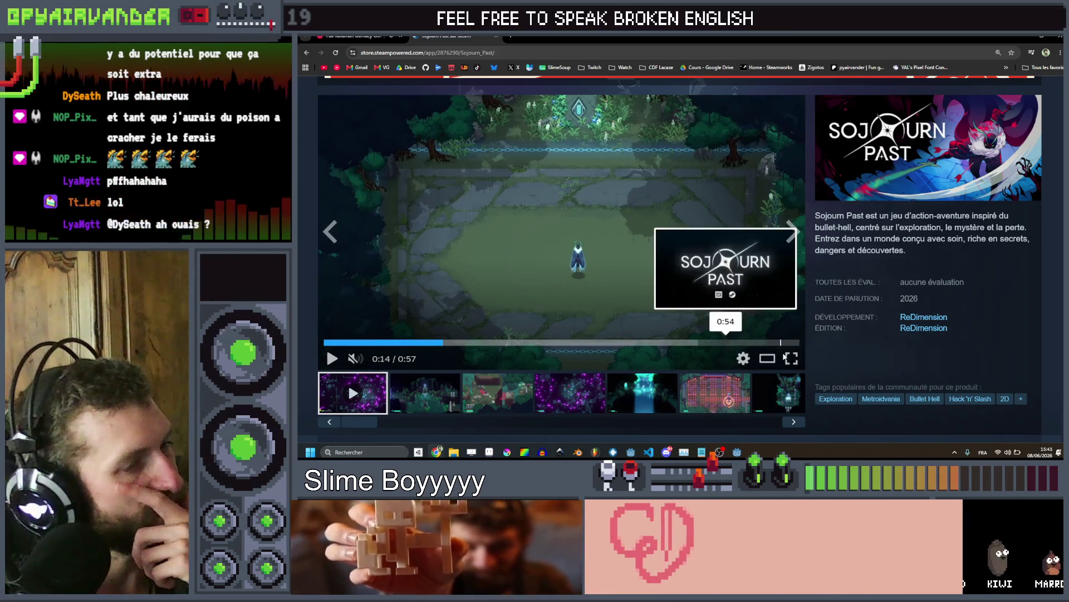
pyautogui.click(790, 359)
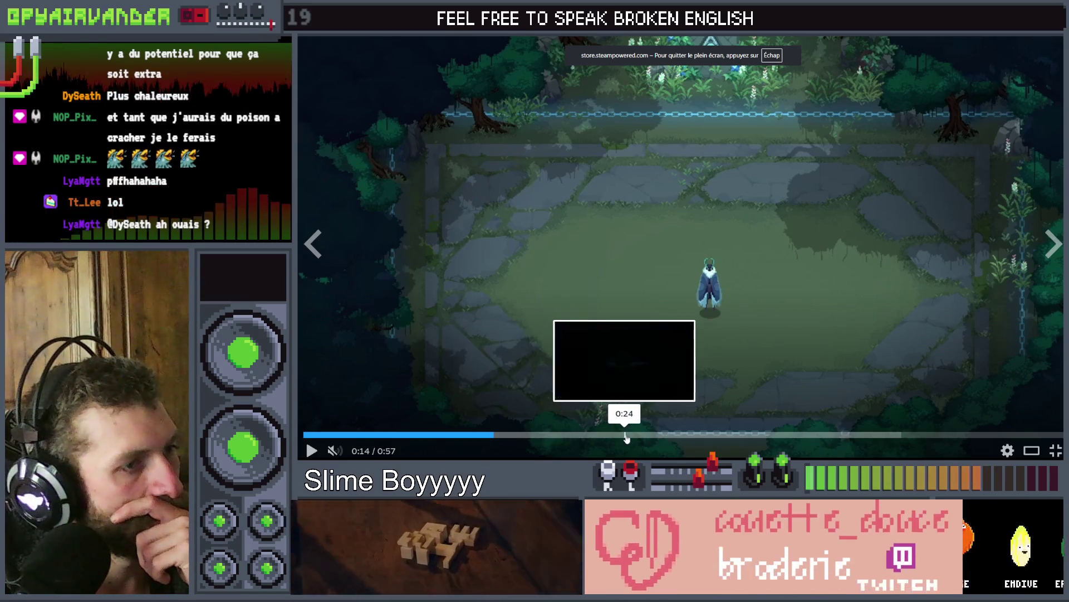
pyautogui.click(679, 437)
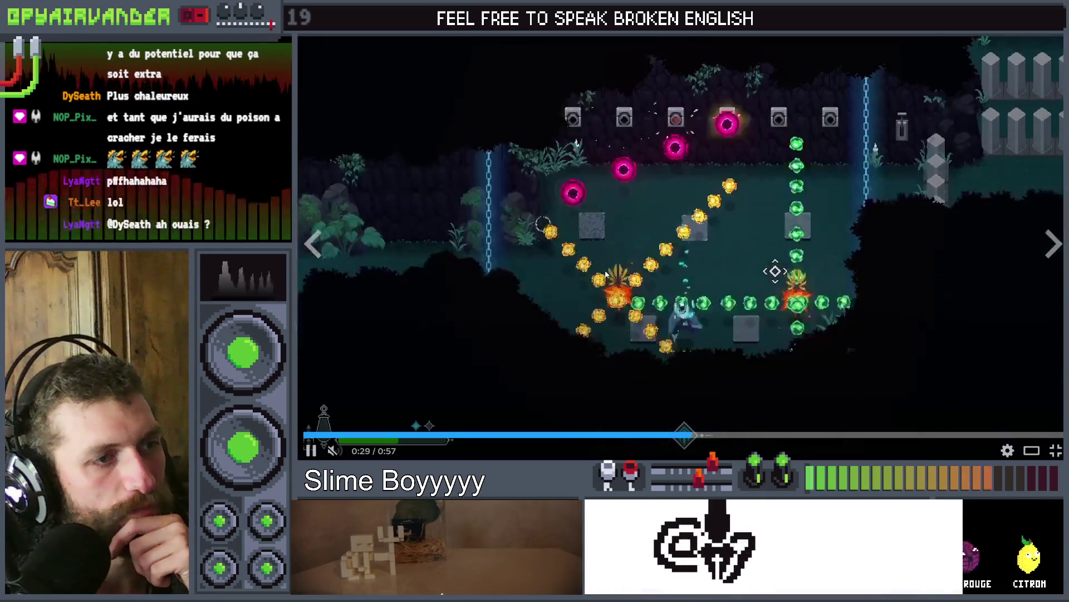
pyautogui.click(605, 270)
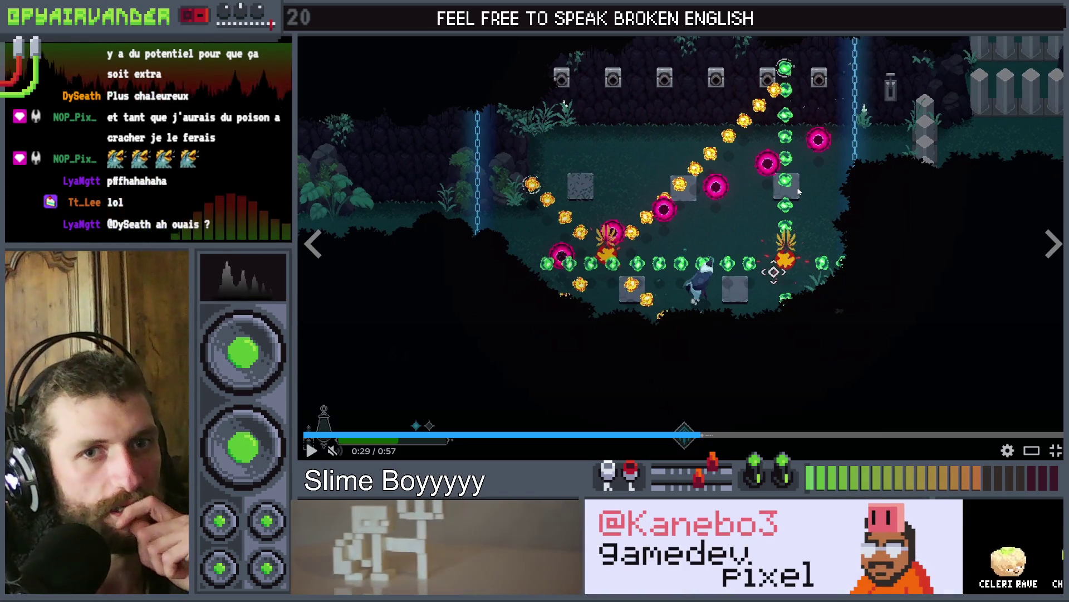
pyautogui.click(777, 237)
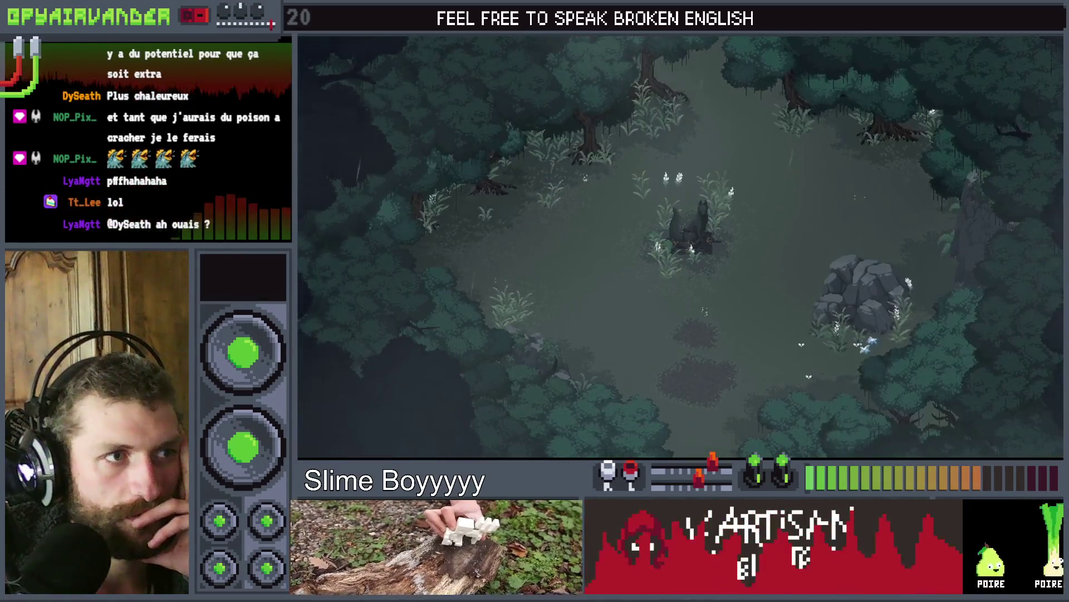
pyautogui.moveTo(763, 185)
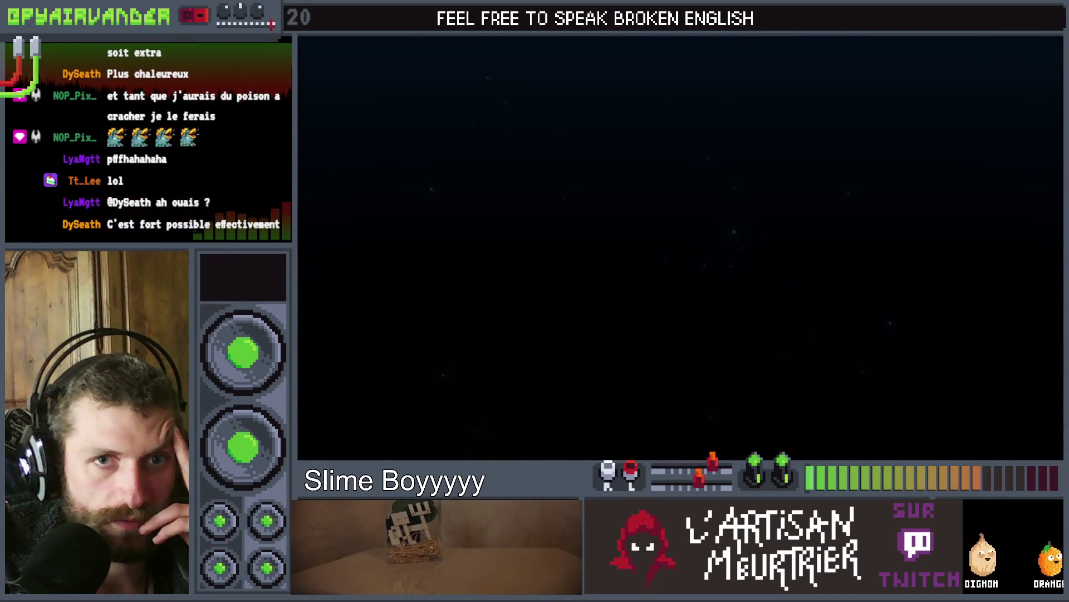
pyautogui.moveTo(747, 202)
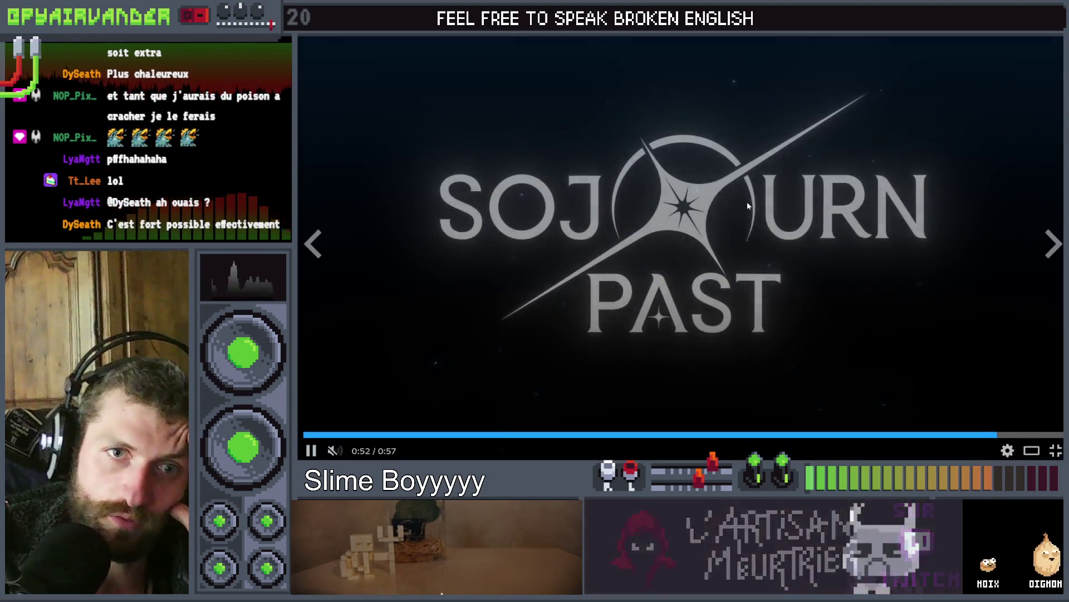
pyautogui.click(757, 270)
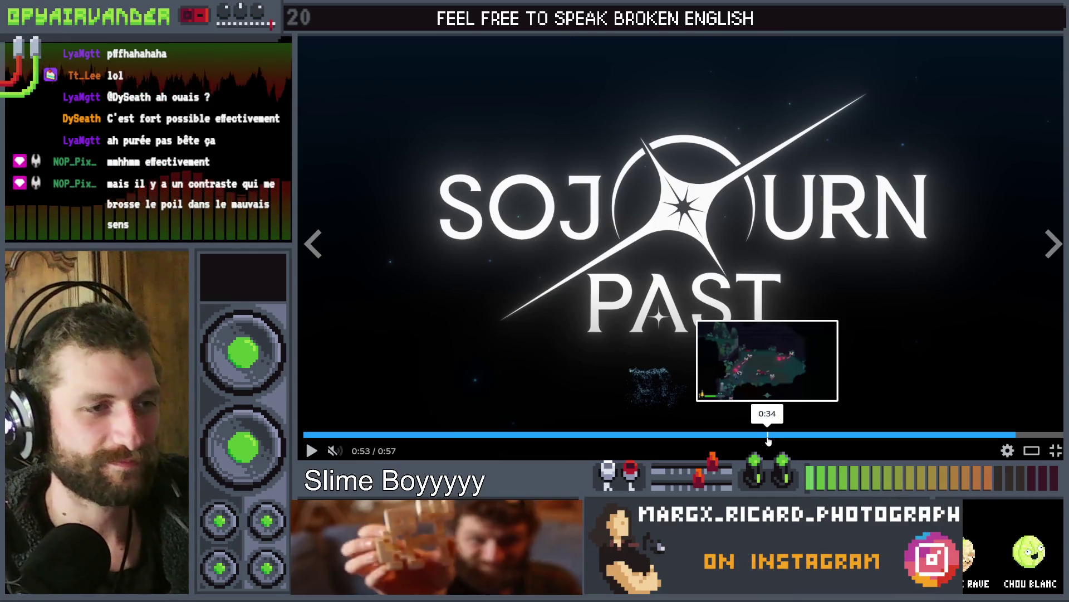
# Scrub the Sojourn Past trailer back to about 0:10 and exit full-screen view
pyautogui.moveTo(746, 439); pyautogui.dragTo(551, 435)
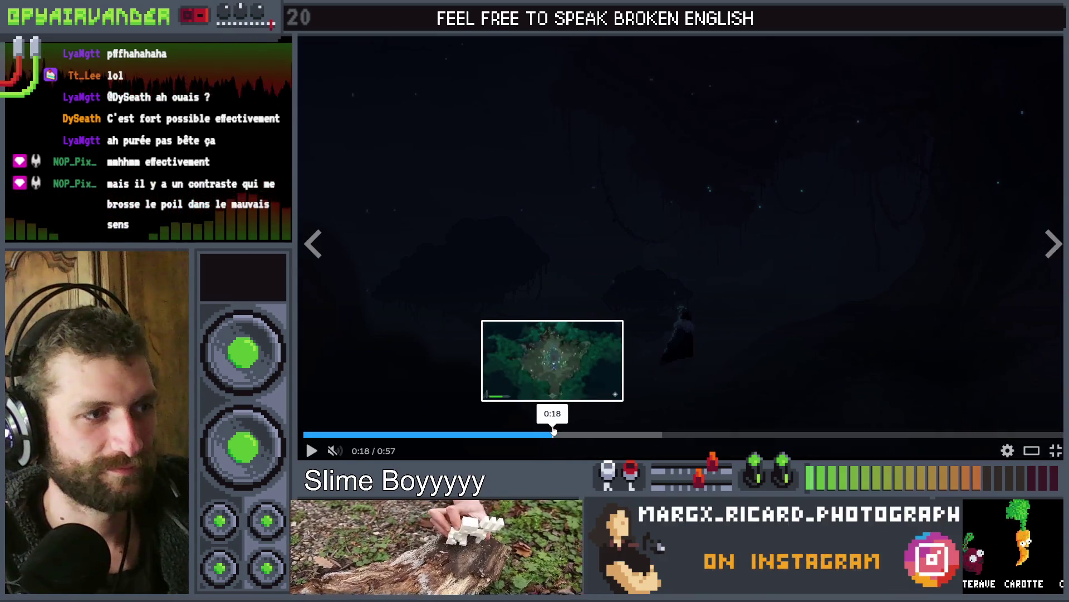
pyautogui.click(455, 434)
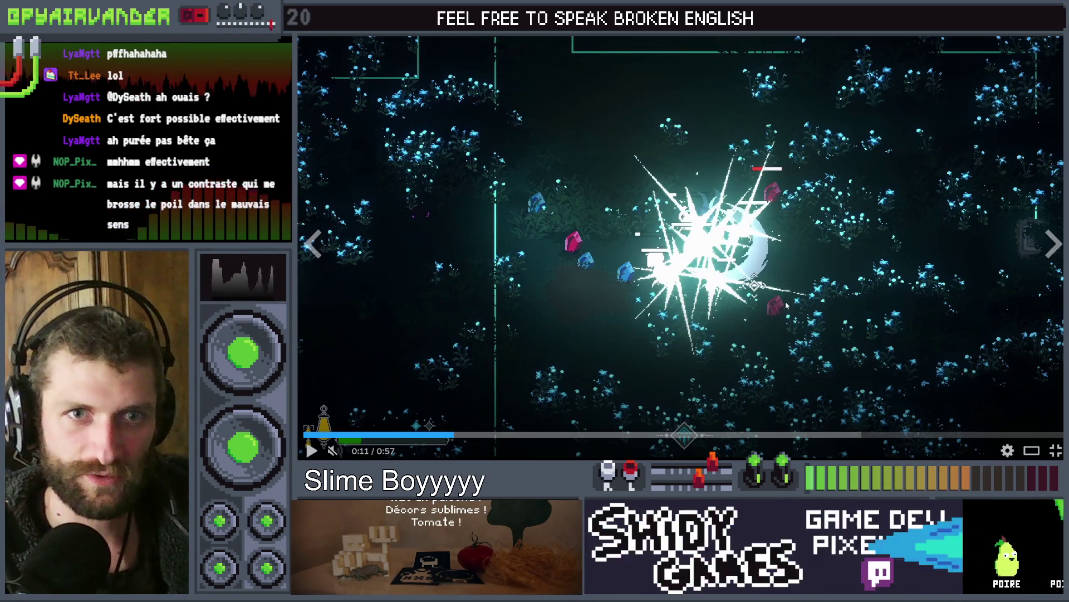
pyautogui.click(729, 314)
pyautogui.click(423, 435)
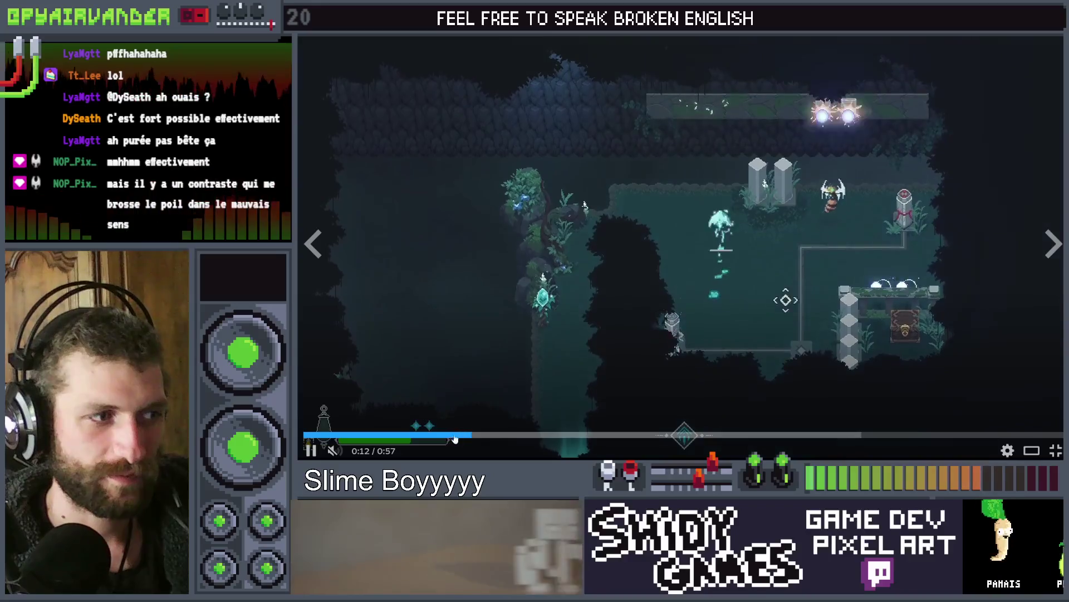
pyautogui.click(676, 264)
pyautogui.click(715, 314)
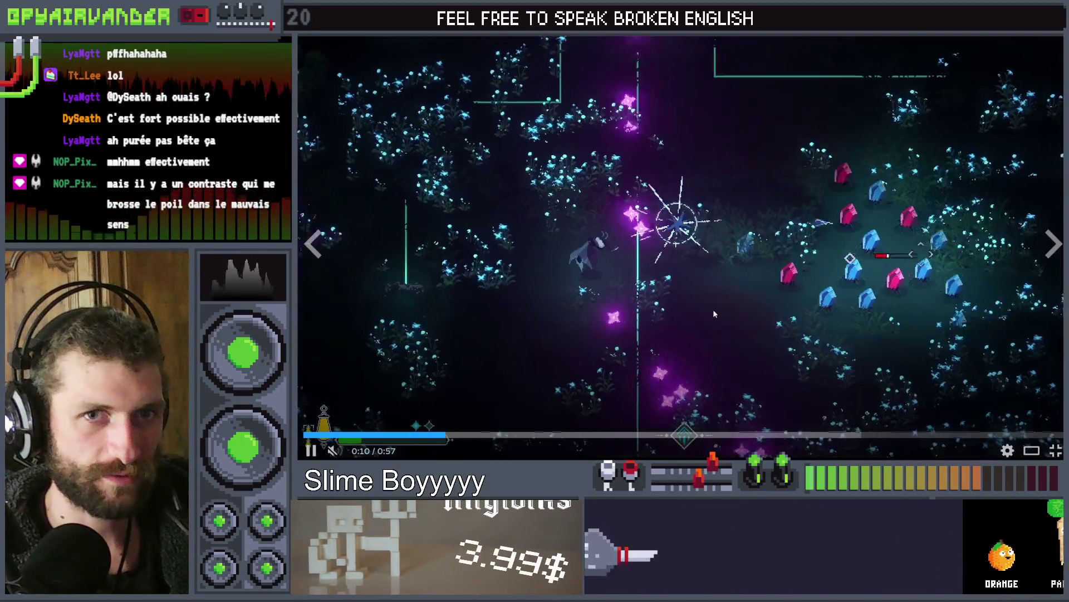
pyautogui.click(452, 427)
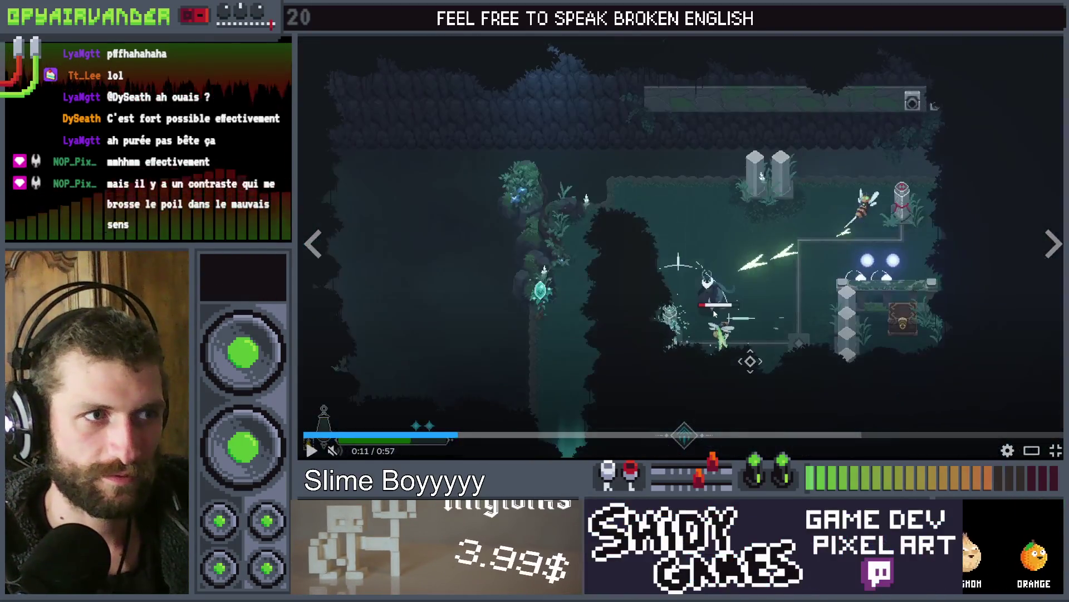
pyautogui.click(422, 435)
pyautogui.click(824, 308)
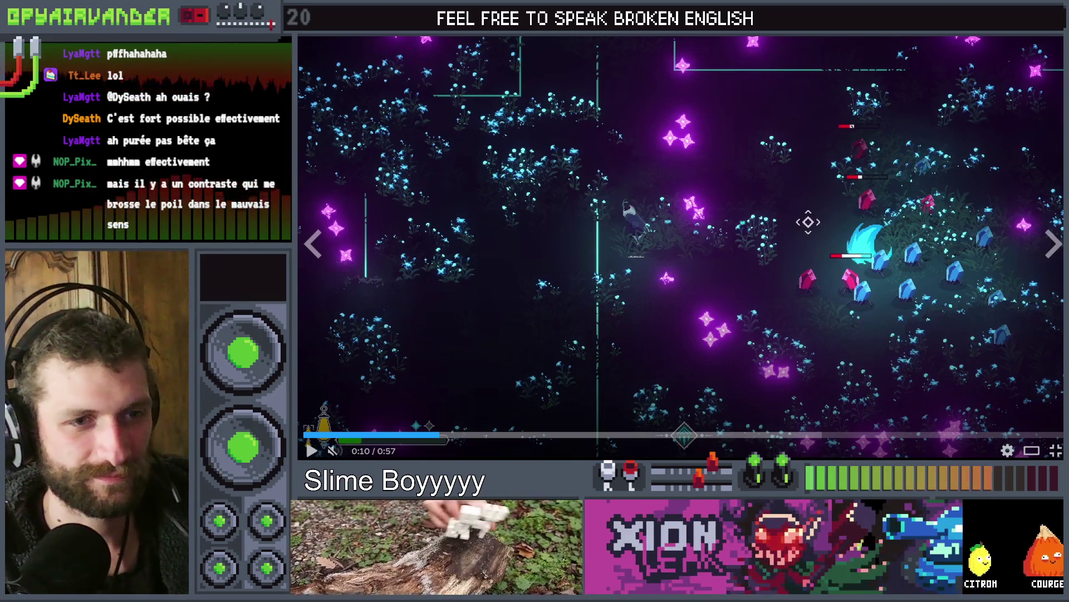
pyautogui.press('Escape')
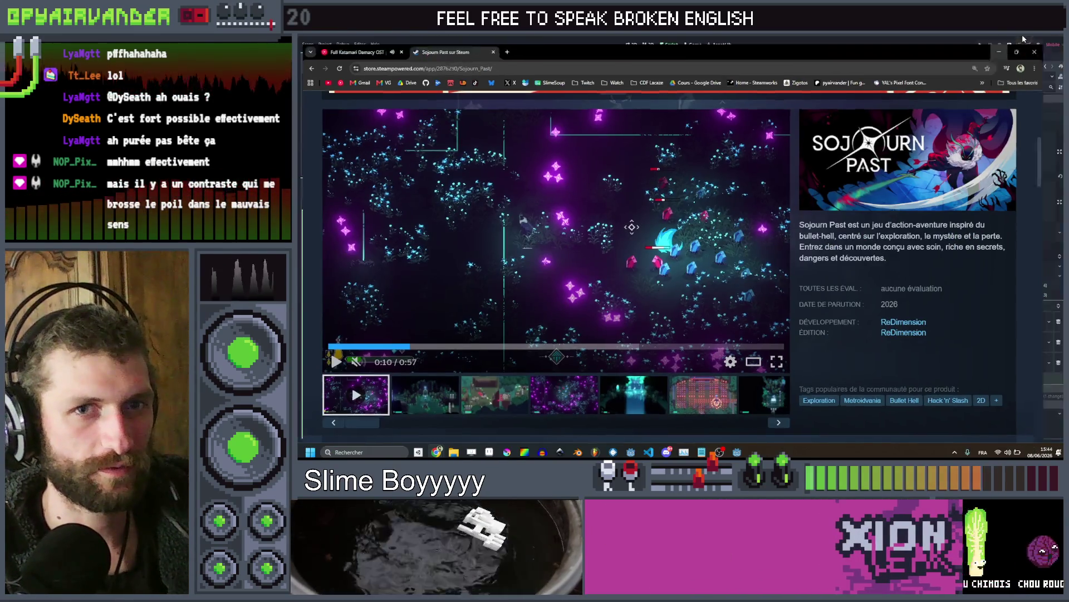
# Back in Godot, revert the Old Goblin client's Stop Drink Anim array to empty
pyautogui.hotkey('alt', 'Tab')
pyautogui.scroll(-3, 746, 293)
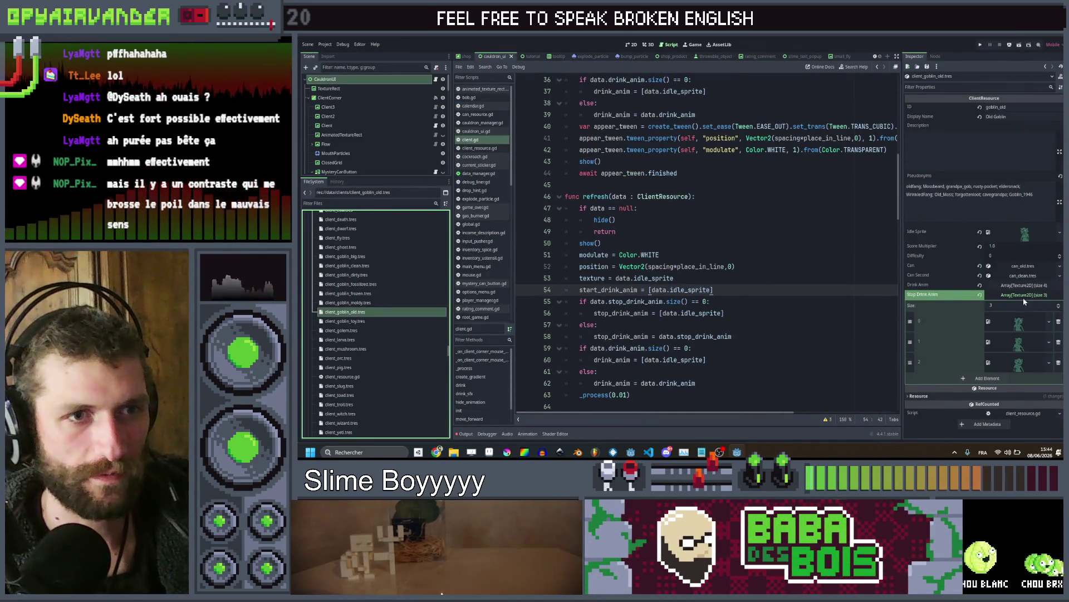
pyautogui.click(979, 294)
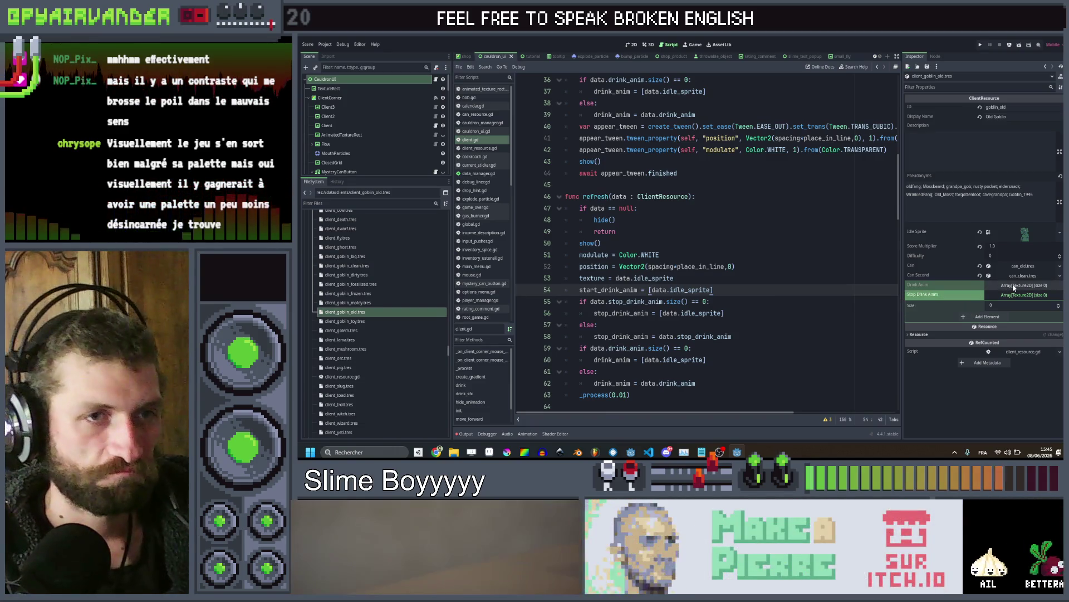
# Add one empty slot each to Drink Anim and Stop Drink Anim, then quick-load a Drink Anim texture
pyautogui.click(1005, 286)
pyautogui.click(993, 306)
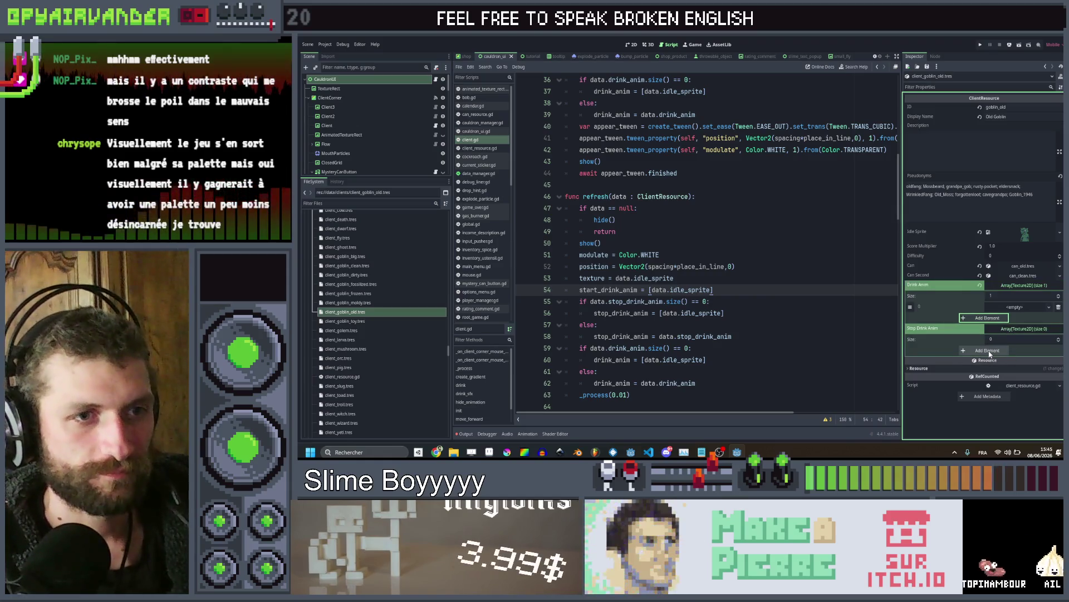
pyautogui.click(990, 351)
pyautogui.click(1015, 307)
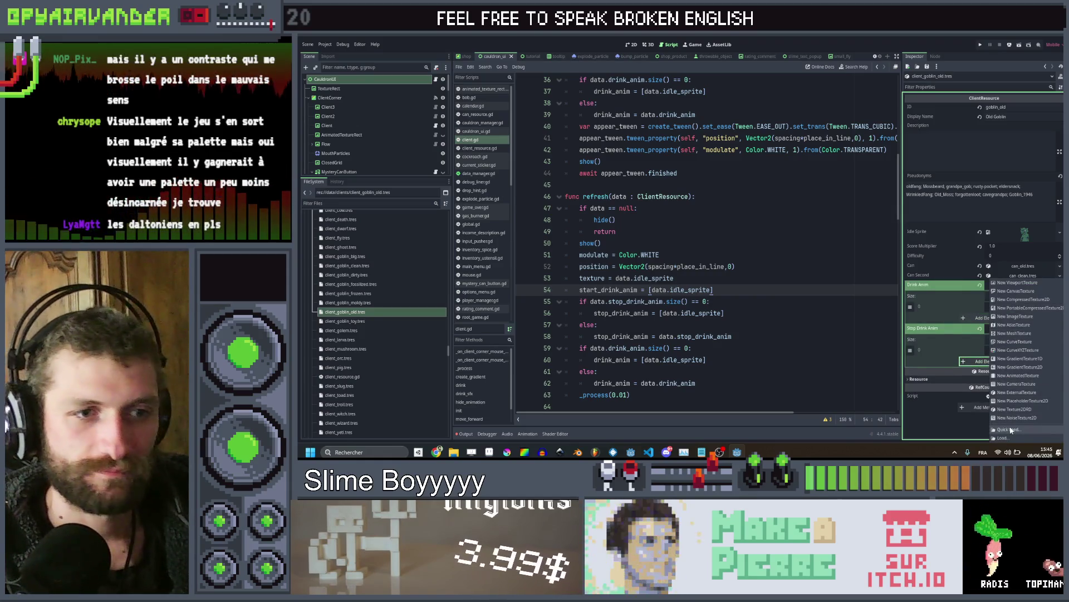
pyautogui.click(1011, 429)
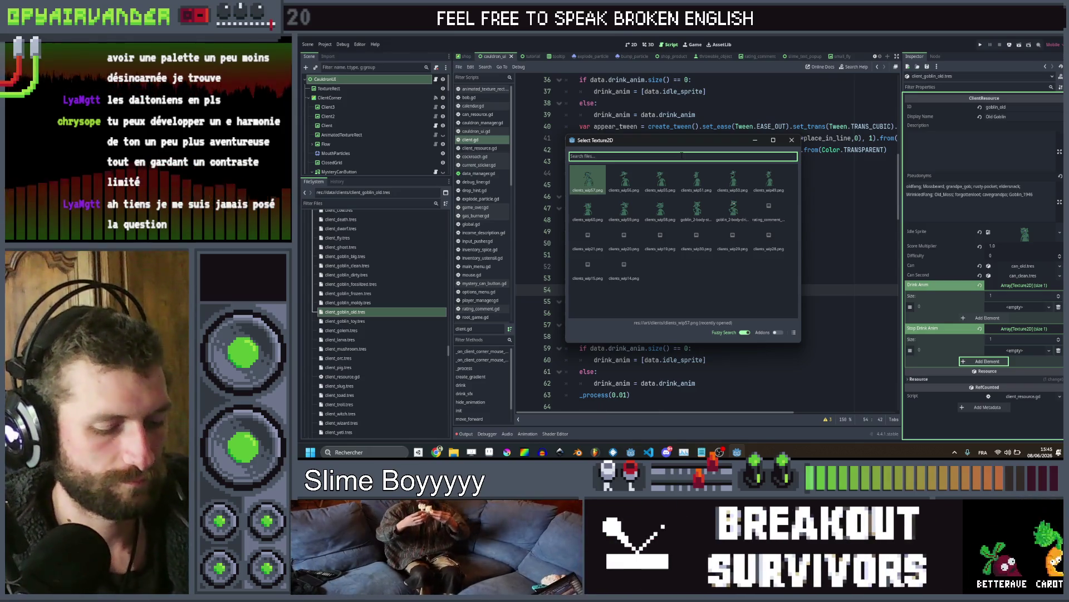
# Filter textures by 'goblin' and put a goblin drink sprite into Drink Anim
pyautogui.write('goblin')
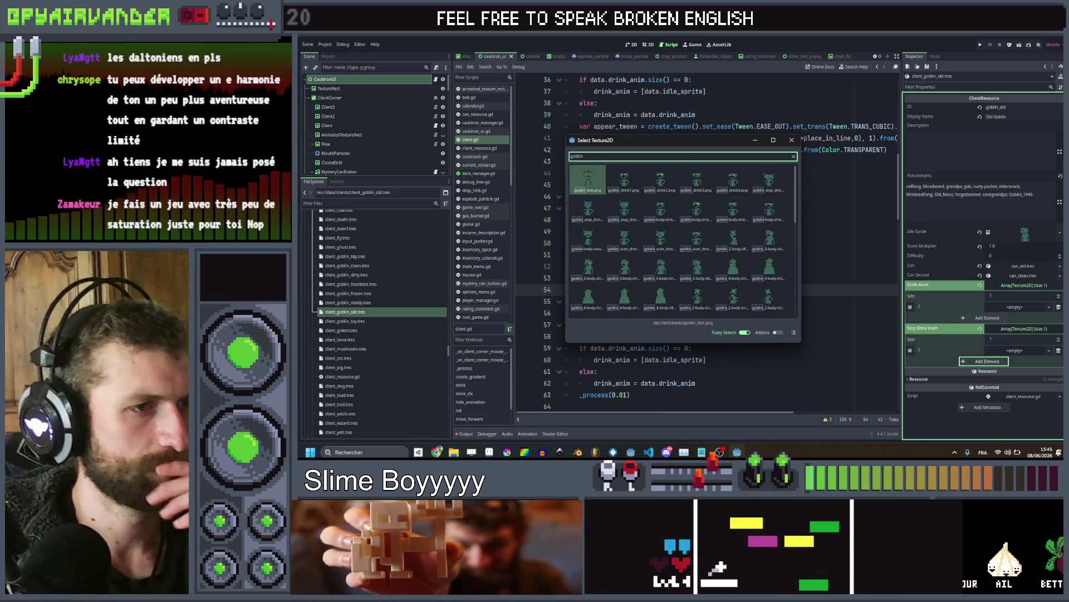
pyautogui.scroll(-5, 658, 261)
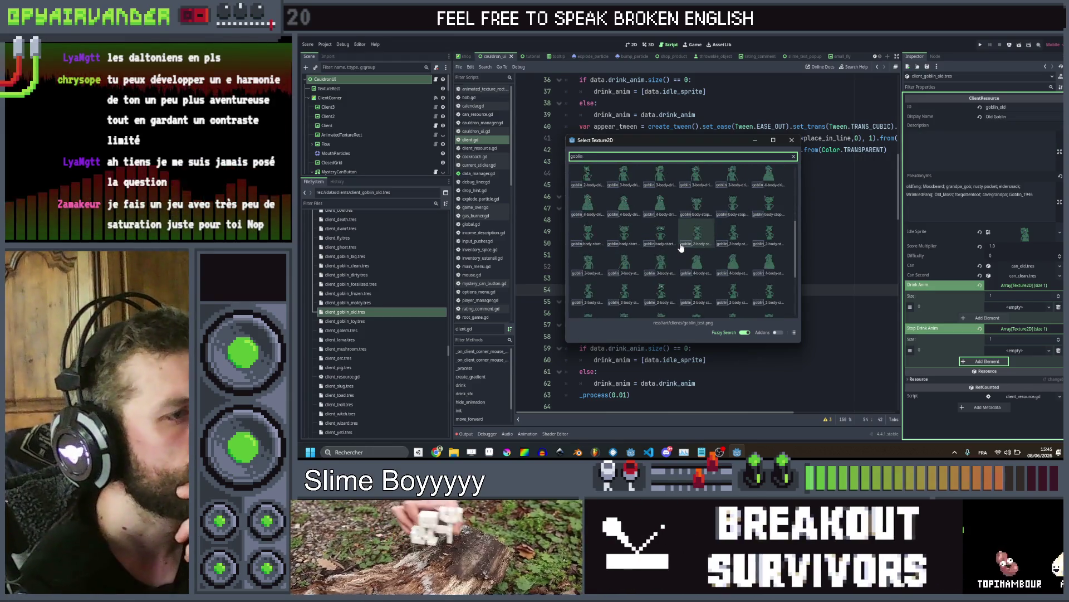
pyautogui.scroll(-2, 731, 238)
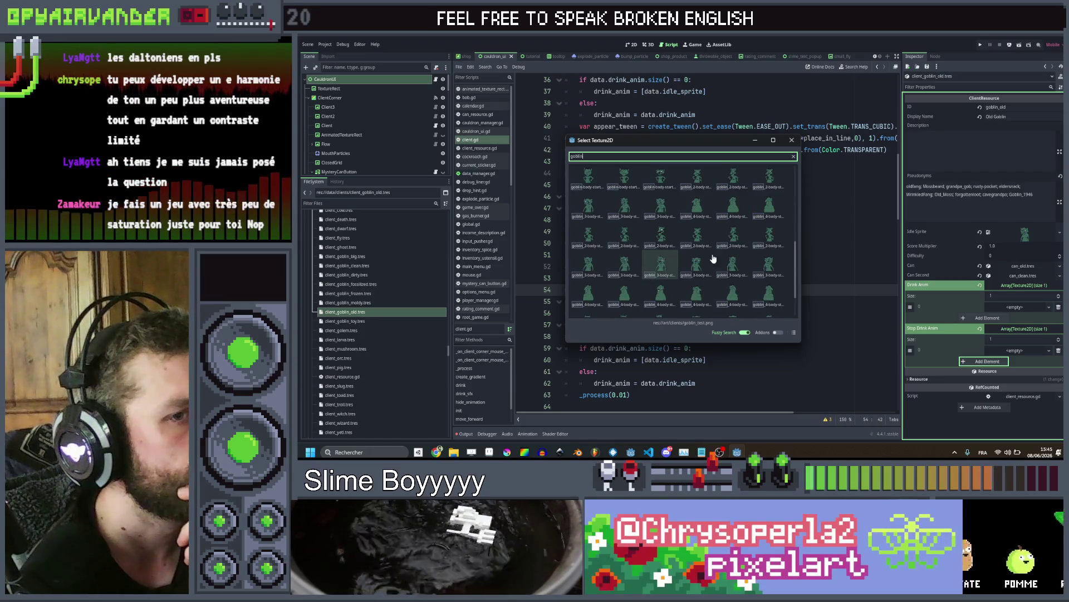
pyautogui.doubleClick(663, 303)
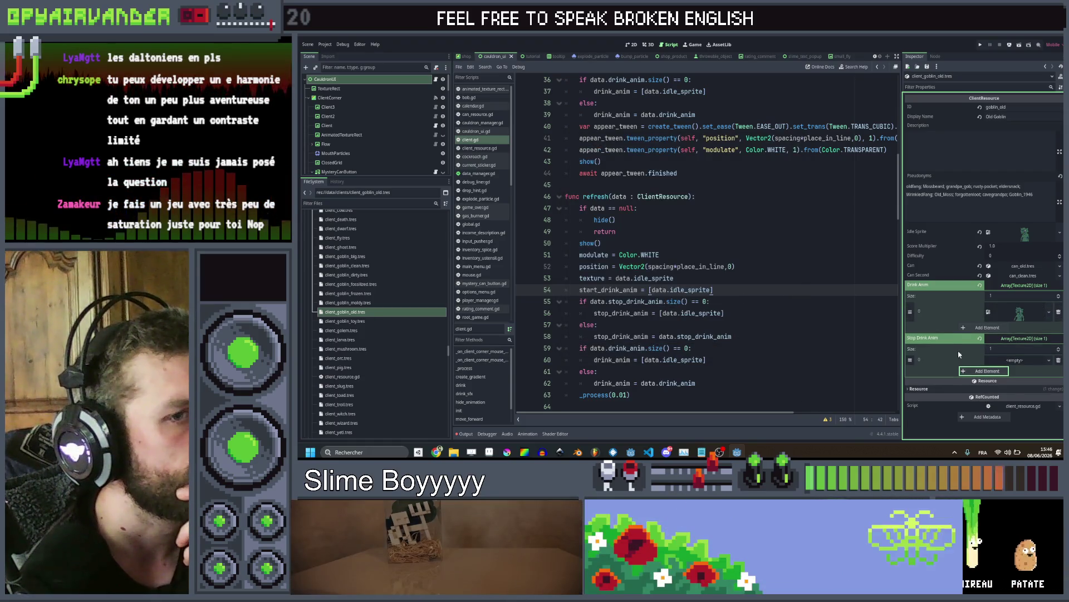
# Fill Stop Drink Anim with a goblin sprite found under 'gobli', then select client_goblin_toy.tres
pyautogui.click(1010, 360)
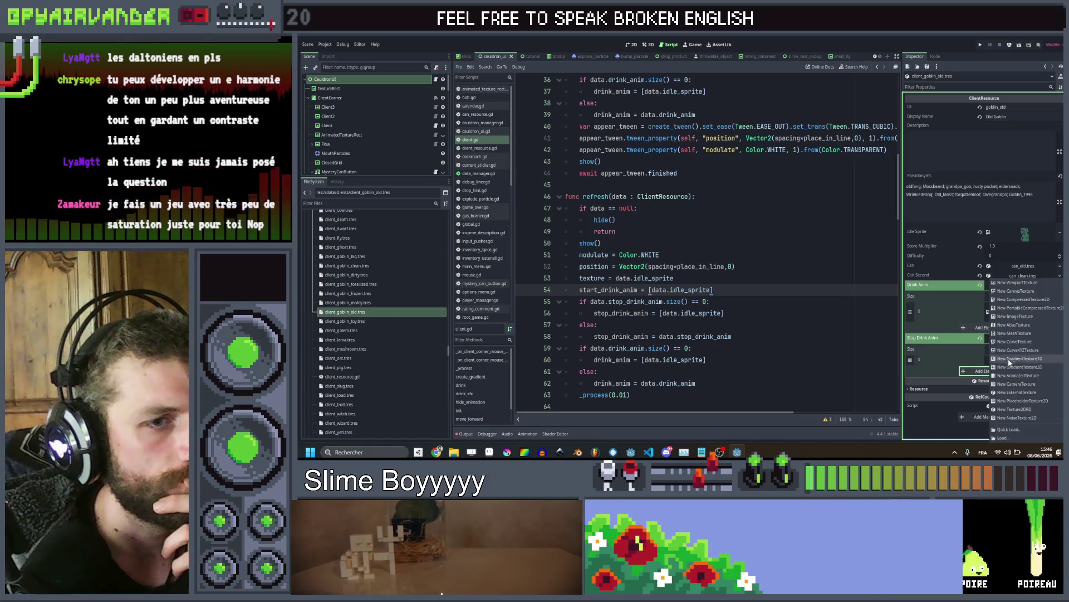
pyautogui.click(1006, 429)
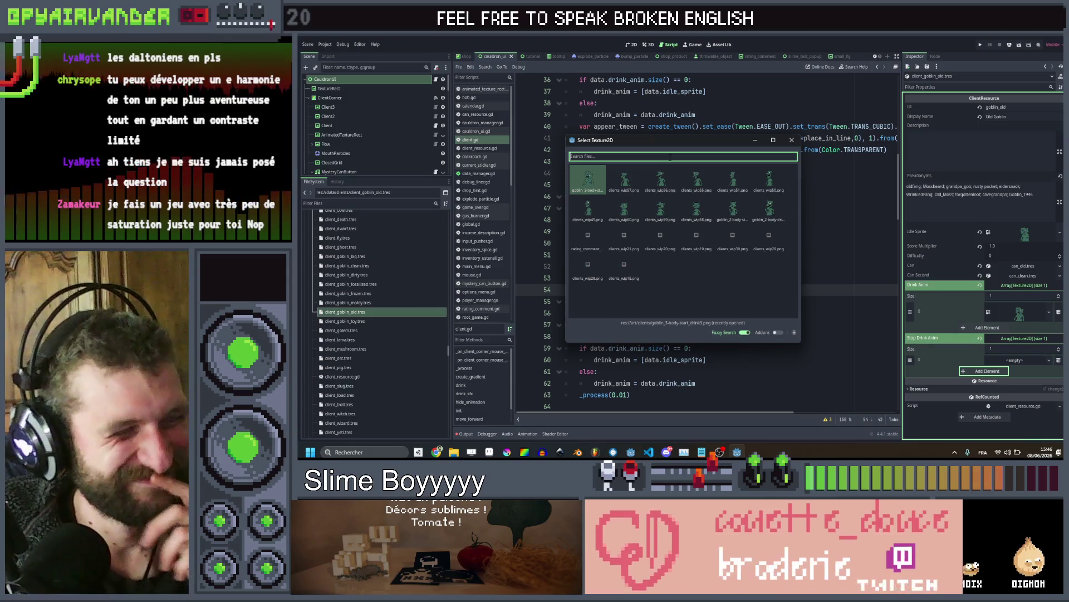
pyautogui.write('clien')
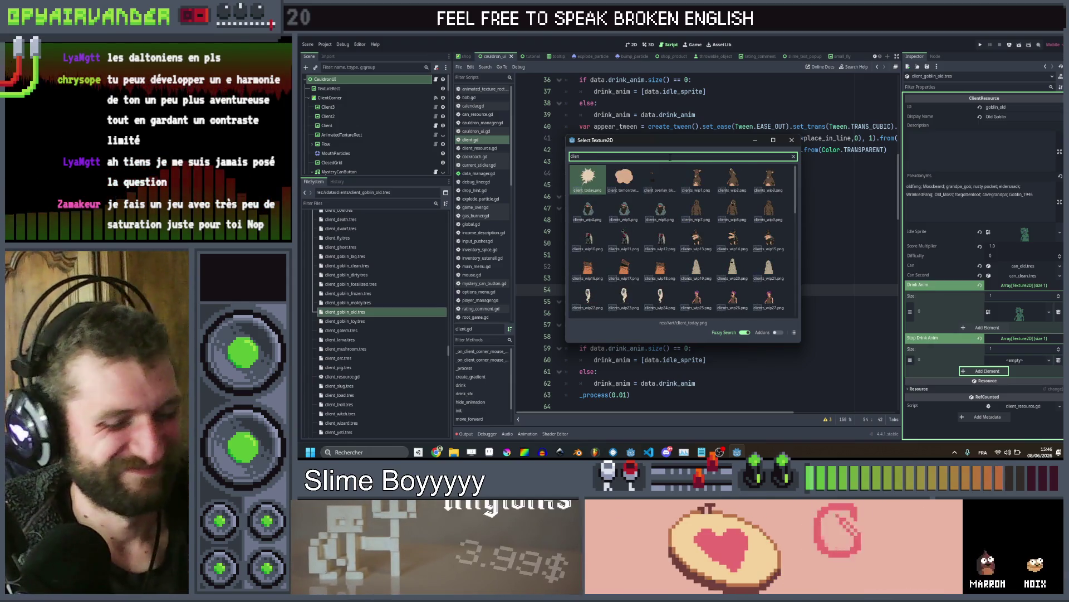
pyautogui.write('t')
pyautogui.scroll(-5, 681, 234)
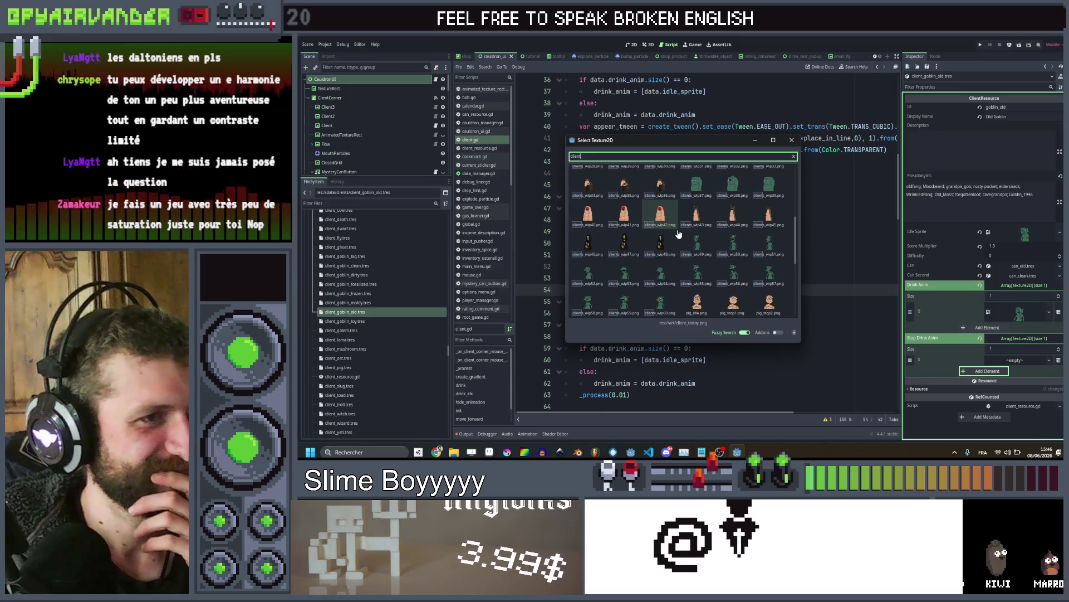
pyautogui.scroll(-4, 681, 234)
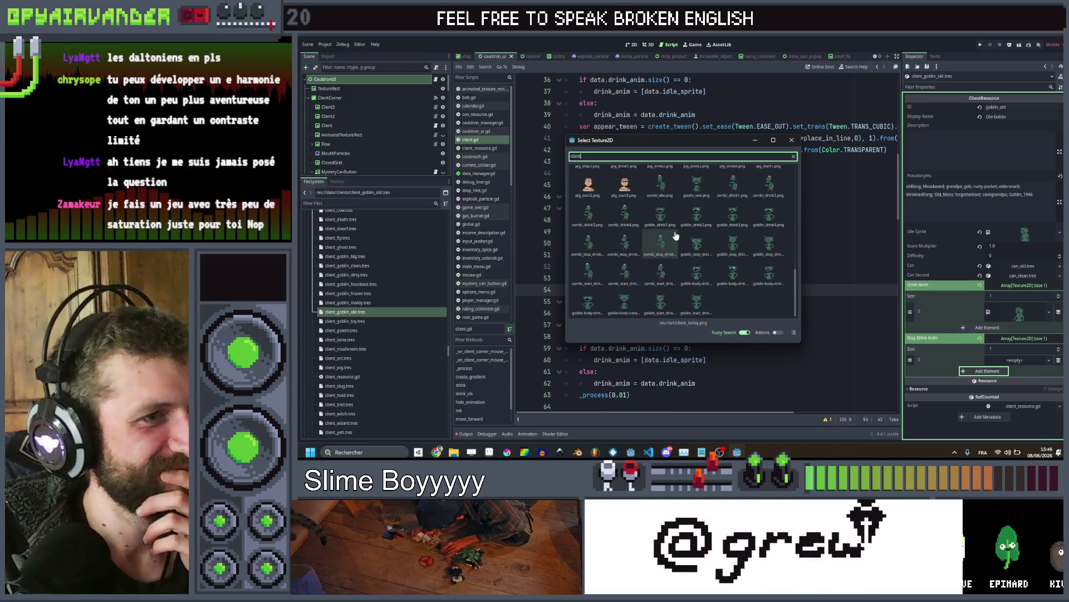
pyautogui.scroll(3, 704, 290)
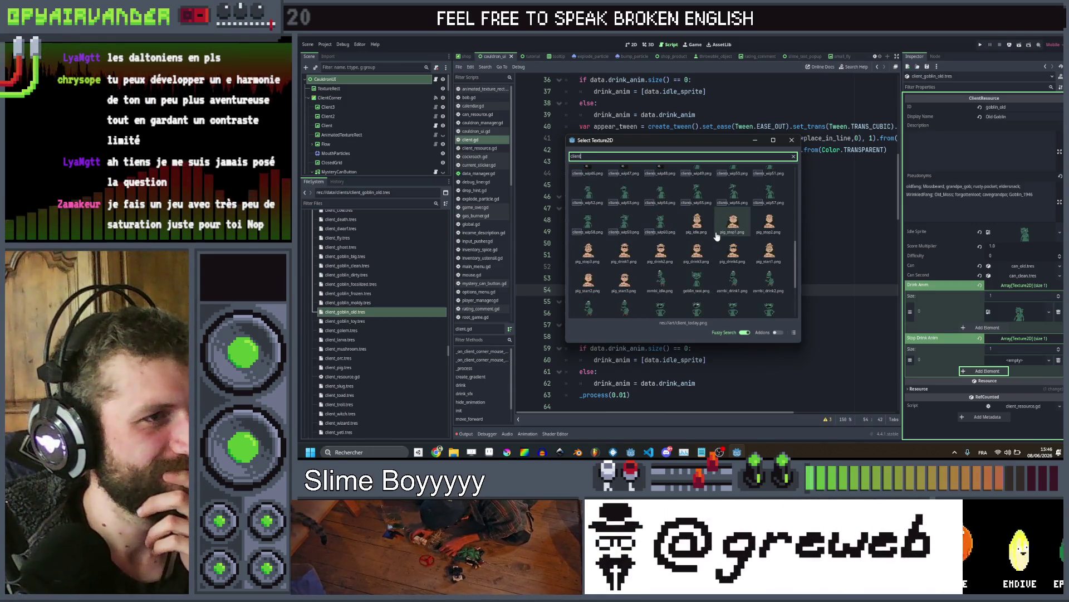
pyautogui.scroll(1, 688, 228)
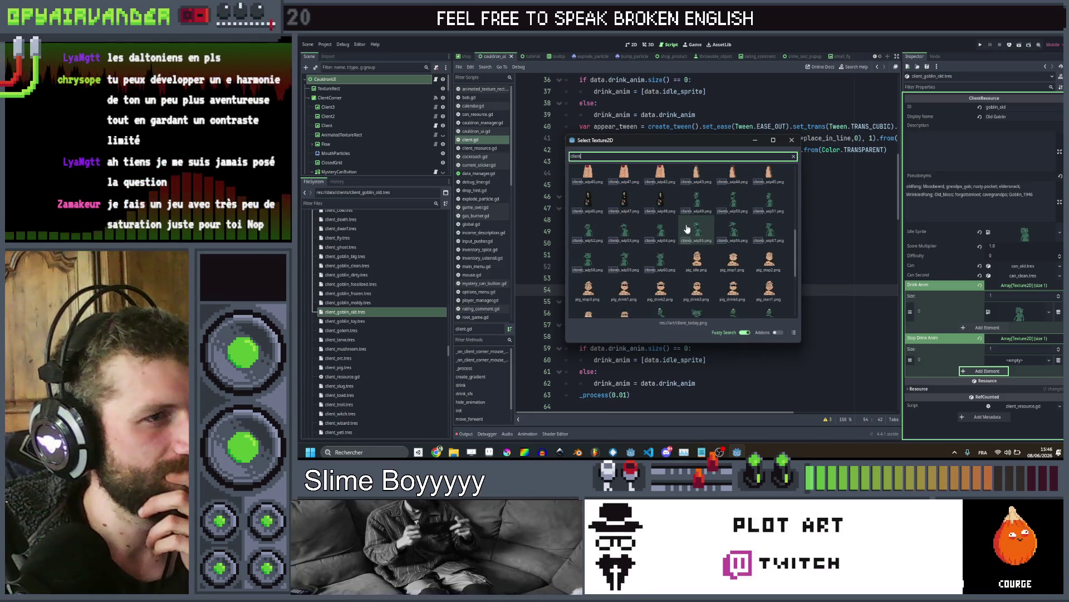
pyautogui.scroll(-3, 686, 229)
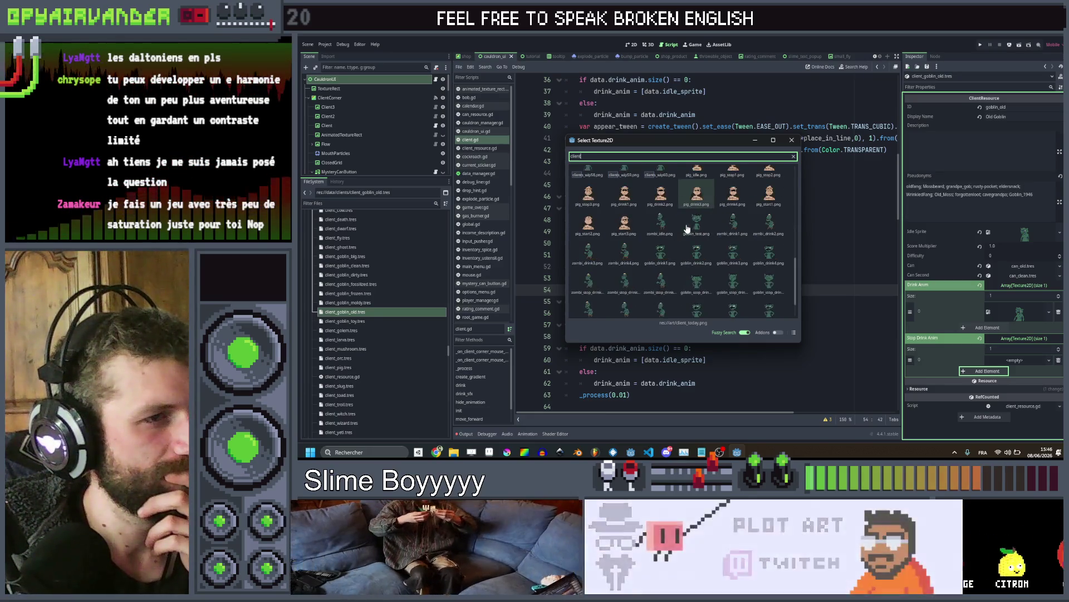
pyautogui.hotkey('ctrl', 'a')
pyautogui.press('BackSpace')
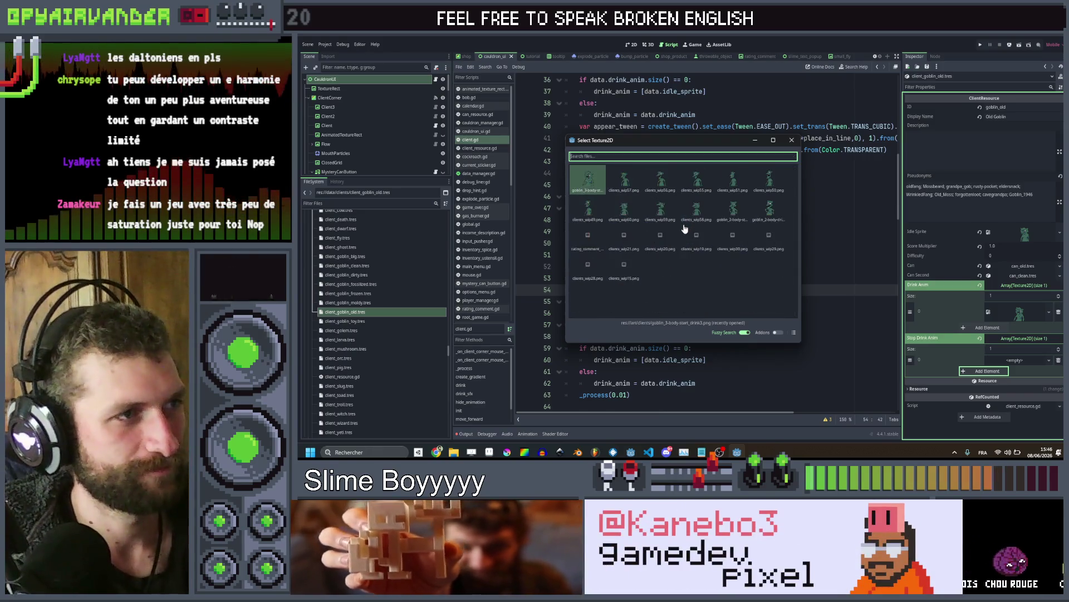
pyautogui.write('gobli')
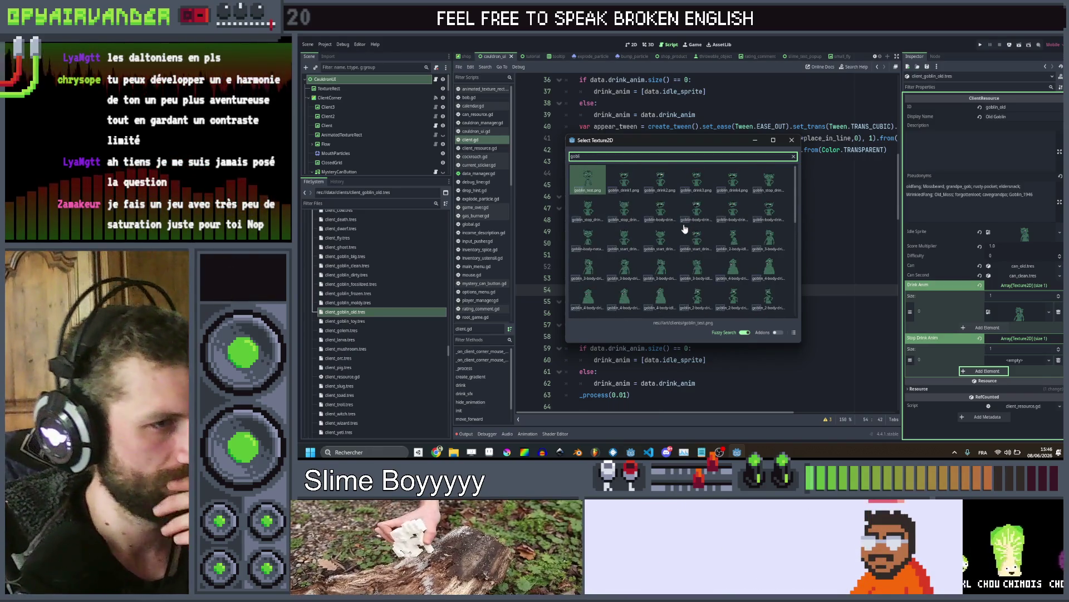
pyautogui.scroll(-5, 685, 229)
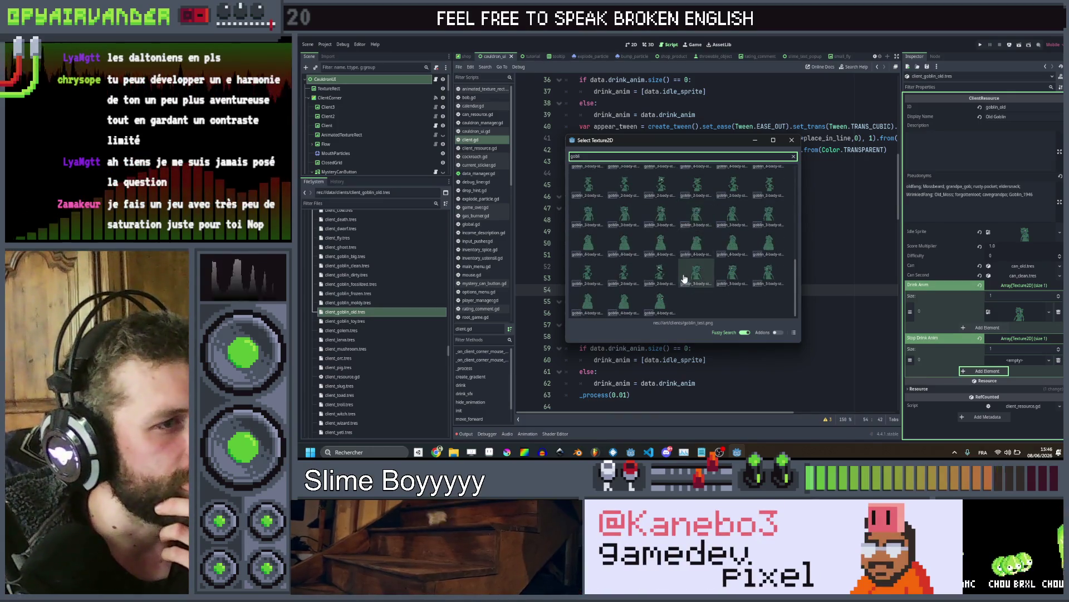
pyautogui.scroll(3, 688, 268)
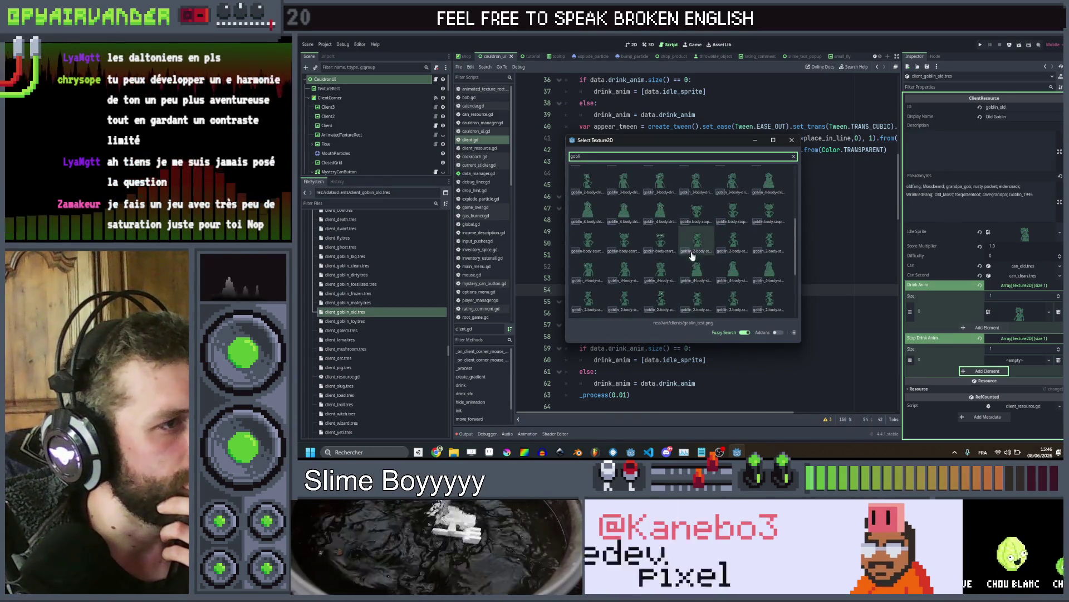
pyautogui.scroll(2, 692, 256)
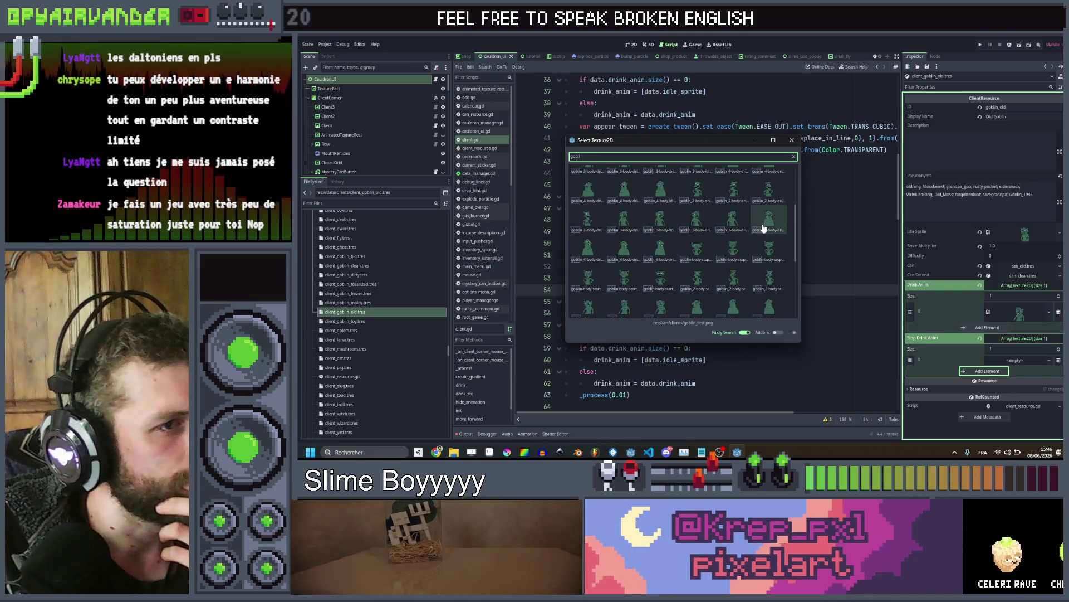
pyautogui.scroll(1, 764, 228)
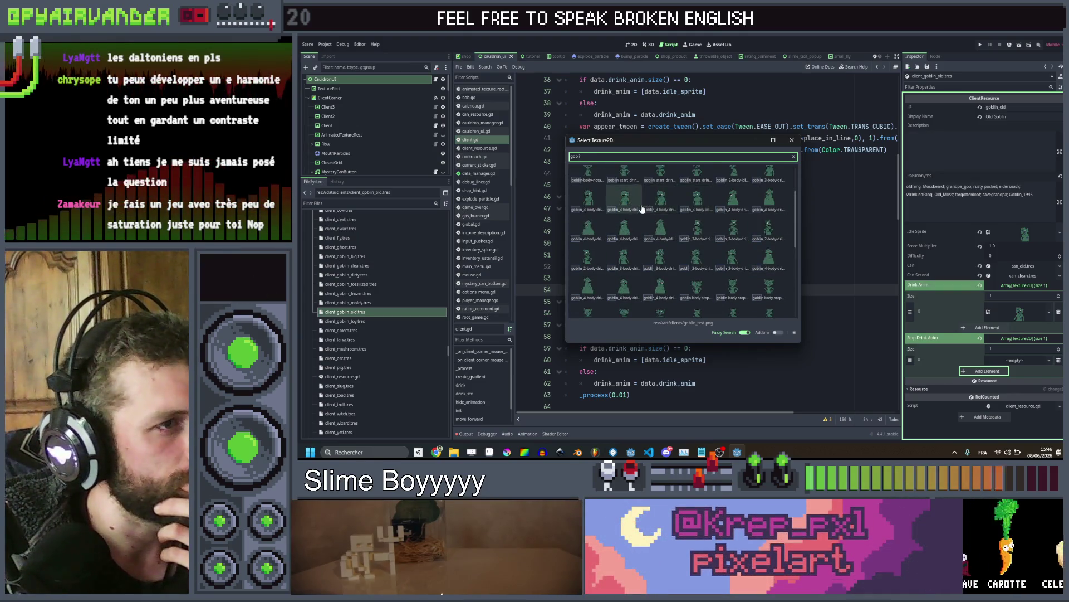
pyautogui.scroll(1, 642, 209)
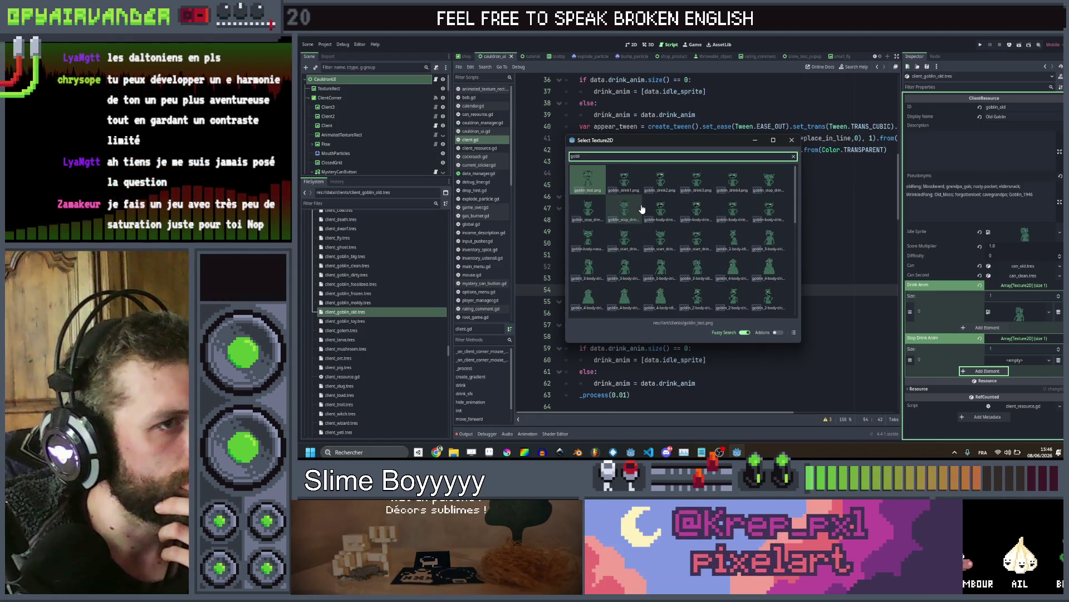
pyautogui.scroll(-2, 642, 209)
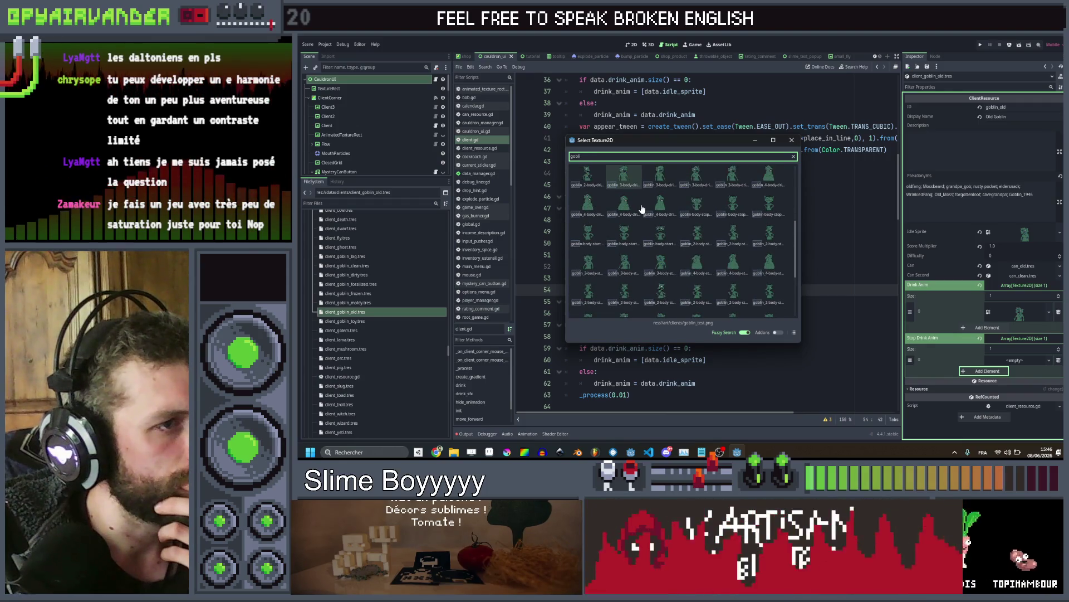
pyautogui.scroll(-3, 642, 209)
pyautogui.scroll(-2, 641, 209)
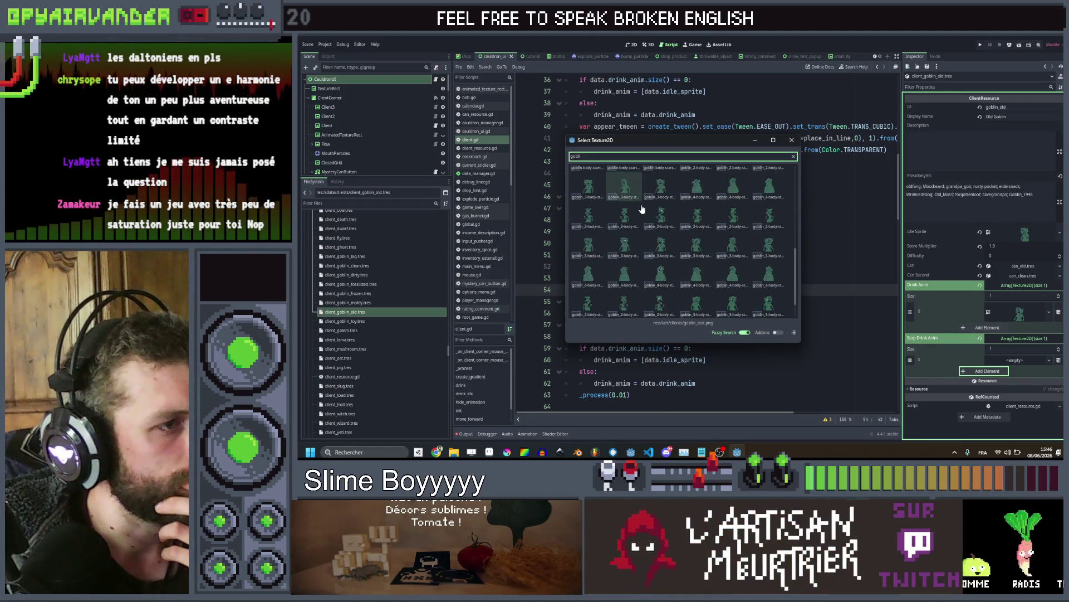
pyautogui.doubleClick(592, 230)
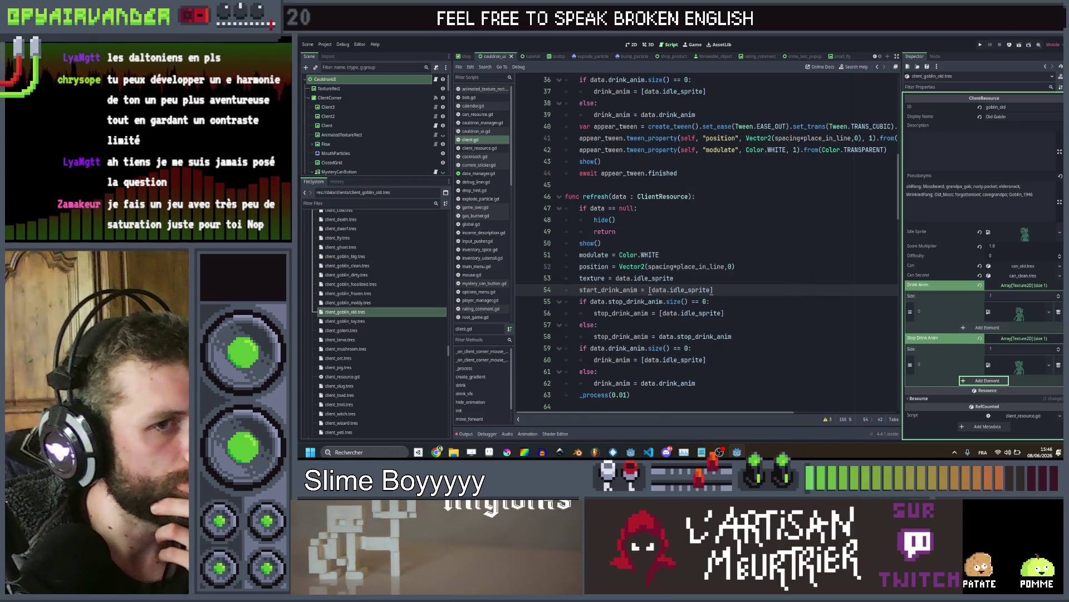
pyautogui.click(331, 322)
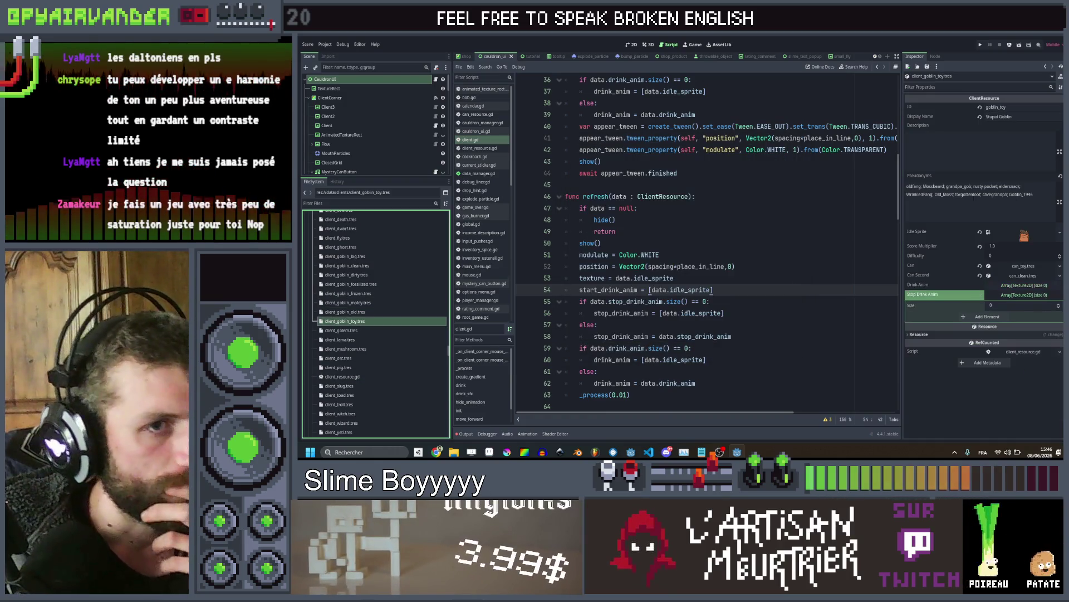
# Set the goblin toy client's idle sprite to clients_wip52
pyautogui.rightClick(1024, 235)
pyautogui.click(1025, 363)
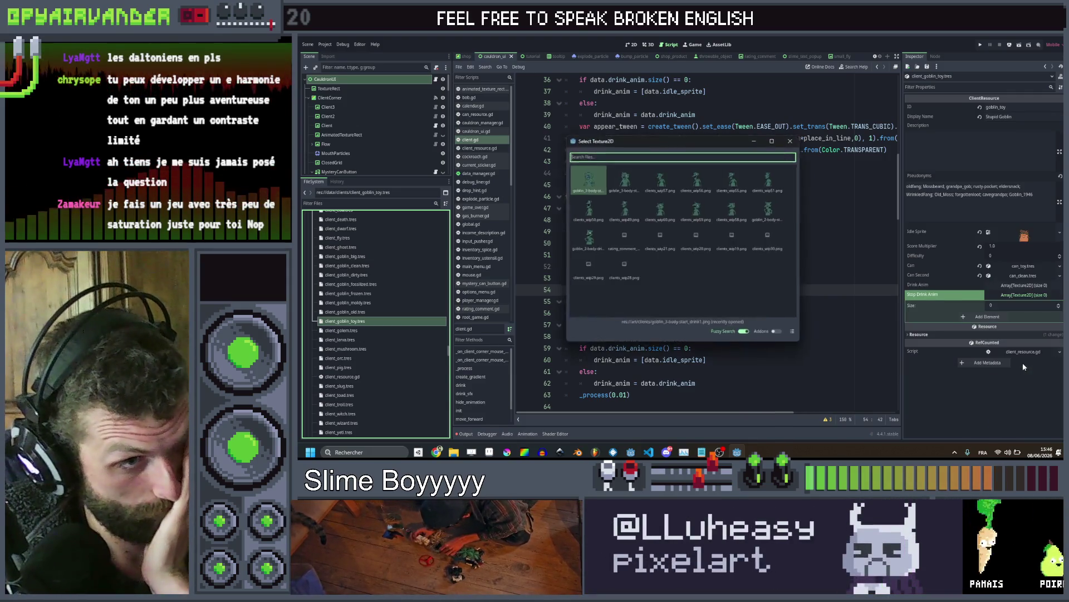
pyautogui.write('gobli')
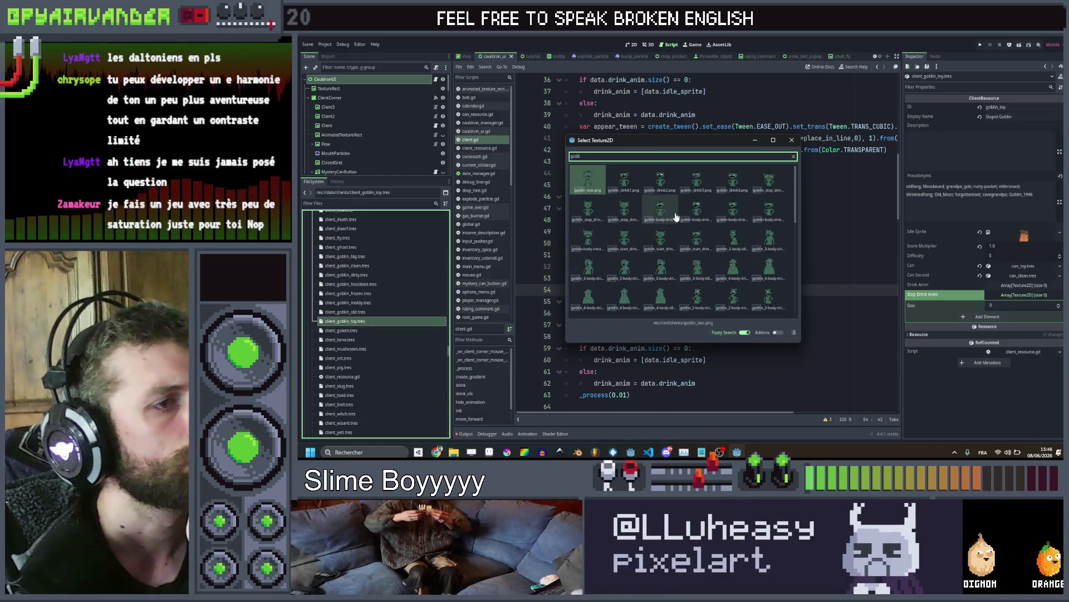
pyautogui.press('BackSpace')
pyautogui.press('BackSpace')
pyautogui.press('BackSpace')
pyautogui.write('clien')
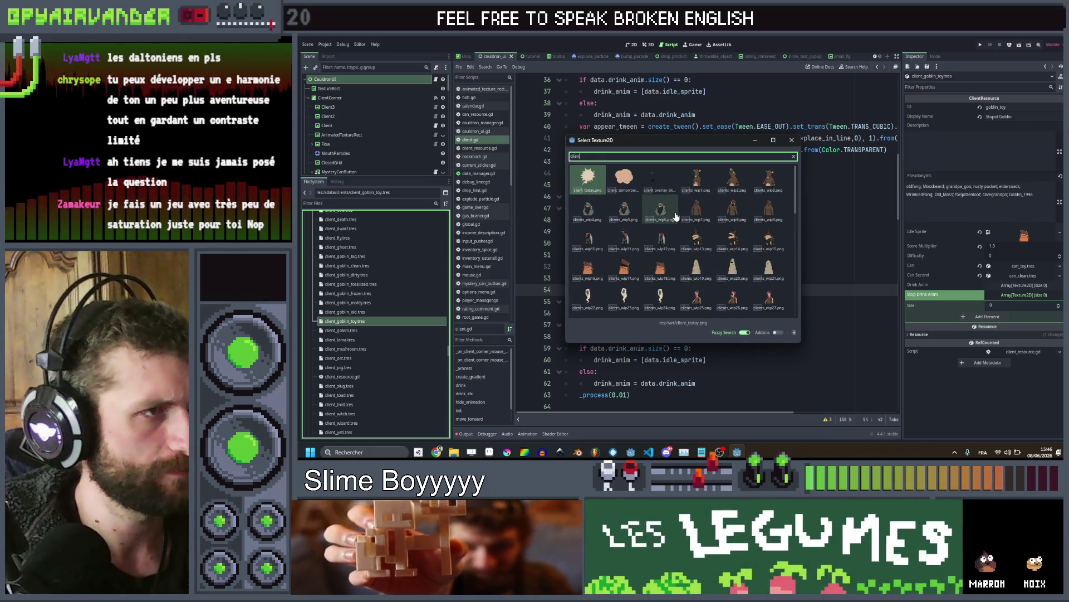
pyautogui.scroll(-6, 676, 215)
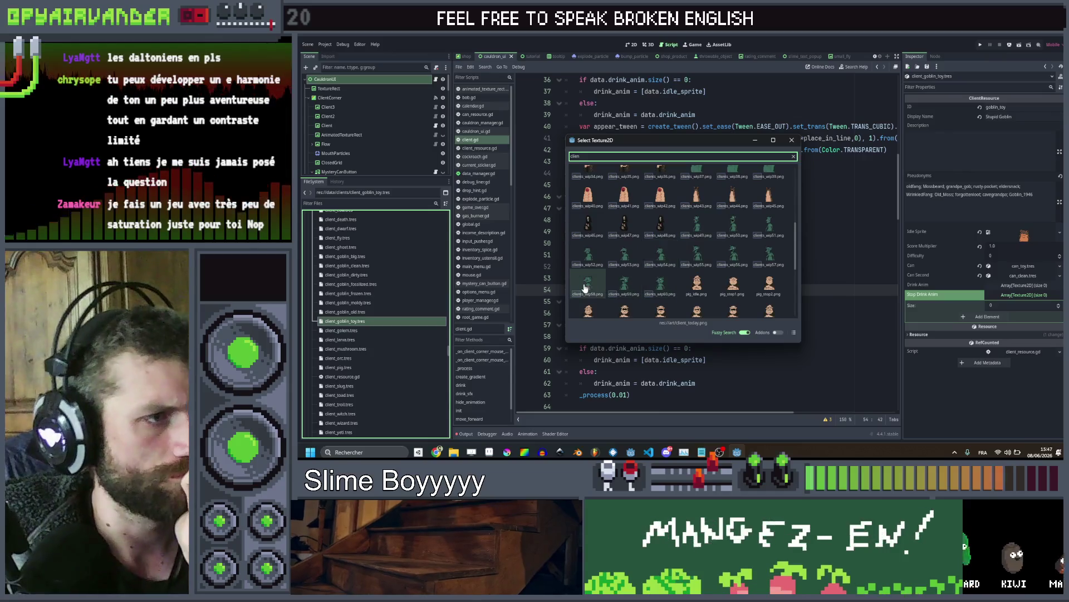
pyautogui.doubleClick(585, 257)
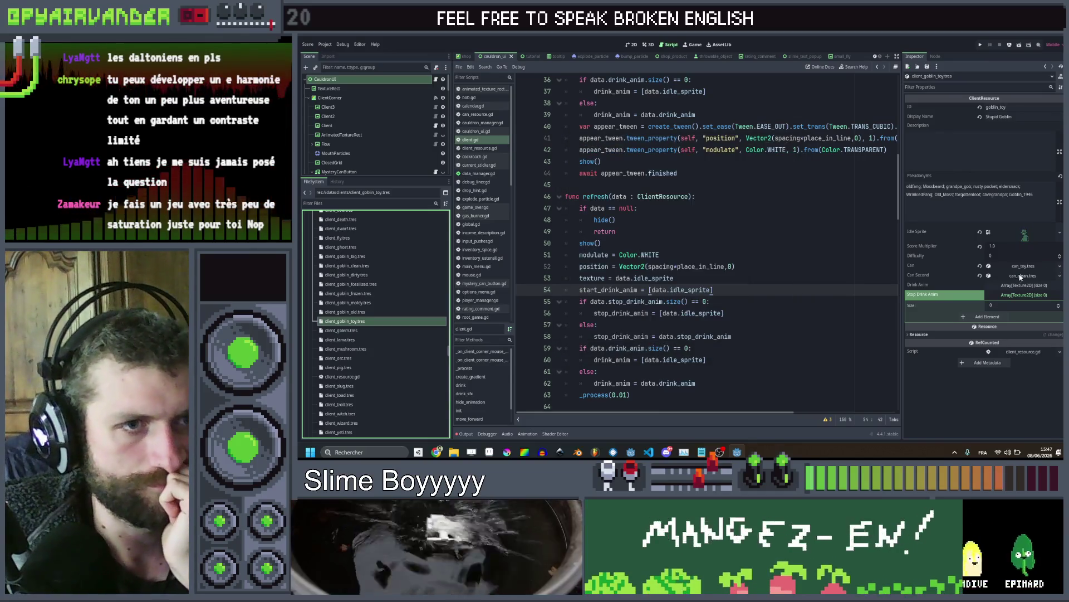
# Add one empty frame to each drink array and put the green goblin sprite in Drink Anim
pyautogui.click(1021, 285)
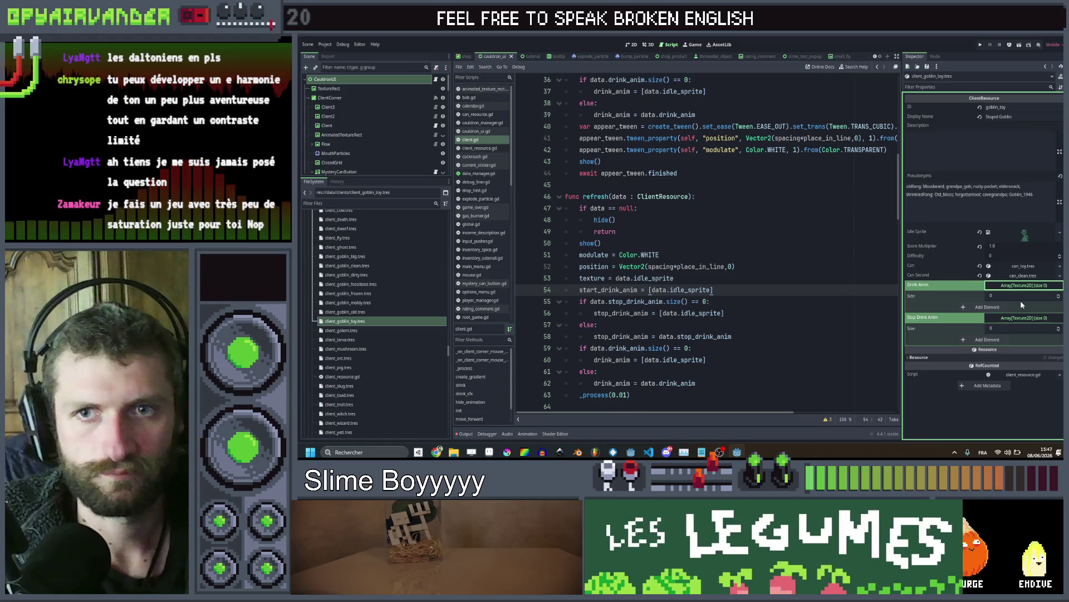
pyautogui.click(988, 307)
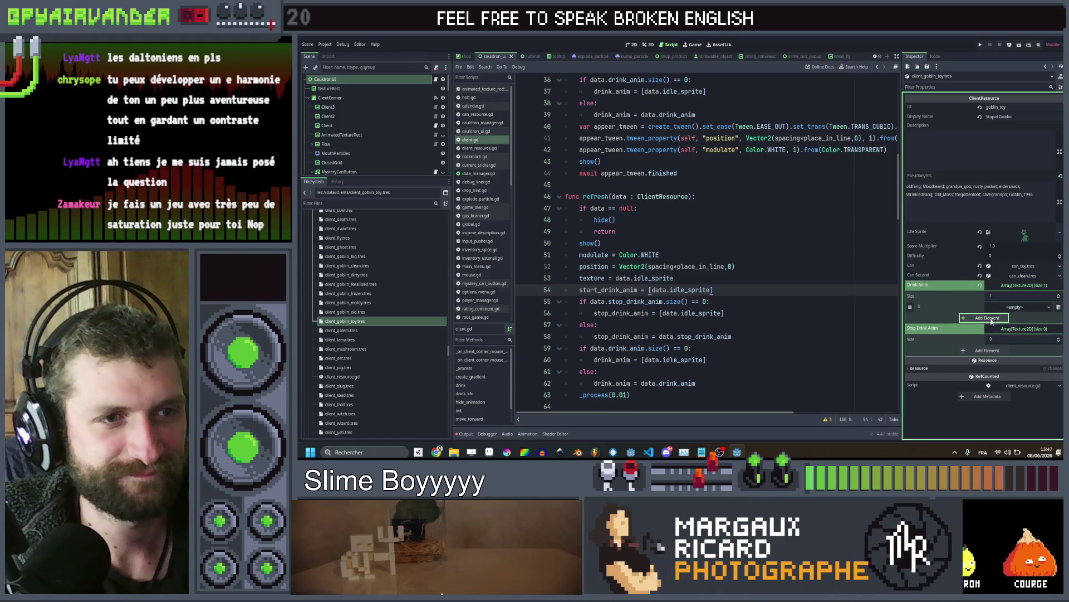
pyautogui.click(991, 349)
pyautogui.click(1007, 310)
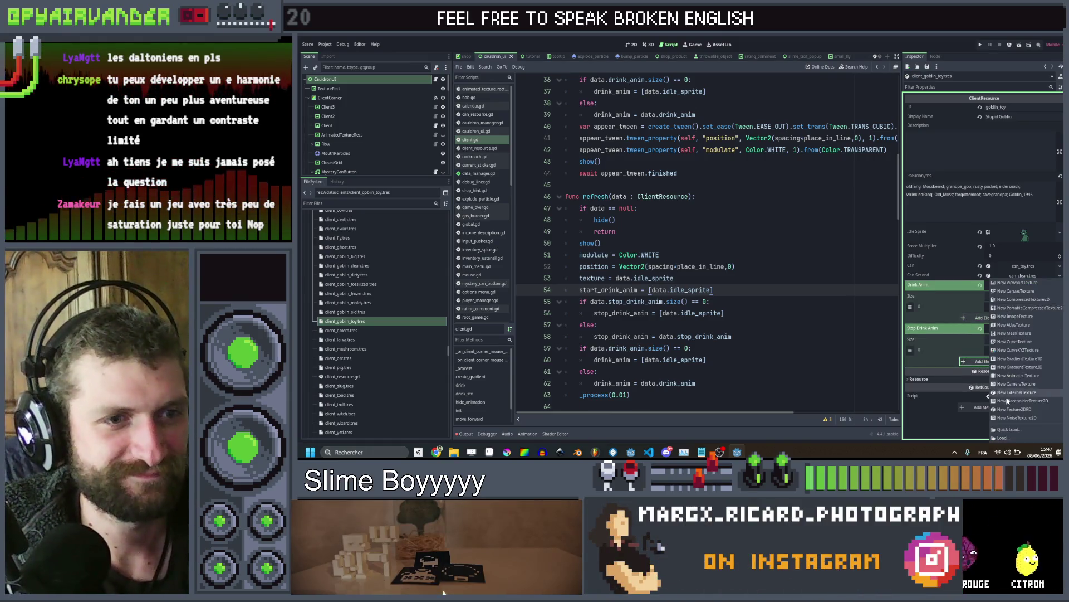
pyautogui.click(1007, 429)
pyautogui.write('client')
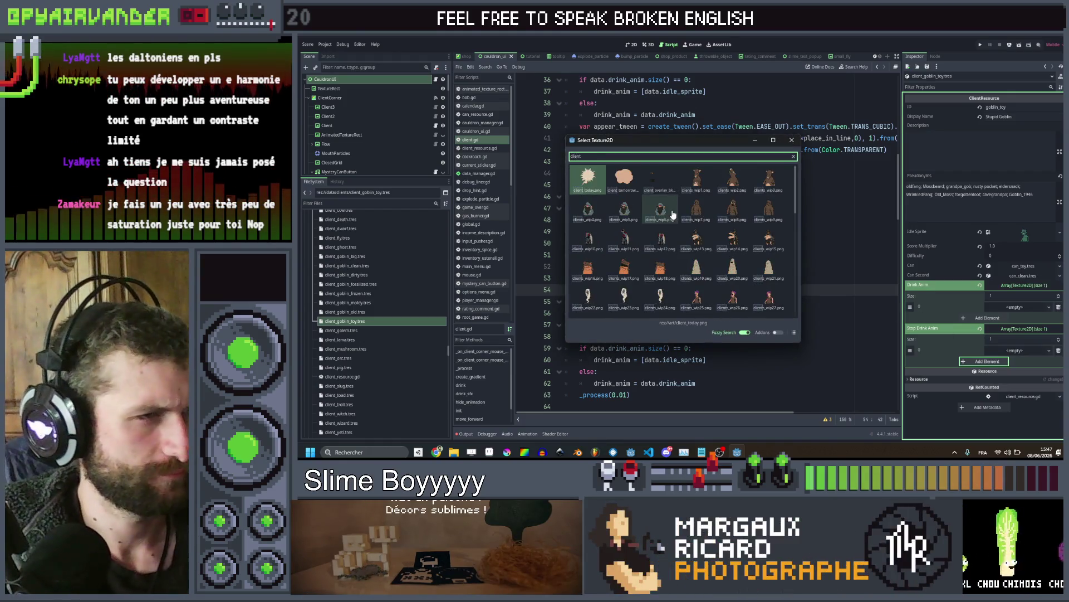
pyautogui.scroll(-5, 673, 214)
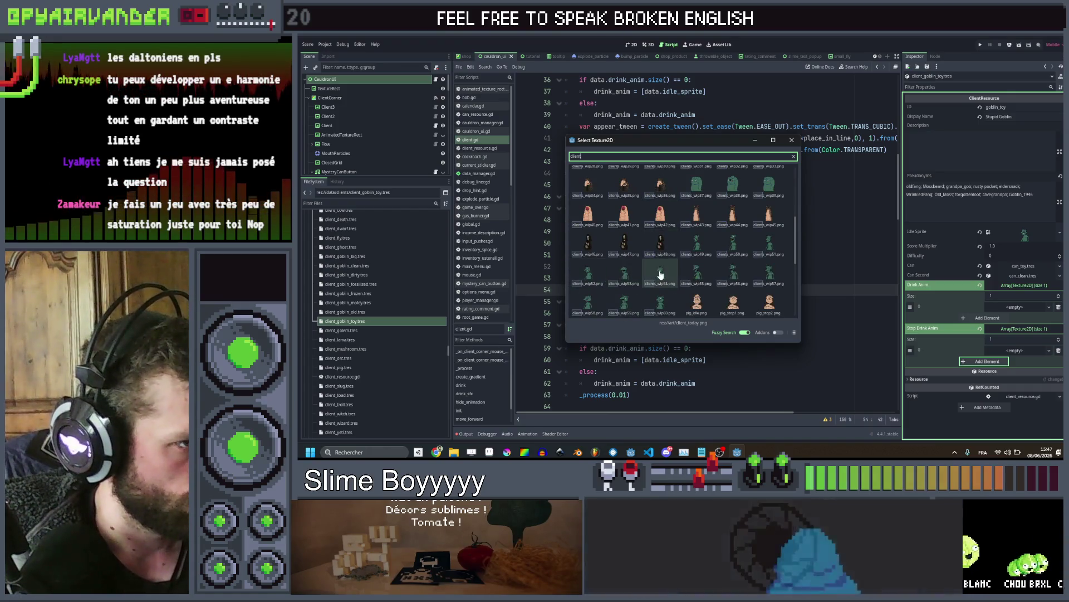
pyautogui.doubleClick(624, 274)
# Quick-load a client sprite into the toy goblin's Stop Drink Anim frame
pyautogui.click(1014, 361)
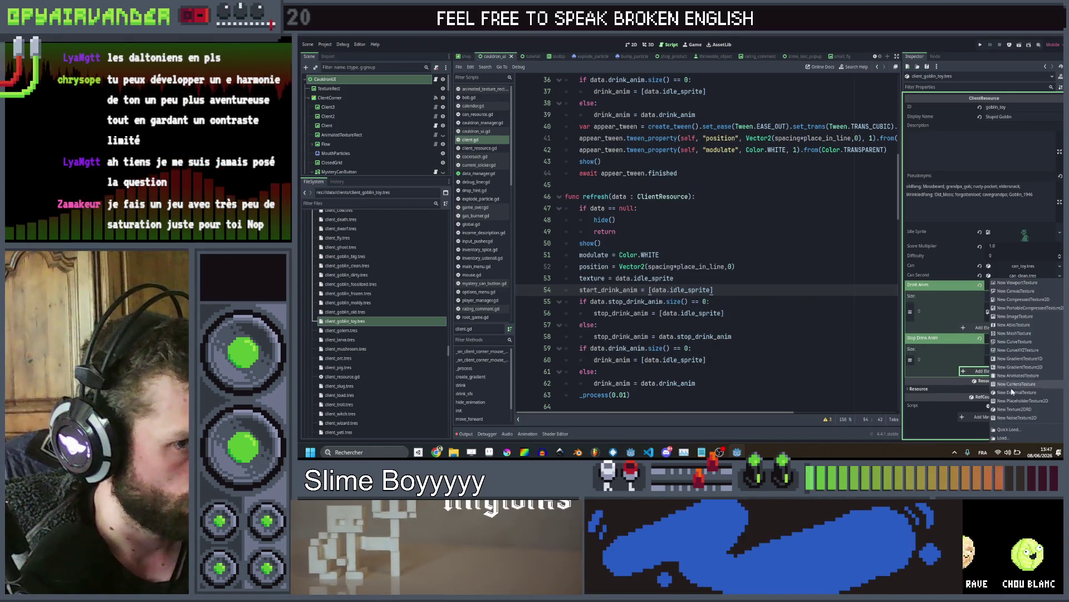
pyautogui.click(995, 430)
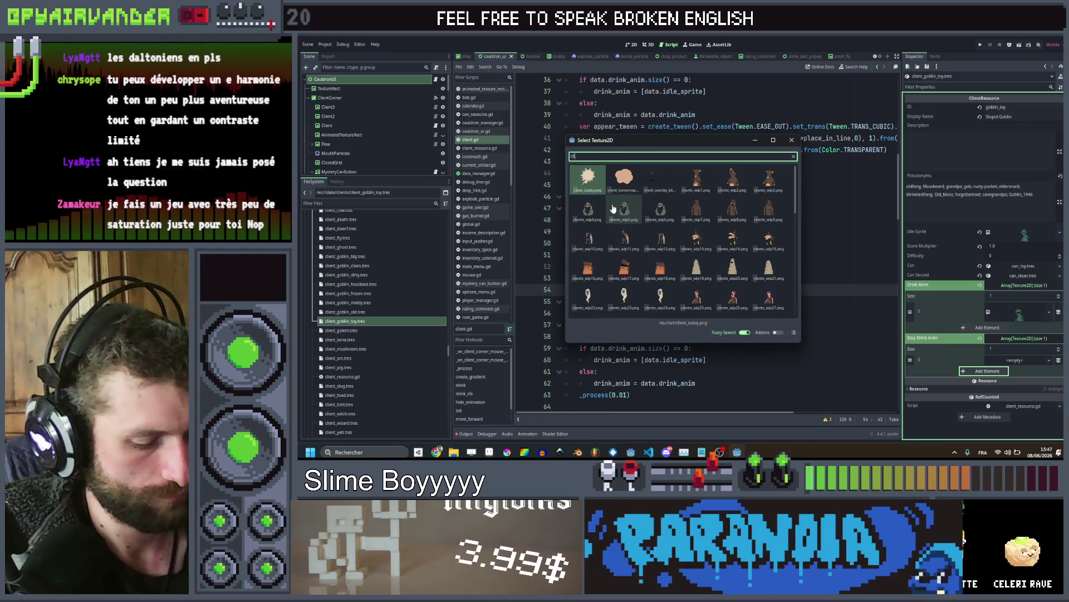
pyautogui.scroll(-5, 635, 223)
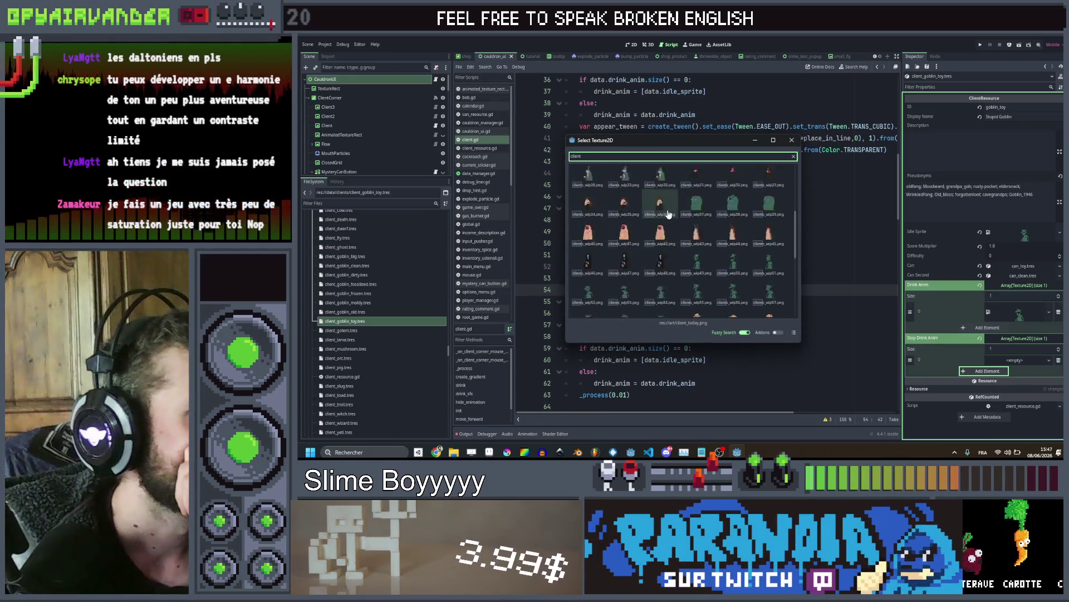
pyautogui.doubleClick(661, 246)
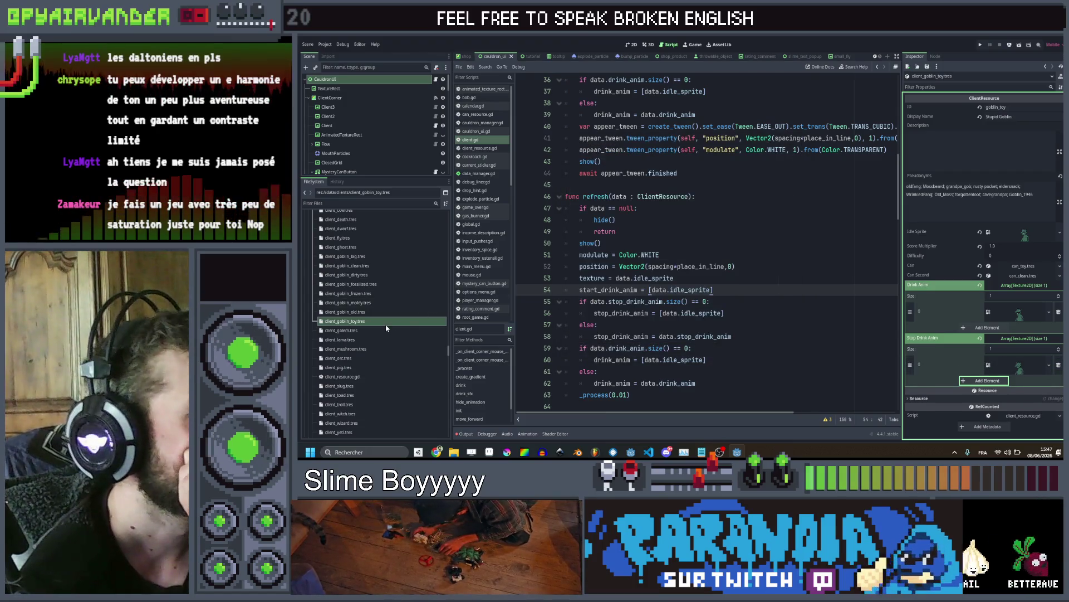
pyautogui.scroll(-3, 368, 285)
# Select client_golem.tres, save with Ctrl+S, and switch over to Aseprite
pyautogui.click(371, 243)
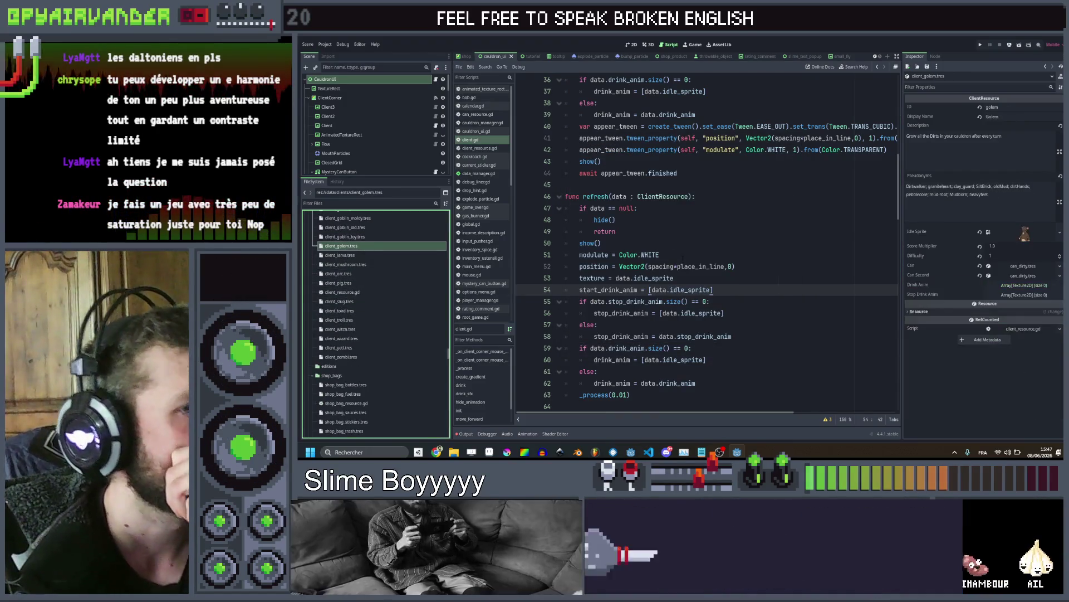
pyautogui.hotkey('ctrl', 's')
pyautogui.rightClick(1025, 234)
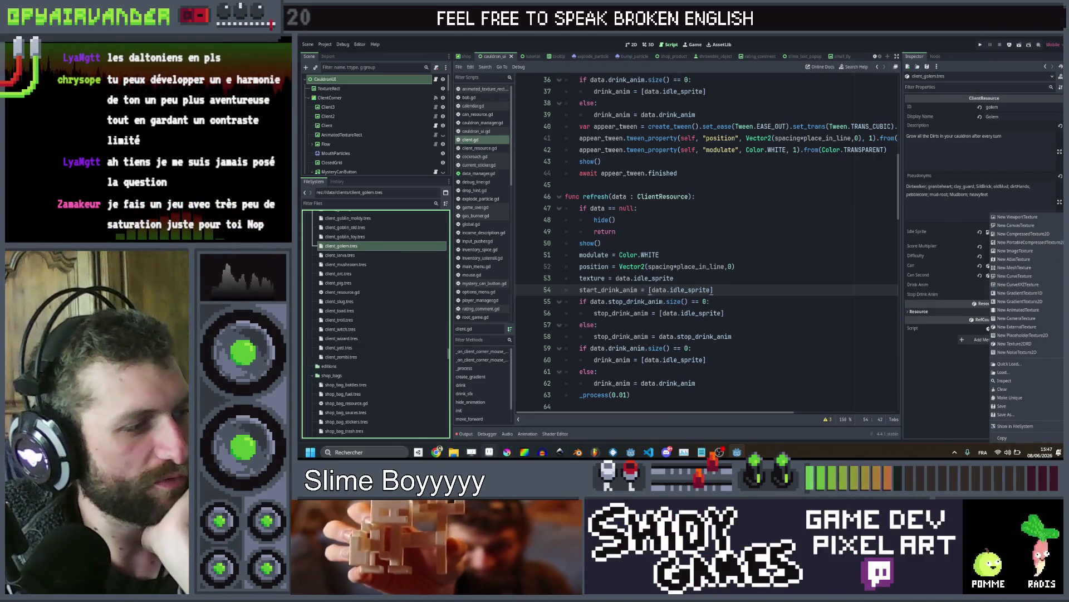
pyautogui.hotkey('alt', 'Tab')
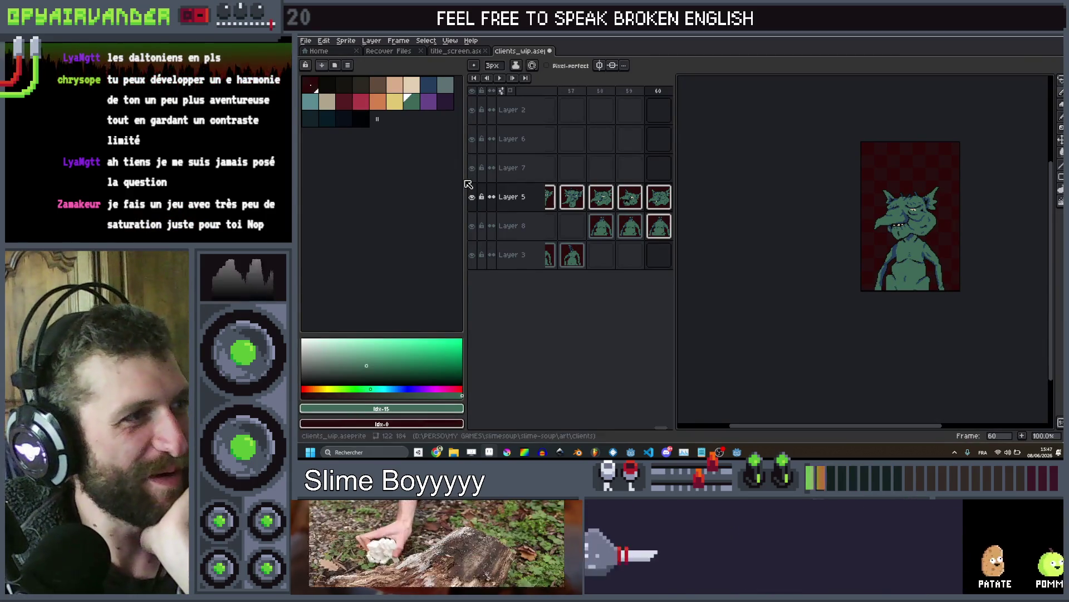
# Narrow Aseprite's palette panel until the goblin animation timeline reaches frame 60
pyautogui.moveTo(467, 181)
pyautogui.mouseDown()
pyautogui.moveTo(396, 185)
pyautogui.moveTo(420, 200)
pyautogui.moveTo(588, 220)
pyautogui.mouseUp()
pyautogui.keyDown('ctrl'); pyautogui.scroll(3, 397, 115); pyautogui.keyUp('ctrl')
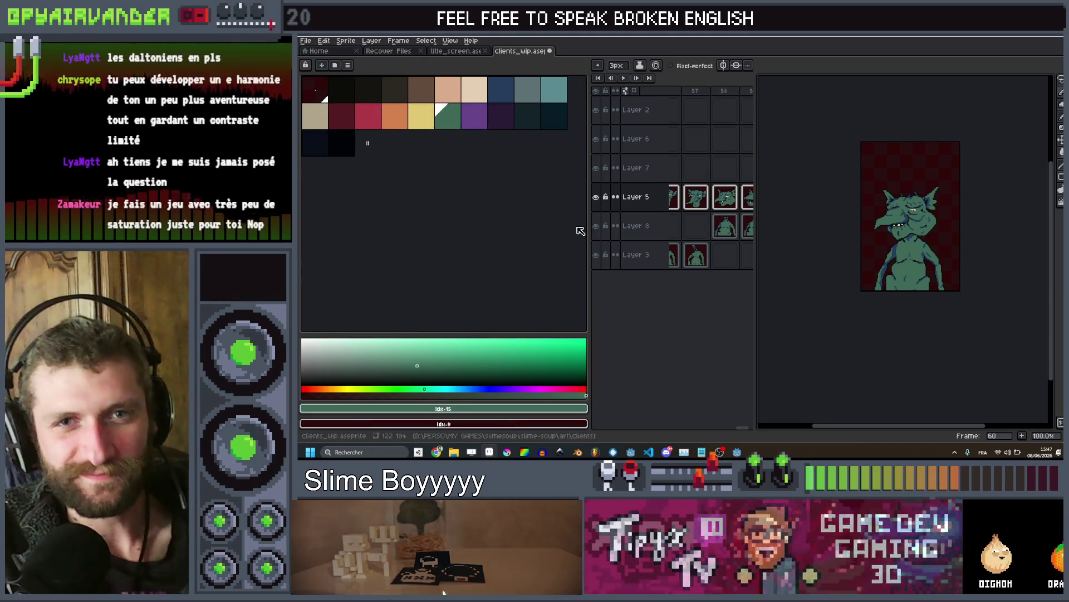
pyautogui.moveTo(591, 240)
pyautogui.mouseDown()
pyautogui.moveTo(450, 238)
pyautogui.moveTo(969, 226)
pyautogui.moveTo(372, 228)
pyautogui.moveTo(882, 274)
pyautogui.moveTo(304, 273)
pyautogui.moveTo(1061, 273)
pyautogui.moveTo(434, 289)
pyautogui.mouseUp()
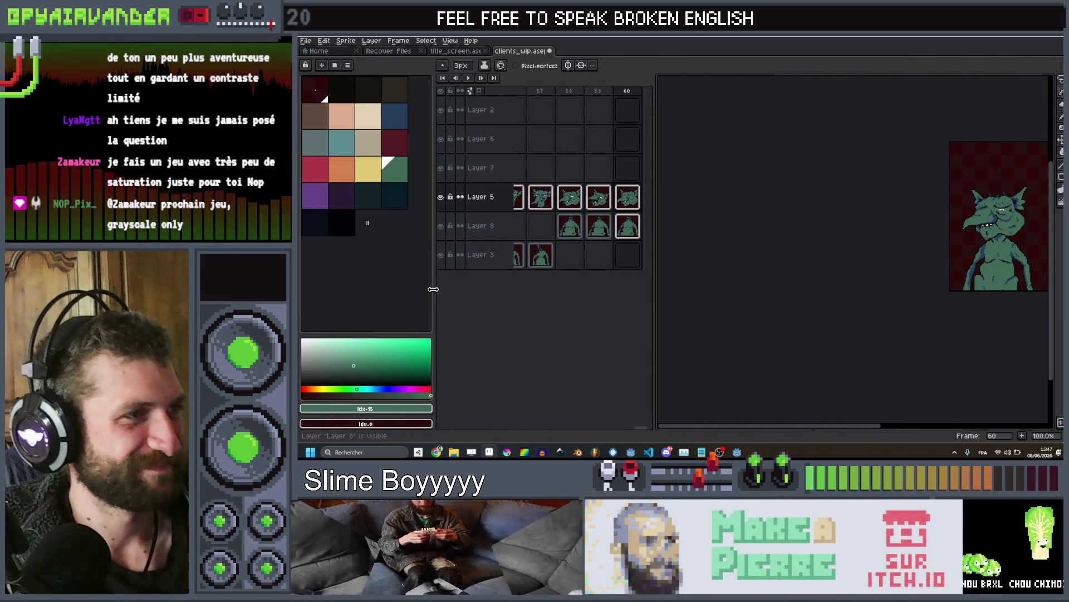
pyautogui.scroll(-3, 367, 261)
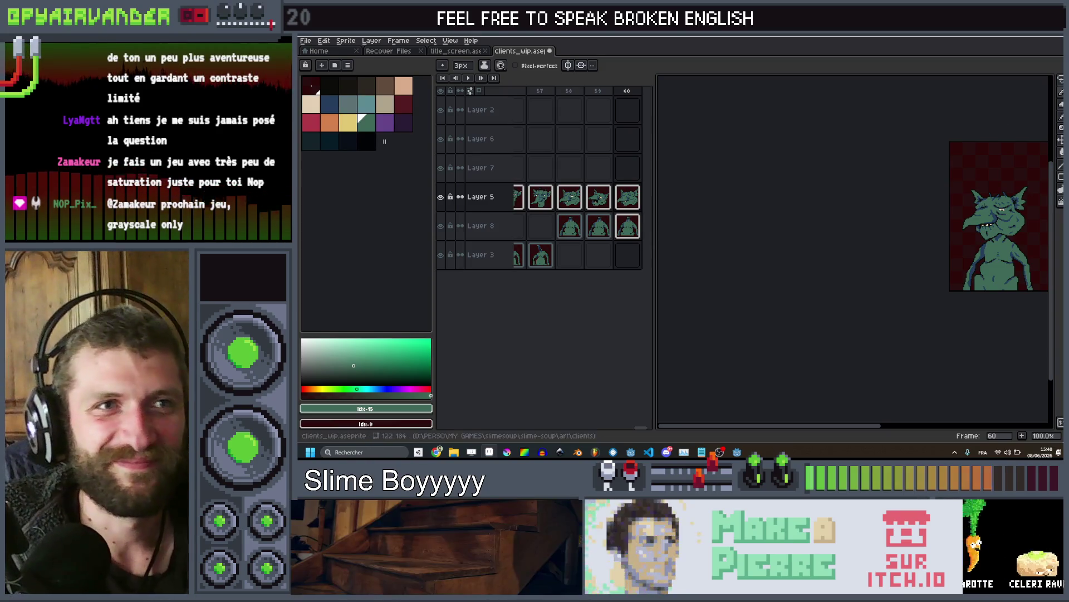
pyautogui.hotkey('alt', 'Tab')
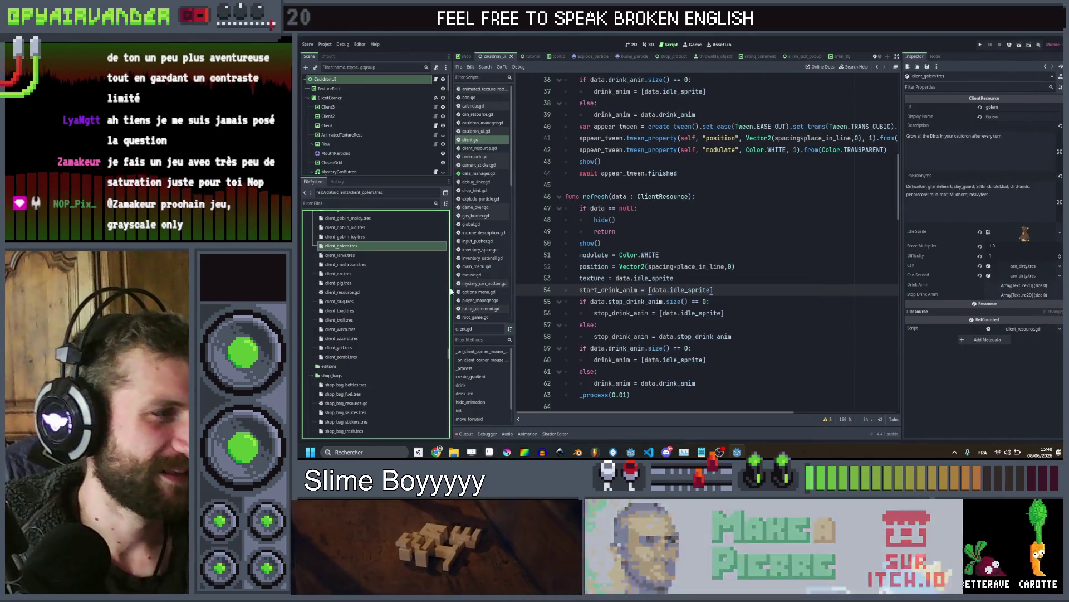
# Quick-load a client sprite as the golem's idle sprite
pyautogui.rightClick(1032, 233)
pyautogui.click(1010, 364)
pyautogui.write('cli')
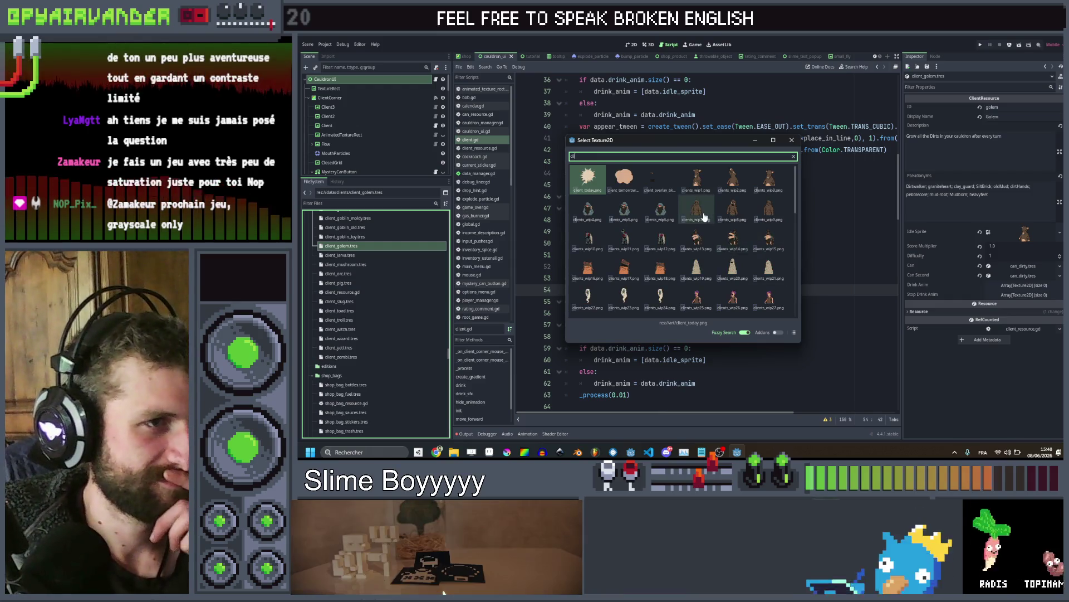
pyautogui.doubleClick(737, 243)
# Set both the Drink Anim and Stop Drink Anim array sizes to 1
pyautogui.click(1005, 286)
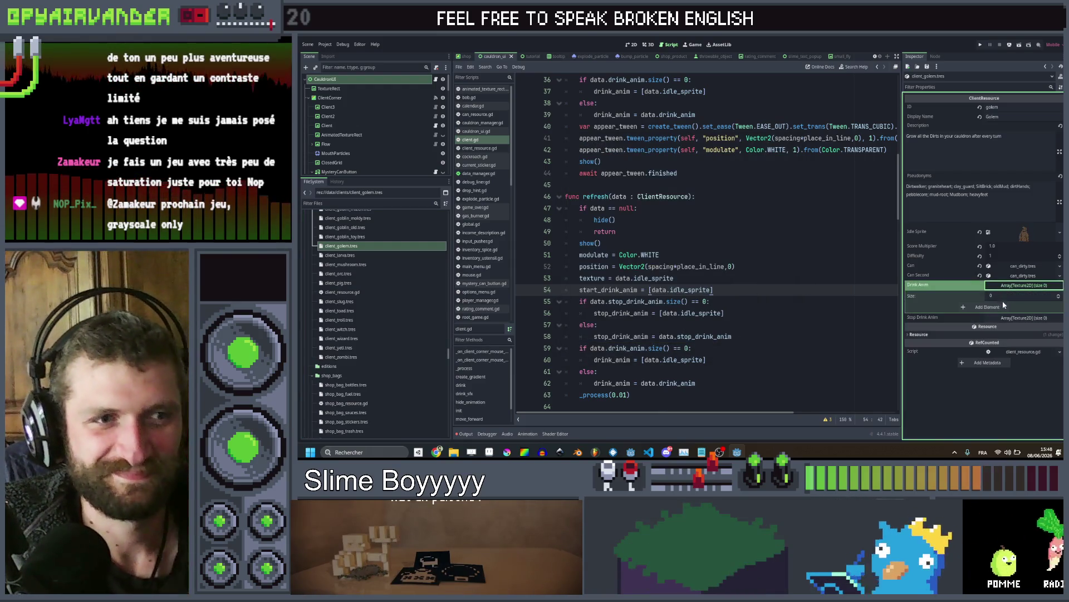
pyautogui.click(1006, 297)
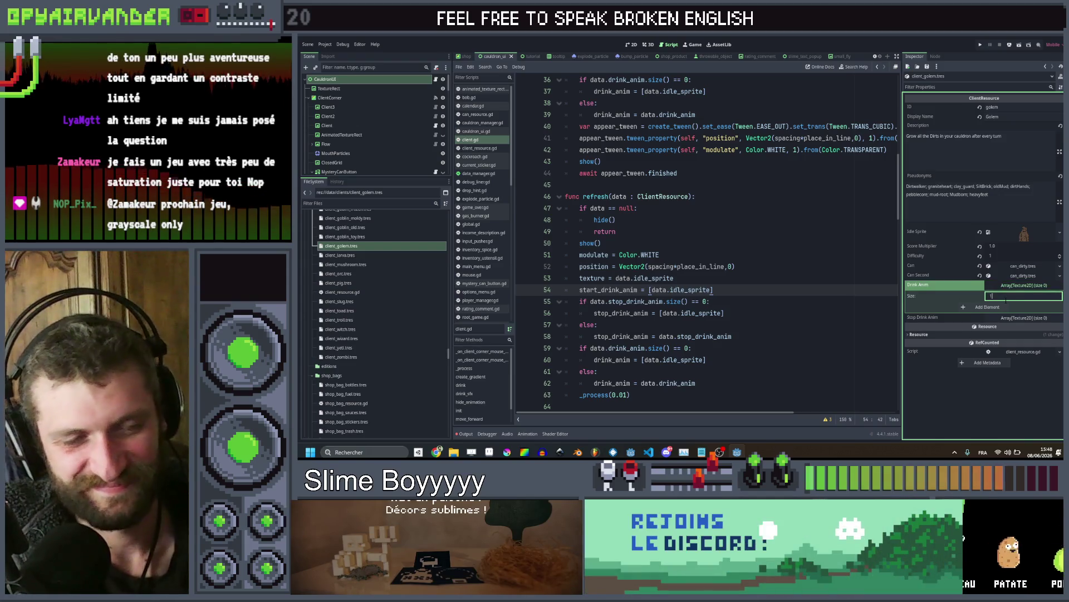
pyautogui.press('Return')
pyautogui.click(1005, 328)
pyautogui.click(1006, 340)
pyautogui.write('1')
pyautogui.press('Return')
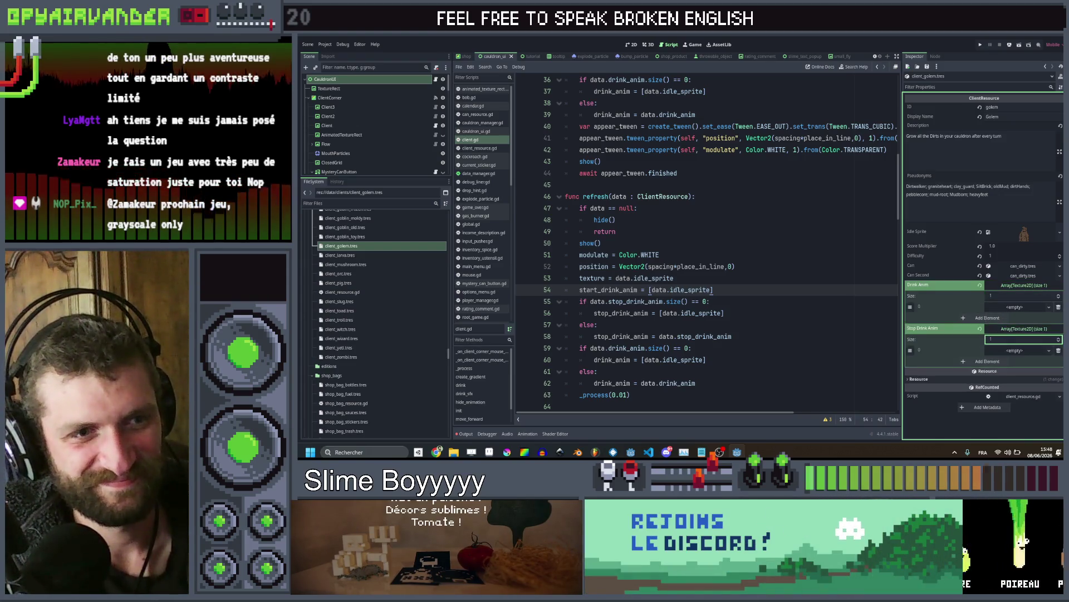
# Fill Drink Anim with clients_wip8 and Stop Drink Anim with clients_wip9, then select client_larva.tres
pyautogui.click(1011, 307)
pyautogui.click(1014, 367)
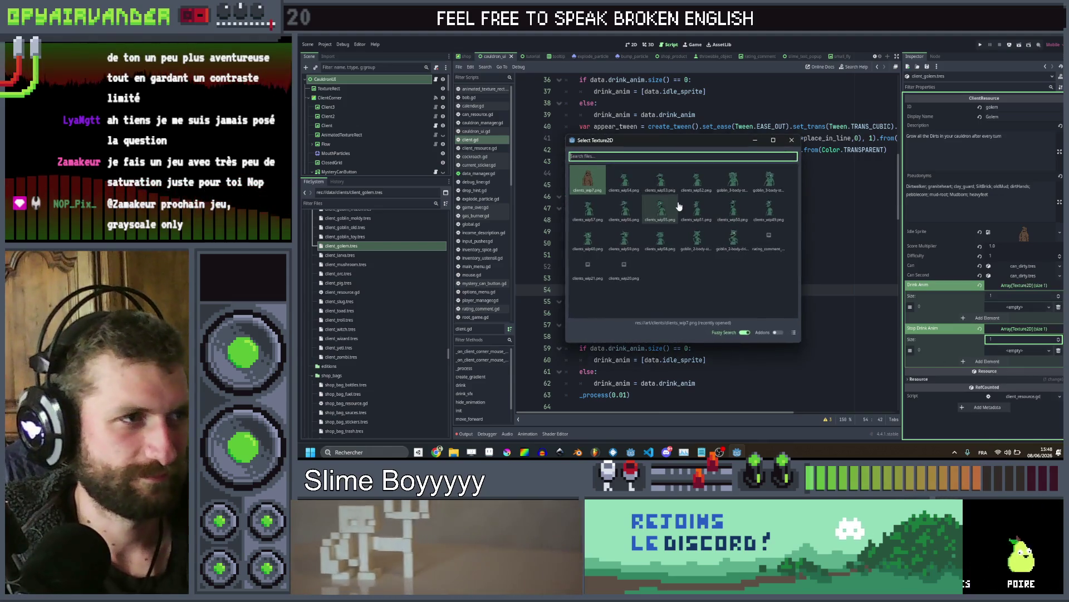
pyautogui.write('cl')
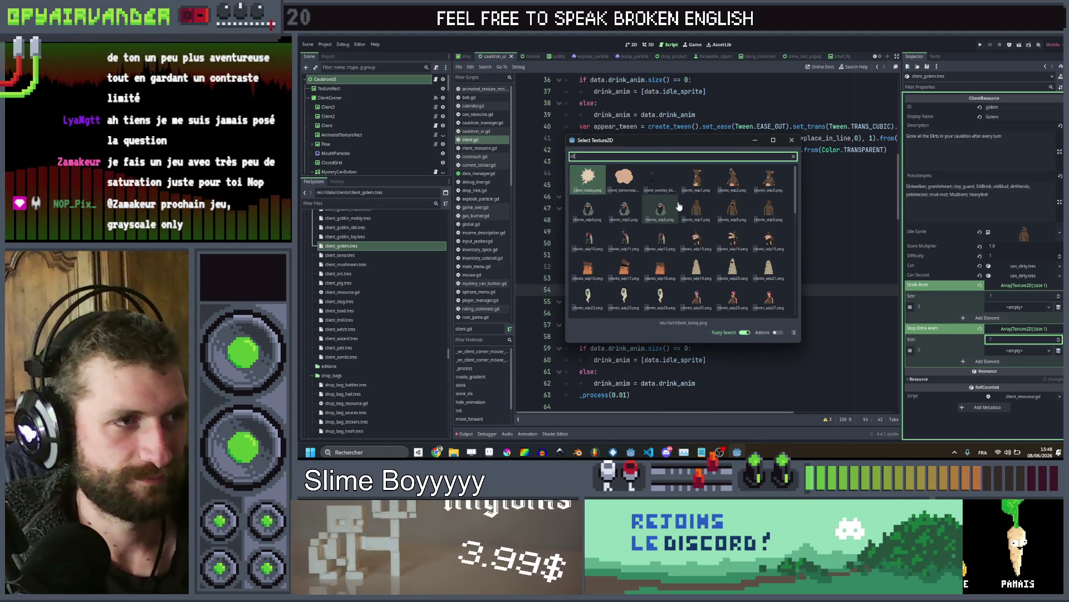
pyautogui.doubleClick(733, 212)
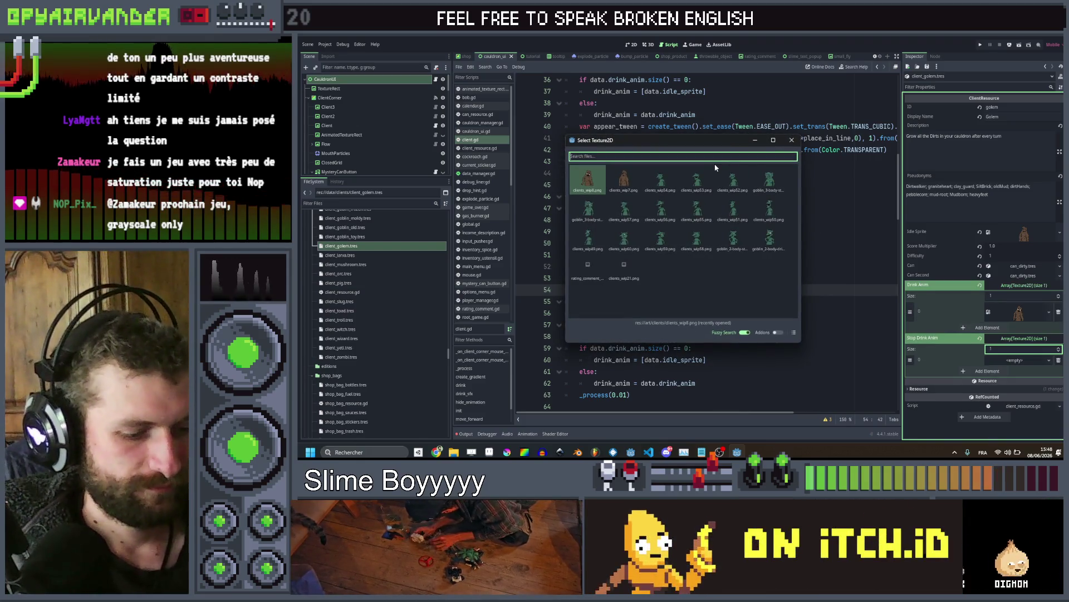
pyautogui.write('cl')
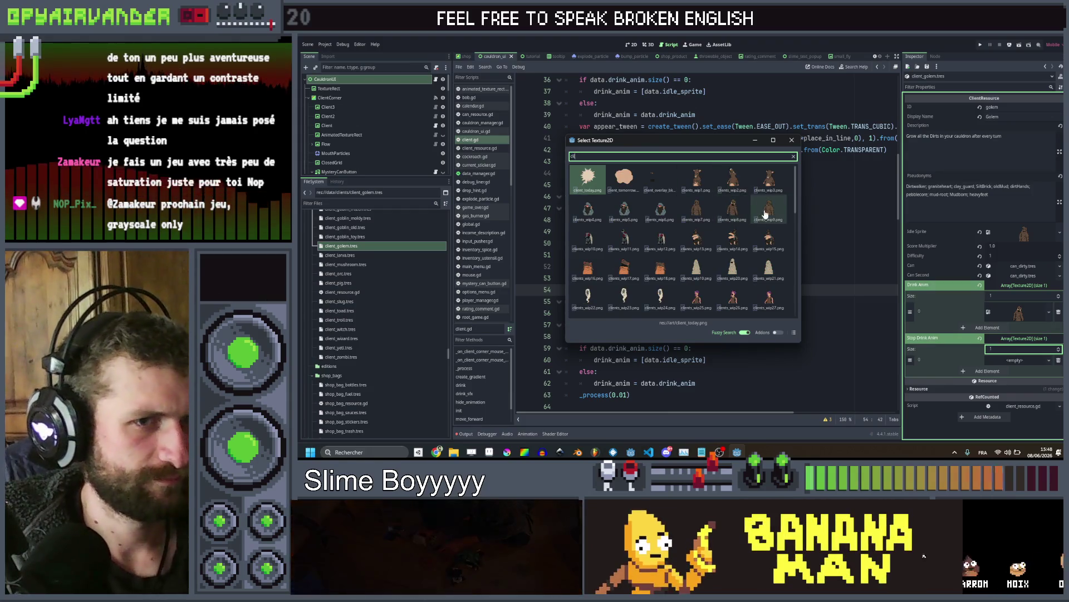
pyautogui.doubleClick(766, 214)
pyautogui.click(388, 257)
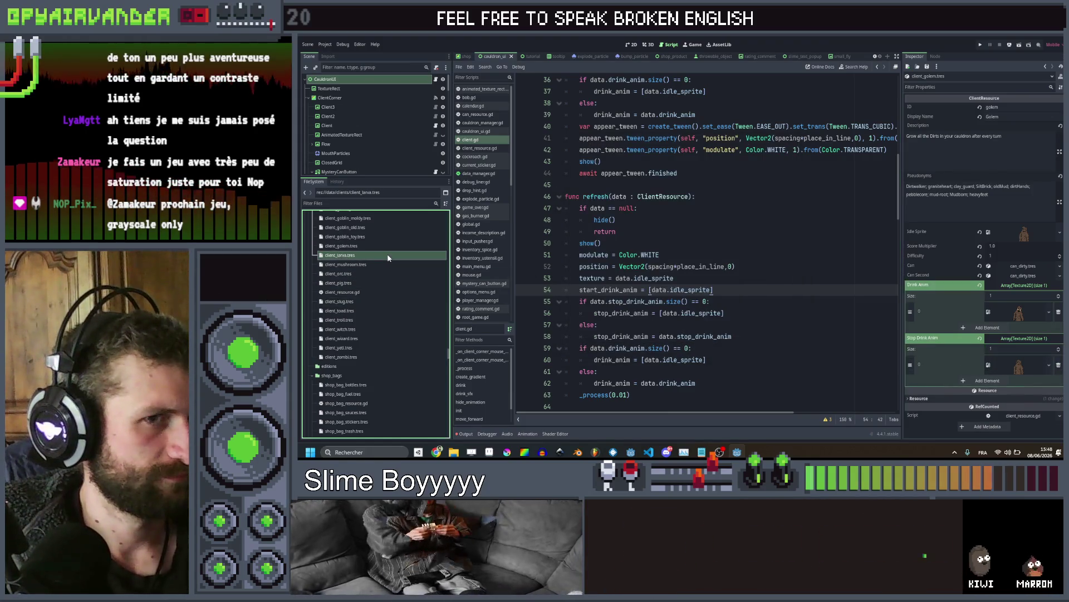
# Set the larva client's idle sprite to the clients_wip40 texture
pyautogui.rightClick(1007, 229)
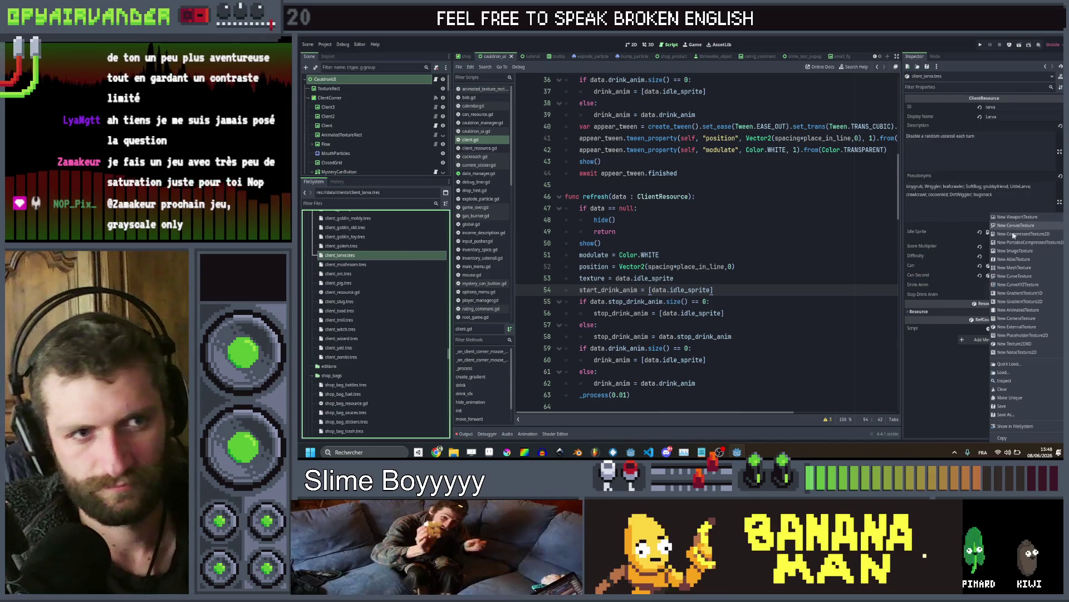
pyautogui.click(1012, 365)
pyautogui.write('cli')
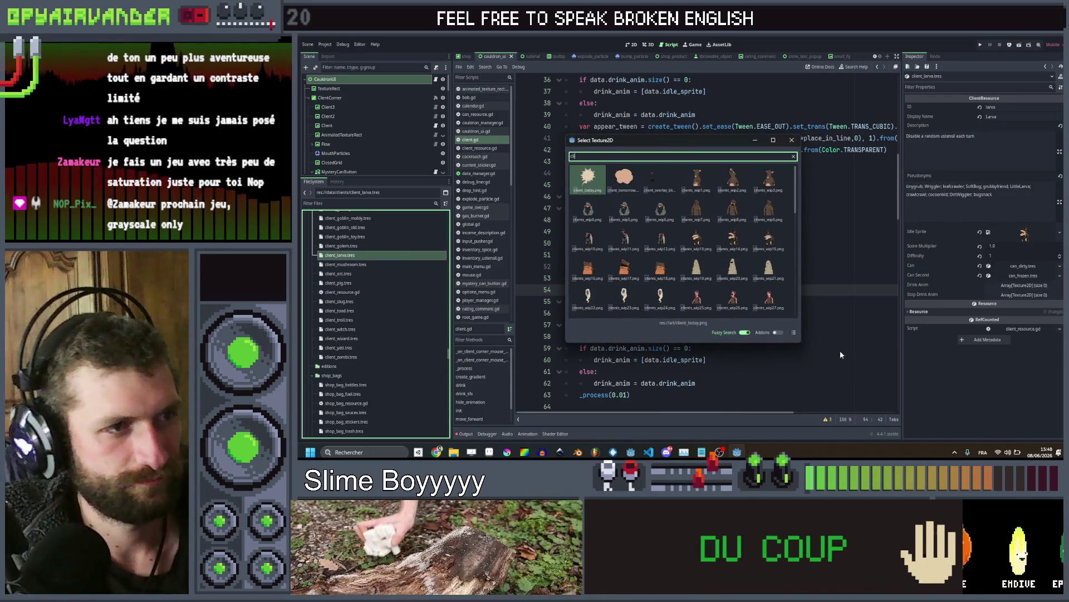
pyautogui.scroll(-4, 663, 265)
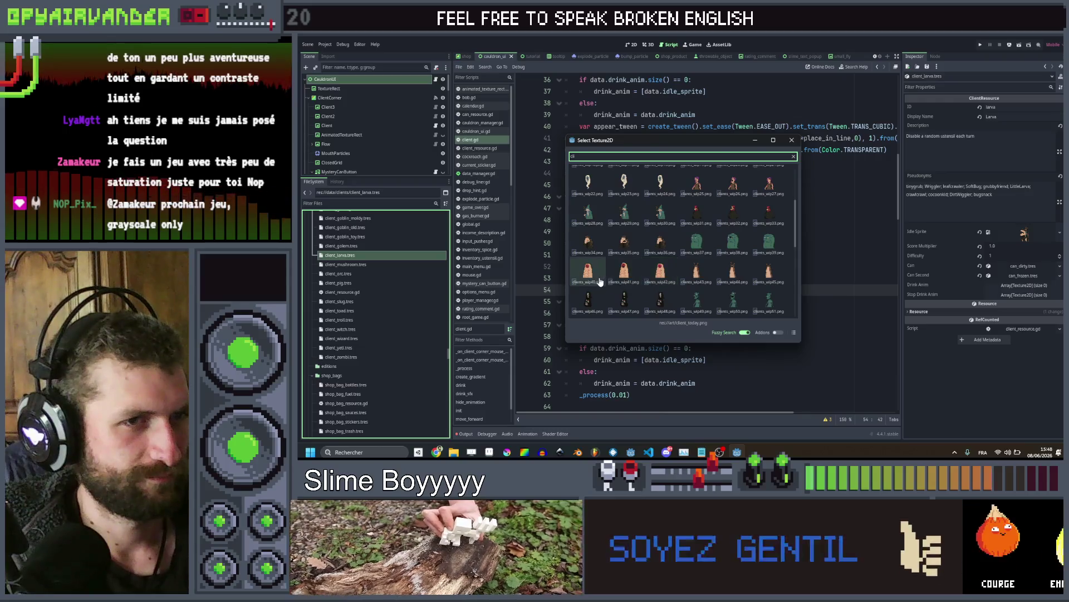
pyautogui.click(600, 281)
# Add one slot to the larva's Drink Anim and fill it with a larva sprite
pyautogui.click(1015, 286)
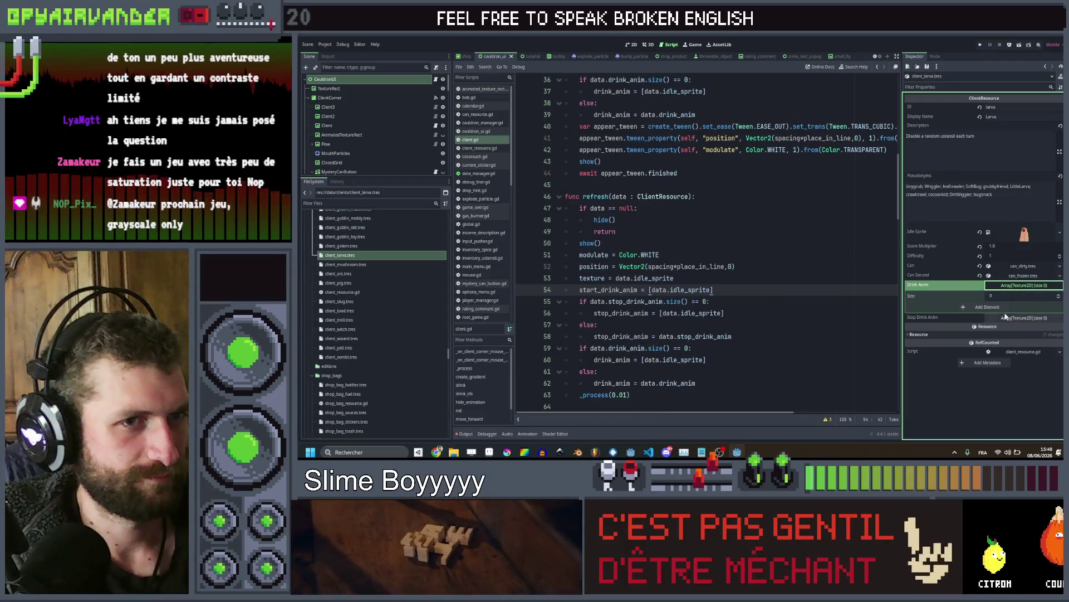
pyautogui.click(987, 307)
pyautogui.click(1003, 306)
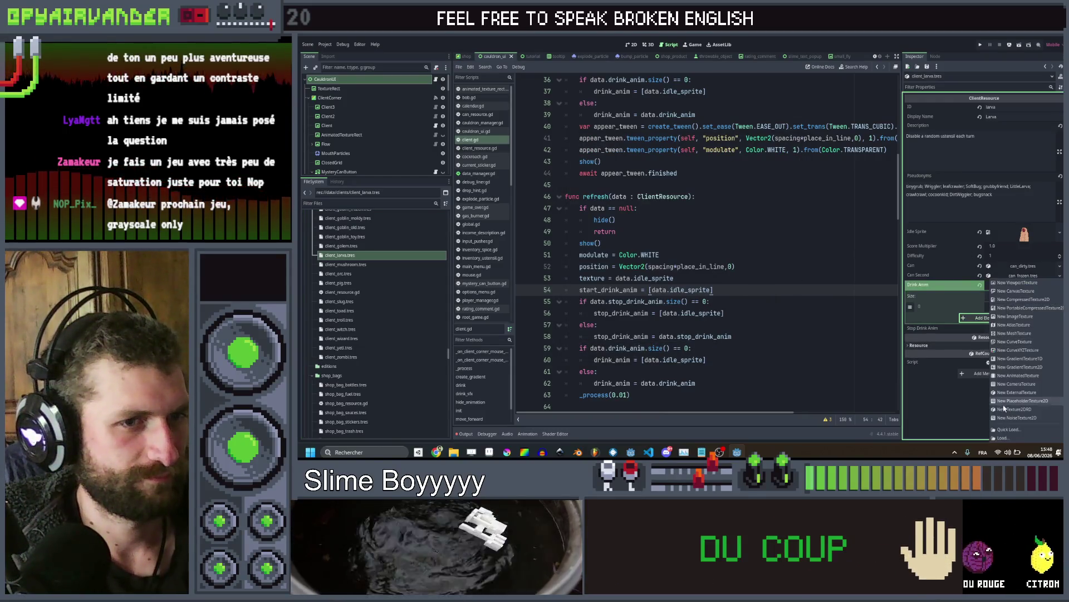
pyautogui.click(999, 429)
pyautogui.write('cli')
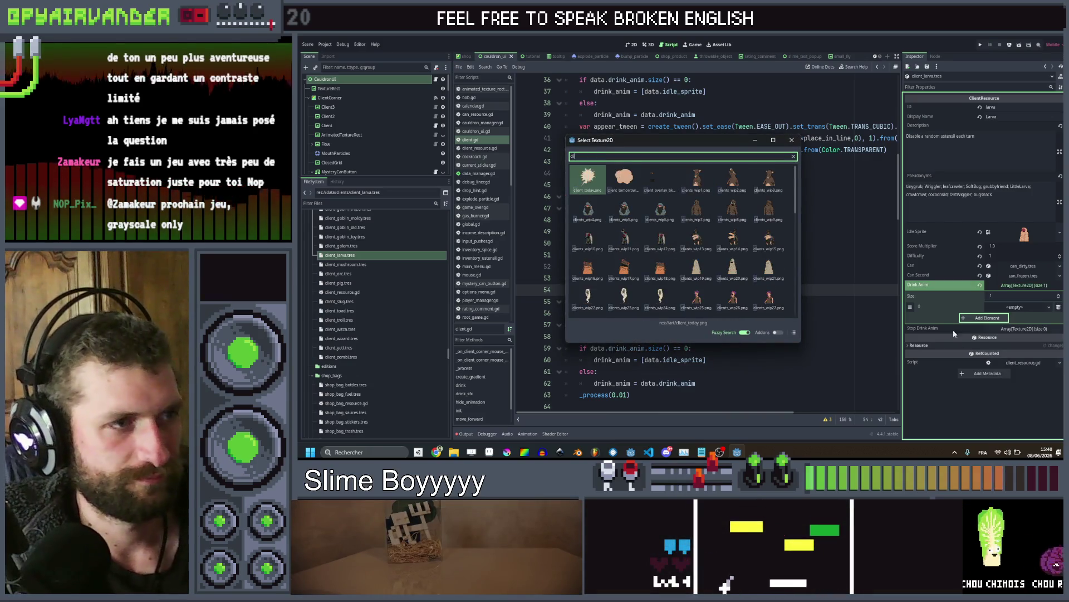
pyautogui.scroll(-3, 660, 244)
pyautogui.doubleClick(661, 244)
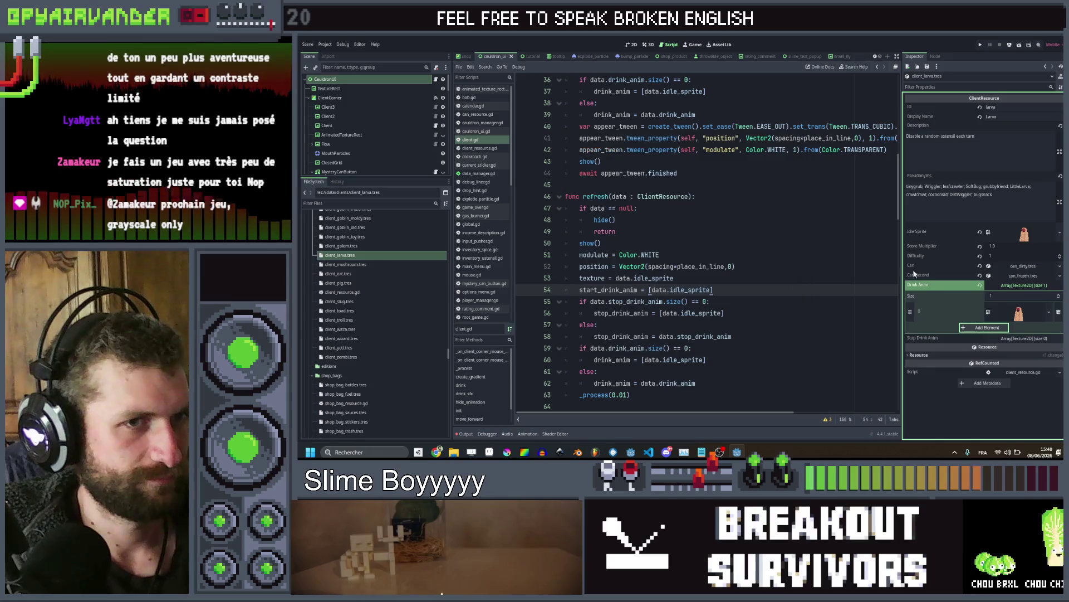